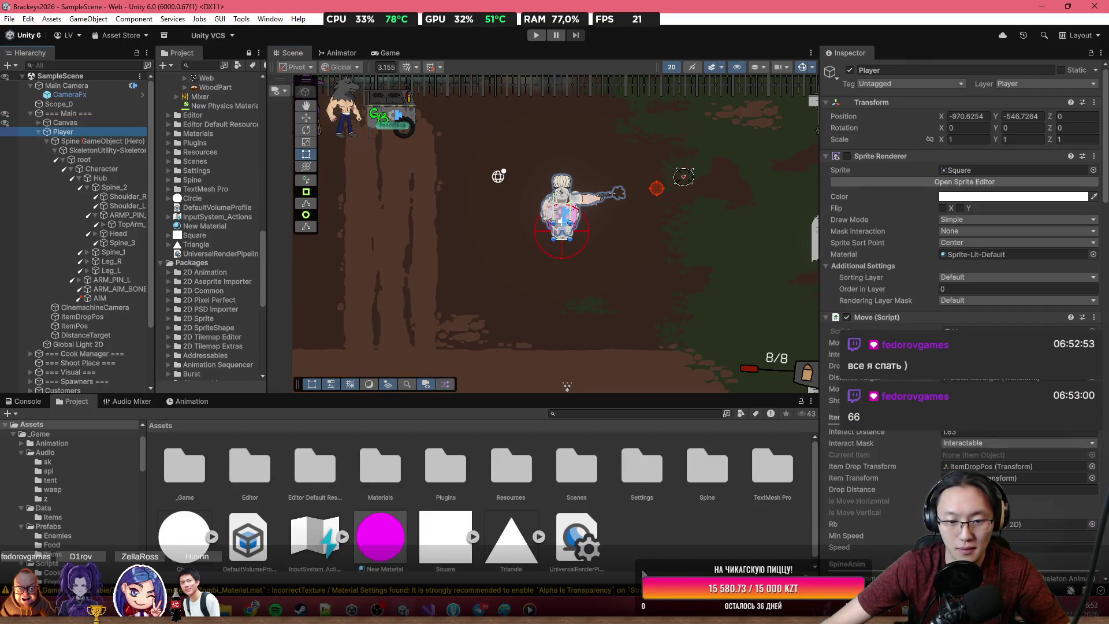
Step: Declare 'public AudioClip hit;' in Move.cs in Visual Studio and save the script
{"action": "mouse_move", "coordinate": [428, 610]}
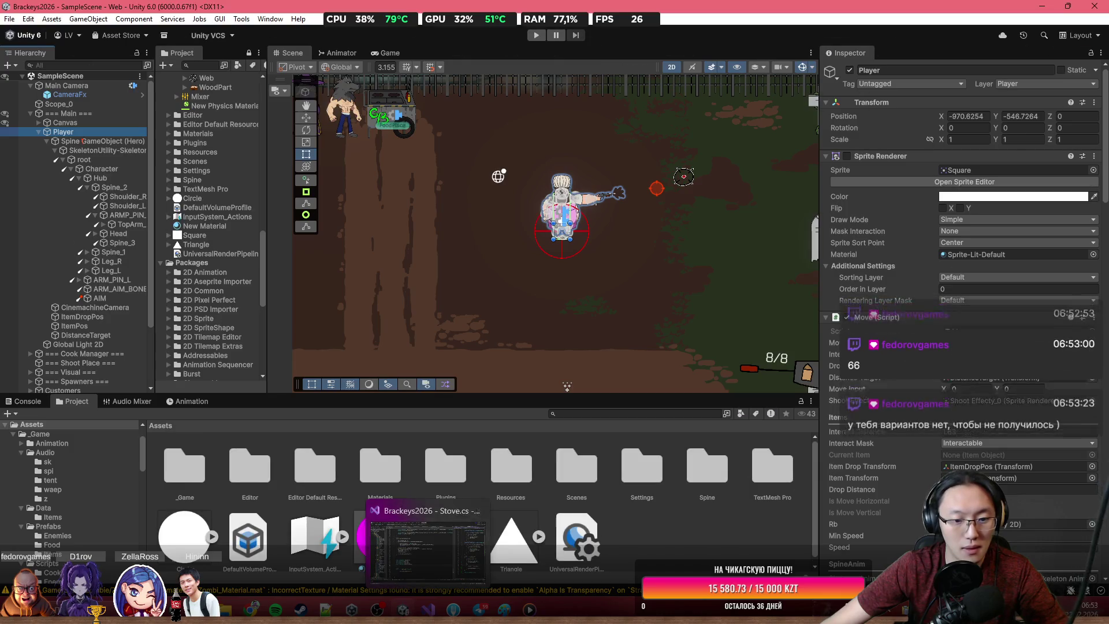
{"action": "left_click", "coordinate": [427, 543]}
{"action": "scroll", "coordinate": [395, 382], "scroll_direction": "up", "scroll_amount": 4}
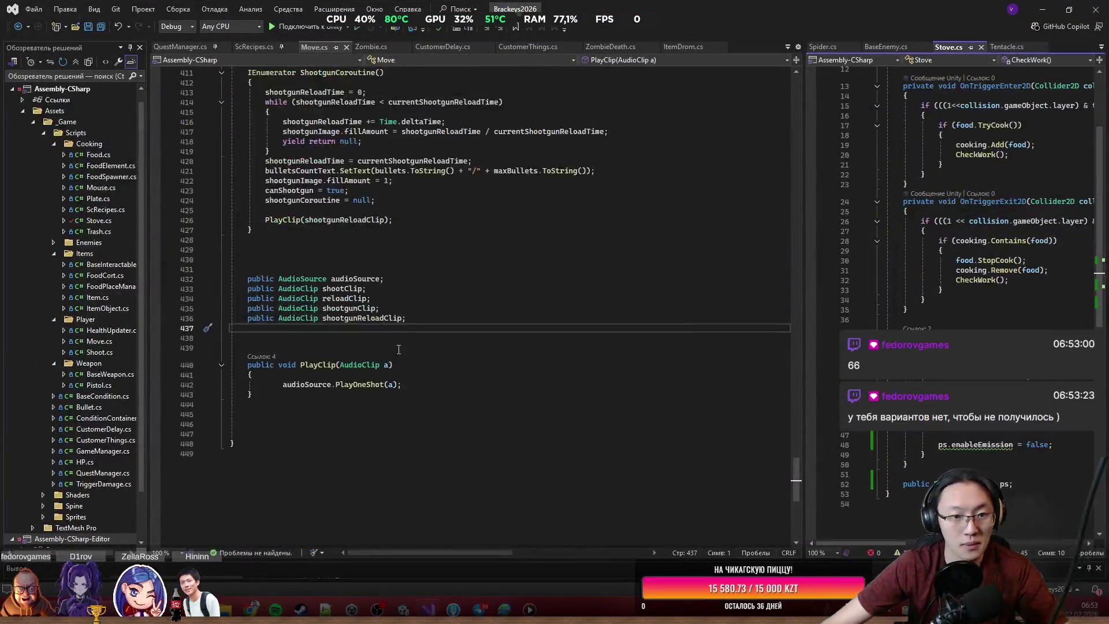
{"action": "type", "text": "public AU"}
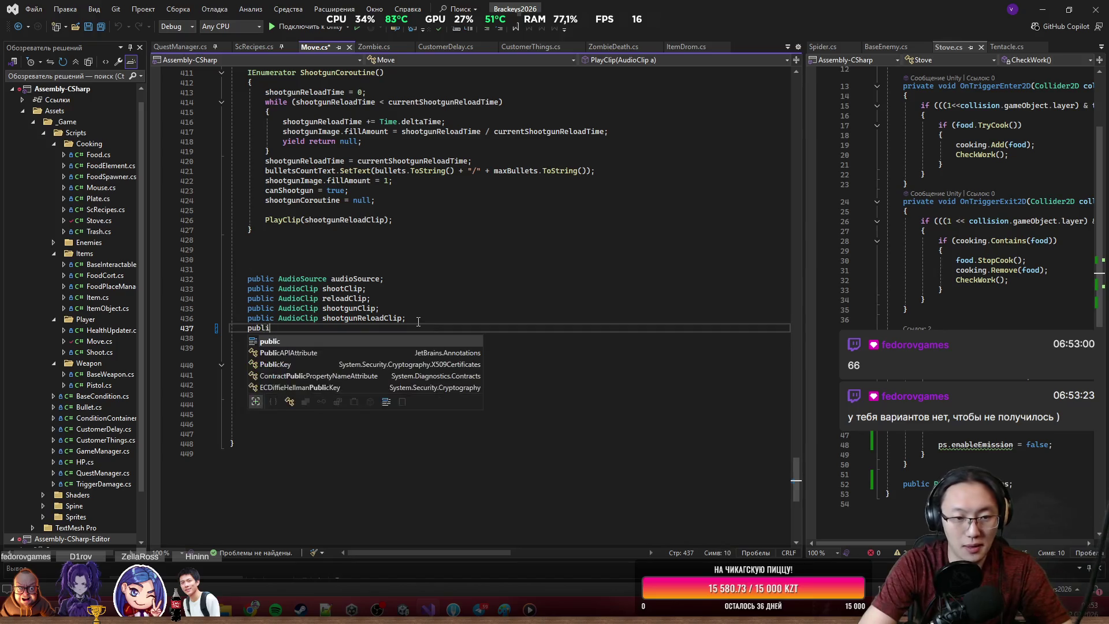
{"action": "key", "text": "BackSpace"}
{"action": "type", "text": "udioClip"}
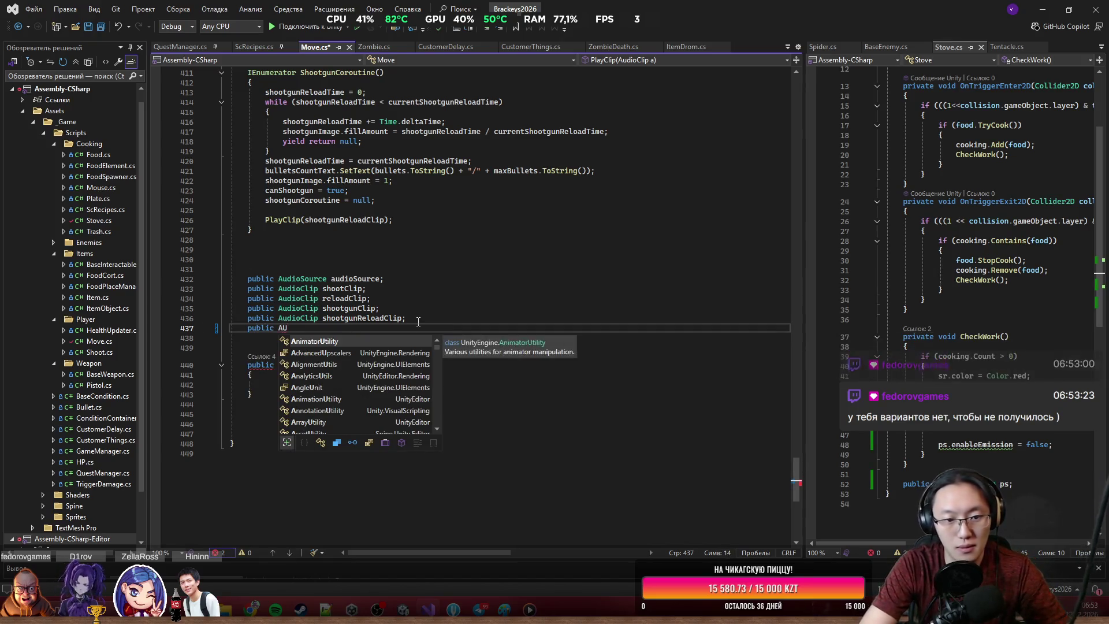
{"action": "type", "text": " hit"}
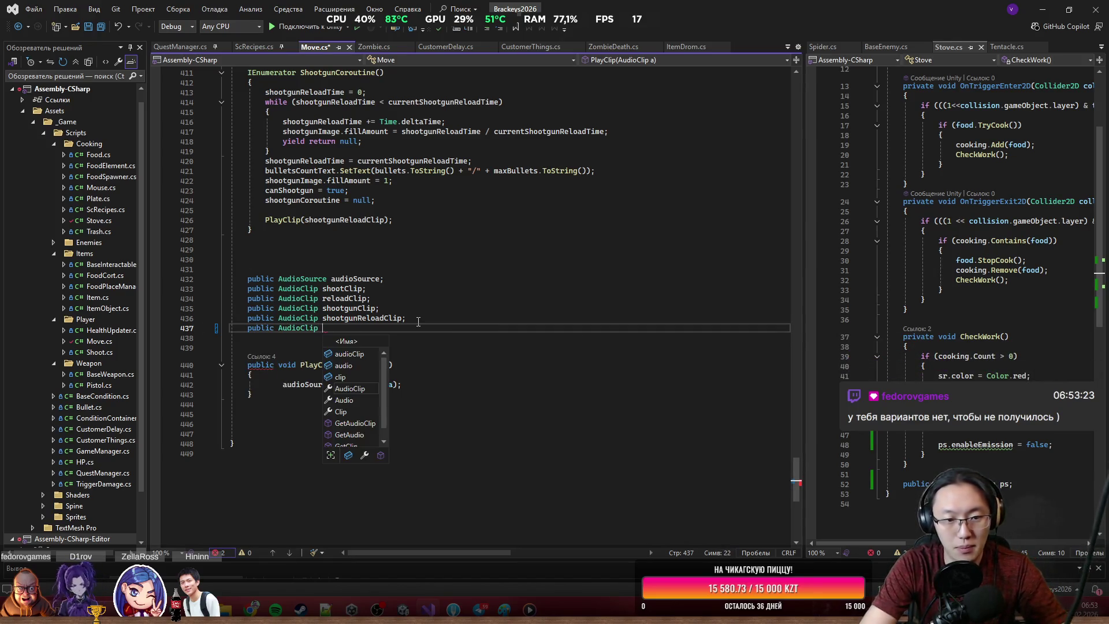
{"action": "type", "text": ";"}
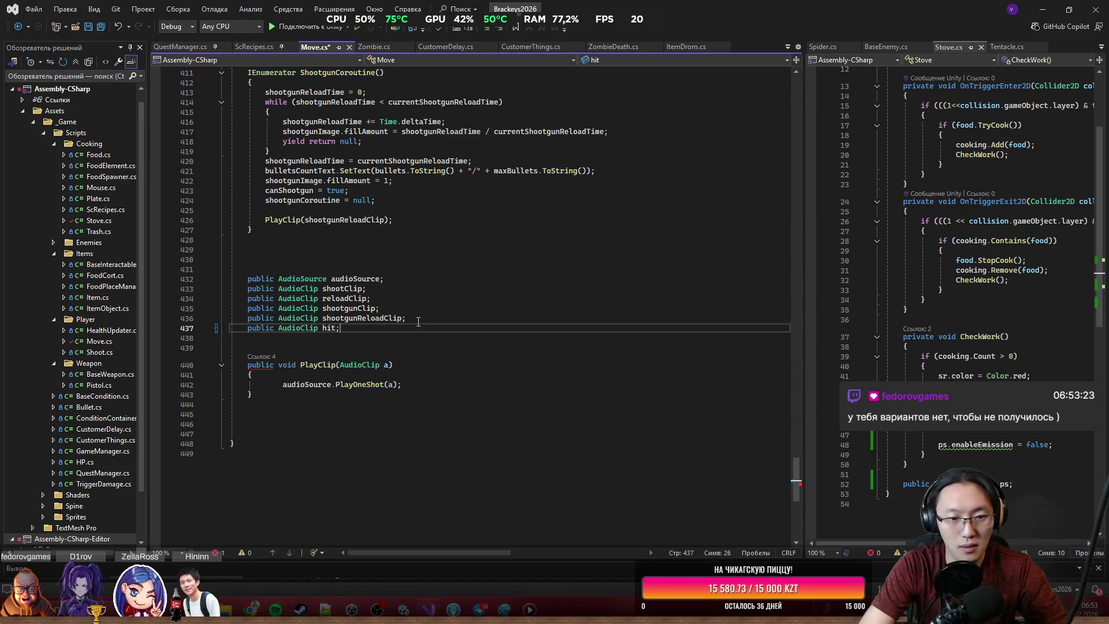
{"action": "key", "text": "ctrl+s"}
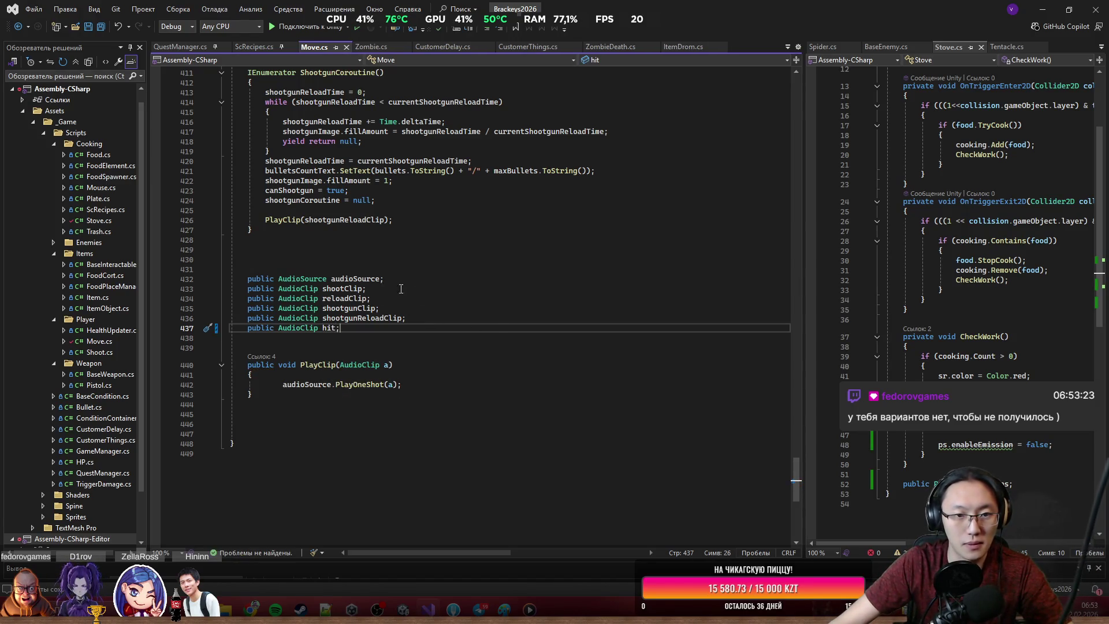
{"action": "scroll", "coordinate": [401, 289], "scroll_direction": "up", "scroll_amount": 17}
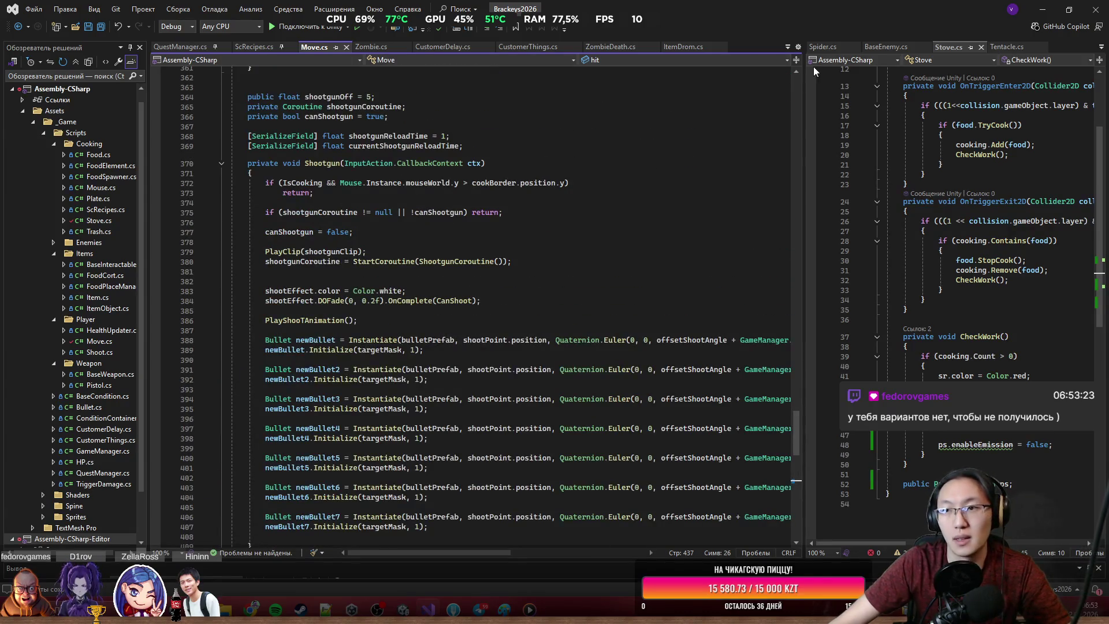
{"action": "left_click", "coordinate": [1043, 8]}
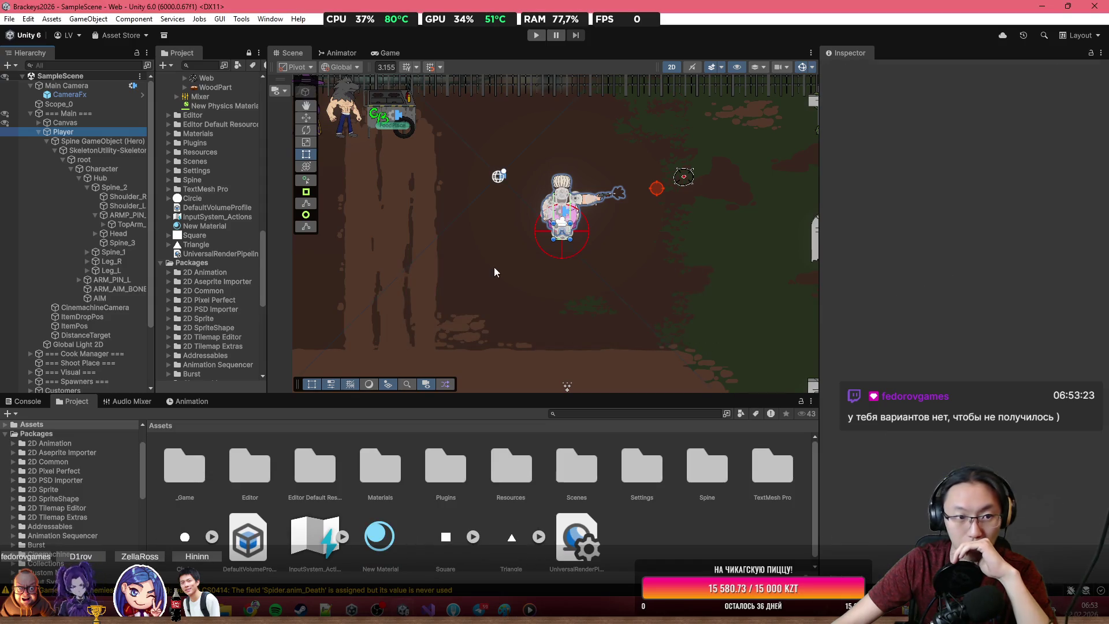
Step: Add an Audio Source component to the Player
{"action": "scroll", "coordinate": [1063, 370], "scroll_direction": "down", "scroll_amount": 10}
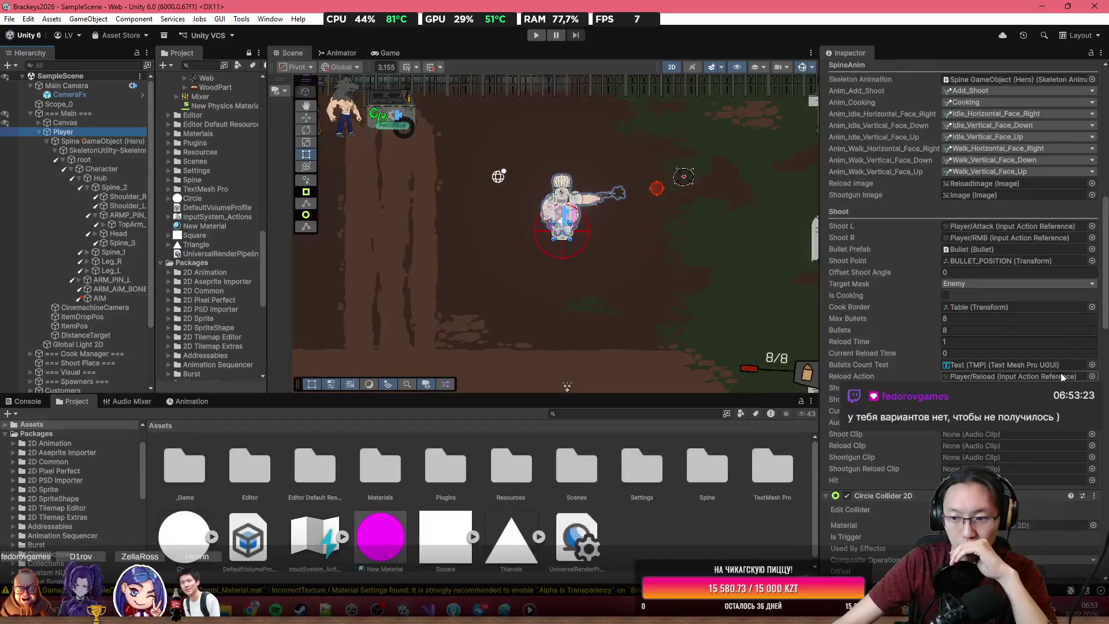
{"action": "scroll", "coordinate": [947, 367], "scroll_direction": "down", "scroll_amount": 10}
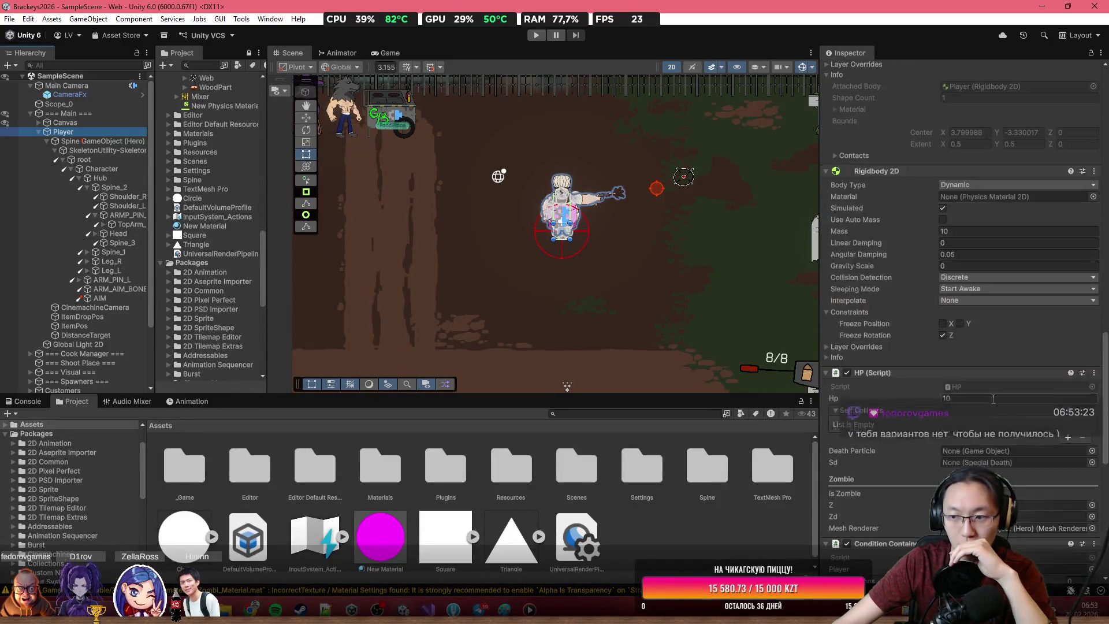
{"action": "left_click", "coordinate": [961, 559]}
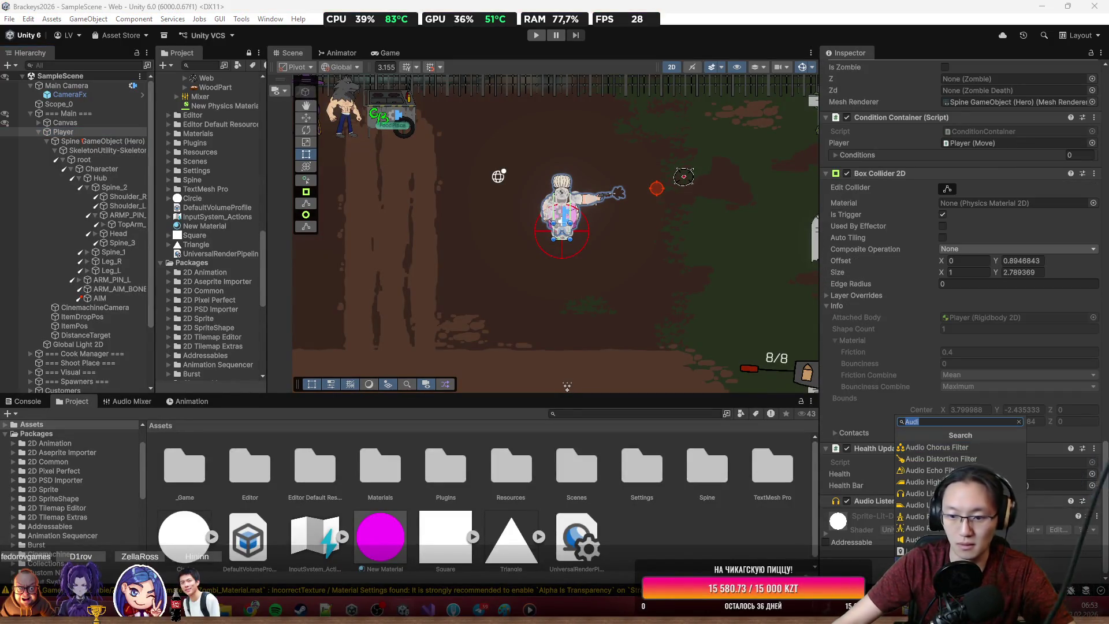
{"action": "type", "text": "AuC"}
{"action": "key", "text": "BackSpace"}
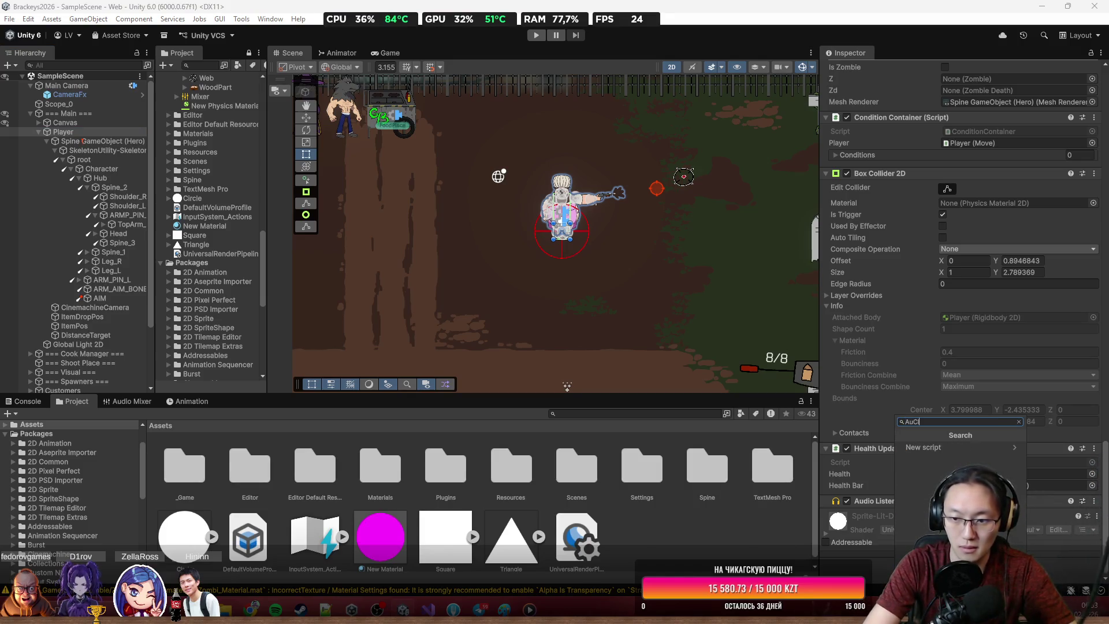
{"action": "type", "text": "dio S"}
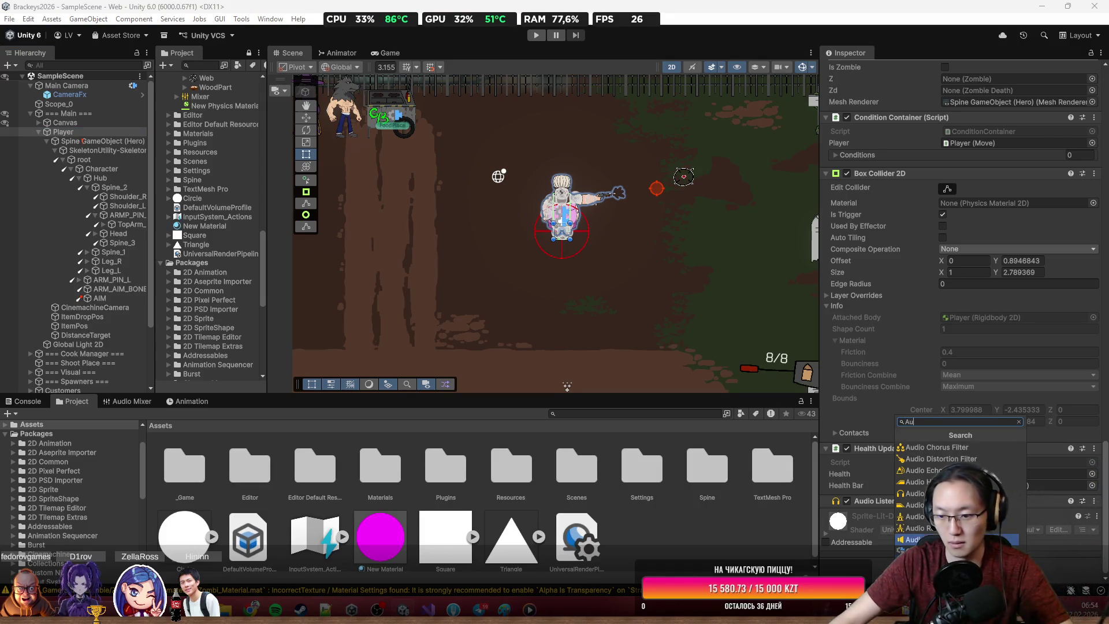
{"action": "key", "text": "Return"}
Step: Route the Audio Source output to the Sounds mixer group and turn off Play On Awake
{"action": "left_click", "coordinate": [1094, 357]}
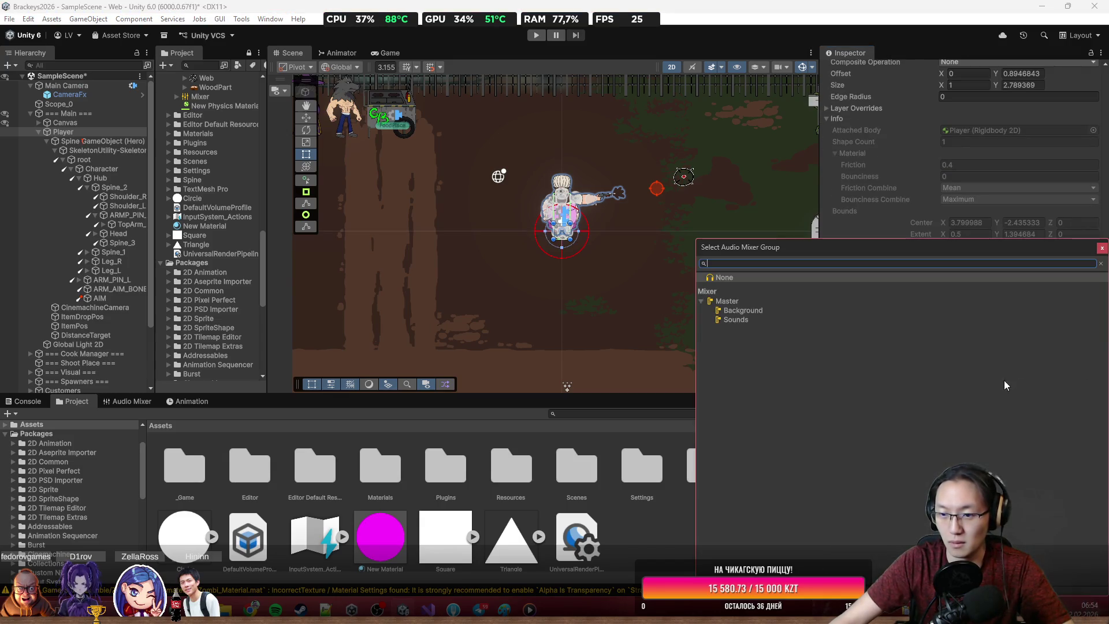
{"action": "double_click", "coordinate": [740, 317]}
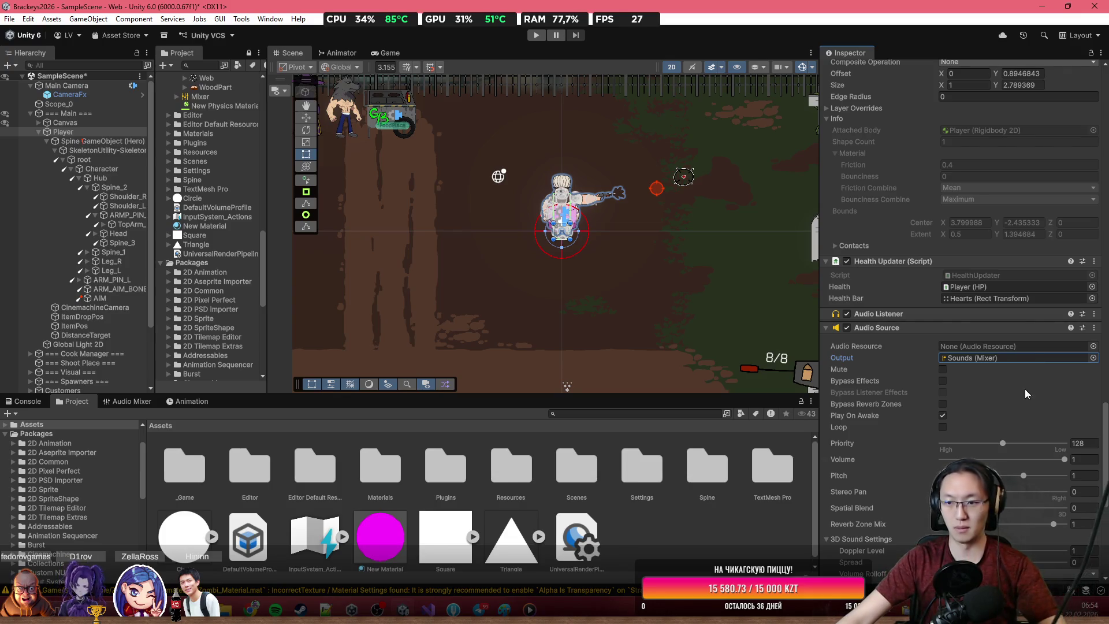
{"action": "left_click", "coordinate": [943, 416]}
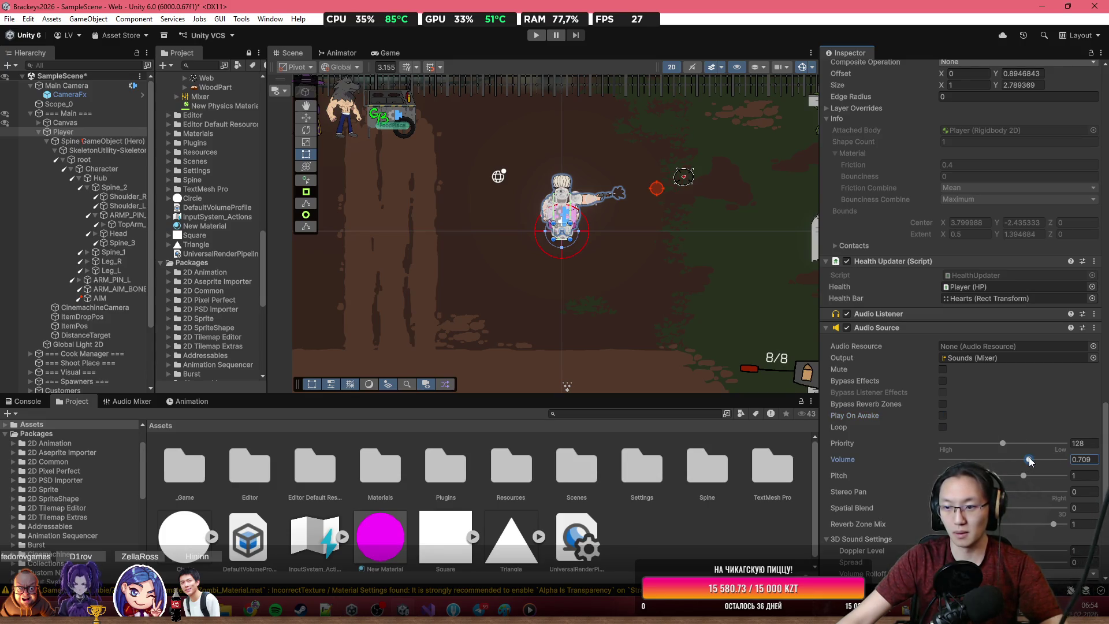
{"action": "scroll", "coordinate": [993, 428], "scroll_direction": "up", "scroll_amount": 5}
{"action": "scroll", "coordinate": [993, 426], "scroll_direction": "up", "scroll_amount": 12}
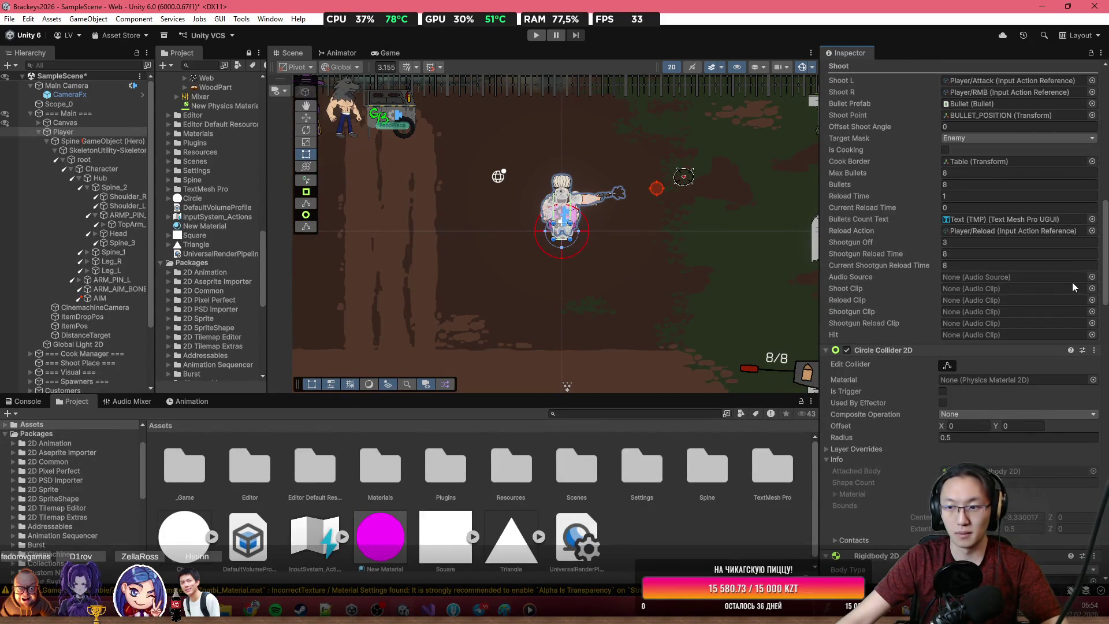
Step: Set Move's Audio Source to Player, Shoot to WeponPistol and Reload to PistolReload
{"action": "left_click", "coordinate": [1092, 278]}
{"action": "double_click", "coordinate": [827, 294]}
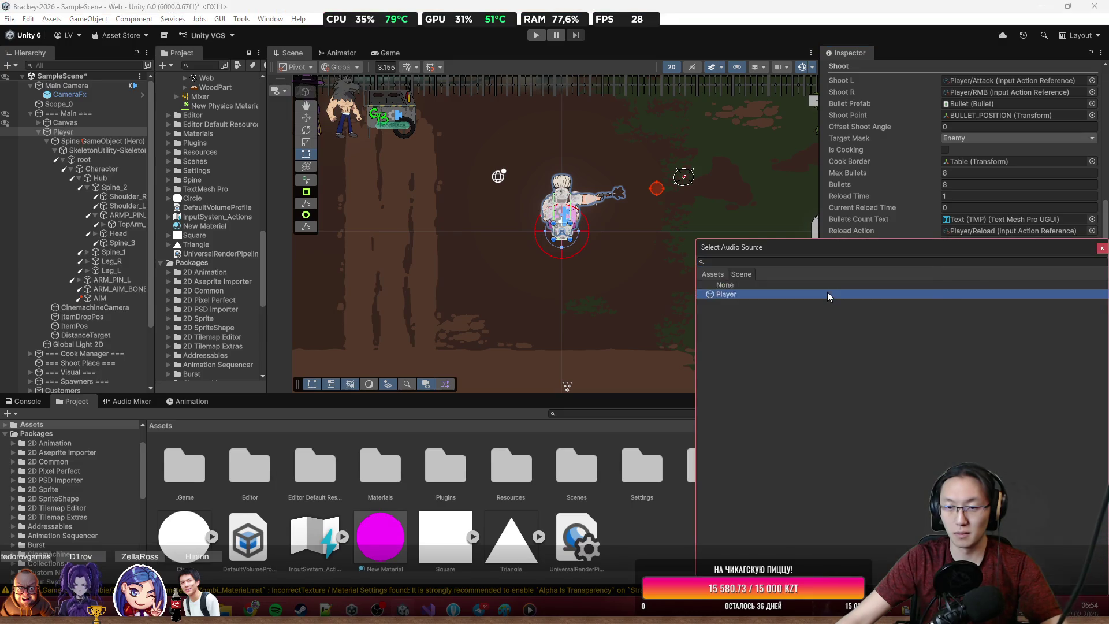
{"action": "left_click", "coordinate": [1092, 300]}
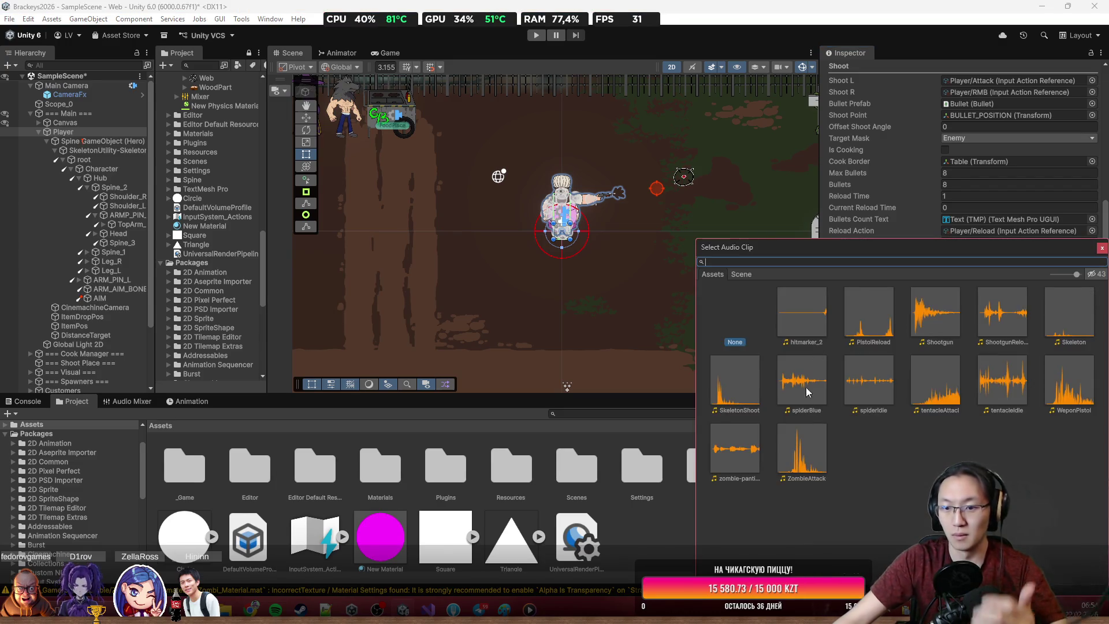
{"action": "left_click_drag", "start_coordinate": [990, 250], "coordinate": [684, 177]}
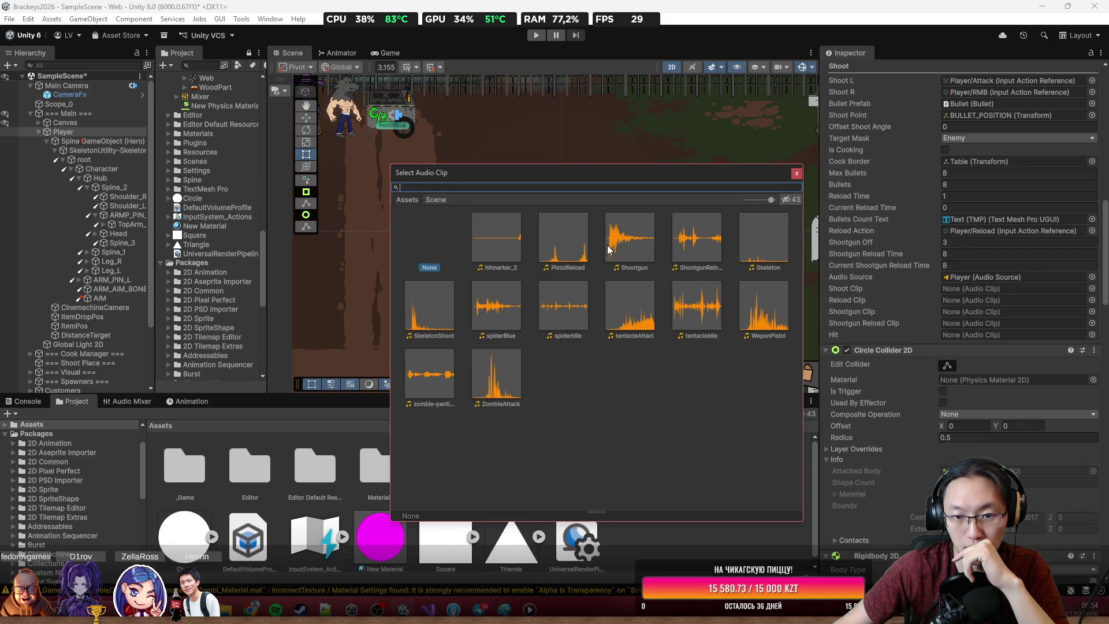
{"action": "double_click", "coordinate": [761, 313]}
{"action": "left_click", "coordinate": [1092, 312]}
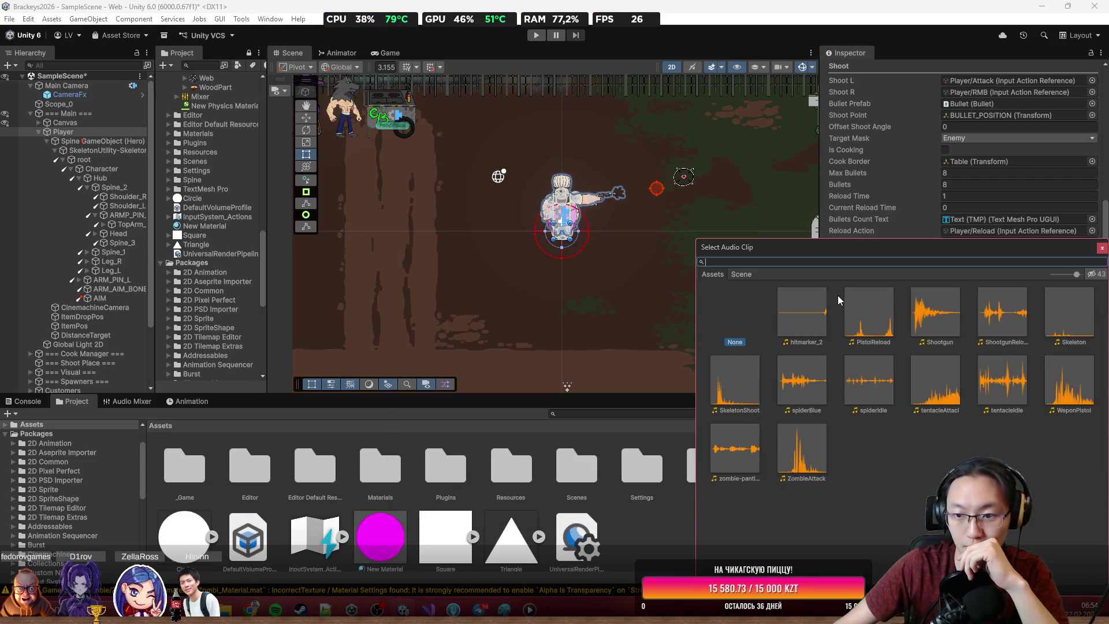
{"action": "double_click", "coordinate": [869, 312]}
Step: Assign Shootgun, ShootgunReload and hitmarker_2 to the Shotgun, Shotgun Reload and Hit slots
{"action": "left_click", "coordinate": [1092, 322]}
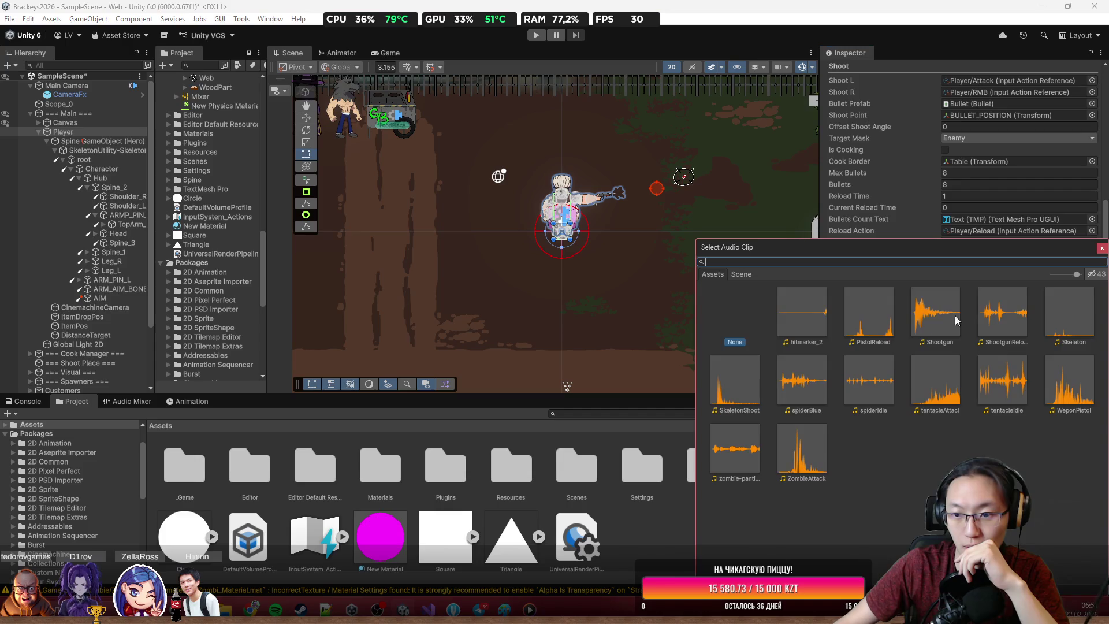
{"action": "double_click", "coordinate": [947, 321]}
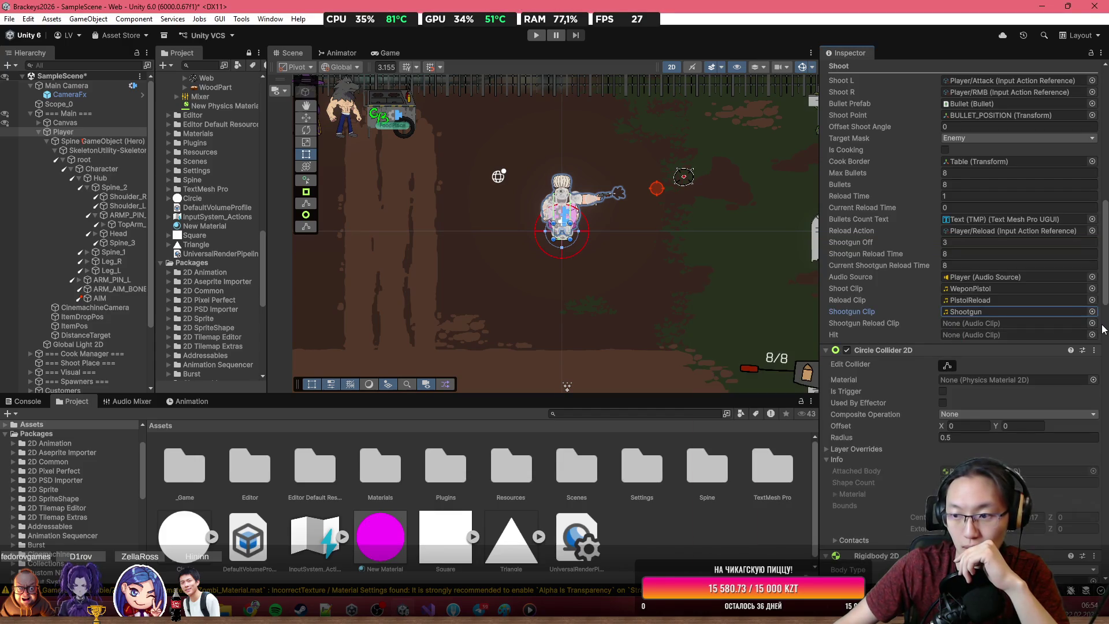
{"action": "left_click", "coordinate": [1090, 327]}
{"action": "double_click", "coordinate": [993, 311]}
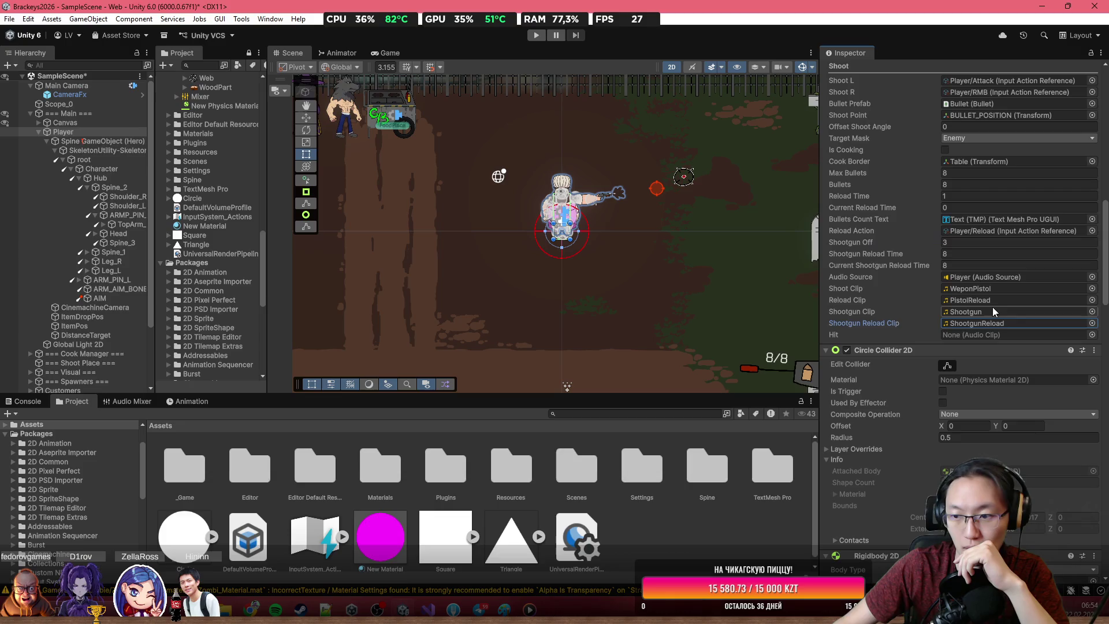
{"action": "left_click", "coordinate": [1093, 335]}
{"action": "double_click", "coordinate": [806, 318]}
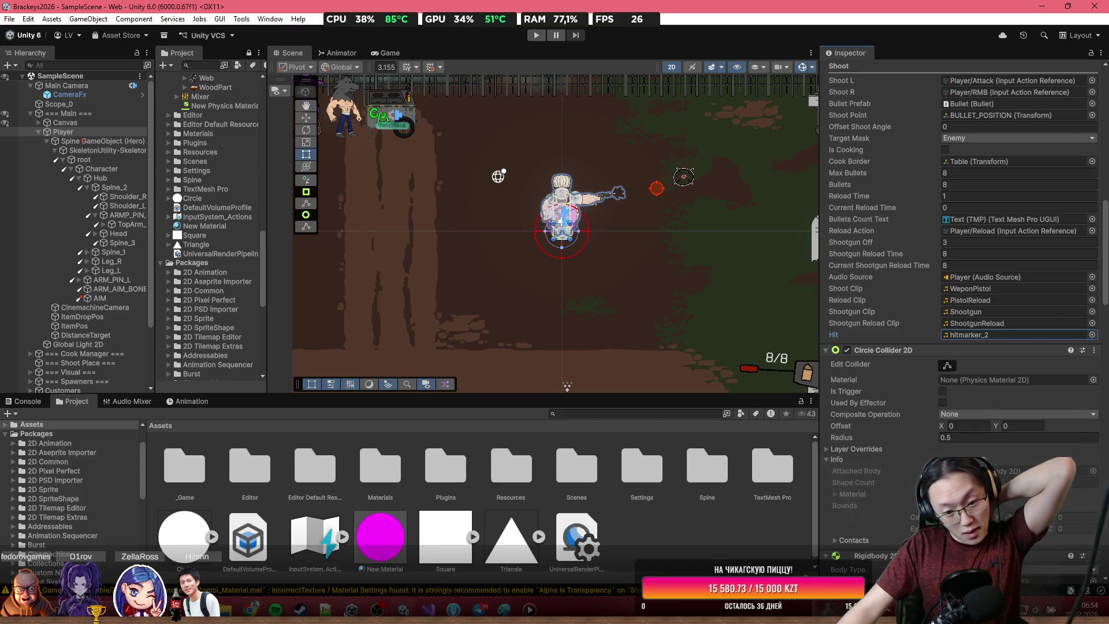
{"action": "key", "text": "alt+Tab"}
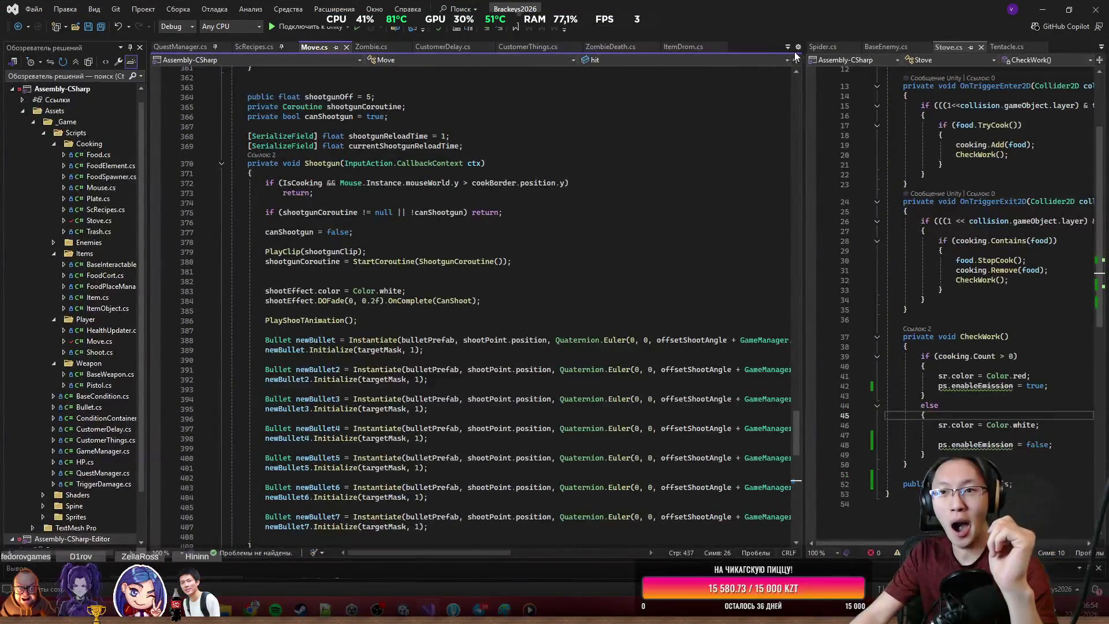
Step: Show HP.cs in Visual Studio's right-hand pane and widen that pane
{"action": "left_click", "coordinate": [789, 46]}
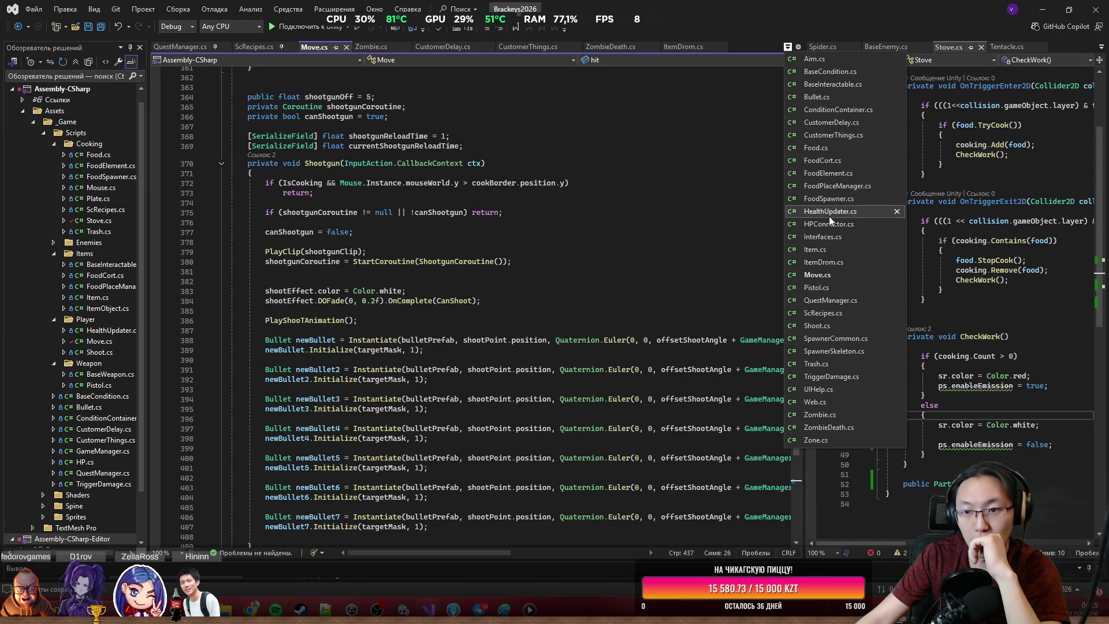
{"action": "left_click", "coordinate": [1102, 50]}
{"action": "left_click", "coordinate": [1102, 50]}
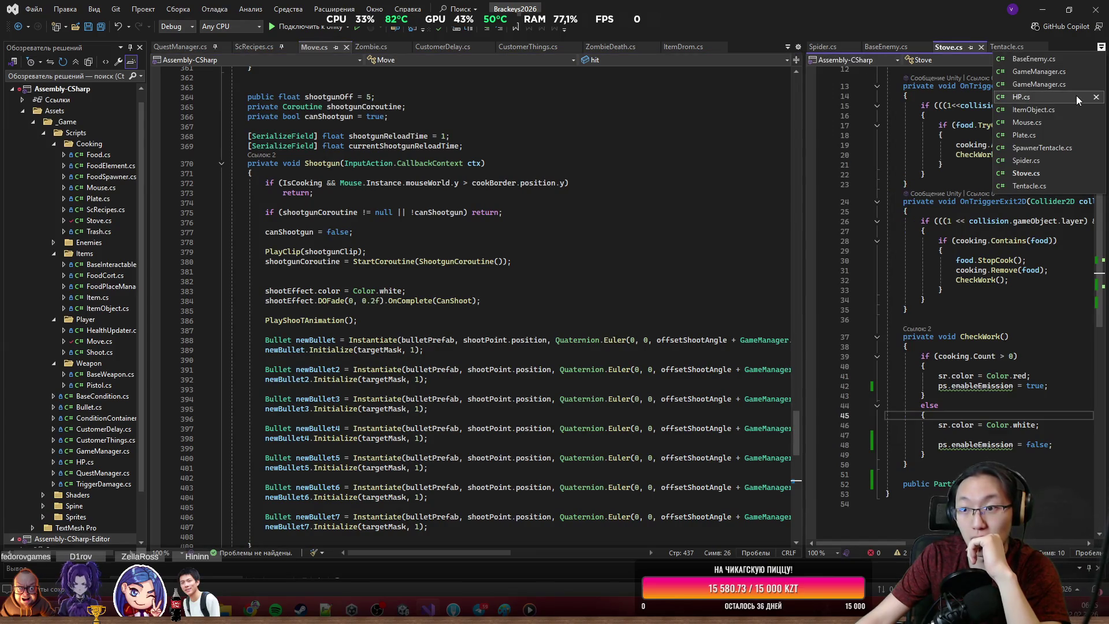
{"action": "left_click", "coordinate": [1029, 99]}
{"action": "left_click_drag", "start_coordinate": [805, 143], "coordinate": [391, 143]}
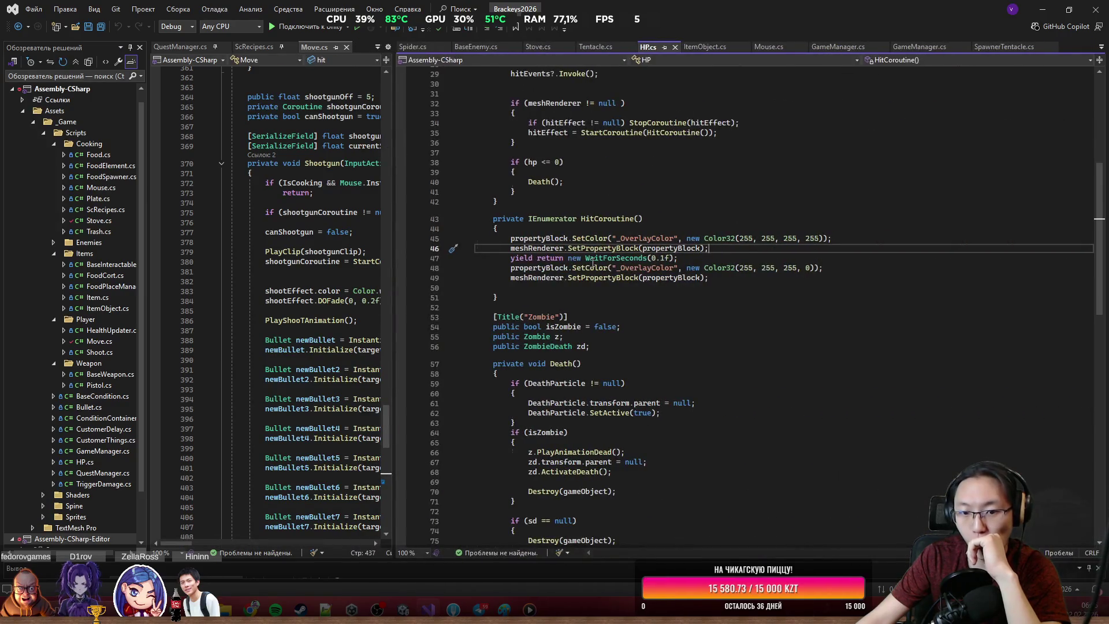
{"action": "scroll", "coordinate": [618, 250], "scroll_direction": "up", "scroll_amount": 9}
Step: Add a 'public bool isUnit = true;' field below the sd field in HP.cs
{"action": "left_click", "coordinate": [669, 303]}
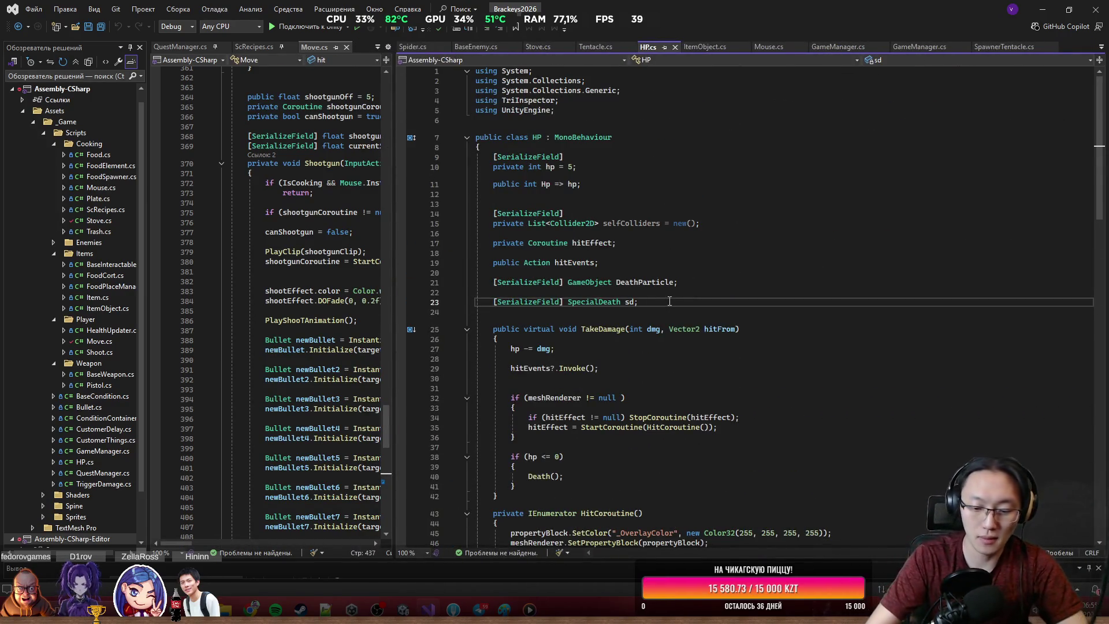
{"action": "key", "text": "Return"}
{"action": "key", "text": "Return"}
{"action": "type", "text": "public bool is"}
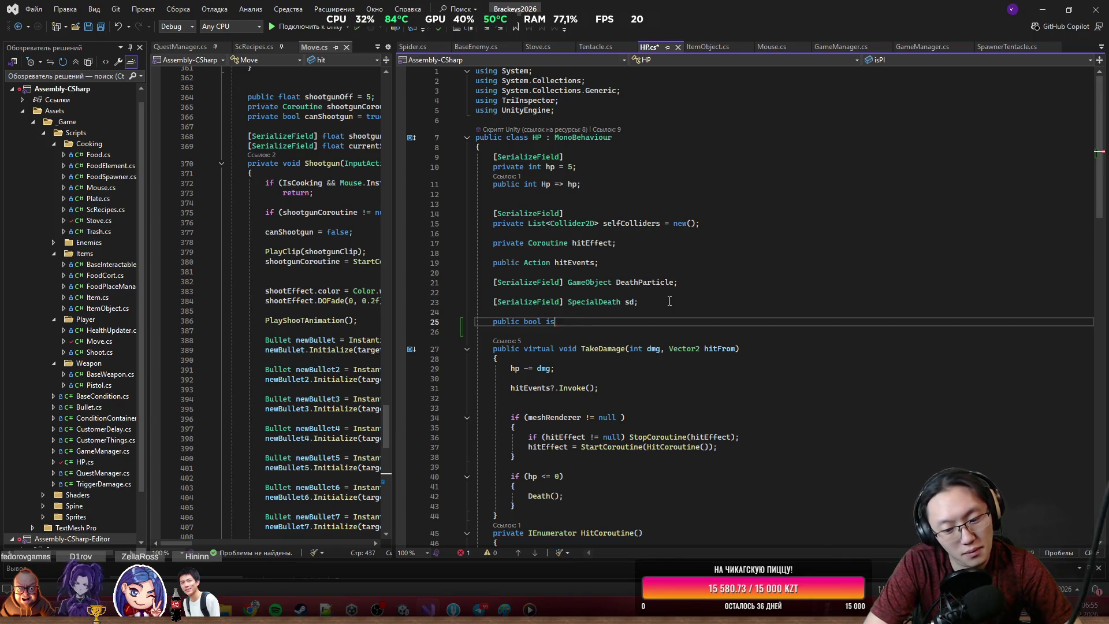
{"action": "type", "text": "Unit = true;"}
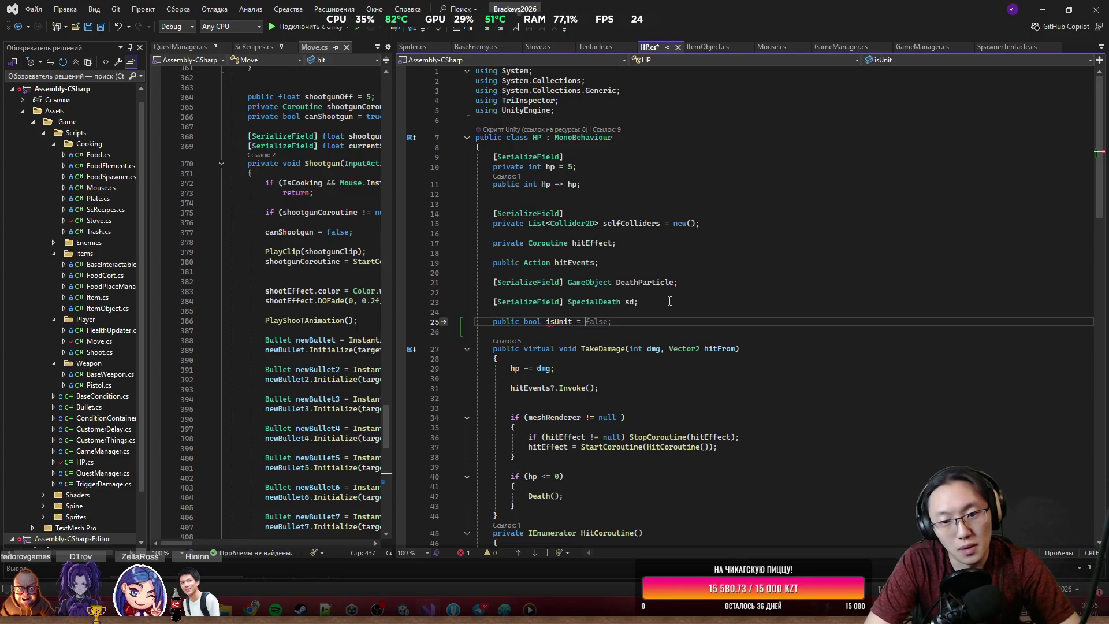
{"action": "key", "text": "Return"}
{"action": "key", "text": "Return"}
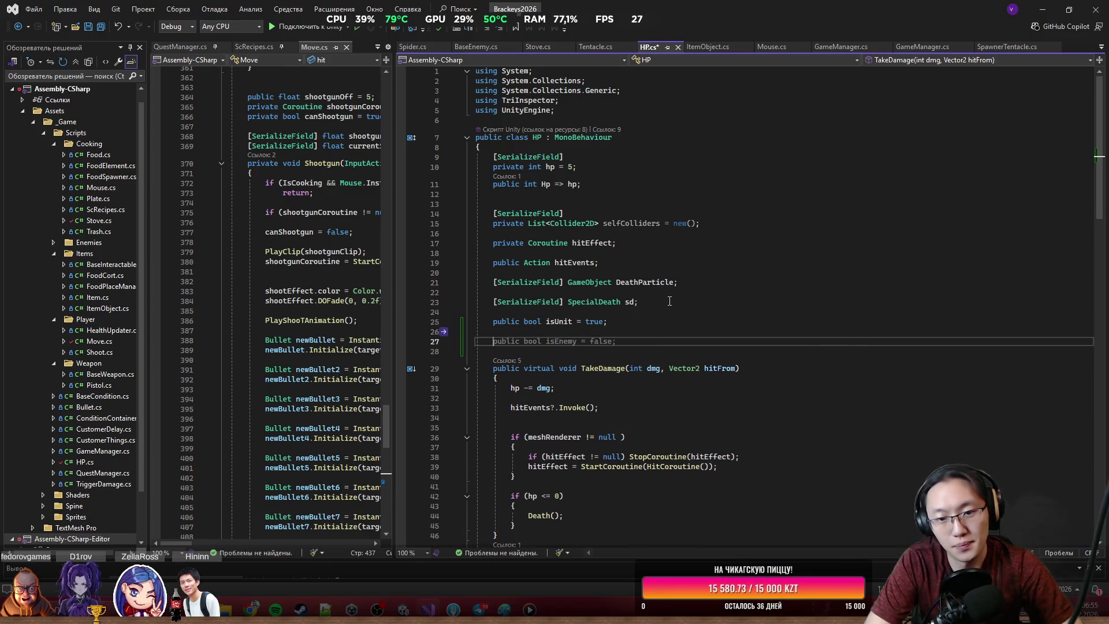
{"action": "key", "text": "ctrl+s"}
Step: Add an 'if (isUnit)' check after the hitEvents invoke and declare 'public AudioSource ass;'
{"action": "left_click", "coordinate": [663, 418]}
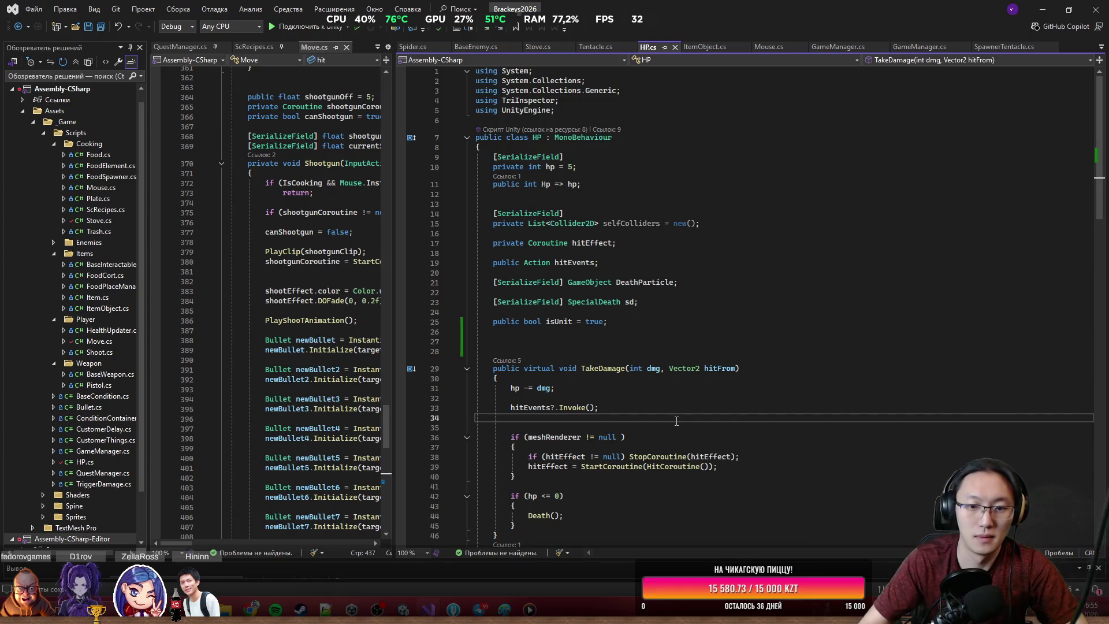
{"action": "key", "text": "Return"}
{"action": "type", "text": "if (is"}
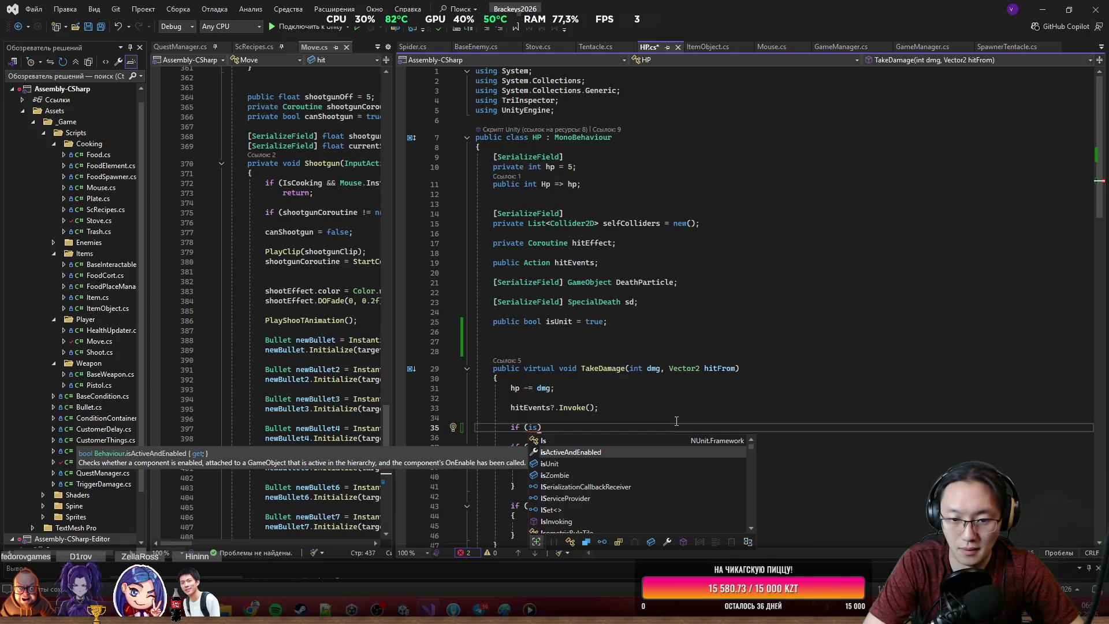
{"action": "type", "text": "U"}
{"action": "key", "text": "Tab"}
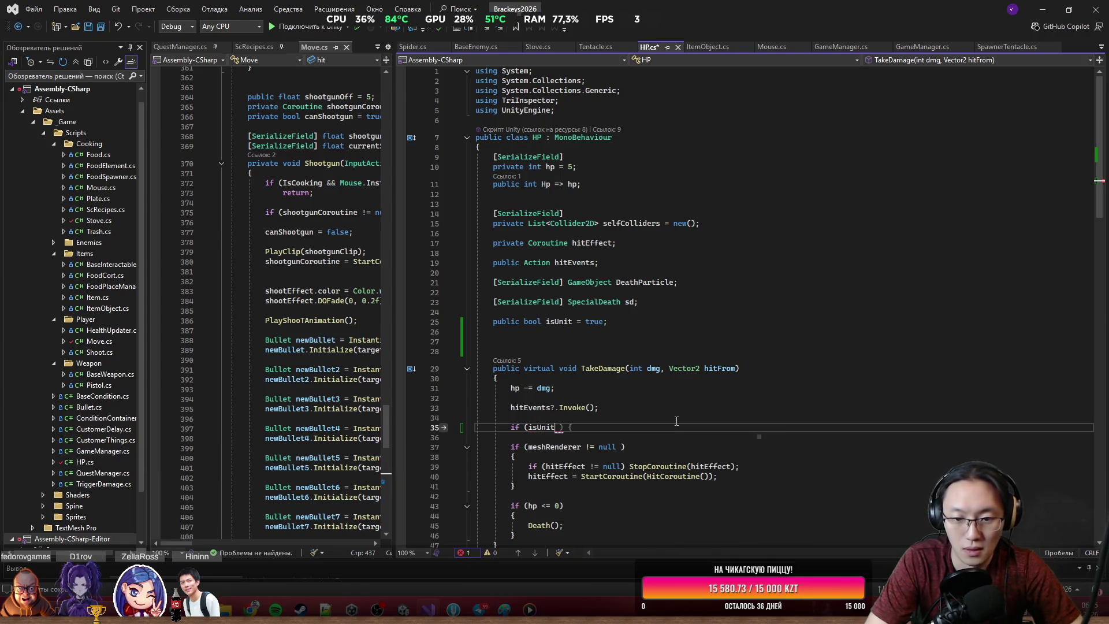
{"action": "key", "text": "Return"}
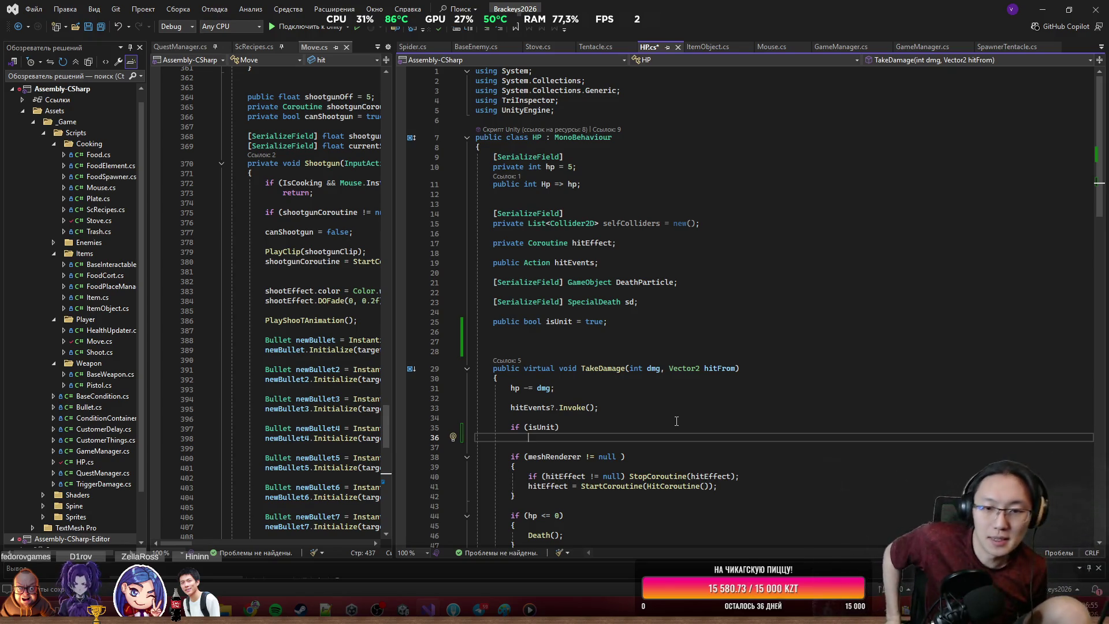
{"action": "left_click", "coordinate": [702, 334]}
{"action": "type", "text": "public AudioSource"}
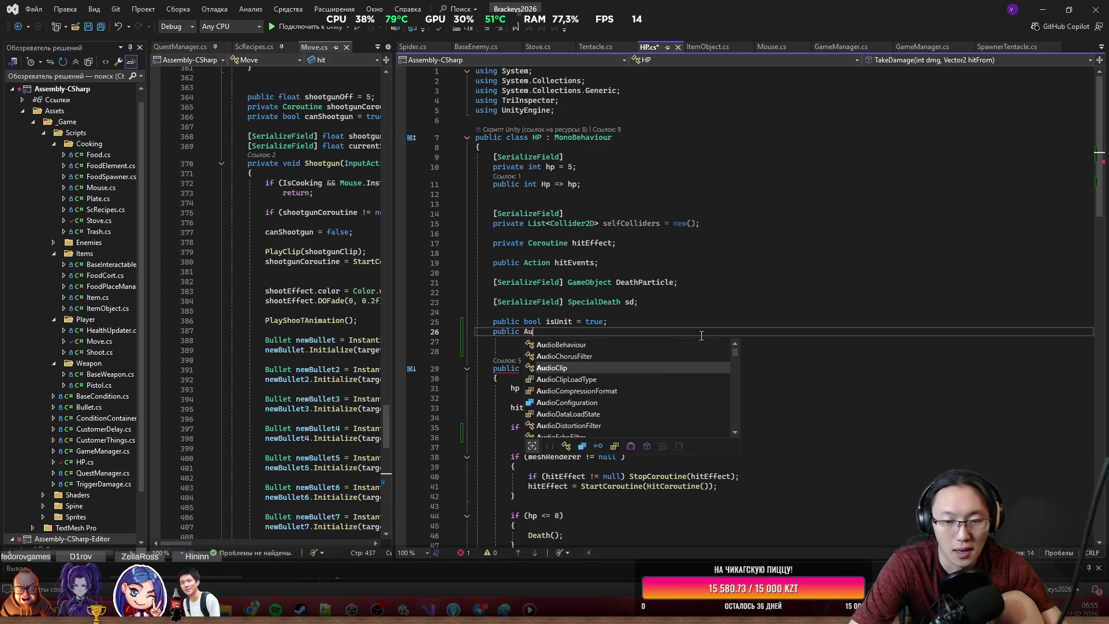
{"action": "type", "text": " ass';"}
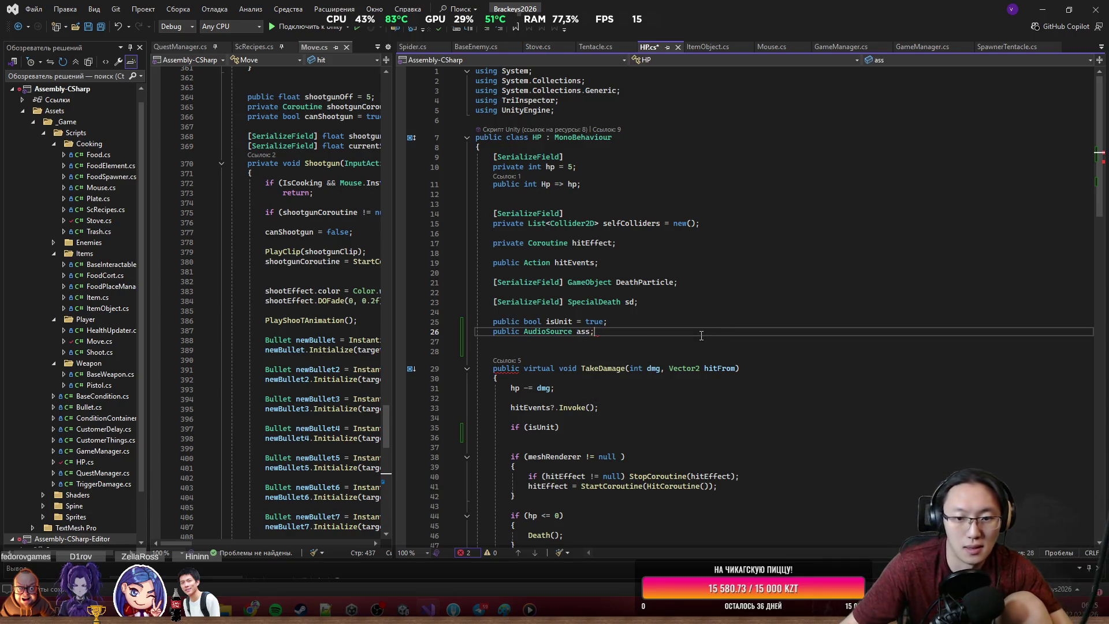
Step: Make the isUnit check call ass.PlayOneShot(Move.Instance.hit) and save HP.cs
{"action": "left_click", "coordinate": [584, 408]}
{"action": "left_click", "coordinate": [592, 408]}
{"action": "left_click", "coordinate": [561, 430]}
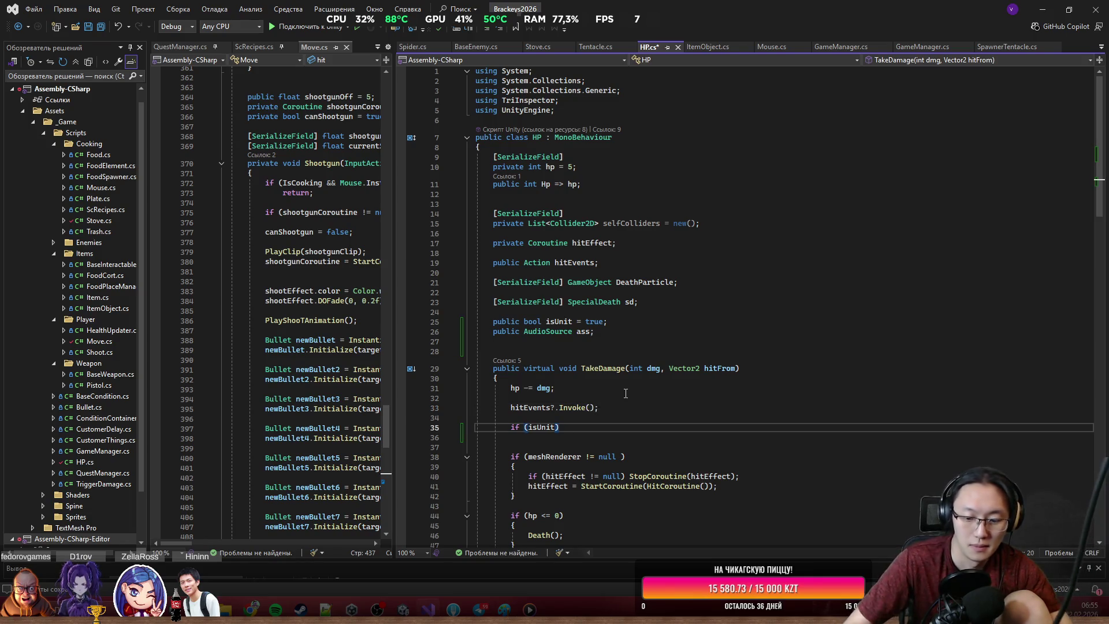
{"action": "key", "text": "Return"}
{"action": "type", "text": "ass.P"}
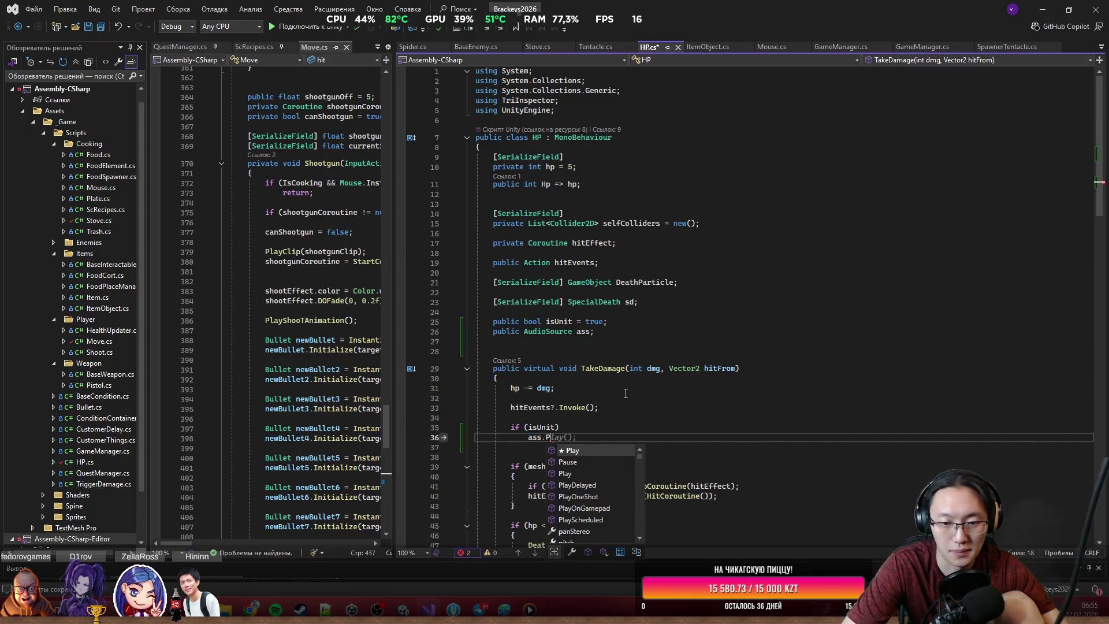
{"action": "key", "text": "Down"}
{"action": "key", "text": "Down"}
{"action": "key", "text": "Down"}
{"action": "type", "text": "("}
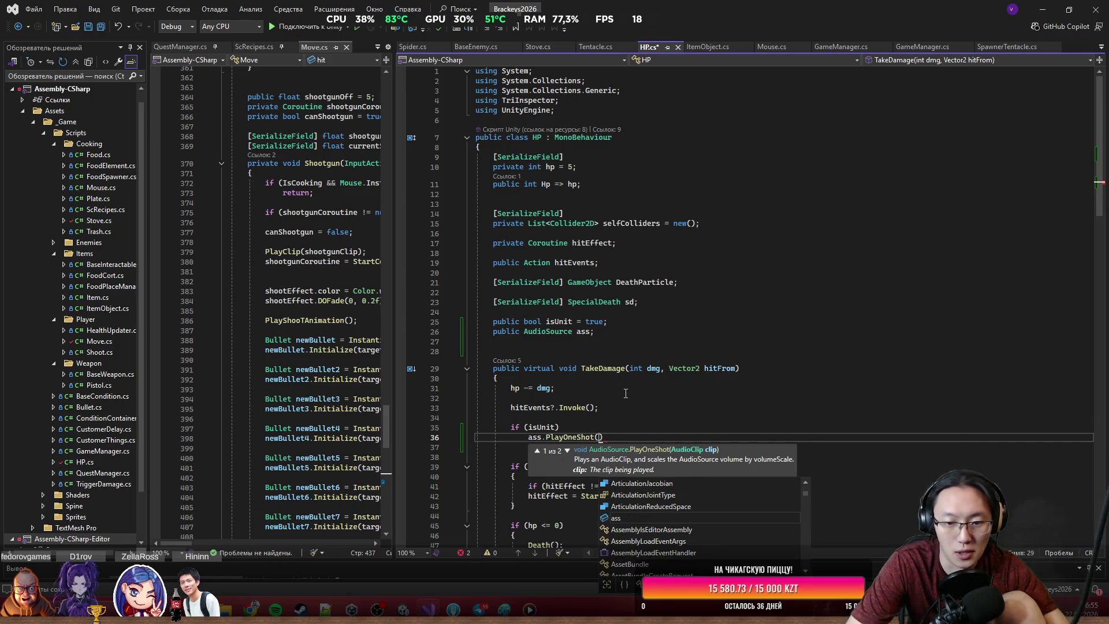
{"action": "type", "text": "G"}
{"action": "key", "text": "BackSpace"}
{"action": "type", "text": "Move.IO"}
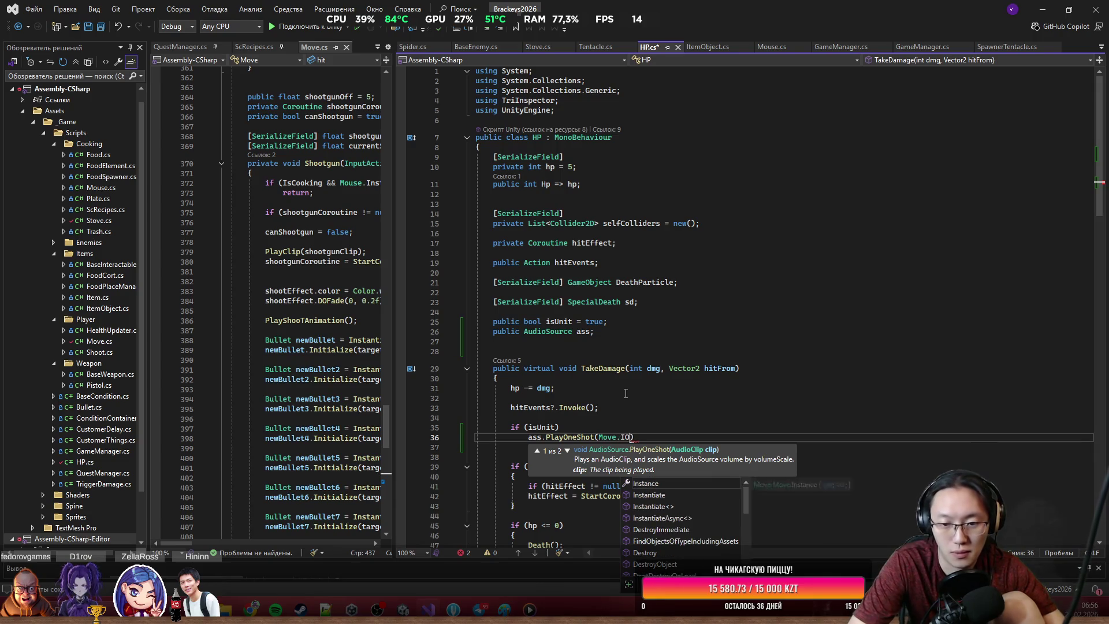
{"action": "type", "text": "("}
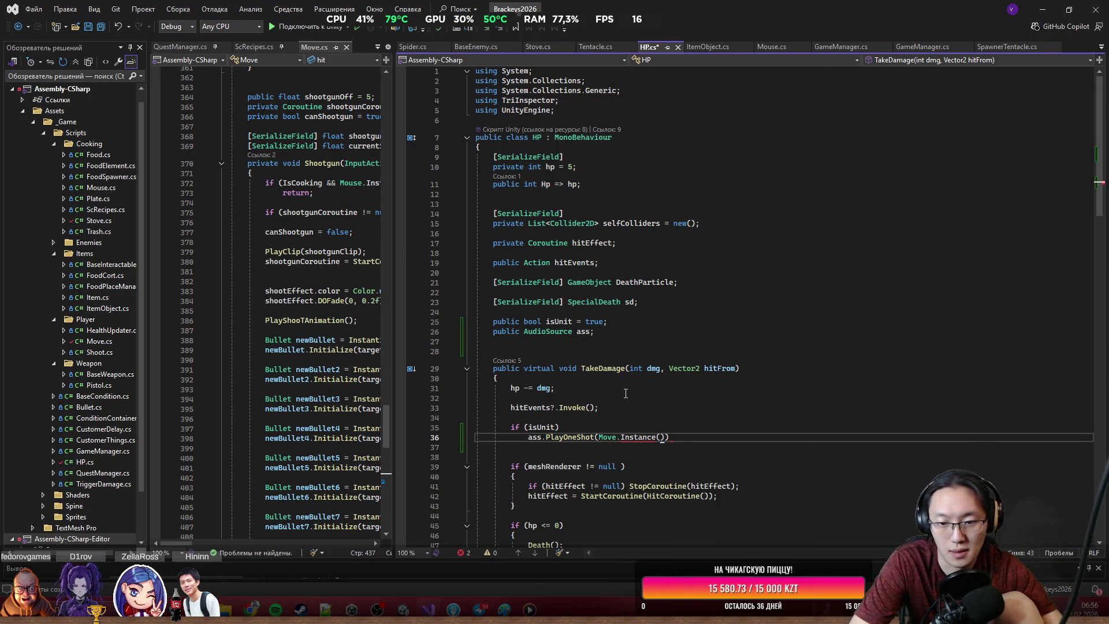
{"action": "key", "text": "BackSpace"}
{"action": "type", "text": "."}
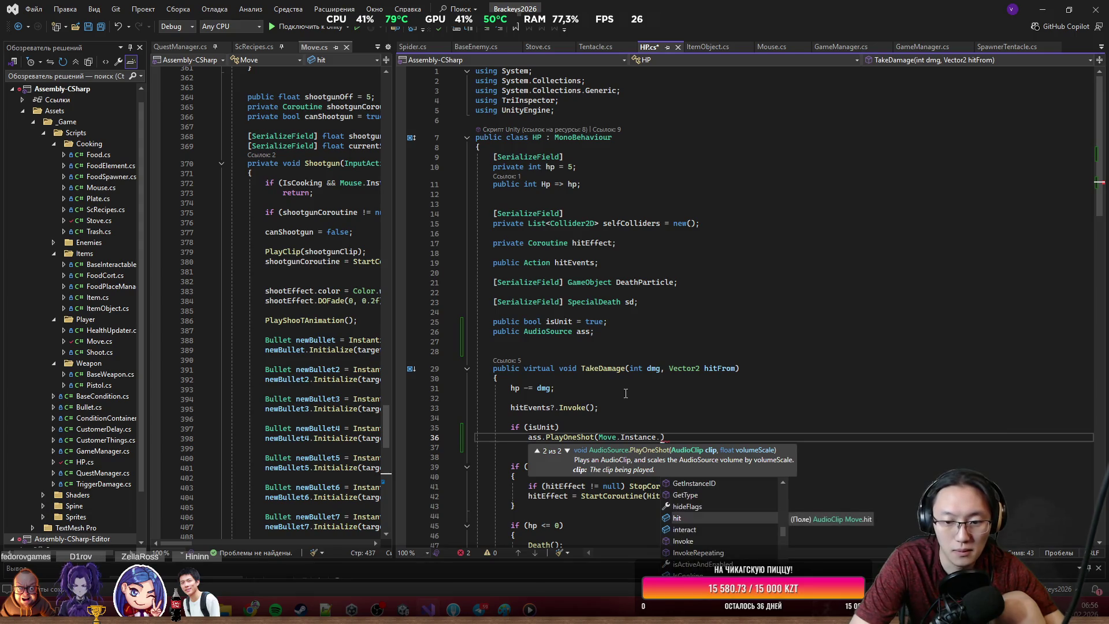
{"action": "type", "text": "hit);"}
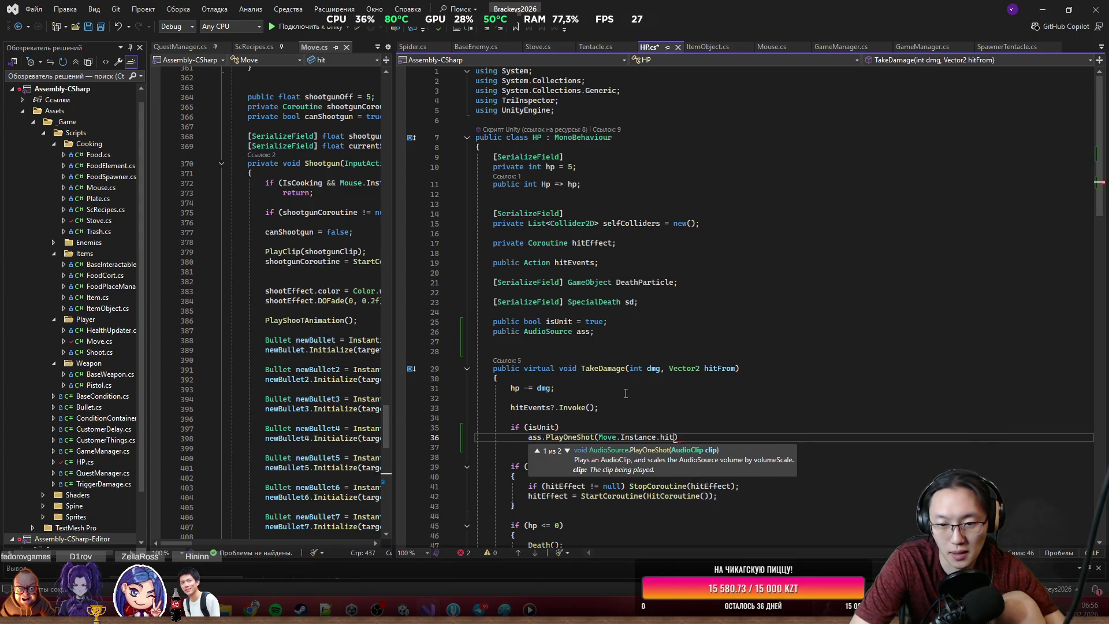
{"action": "key", "text": "ctrl+s"}
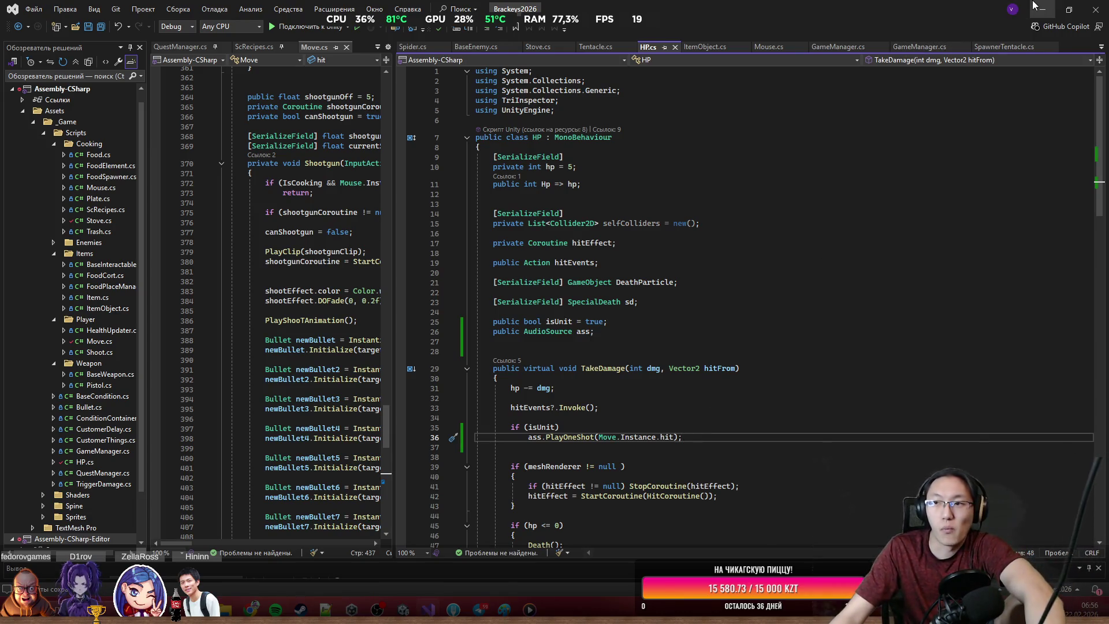
{"action": "key", "text": "alt+Tab"}
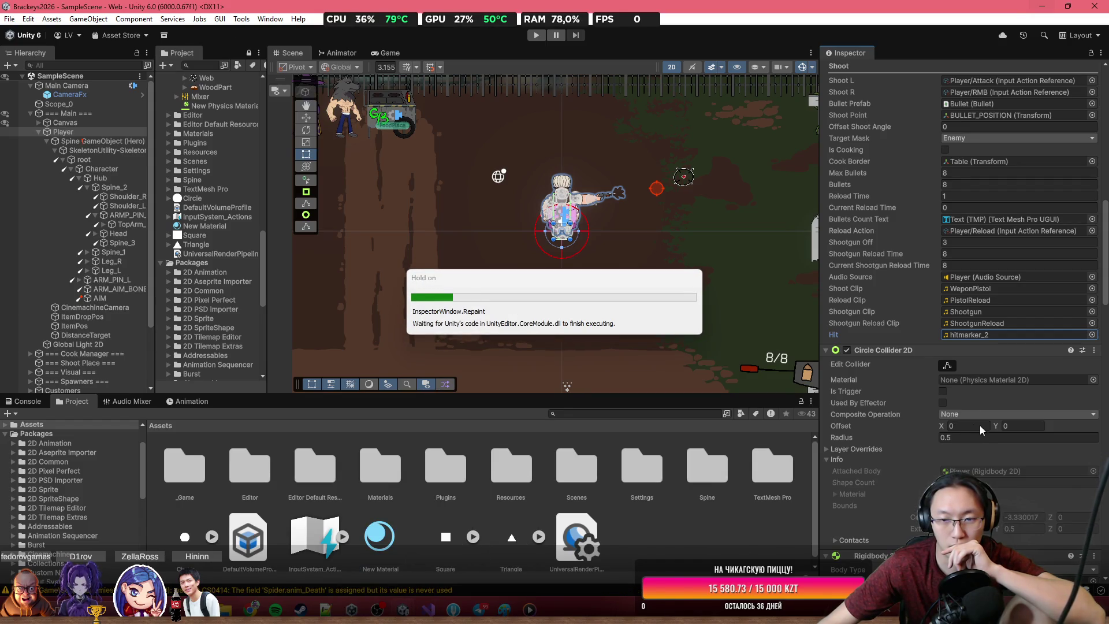
Step: Untick Is Unit on the Player's HP (Script) component
{"action": "scroll", "coordinate": [1007, 439], "scroll_direction": "down", "scroll_amount": 15}
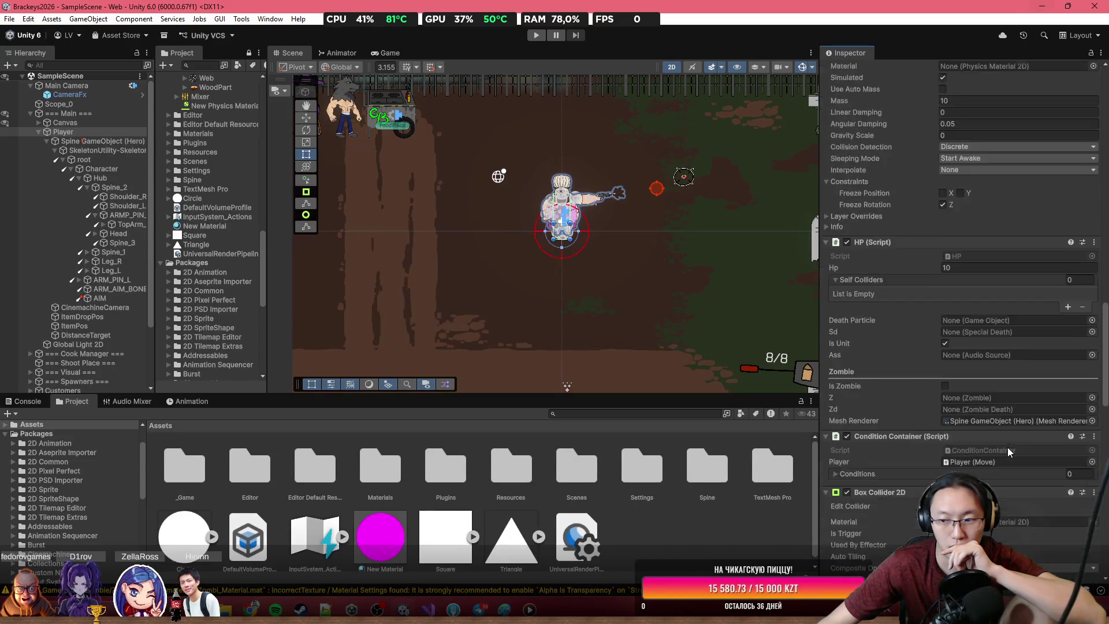
{"action": "scroll", "coordinate": [971, 427], "scroll_direction": "up", "scroll_amount": 2}
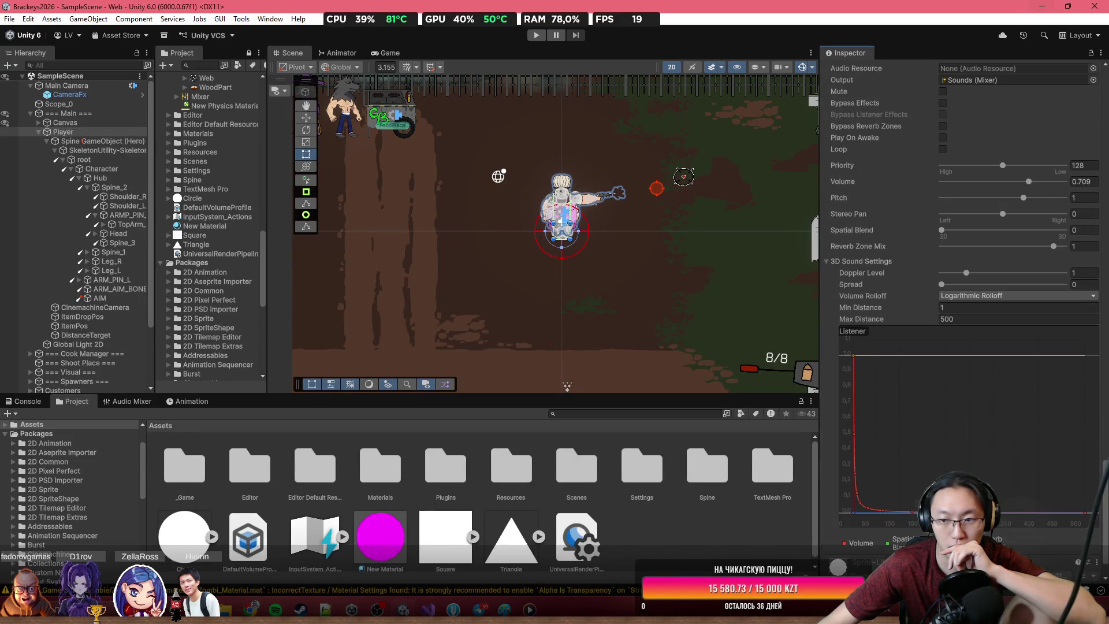
{"action": "scroll", "coordinate": [914, 395], "scroll_direction": "up", "scroll_amount": 6}
{"action": "scroll", "coordinate": [948, 401], "scroll_direction": "up", "scroll_amount": 4}
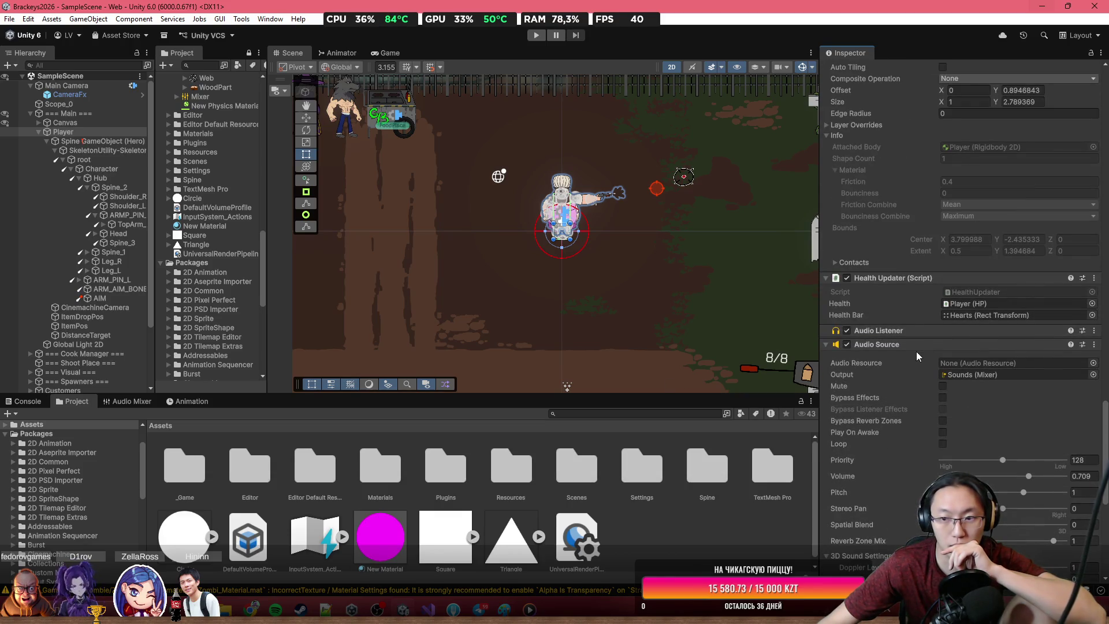
{"action": "scroll", "coordinate": [924, 332], "scroll_direction": "up", "scroll_amount": 8}
{"action": "scroll", "coordinate": [948, 262], "scroll_direction": "up", "scroll_amount": 8}
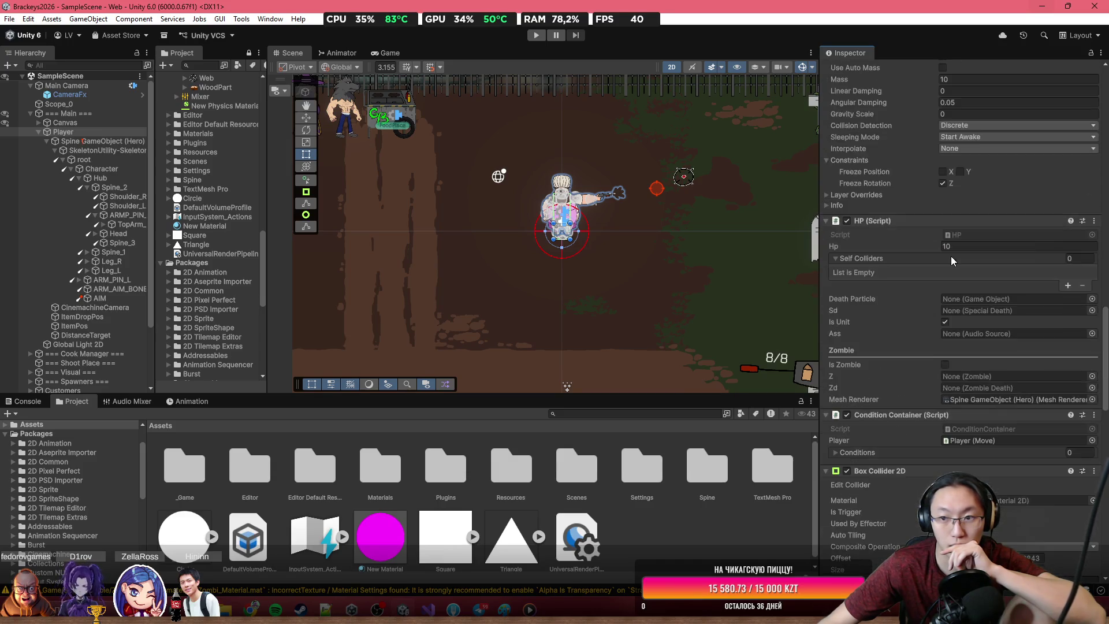
{"action": "left_click", "coordinate": [946, 354]}
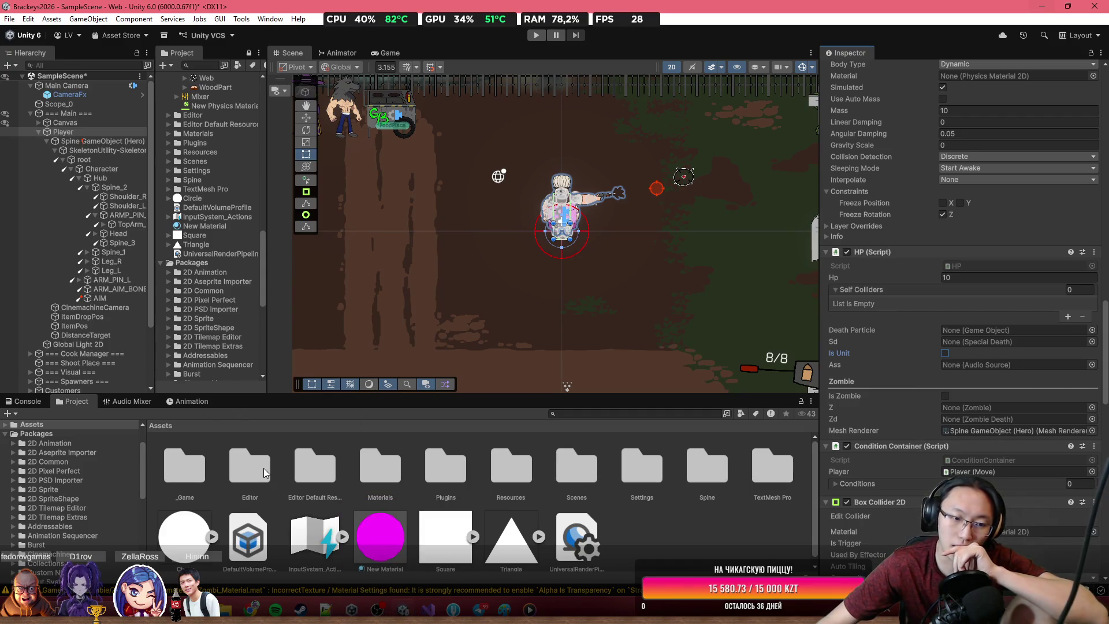
{"action": "double_click", "coordinate": [192, 468]}
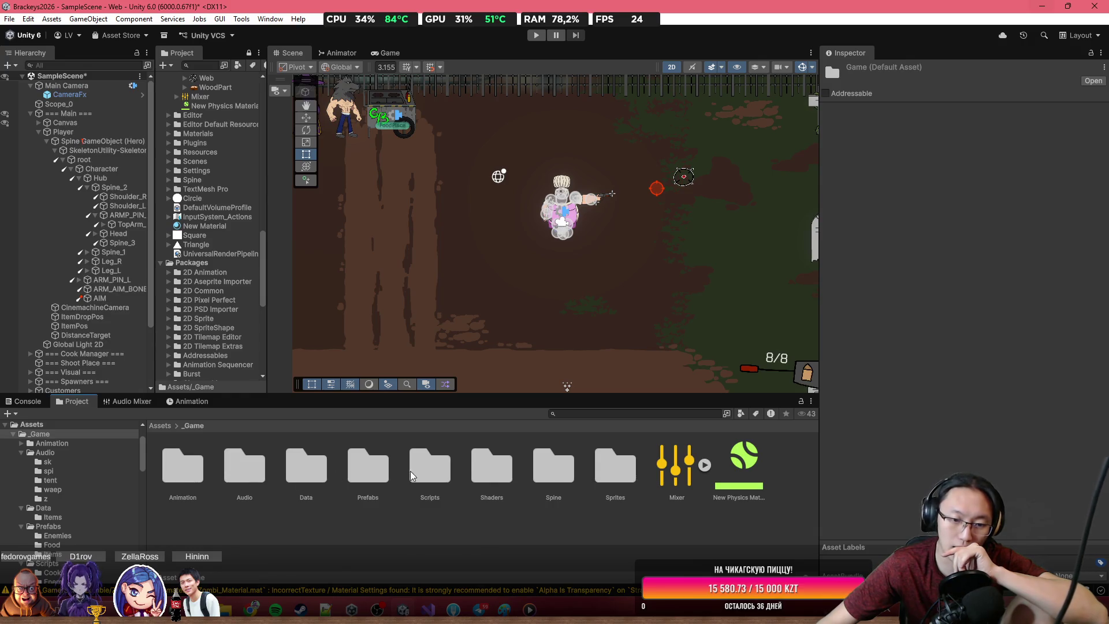
Step: Browse to the Prefabs/Enemies folder and inspect the Skeleton prefab
{"action": "double_click", "coordinate": [369, 480]}
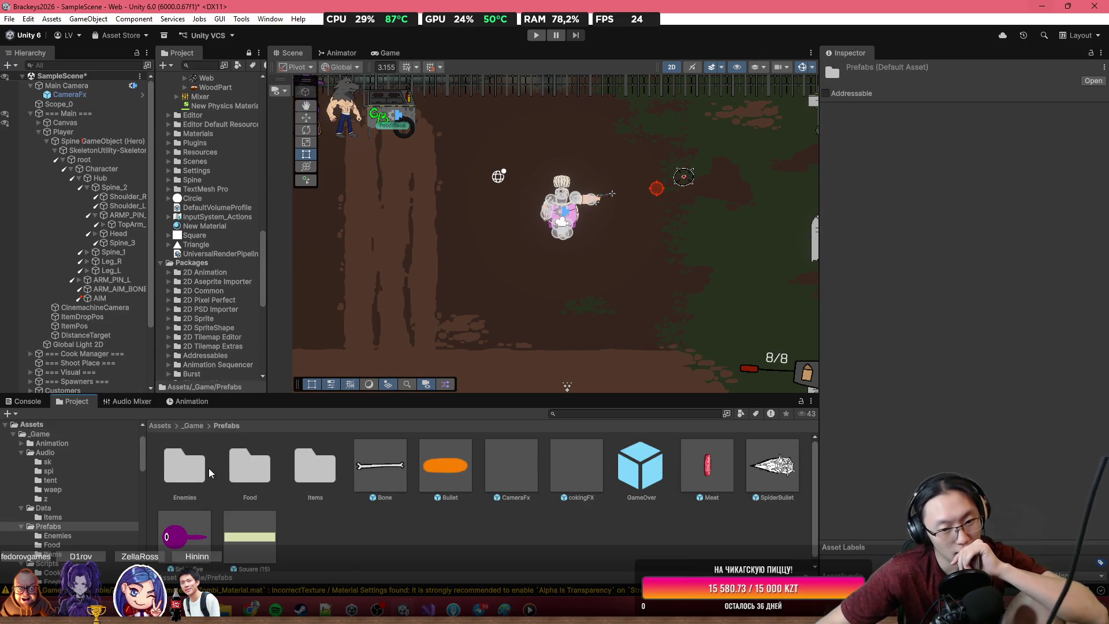
{"action": "double_click", "coordinate": [177, 471]}
{"action": "left_click", "coordinate": [173, 468]}
{"action": "scroll", "coordinate": [914, 256], "scroll_direction": "down", "scroll_amount": 1}
{"action": "scroll", "coordinate": [914, 255], "scroll_direction": "down", "scroll_amount": 10}
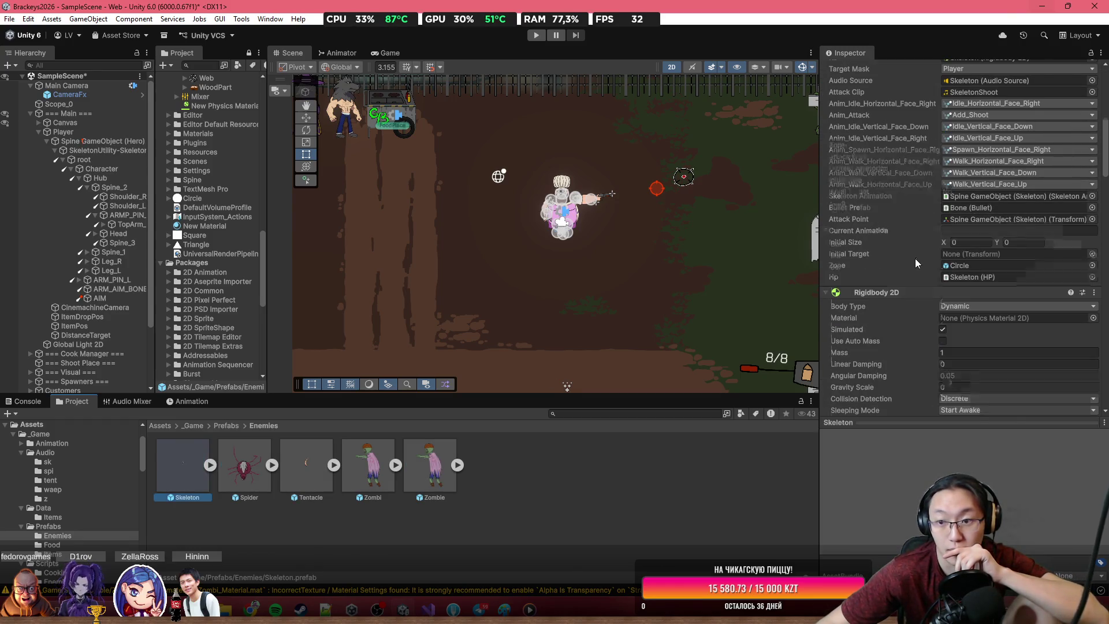
{"action": "scroll", "coordinate": [917, 261], "scroll_direction": "down", "scroll_amount": 2}
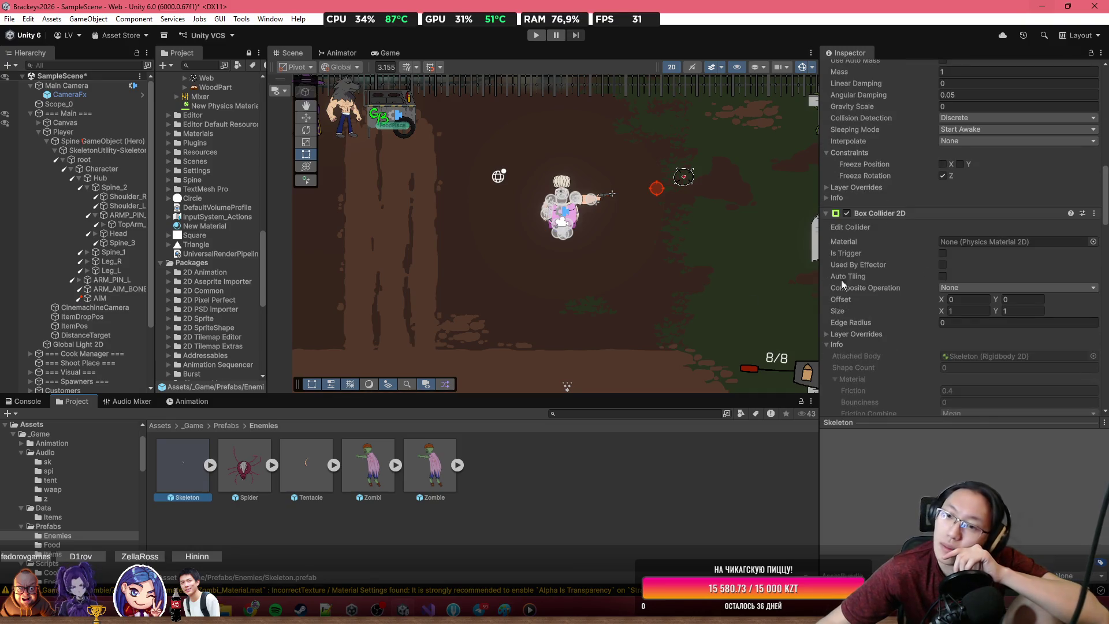
{"action": "double_click", "coordinate": [191, 474]}
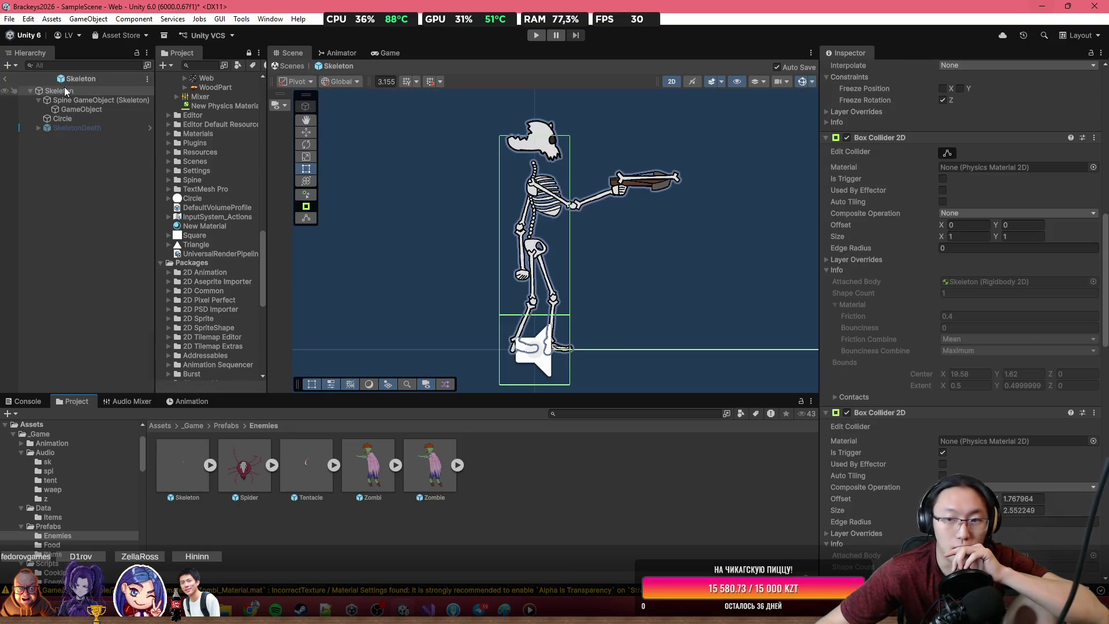
{"action": "scroll", "coordinate": [949, 334], "scroll_direction": "down", "scroll_amount": 10}
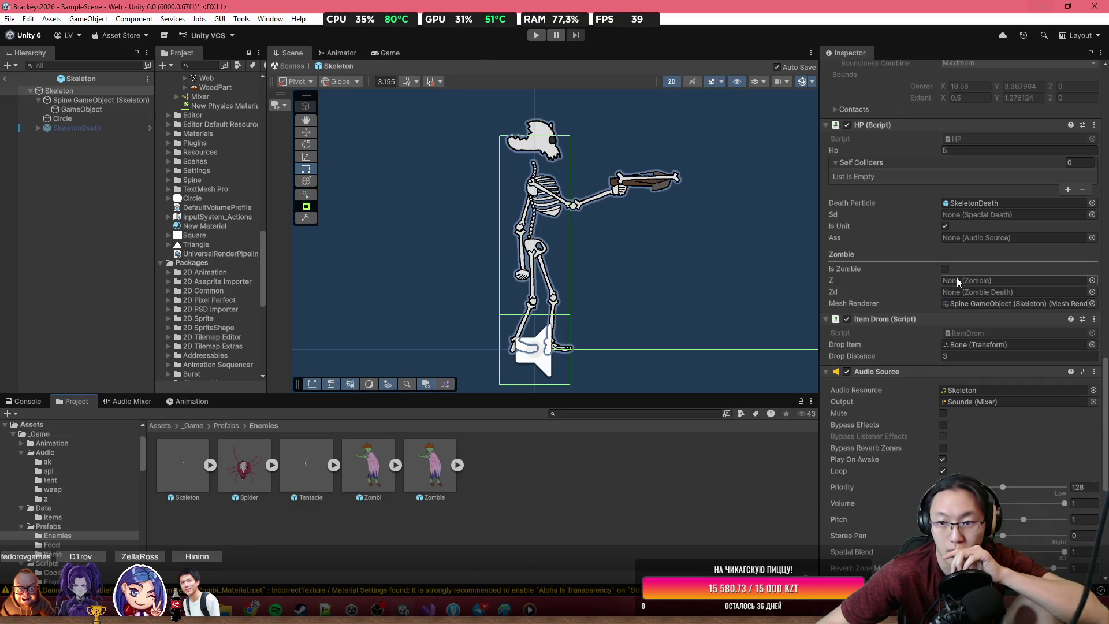
{"action": "scroll", "coordinate": [961, 291], "scroll_direction": "down", "scroll_amount": 4}
{"action": "scroll", "coordinate": [975, 252], "scroll_direction": "up", "scroll_amount": 6}
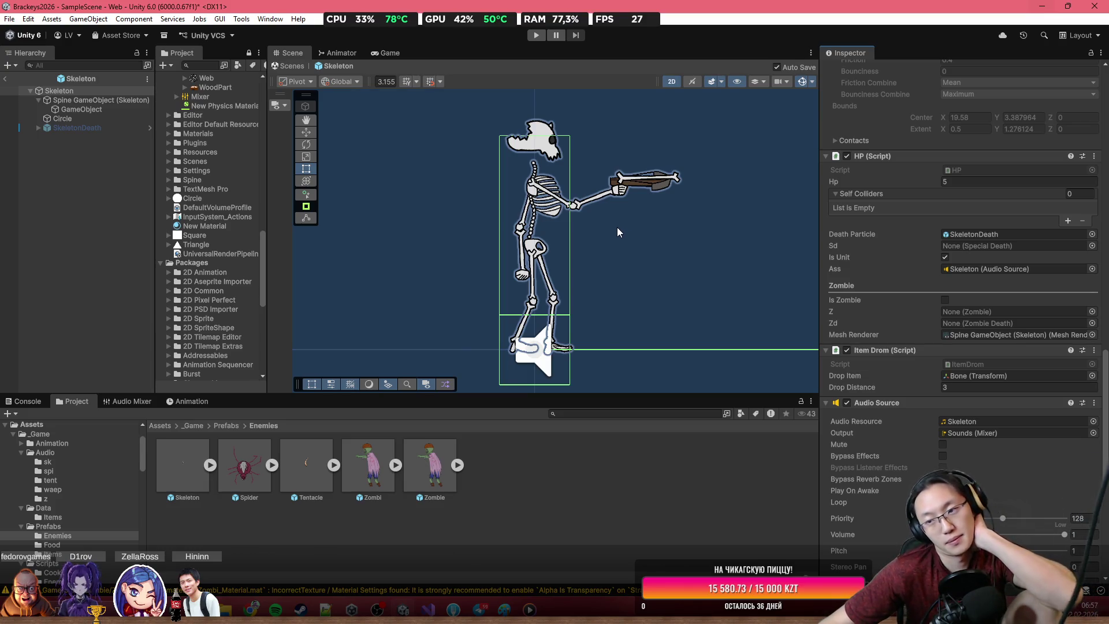
Step: Inspect the Spider prefab and set the Tentacle prefab's HP Ass to its own Audio Source
{"action": "double_click", "coordinate": [250, 466]}
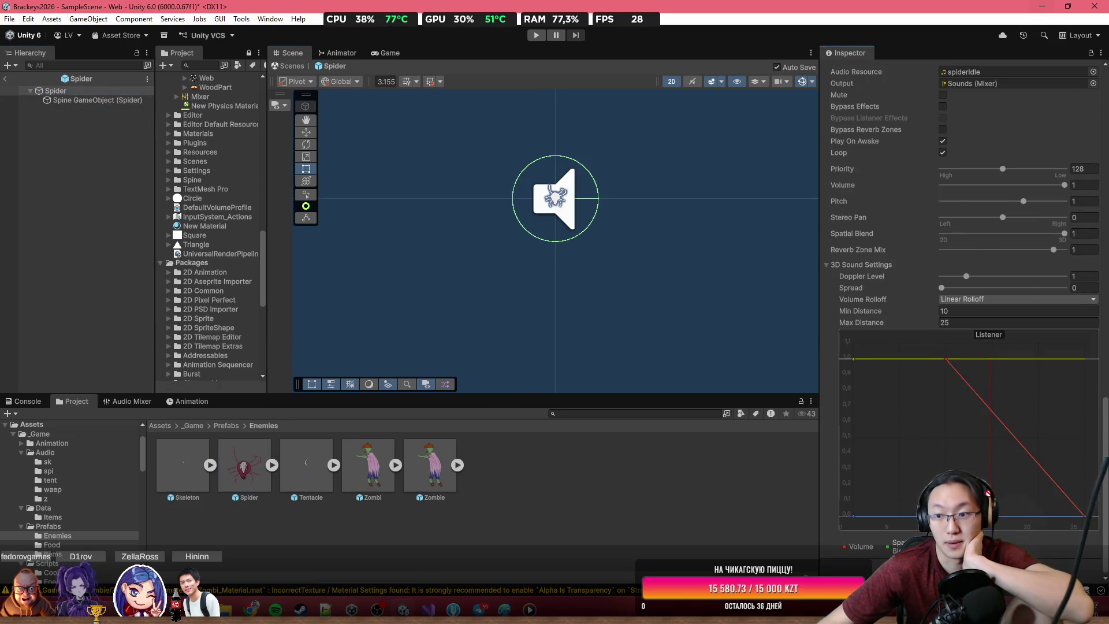
{"action": "scroll", "coordinate": [963, 103], "scroll_direction": "up", "scroll_amount": 3}
{"action": "scroll", "coordinate": [1003, 67], "scroll_direction": "up", "scroll_amount": 10}
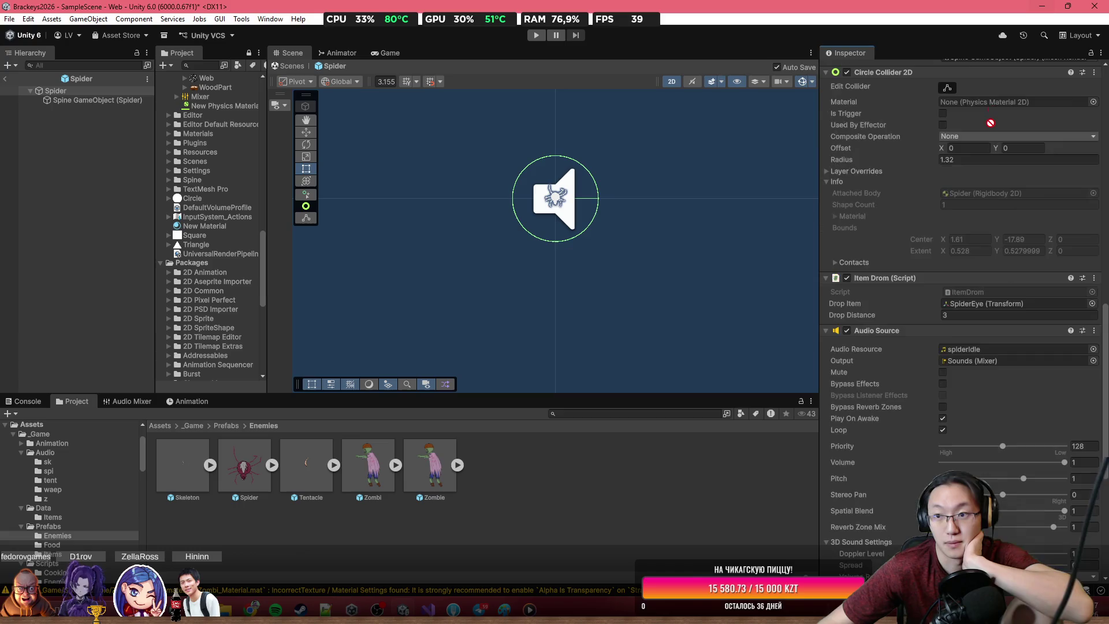
{"action": "scroll", "coordinate": [1000, 185], "scroll_direction": "up", "scroll_amount": 9}
{"action": "mouse_move", "coordinate": [979, 124]}
{"action": "left_mouse_down"}
{"action": "mouse_move", "coordinate": [1003, 196]}
{"action": "mouse_move", "coordinate": [983, 270]}
{"action": "left_mouse_up"}
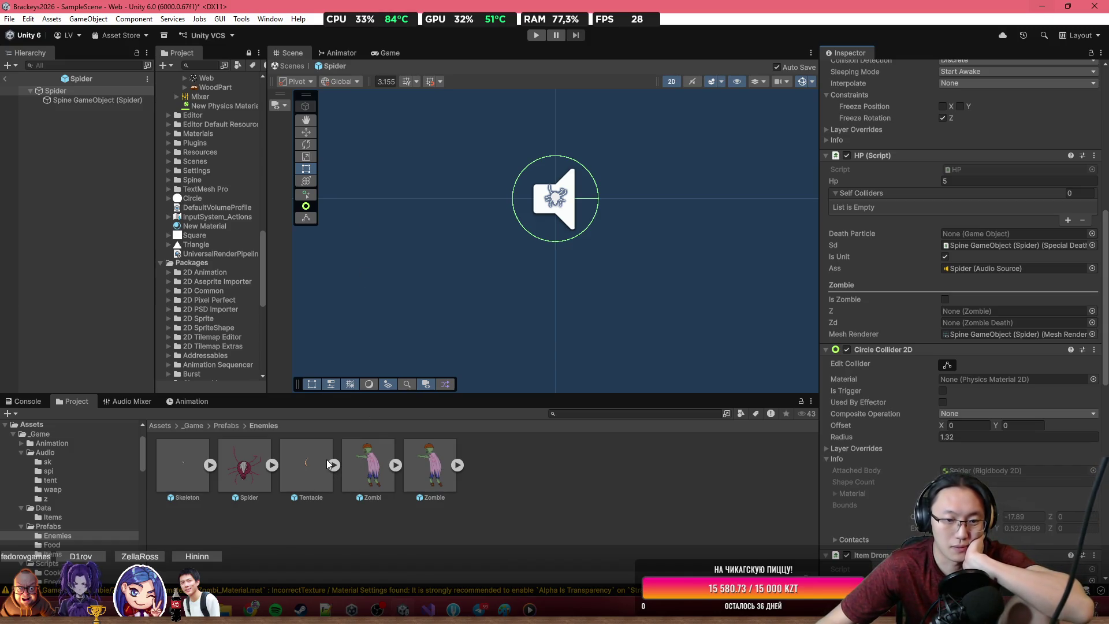
{"action": "double_click", "coordinate": [306, 463]}
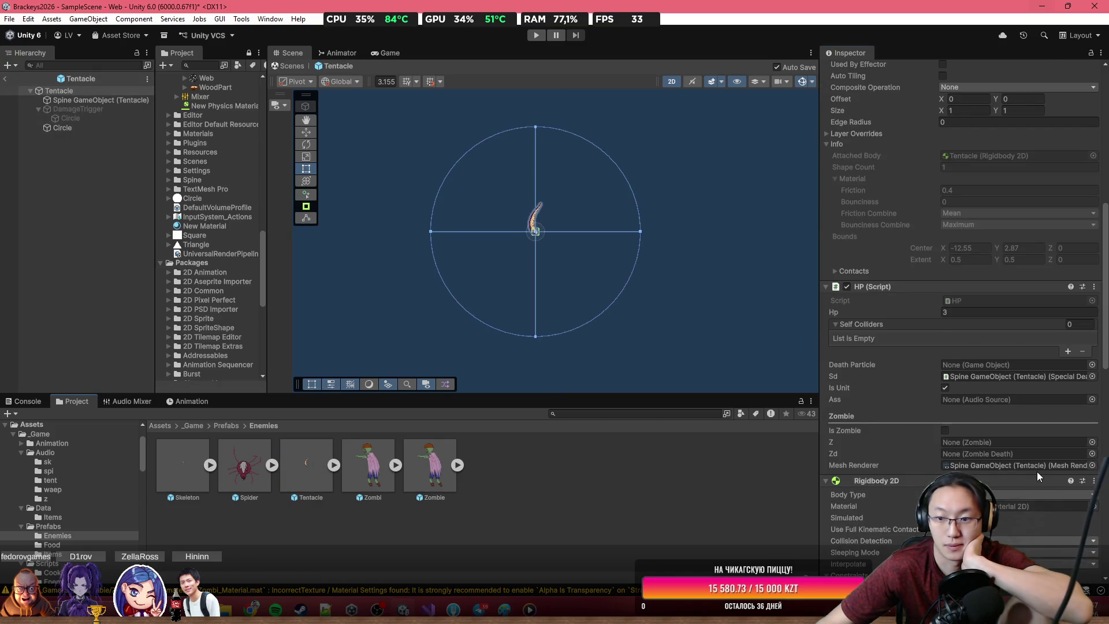
{"action": "scroll", "coordinate": [1038, 471], "scroll_direction": "down", "scroll_amount": 1}
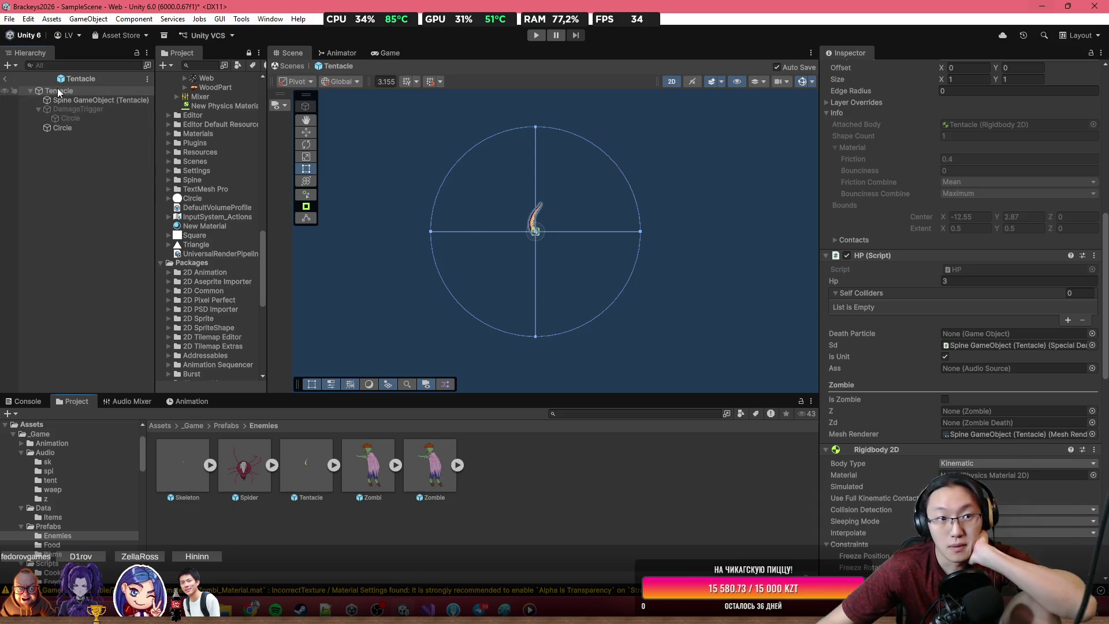
Step: Review the Zombie prefab's components, then exit Prefab mode back to SampleScene
{"action": "double_click", "coordinate": [447, 467]}
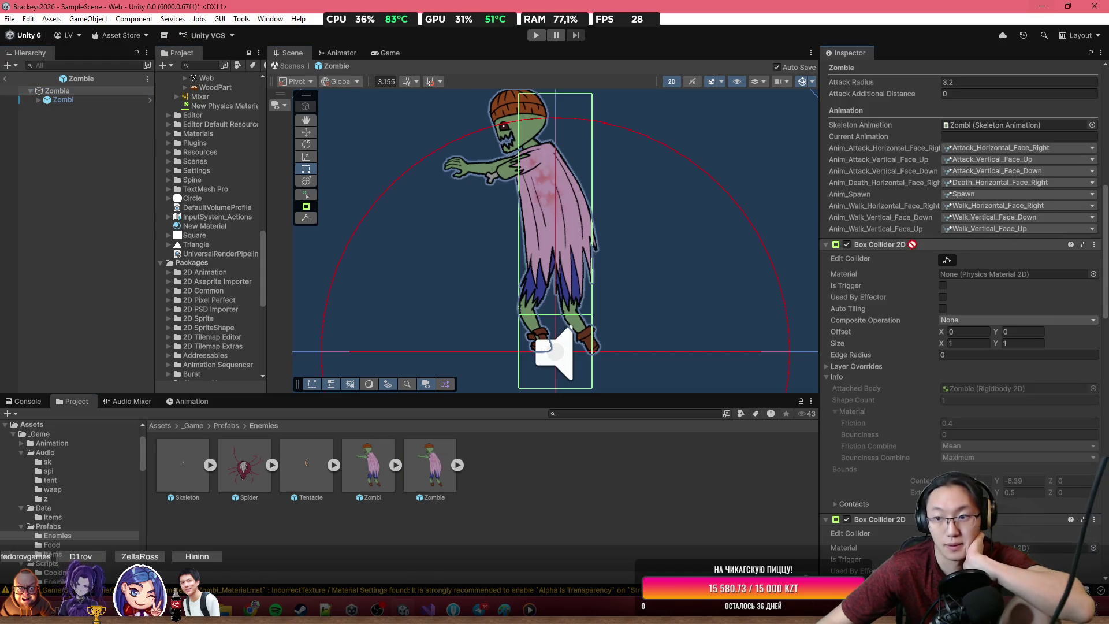
{"action": "scroll", "coordinate": [997, 478], "scroll_direction": "up", "scroll_amount": 10}
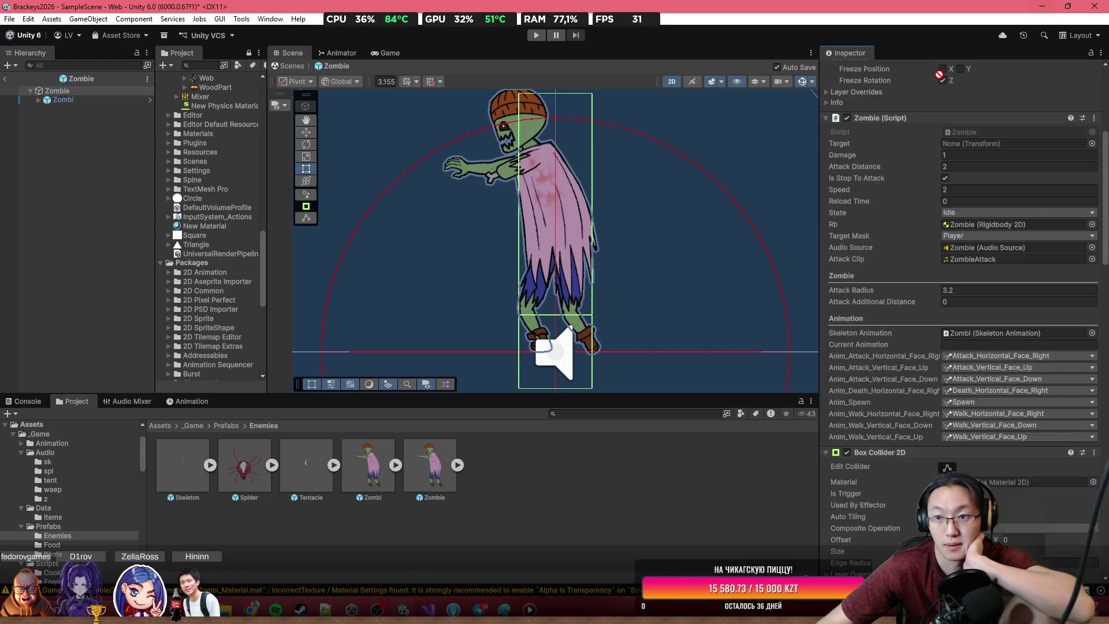
{"action": "scroll", "coordinate": [992, 486], "scroll_direction": "down", "scroll_amount": 10}
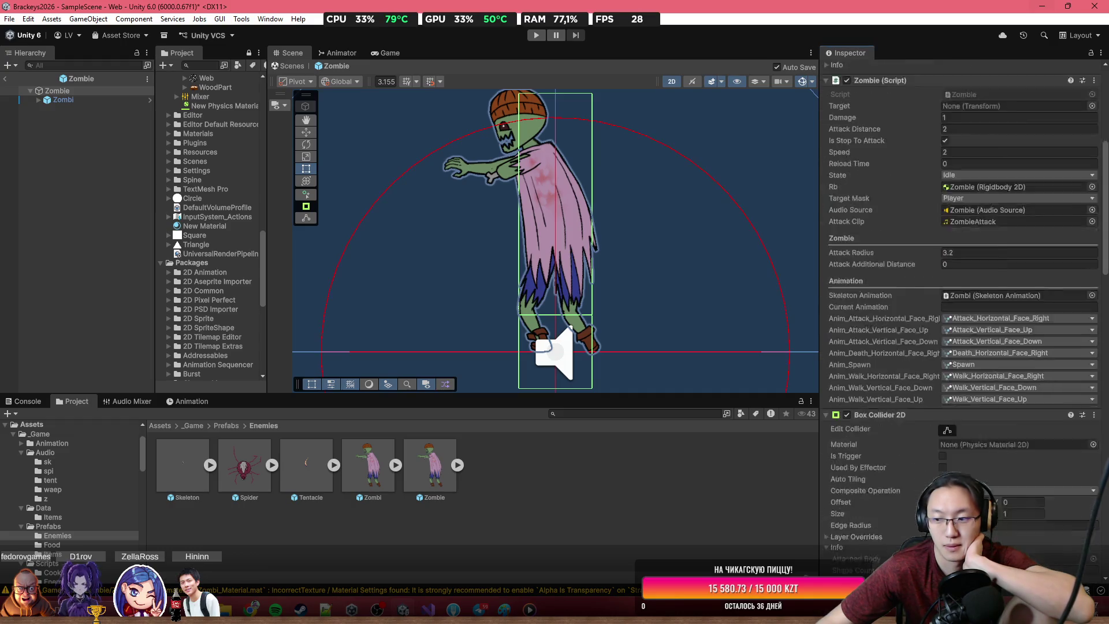
{"action": "scroll", "coordinate": [978, 356], "scroll_direction": "down", "scroll_amount": 8}
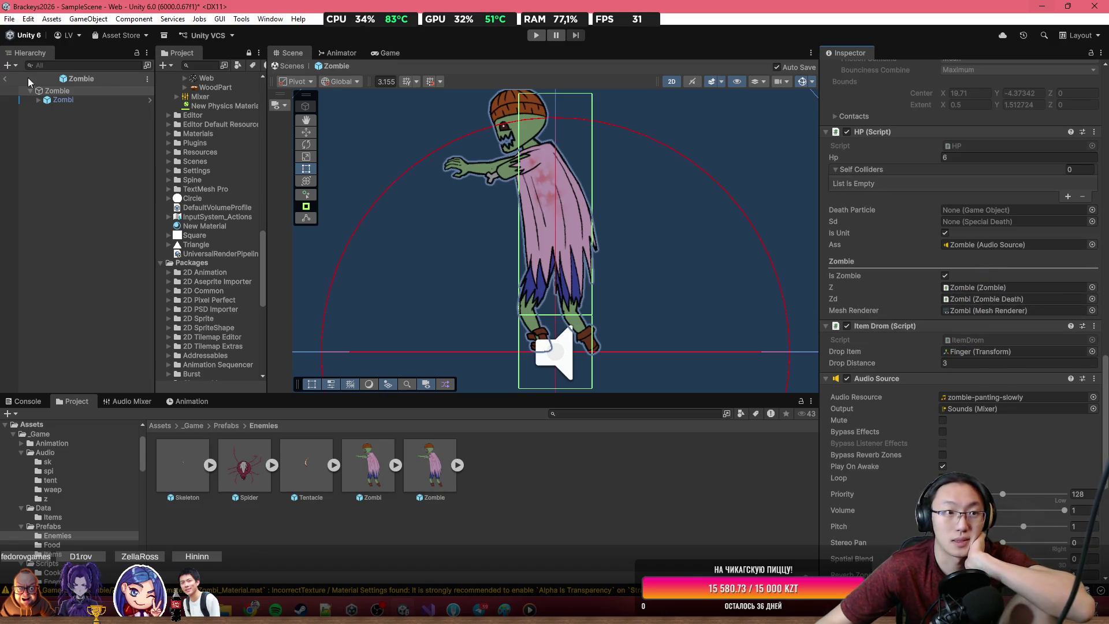
{"action": "left_click", "coordinate": [3, 80]}
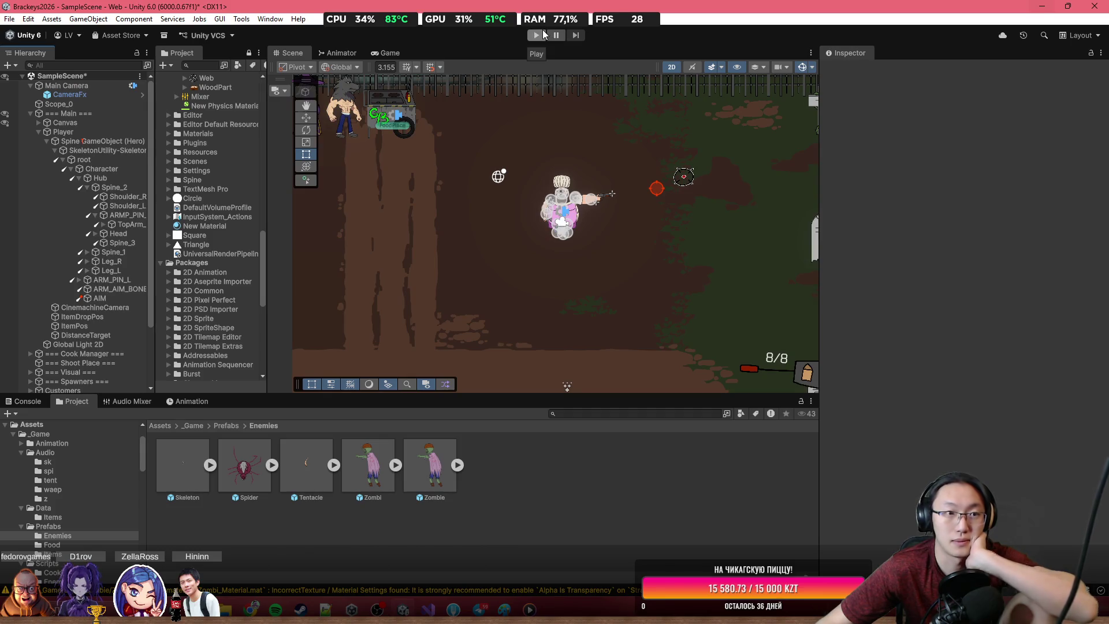
{"action": "left_click", "coordinate": [535, 37]}
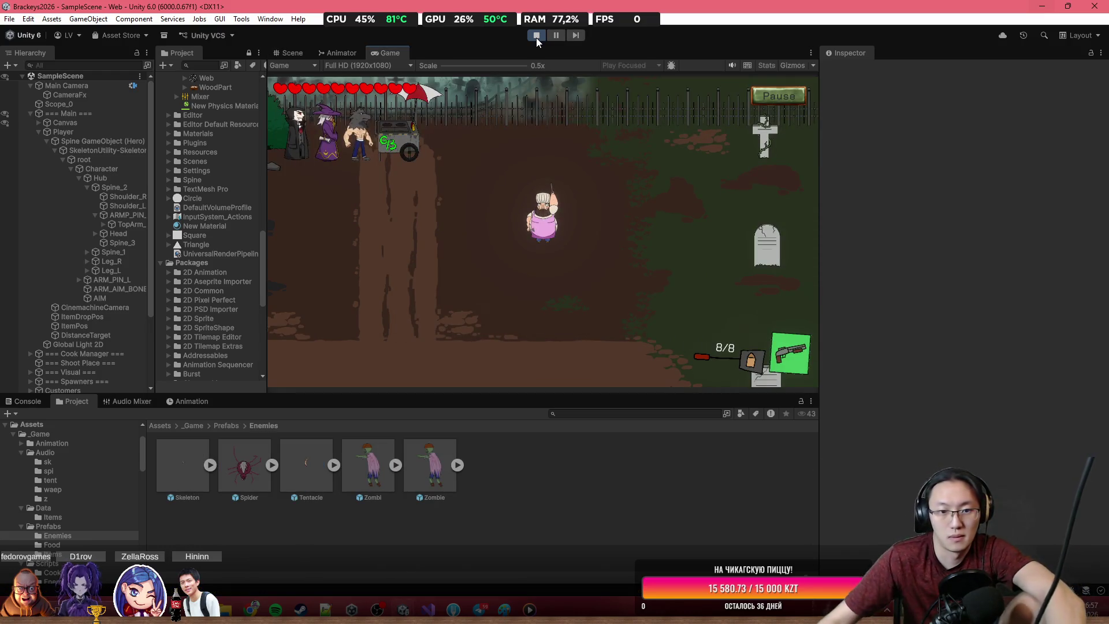
{"action": "left_click", "coordinate": [655, 184]}
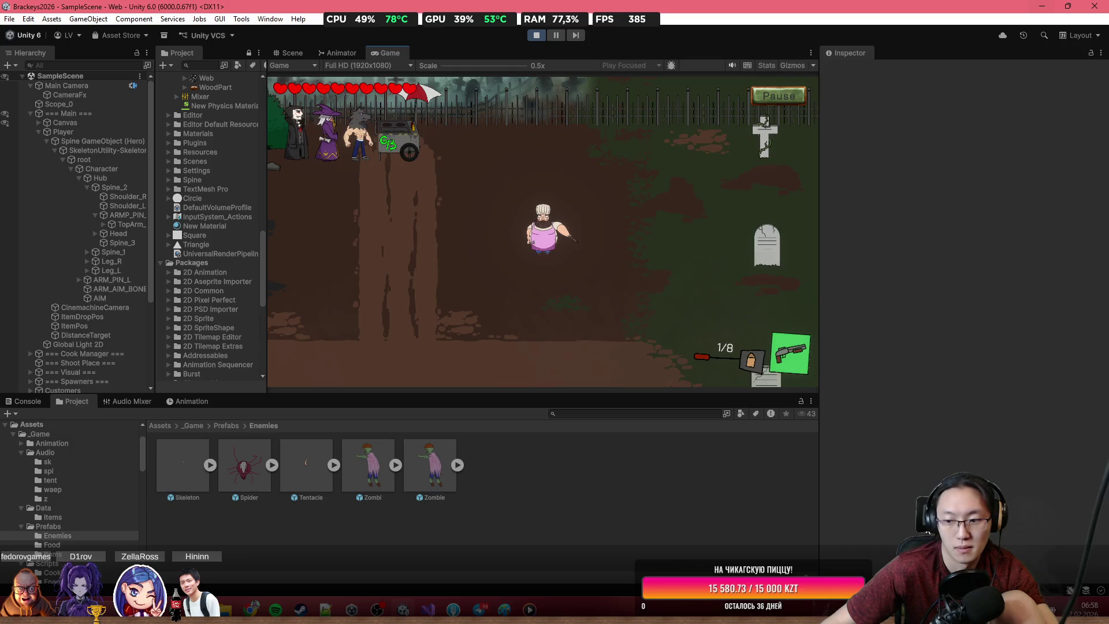
{"action": "key", "text": "super+a"}
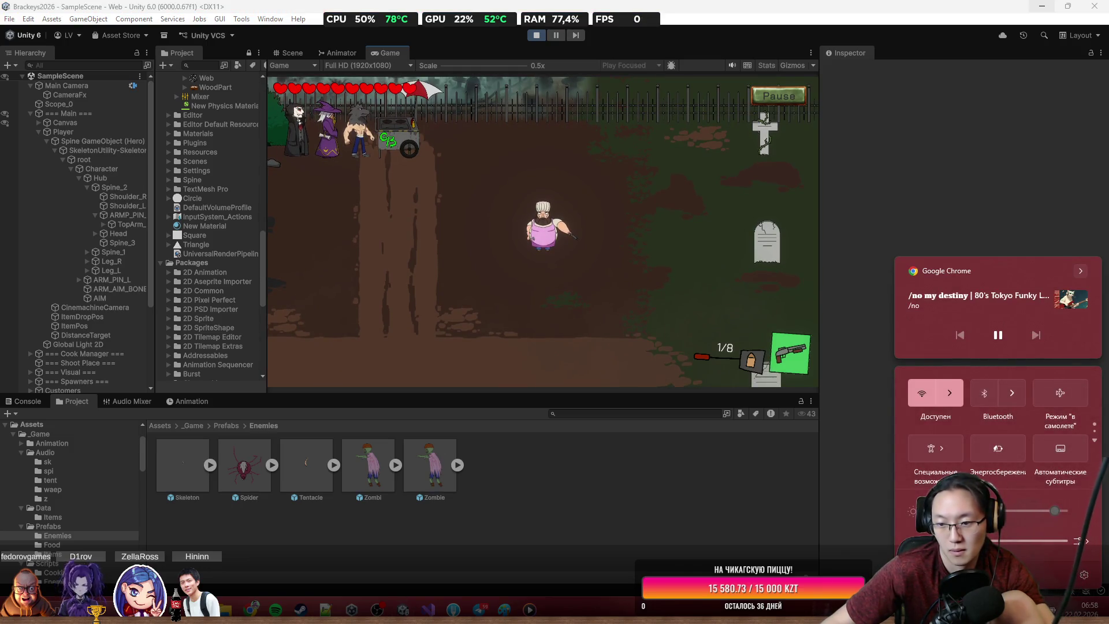
{"action": "left_click", "coordinate": [583, 254]}
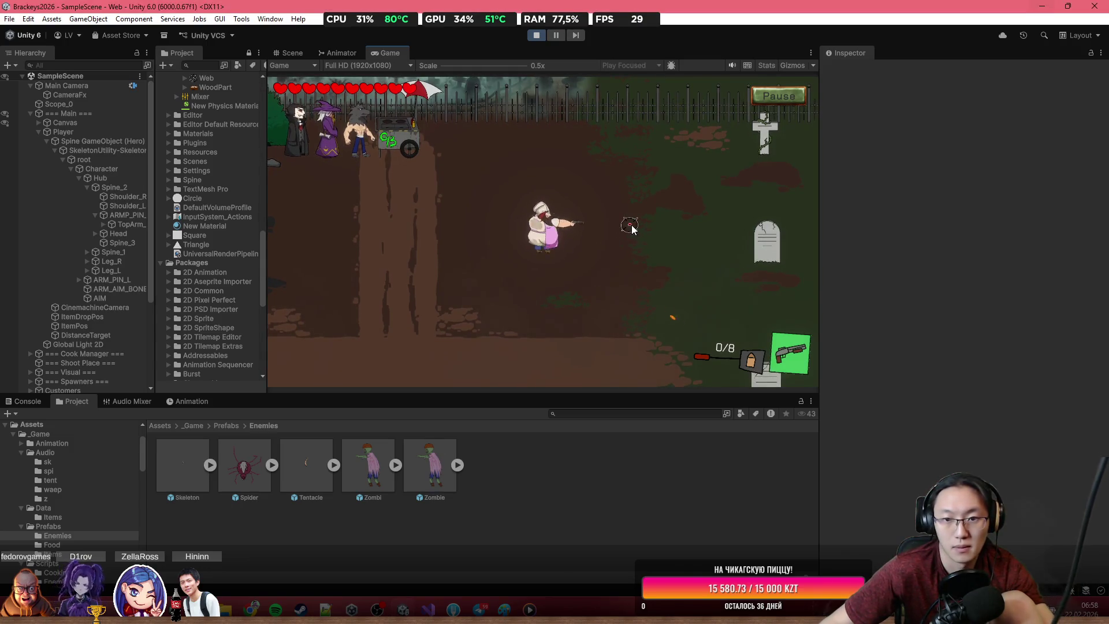
{"action": "left_click", "coordinate": [685, 180]}
{"action": "key", "text": "s"}
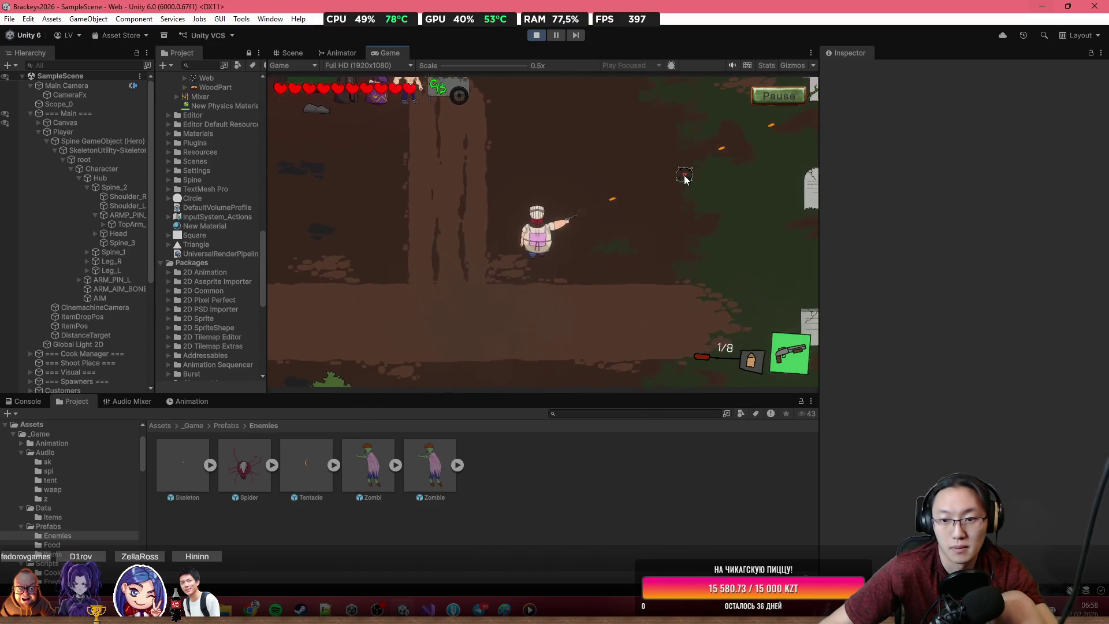
{"action": "key", "text": "s"}
{"action": "key", "text": "r"}
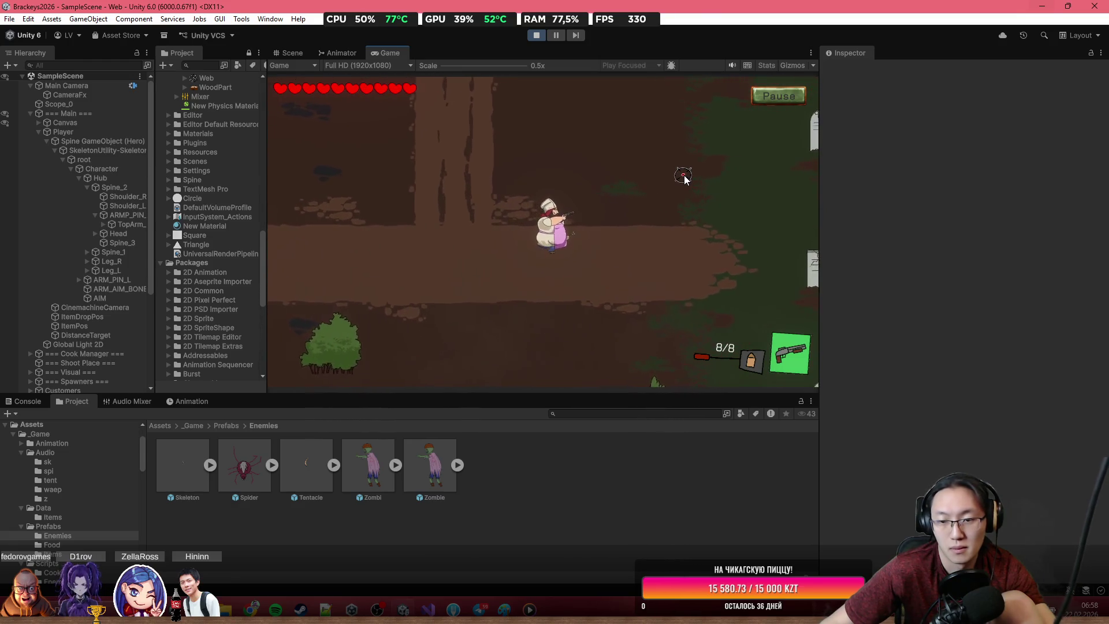
{"action": "key", "text": "d"}
{"action": "left_click", "coordinate": [684, 179]}
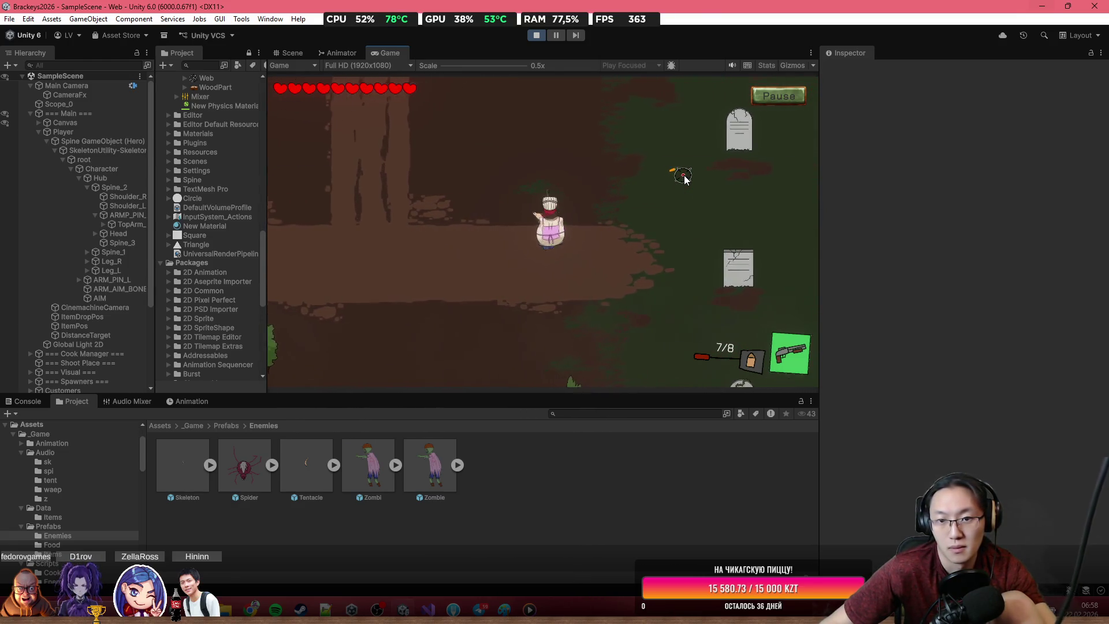
{"action": "key", "text": "d"}
{"action": "key", "text": "r"}
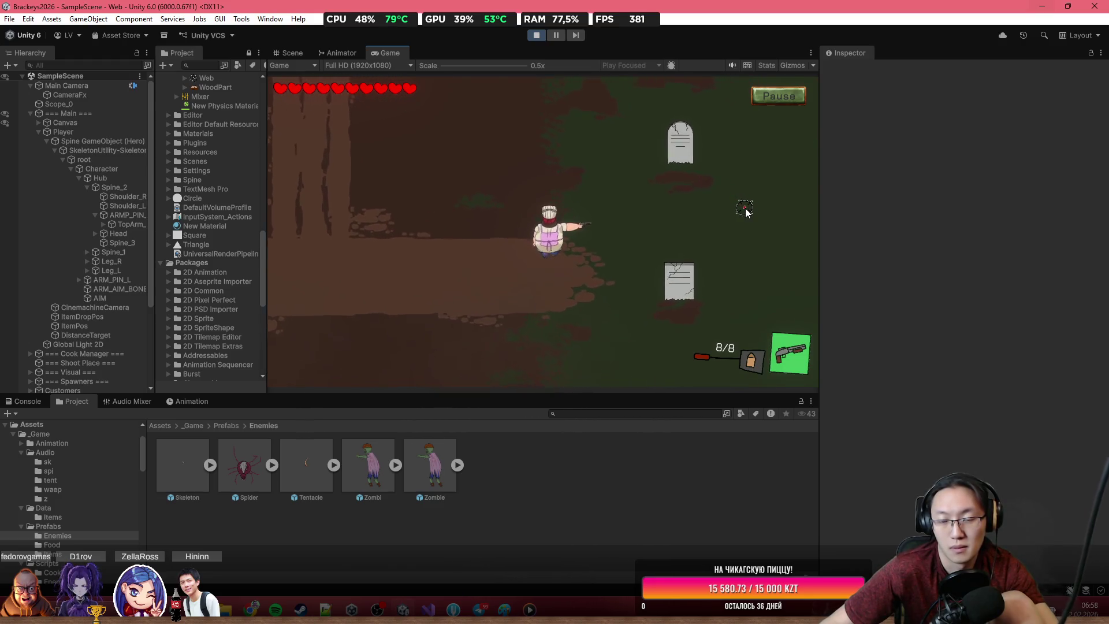
{"action": "key", "text": "d"}
{"action": "key", "text": "s"}
{"action": "key", "text": "d"}
{"action": "key", "text": "s"}
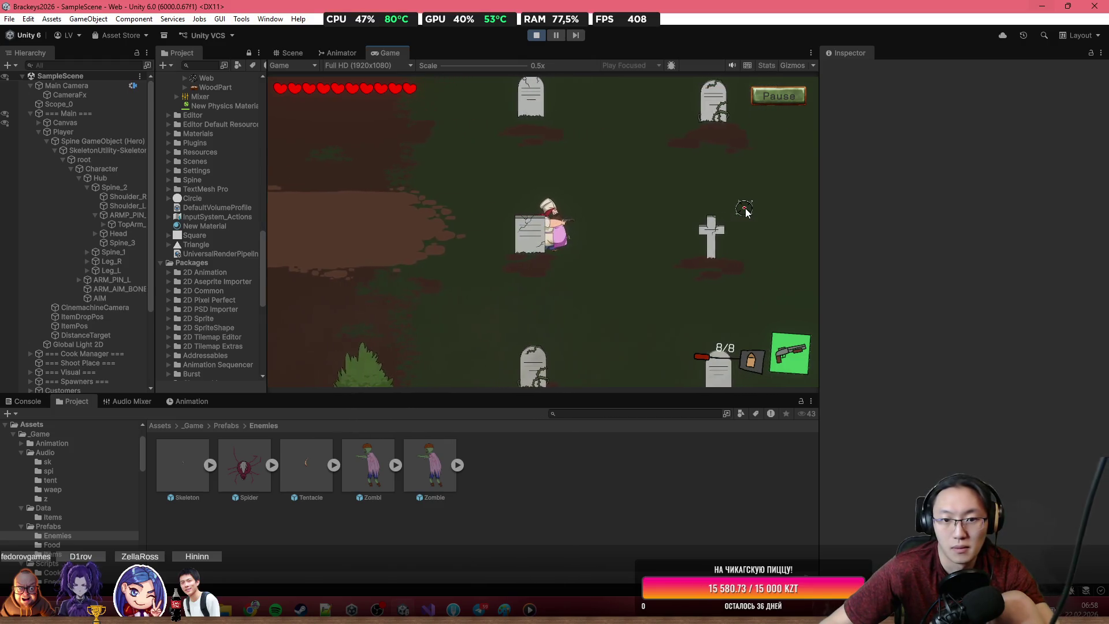
{"action": "left_click", "coordinate": [531, 36]}
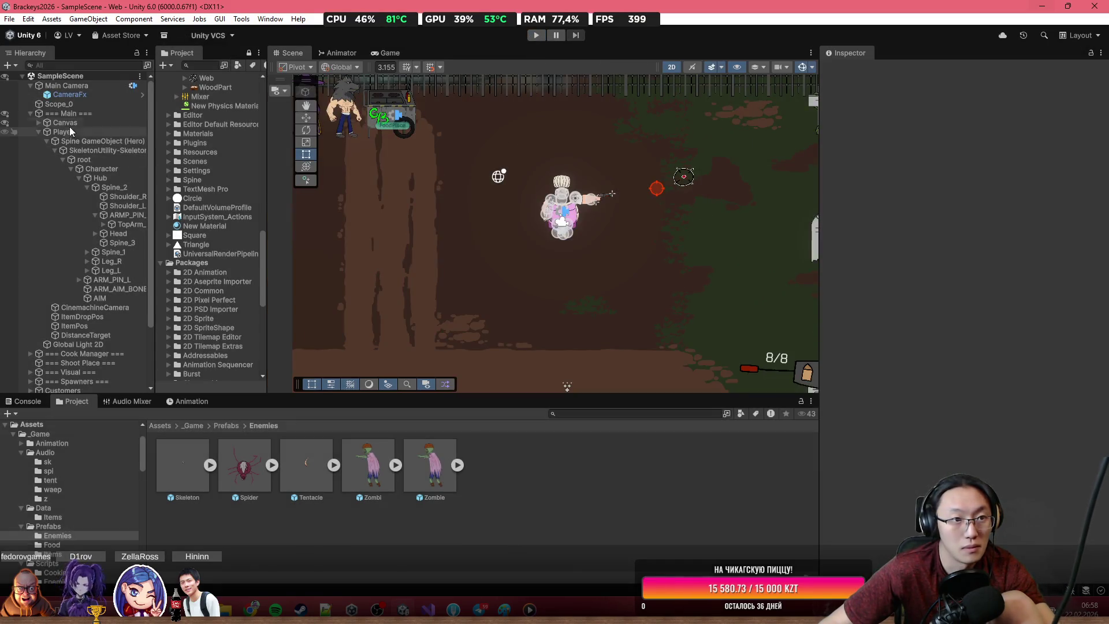
Step: Expand the Canvas in the Hierarchy and make the HTP panel active
{"action": "left_click", "coordinate": [30, 114]}
{"action": "left_click", "coordinate": [30, 113]}
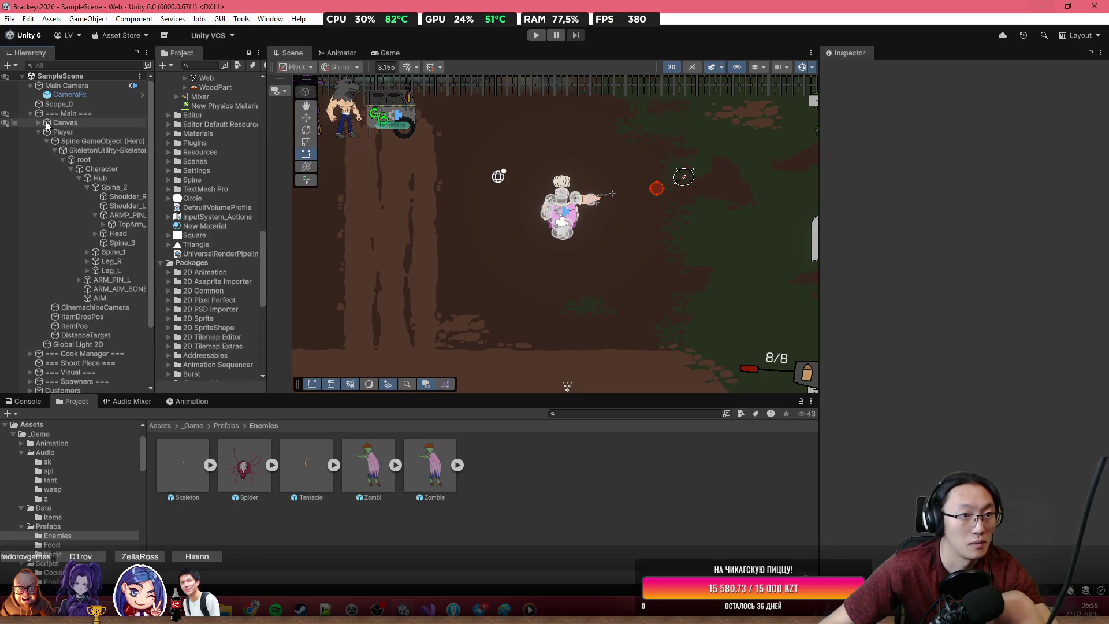
{"action": "left_click", "coordinate": [38, 123]}
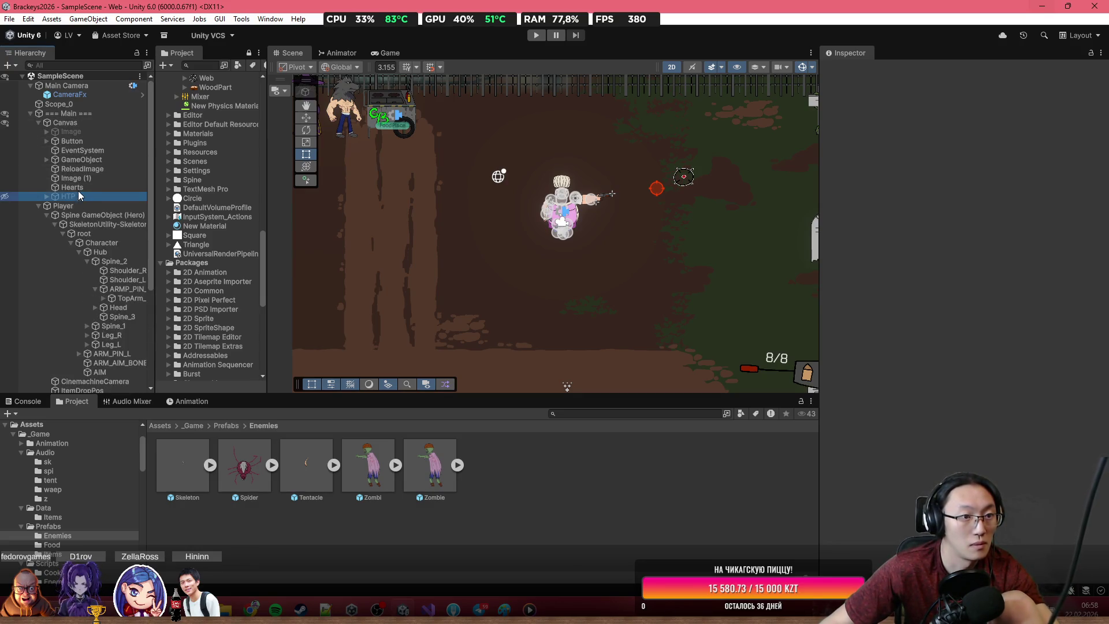
{"action": "key", "text": "alt+shift+a"}
Step: Start another Play-mode test in a maximized Game view and begin the game from the title menu
{"action": "left_click", "coordinate": [536, 35]}
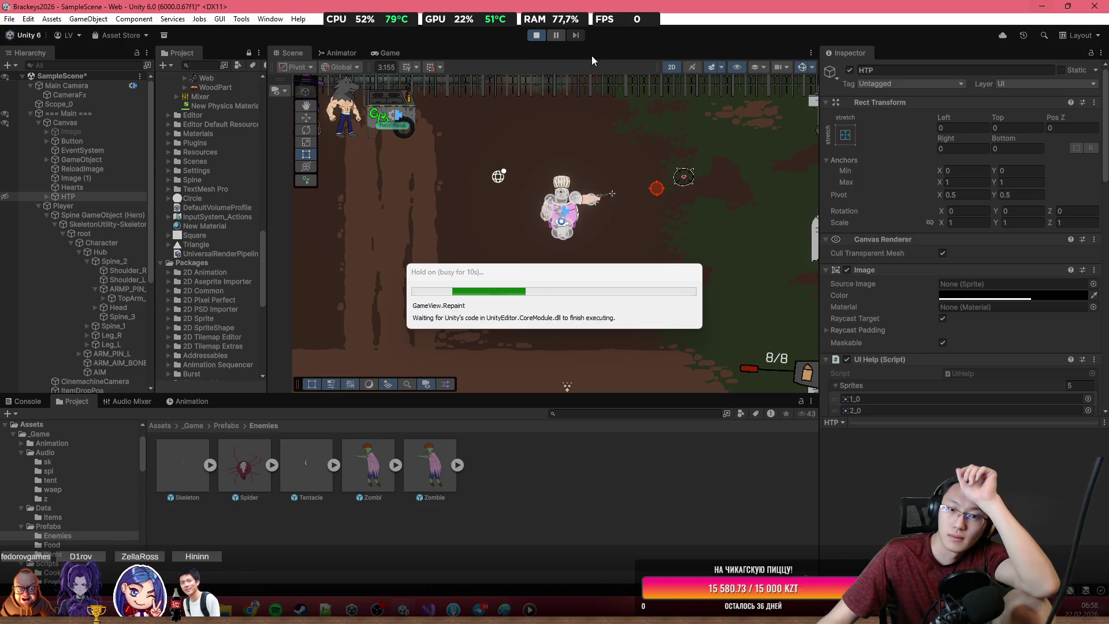
{"action": "key", "text": "shift+space"}
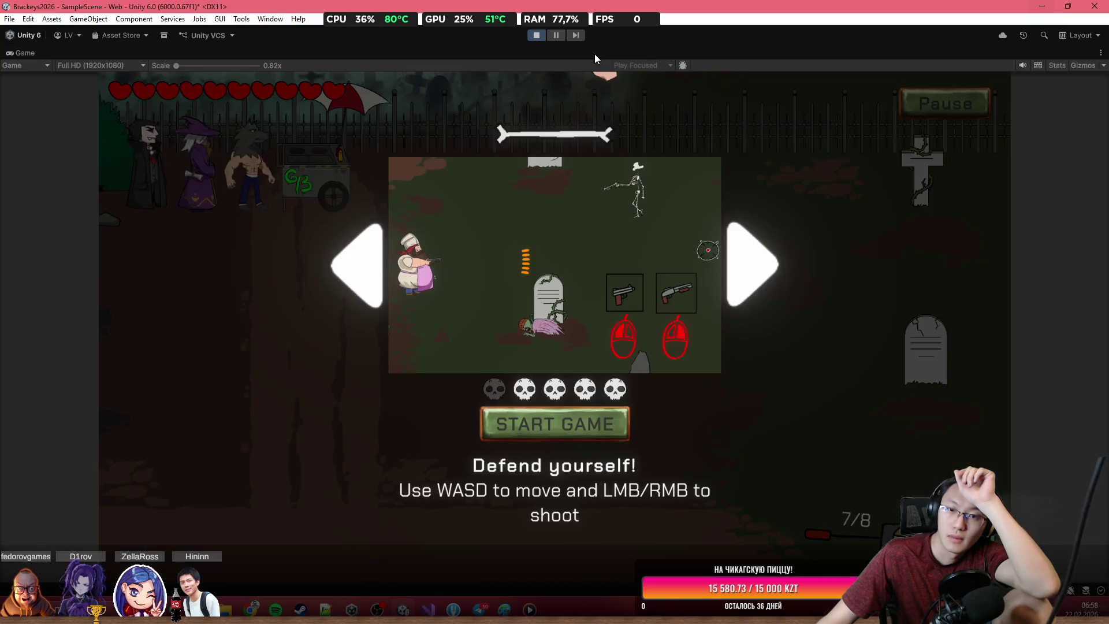
{"action": "left_click", "coordinate": [512, 432]}
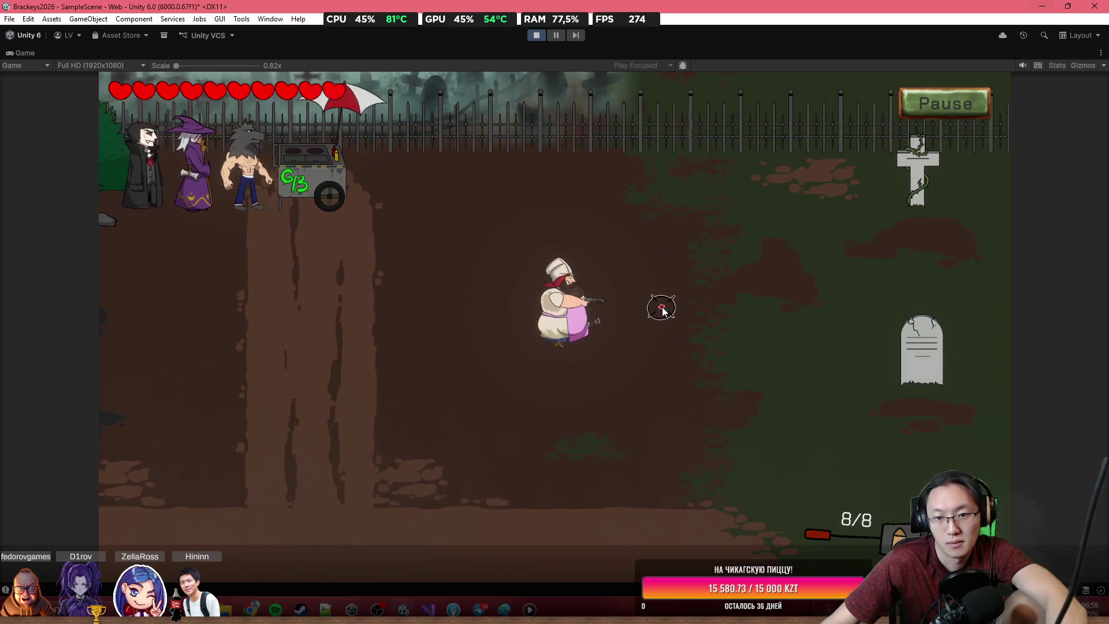
Step: Walk the chef left and right while shooting at the skeleton on the right
{"action": "key", "text": "d"}
{"action": "key", "text": "d"}
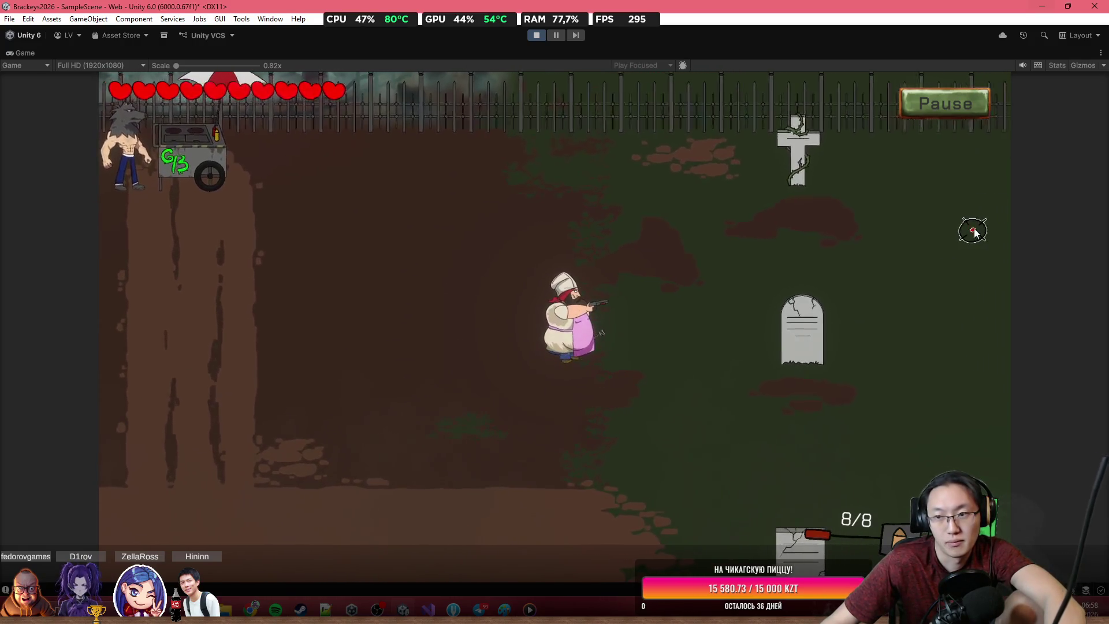
{"action": "left_click", "coordinate": [972, 255]}
{"action": "key", "text": "a"}
{"action": "left_click", "coordinate": [954, 220]}
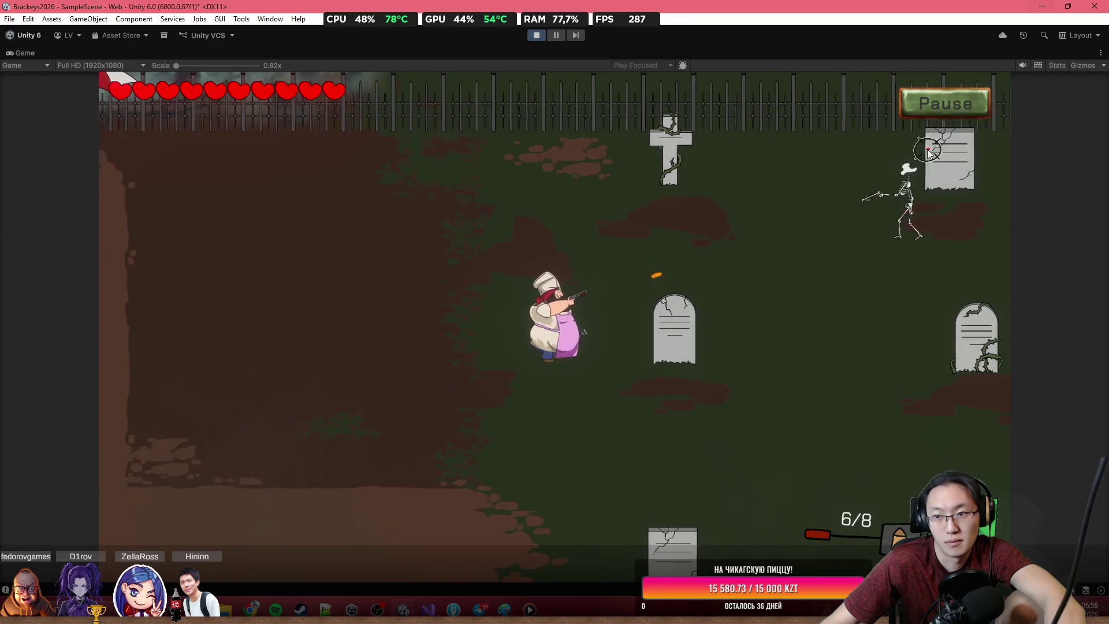
{"action": "left_click", "coordinate": [933, 191]}
{"action": "key", "text": "a"}
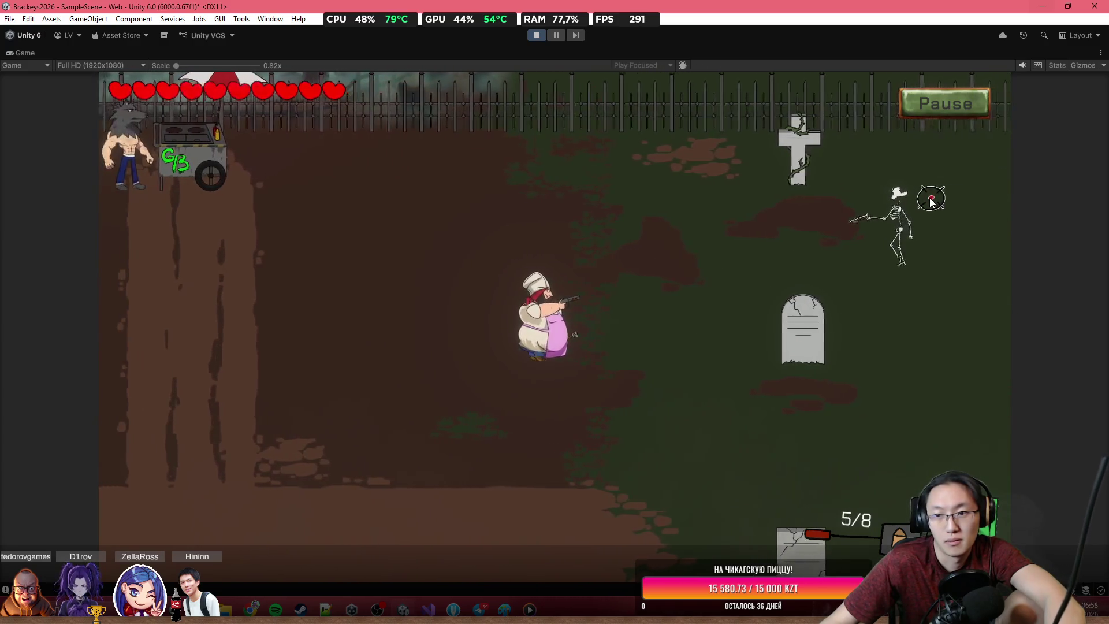
{"action": "left_click", "coordinate": [926, 204]}
{"action": "left_click", "coordinate": [925, 224]}
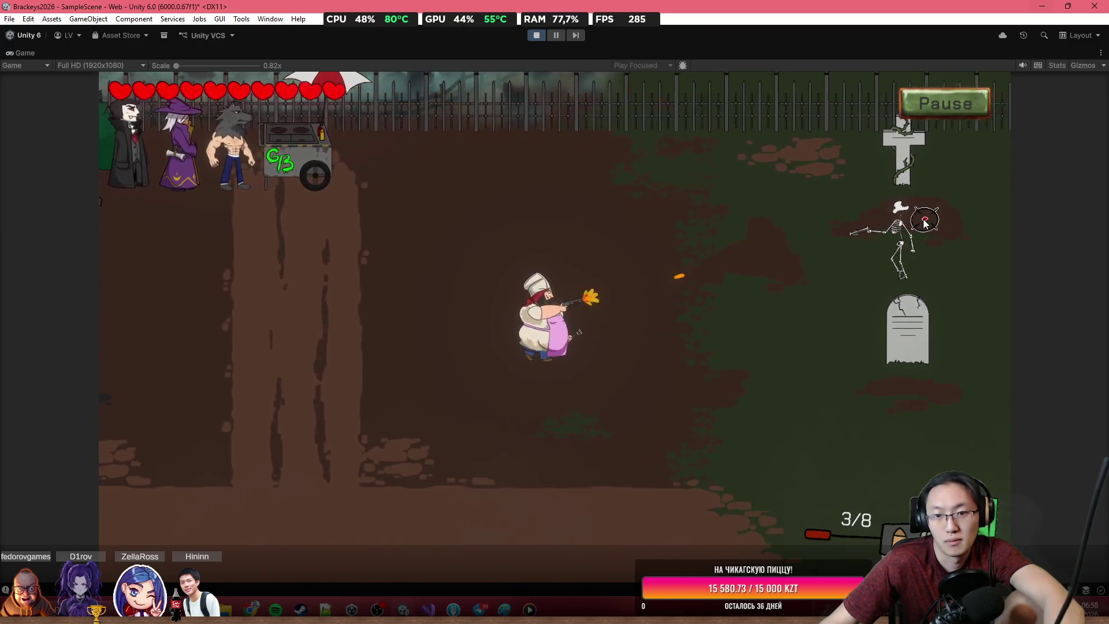
{"action": "key", "text": "a"}
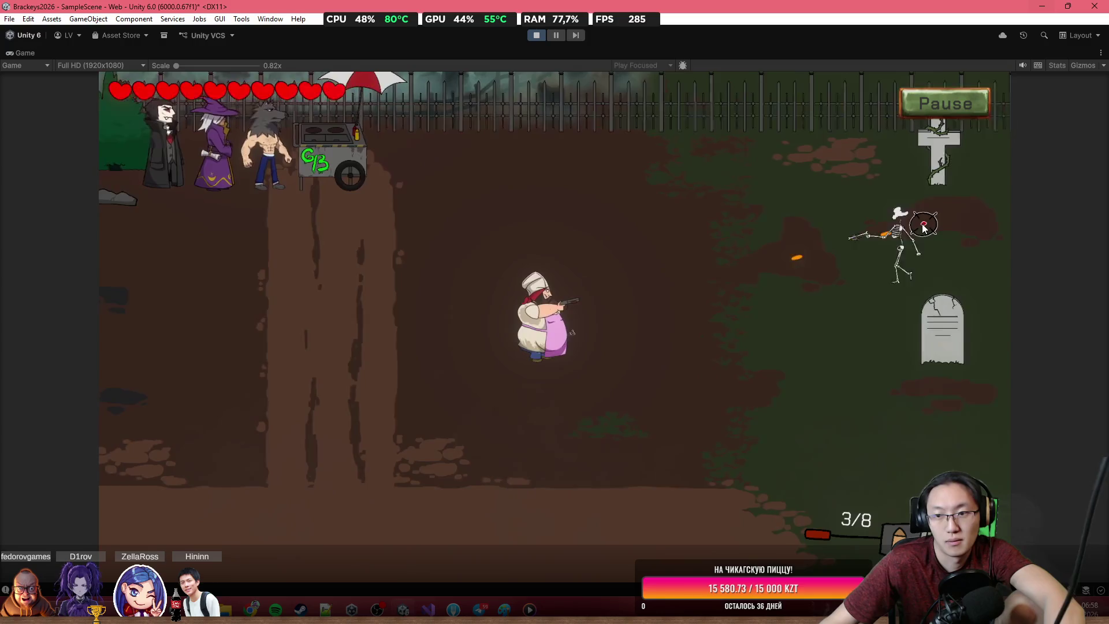
{"action": "left_click", "coordinate": [922, 227]}
{"action": "left_click", "coordinate": [922, 226]}
{"action": "left_click", "coordinate": [923, 224]}
{"action": "key", "text": "w"}
Step: Walk the chef right and down through the graveyard and shoot a skeleton
{"action": "key", "text": "d"}
{"action": "key", "text": "s"}
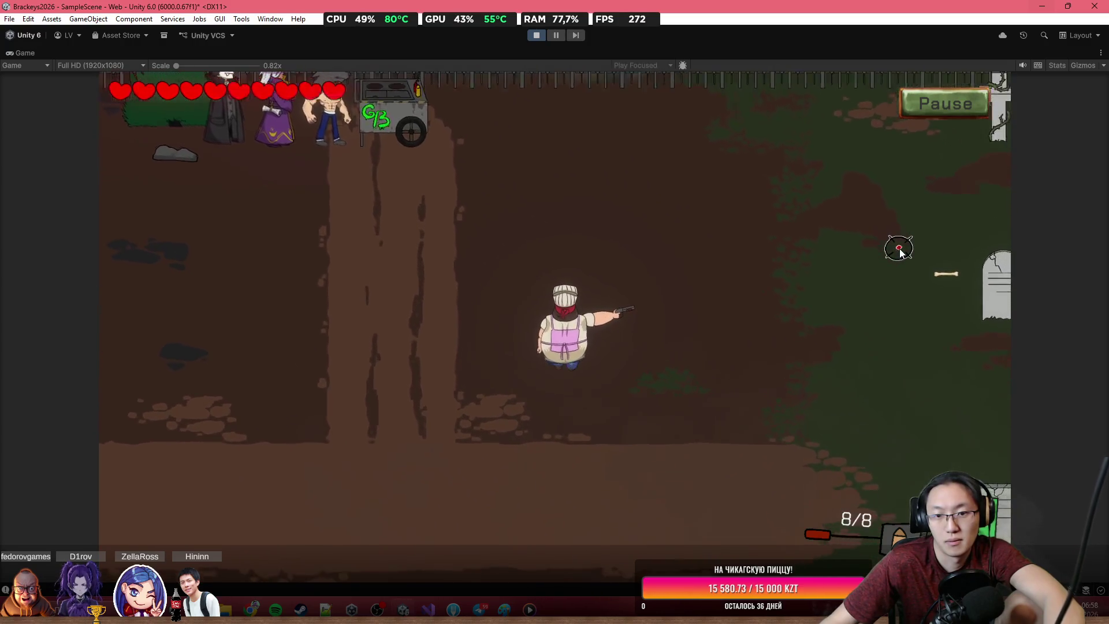
{"action": "key", "text": "d"}
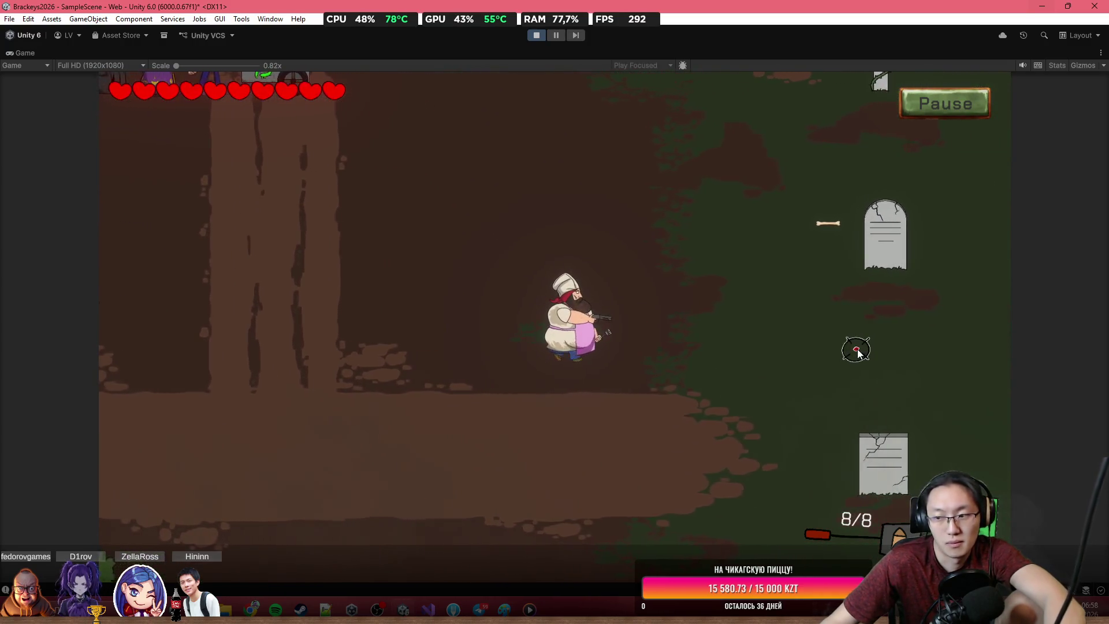
{"action": "key", "text": "d"}
{"action": "key", "text": "s"}
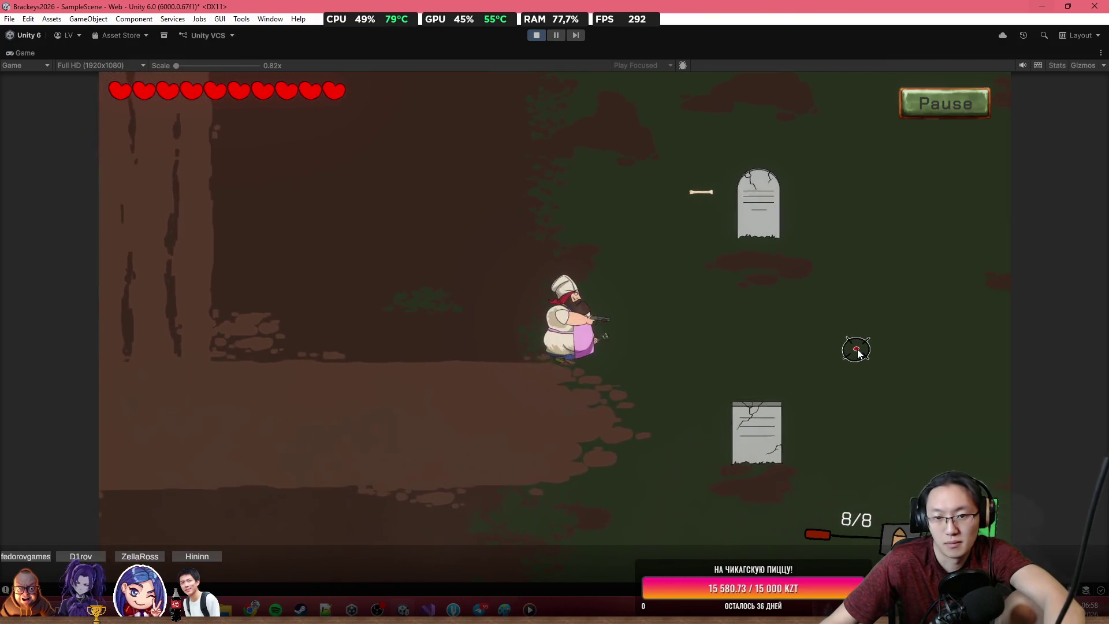
{"action": "key", "text": "d"}
{"action": "key", "text": "s"}
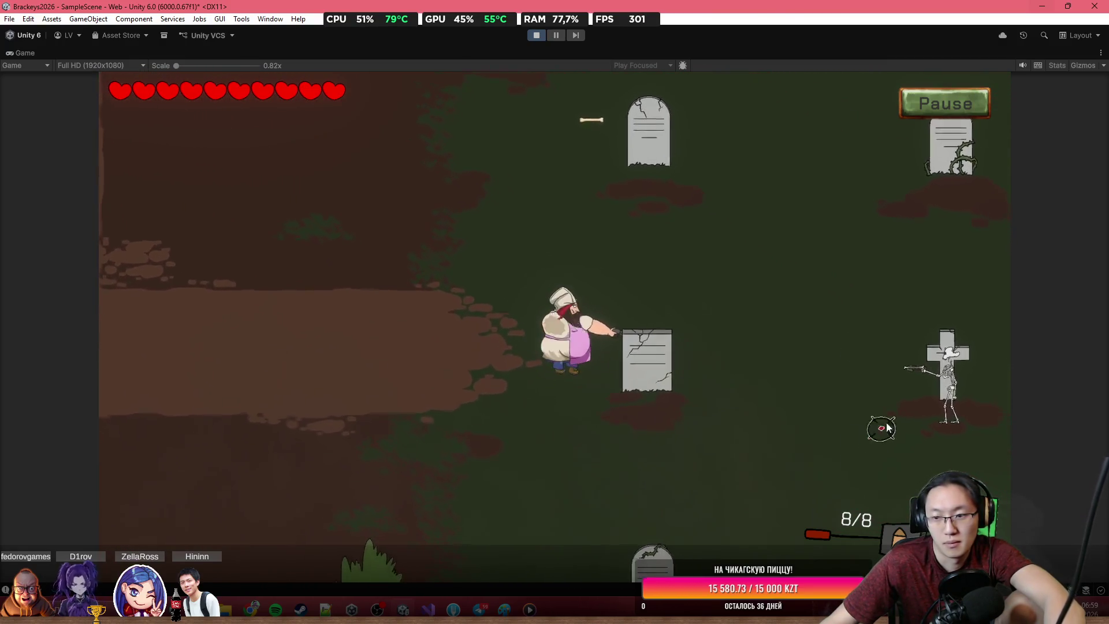
{"action": "left_click", "coordinate": [922, 379]}
Step: Reload the gun with R, then walk down-right, fire, and head up toward a skeleton
{"action": "key", "text": "a"}
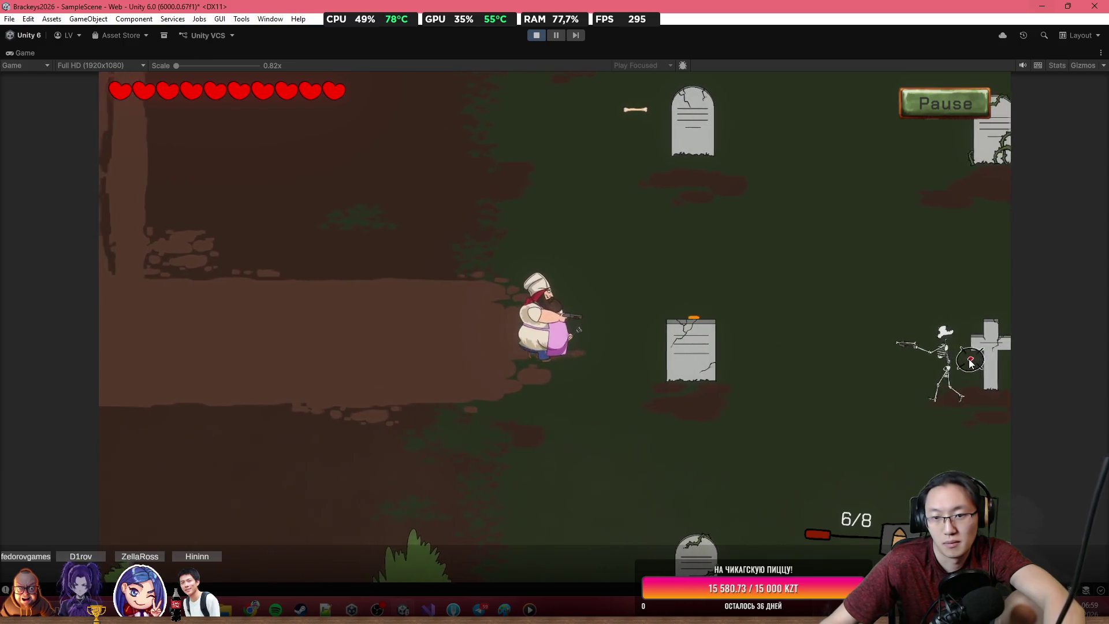
{"action": "key", "text": "s"}
{"action": "key", "text": "d"}
{"action": "key", "text": "r"}
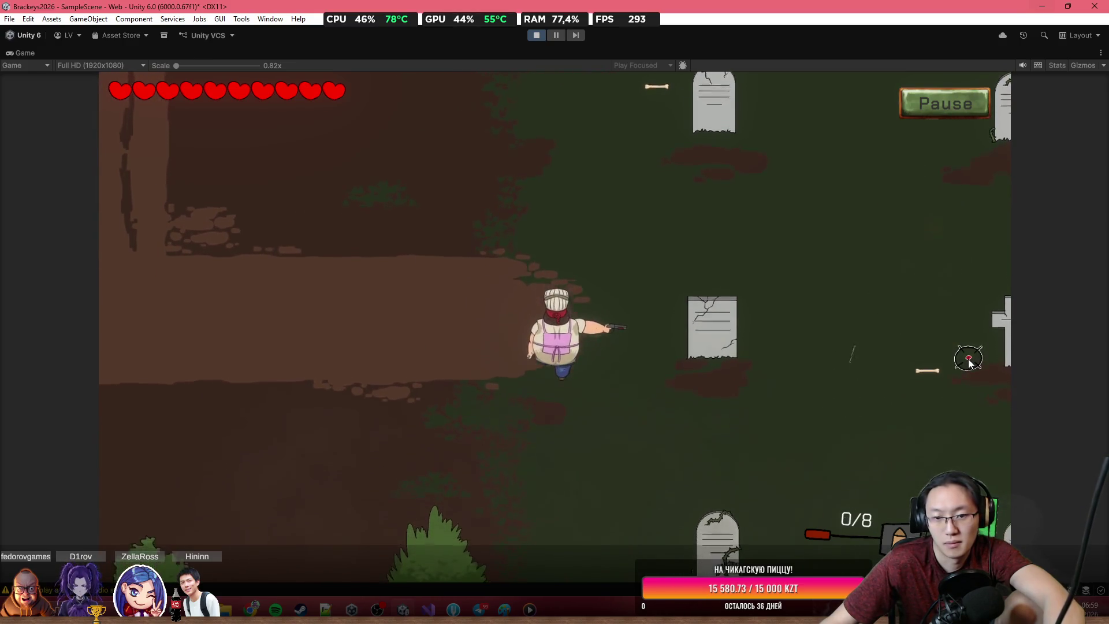
{"action": "key", "text": "d"}
{"action": "key", "text": "s"}
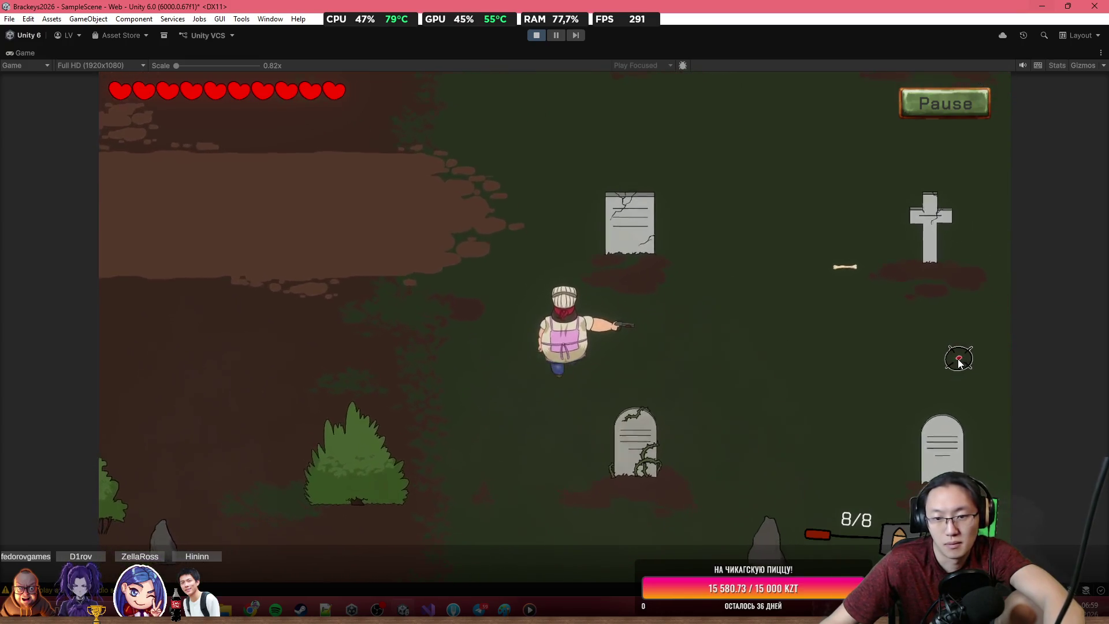
{"action": "key", "text": "d"}
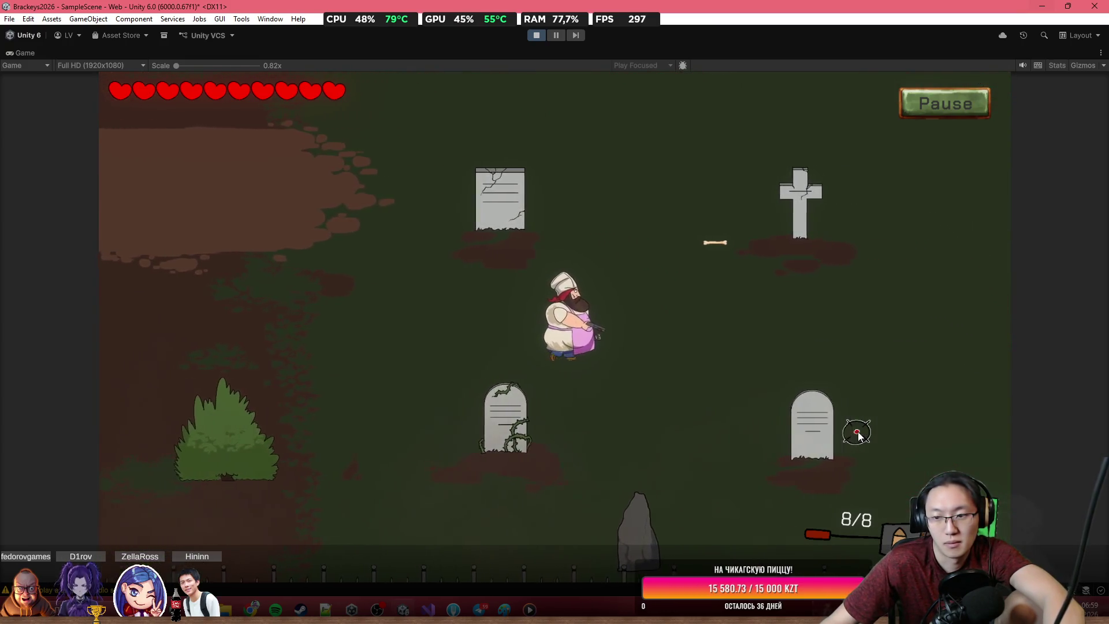
{"action": "left_click", "coordinate": [916, 398]}
{"action": "key", "text": "d"}
{"action": "key", "text": "w"}
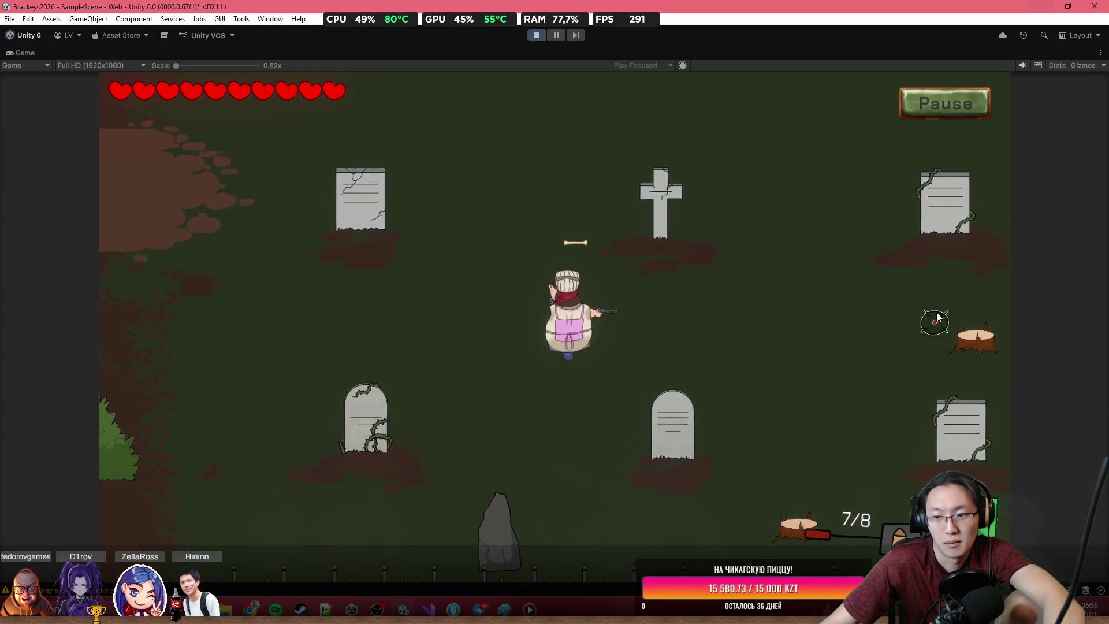
{"action": "key", "text": "w"}
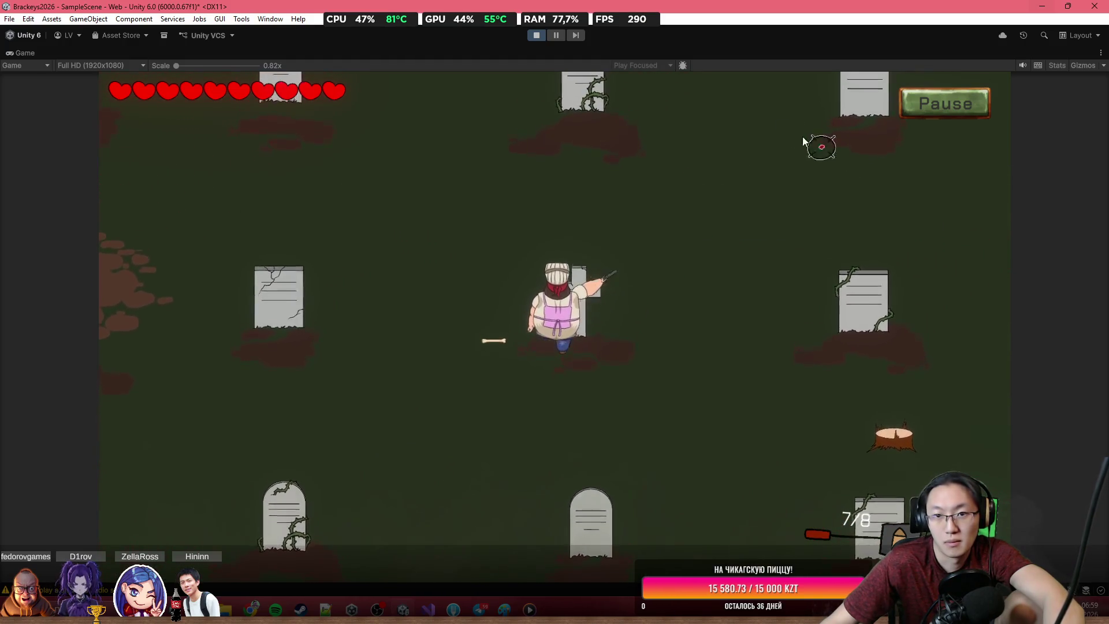
{"action": "key", "text": "a"}
Step: Fire a burst at the skeleton above while moving up-left, emptying and reloading the gun
{"action": "left_click", "coordinate": [613, 126]}
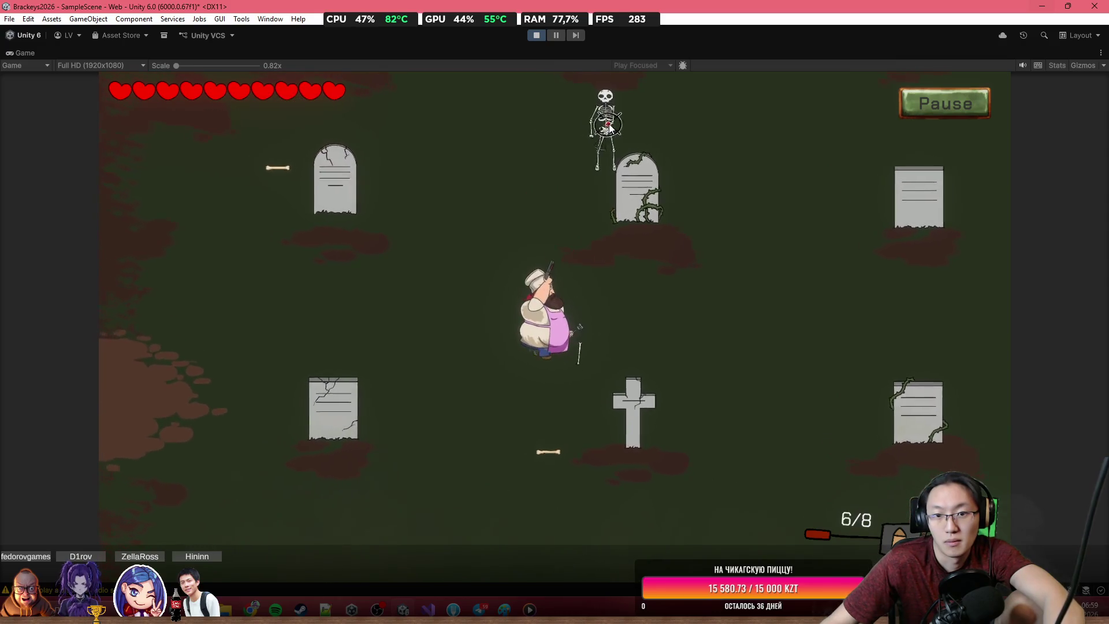
{"action": "left_click", "coordinate": [635, 129]}
{"action": "left_click", "coordinate": [659, 130]}
{"action": "left_click", "coordinate": [681, 132]}
{"action": "key", "text": "w"}
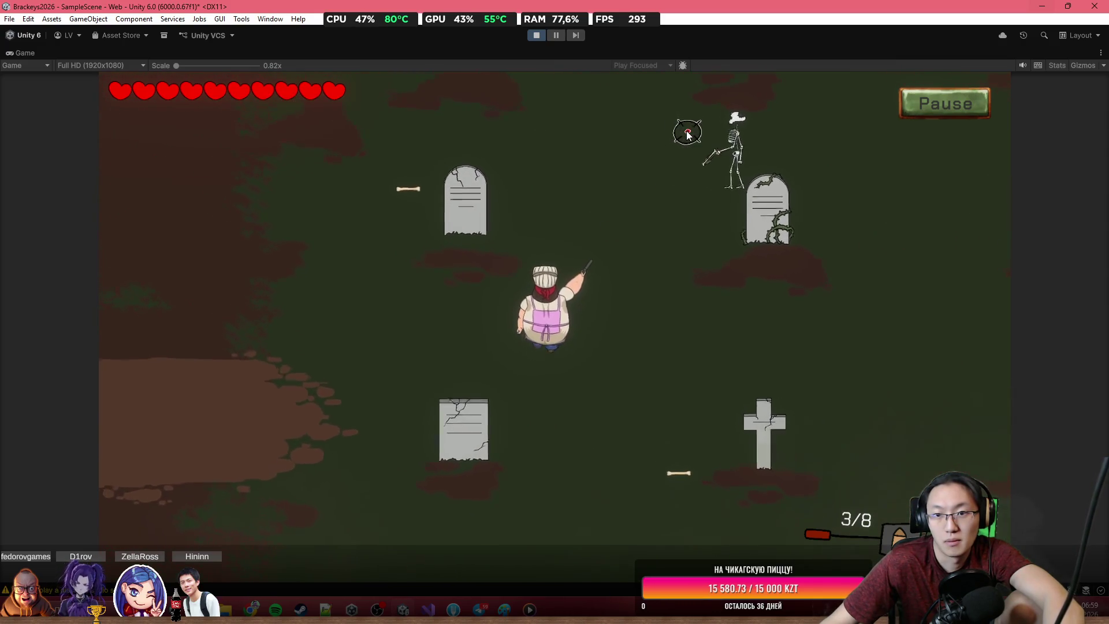
{"action": "left_click", "coordinate": [717, 156]}
{"action": "left_click", "coordinate": [786, 457]}
{"action": "key", "text": "s"}
{"action": "key", "text": "a"}
{"action": "left_click", "coordinate": [809, 434]}
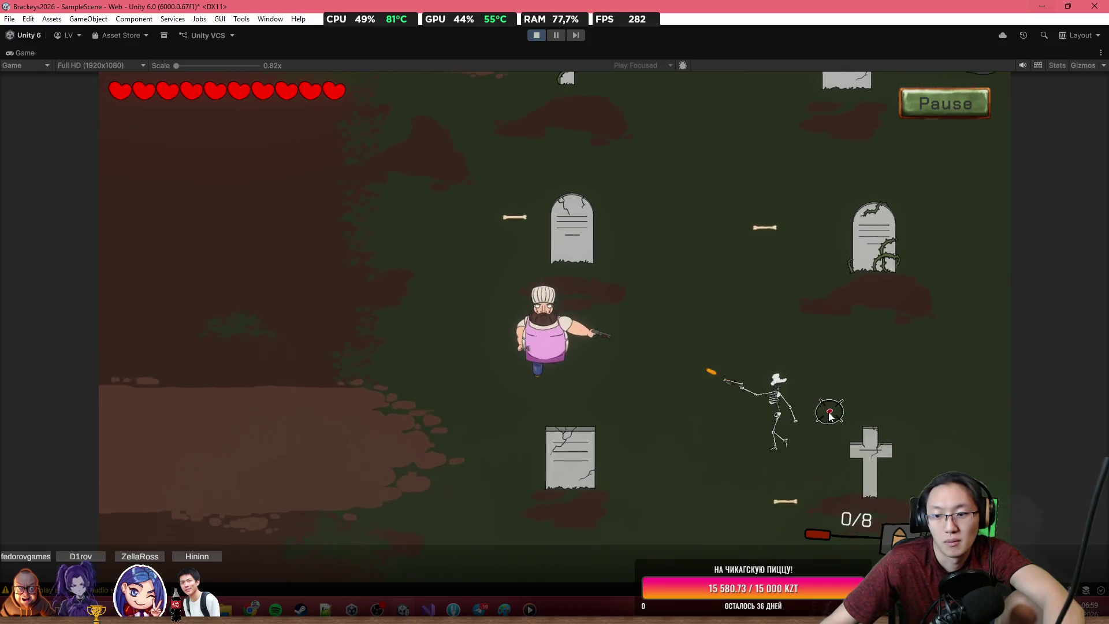
Step: Walk the chef down and left while repeatedly shooting a nearby skeleton
{"action": "key", "text": "s"}
{"action": "key", "text": "a"}
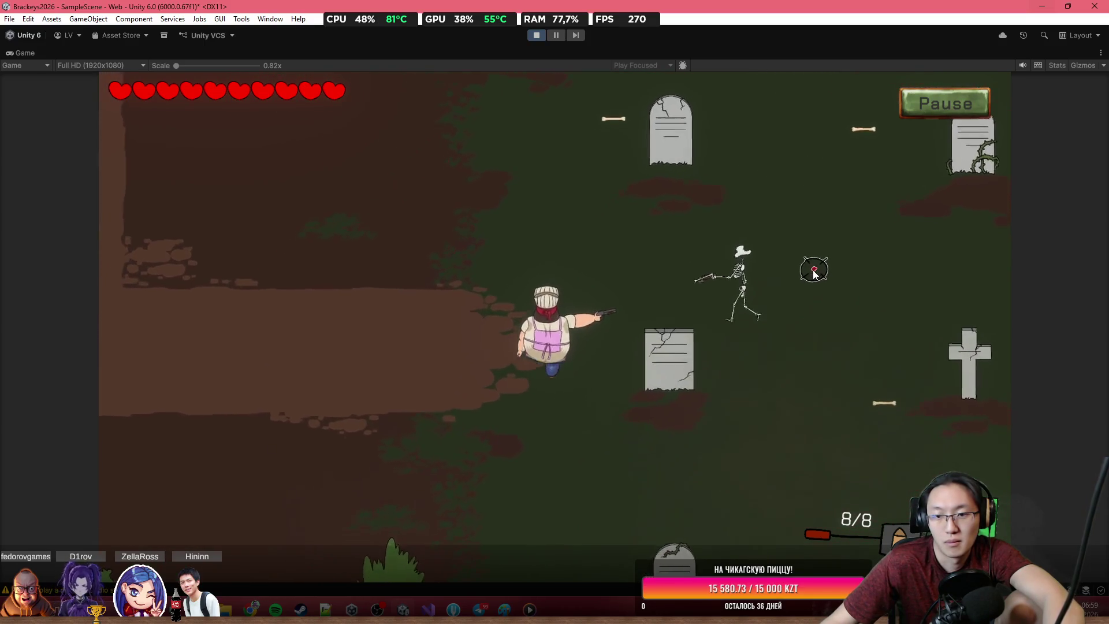
{"action": "left_click", "coordinate": [795, 252]}
{"action": "left_click", "coordinate": [775, 238]}
{"action": "key", "text": "s"}
{"action": "key", "text": "a"}
{"action": "left_click", "coordinate": [776, 236]}
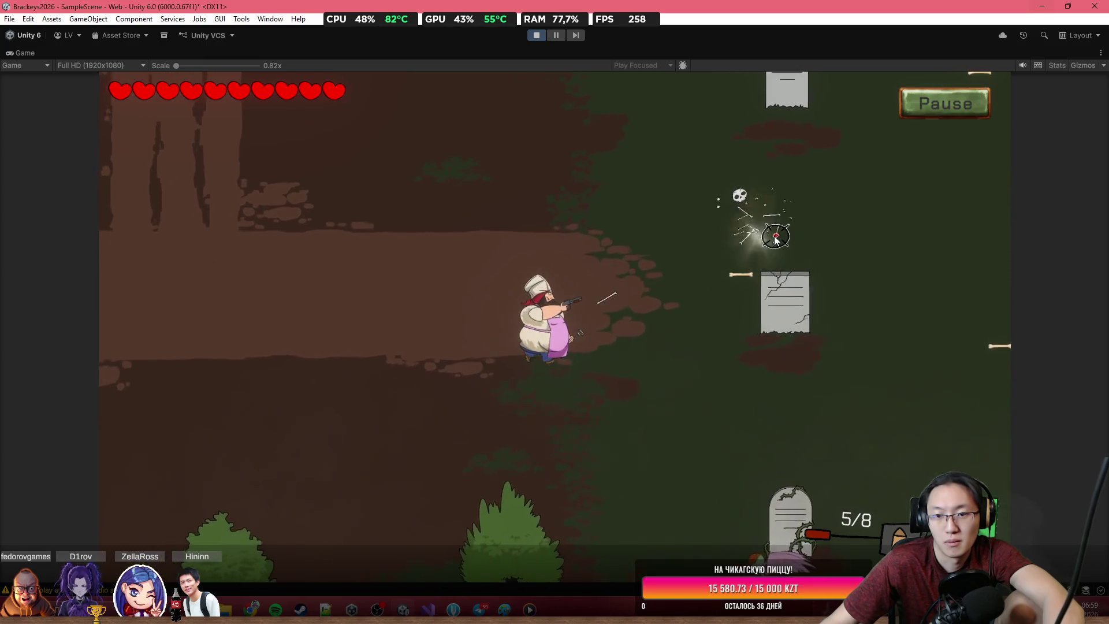
{"action": "left_click", "coordinate": [776, 241]}
{"action": "left_click", "coordinate": [780, 271]}
{"action": "left_click", "coordinate": [783, 297]}
{"action": "left_click", "coordinate": [784, 301]}
Step: Reload and shoot the zombie while walking the chef down-left, then up-right
{"action": "key", "text": "a"}
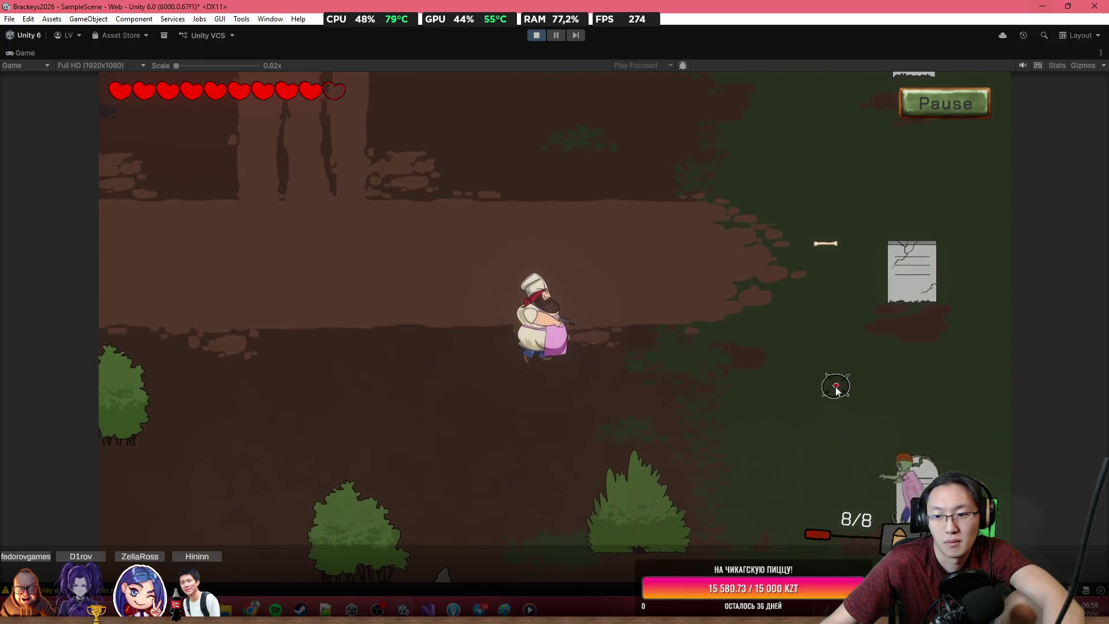
{"action": "left_click", "coordinate": [884, 476]}
{"action": "left_click", "coordinate": [885, 472]}
{"action": "left_click", "coordinate": [886, 471]}
{"action": "key", "text": "a"}
{"action": "left_click", "coordinate": [910, 460]}
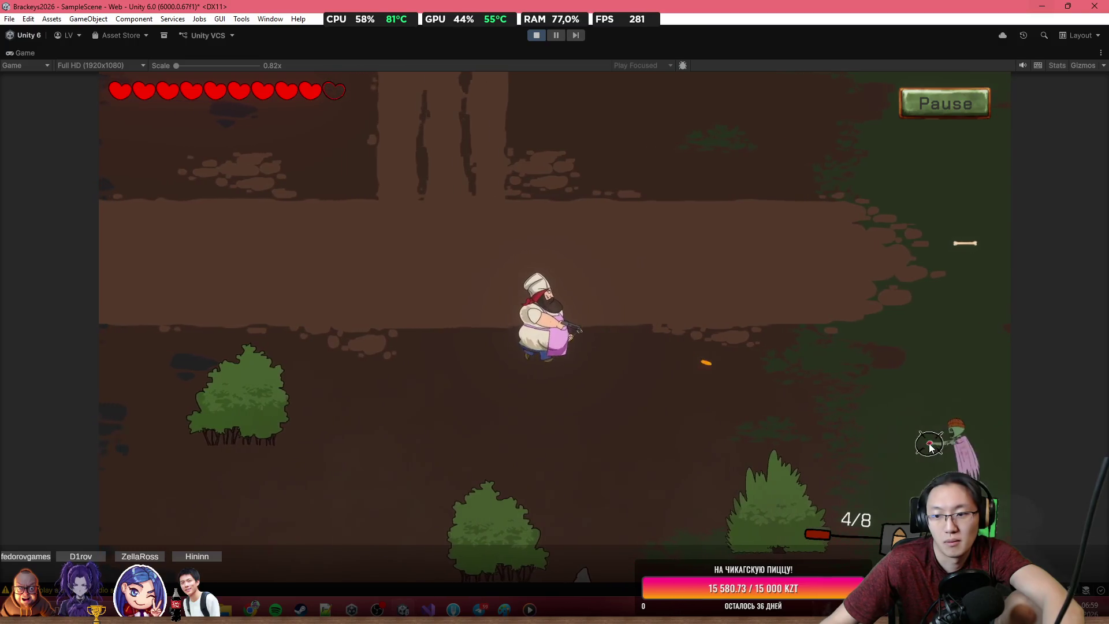
{"action": "key", "text": "s"}
{"action": "left_click", "coordinate": [942, 424]}
{"action": "key", "text": "s"}
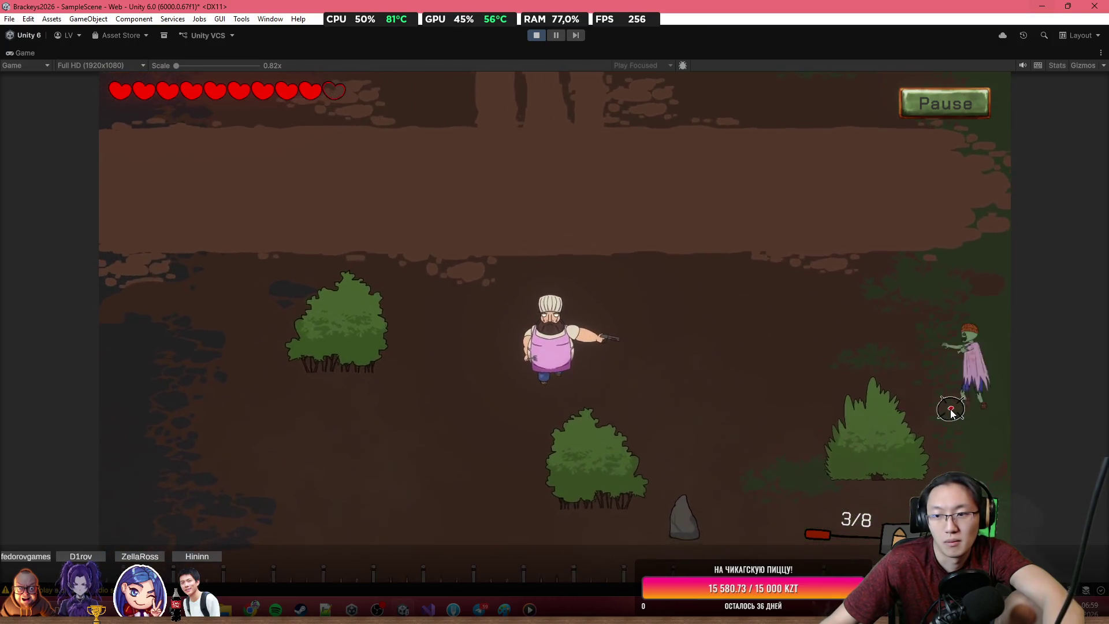
{"action": "left_click", "coordinate": [948, 387]}
{"action": "left_click", "coordinate": [943, 359]}
{"action": "left_click", "coordinate": [939, 332]}
{"action": "key", "text": "w"}
{"action": "key", "text": "d"}
{"action": "left_click", "coordinate": [901, 346]}
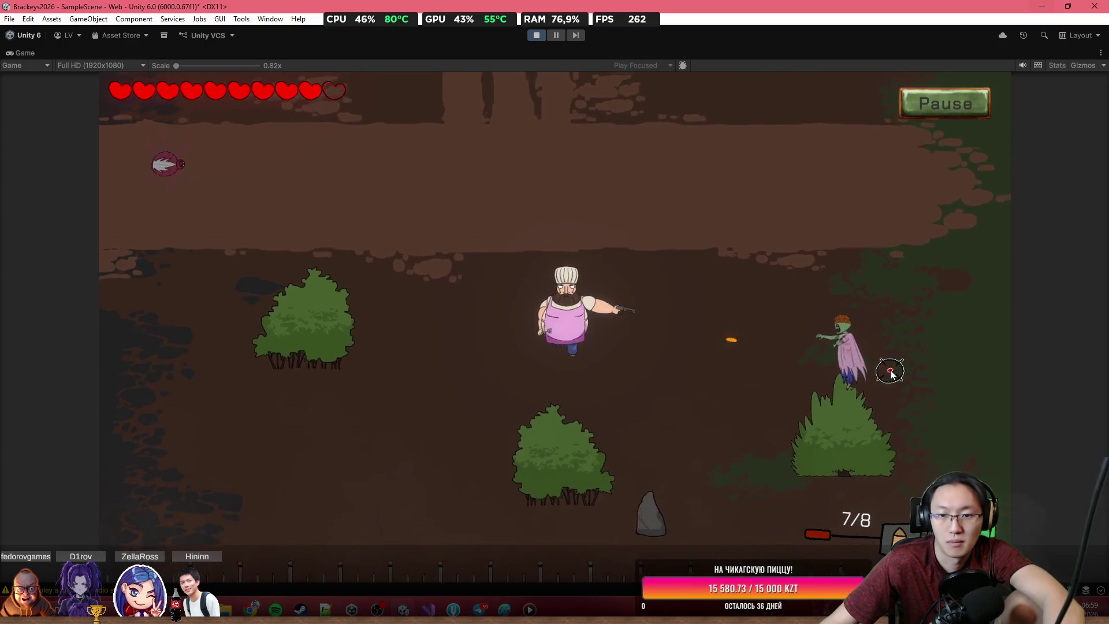
Step: Shoot the spider on the left while moving the chef right and down
{"action": "left_click", "coordinate": [861, 374]}
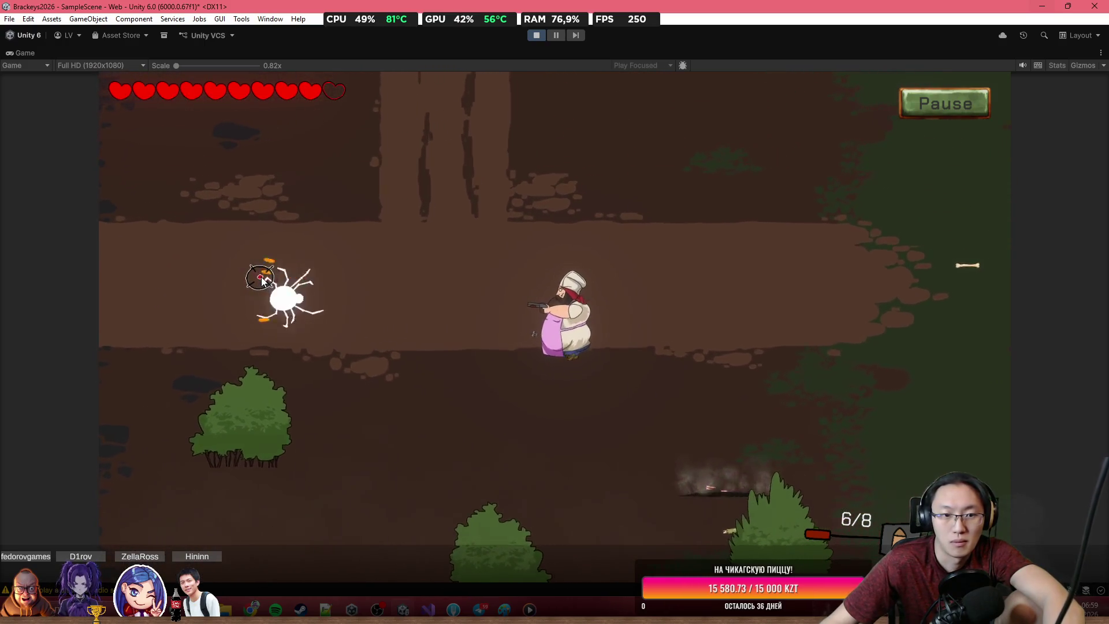
{"action": "left_click", "coordinate": [263, 283]}
{"action": "key", "text": "s"}
{"action": "left_click", "coordinate": [294, 288]}
{"action": "key", "text": "d"}
{"action": "key", "text": "s"}
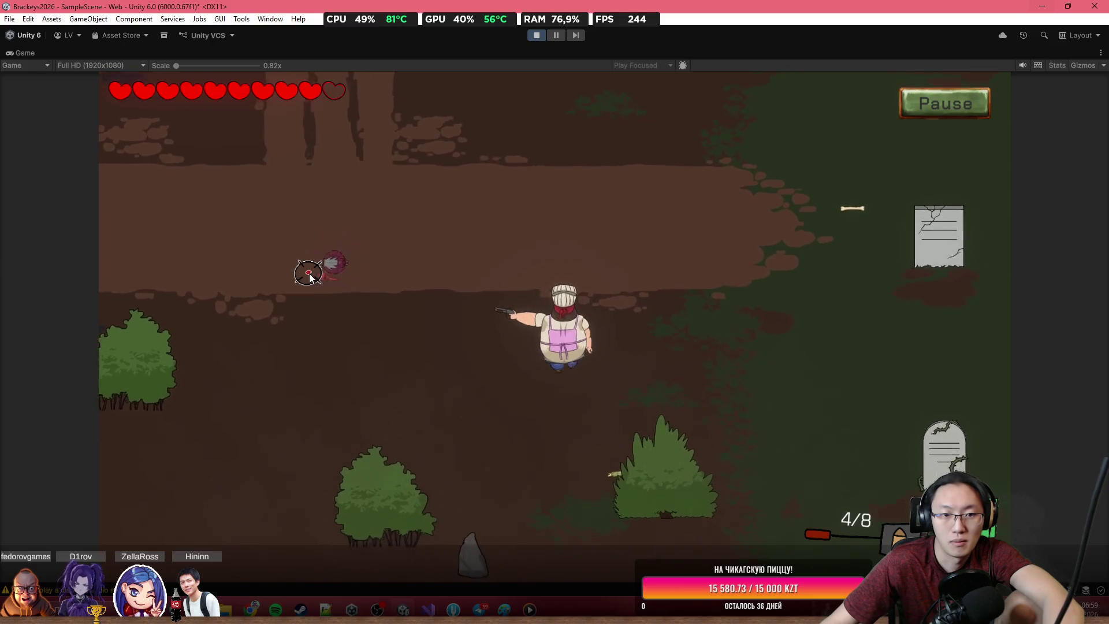
{"action": "left_click", "coordinate": [404, 231]}
{"action": "left_click", "coordinate": [520, 272]}
{"action": "left_click", "coordinate": [635, 306]}
{"action": "left_click", "coordinate": [745, 340]}
Step: Reload, walk right, and empty the gun into the skeleton and zombies
{"action": "key", "text": "r"}
{"action": "key", "text": "d"}
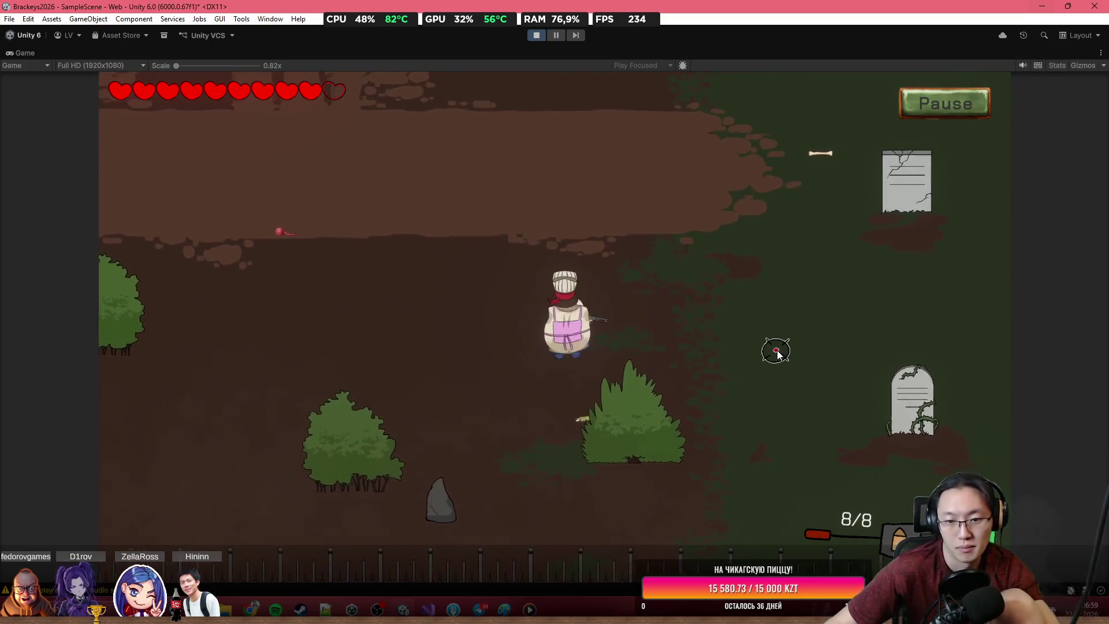
{"action": "key", "text": "d"}
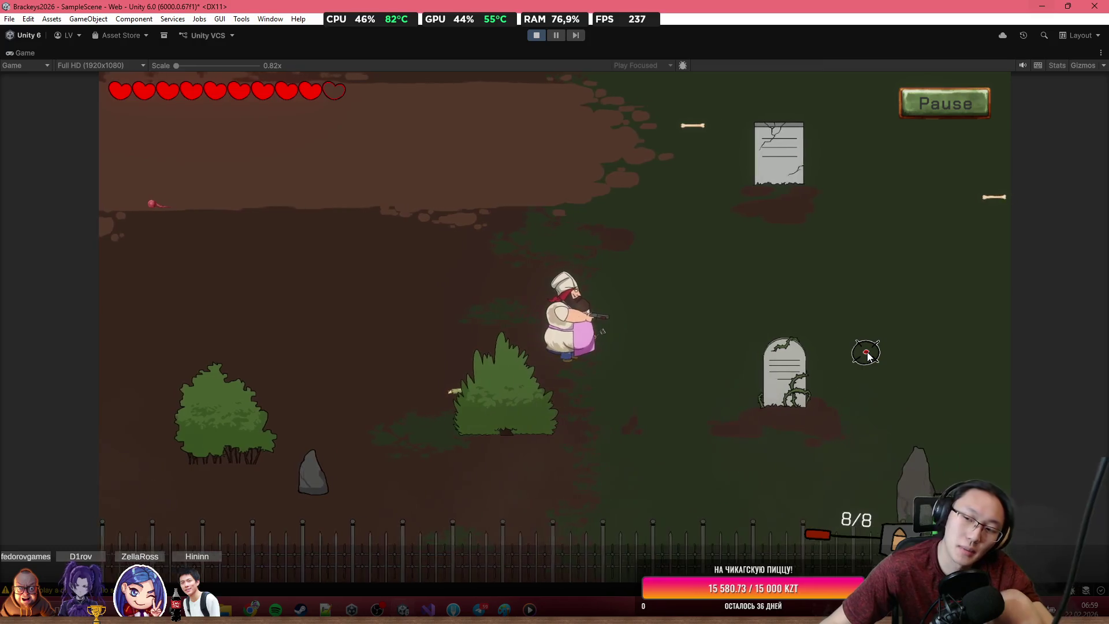
{"action": "key", "text": "w"}
{"action": "left_click", "coordinate": [903, 289]}
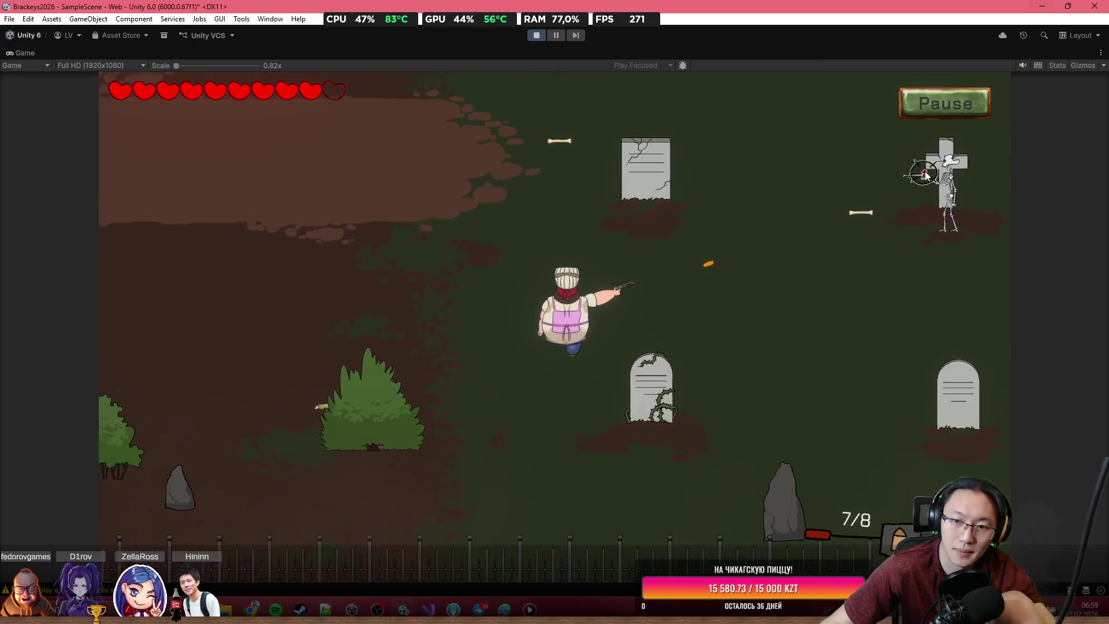
{"action": "left_click", "coordinate": [912, 284]}
{"action": "left_click", "coordinate": [918, 282]}
{"action": "left_click", "coordinate": [925, 278]}
{"action": "left_click", "coordinate": [931, 275]}
{"action": "left_click", "coordinate": [937, 272]}
{"action": "key", "text": "w"}
{"action": "left_click", "coordinate": [902, 260]}
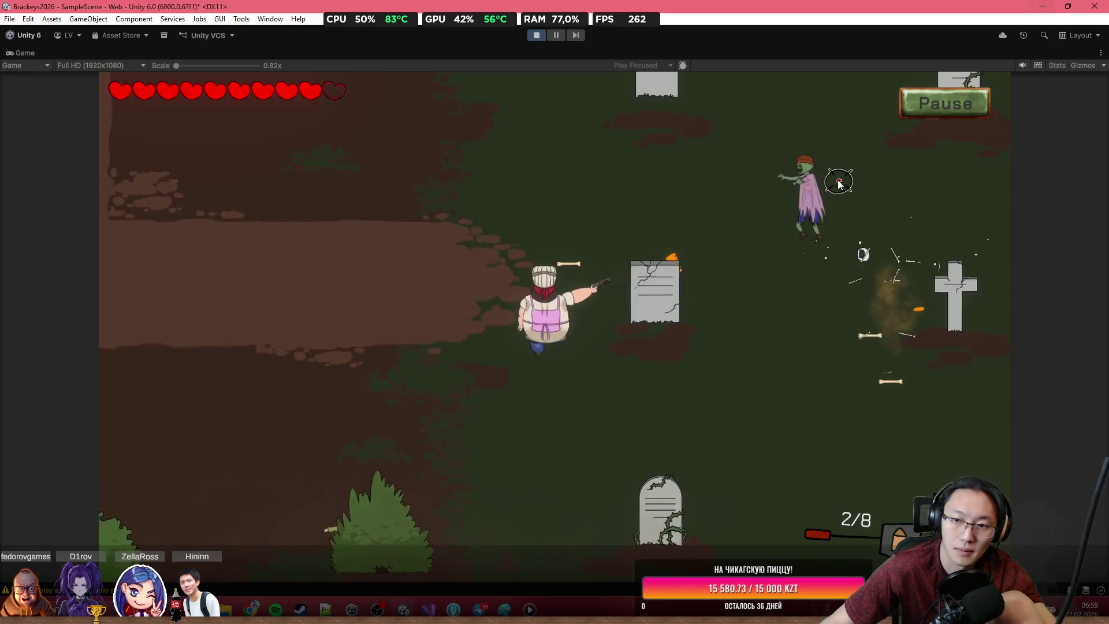
{"action": "left_click", "coordinate": [832, 255]}
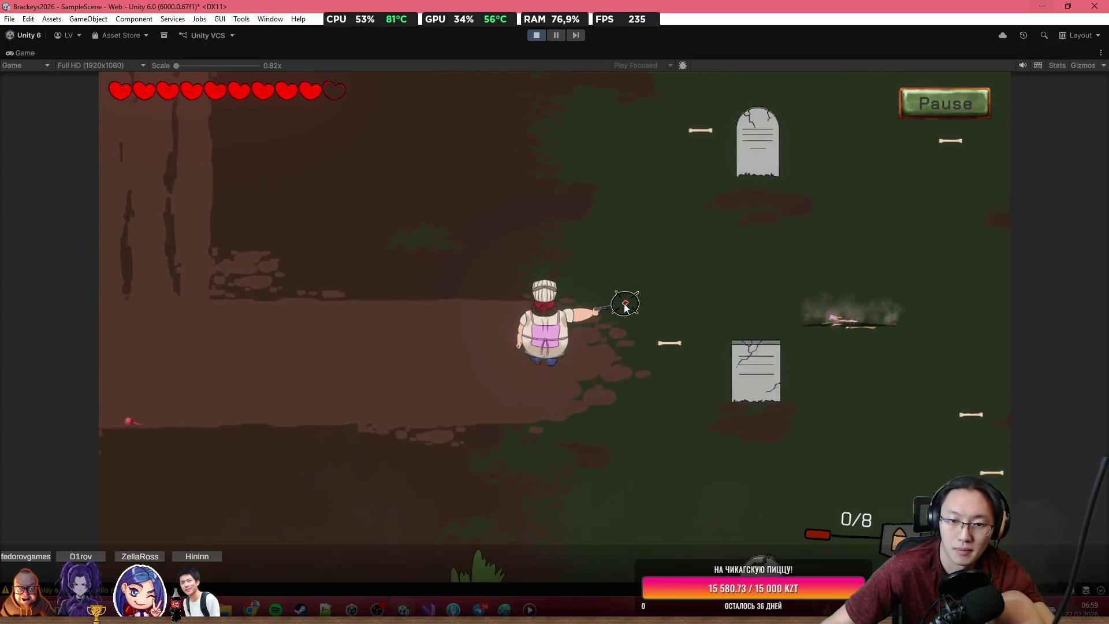
Step: Reload, walk past the gravestones, and gun down the spider on the left
{"action": "key", "text": "s"}
{"action": "key", "text": "d"}
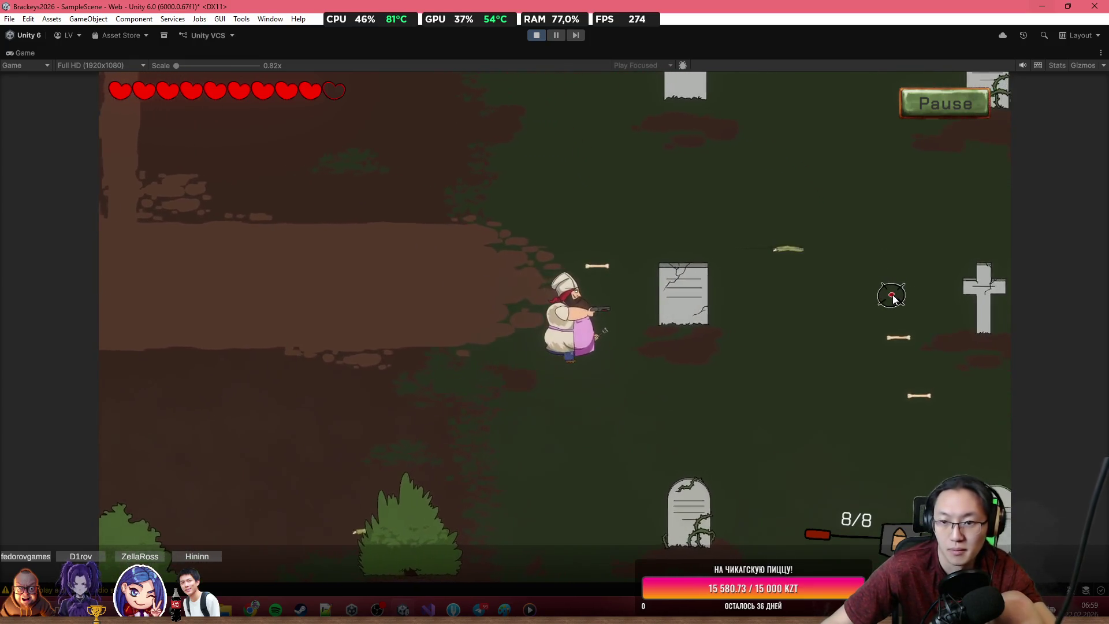
{"action": "key", "text": "w"}
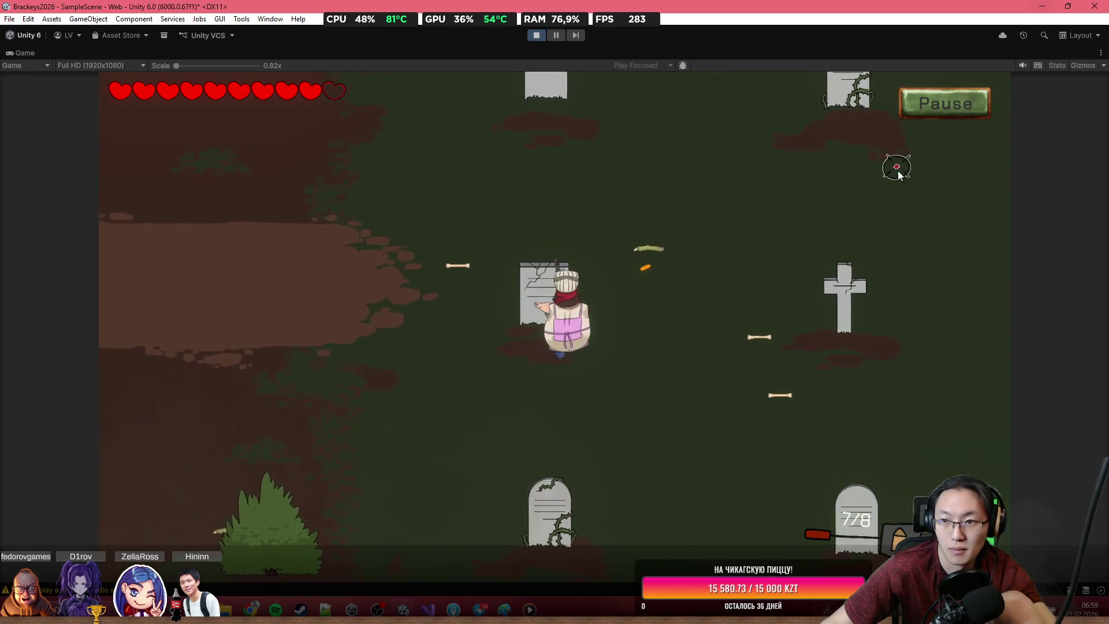
{"action": "left_click", "coordinate": [871, 223]}
{"action": "key", "text": "w"}
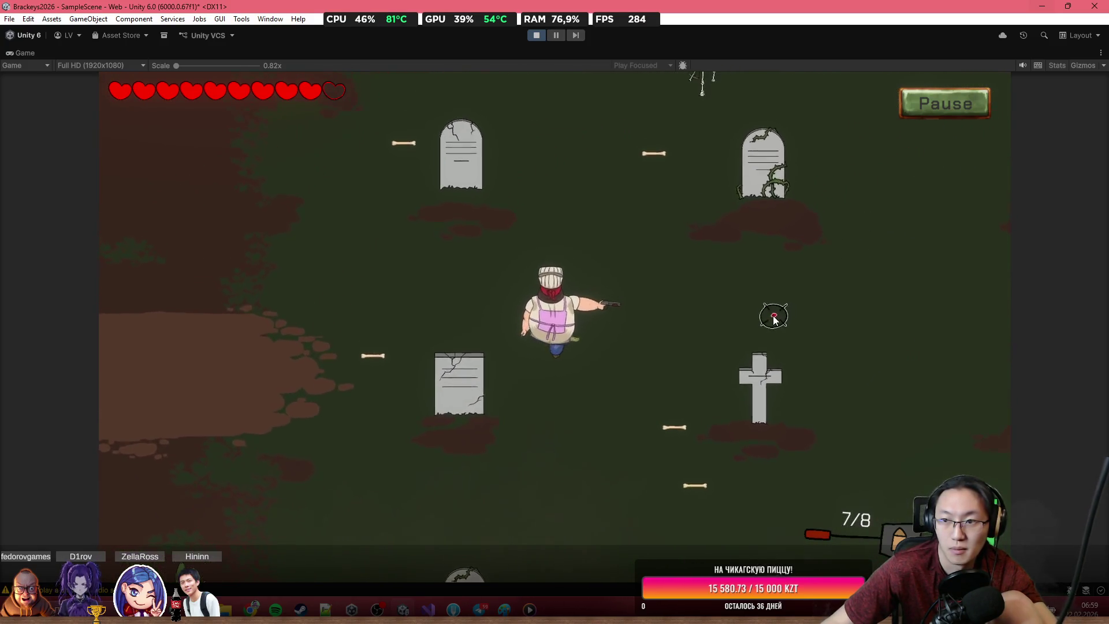
{"action": "key", "text": "a"}
{"action": "key", "text": "a"}
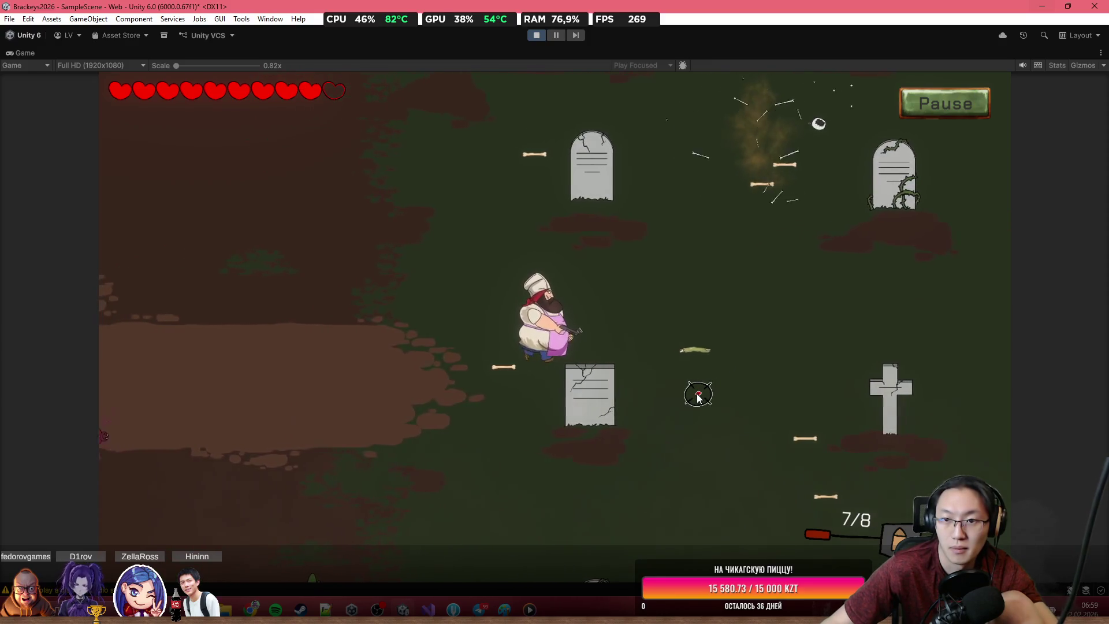
{"action": "key", "text": "s"}
{"action": "left_click", "coordinate": [240, 384]}
{"action": "left_click", "coordinate": [245, 378]}
{"action": "left_click", "coordinate": [252, 375]}
{"action": "key", "text": "s"}
{"action": "key", "text": "a"}
{"action": "left_click", "coordinate": [256, 363]}
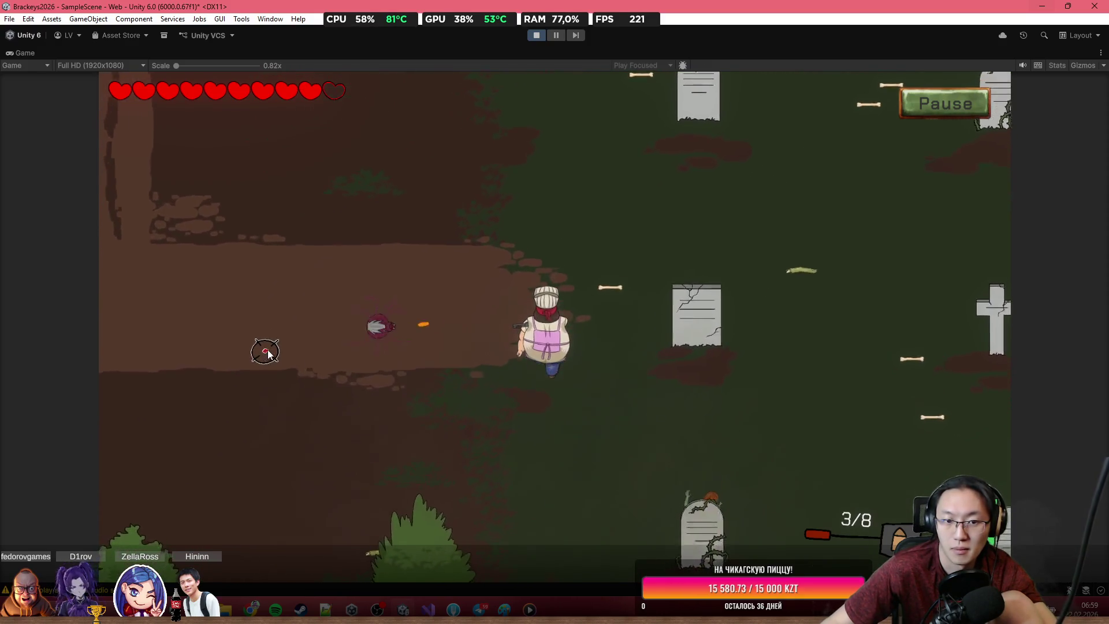
{"action": "left_click", "coordinate": [324, 324]}
{"action": "left_click", "coordinate": [375, 307]}
{"action": "left_click", "coordinate": [428, 289]}
{"action": "key", "text": "s"}
{"action": "key", "text": "a"}
{"action": "left_click", "coordinate": [463, 245]}
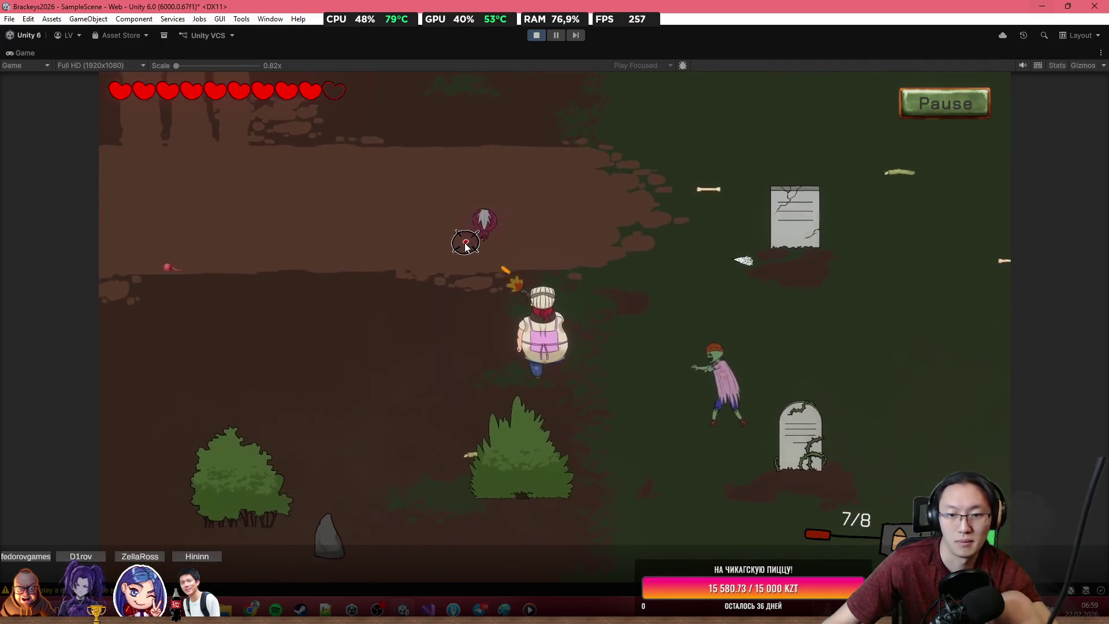
{"action": "left_click", "coordinate": [503, 202]}
{"action": "key", "text": "a"}
Step: Shoot the zombie on the right, then the spider on the left
{"action": "left_click", "coordinate": [730, 268]}
{"action": "left_click", "coordinate": [771, 276]}
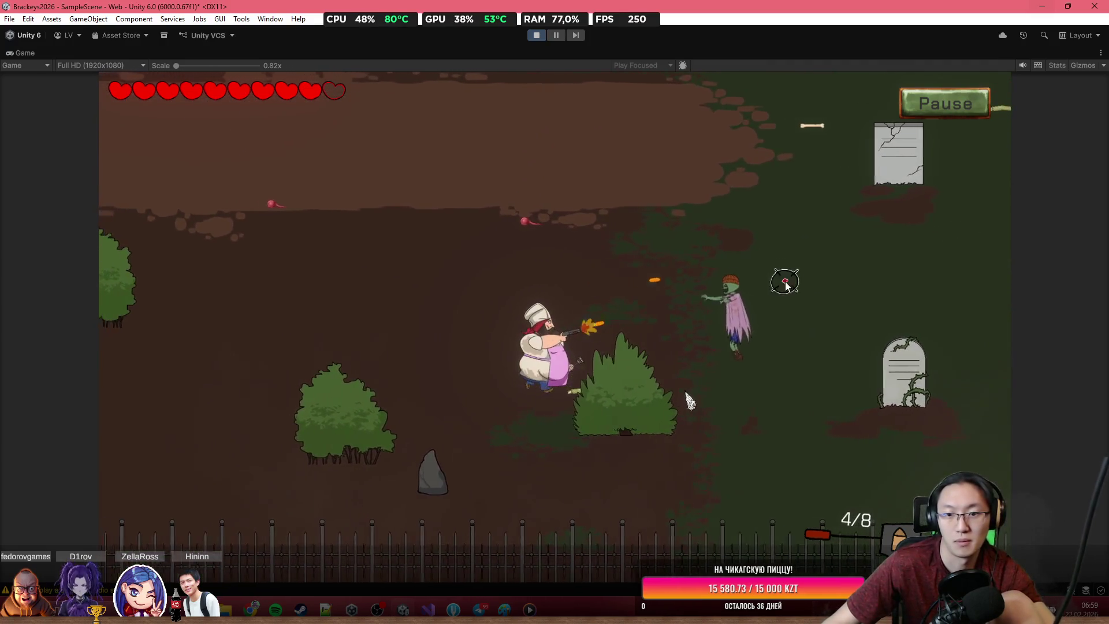
{"action": "left_click", "coordinate": [787, 288]}
{"action": "left_click", "coordinate": [789, 297]}
{"action": "left_click", "coordinate": [791, 306]}
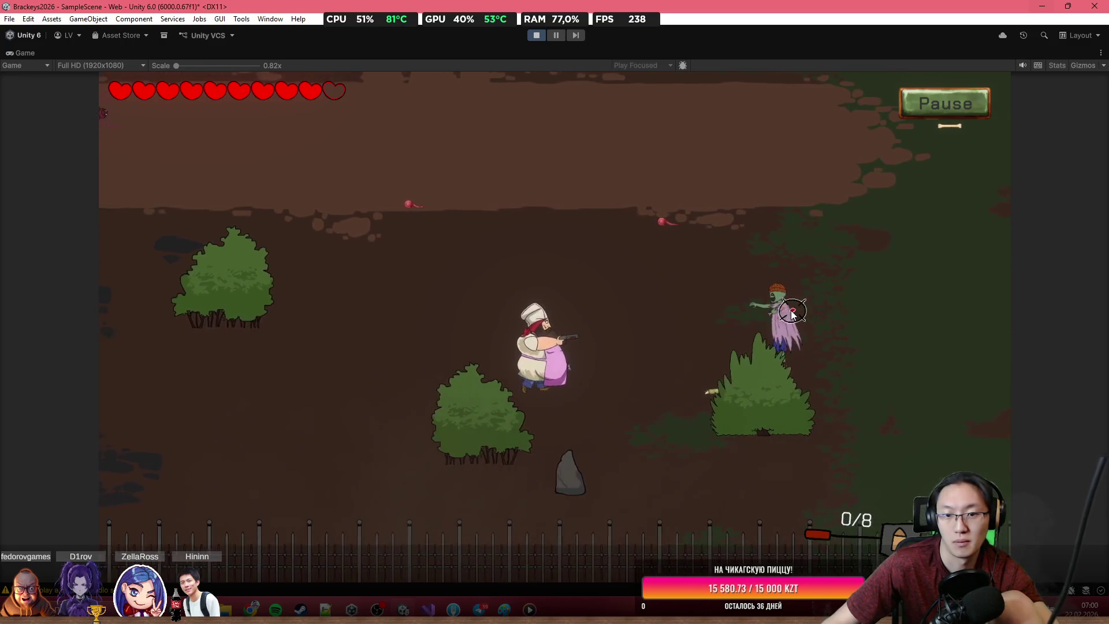
{"action": "left_click", "coordinate": [787, 323]}
{"action": "left_click", "coordinate": [785, 382]}
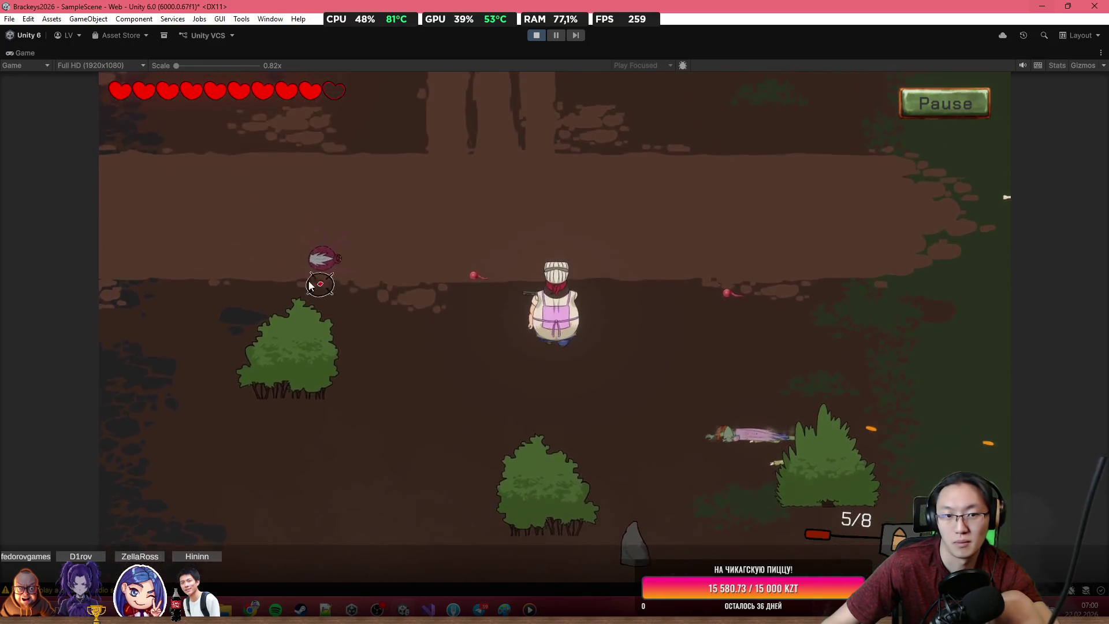
{"action": "left_click", "coordinate": [343, 357]}
{"action": "left_click", "coordinate": [347, 381]}
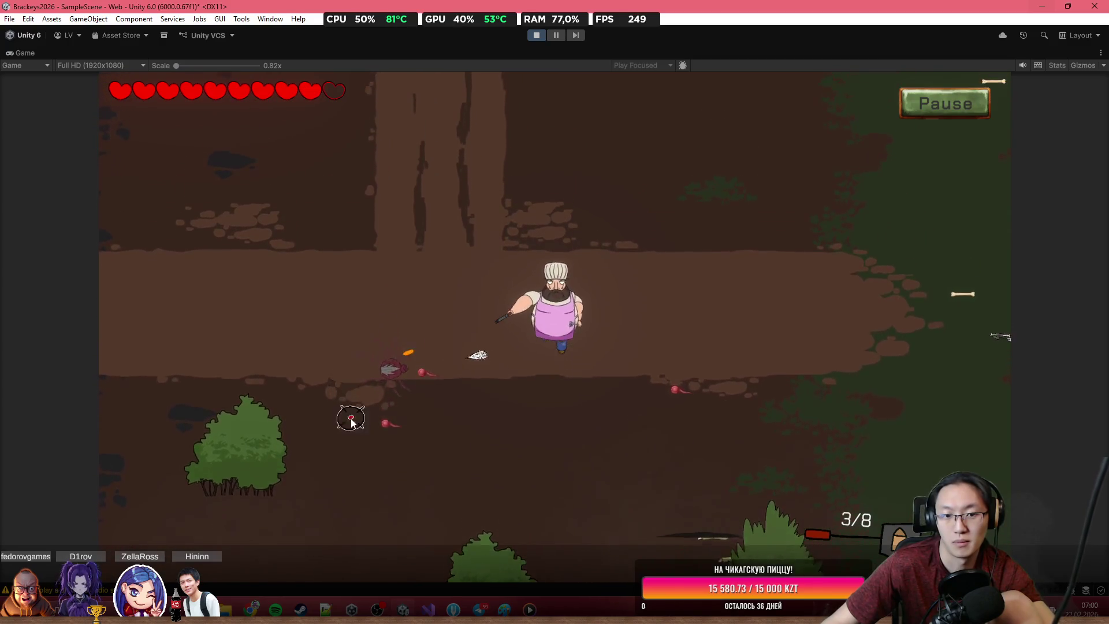
{"action": "left_click", "coordinate": [352, 416]}
{"action": "left_click", "coordinate": [361, 430]}
{"action": "left_click", "coordinate": [372, 446]}
Step: Shoot apart the skeleton on the right and fire at nearby creatures
{"action": "left_click", "coordinate": [925, 399]}
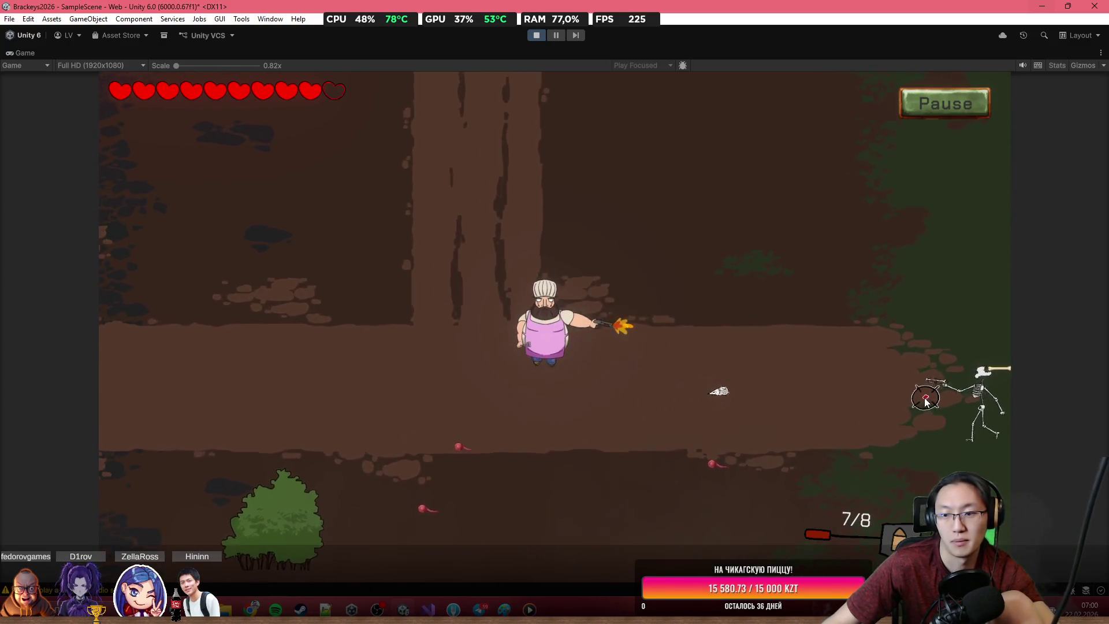
{"action": "left_click", "coordinate": [938, 388]}
{"action": "left_click", "coordinate": [953, 377]}
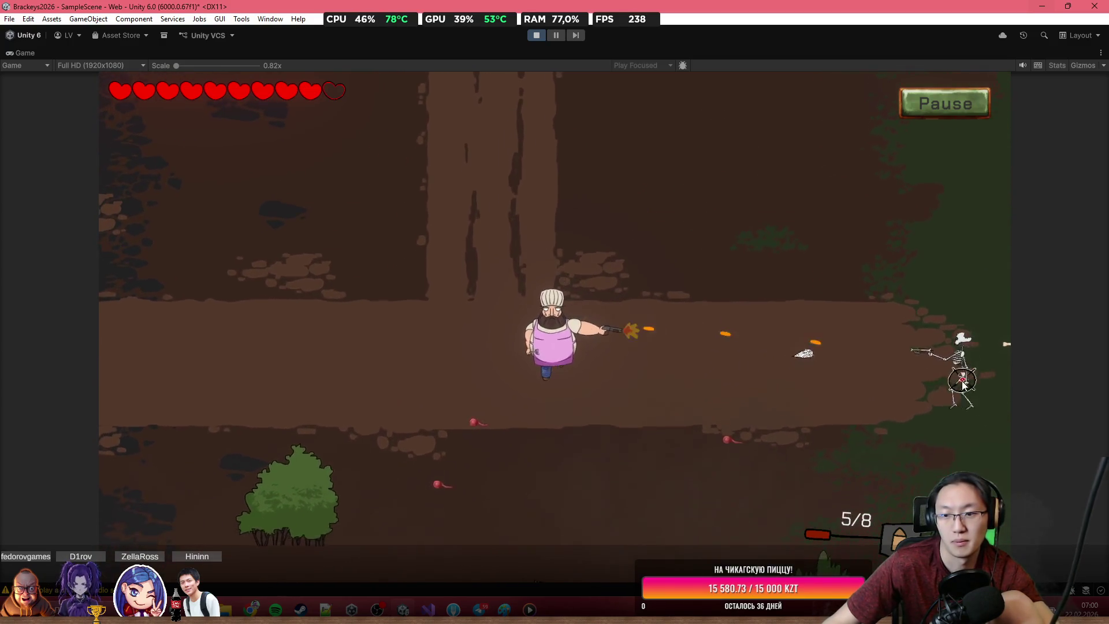
{"action": "left_click", "coordinate": [963, 342]}
{"action": "left_click", "coordinate": [936, 331]}
{"action": "left_click", "coordinate": [910, 338]}
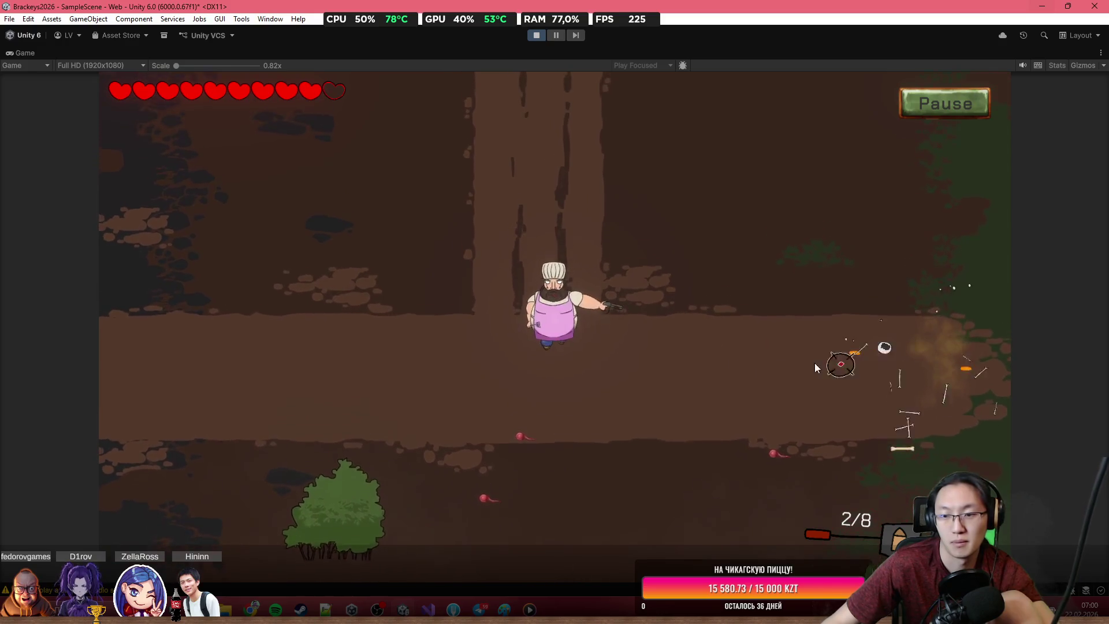
{"action": "left_click", "coordinate": [815, 363]}
{"action": "left_click", "coordinate": [751, 323]}
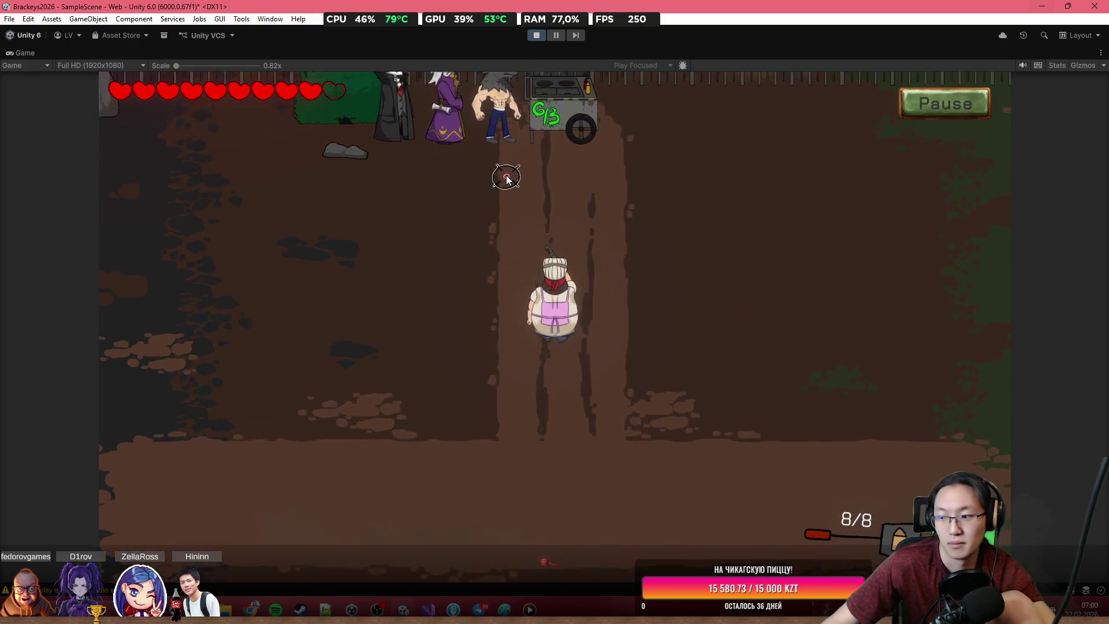
Step: Walk up to the food cart, open the kitchen, and place the tentacle on the cutting board
{"action": "key", "text": "w"}
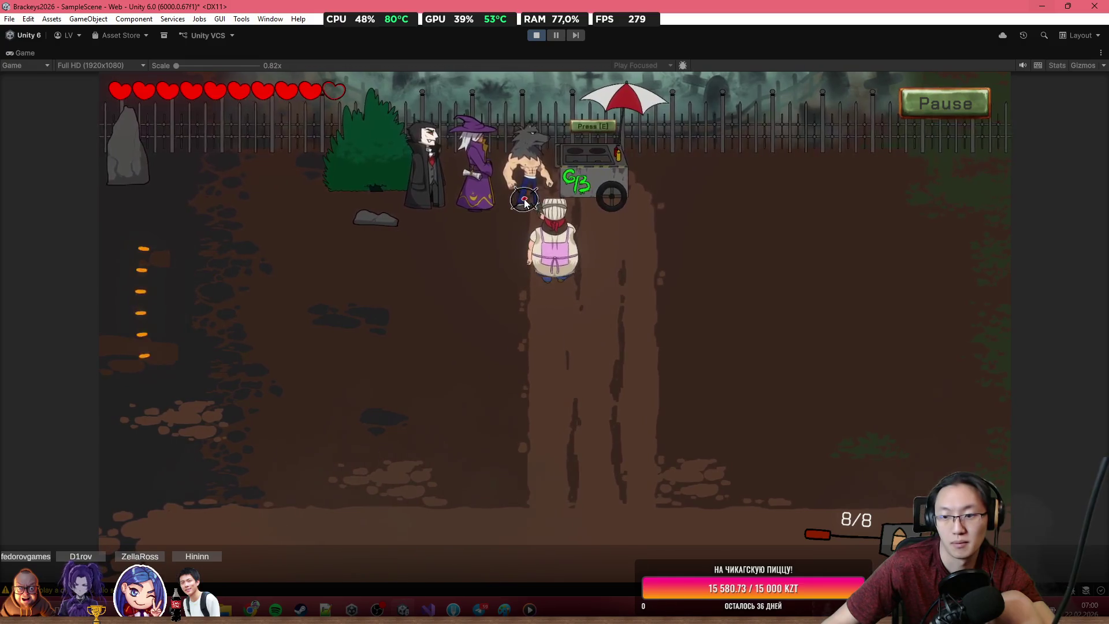
{"action": "key", "text": "w"}
{"action": "key", "text": "e"}
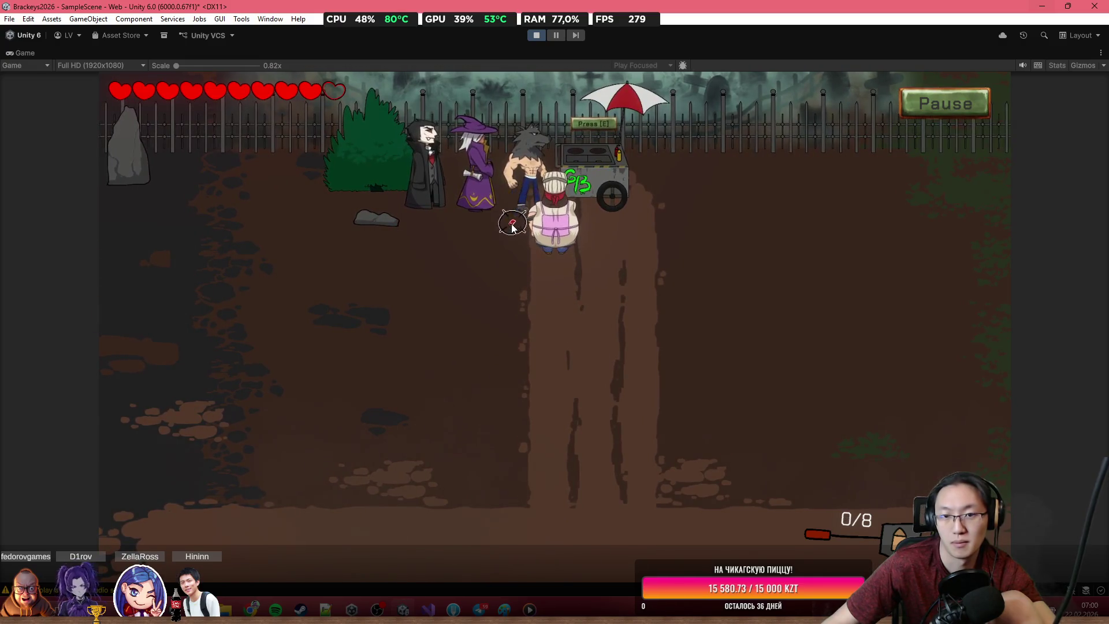
{"action": "key", "text": "e"}
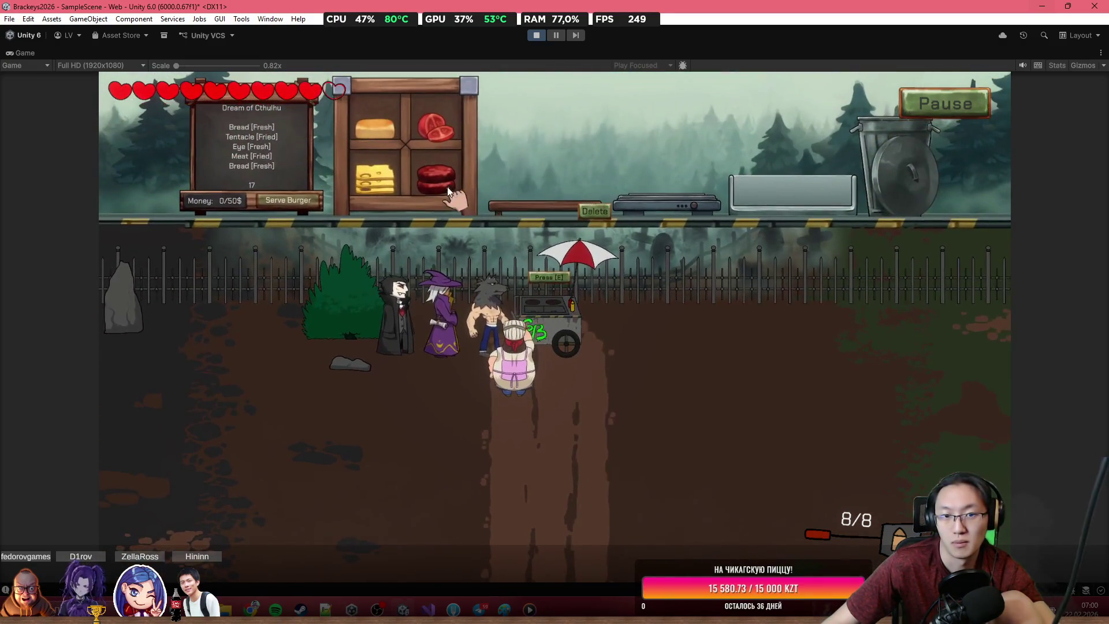
{"action": "left_click_drag", "start_coordinate": [539, 133], "coordinate": [542, 208]}
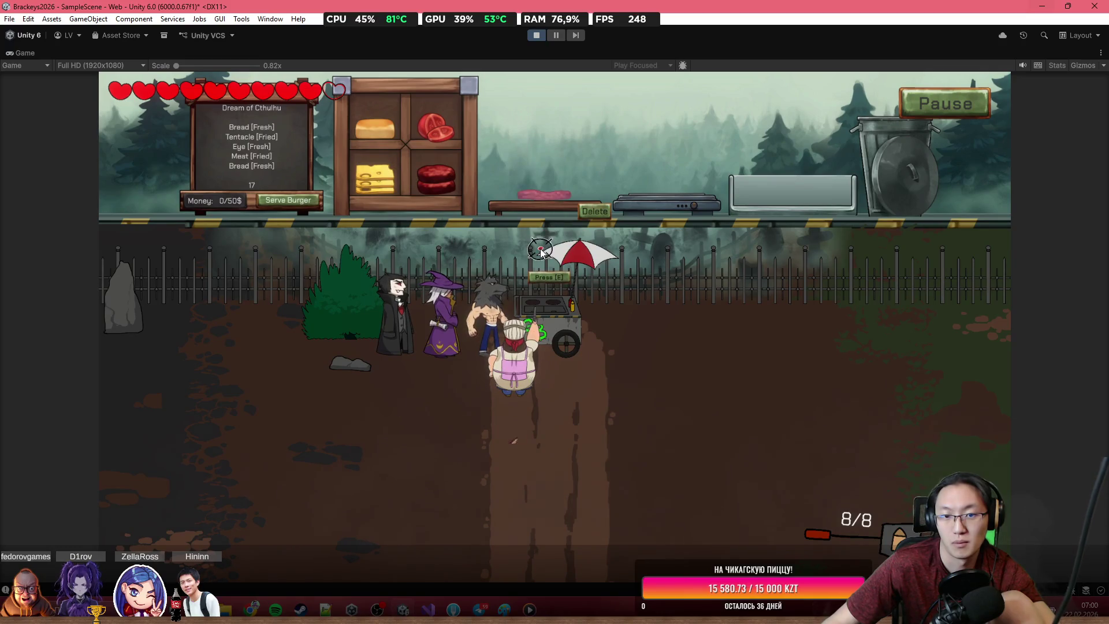
Step: Leave the kitchen and shoot down the spider and the approaching zombie
{"action": "key", "text": "e"}
{"action": "key", "text": "s"}
{"action": "left_click", "coordinate": [405, 370]}
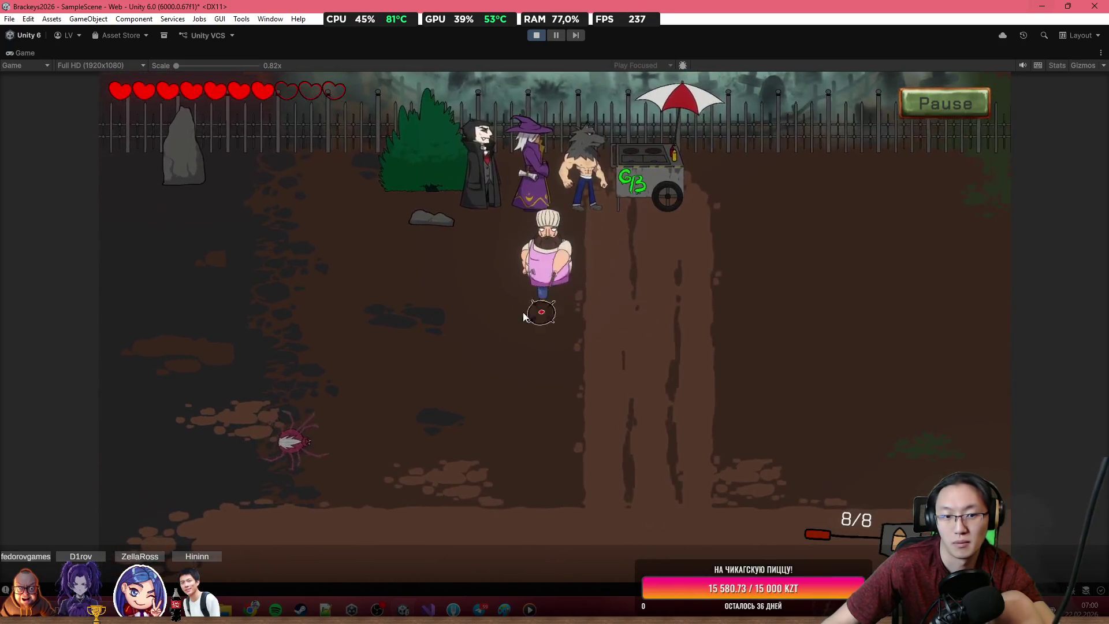
{"action": "left_click", "coordinate": [341, 416]}
{"action": "left_click", "coordinate": [335, 389]}
{"action": "left_click", "coordinate": [335, 389]}
{"action": "left_click", "coordinate": [335, 389]}
{"action": "left_click", "coordinate": [339, 389]}
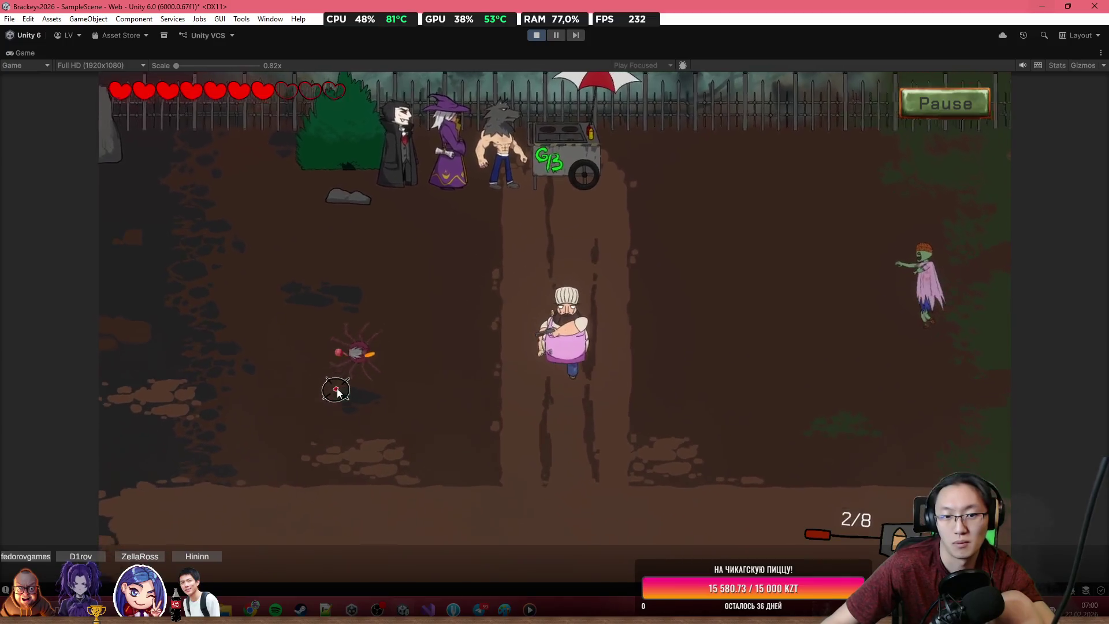
{"action": "left_click", "coordinate": [813, 258]}
{"action": "left_click", "coordinate": [813, 258]}
{"action": "left_click", "coordinate": [866, 213]}
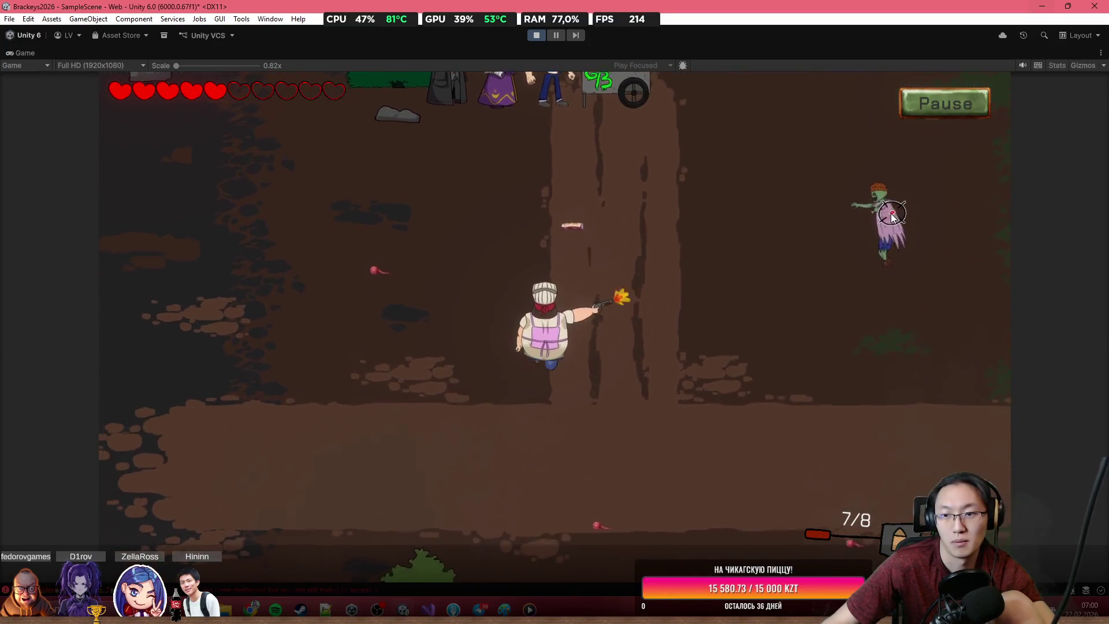
{"action": "left_click", "coordinate": [902, 196]}
{"action": "left_click", "coordinate": [896, 185]}
{"action": "left_click", "coordinate": [866, 176]}
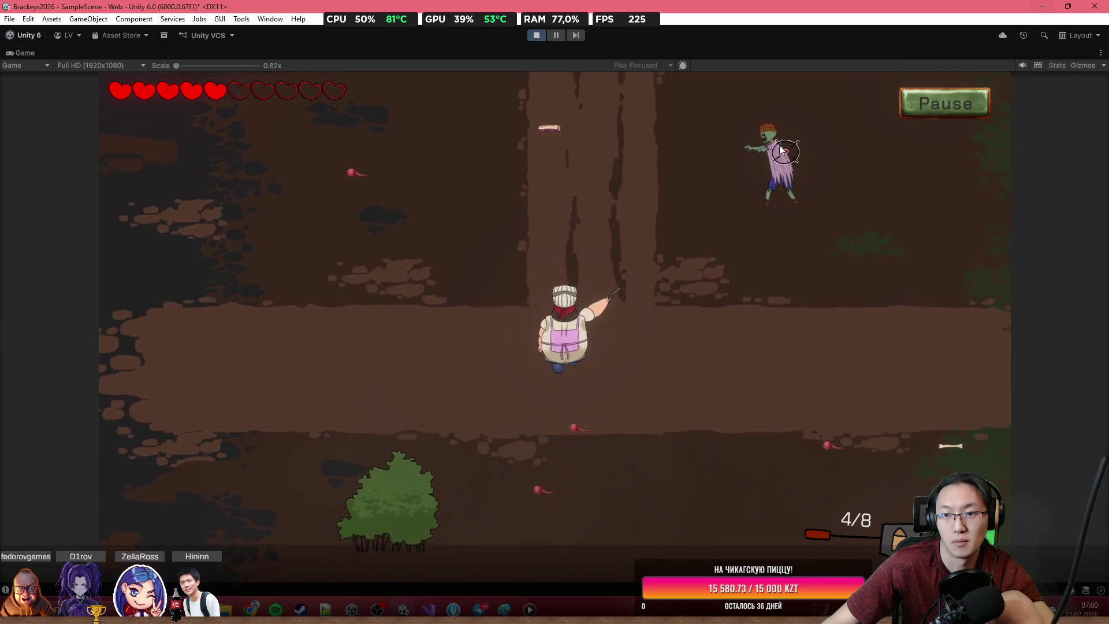
{"action": "left_click", "coordinate": [797, 142]}
{"action": "left_click", "coordinate": [682, 136]}
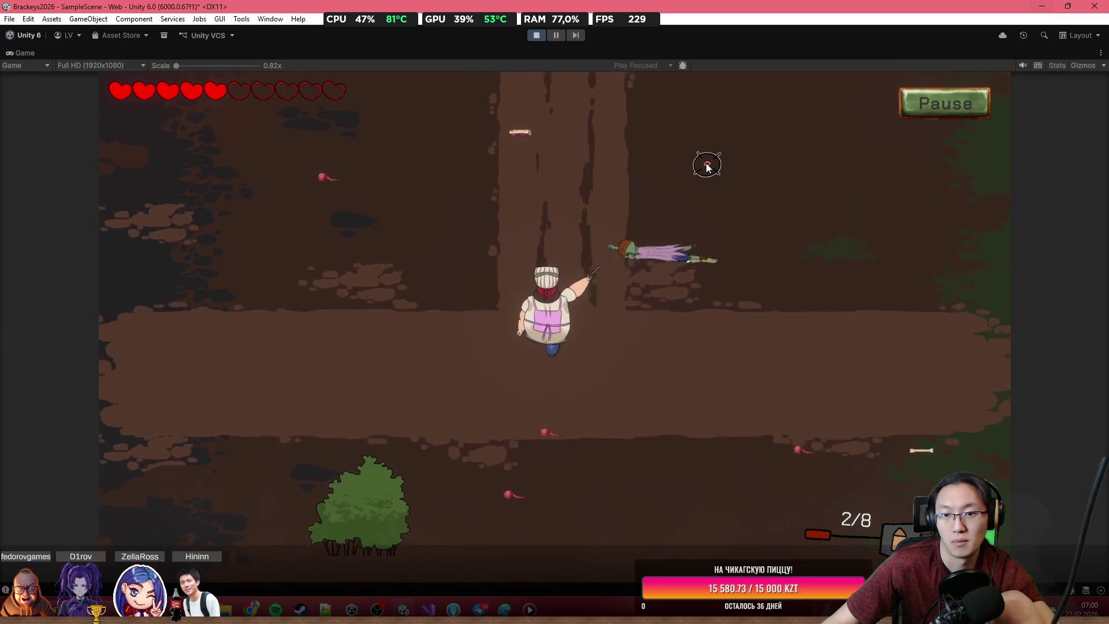
Step: Head back toward the cart, fire the remaining rounds, and restore the full editor layout
{"action": "key", "text": "w"}
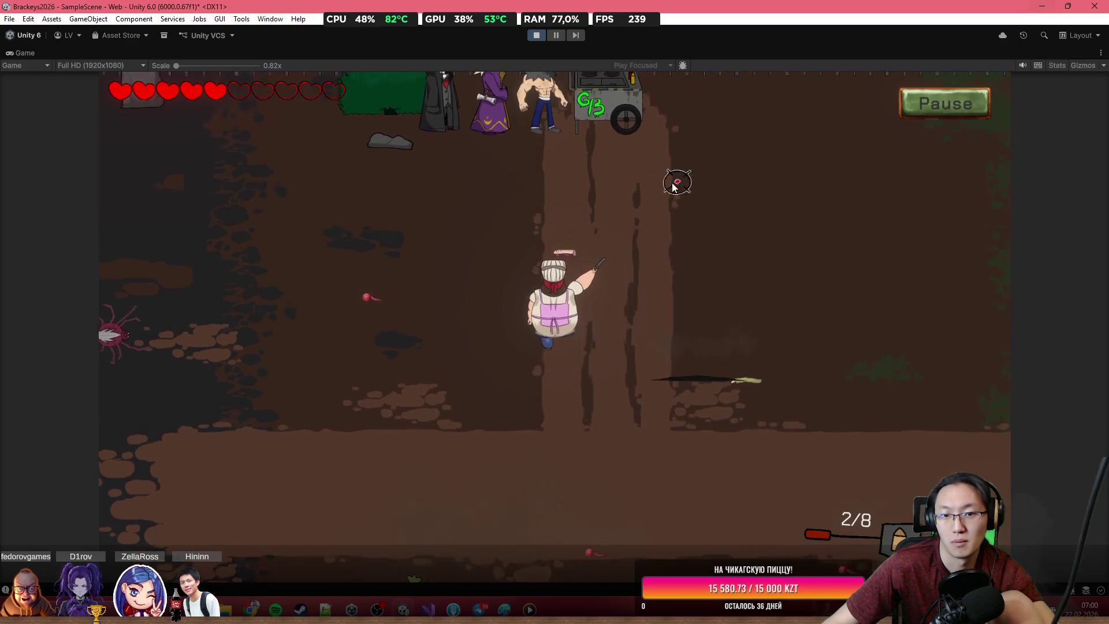
{"action": "left_click", "coordinate": [203, 368]}
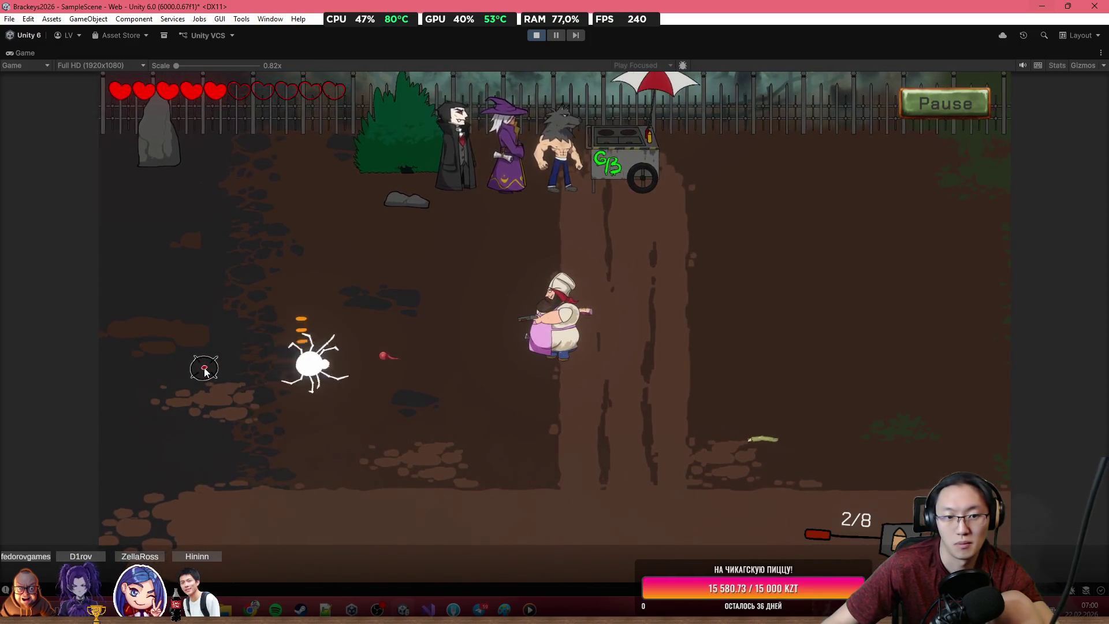
{"action": "left_click", "coordinate": [289, 381]}
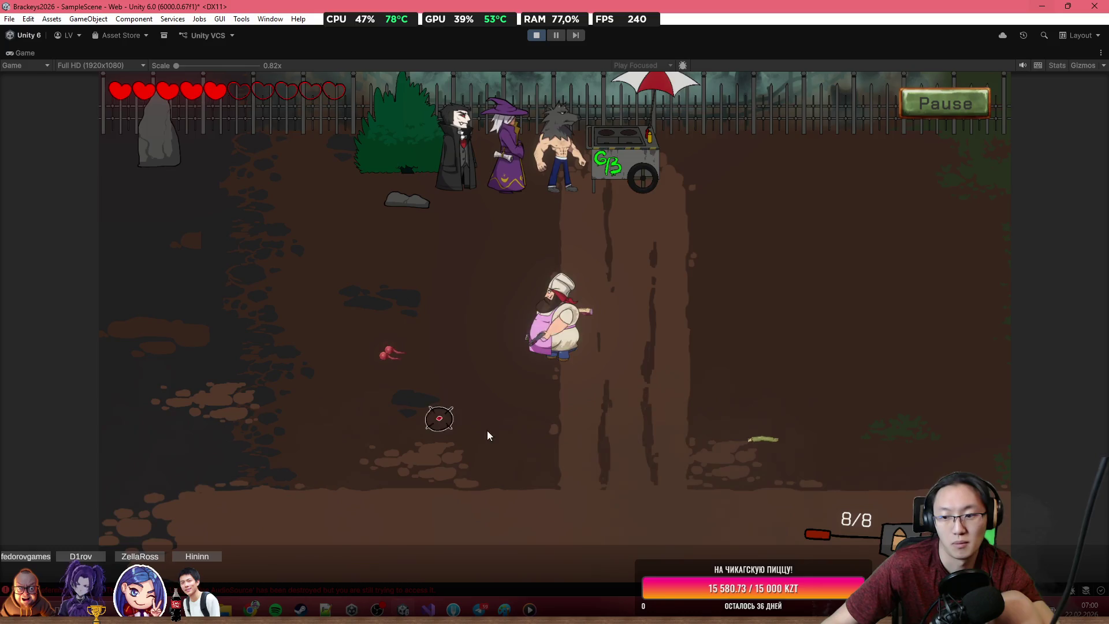
{"action": "left_click", "coordinate": [763, 517]}
{"action": "left_click", "coordinate": [763, 517]}
{"action": "left_click", "coordinate": [828, 521]}
{"action": "left_click", "coordinate": [828, 520]}
{"action": "left_click", "coordinate": [824, 518]}
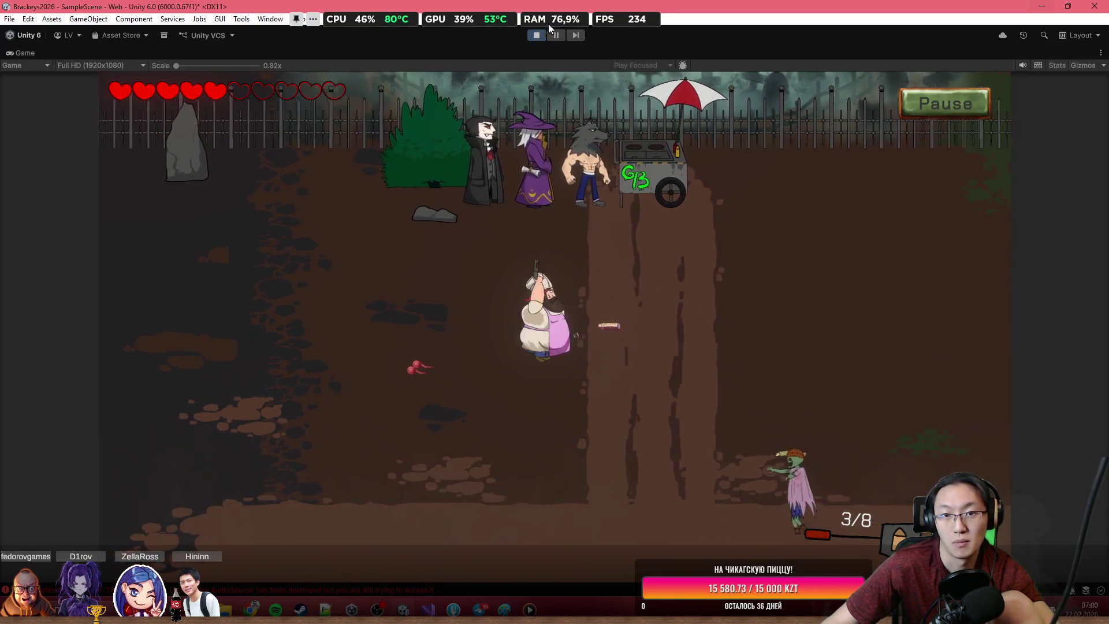
{"action": "key", "text": "shift+space"}
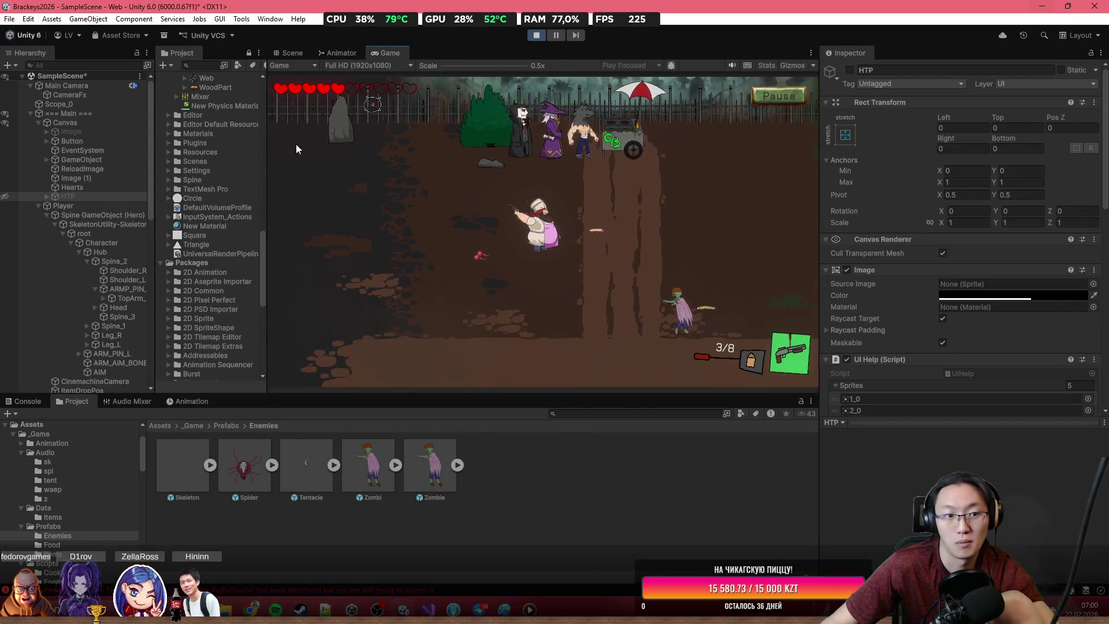
Step: Pause to inspect the zombie clones' Audio Source, then resume and shoot a zombie
{"action": "left_click", "coordinate": [562, 36]}
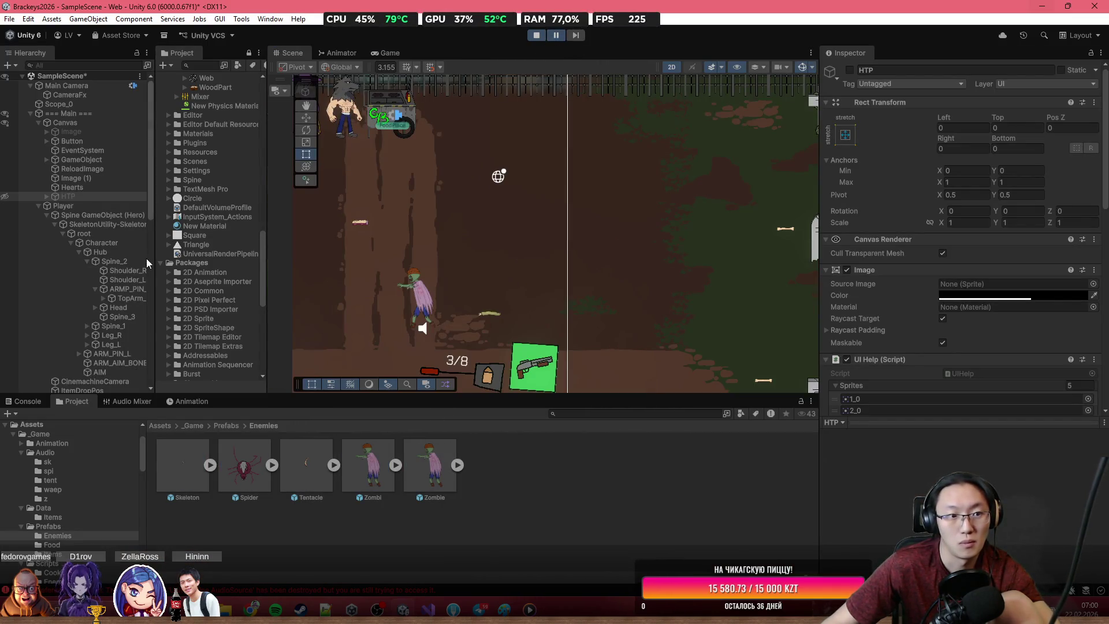
{"action": "scroll", "coordinate": [102, 363], "scroll_direction": "down", "scroll_amount": 15}
{"action": "double_click", "coordinate": [106, 359]}
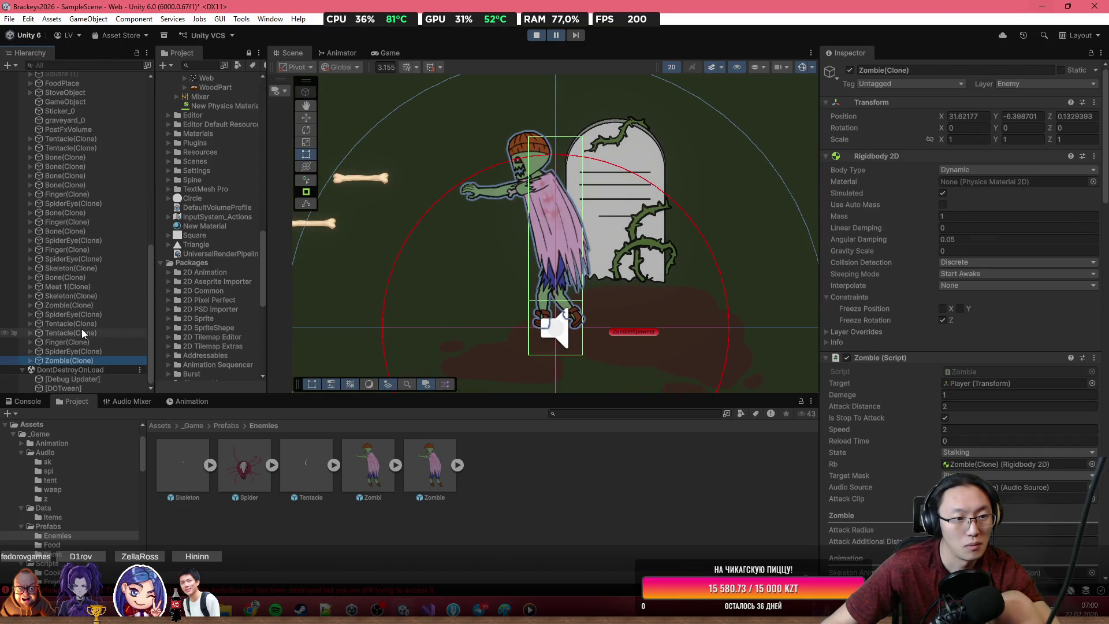
{"action": "double_click", "coordinate": [85, 305]}
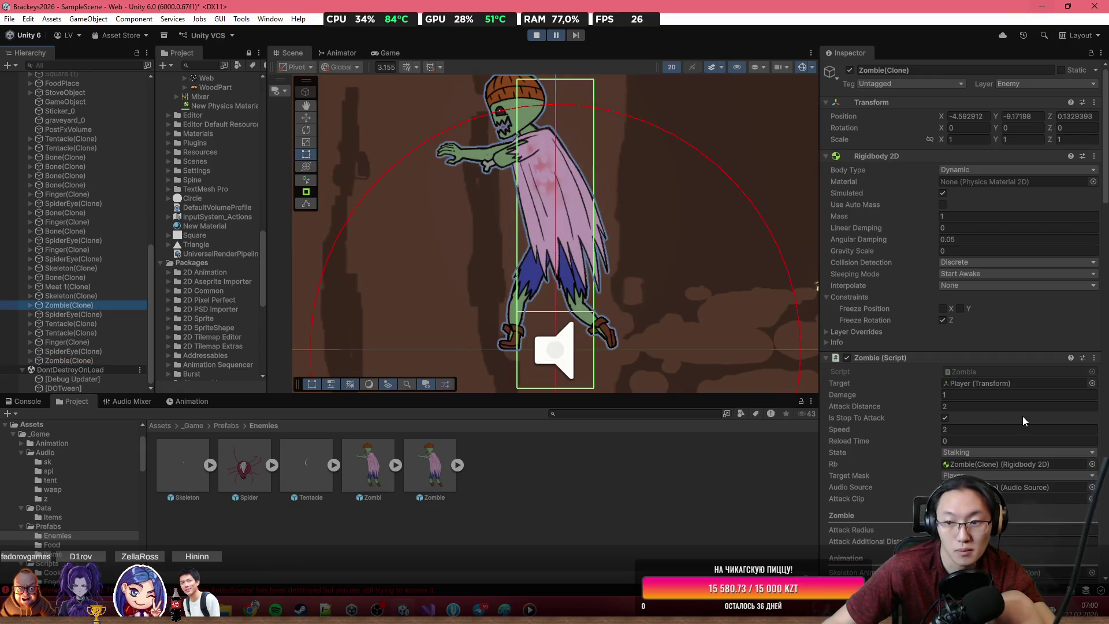
{"action": "scroll", "coordinate": [1022, 419], "scroll_direction": "down", "scroll_amount": 15}
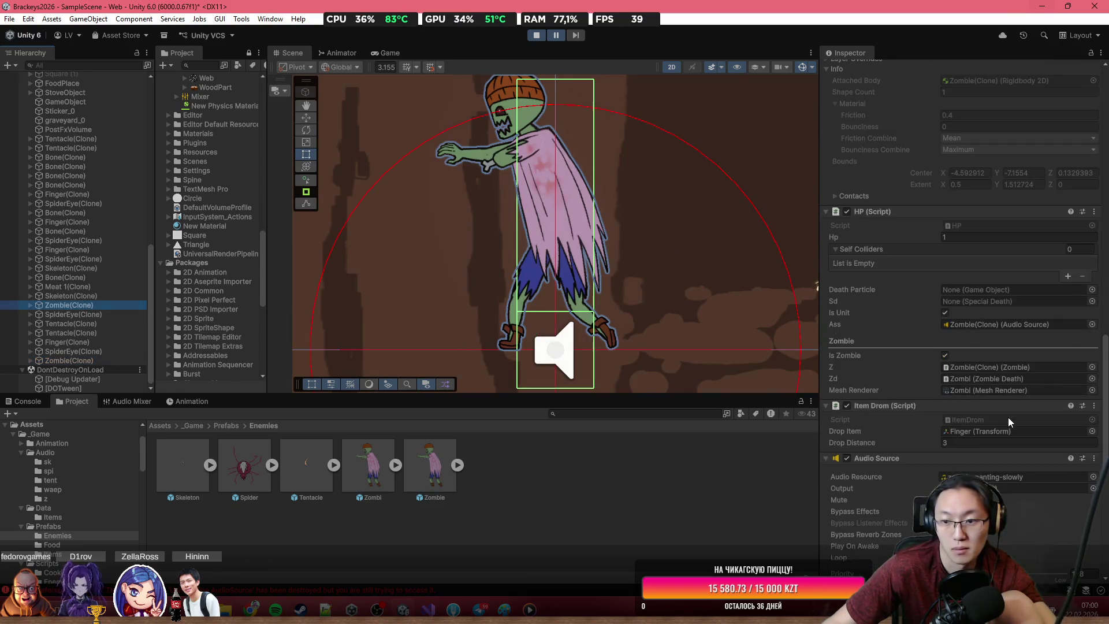
{"action": "scroll", "coordinate": [1008, 417], "scroll_direction": "down", "scroll_amount": 6}
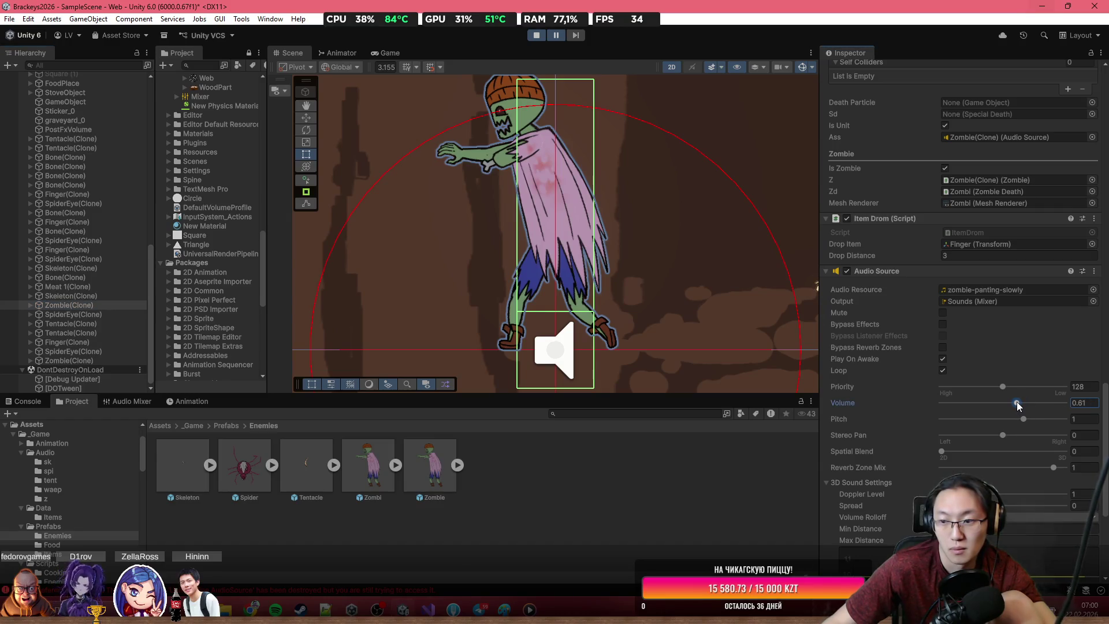
{"action": "left_click", "coordinate": [552, 36]}
{"action": "left_click", "coordinate": [680, 212]}
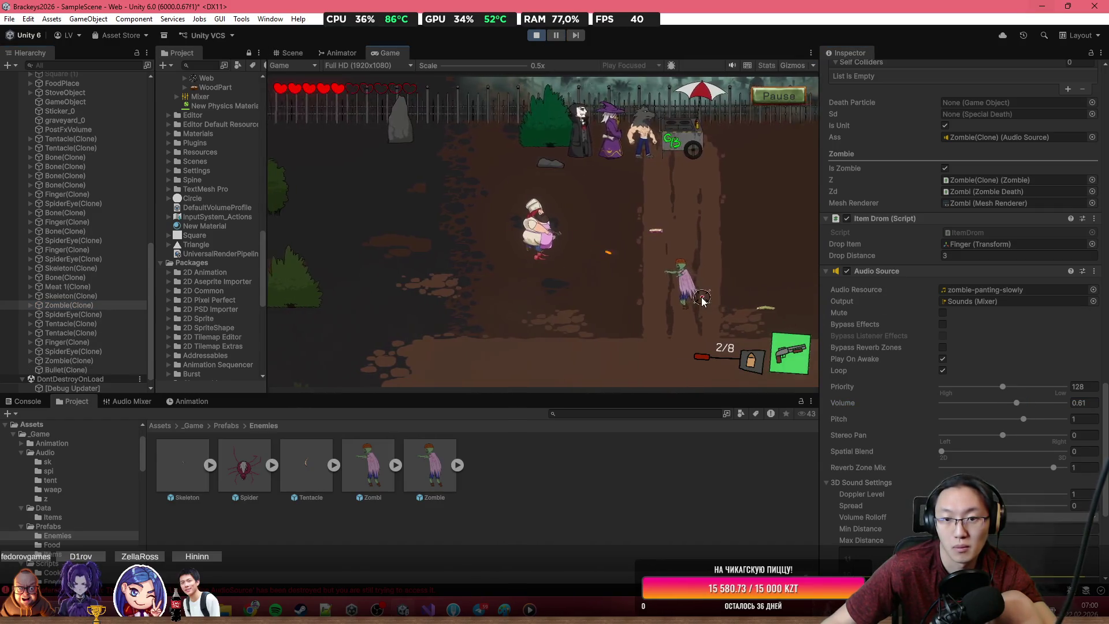
{"action": "left_click", "coordinate": [653, 179]}
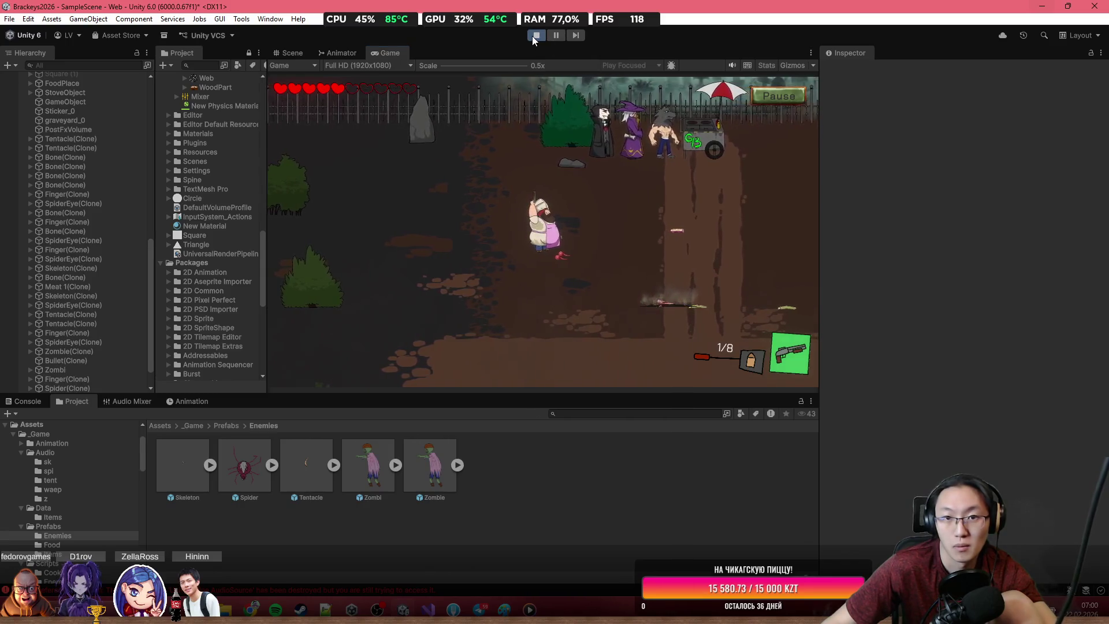
Step: Stop the game, give the Zombie prefab's Audio Source volume 0.723, and start a new run
{"action": "key", "text": "ctrl+p"}
{"action": "left_click", "coordinate": [430, 465]}
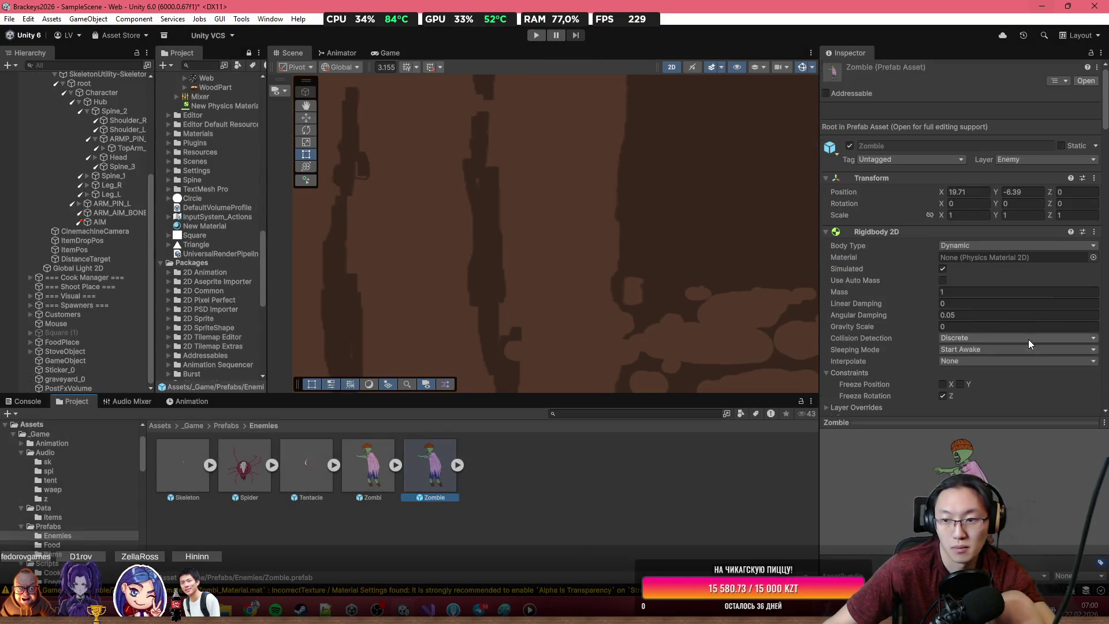
{"action": "scroll", "coordinate": [1029, 339], "scroll_direction": "down", "scroll_amount": 15}
{"action": "scroll", "coordinate": [1034, 310], "scroll_direction": "up", "scroll_amount": 5}
{"action": "left_click", "coordinate": [1031, 221]}
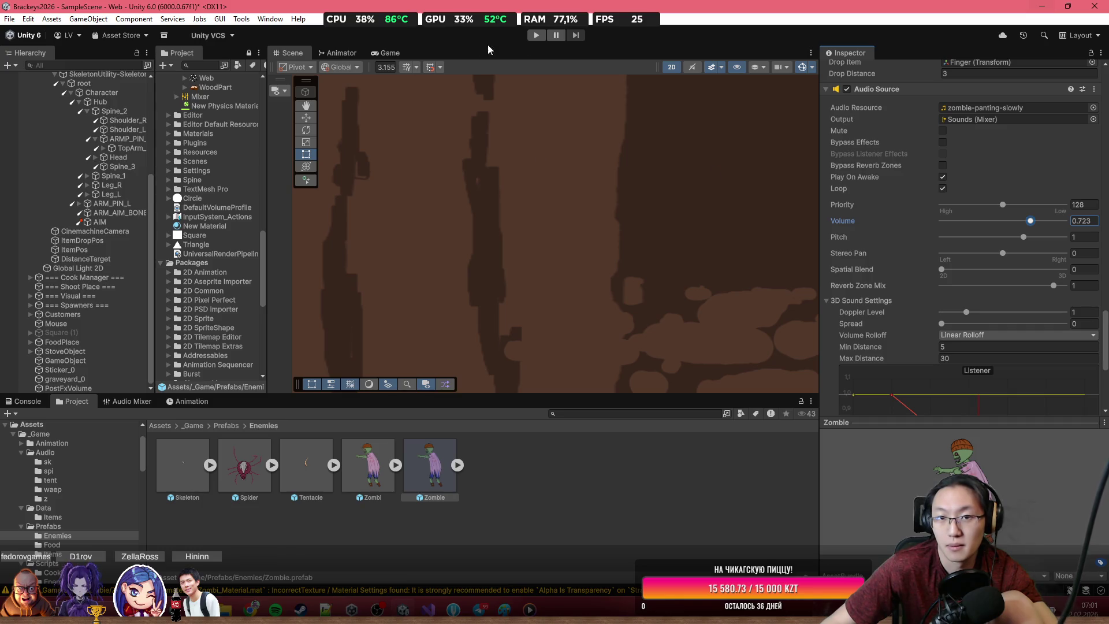
{"action": "left_click", "coordinate": [535, 36]}
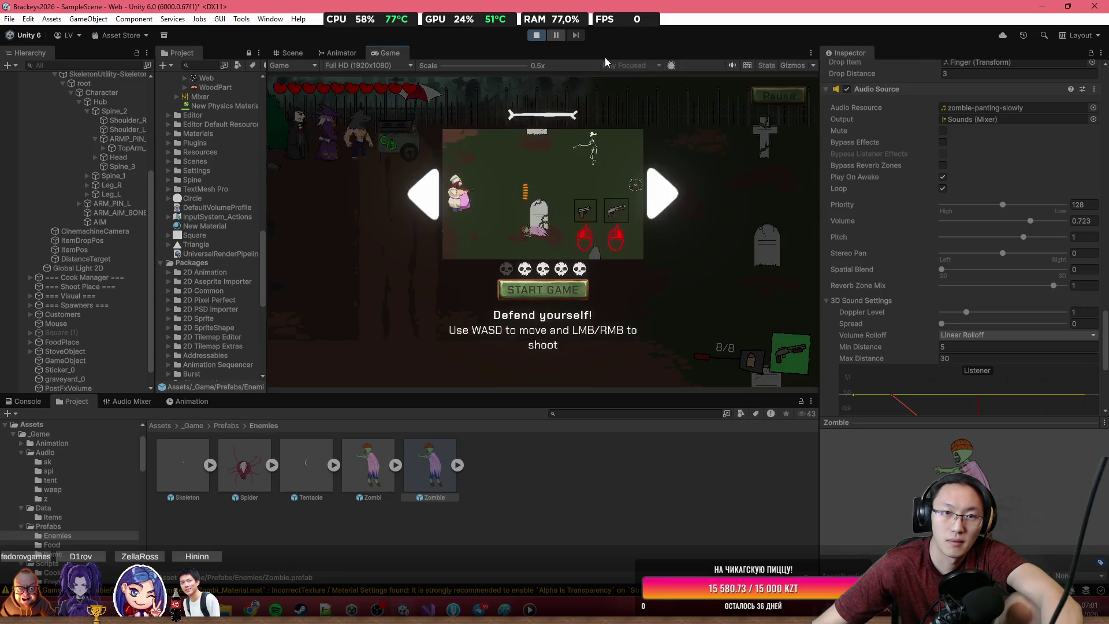
Step: Start the game, shoot the skeleton, reload, and walk right past the graves while firing
{"action": "left_click", "coordinate": [534, 290]}
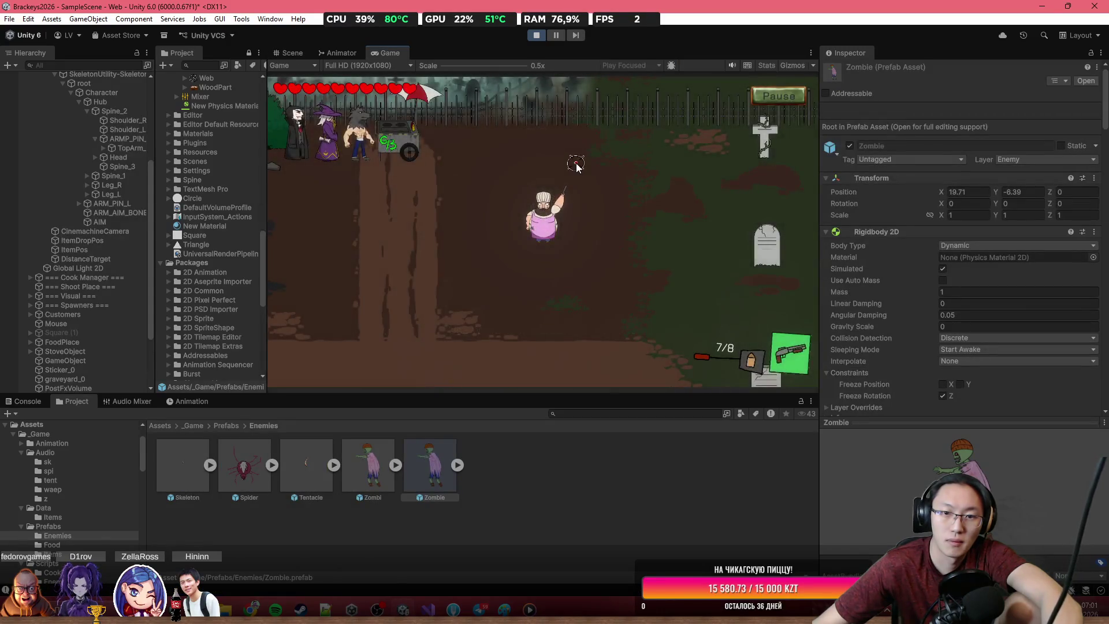
{"action": "key", "text": "s"}
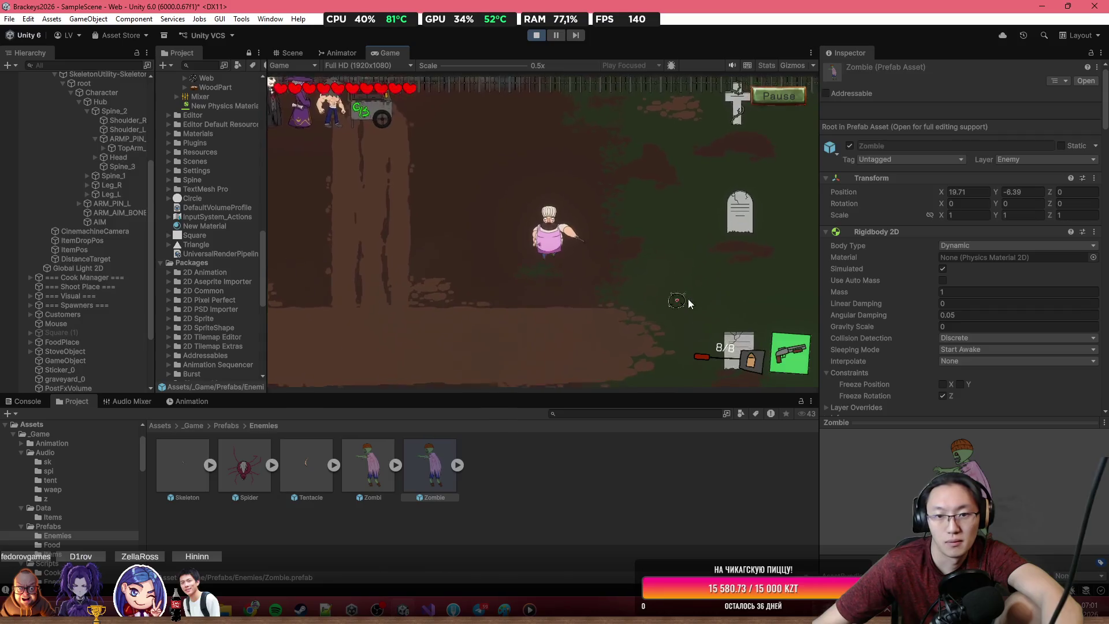
{"action": "left_click", "coordinate": [714, 292]}
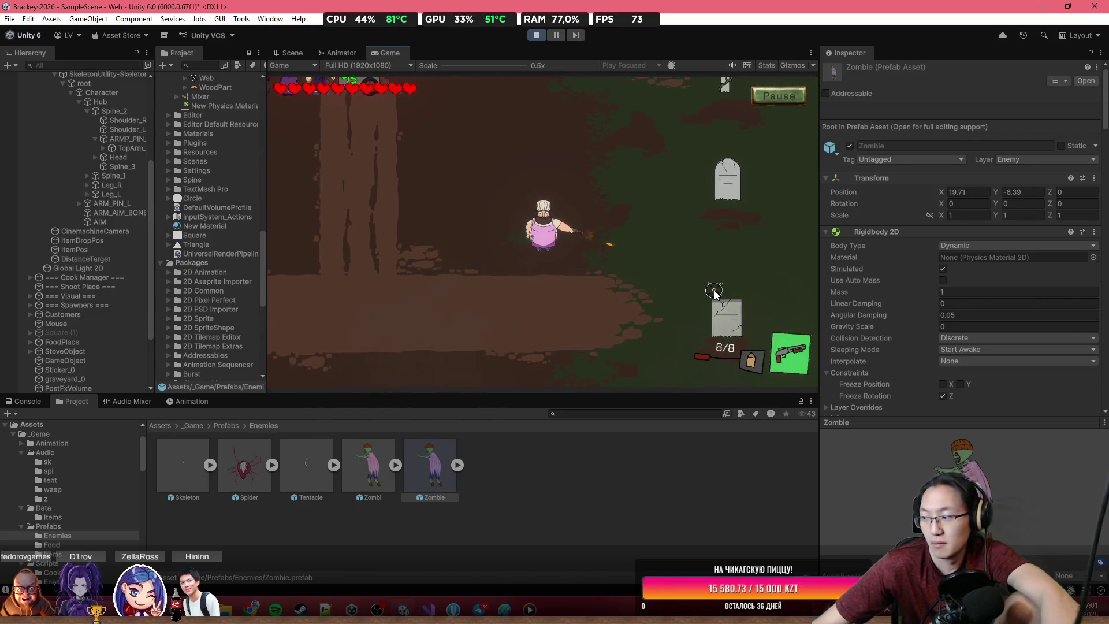
{"action": "key", "text": "a"}
{"action": "left_click", "coordinate": [745, 273]}
{"action": "left_click", "coordinate": [757, 270]}
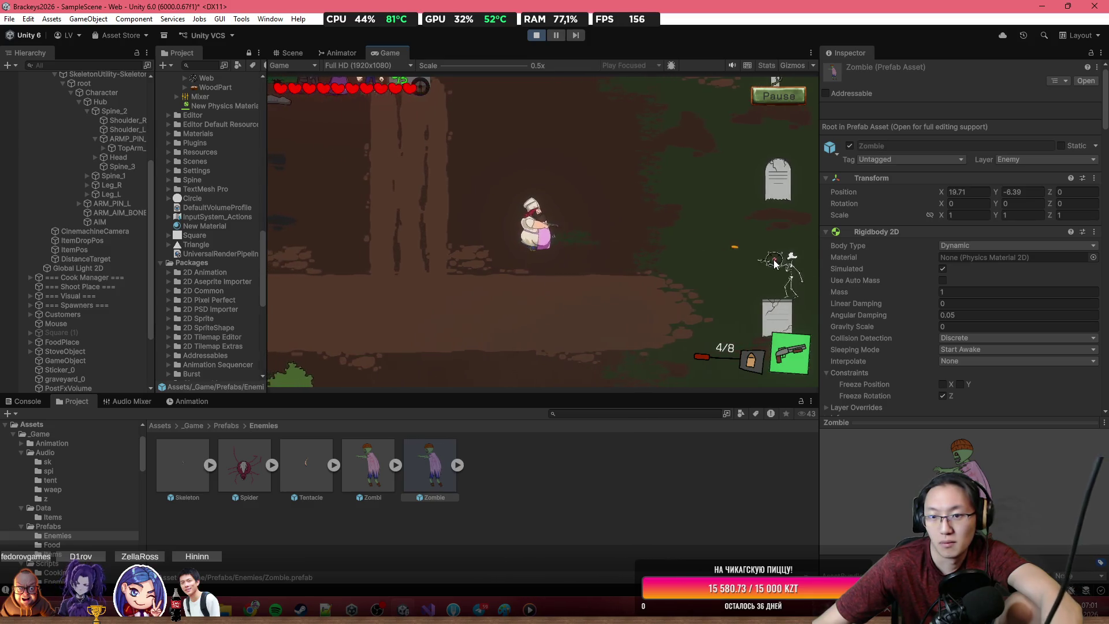
{"action": "left_click", "coordinate": [771, 265]}
{"action": "key", "text": "r"}
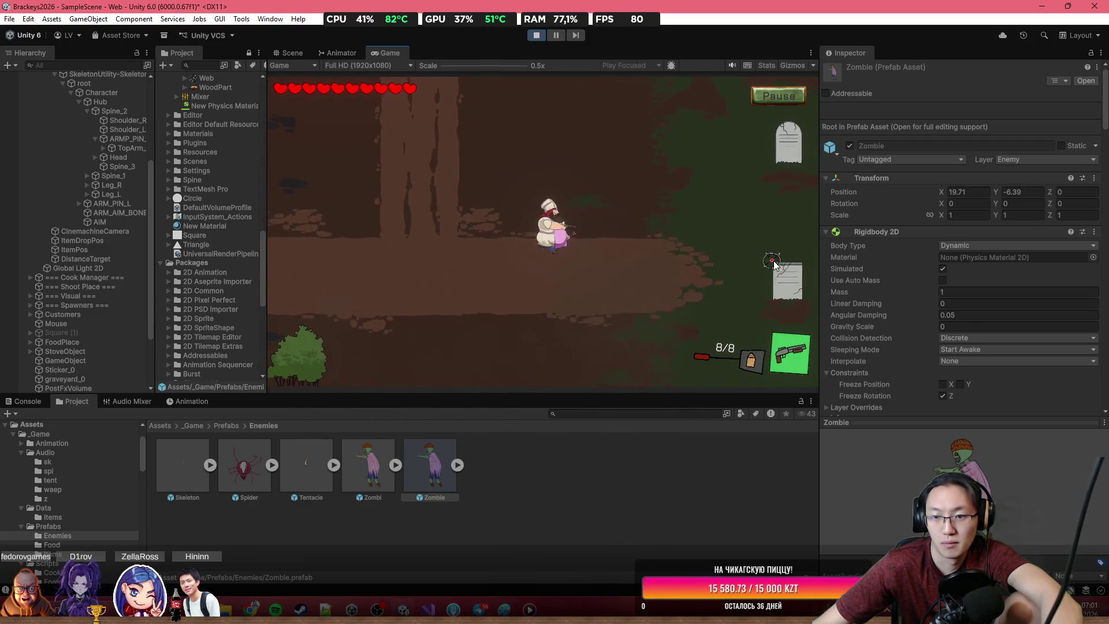
{"action": "key", "text": "d"}
{"action": "key", "text": "w"}
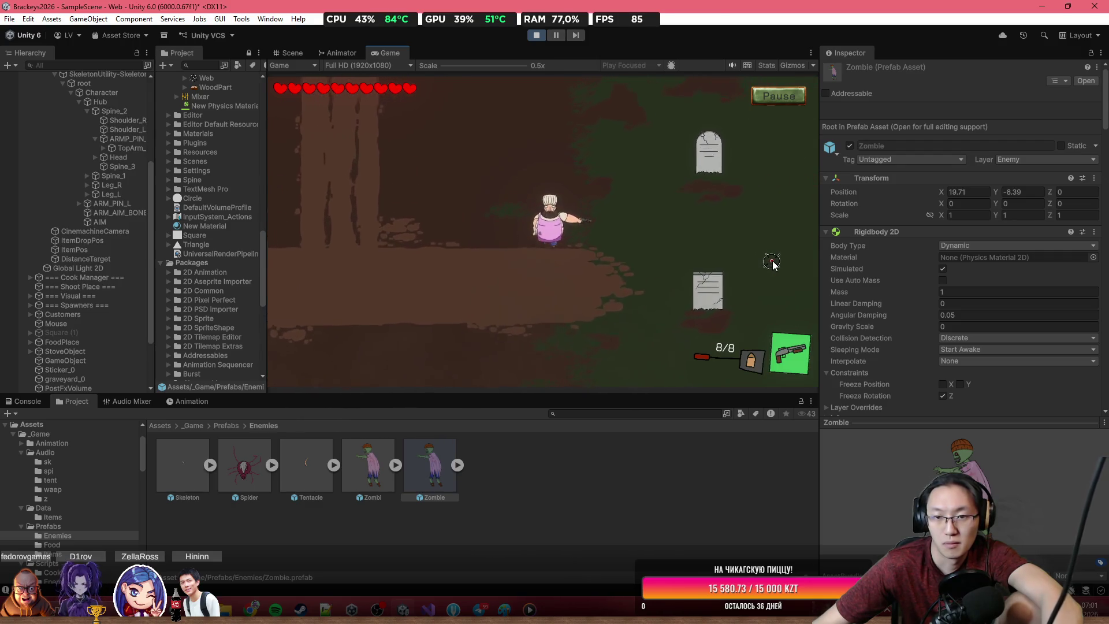
{"action": "key", "text": "d"}
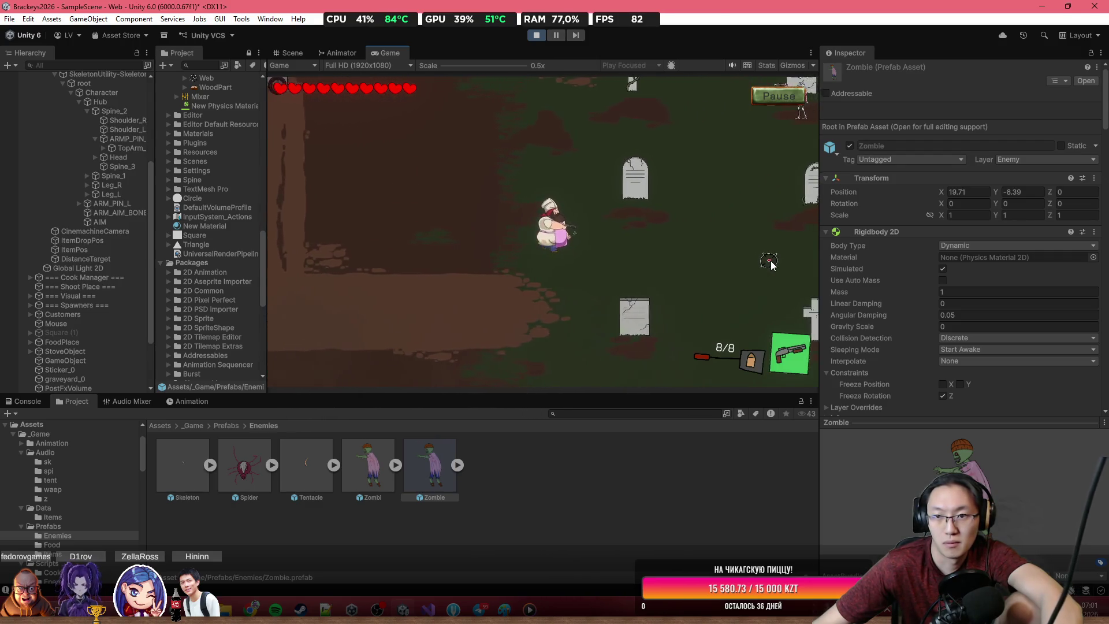
{"action": "left_click", "coordinate": [762, 107]}
{"action": "key", "text": "Escape"}
{"action": "key", "text": "a"}
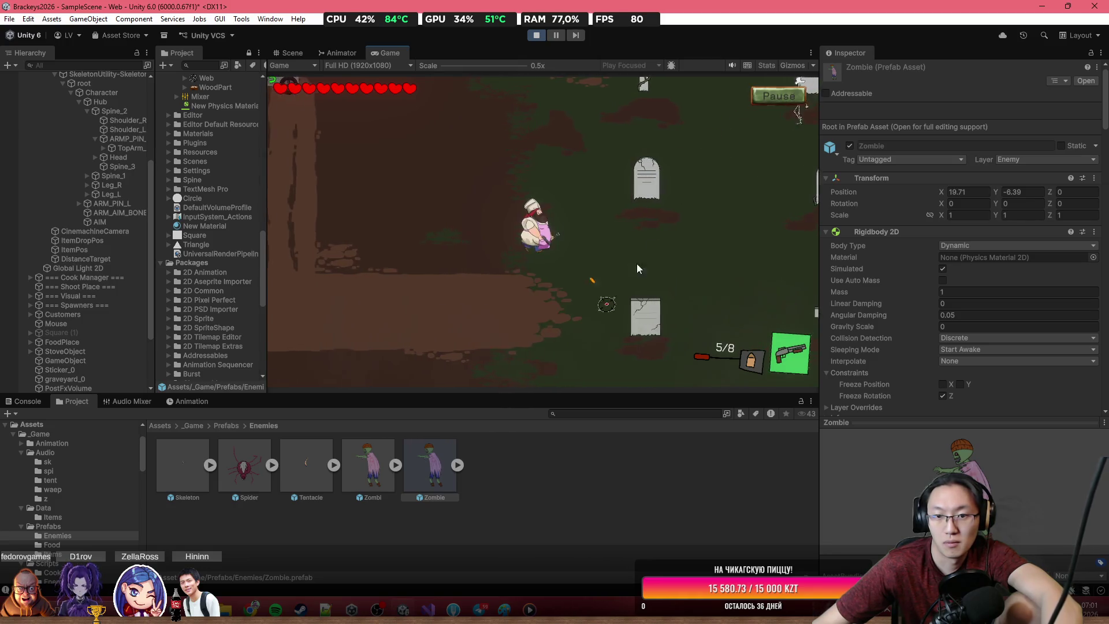
{"action": "left_click", "coordinate": [755, 126]}
{"action": "left_click", "coordinate": [755, 125]}
{"action": "left_click", "coordinate": [755, 126]}
{"action": "left_click", "coordinate": [755, 126]}
{"action": "left_click", "coordinate": [755, 125]}
{"action": "left_click", "coordinate": [756, 126]}
{"action": "left_click", "coordinate": [754, 127]}
{"action": "left_click", "coordinate": [754, 130]}
Step: Pause and resume the game, then keep shooting the enemies and the skeleton
{"action": "key", "text": "Escape"}
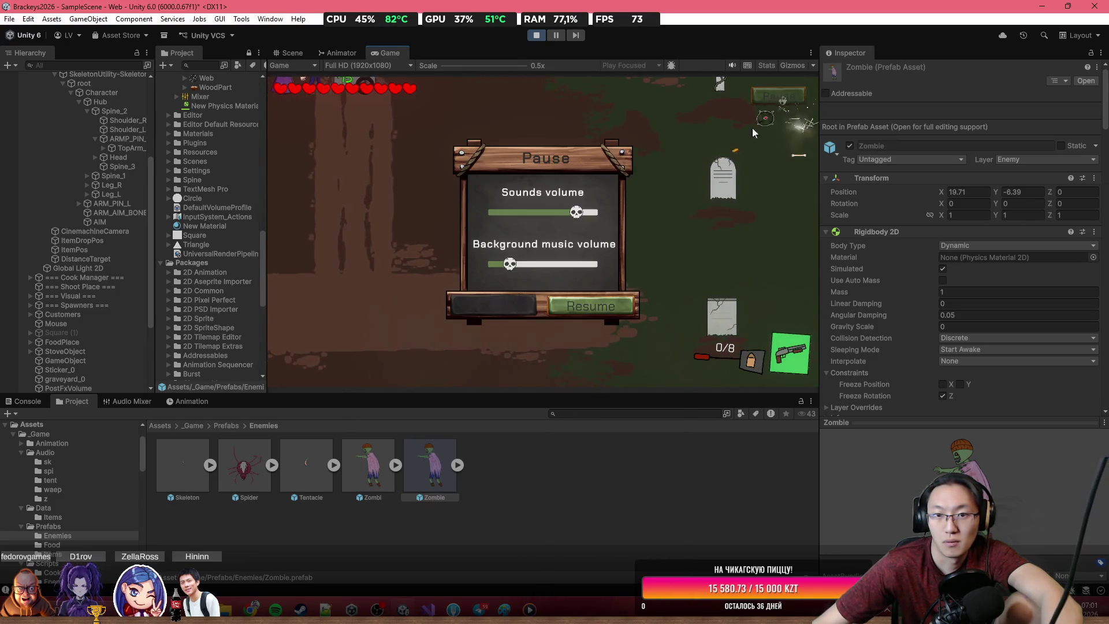
{"action": "left_click", "coordinate": [600, 314]}
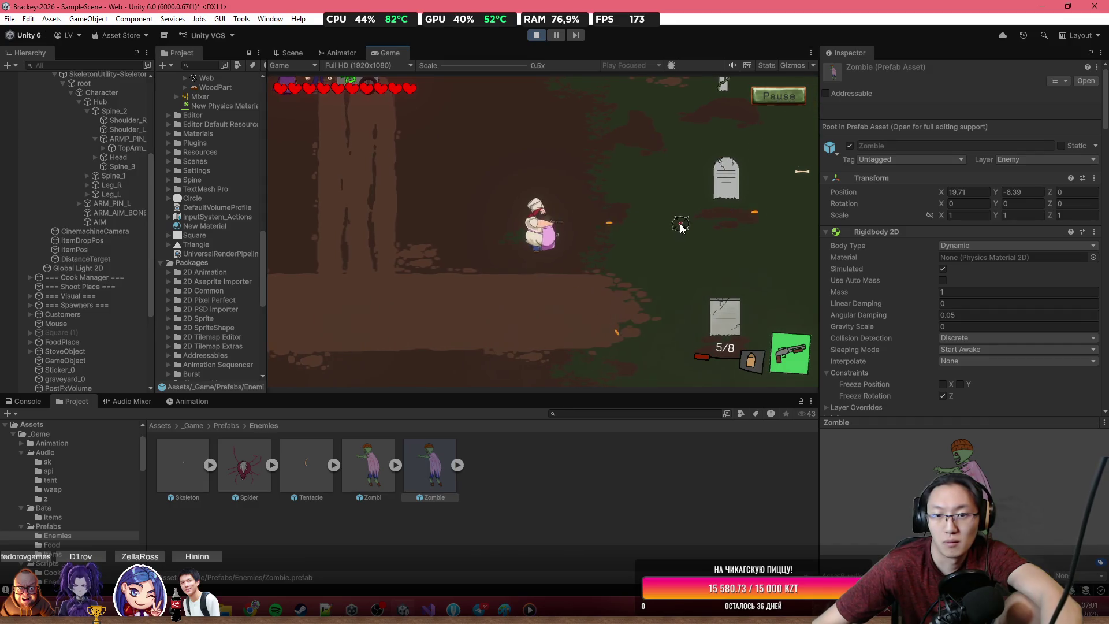
{"action": "left_click", "coordinate": [688, 249]}
{"action": "left_click", "coordinate": [694, 265]}
{"action": "left_click", "coordinate": [699, 278]}
{"action": "left_click", "coordinate": [700, 278]}
{"action": "left_click", "coordinate": [702, 278]}
{"action": "left_click", "coordinate": [706, 277]}
{"action": "key", "text": "s"}
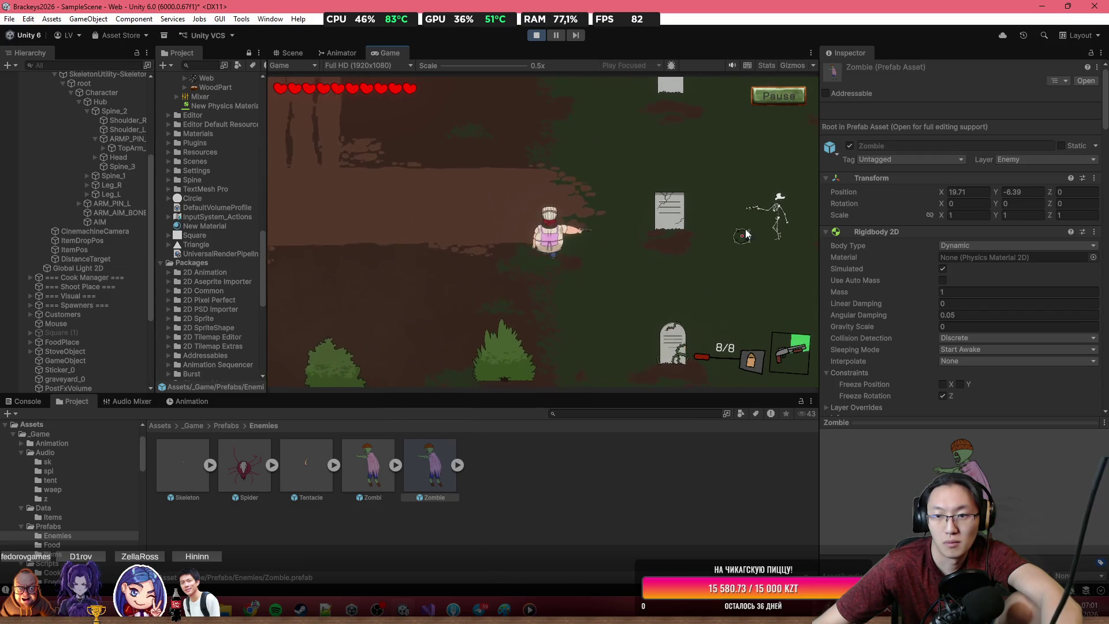
{"action": "left_click", "coordinate": [749, 220]}
{"action": "left_click", "coordinate": [755, 180]}
{"action": "key", "text": "a"}
{"action": "left_click", "coordinate": [751, 171]}
{"action": "left_click", "coordinate": [745, 174]}
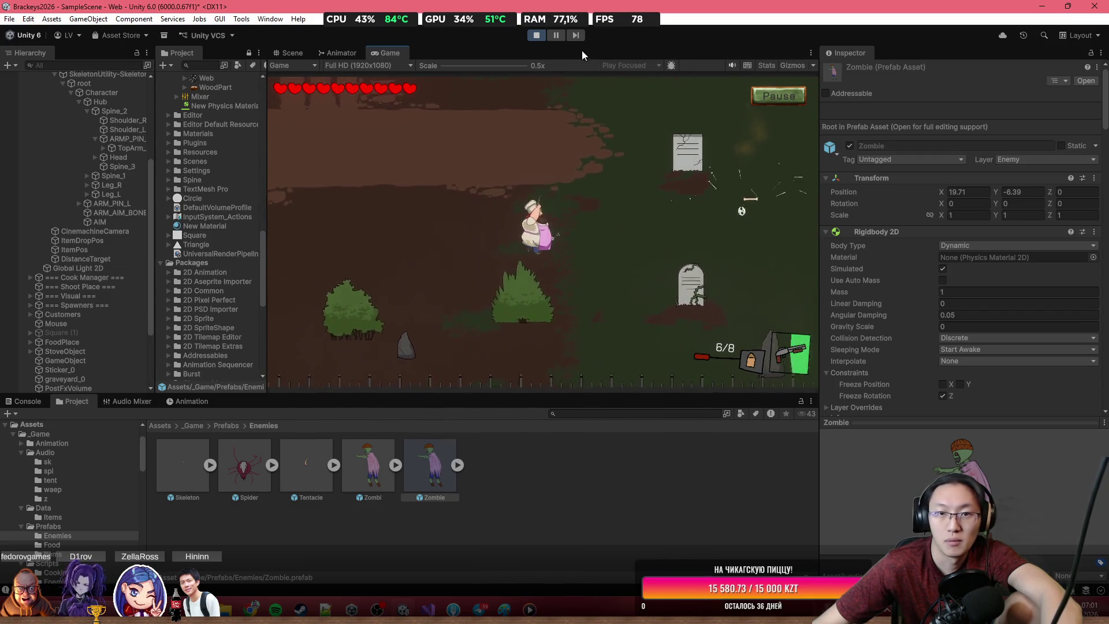
{"action": "left_click", "coordinate": [740, 176]}
{"action": "left_click", "coordinate": [485, 173]}
{"action": "left_click", "coordinate": [482, 179]}
{"action": "left_click", "coordinate": [478, 184]}
Step: Move up and left toward the approaching enemies and shoot the tentacle
{"action": "key", "text": "w"}
{"action": "key", "text": "a"}
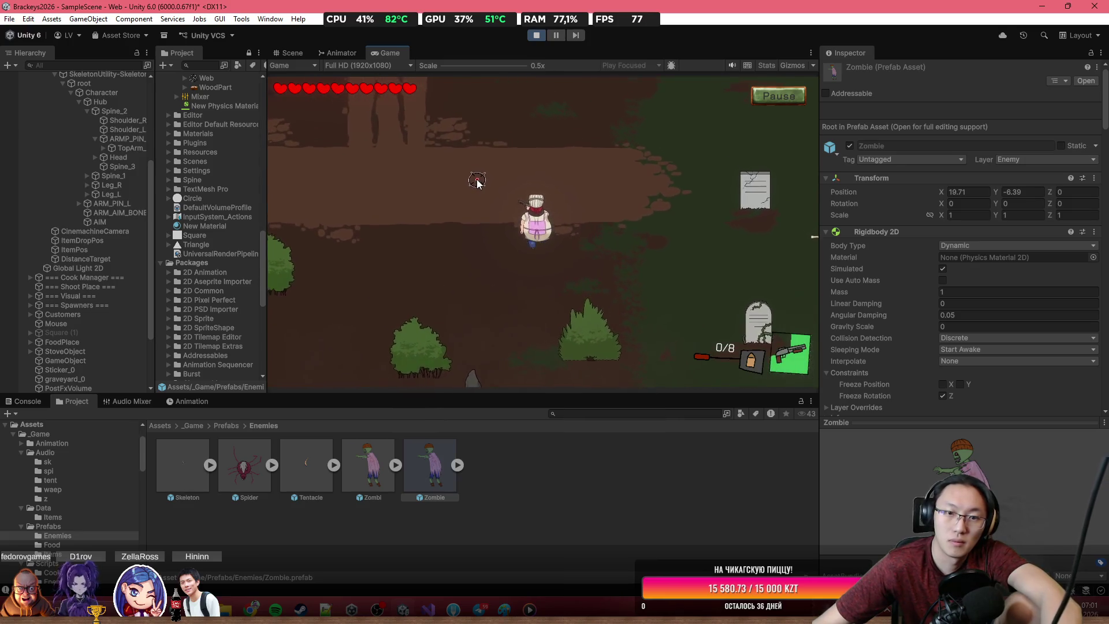
{"action": "key", "text": "w"}
{"action": "key", "text": "a"}
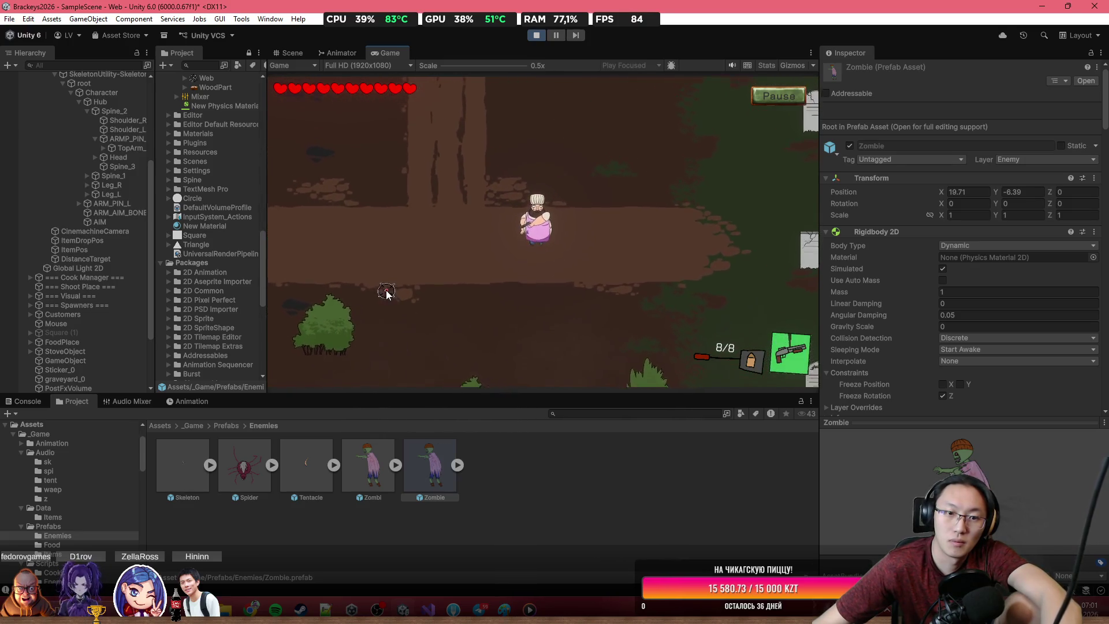
{"action": "key", "text": "a"}
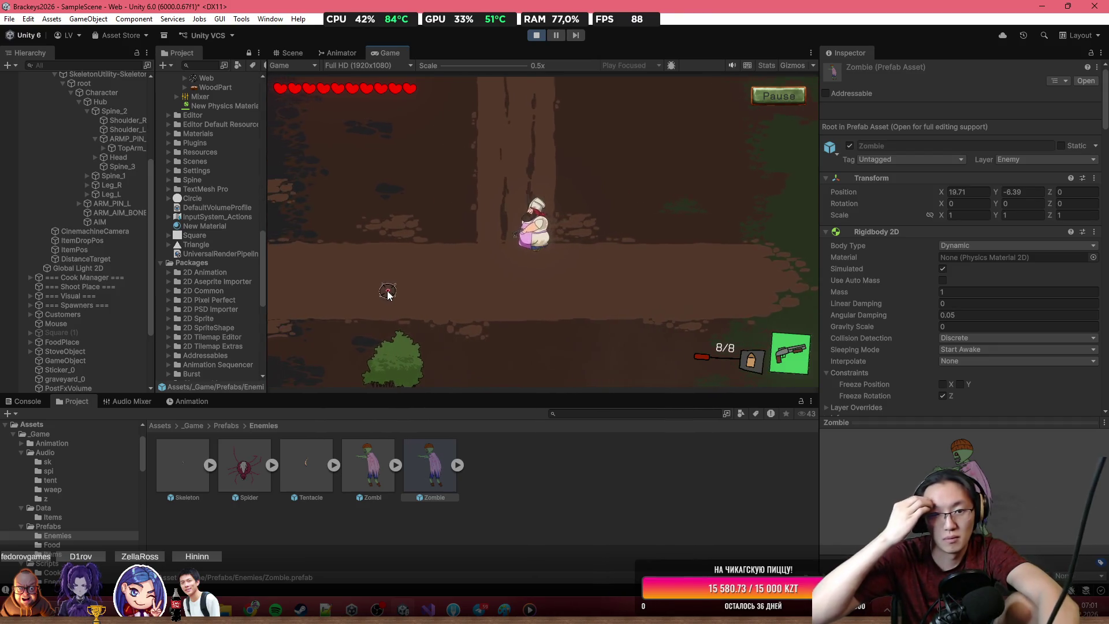
{"action": "key", "text": "w"}
{"action": "key", "text": "a"}
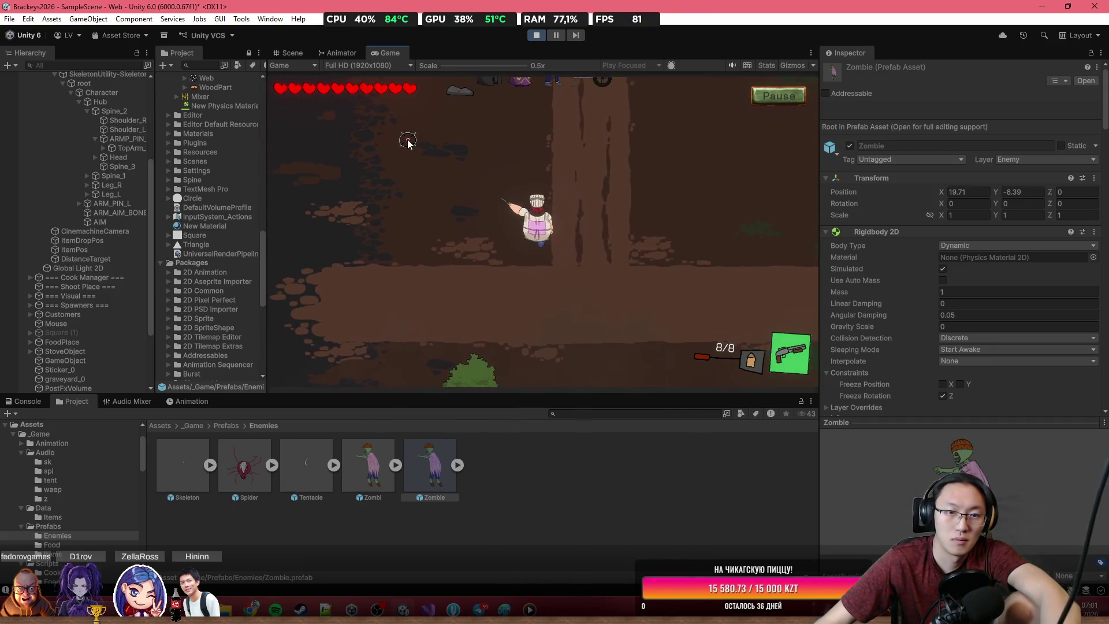
{"action": "left_click", "coordinate": [322, 198]}
{"action": "left_click", "coordinate": [312, 243]}
{"action": "key", "text": "w"}
{"action": "key", "text": "a"}
{"action": "left_click", "coordinate": [296, 294]}
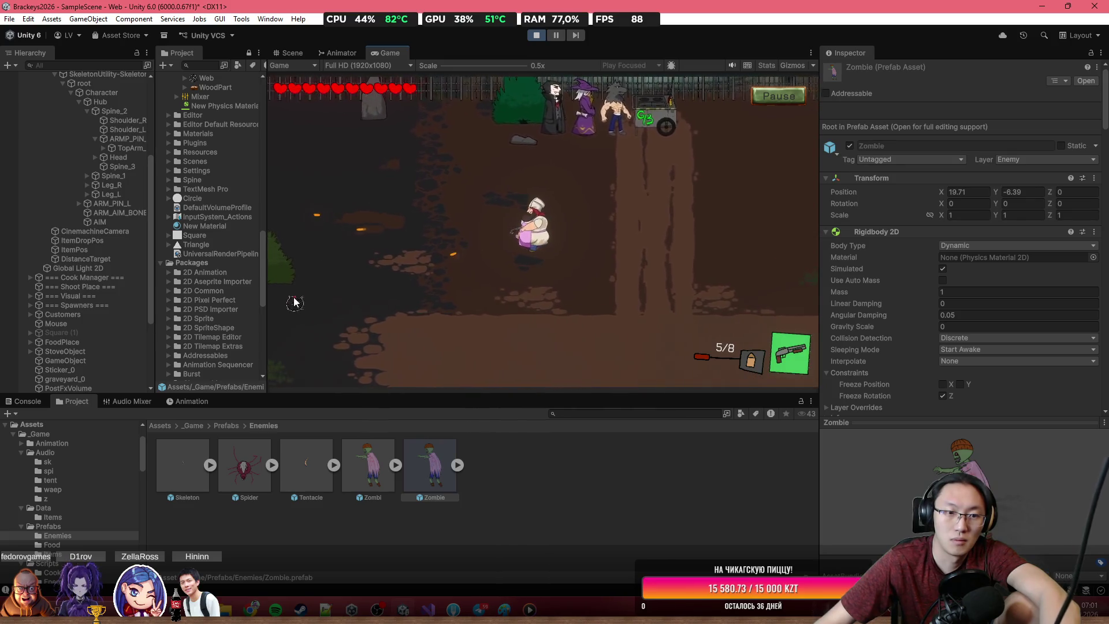
{"action": "left_click", "coordinate": [292, 303]}
{"action": "left_click", "coordinate": [285, 317]}
{"action": "left_click", "coordinate": [288, 330]}
{"action": "left_click", "coordinate": [317, 289]}
{"action": "left_click", "coordinate": [349, 247]}
{"action": "key", "text": "s"}
{"action": "key", "text": "a"}
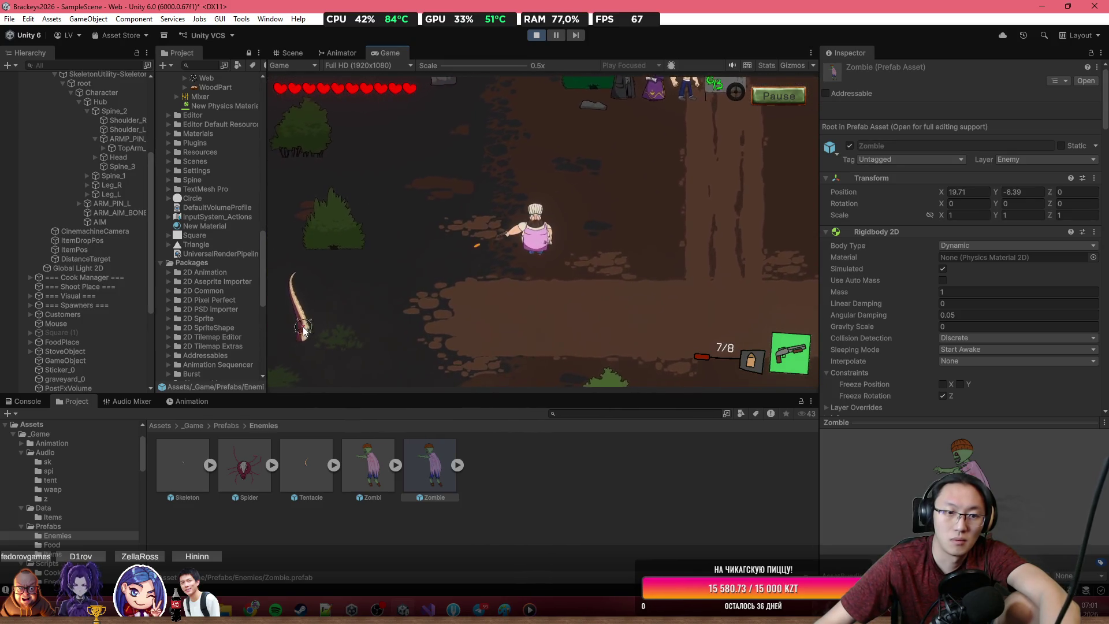
{"action": "left_click", "coordinate": [288, 309]}
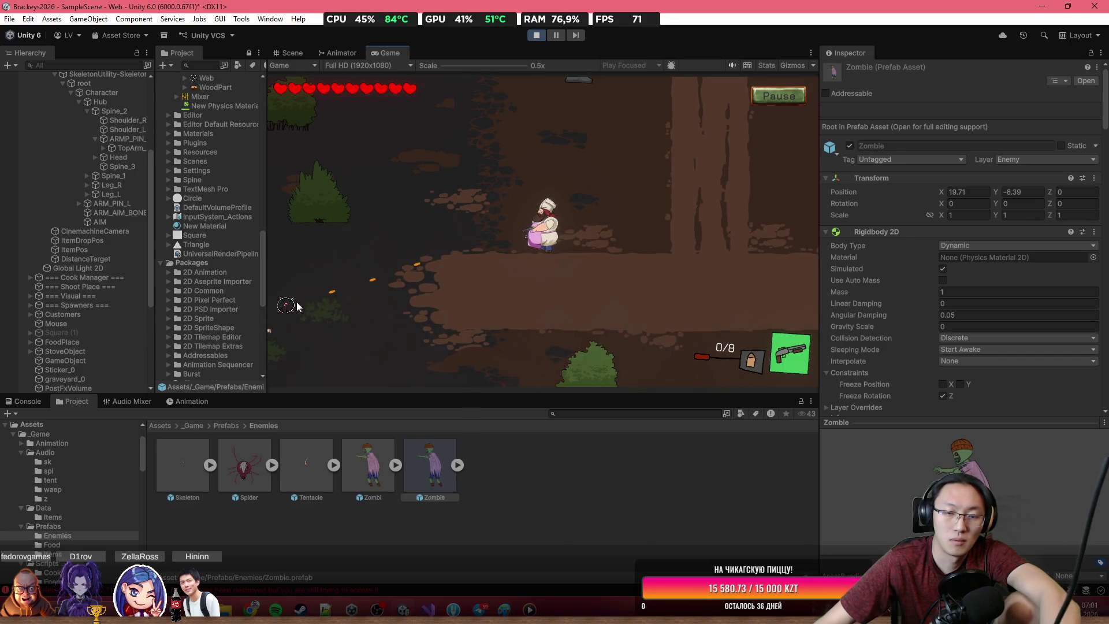
Step: Walk right and shoot the zombie, then stop Play mode with Ctrl+P
{"action": "key", "text": "d"}
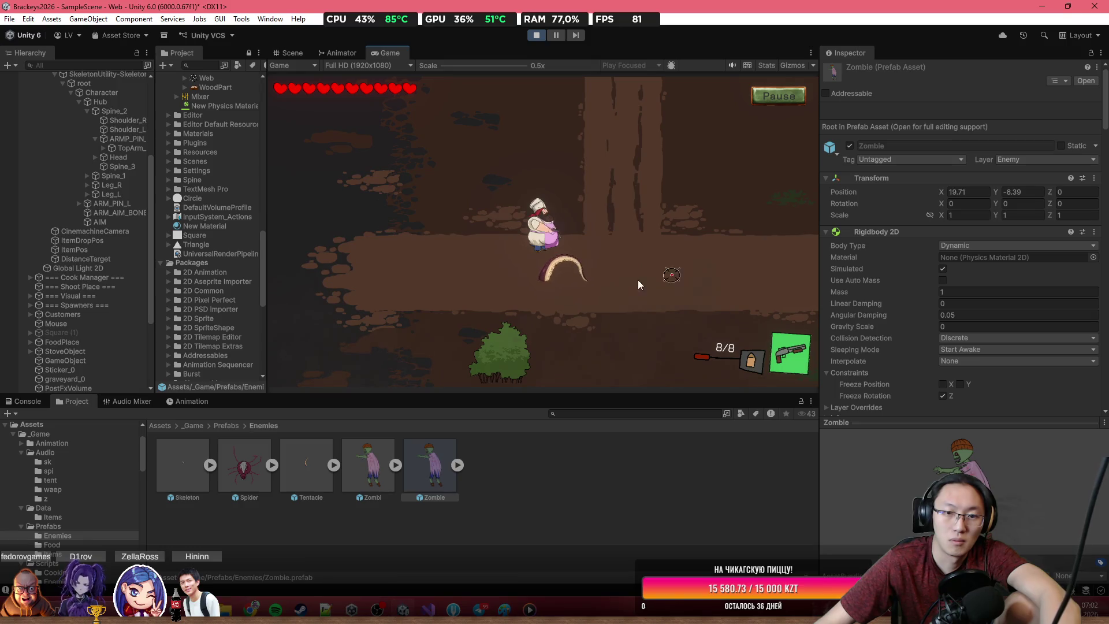
{"action": "key", "text": "d"}
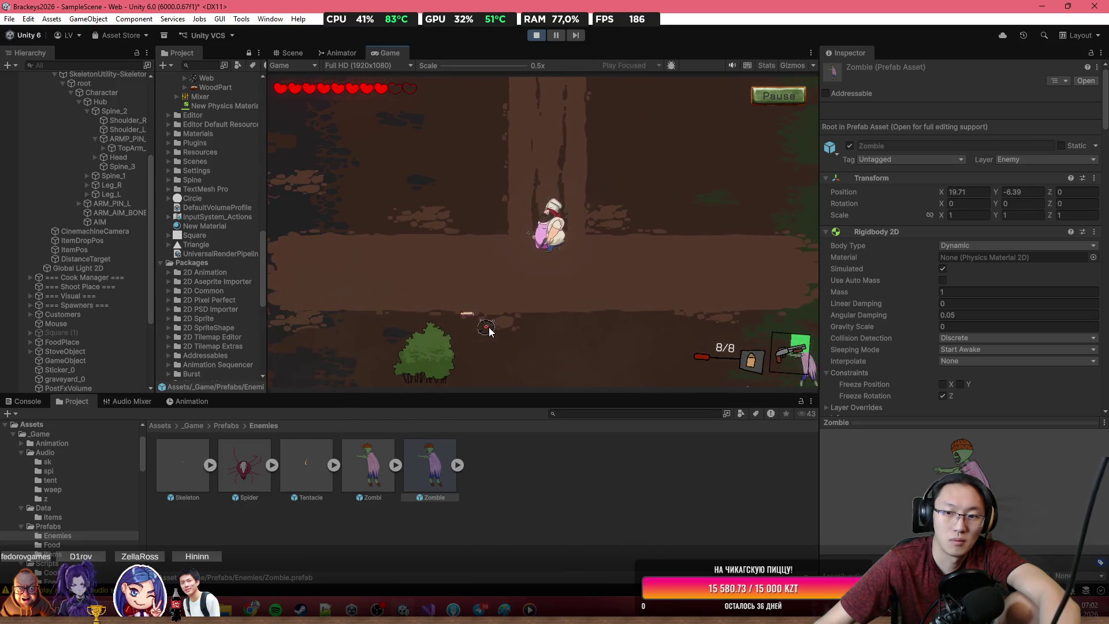
{"action": "key", "text": "d"}
{"action": "left_click", "coordinate": [317, 199]}
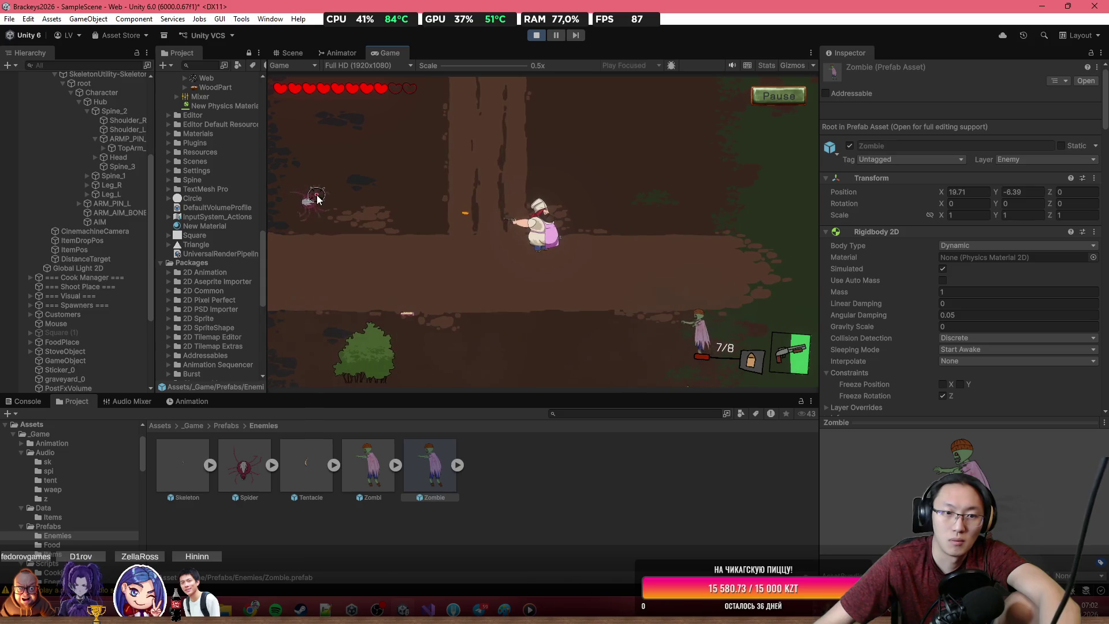
{"action": "key", "text": "a"}
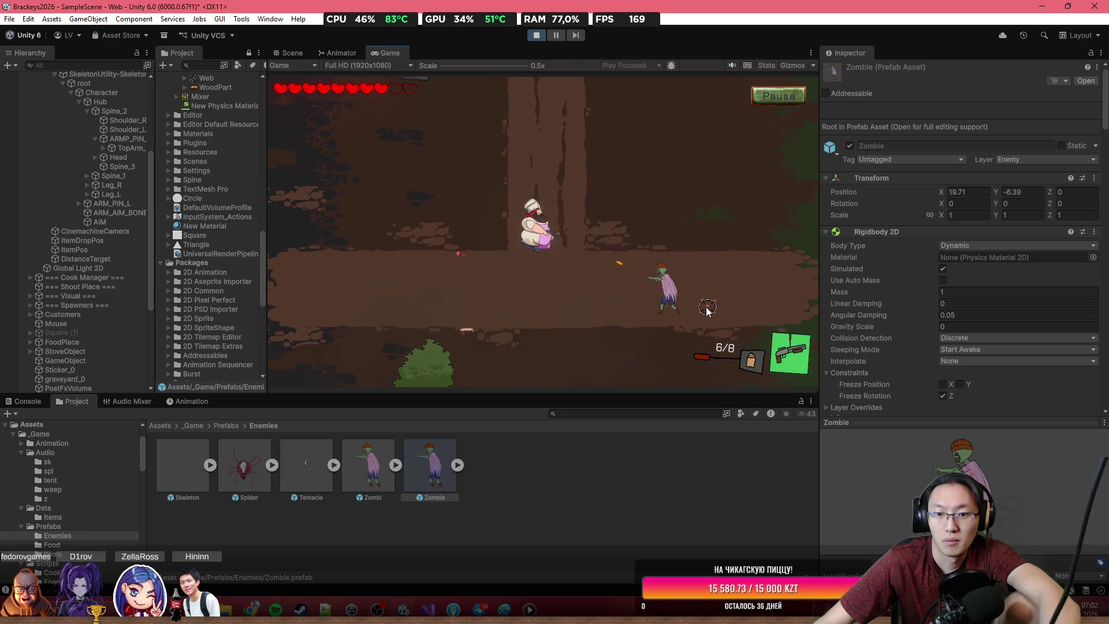
{"action": "key", "text": "a"}
{"action": "left_click", "coordinate": [709, 310]}
{"action": "left_click", "coordinate": [712, 290]}
{"action": "key", "text": "w"}
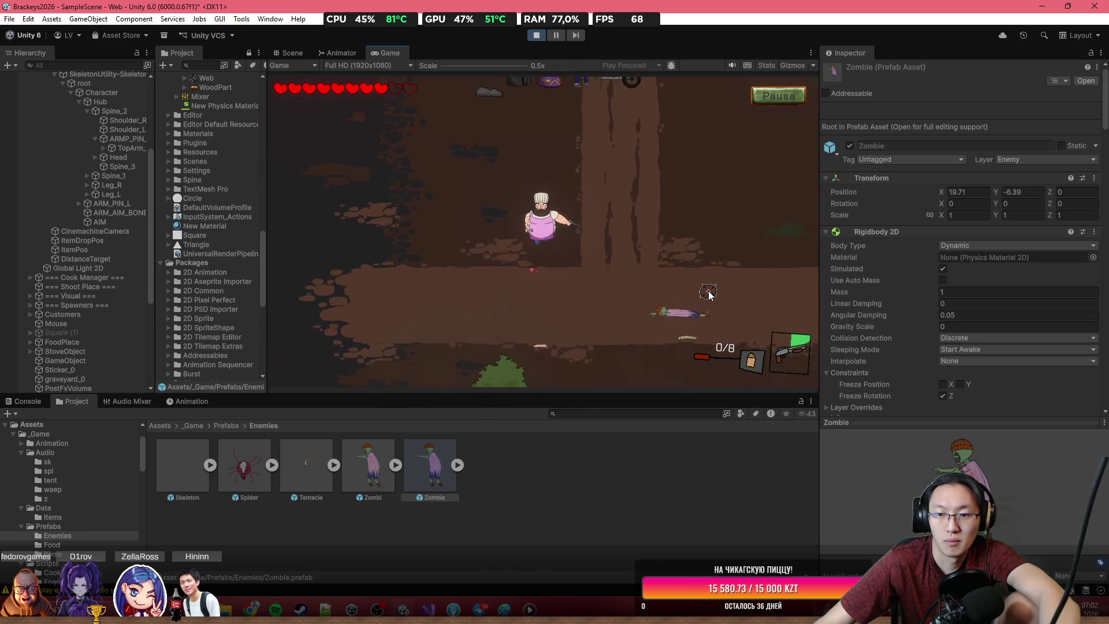
{"action": "key", "text": "w"}
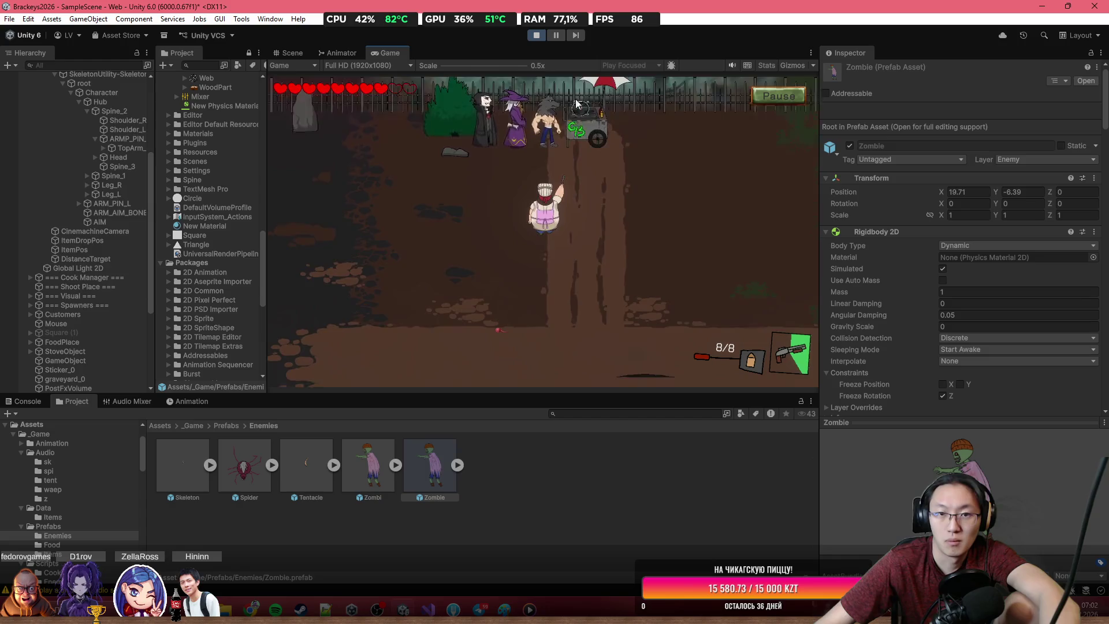
{"action": "key", "text": "ctrl+p"}
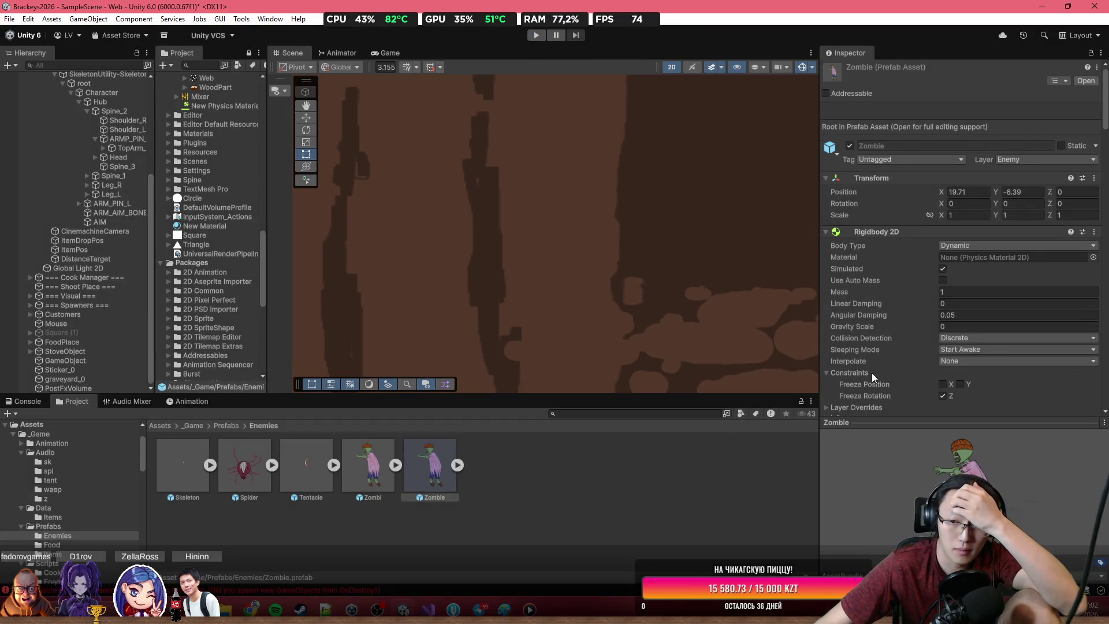
Step: Set the Zombie prefab's Audio Source 3D Max Distance to 20, down from 30
{"action": "scroll", "coordinate": [879, 372], "scroll_direction": "down", "scroll_amount": 15}
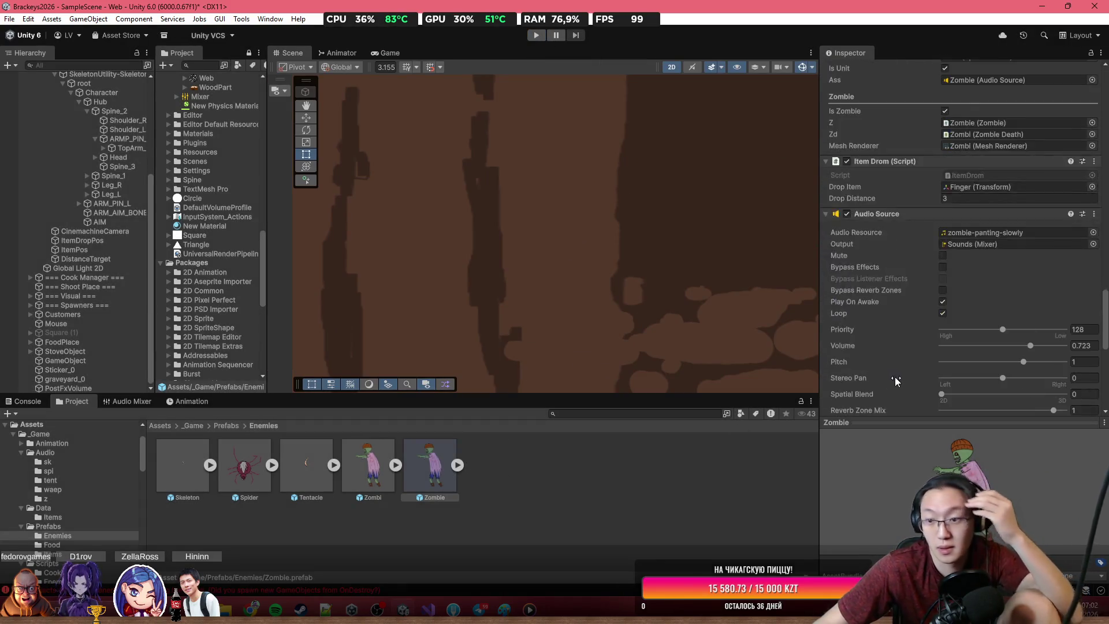
{"action": "scroll", "coordinate": [899, 382], "scroll_direction": "down", "scroll_amount": 5}
{"action": "scroll", "coordinate": [925, 370], "scroll_direction": "up", "scroll_amount": 3}
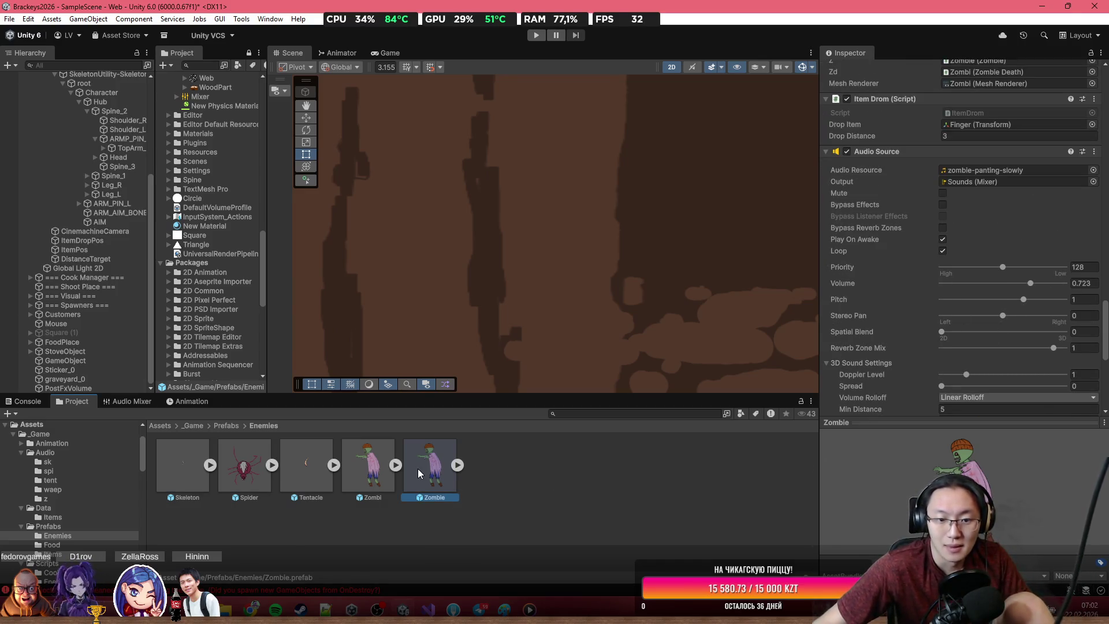
{"action": "scroll", "coordinate": [959, 334], "scroll_direction": "down", "scroll_amount": 8}
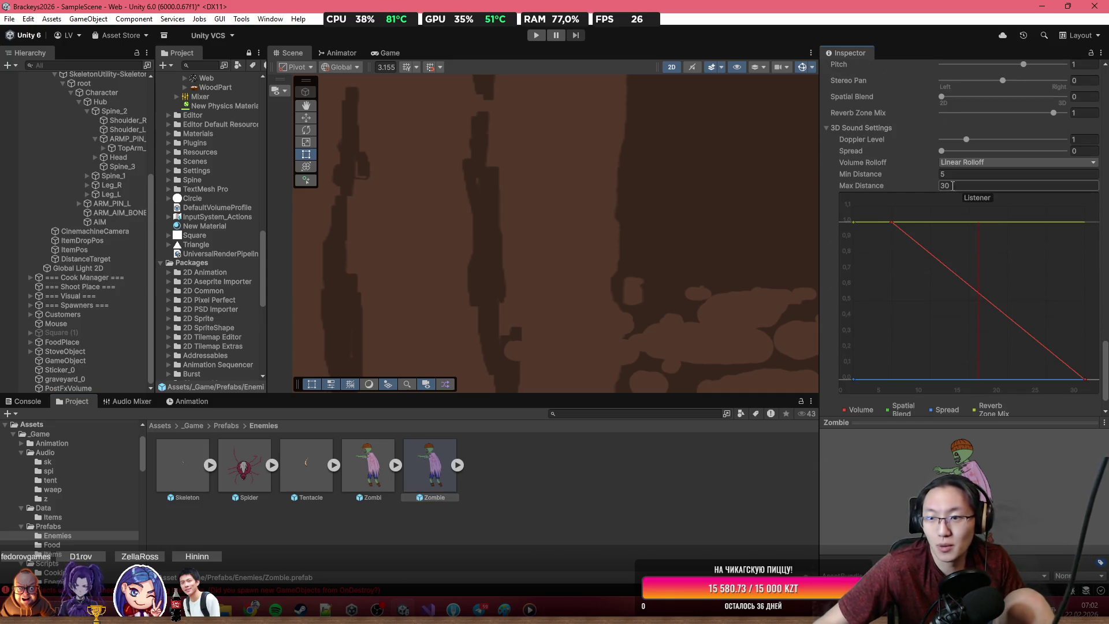
{"action": "type", "text": "20"}
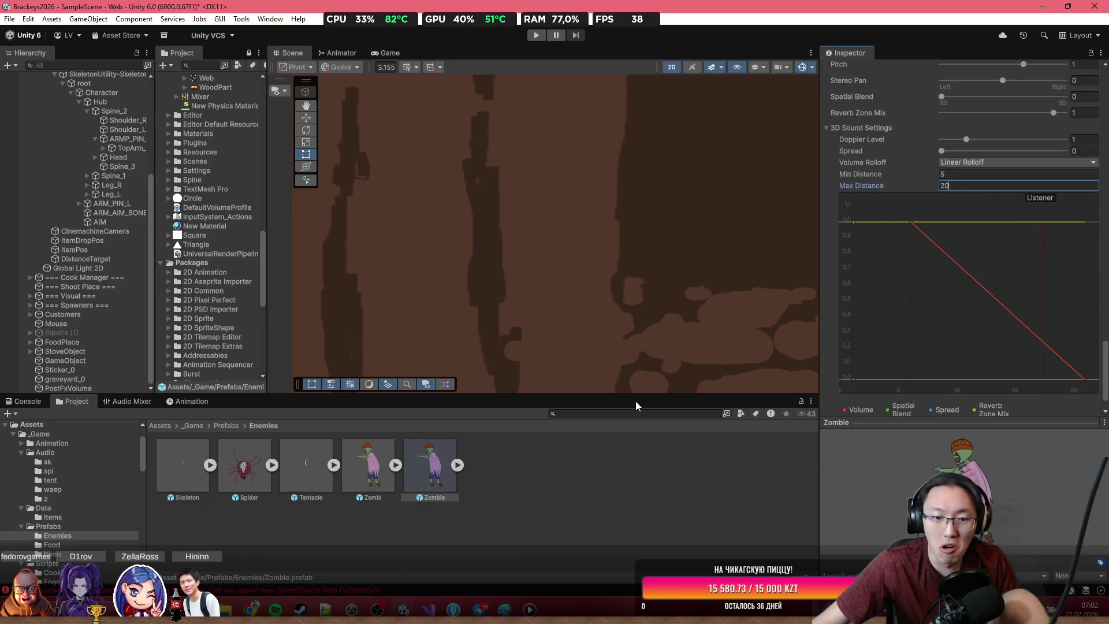
{"action": "left_click", "coordinate": [602, 522]}
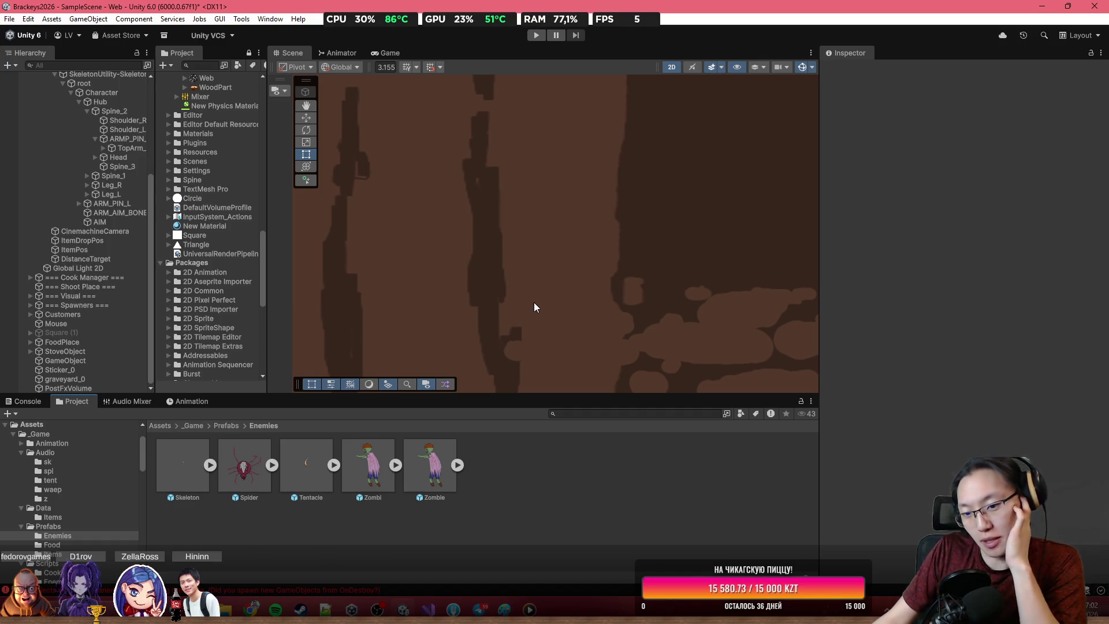
{"action": "left_click", "coordinate": [439, 611]}
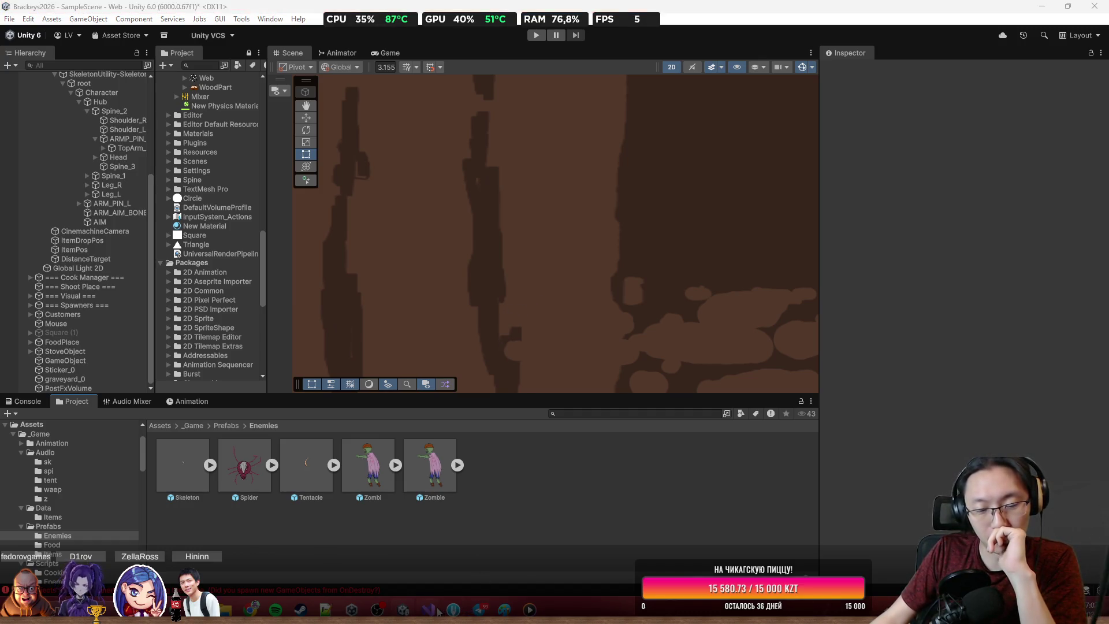
Step: In HP.cs line 36, pass .3f as volume scale to ass.PlayOneShot(Move.Instance.hit)
{"action": "scroll", "coordinate": [708, 384], "scroll_direction": "down", "scroll_amount": 5}
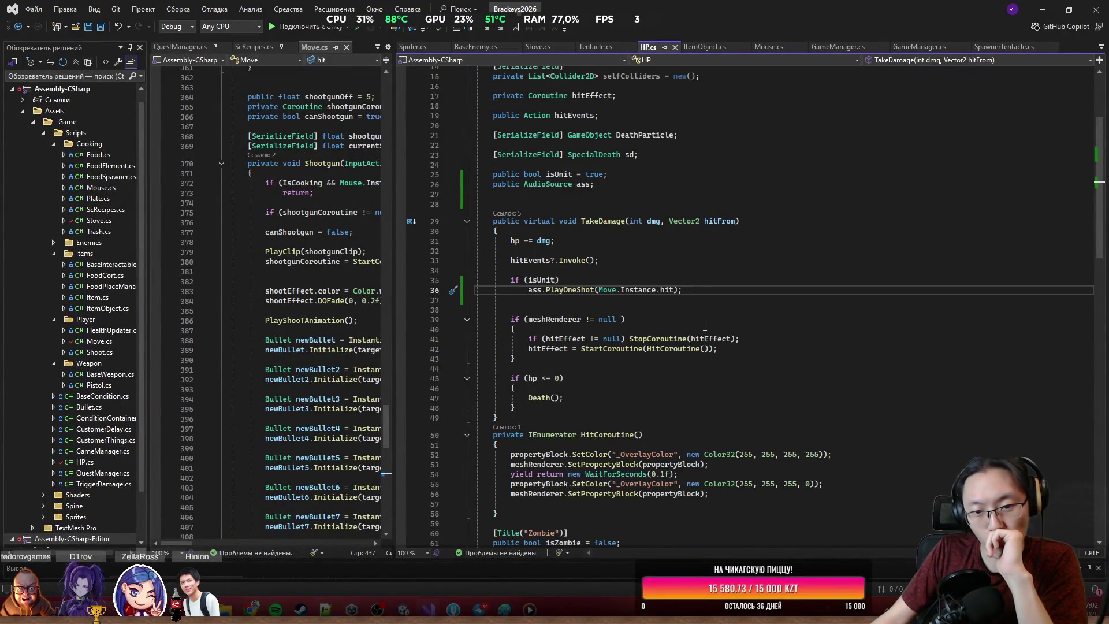
{"action": "scroll", "coordinate": [705, 327], "scroll_direction": "down", "scroll_amount": 15}
{"action": "scroll", "coordinate": [726, 173], "scroll_direction": "up", "scroll_amount": 15}
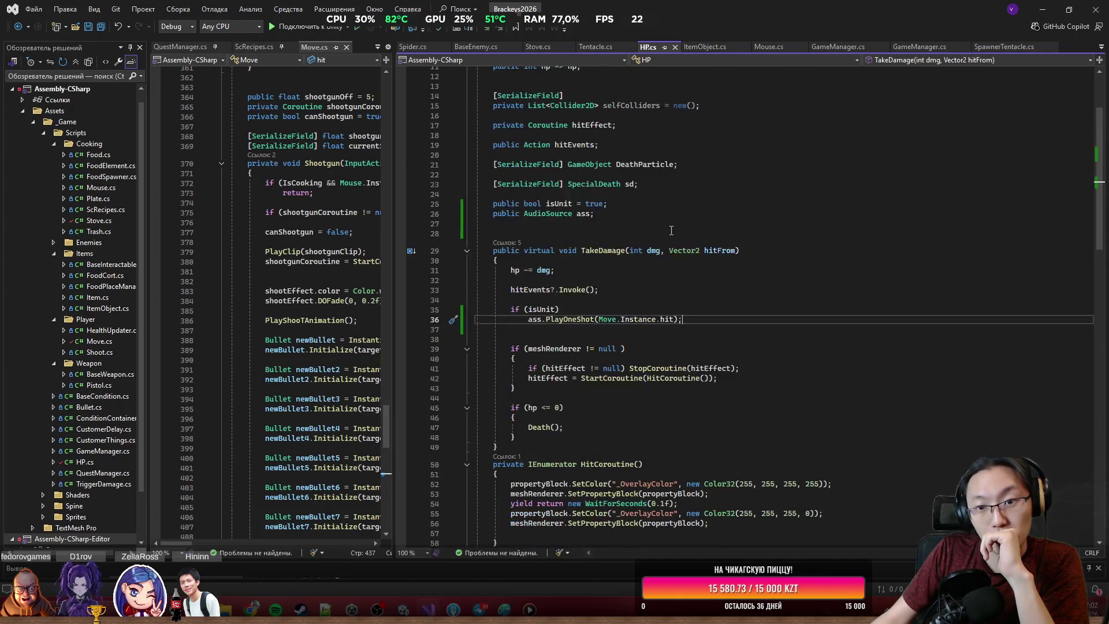
{"action": "left_click_drag", "start_coordinate": [691, 216], "coordinate": [702, 208]}
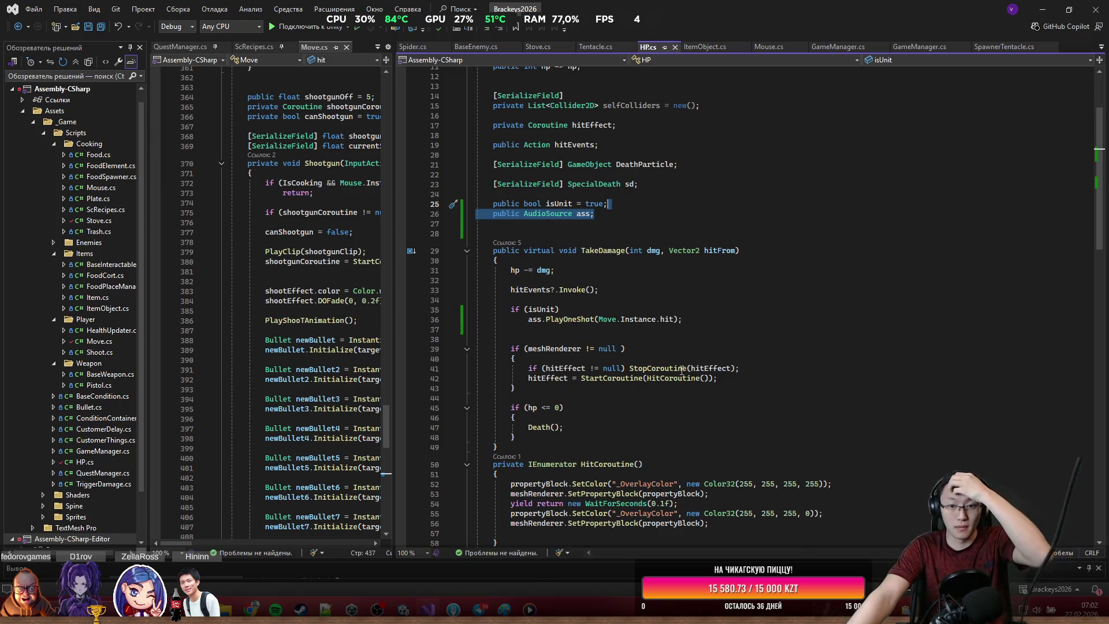
{"action": "left_click", "coordinate": [675, 319]}
{"action": "type", "text": ",.3f"}
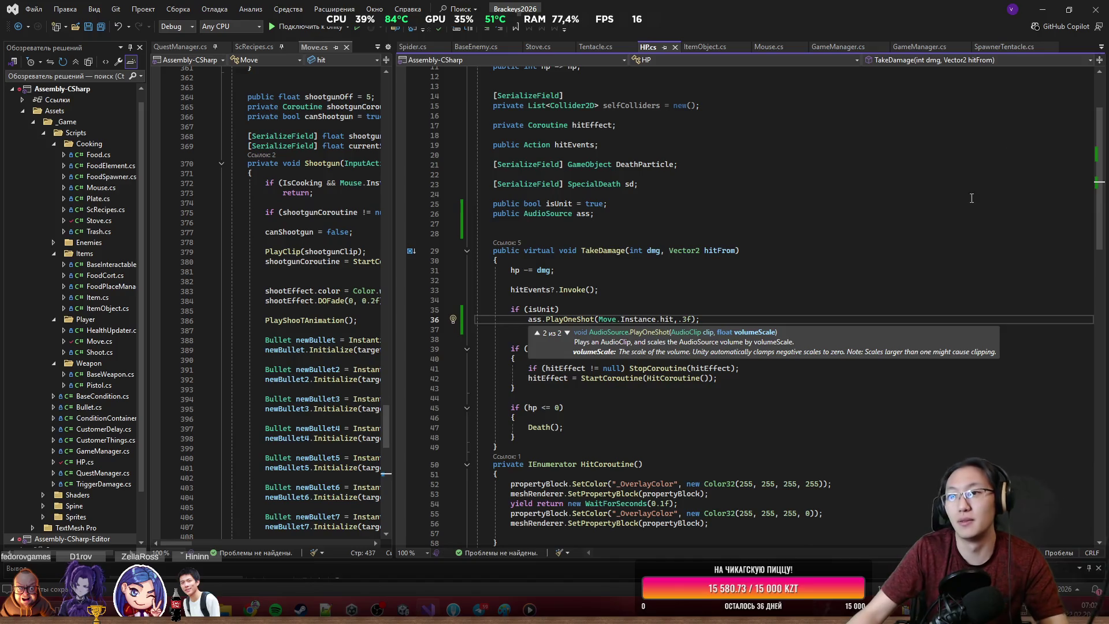
{"action": "left_click", "coordinate": [1042, 10]}
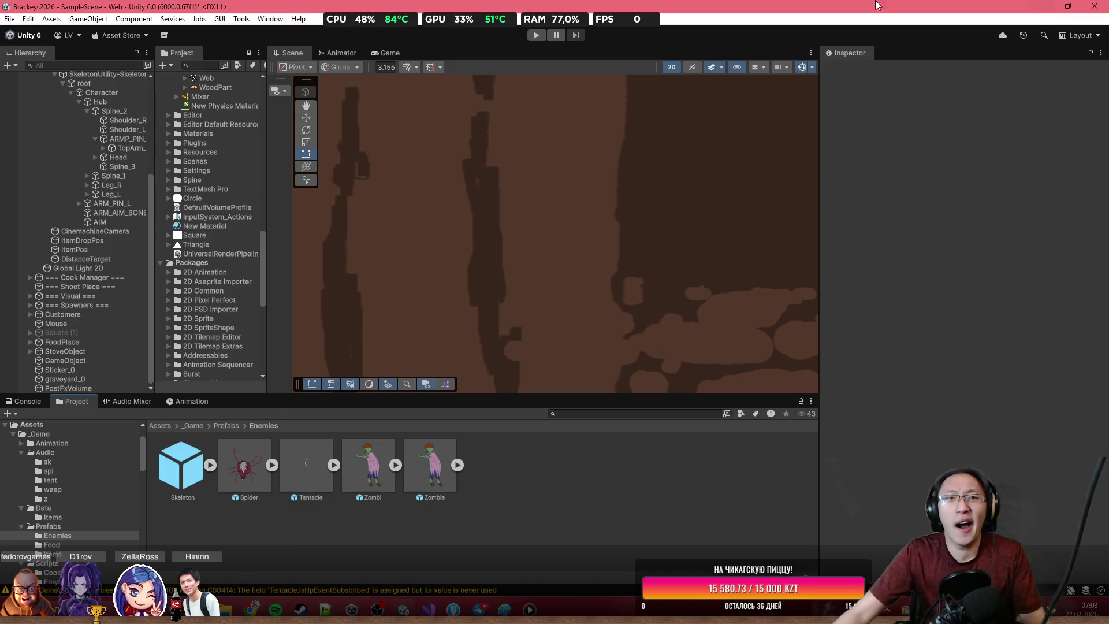
Step: Switch to the Game view, enter Play mode, and maximize the game preview
{"action": "left_click", "coordinate": [393, 54]}
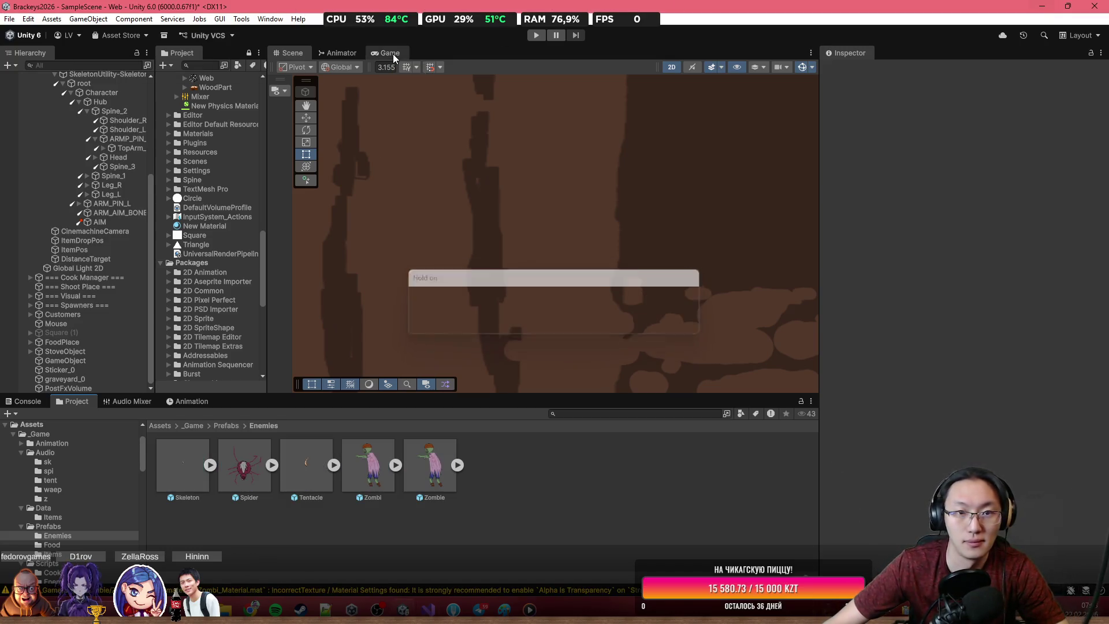
{"action": "left_click", "coordinate": [536, 36]}
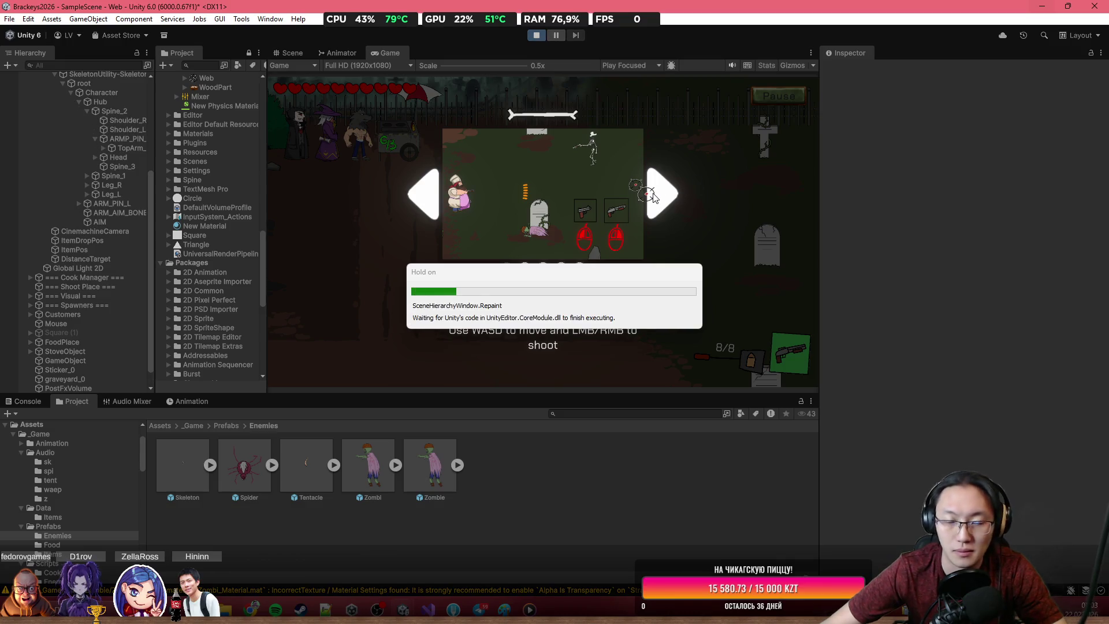
{"action": "double_click", "coordinate": [397, 55]}
Step: Page through the tutorial screens, then close the tutorial to start the game
{"action": "left_click", "coordinate": [737, 269]}
{"action": "left_click", "coordinate": [749, 269]}
{"action": "left_click", "coordinate": [750, 270]}
{"action": "left_click", "coordinate": [748, 265]}
{"action": "left_click", "coordinate": [359, 265]}
{"action": "left_click", "coordinate": [536, 428]}
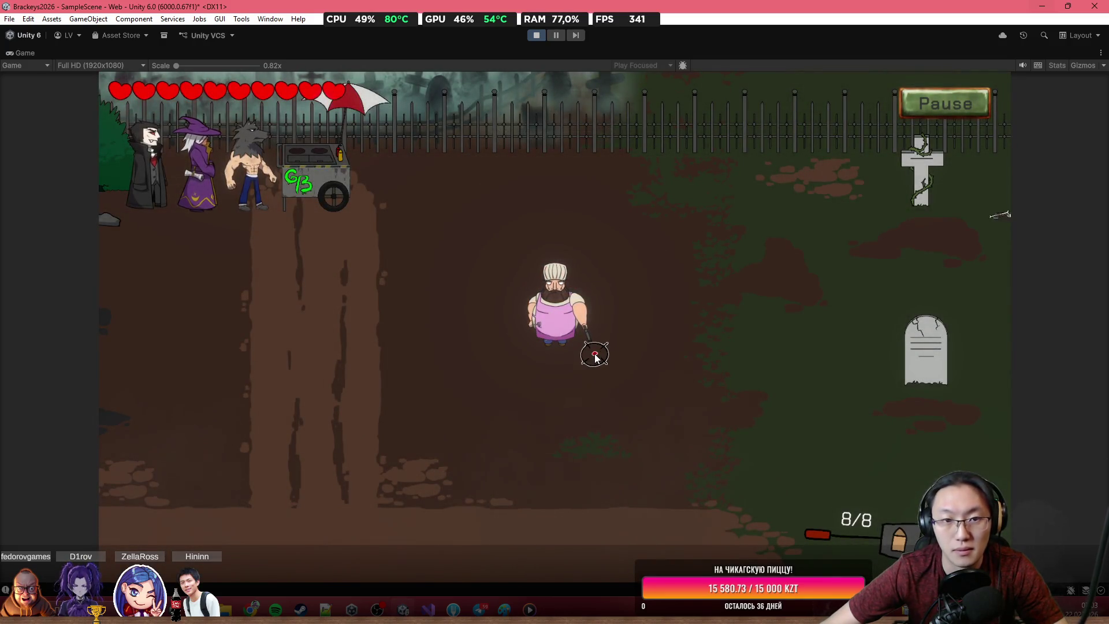
Step: Empty the gun at the skeleton while moving the chef left and down
{"action": "left_click", "coordinate": [954, 235]}
{"action": "left_click", "coordinate": [953, 235]}
{"action": "left_click", "coordinate": [950, 234]}
{"action": "left_click", "coordinate": [950, 234]}
{"action": "key", "text": "a"}
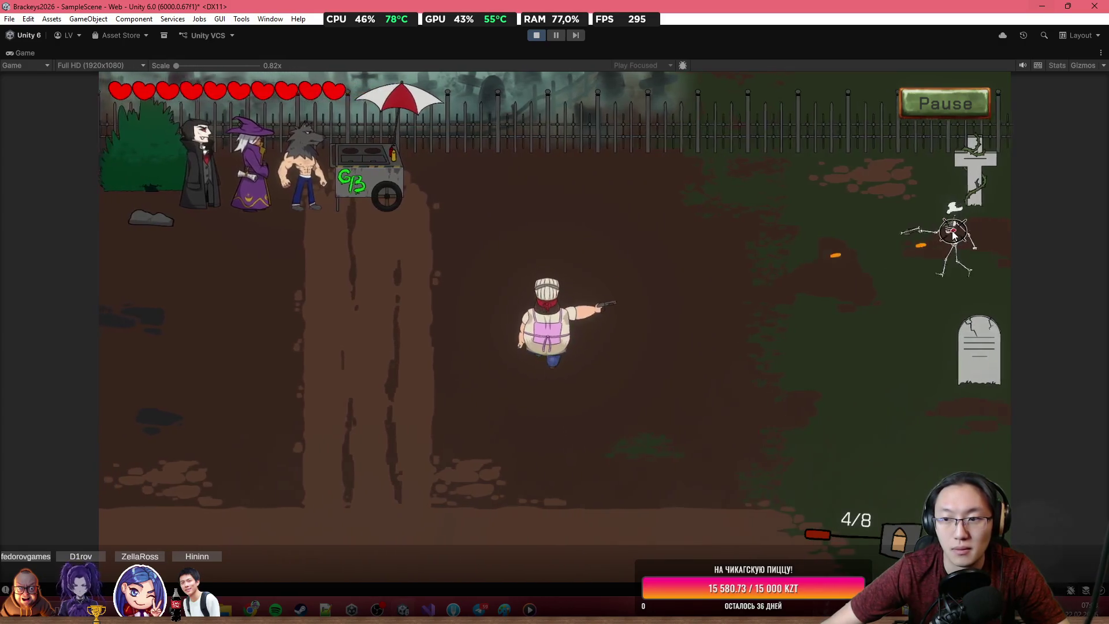
{"action": "key", "text": "s"}
{"action": "left_click", "coordinate": [942, 225]}
{"action": "left_click", "coordinate": [931, 230]}
{"action": "left_click", "coordinate": [916, 236]}
{"action": "left_click", "coordinate": [902, 244]}
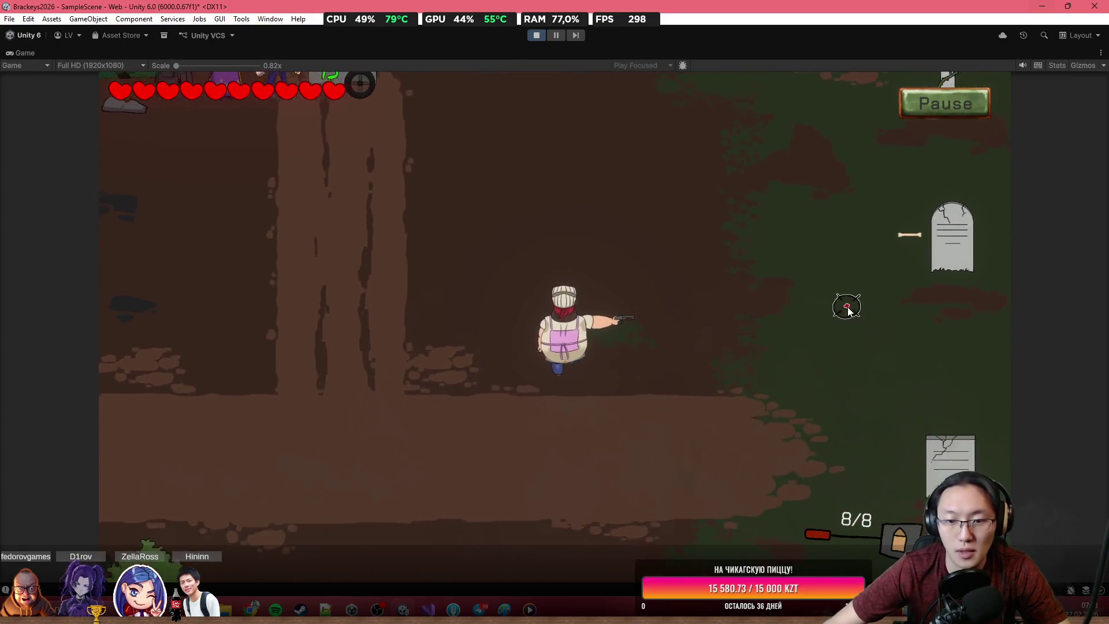
Step: Pause and resume the game, then fire the last bullets at the enemies
{"action": "left_click", "coordinate": [942, 104]}
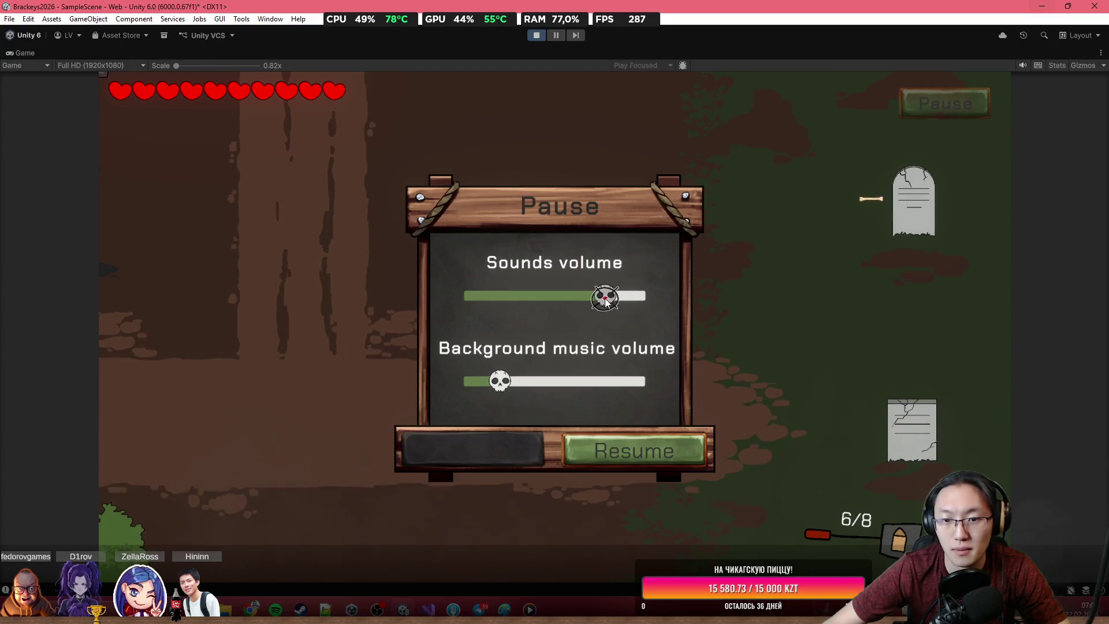
{"action": "left_click", "coordinate": [631, 451]}
{"action": "left_click", "coordinate": [832, 416]}
{"action": "key", "text": "s"}
{"action": "left_click", "coordinate": [850, 396]}
{"action": "left_click", "coordinate": [849, 395]}
{"action": "left_click", "coordinate": [849, 393]}
{"action": "left_click", "coordinate": [849, 392]}
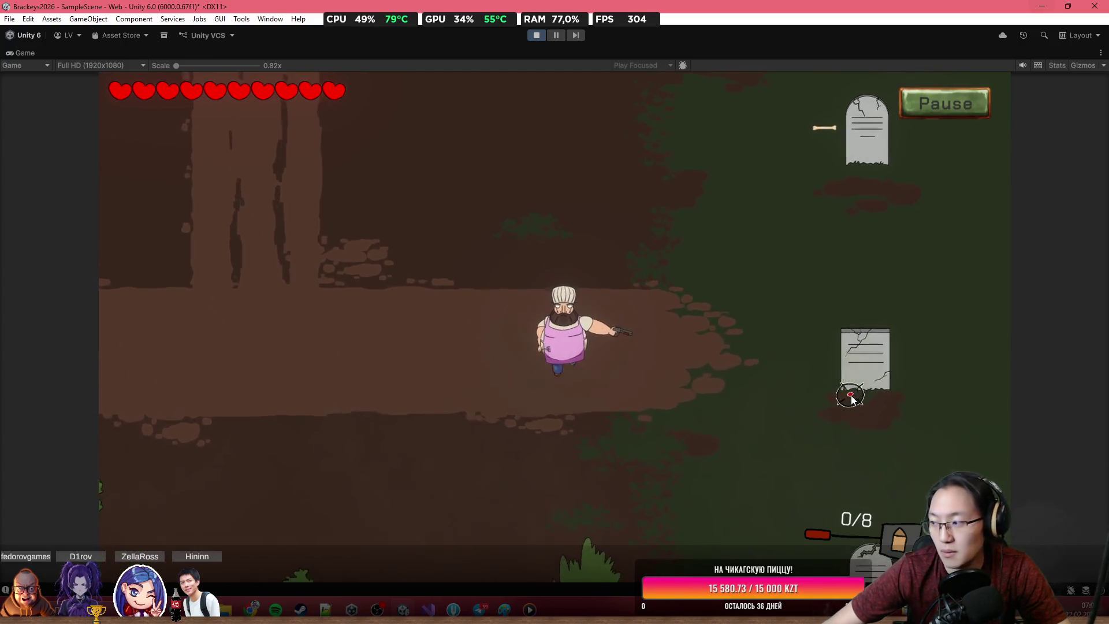
Step: Move down and right, then finish off the skeleton
{"action": "key", "text": "d"}
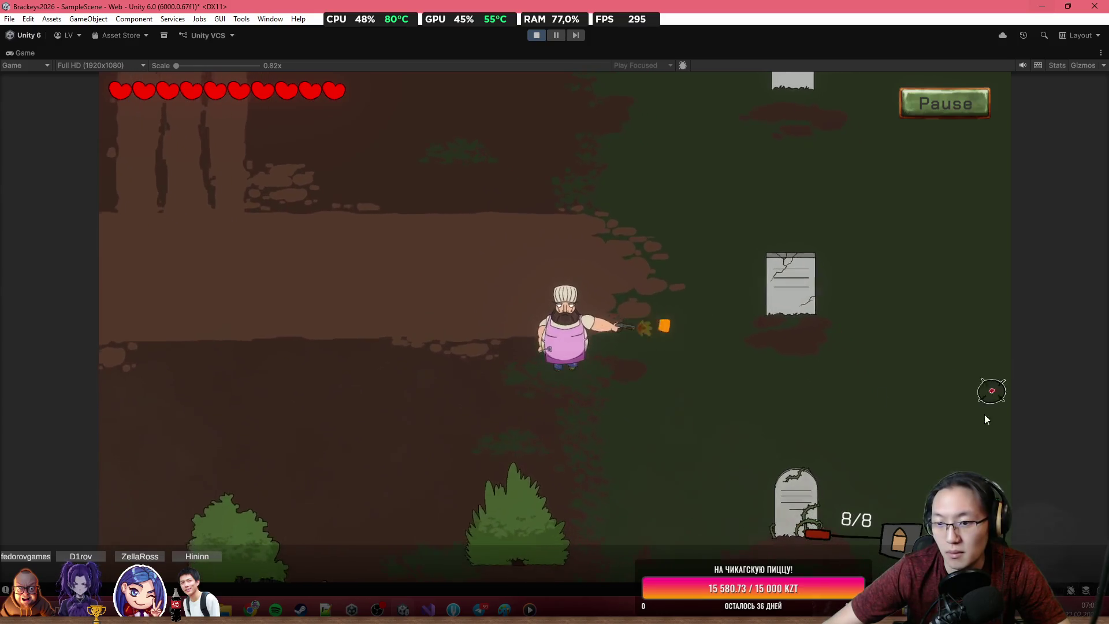
{"action": "key", "text": "s"}
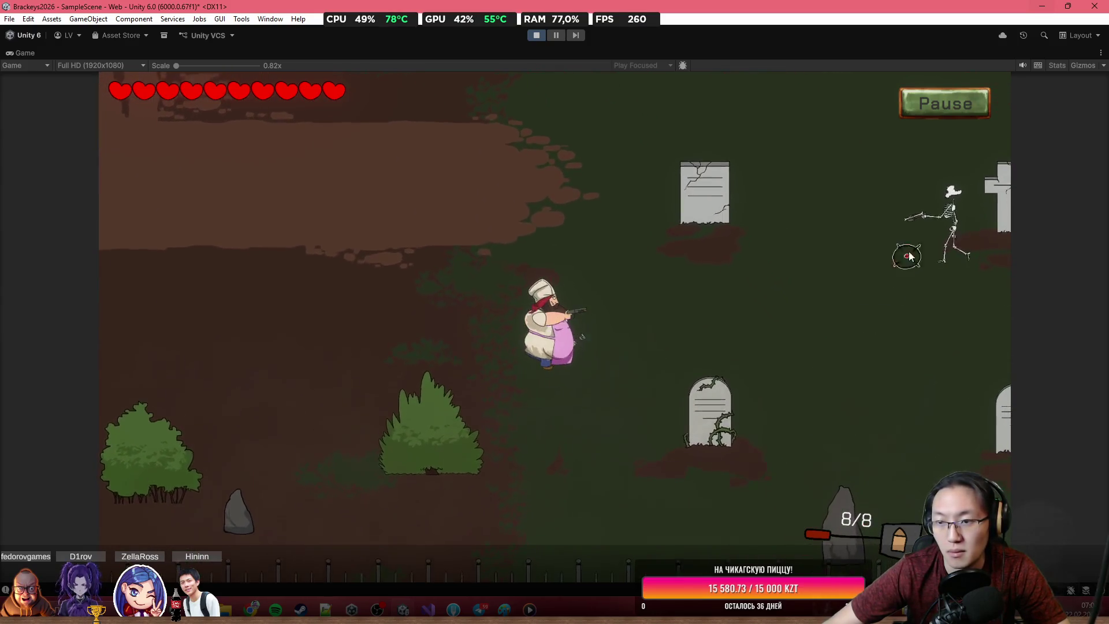
{"action": "left_click", "coordinate": [921, 232]}
{"action": "left_click", "coordinate": [935, 208]}
{"action": "key", "text": "a"}
{"action": "left_click", "coordinate": [939, 215]}
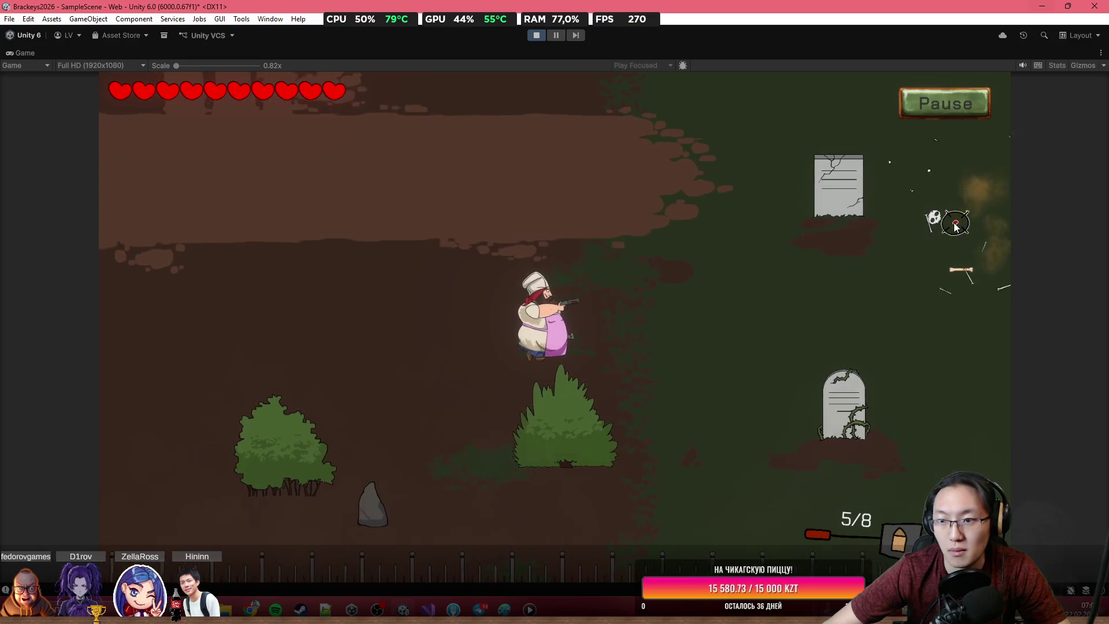
Step: Walk the chef left and up across the level, firing two shots
{"action": "key", "text": "a"}
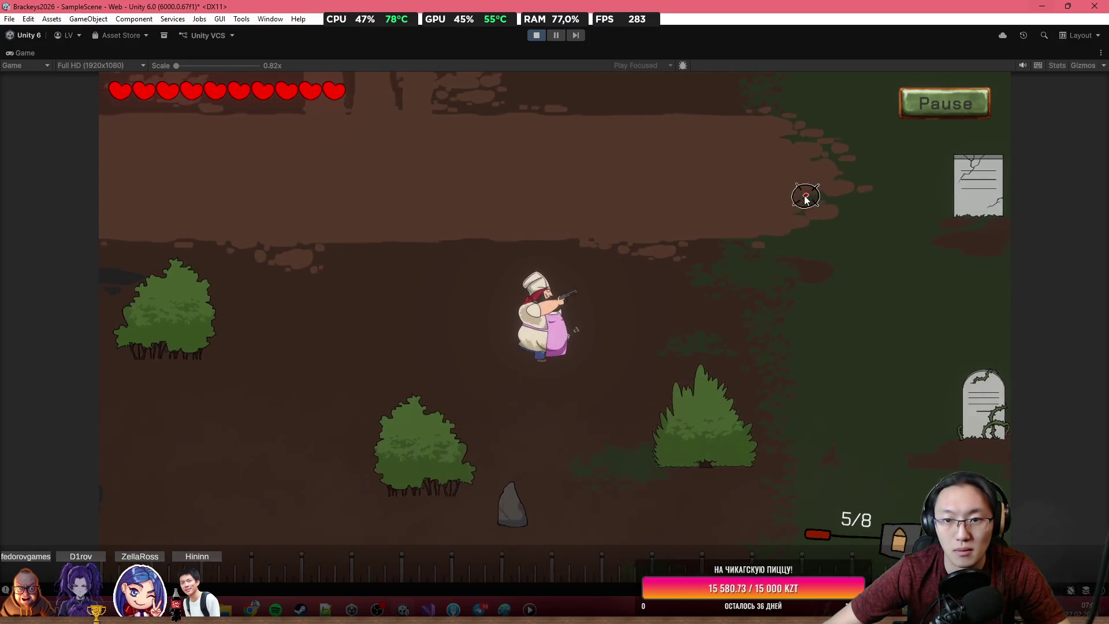
{"action": "key", "text": "a"}
{"action": "key", "text": "w"}
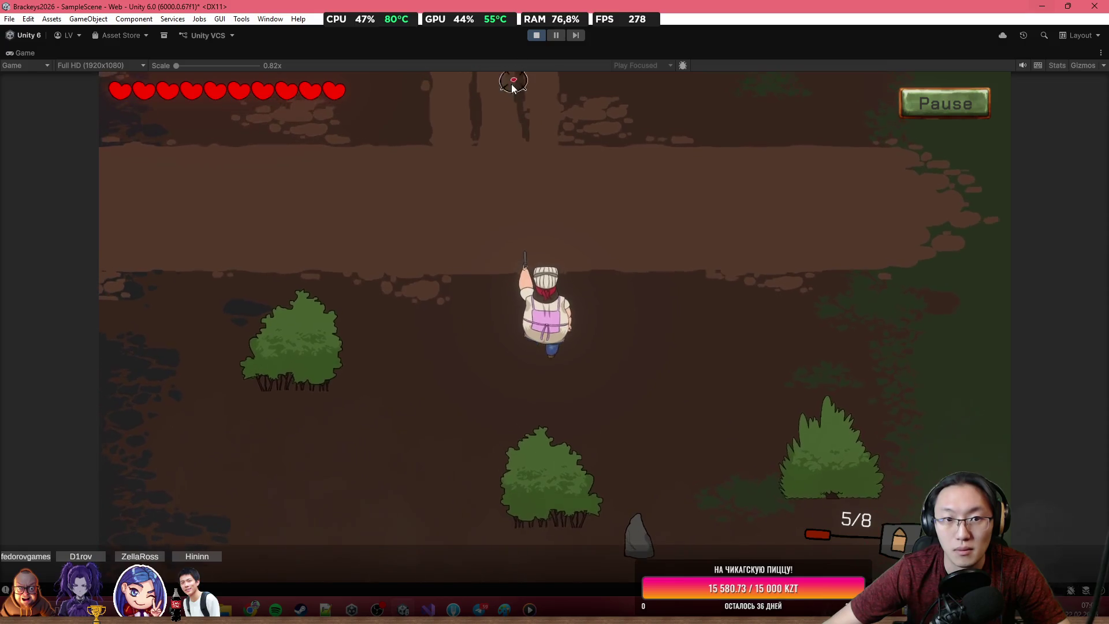
{"action": "key", "text": "a"}
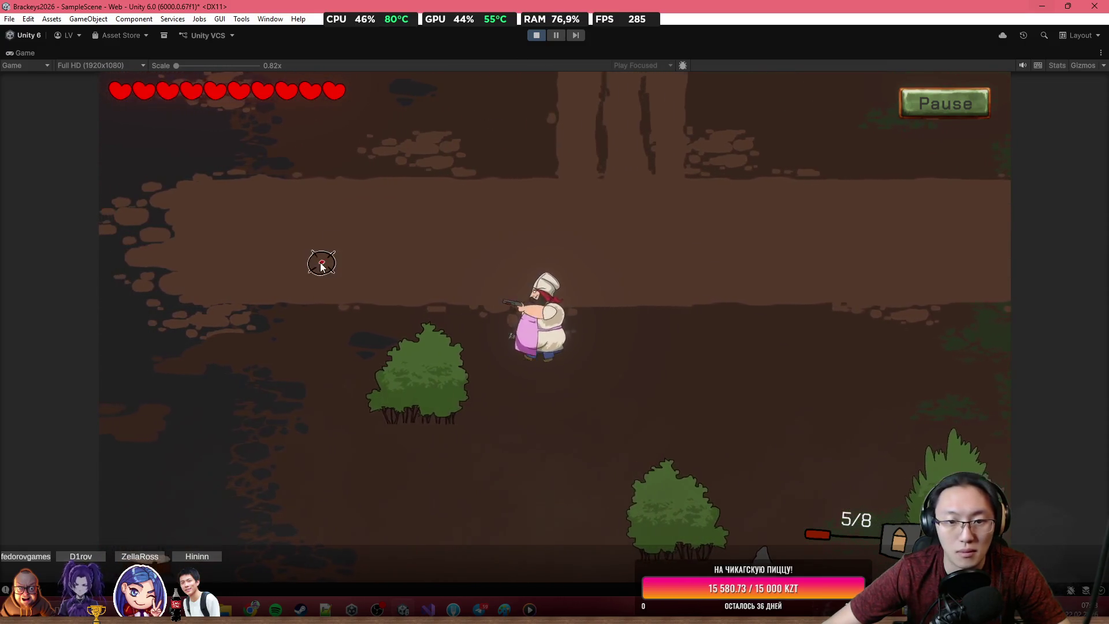
{"action": "key", "text": "a"}
{"action": "key", "text": "w"}
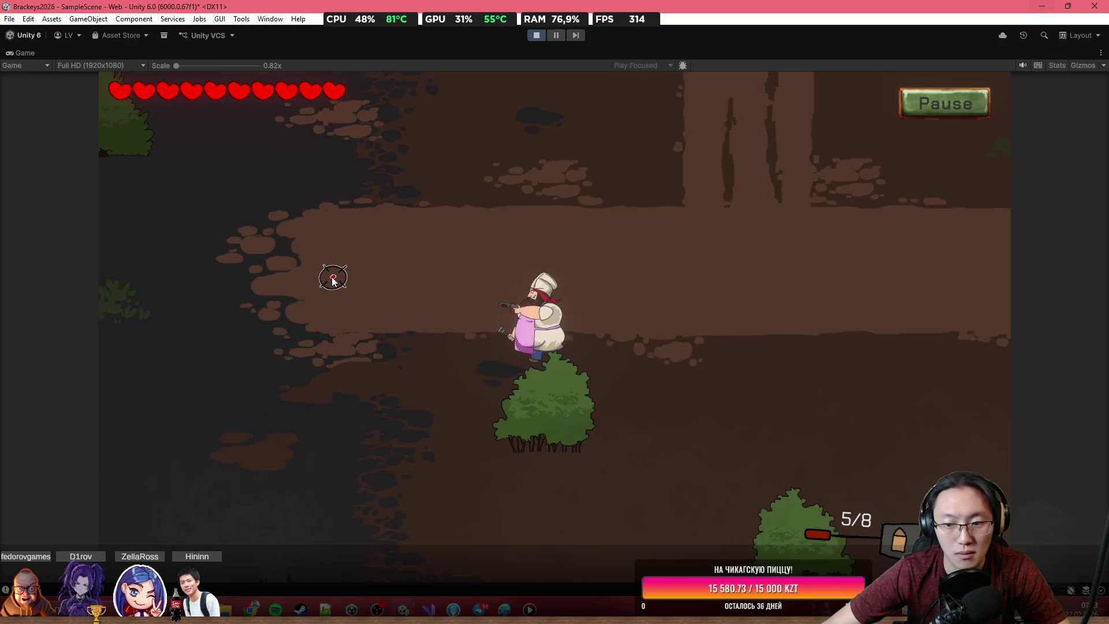
{"action": "key", "text": "a"}
{"action": "key", "text": "w"}
{"action": "left_click", "coordinate": [332, 279]}
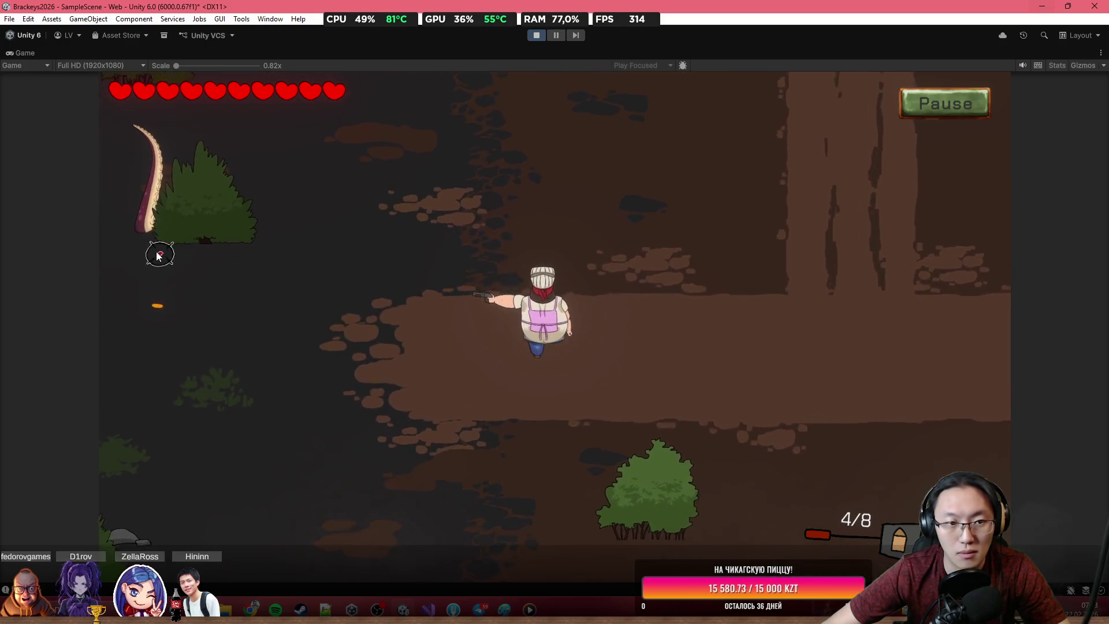
{"action": "left_click", "coordinate": [145, 244]}
Step: Head right while firing the remaining bullets toward the crosshair
{"action": "key", "text": "d"}
{"action": "key", "text": "w"}
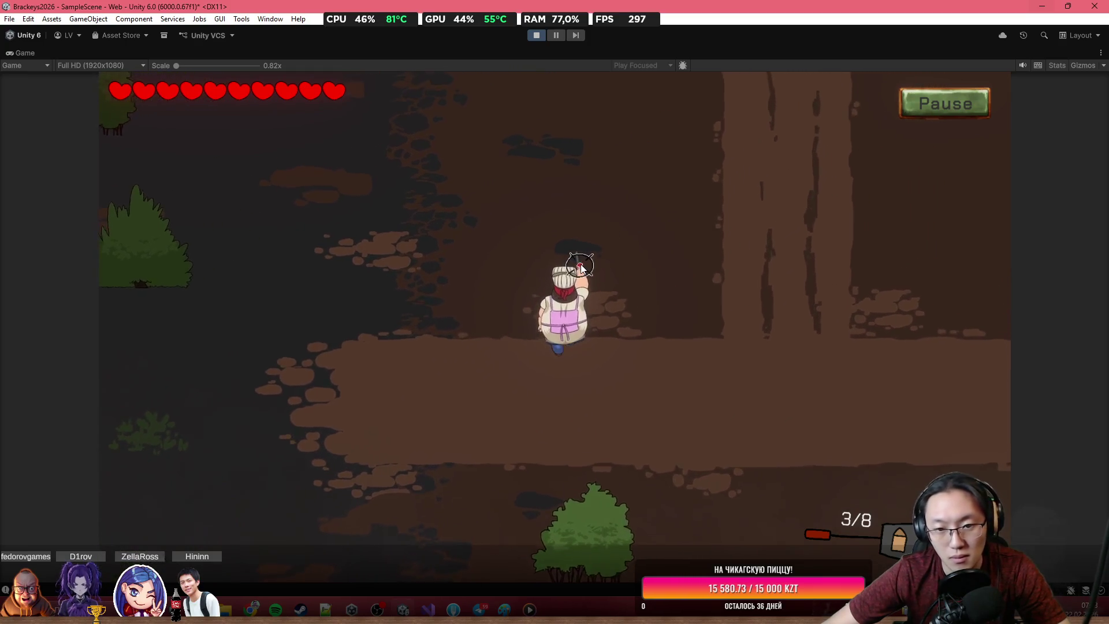
{"action": "key", "text": "w"}
{"action": "key", "text": "d"}
{"action": "left_click", "coordinate": [520, 440]}
{"action": "left_click", "coordinate": [452, 471]}
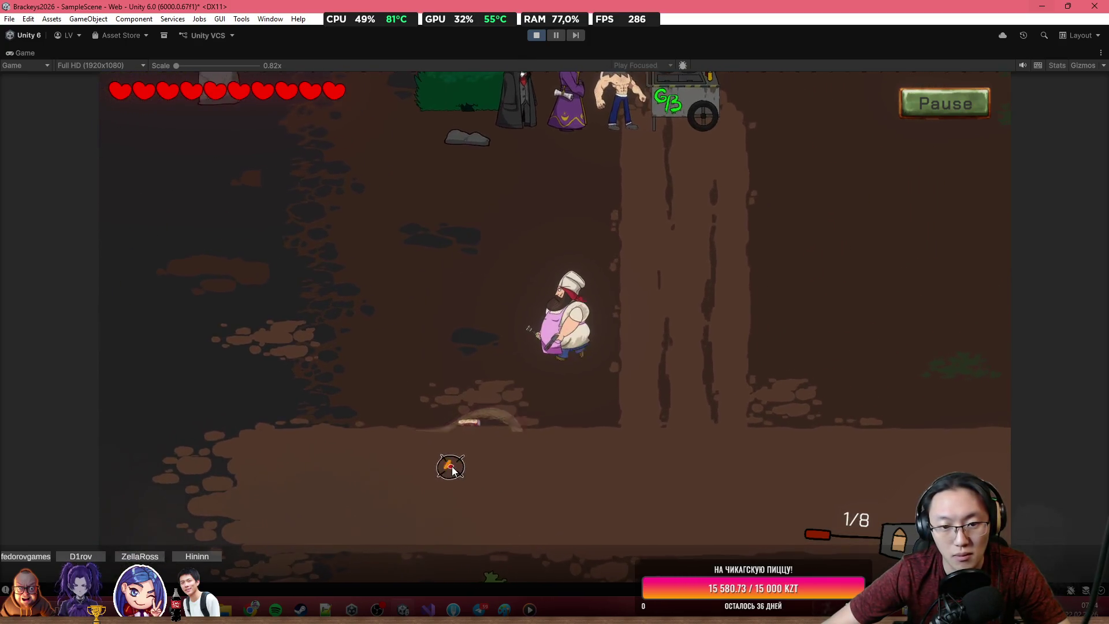
{"action": "key", "text": "d"}
{"action": "key", "text": "s"}
{"action": "left_click", "coordinate": [693, 314]}
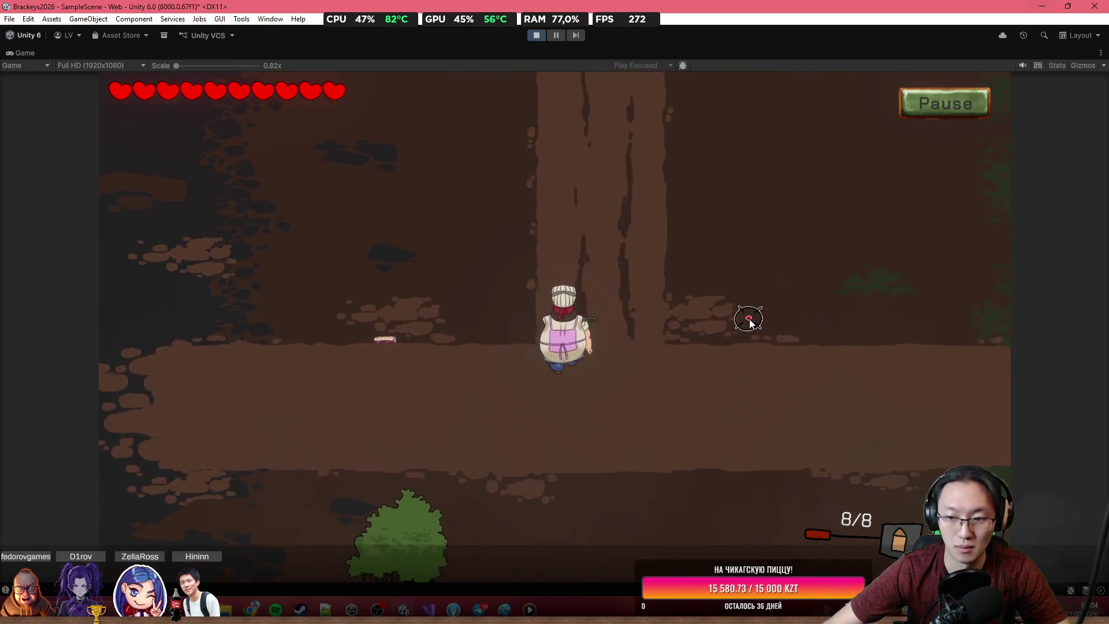
Step: Walk the chef down, then left and up onto the path
{"action": "key", "text": "d"}
{"action": "key", "text": "s"}
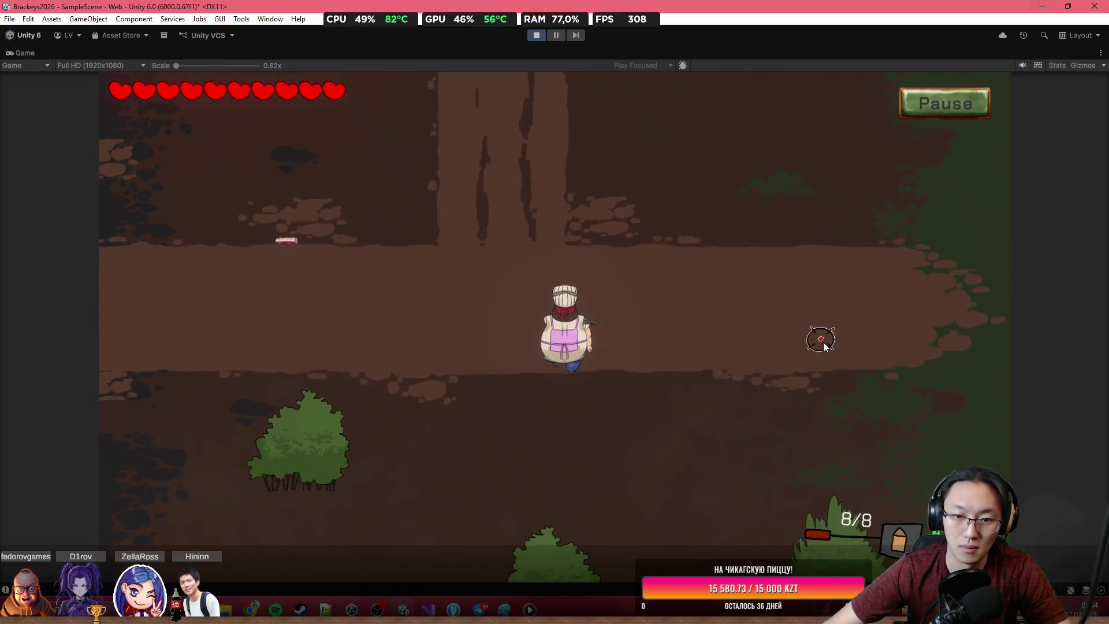
{"action": "key", "text": "d"}
{"action": "key", "text": "s"}
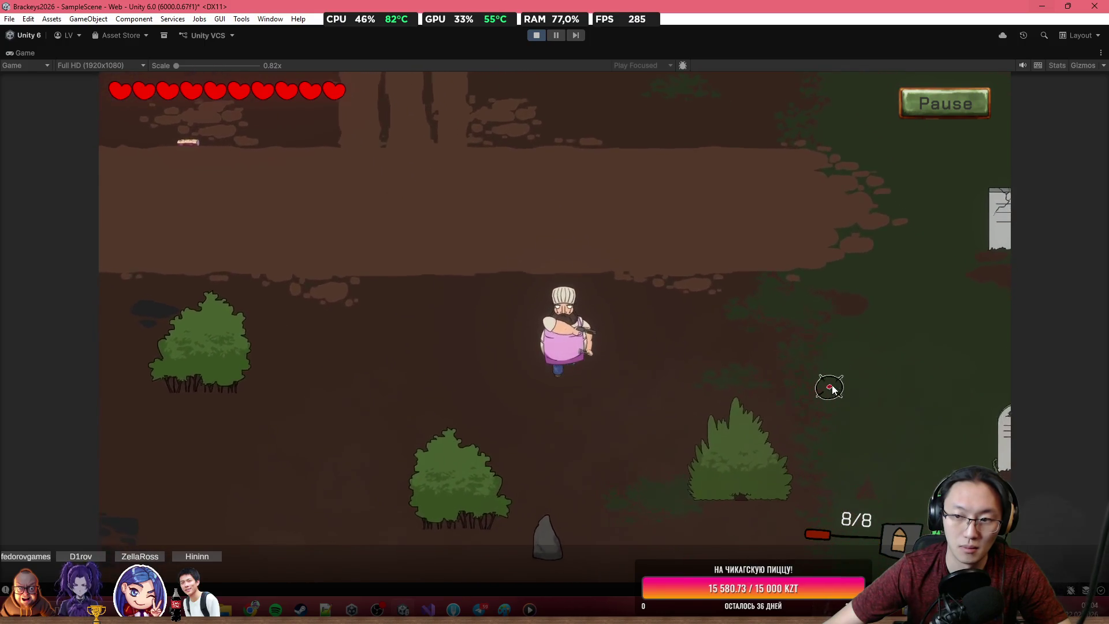
{"action": "key", "text": "s"}
{"action": "key", "text": "a"}
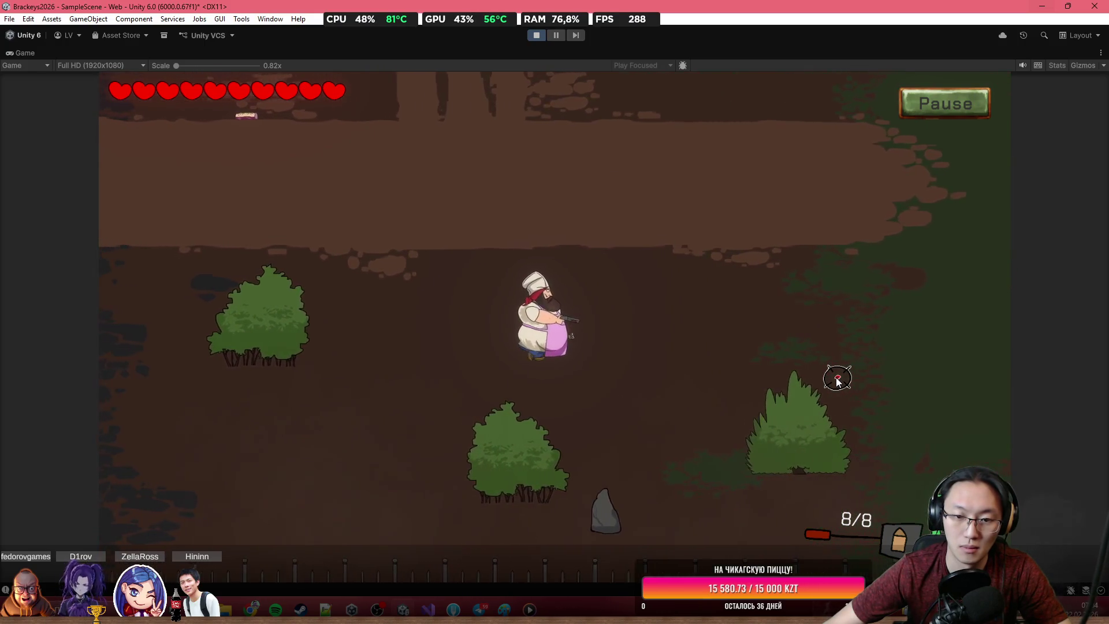
{"action": "key", "text": "a"}
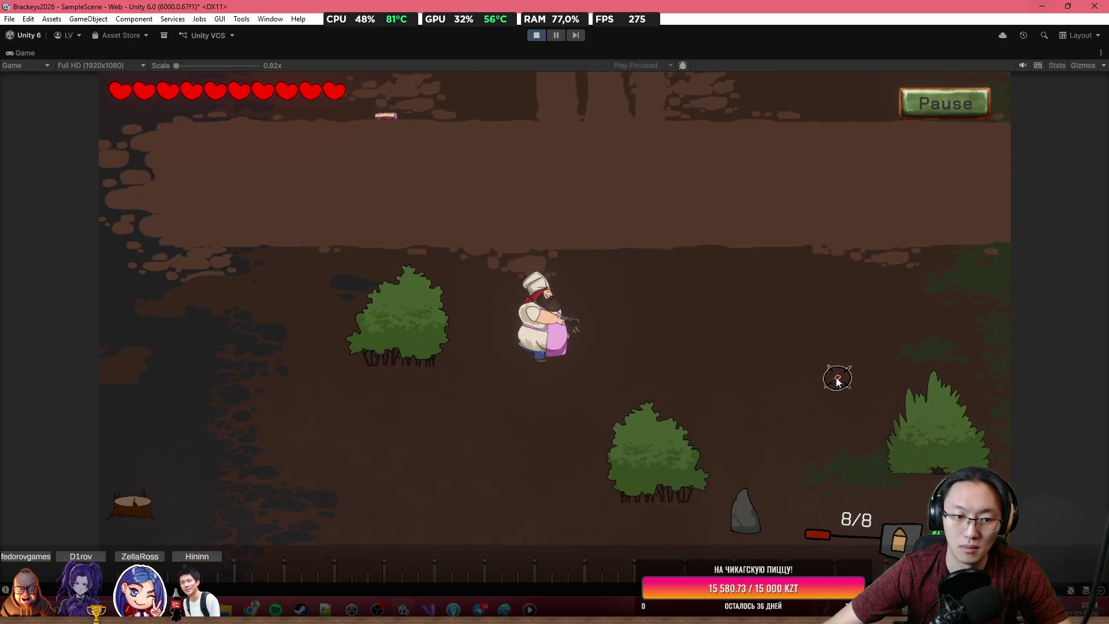
{"action": "key", "text": "a"}
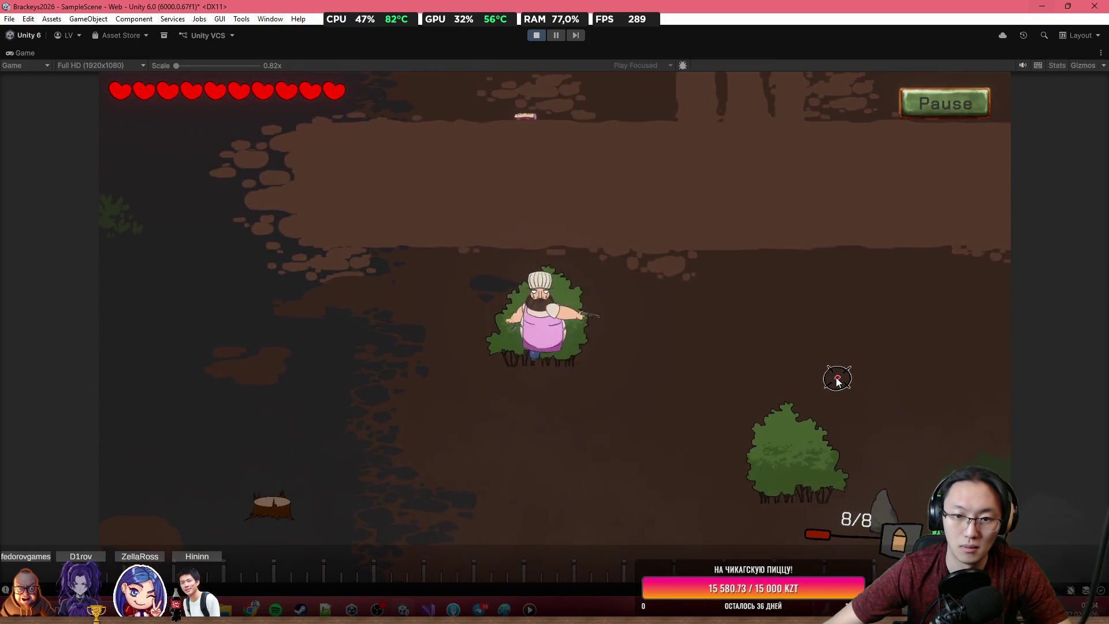
{"action": "key", "text": "w"}
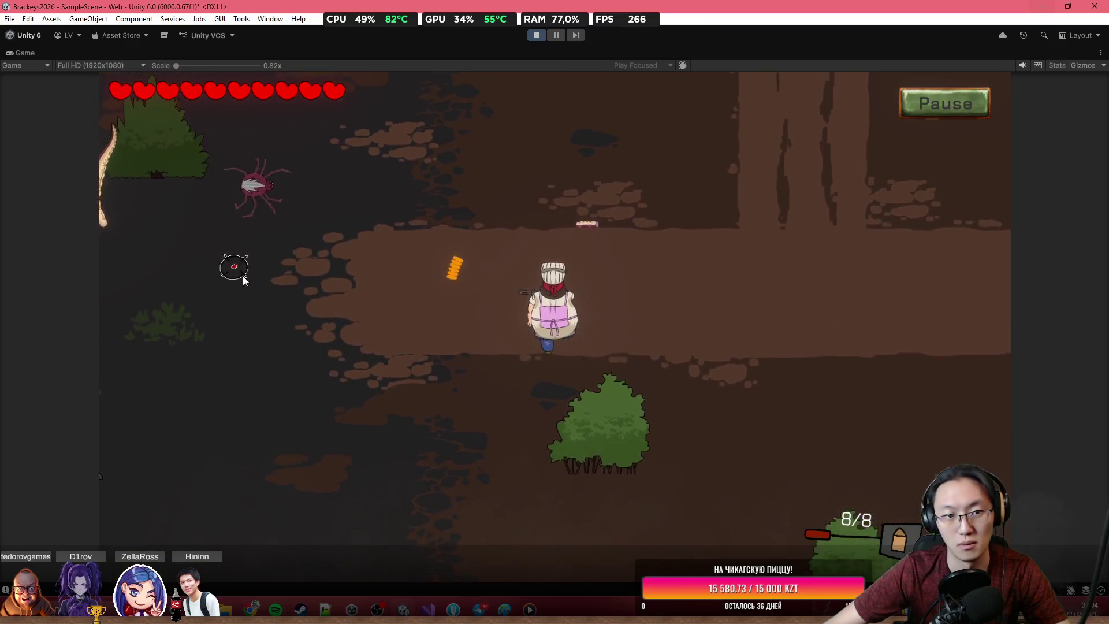
Step: Shoot the spider until it dies, then move right and back down-left
{"action": "left_click", "coordinate": [289, 286]}
{"action": "key", "text": "w"}
{"action": "left_click", "coordinate": [322, 278]}
{"action": "left_click", "coordinate": [309, 297]}
{"action": "left_click", "coordinate": [311, 315]}
{"action": "left_click", "coordinate": [313, 332]}
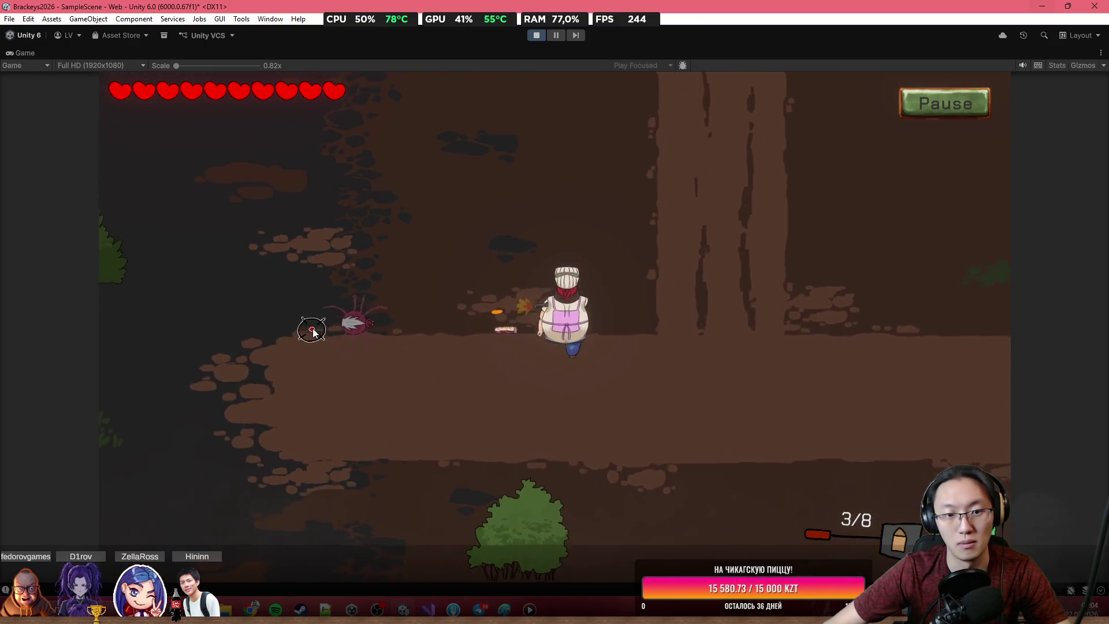
{"action": "left_click", "coordinate": [313, 332]}
{"action": "key", "text": "d"}
{"action": "key", "text": "r"}
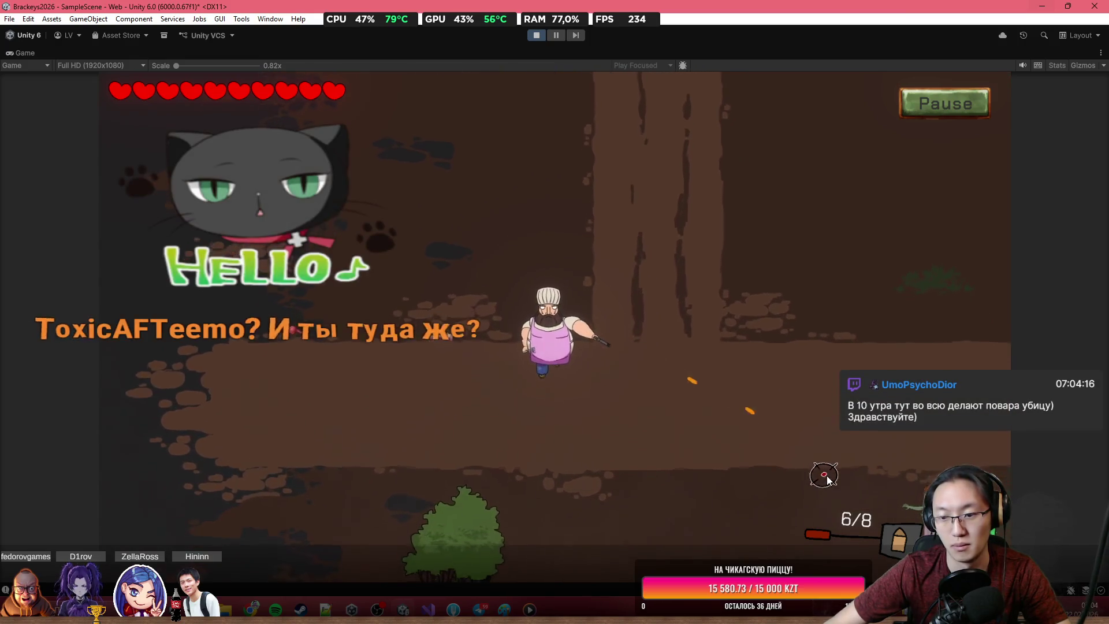
{"action": "key", "text": "s"}
{"action": "key", "text": "a"}
Step: Shoot down the enemy approaching from the right
{"action": "left_click", "coordinate": [827, 477]}
{"action": "left_click", "coordinate": [809, 416]}
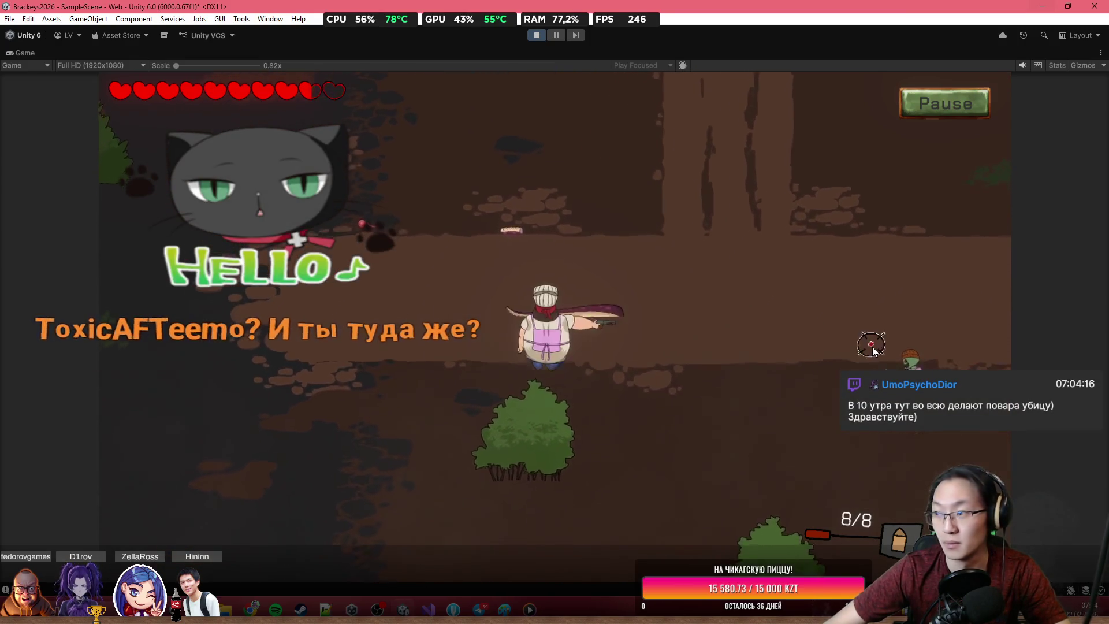
{"action": "left_click", "coordinate": [913, 353]}
{"action": "left_click", "coordinate": [977, 341]}
{"action": "left_click", "coordinate": [994, 329]}
{"action": "left_click", "coordinate": [878, 332]}
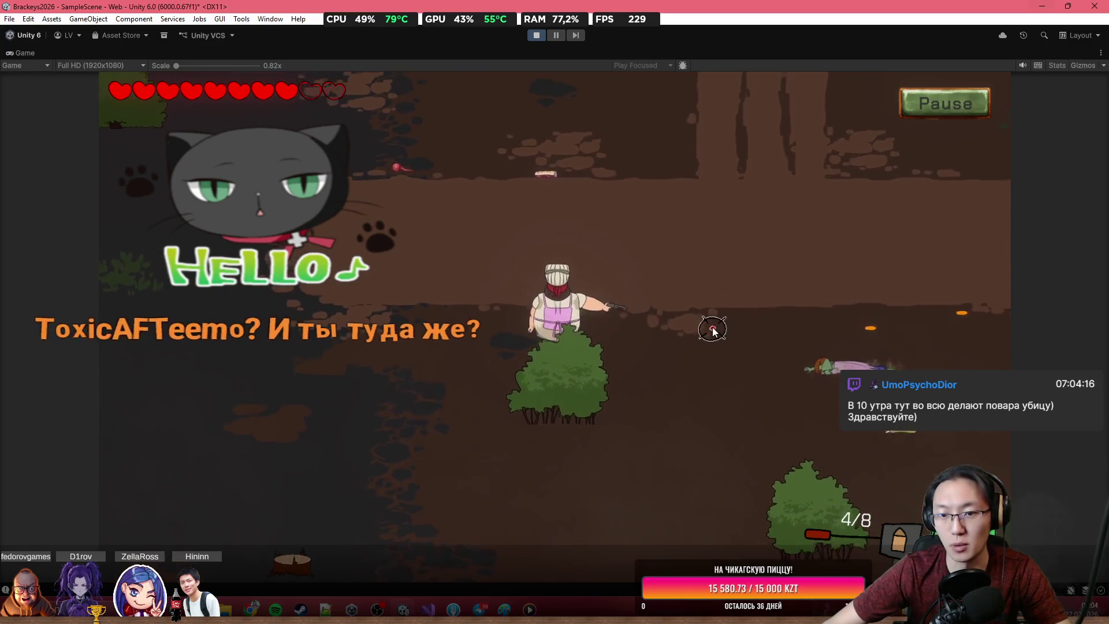
Step: Kill the tentacle enemy, then stop the play-mode test run
{"action": "key", "text": "w"}
{"action": "left_click", "coordinate": [494, 454]}
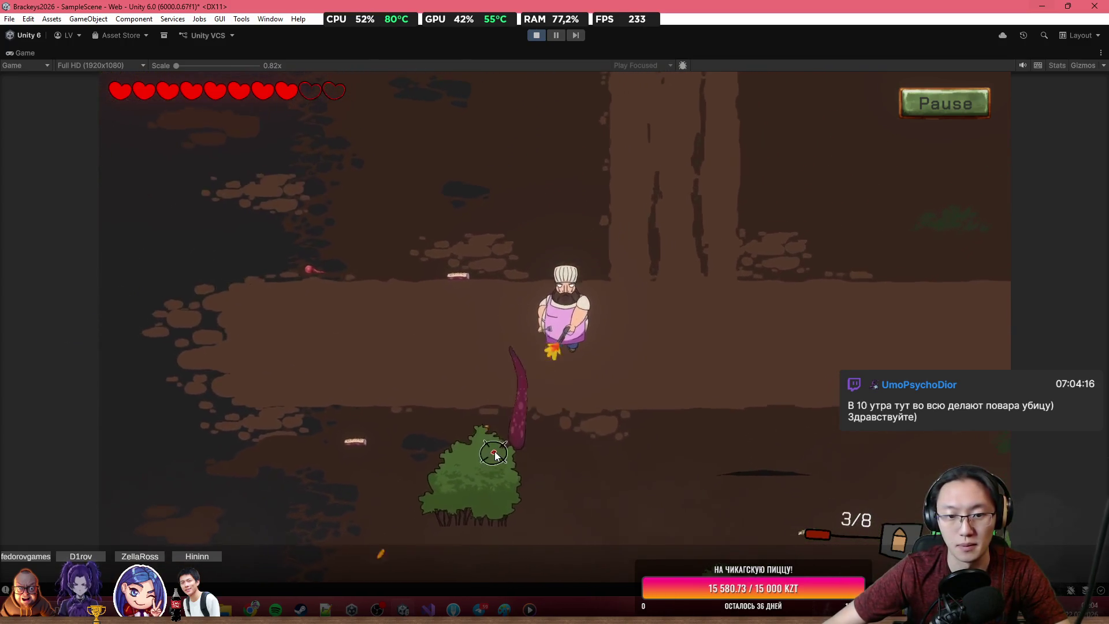
{"action": "key", "text": "d"}
{"action": "left_click", "coordinate": [470, 487]}
{"action": "left_click", "coordinate": [468, 489]}
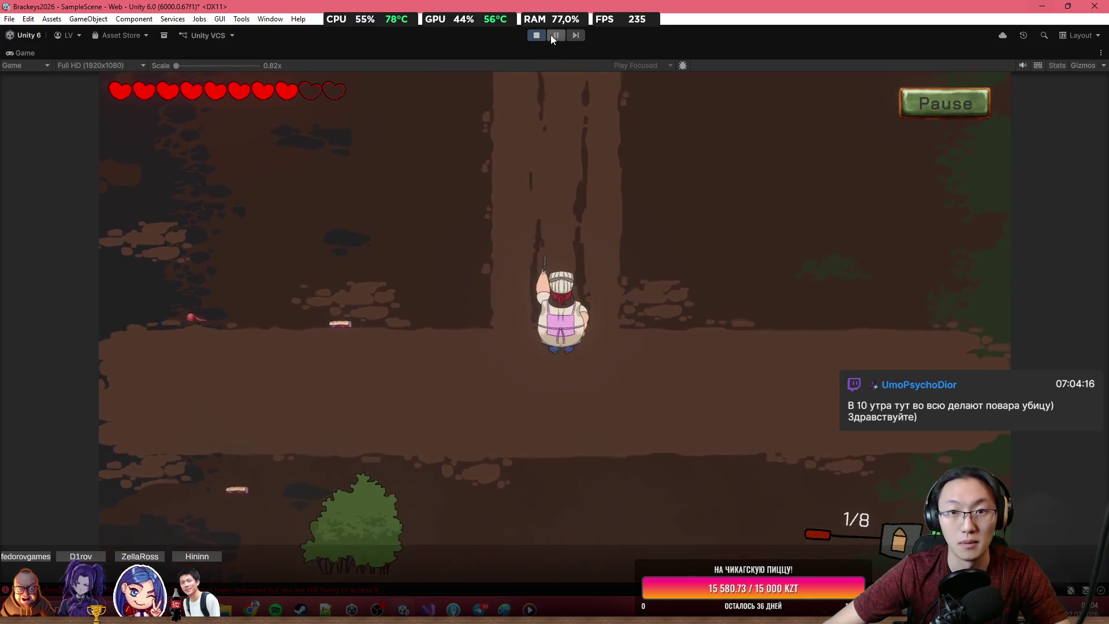
{"action": "left_click", "coordinate": [537, 36]}
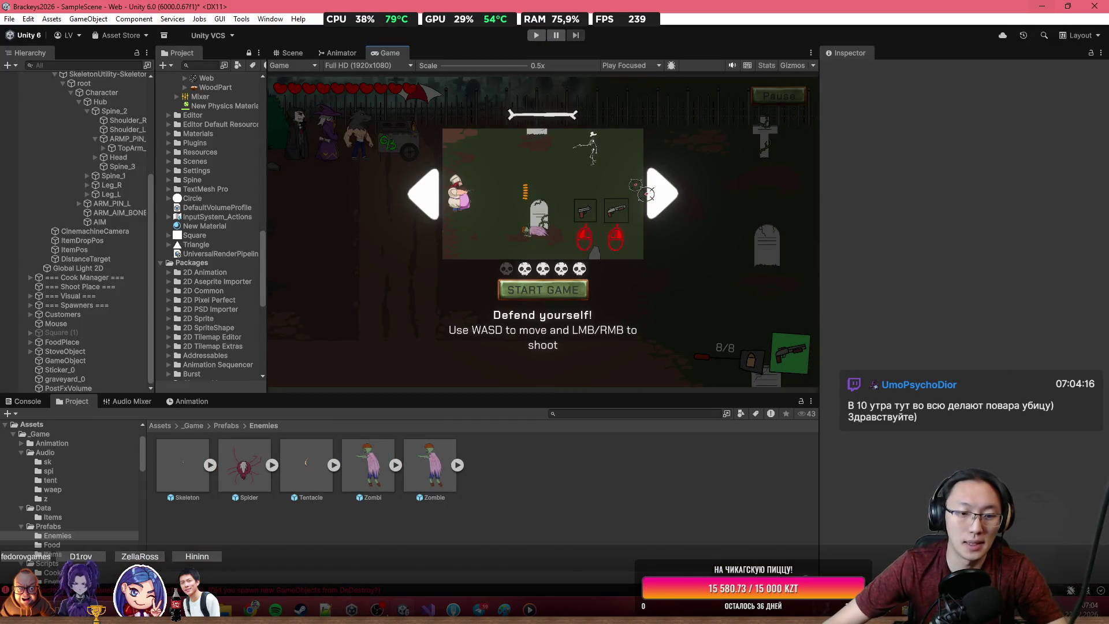
Step: Set the Zombie prefab's Audio Source Spatial Blend to 1 so its panting is fully 3D
{"action": "left_click", "coordinate": [425, 453]}
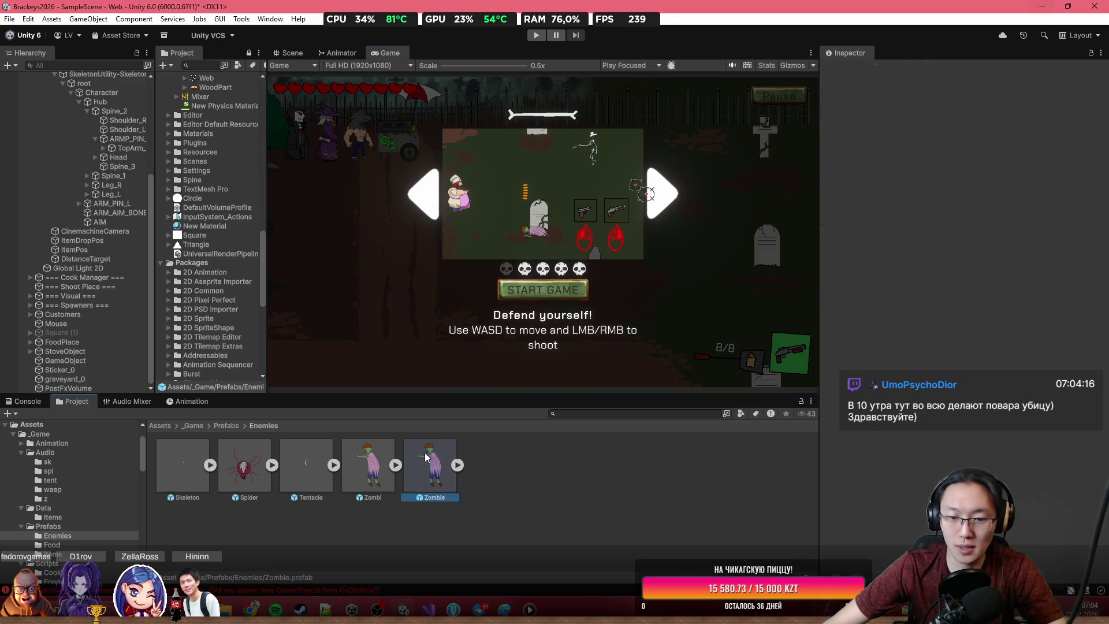
{"action": "scroll", "coordinate": [1020, 284], "scroll_direction": "down", "scroll_amount": 10}
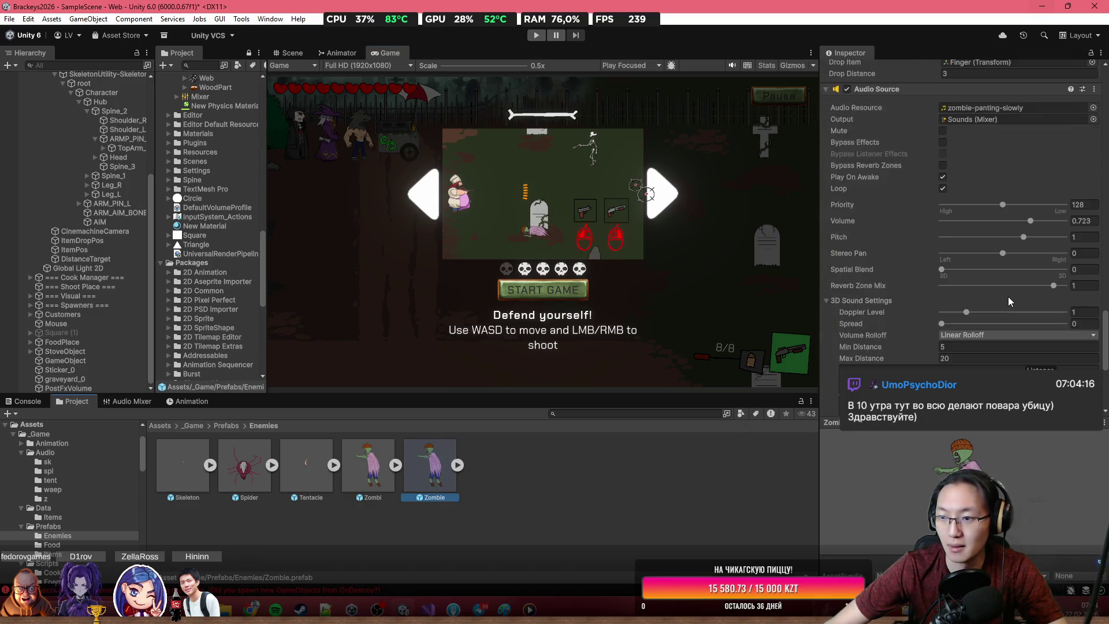
{"action": "scroll", "coordinate": [1010, 301], "scroll_direction": "down", "scroll_amount": 5}
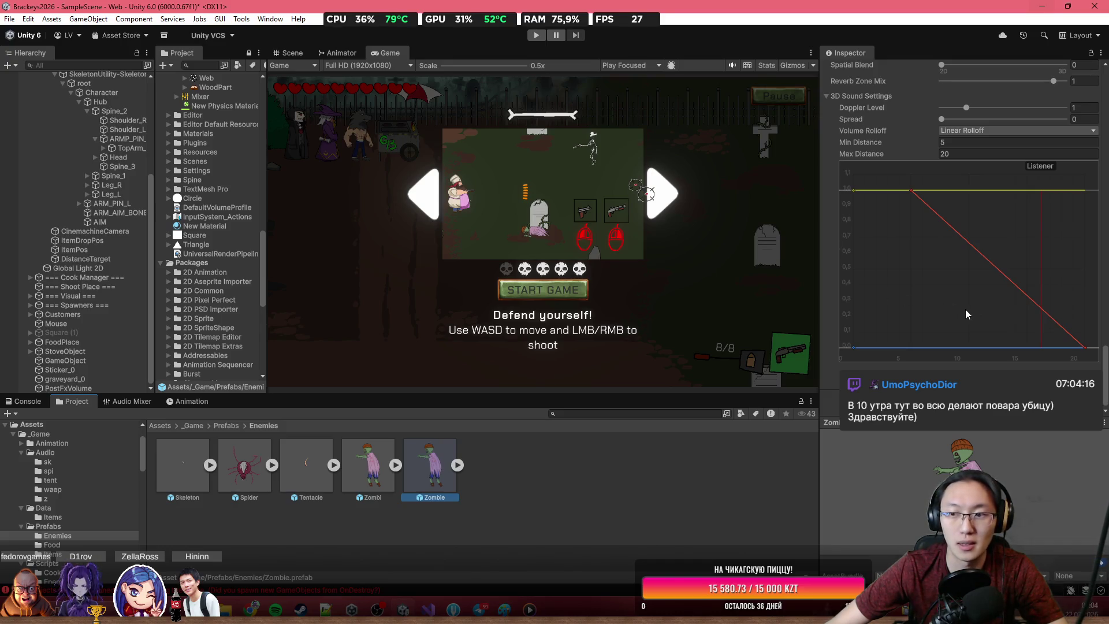
{"action": "left_click", "coordinate": [365, 479]}
{"action": "left_click", "coordinate": [436, 473]}
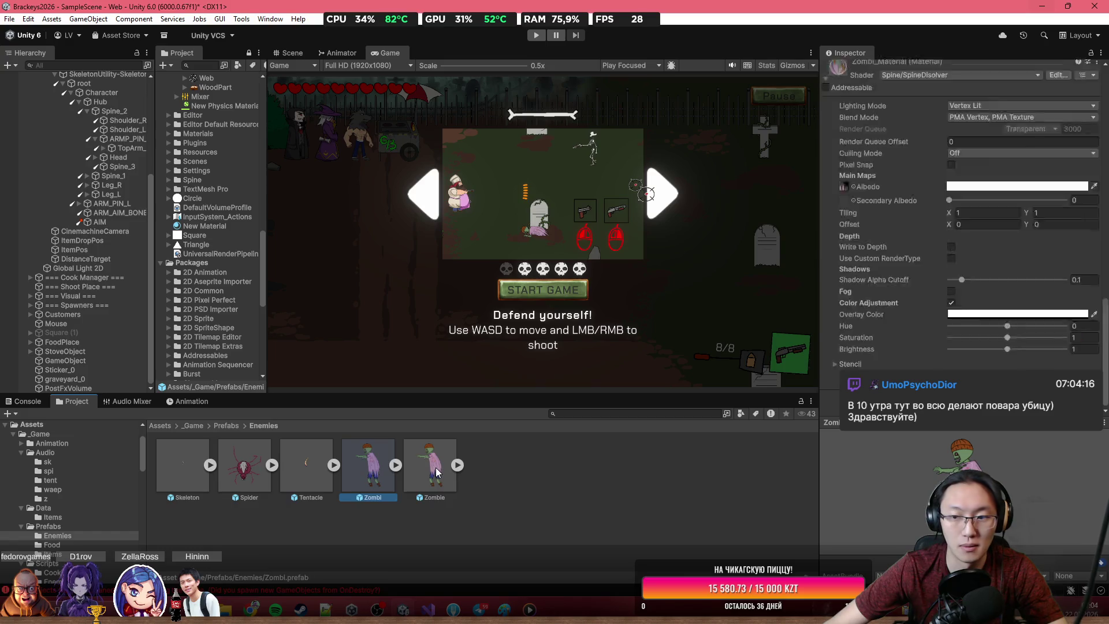
{"action": "scroll", "coordinate": [1017, 316], "scroll_direction": "down", "scroll_amount": 10}
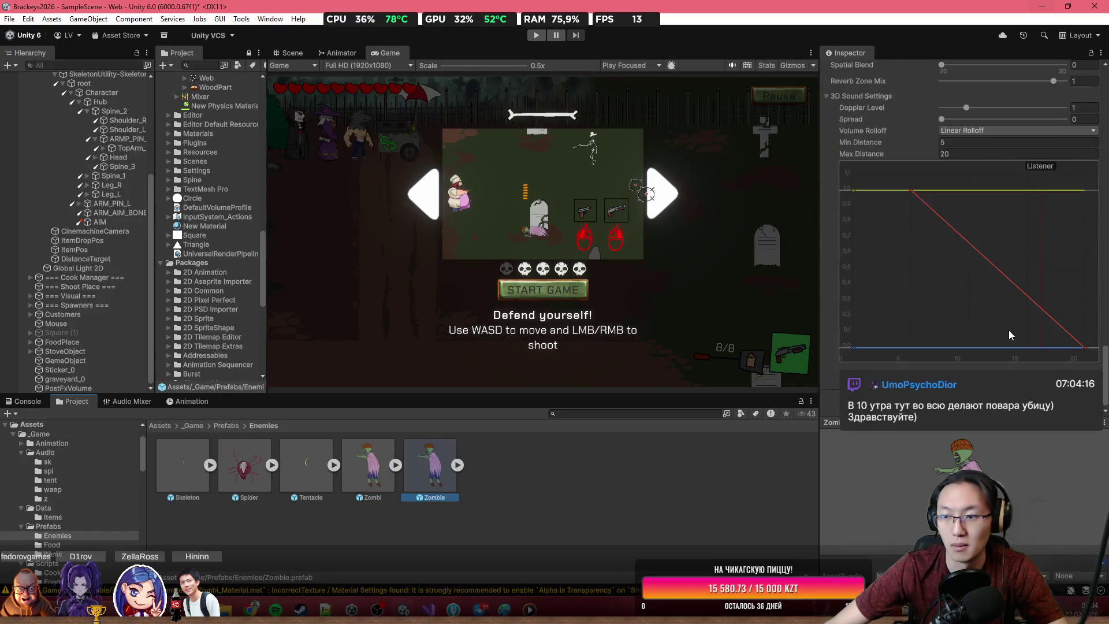
{"action": "scroll", "coordinate": [1018, 324], "scroll_direction": "up", "scroll_amount": 3}
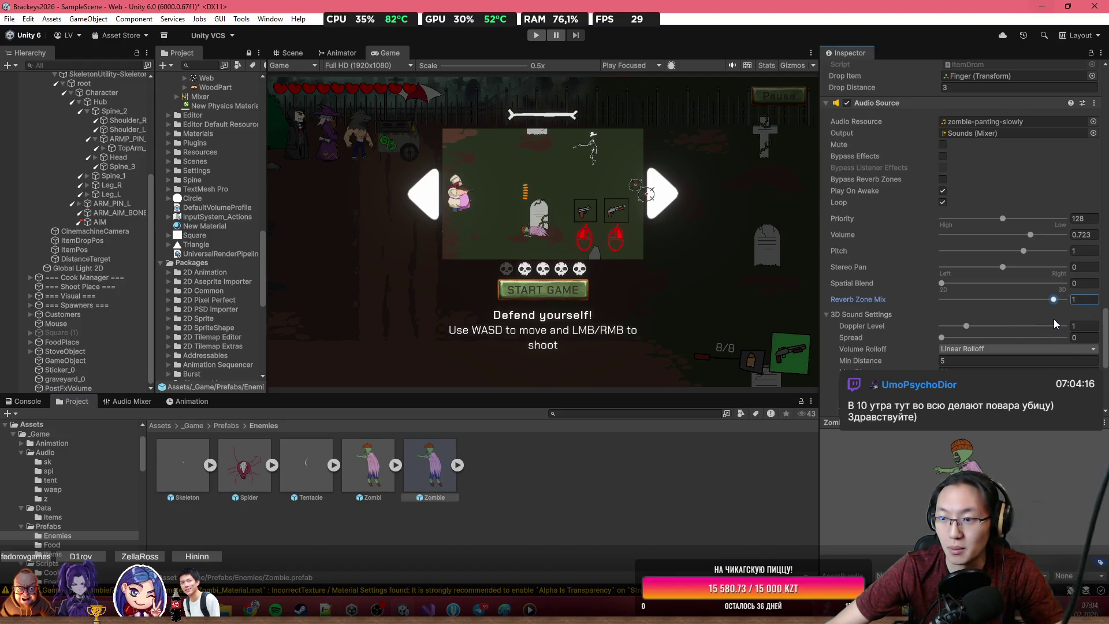
{"action": "left_click_drag", "start_coordinate": [1034, 284], "coordinate": [1072, 284]}
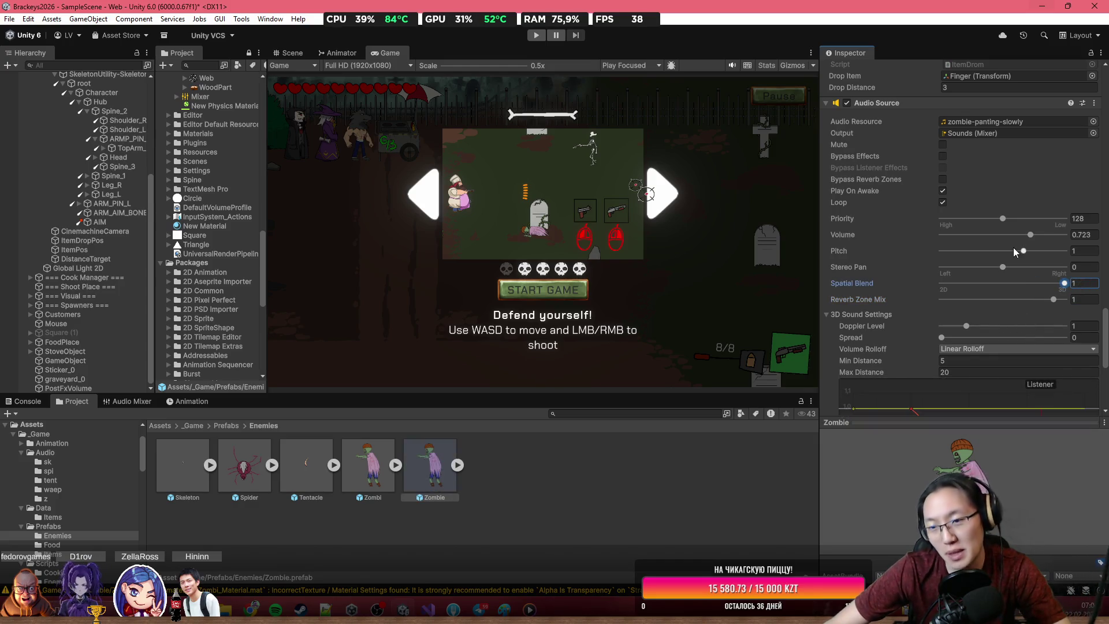
{"action": "left_click", "coordinate": [548, 497]}
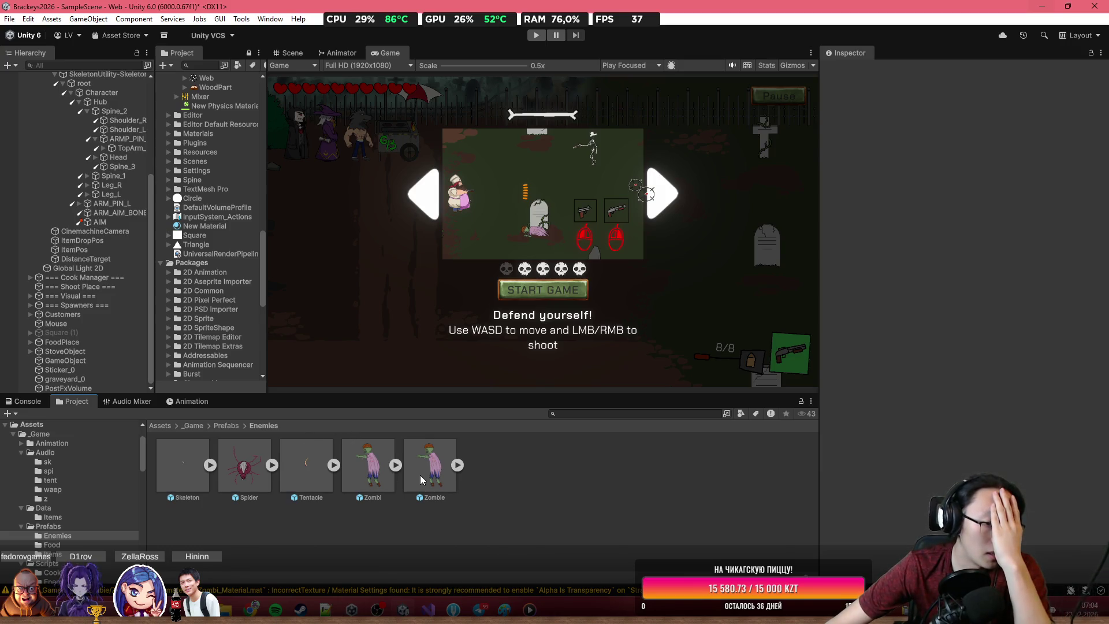
Step: Change the PlayOneShot hit volume in HP.cs line 36 from .3f to .2f and go back to Unity
{"action": "key", "text": "alt+Tab"}
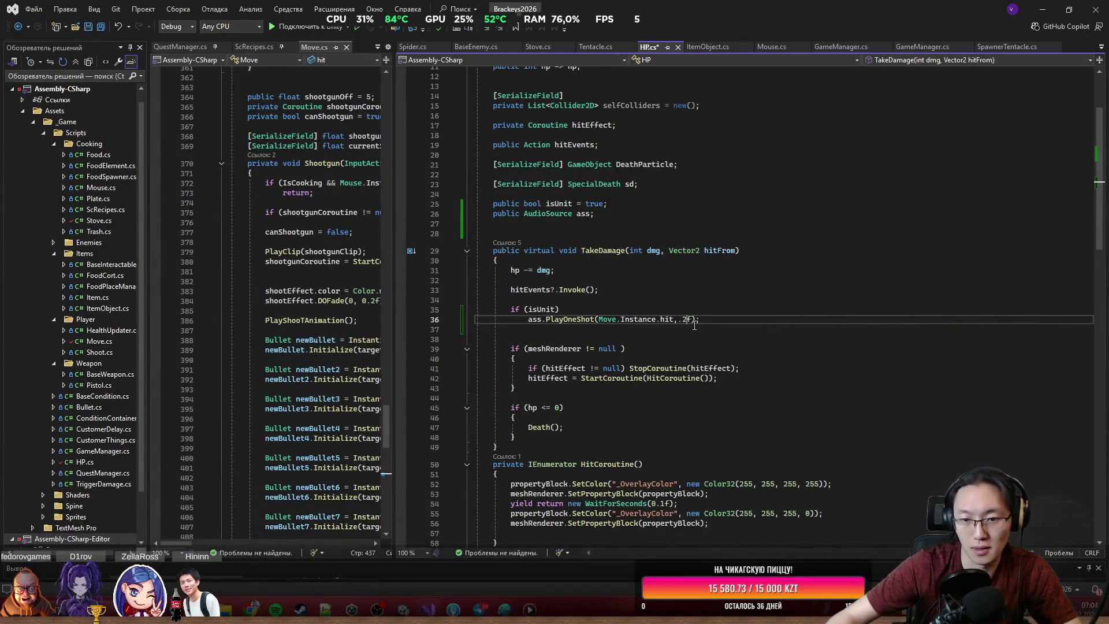
{"action": "key", "text": "BackSpace"}
{"action": "type", "text": "2"}
{"action": "key", "text": "Up"}
{"action": "key", "text": "Up"}
{"action": "key", "text": "Up"}
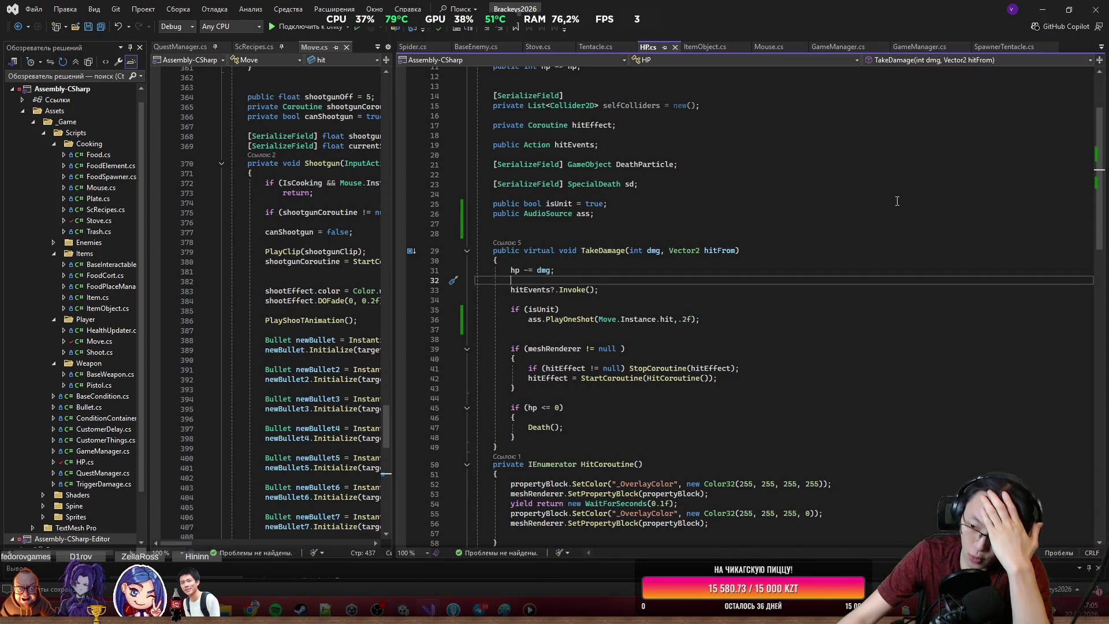
{"action": "left_click", "coordinate": [1044, 9]}
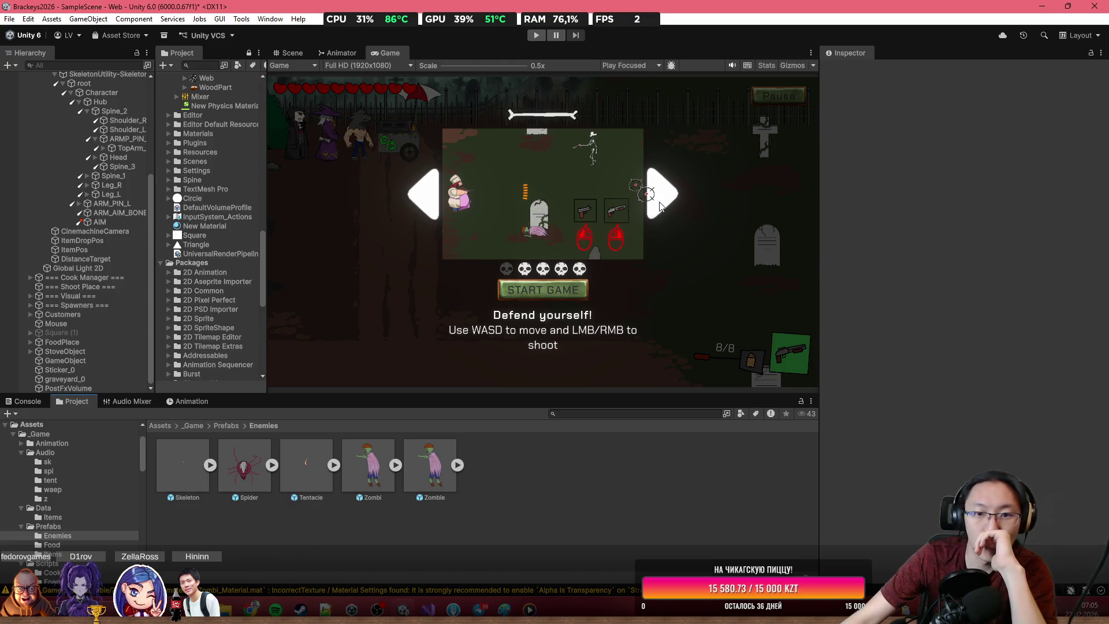
Step: Zoom out in the Scene view to survey the level around the chef, then return to Visual Studio
{"action": "left_click", "coordinate": [292, 52]}
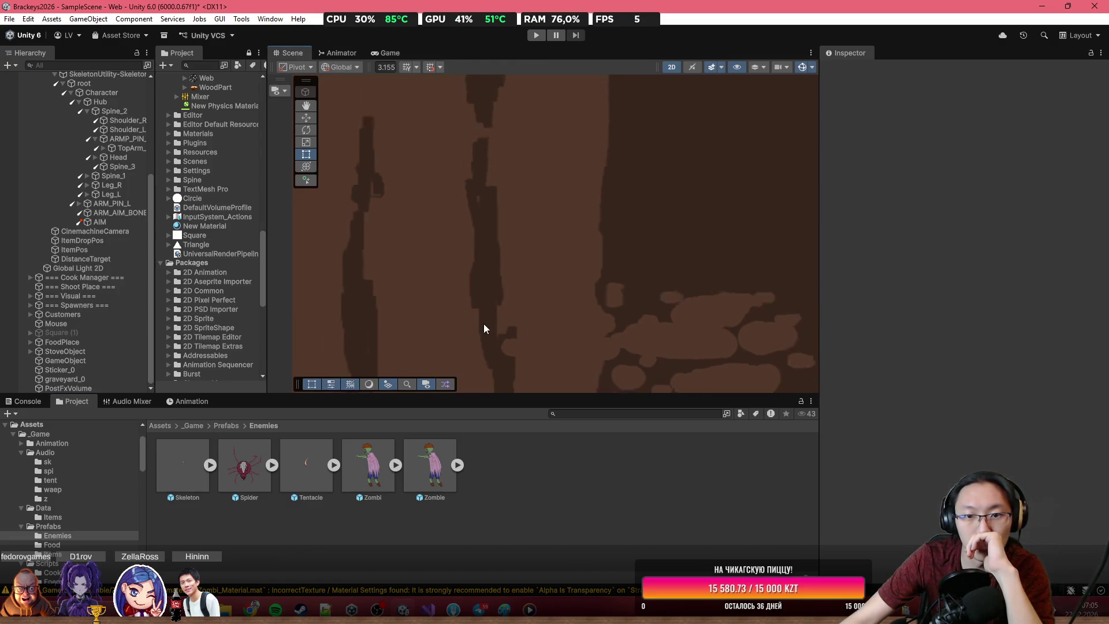
{"action": "scroll", "coordinate": [497, 300], "scroll_direction": "down", "scroll_amount": 5}
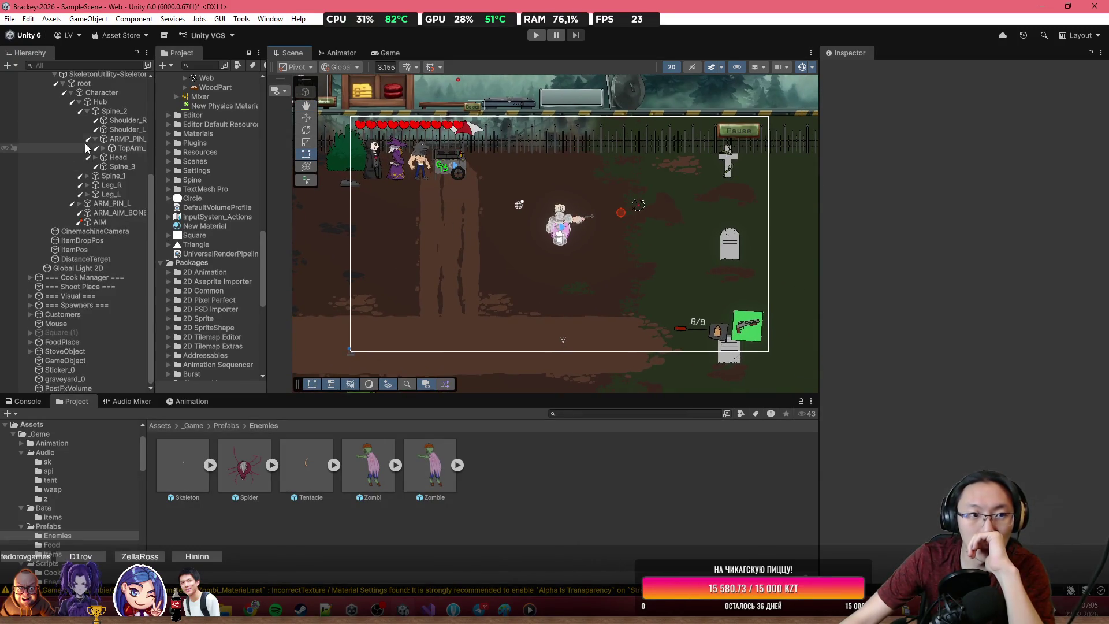
{"action": "scroll", "coordinate": [85, 143], "scroll_direction": "up", "scroll_amount": 5}
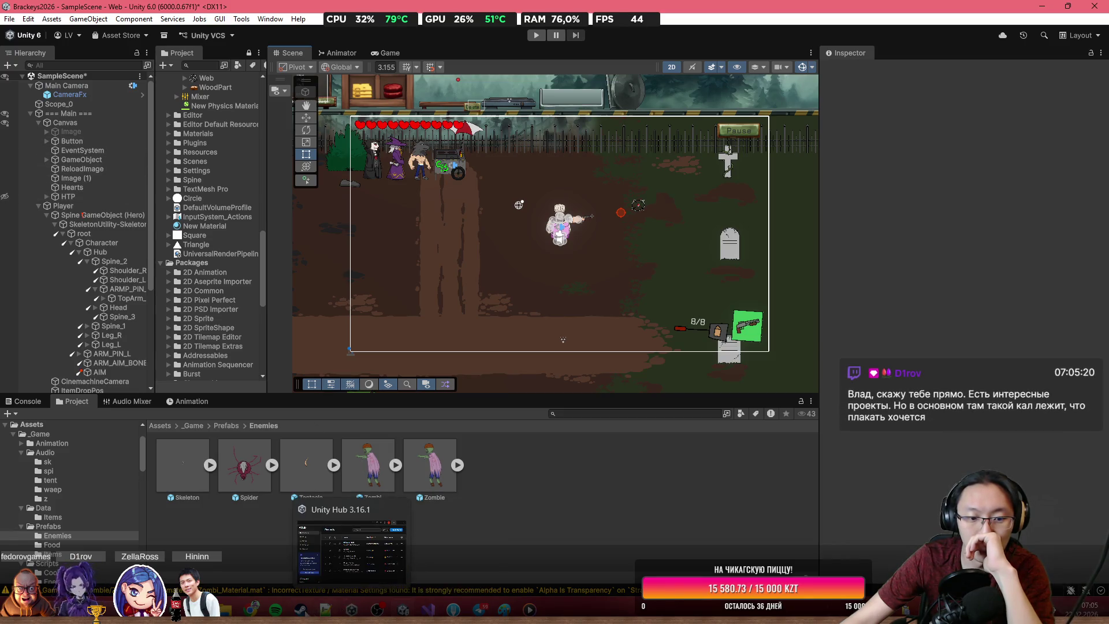
{"action": "mouse_move", "coordinate": [253, 609]}
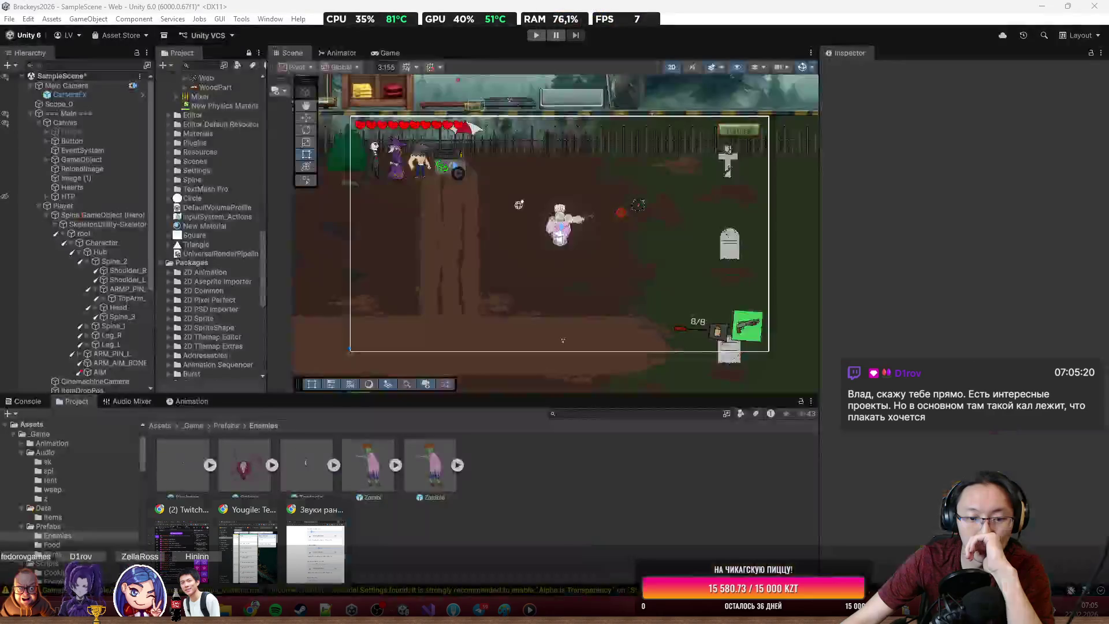
{"action": "left_click", "coordinate": [428, 609]}
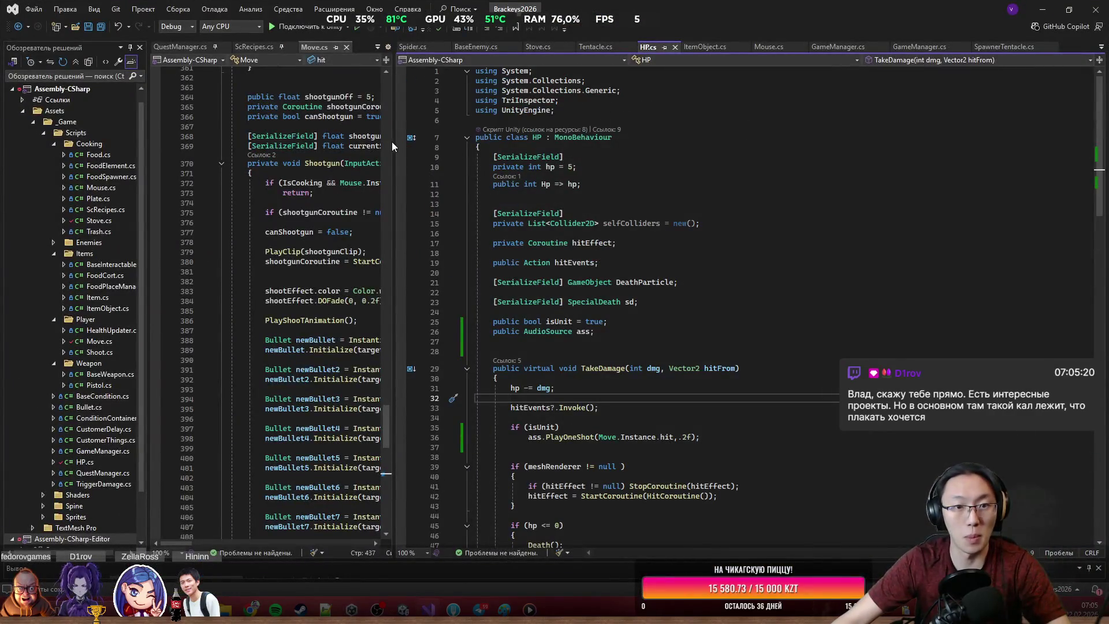
Step: Add a 'public GameObject deathThing;' field to Move.cs
{"action": "left_click_drag", "start_coordinate": [394, 145], "coordinate": [906, 145]}
{"action": "scroll", "coordinate": [517, 385], "scroll_direction": "down", "scroll_amount": 20}
{"action": "scroll", "coordinate": [518, 385], "scroll_direction": "up", "scroll_amount": 4}
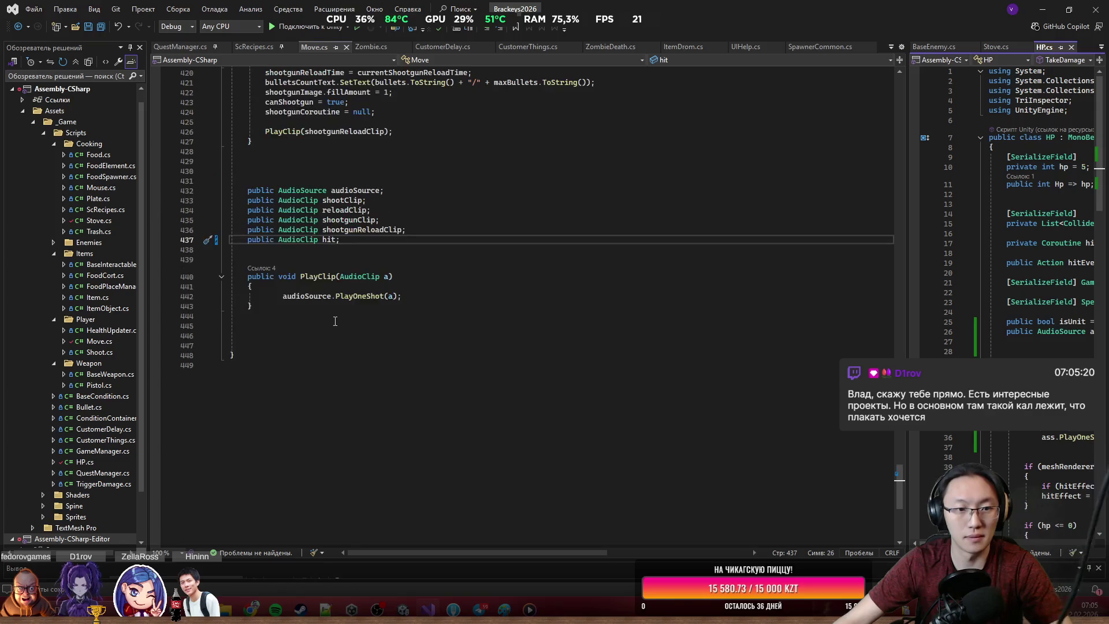
{"action": "left_click", "coordinate": [335, 318]}
{"action": "key", "text": "Return"}
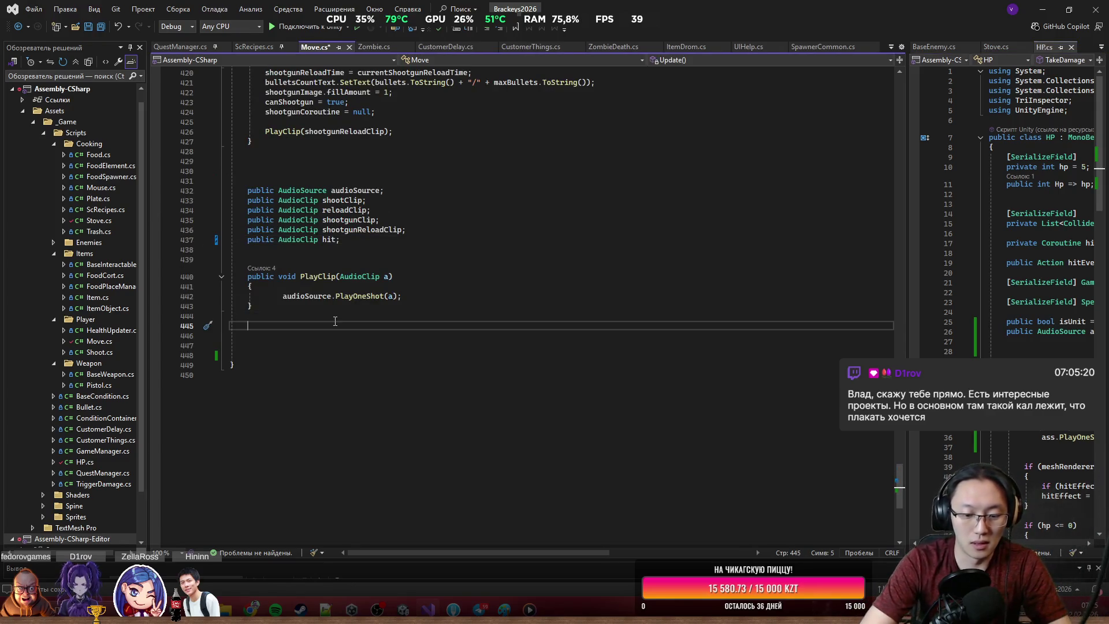
{"action": "type", "text": "public GameManager"}
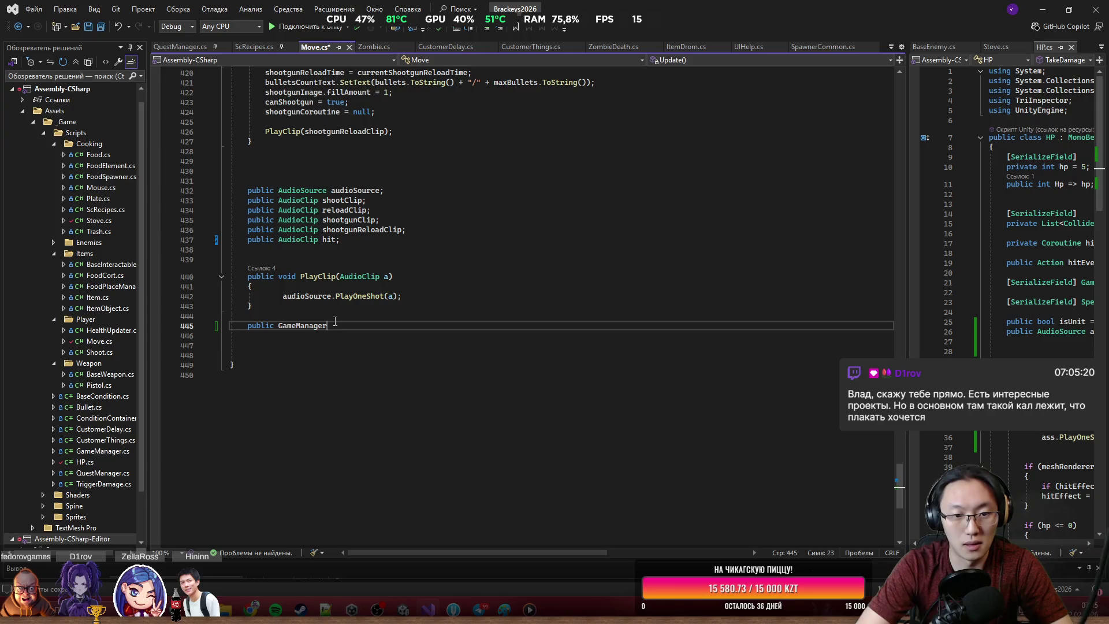
{"action": "type", "text": "a"}
{"action": "key", "text": "Tab"}
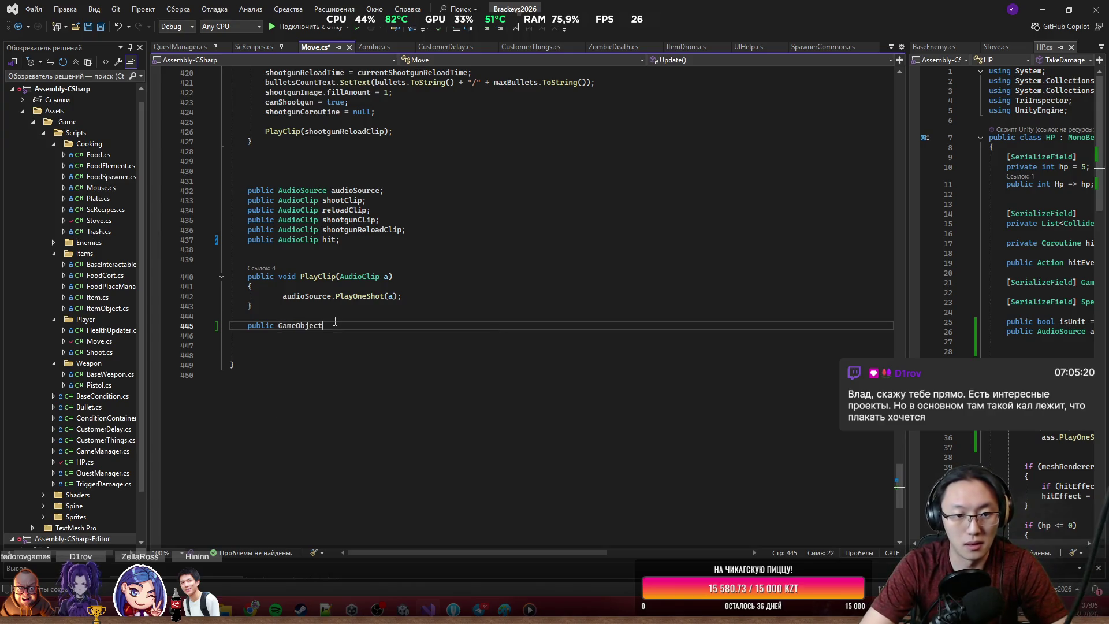
{"action": "type", "text": " deathThing"}
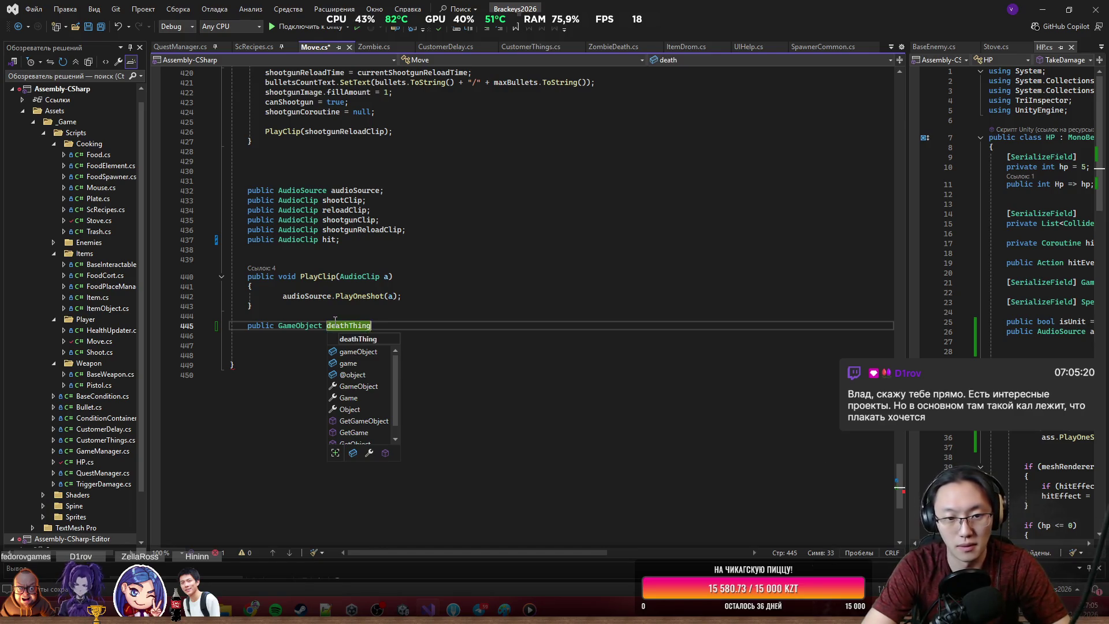
{"action": "type", "text": ";"}
{"action": "key", "text": "Return"}
{"action": "key", "text": "Return"}
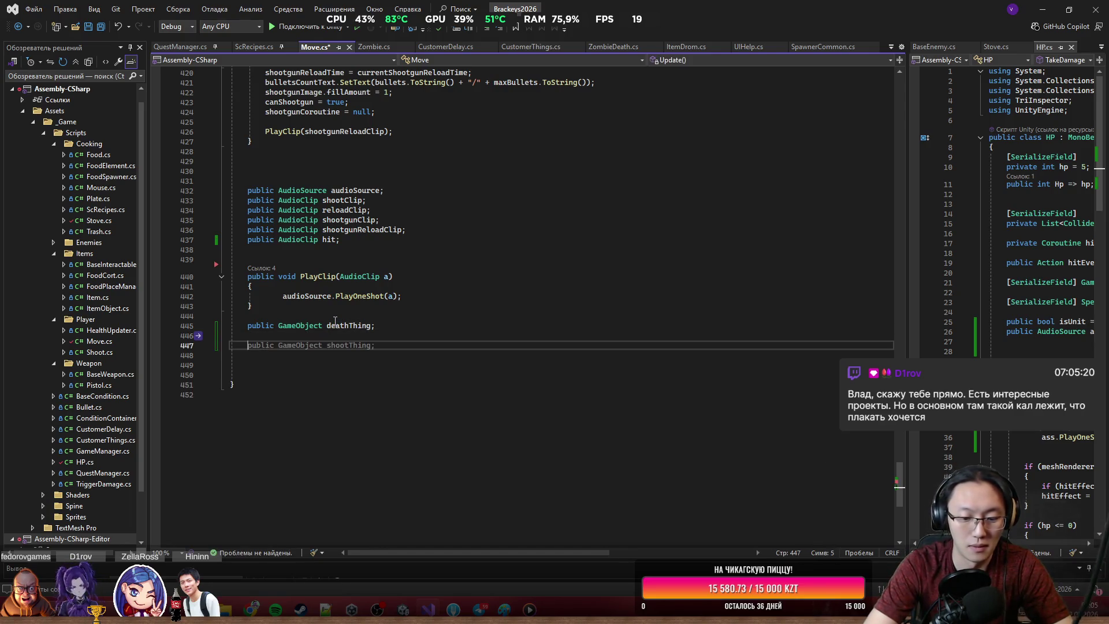
Step: Add an OnDestroy() method to Move.cs that calls deathThing.SetActive(true)
{"action": "type", "text": "OnDes"}
{"action": "key", "text": "Tab"}
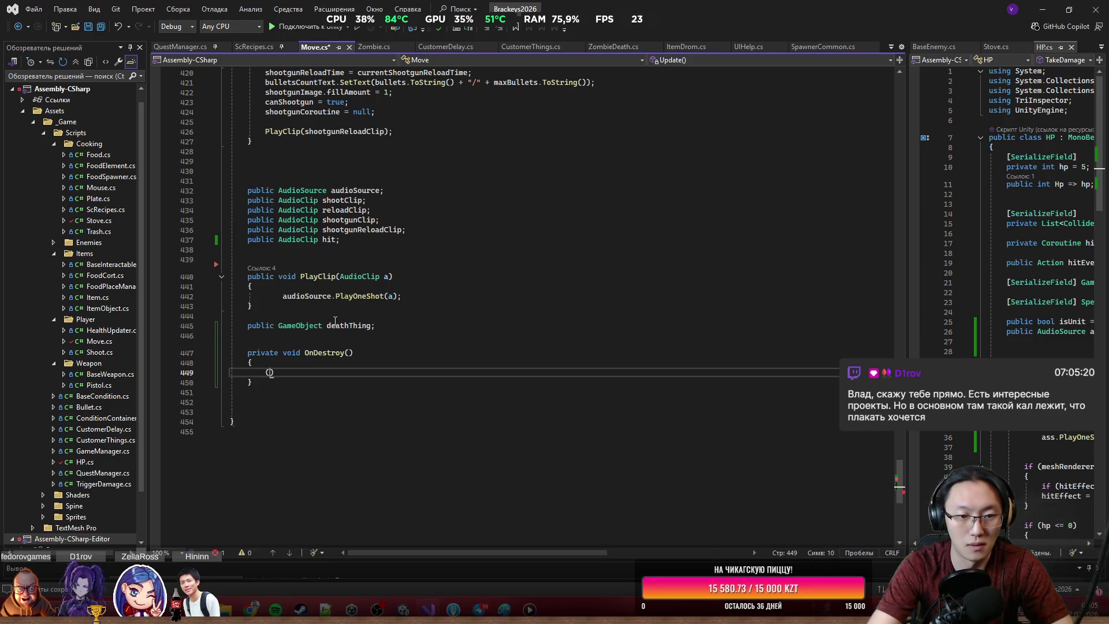
{"action": "type", "text": "deathThing."}
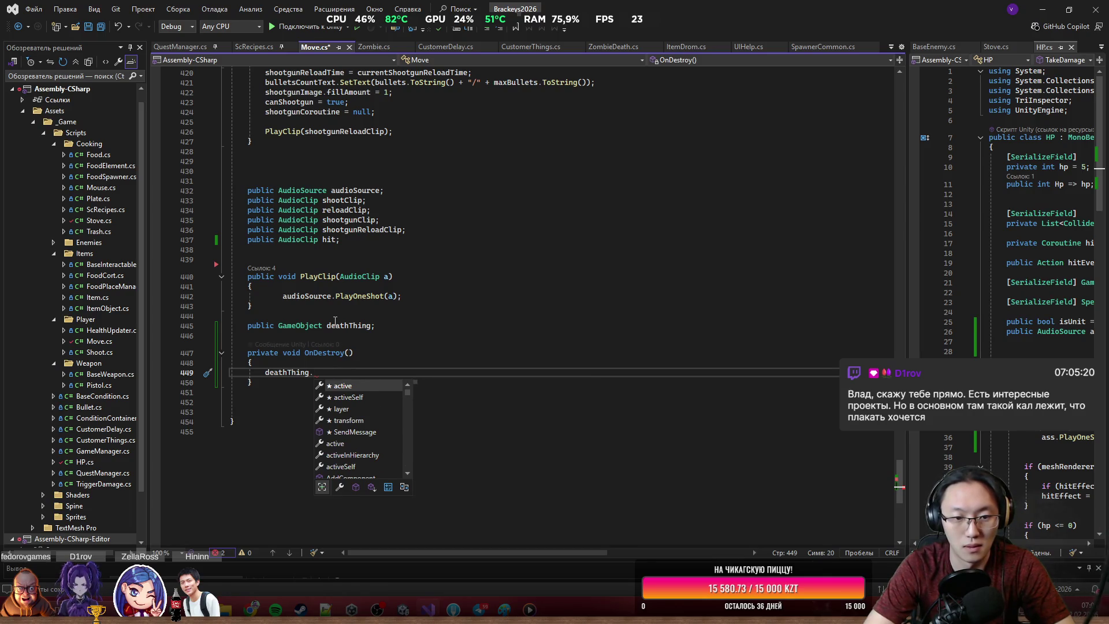
{"action": "type", "text": "SetA"}
{"action": "key", "text": "Tab"}
{"action": "type", "text": "(true);"}
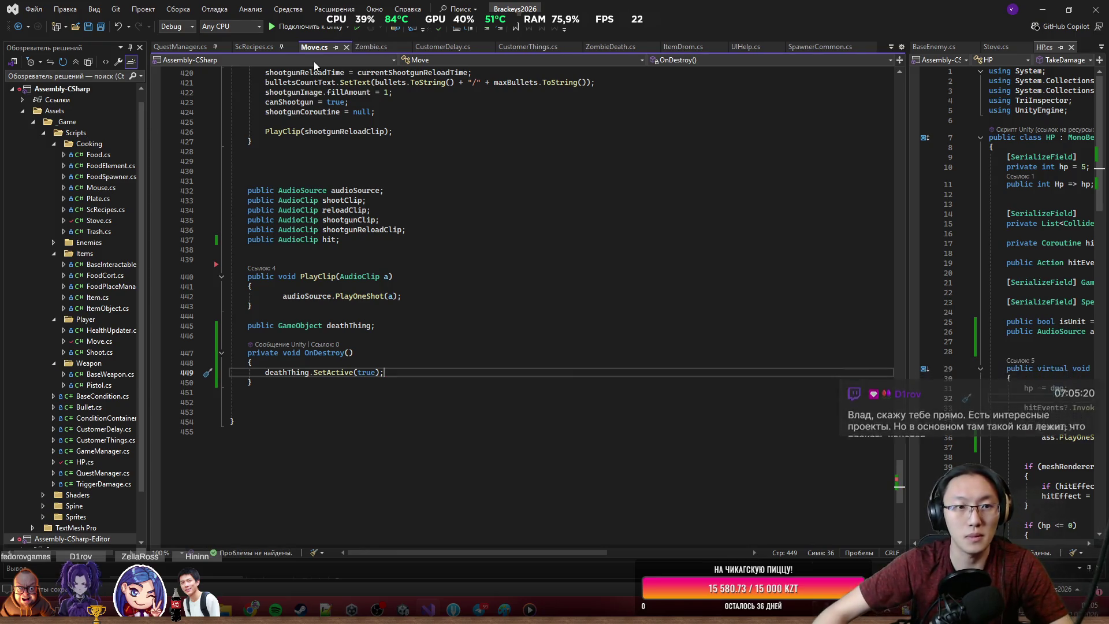
{"action": "left_click", "coordinate": [393, 191]}
{"action": "key", "text": "Up"}
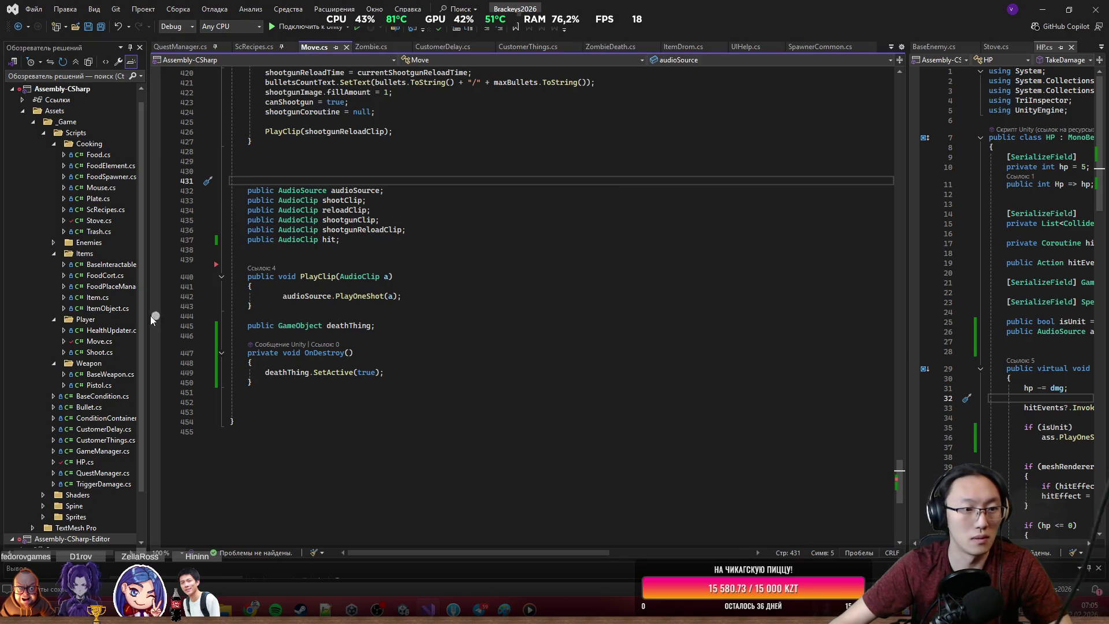
{"action": "left_click", "coordinate": [102, 454]}
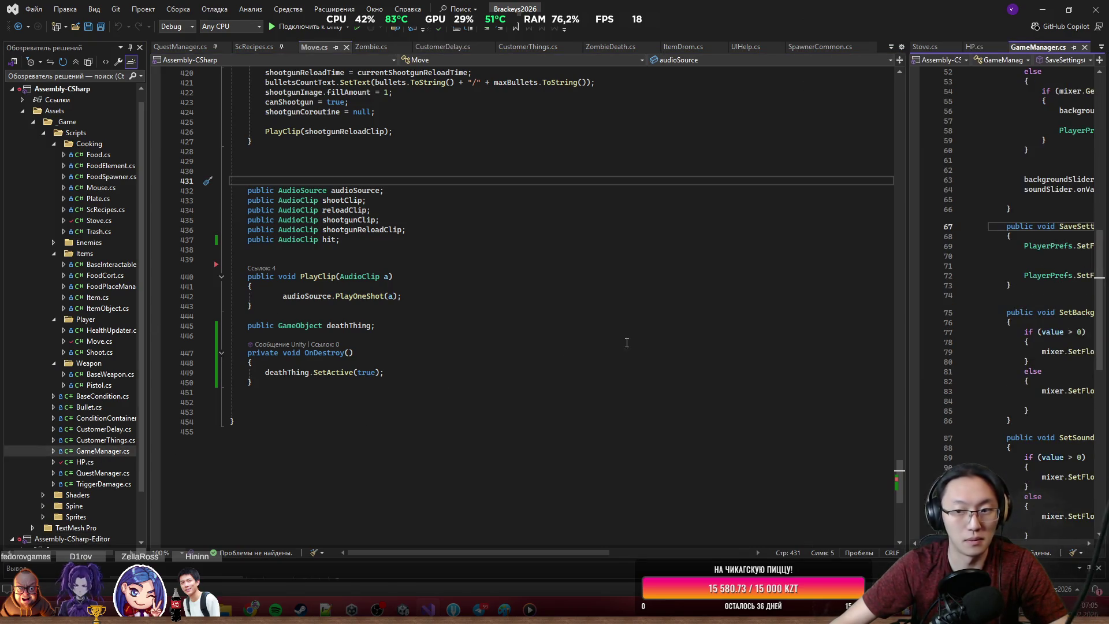
Step: Append an empty public void ReloadScene() method after SetSoundVolume in GameManager.cs
{"action": "left_click_drag", "start_coordinate": [906, 216], "coordinate": [468, 216]}
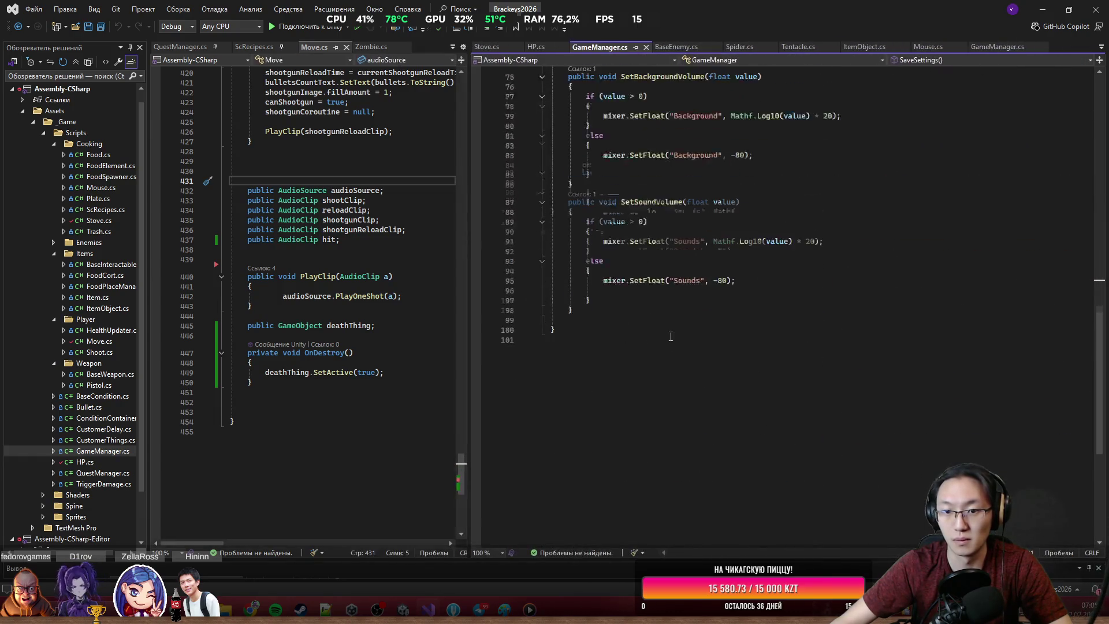
{"action": "scroll", "coordinate": [657, 260], "scroll_direction": "down", "scroll_amount": 8}
{"action": "left_click", "coordinate": [657, 291]}
{"action": "type", "text": "publiv"}
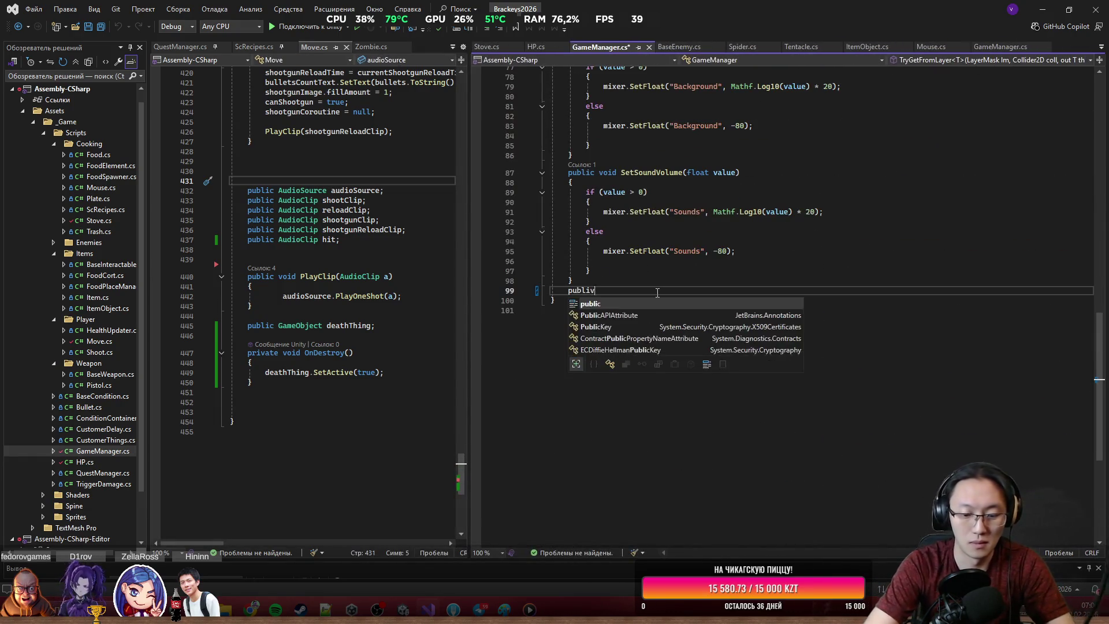
{"action": "type", "text": "c p"}
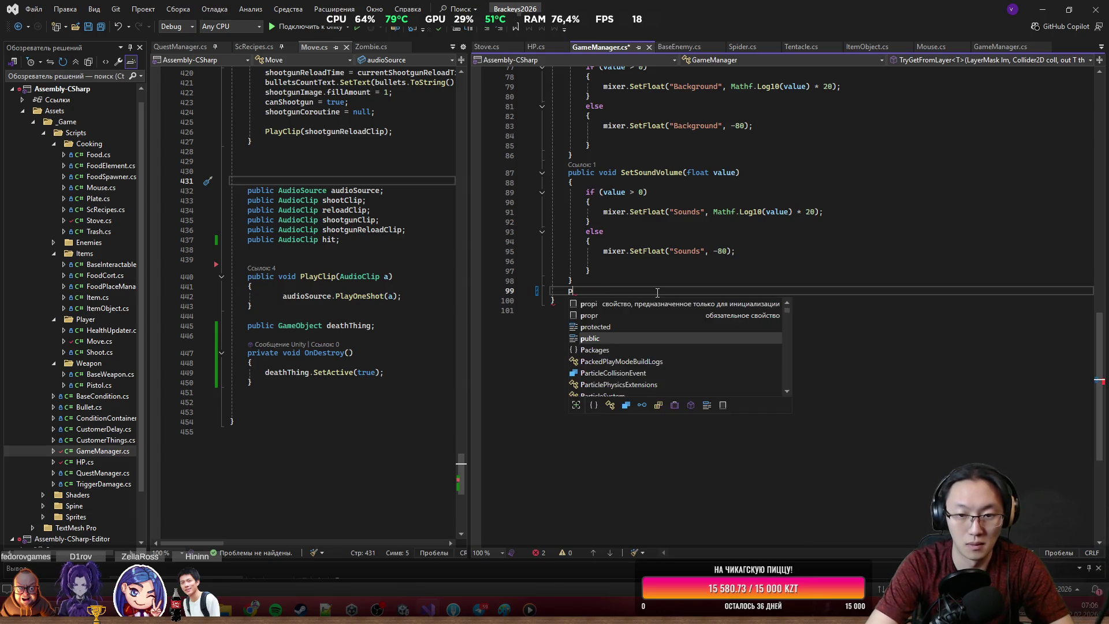
{"action": "type", "text": "ublic void ReloadScene"}
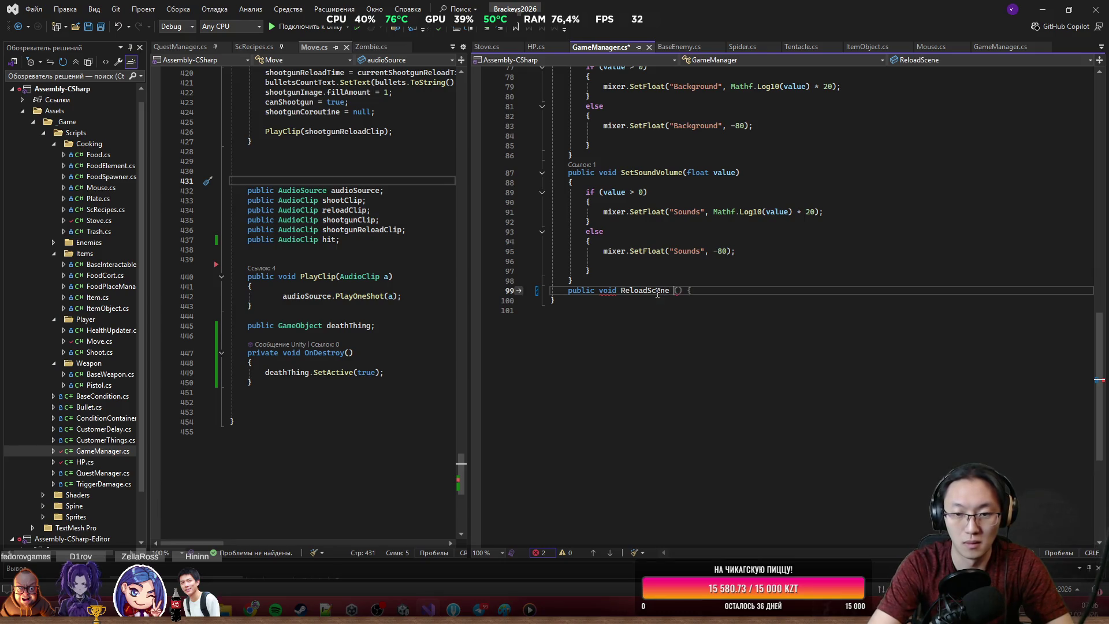
{"action": "type", "text": " {"}
{"action": "key", "text": "Return"}
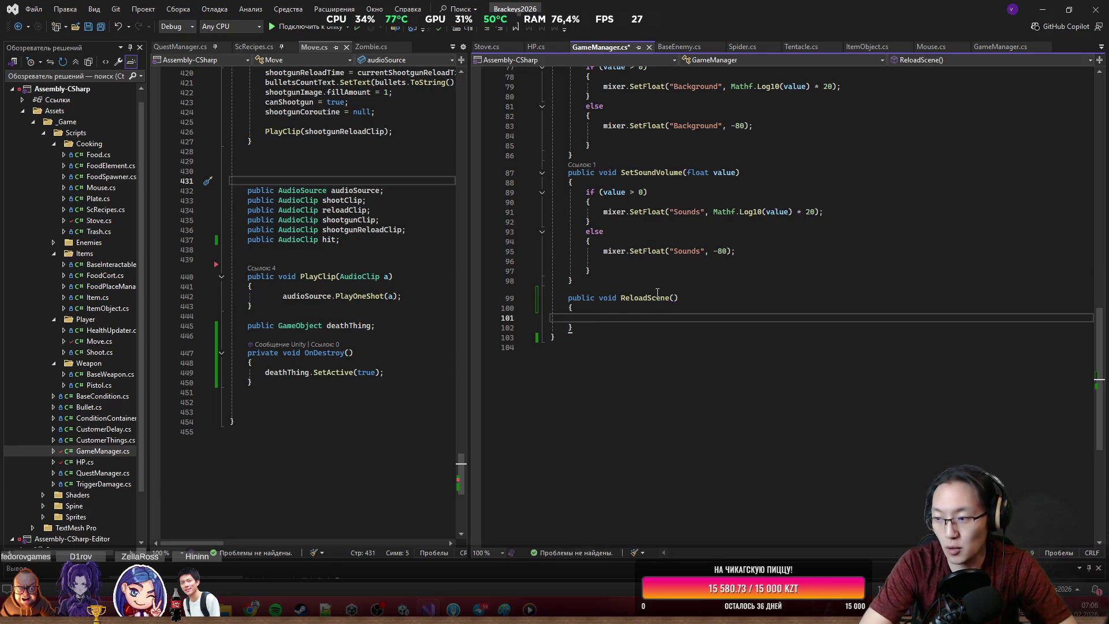
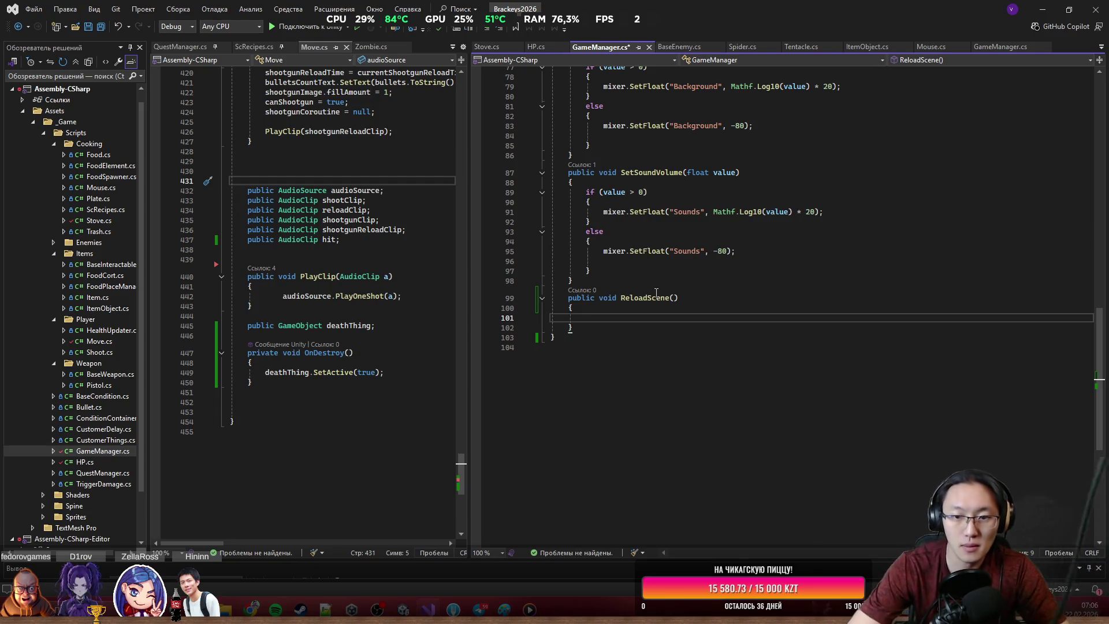
Step: Write SceneManager.LoadScene(SceneManager.GetActiveScene().name); in ReloadScene(), then return to Unity
{"action": "type", "text": "SceneMa"}
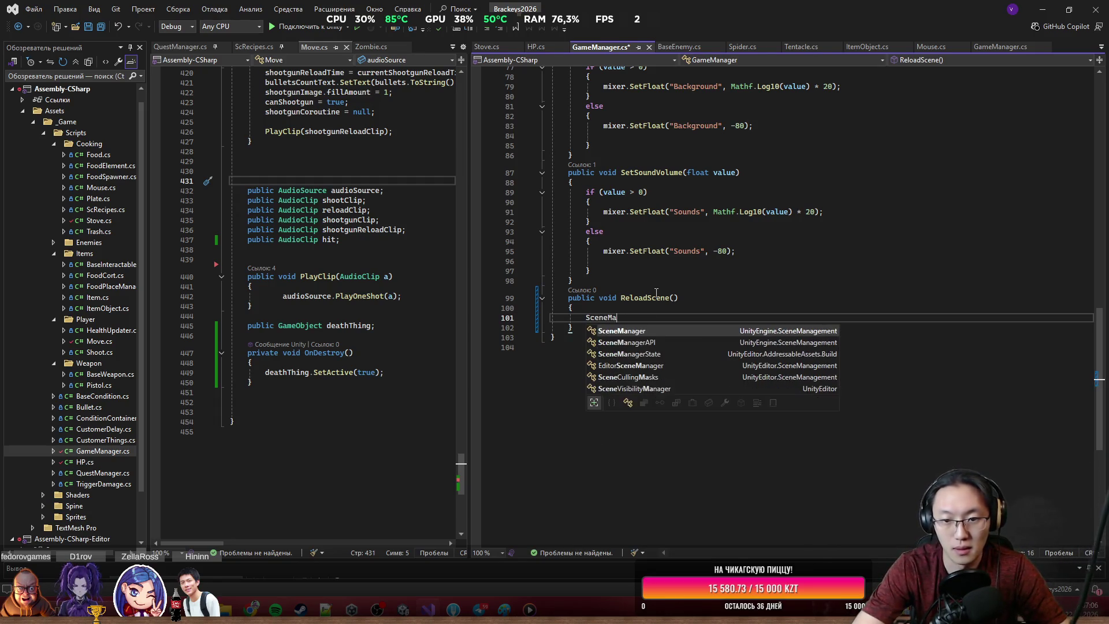
{"action": "key", "text": "Tab"}
{"action": "type", "text": "."}
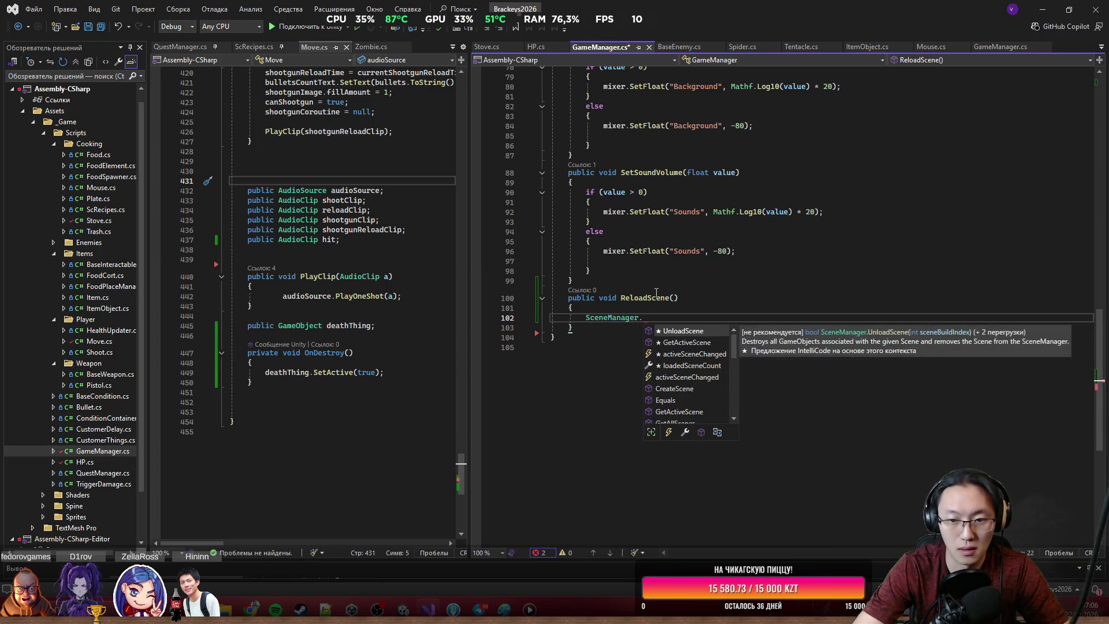
{"action": "type", "text": "Lo"}
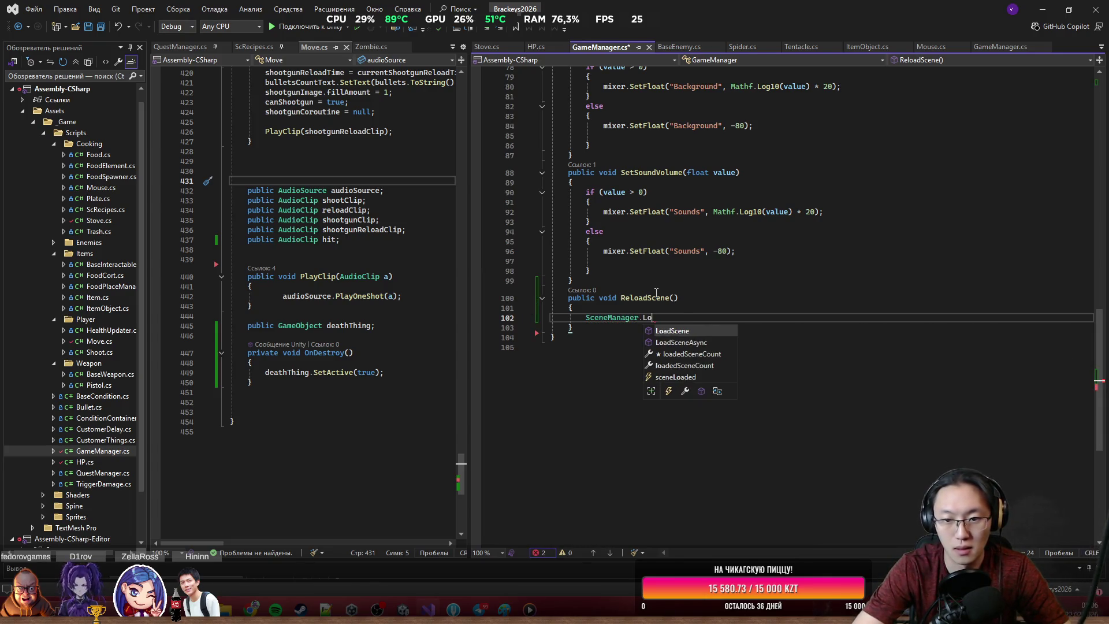
{"action": "type", "text": "adScene(SceneMa"}
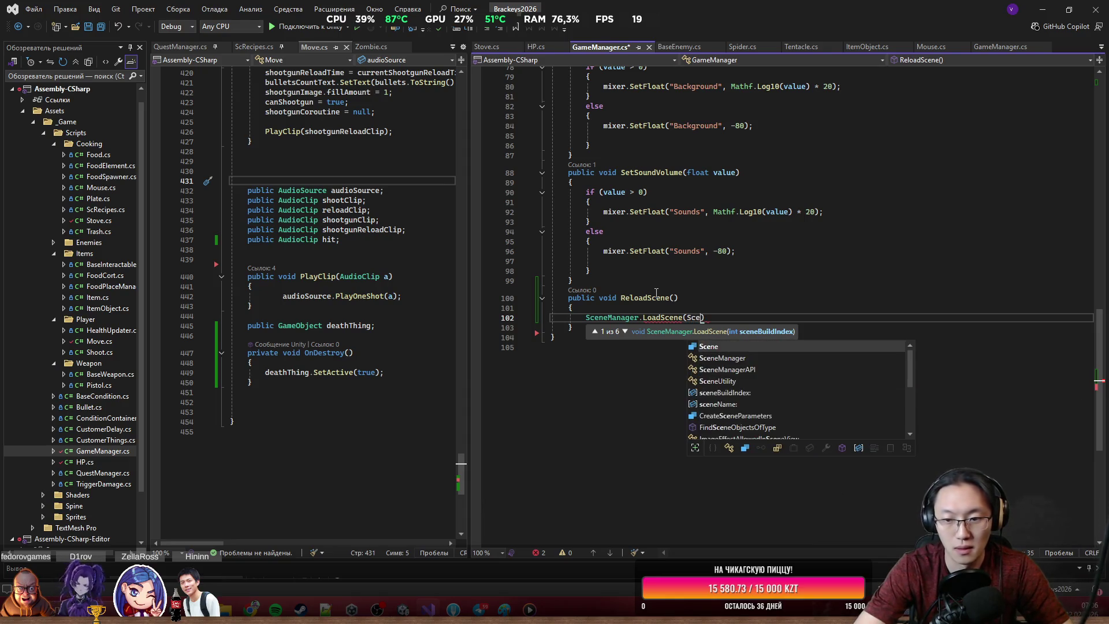
{"action": "key", "text": "Tab"}
{"action": "type", "text": ".G"}
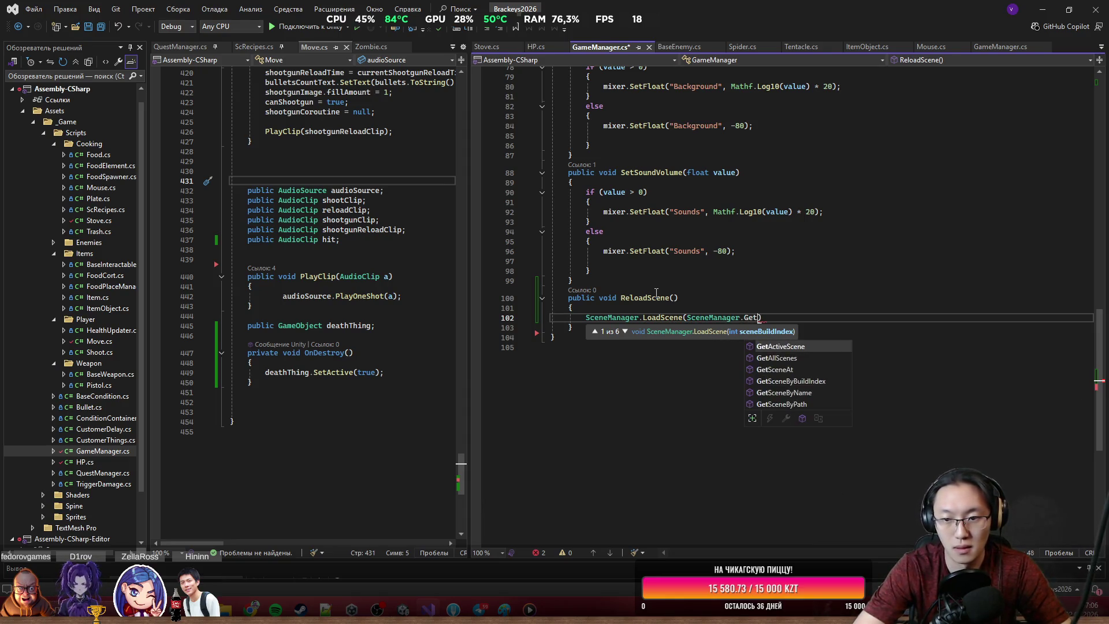
{"action": "key", "text": "Tab"}
{"action": "type", "text": "nam"}
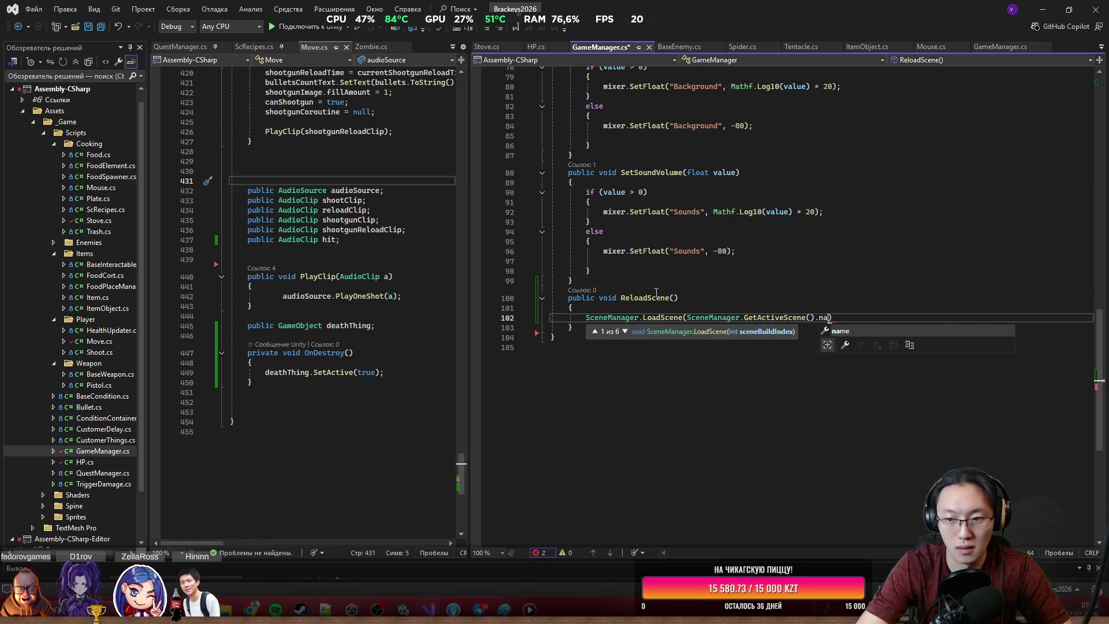
{"action": "type", "text": "e);"}
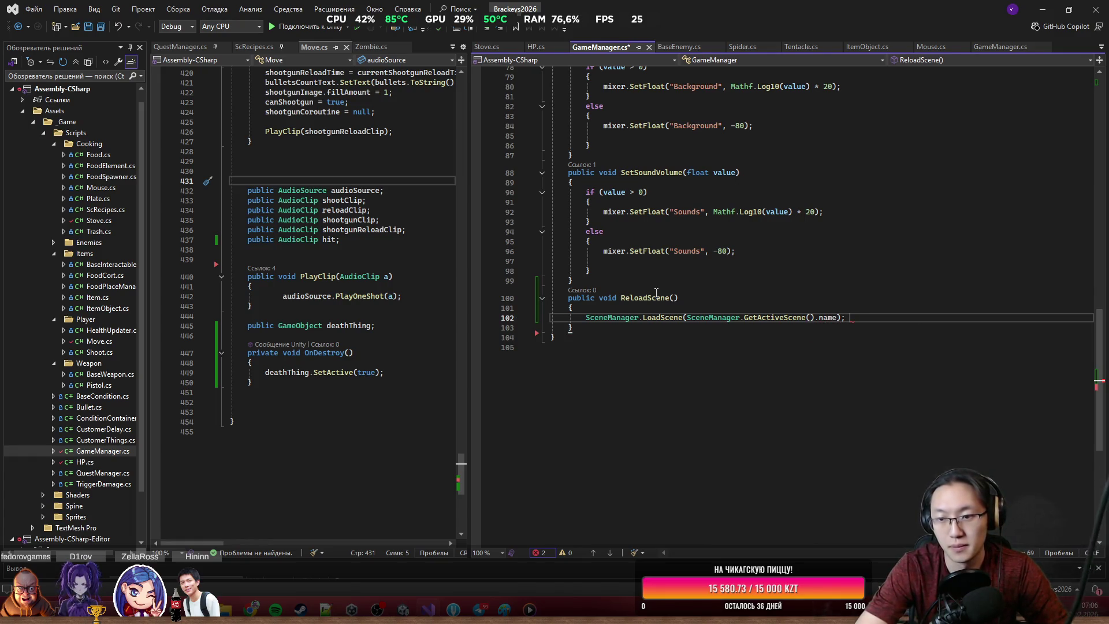
{"action": "left_click", "coordinate": [894, 154]}
{"action": "left_click", "coordinate": [1048, 7]}
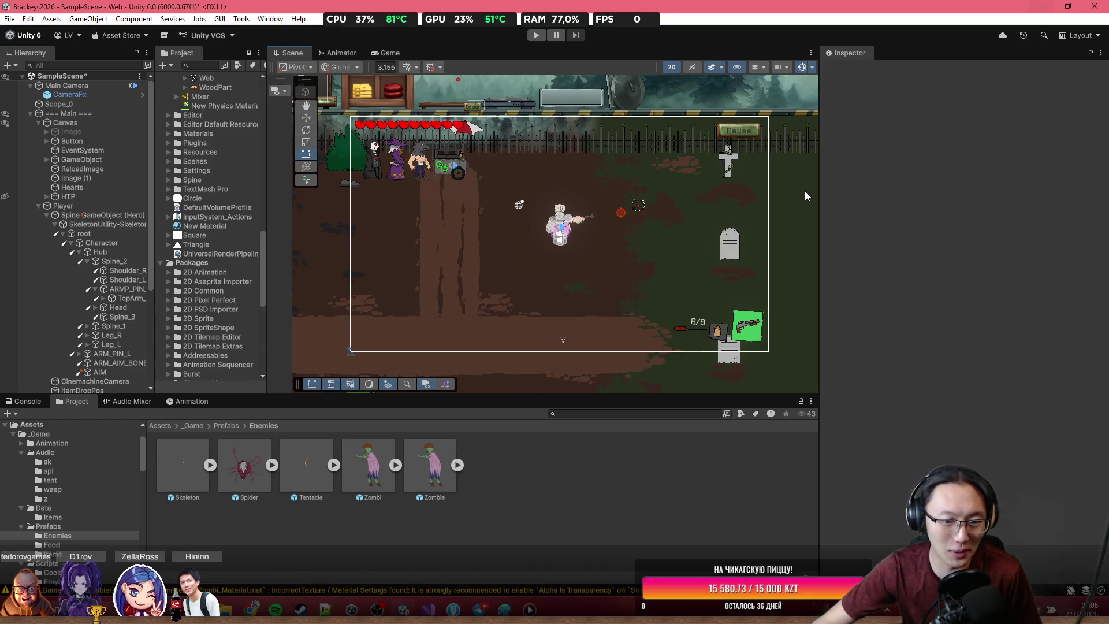
{"action": "left_click", "coordinate": [431, 461]}
{"action": "scroll", "coordinate": [983, 377], "scroll_direction": "down", "scroll_amount": 8}
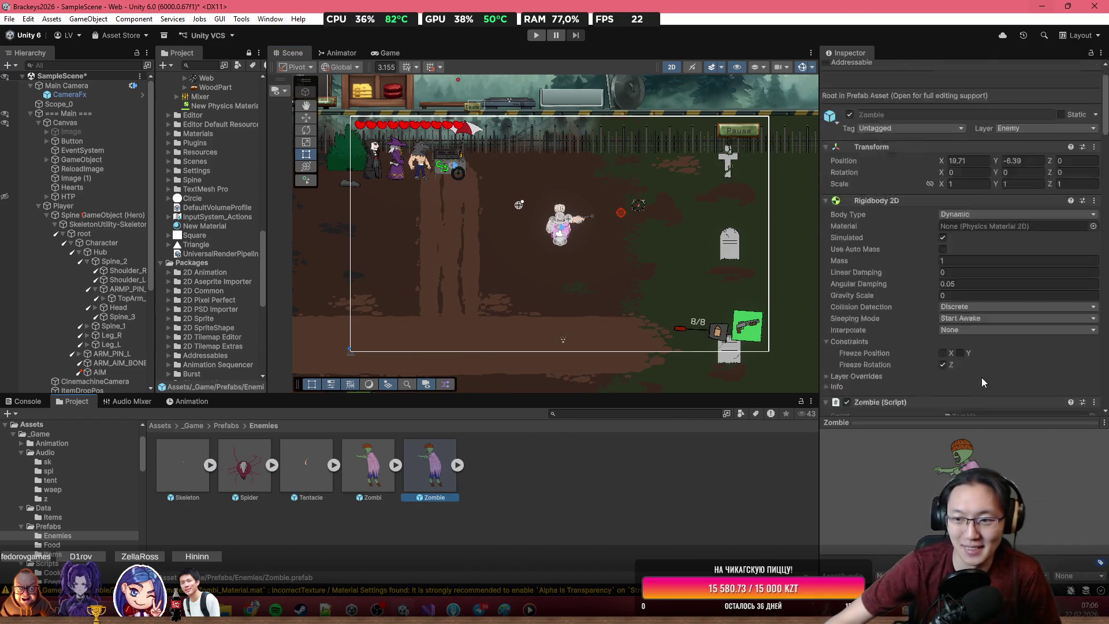
{"action": "scroll", "coordinate": [965, 350], "scroll_direction": "down", "scroll_amount": 10}
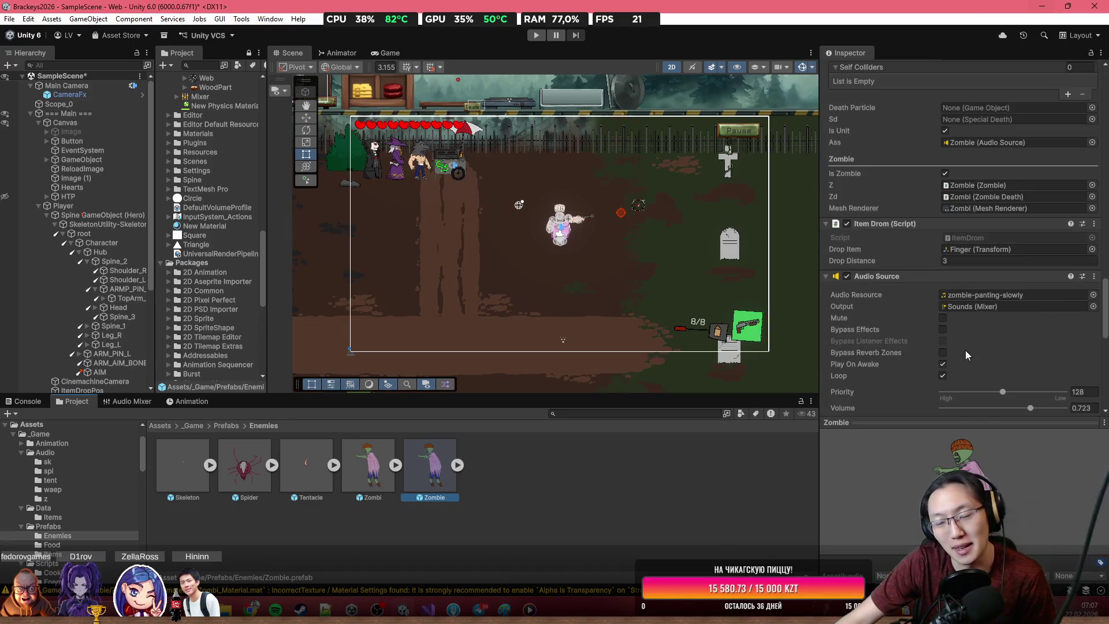
{"action": "scroll", "coordinate": [976, 336], "scroll_direction": "up", "scroll_amount": 10}
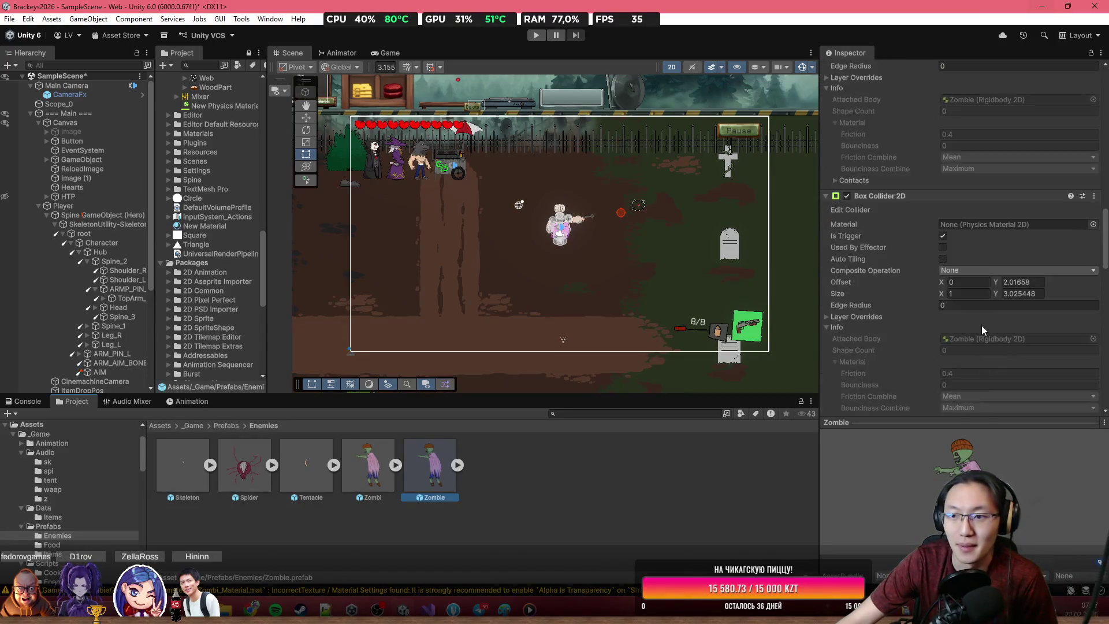
{"action": "scroll", "coordinate": [983, 324], "scroll_direction": "up", "scroll_amount": 3}
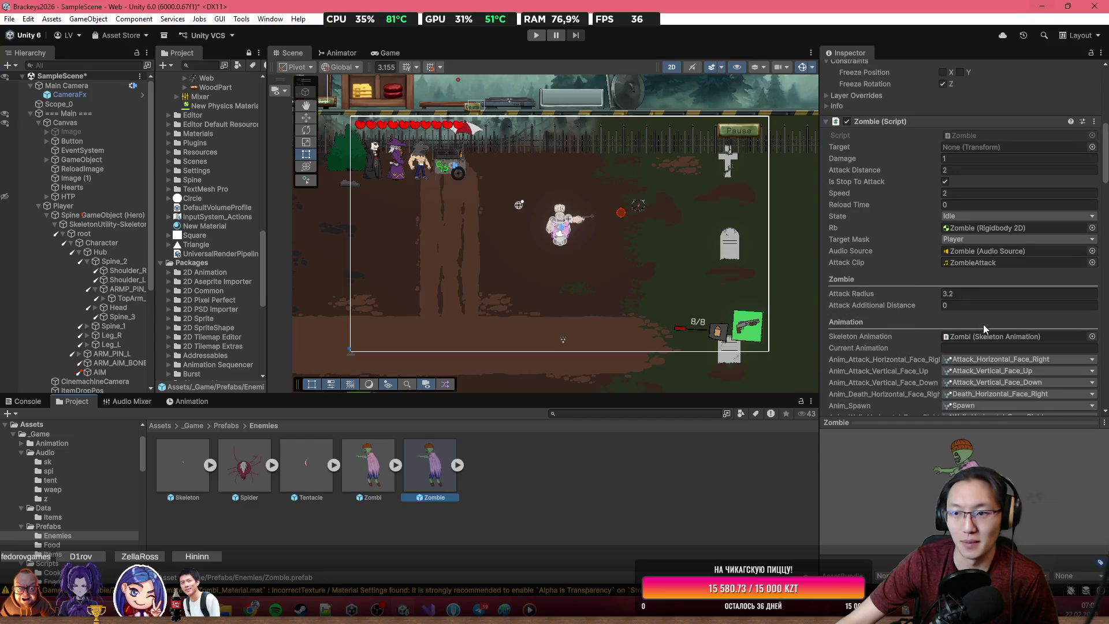
{"action": "scroll", "coordinate": [882, 308], "scroll_direction": "up", "scroll_amount": 2}
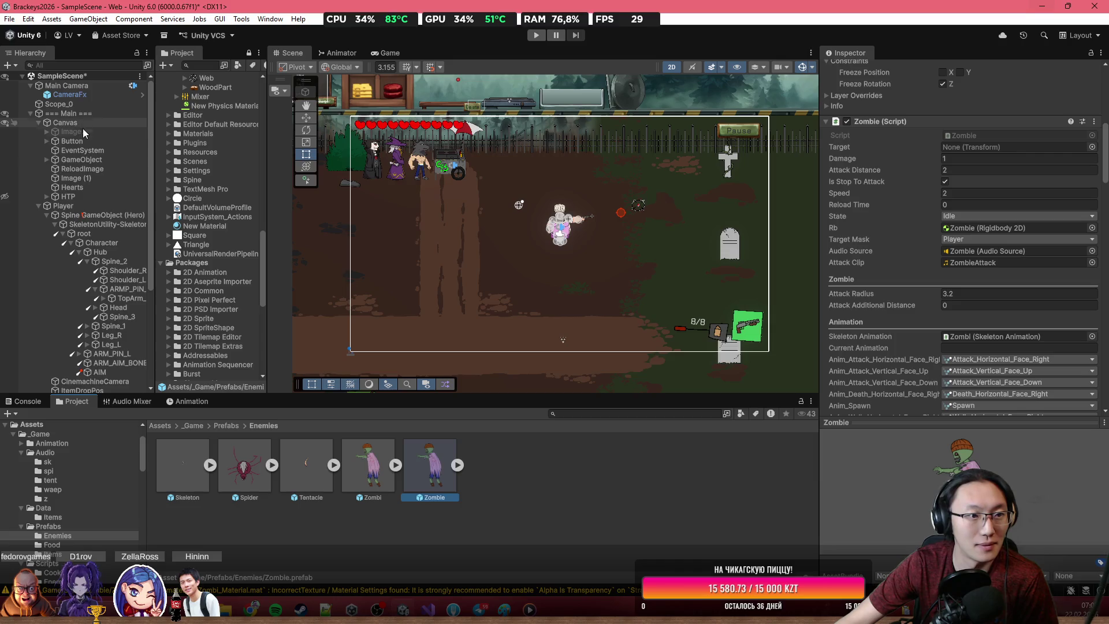
{"action": "key", "text": "ctrl+z"}
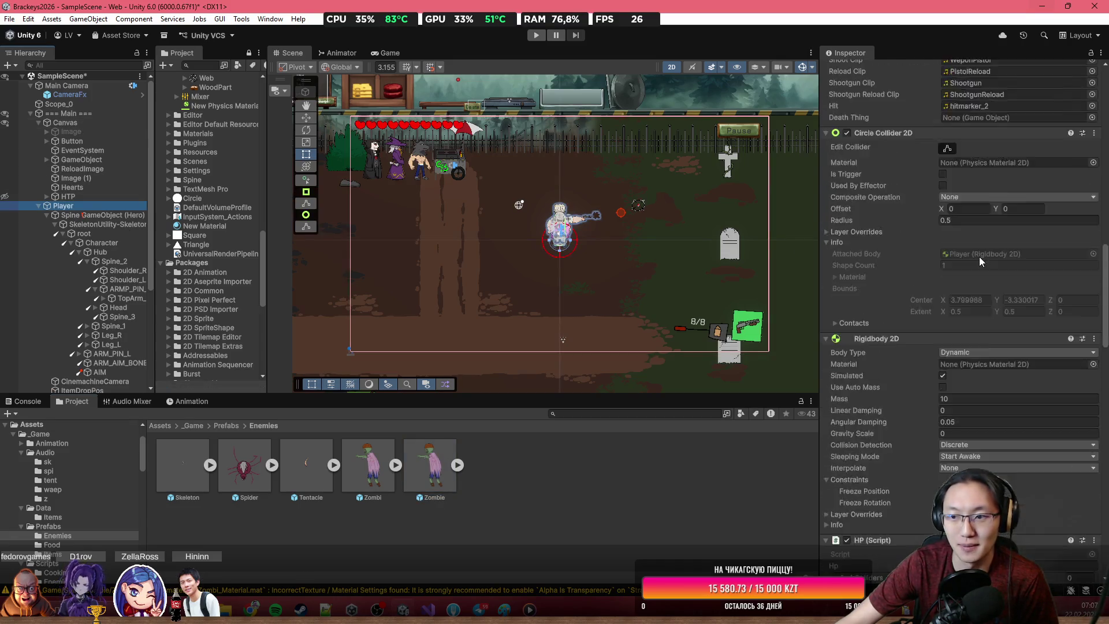
{"action": "scroll", "coordinate": [982, 268], "scroll_direction": "up", "scroll_amount": 5}
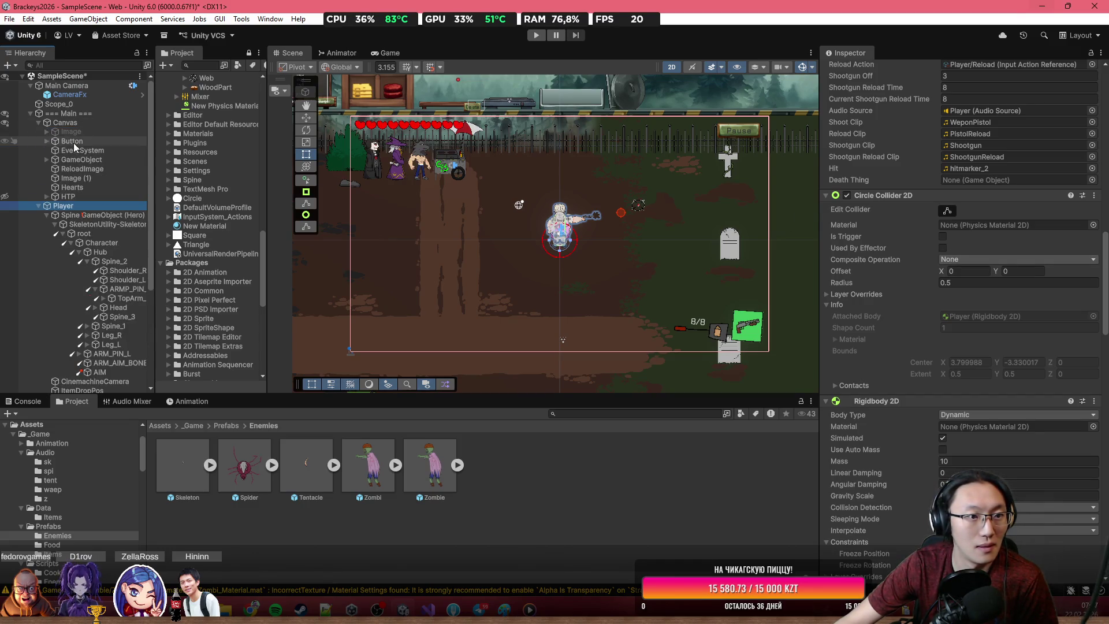
{"action": "left_click", "coordinate": [185, 425]}
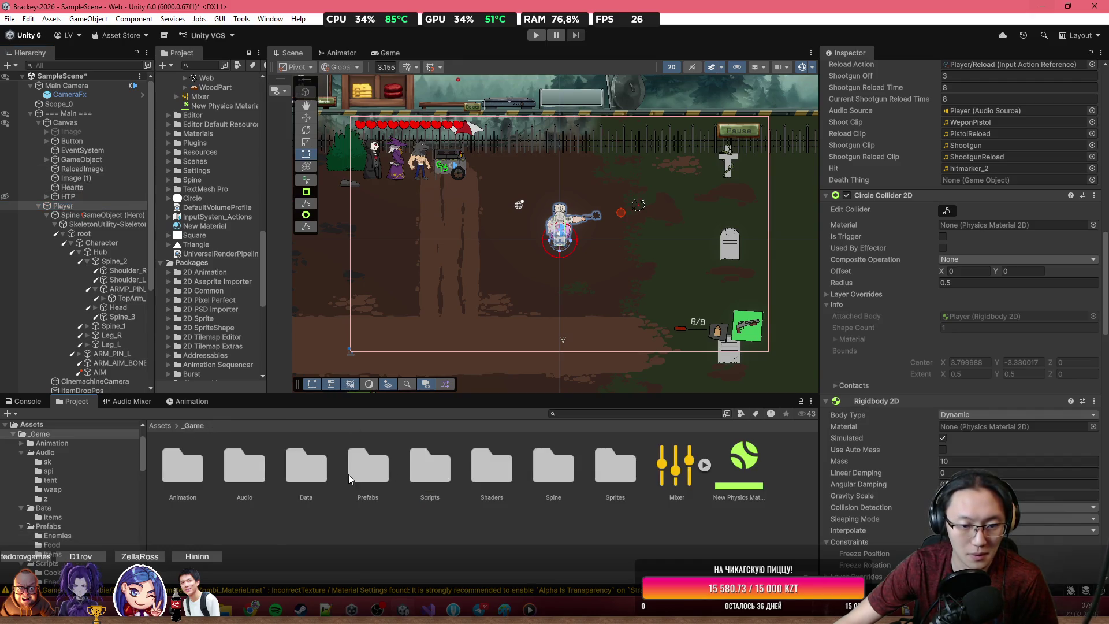
Step: Drag the GameOver prefab from _Game/Prefabs under Canvas in the Hierarchy and select it
{"action": "double_click", "coordinate": [349, 475]}
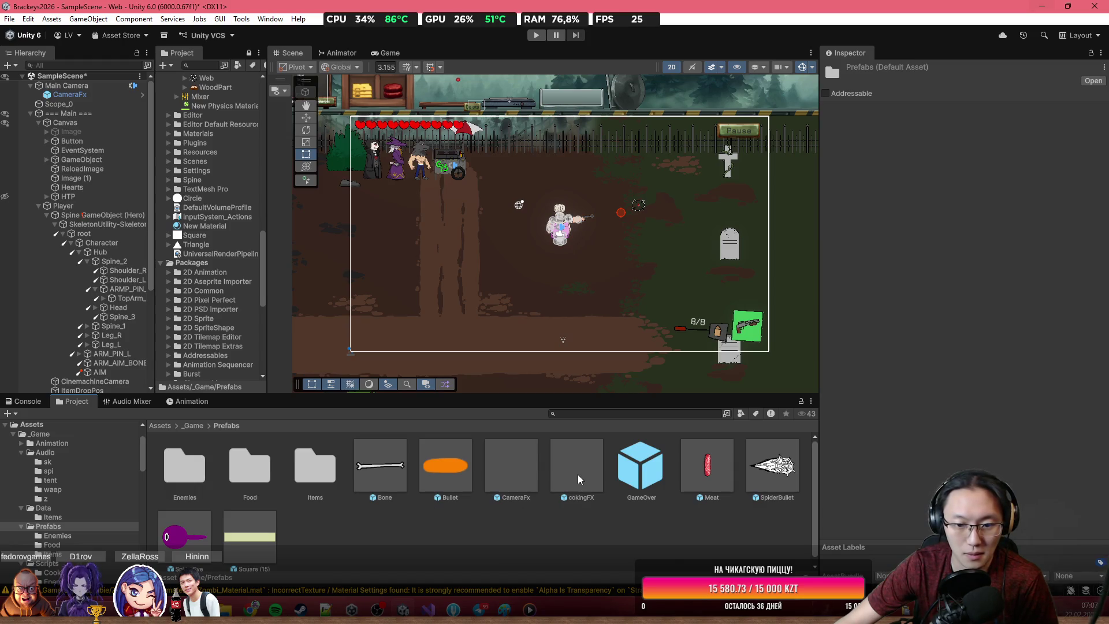
{"action": "scroll", "coordinate": [578, 473], "scroll_direction": "down", "scroll_amount": 1}
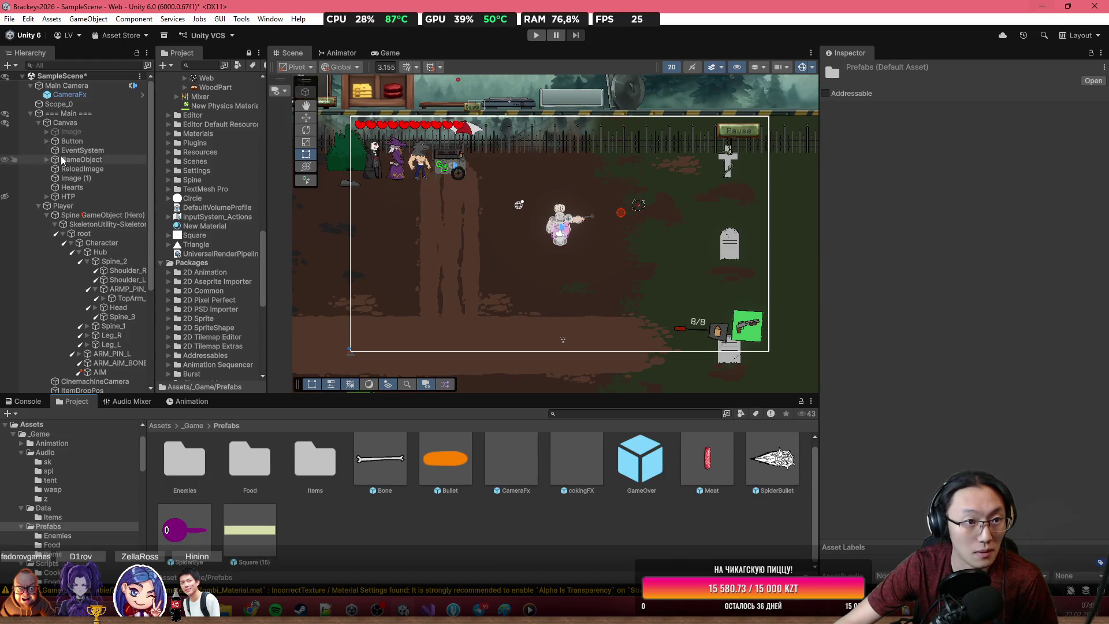
{"action": "scroll", "coordinate": [640, 458], "scroll_direction": "up", "scroll_amount": 1}
{"action": "left_click_drag", "start_coordinate": [640, 458], "coordinate": [55, 128]}
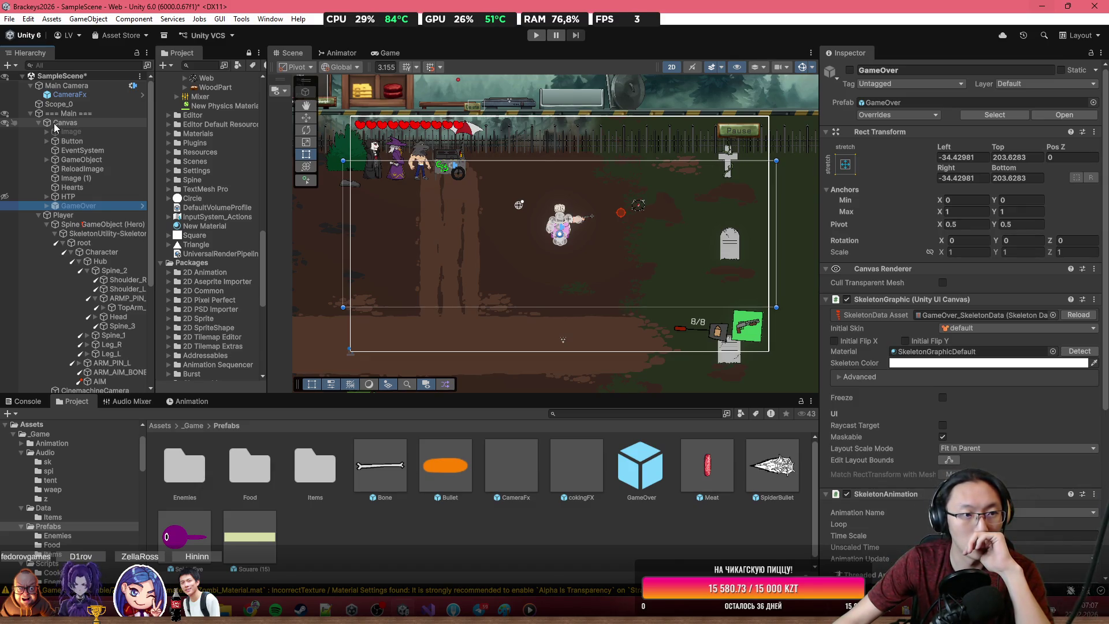
{"action": "left_click", "coordinate": [65, 123]}
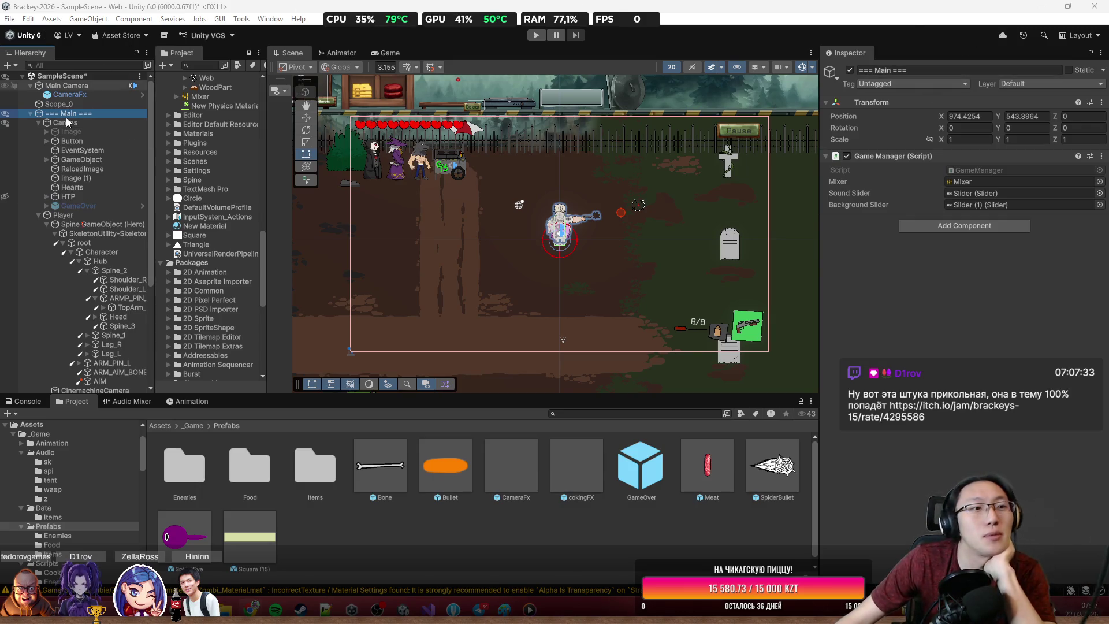
{"action": "left_click", "coordinate": [98, 207]}
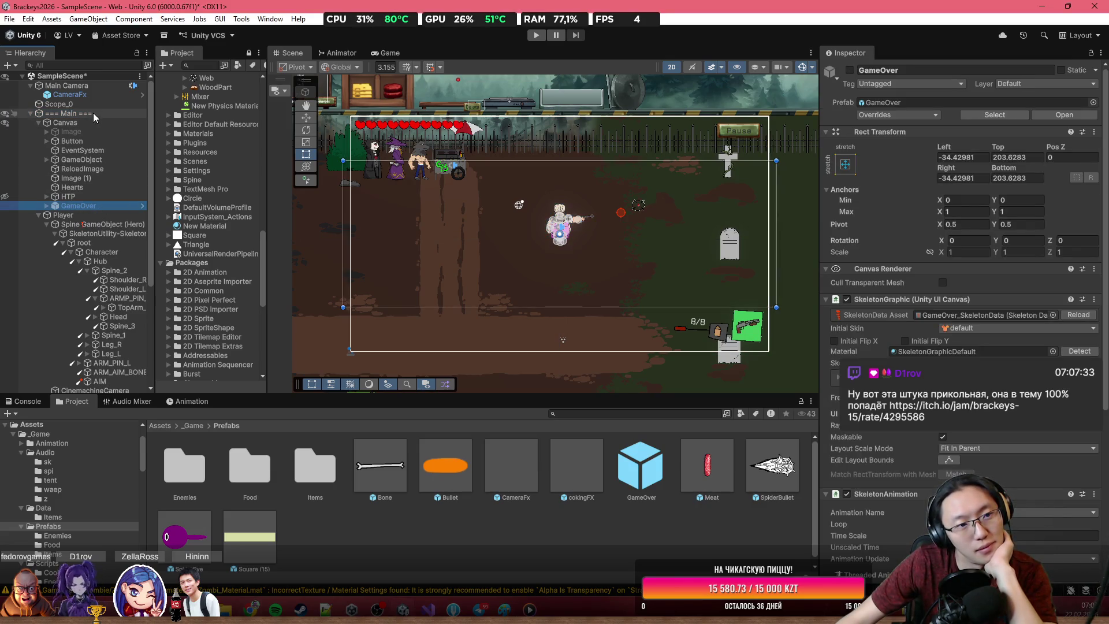
Step: Add an On Click () entry to GameOver's Button targeting === Main === with GameManager.ReloadScene
{"action": "left_click", "coordinate": [46, 206]}
{"action": "left_click", "coordinate": [88, 231]}
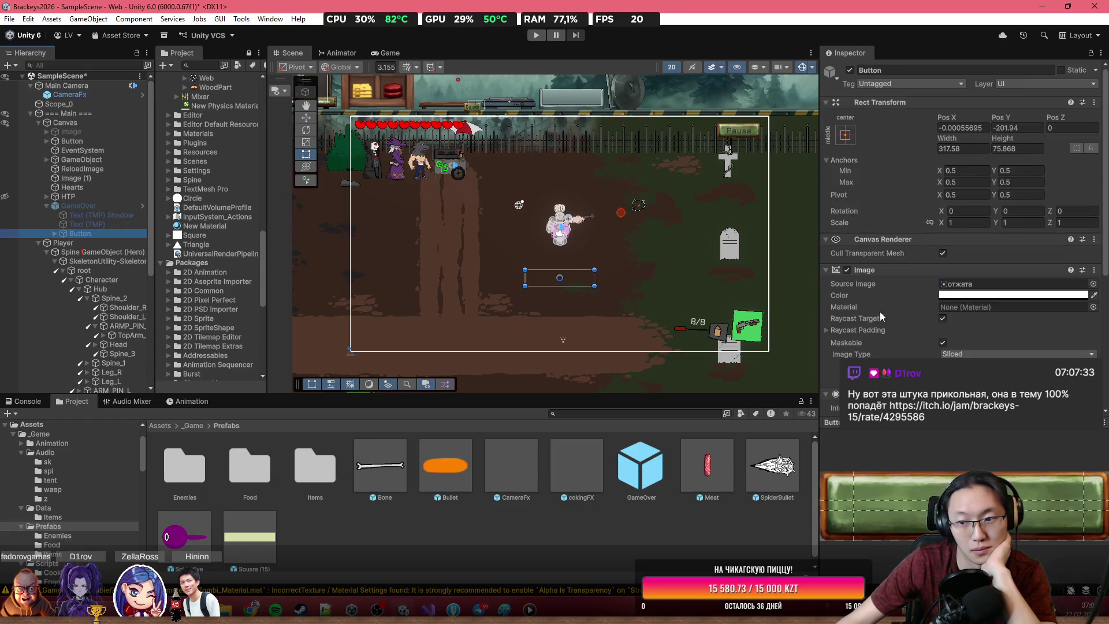
{"action": "scroll", "coordinate": [912, 323], "scroll_direction": "down", "scroll_amount": 5}
{"action": "left_click", "coordinate": [1078, 373]}
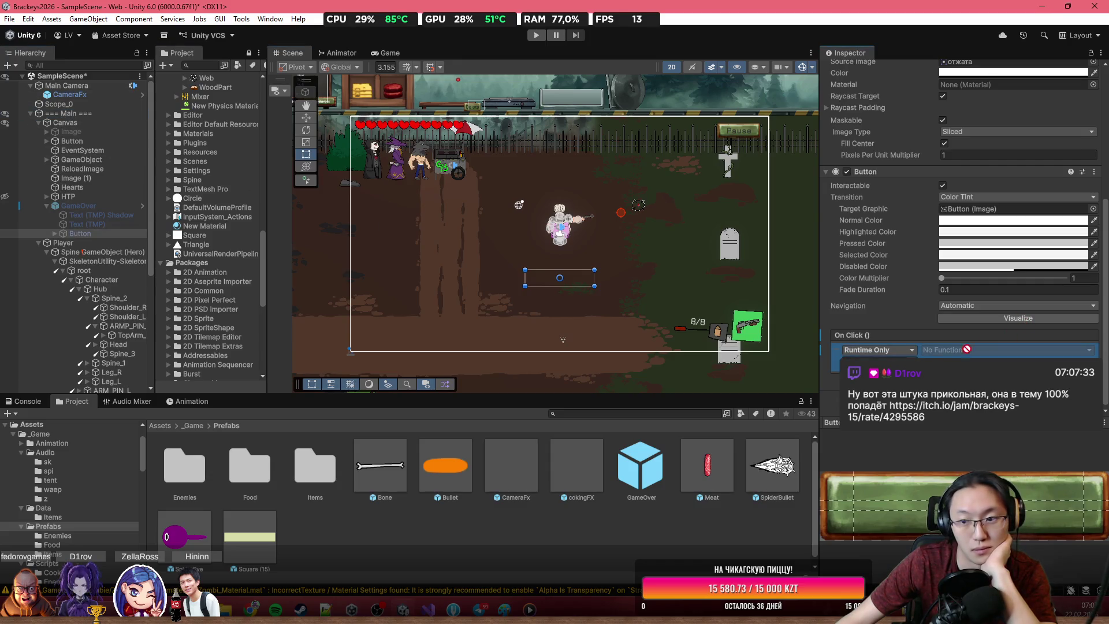
{"action": "left_click_drag", "start_coordinate": [61, 113], "coordinate": [408, 173]}
{"action": "left_click", "coordinate": [930, 349]}
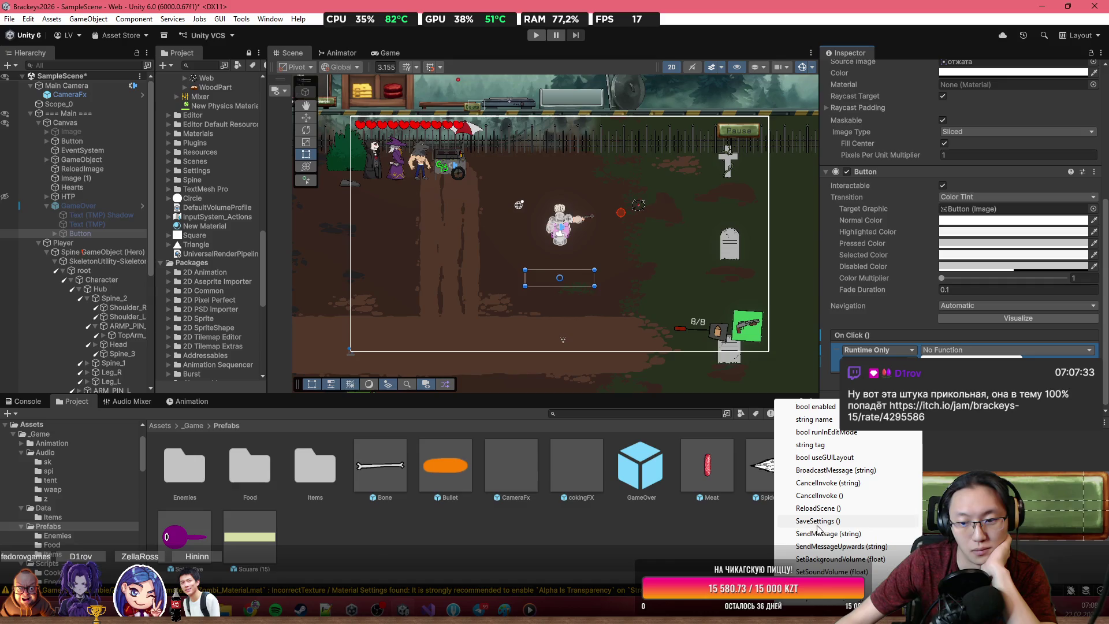
{"action": "left_click", "coordinate": [819, 508]}
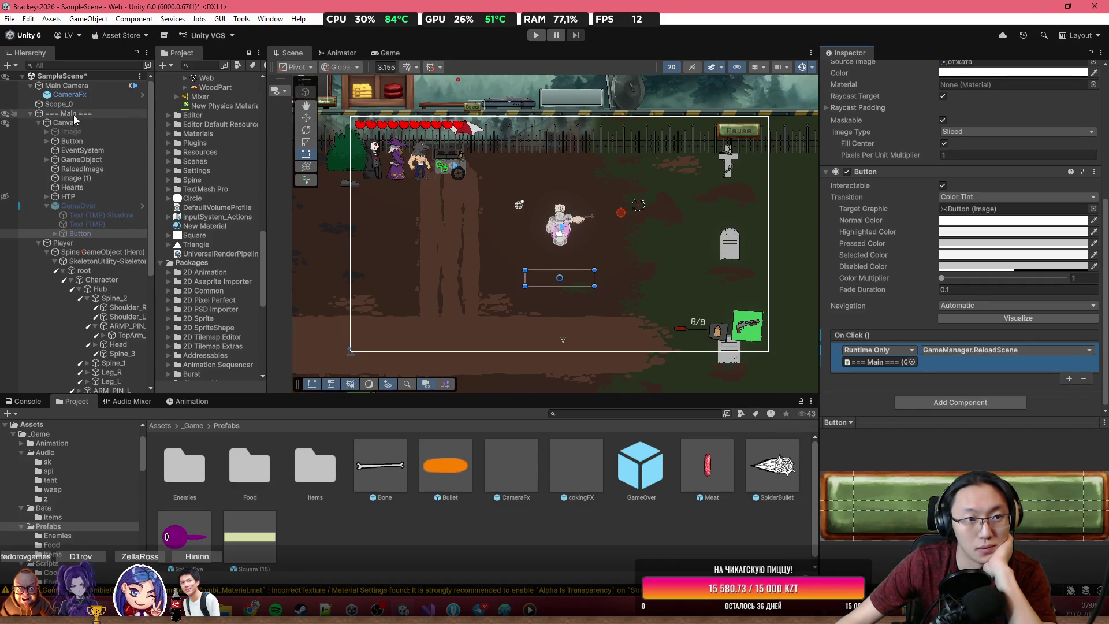
{"action": "left_click", "coordinate": [81, 244]}
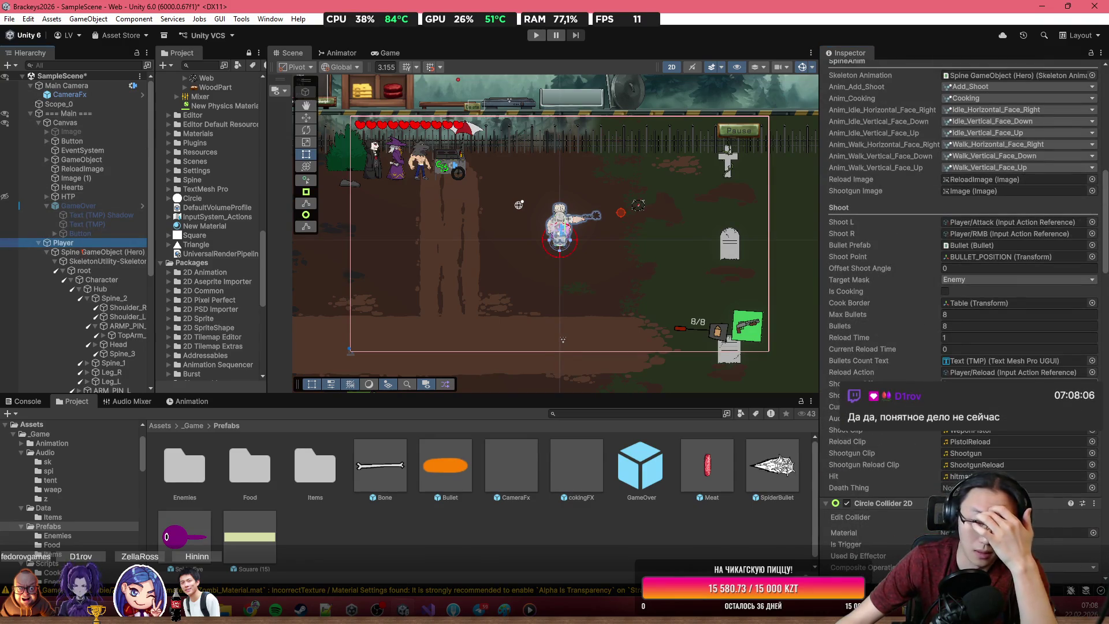
Step: Enter Play mode, dismiss the intro panel, and walk the chef around with WASD
{"action": "key", "text": "ctrl+p"}
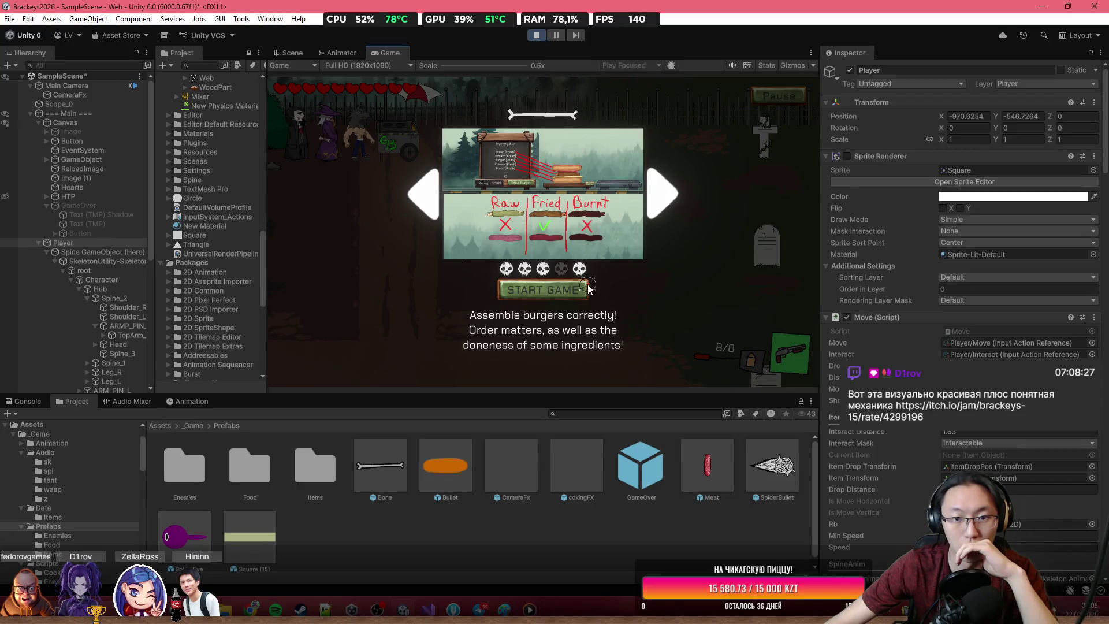
{"action": "left_click", "coordinate": [565, 287]}
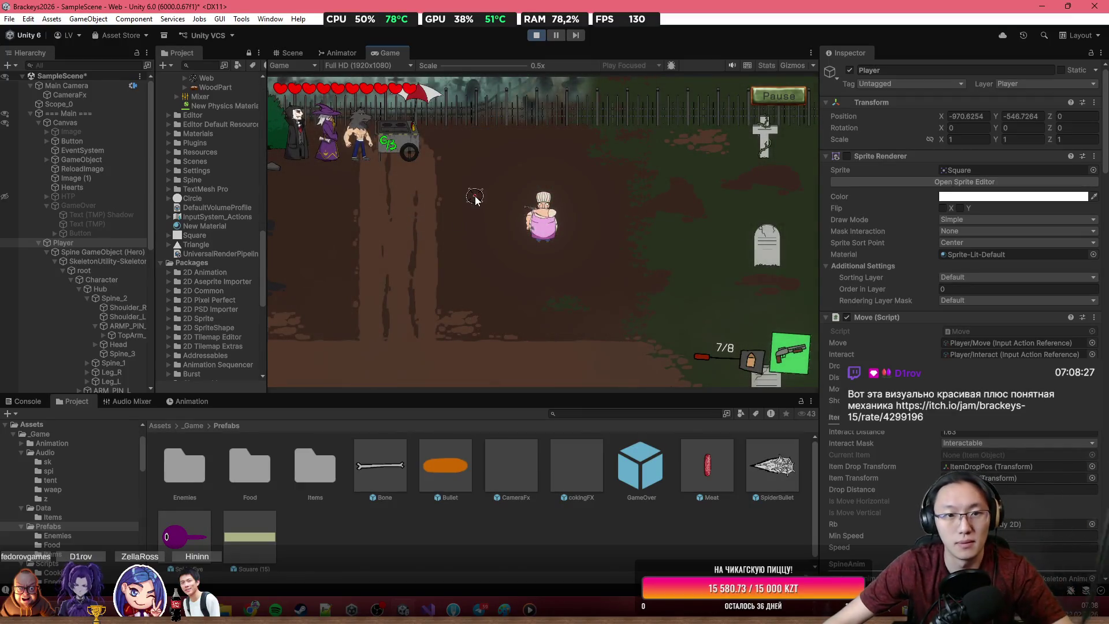
{"action": "key", "text": "a"}
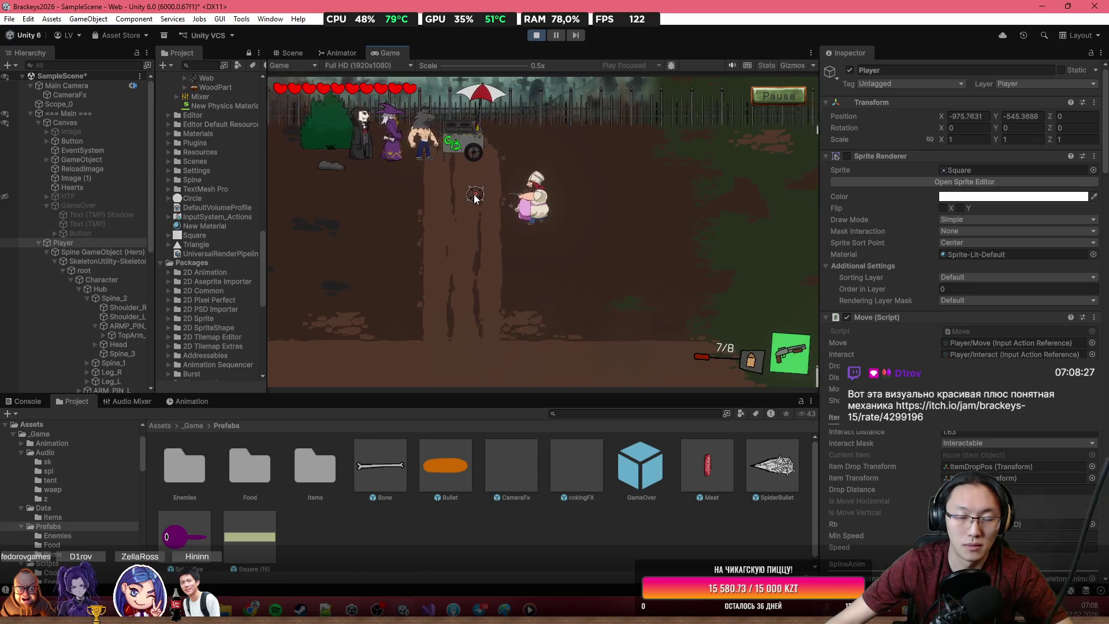
{"action": "key", "text": "a"}
{"action": "key", "text": "s"}
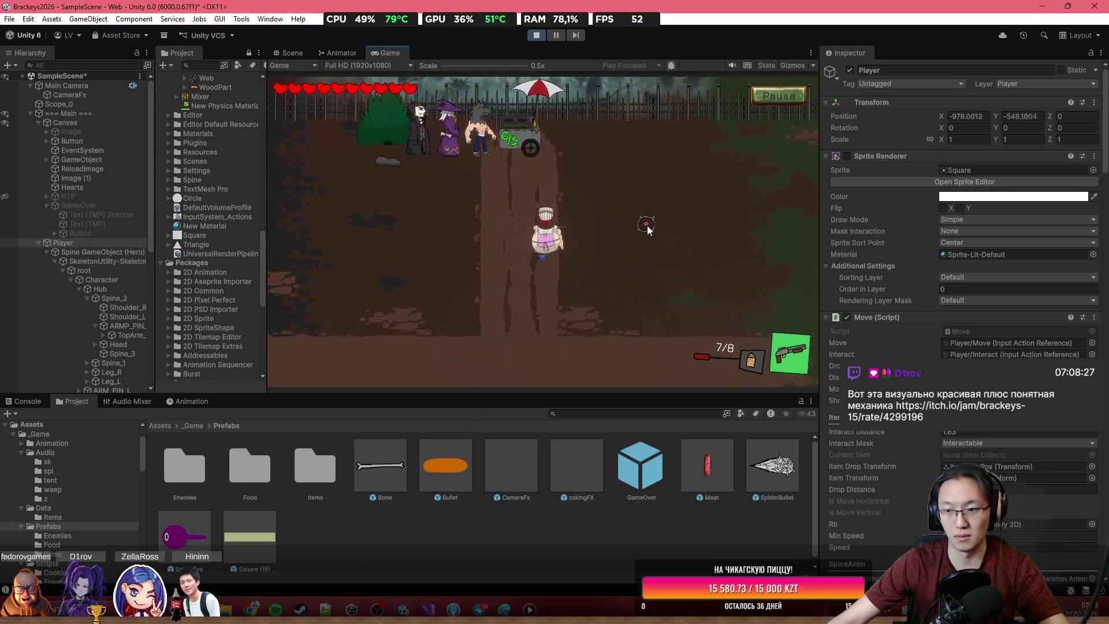
{"action": "key", "text": "d"}
{"action": "key", "text": "s"}
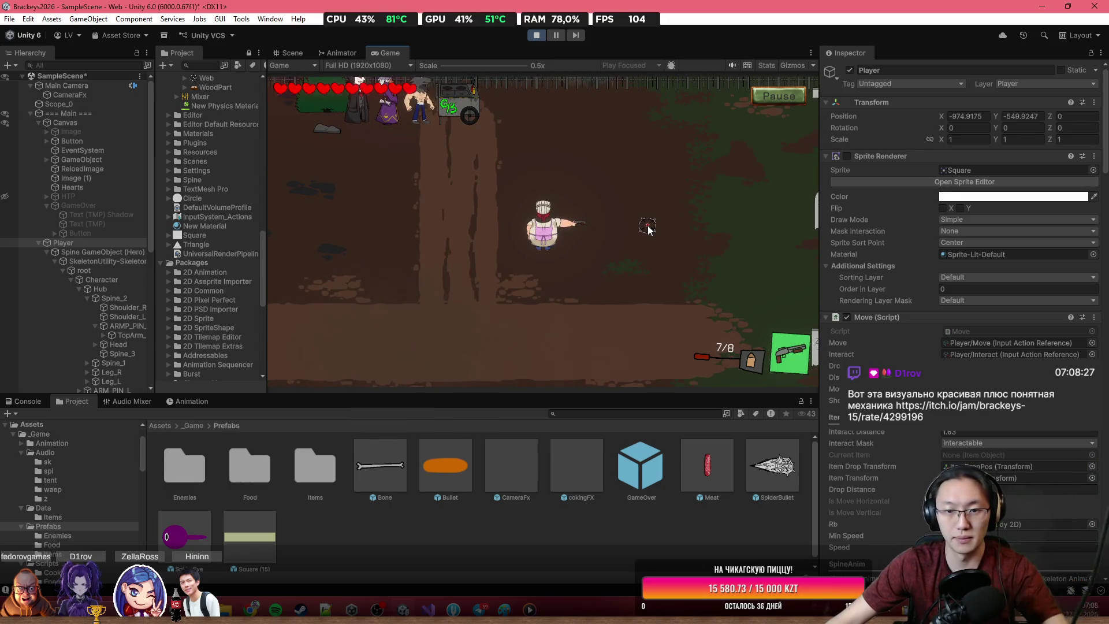
{"action": "key", "text": "d"}
{"action": "key", "text": "s"}
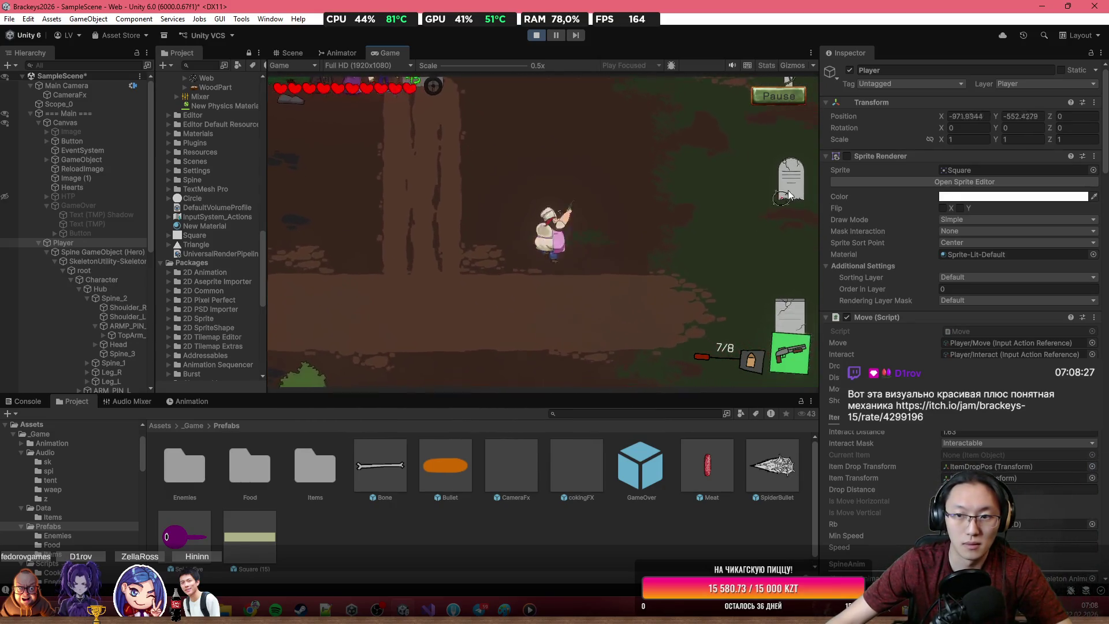
{"action": "key", "text": "d"}
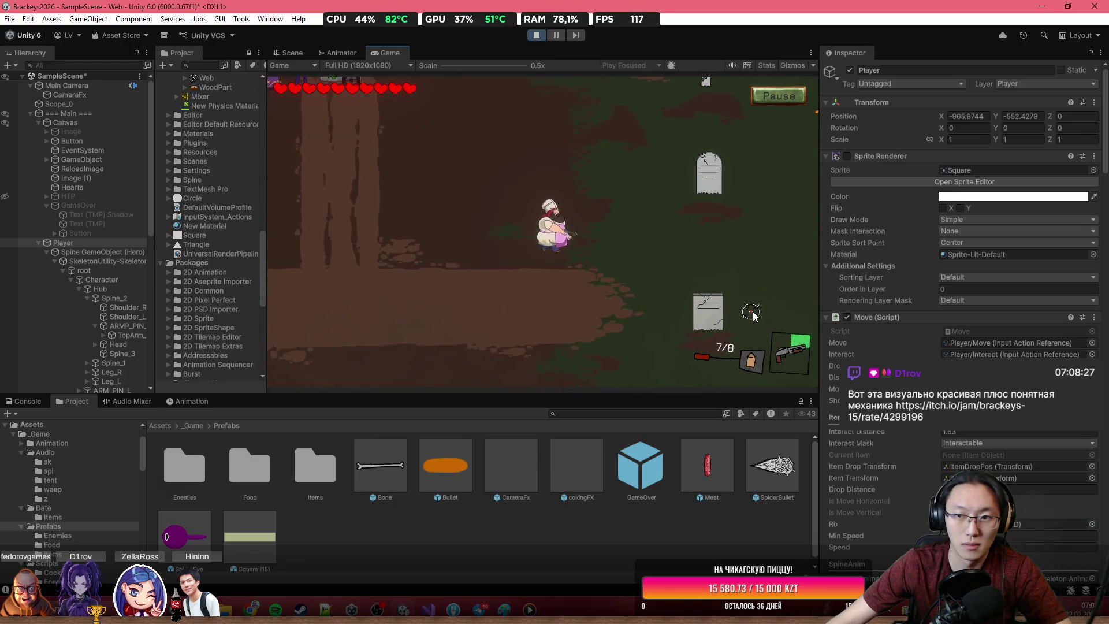
{"action": "key", "text": "d"}
{"action": "key", "text": "w"}
Step: Shoot the skeleton enemy repeatedly until it dies
{"action": "left_click", "coordinate": [745, 130]}
{"action": "left_click", "coordinate": [756, 145]}
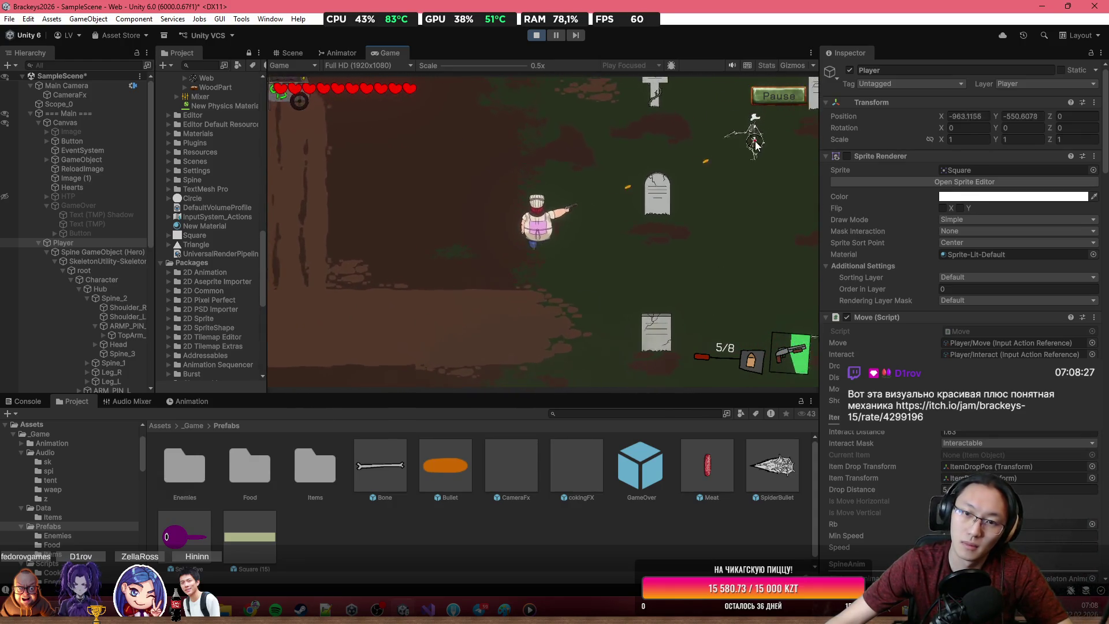
{"action": "key", "text": "a"}
{"action": "key", "text": "s"}
{"action": "left_click", "coordinate": [751, 142]}
{"action": "left_click", "coordinate": [742, 149]}
{"action": "left_click", "coordinate": [731, 159]}
{"action": "left_click", "coordinate": [719, 169]}
{"action": "left_click", "coordinate": [709, 179]}
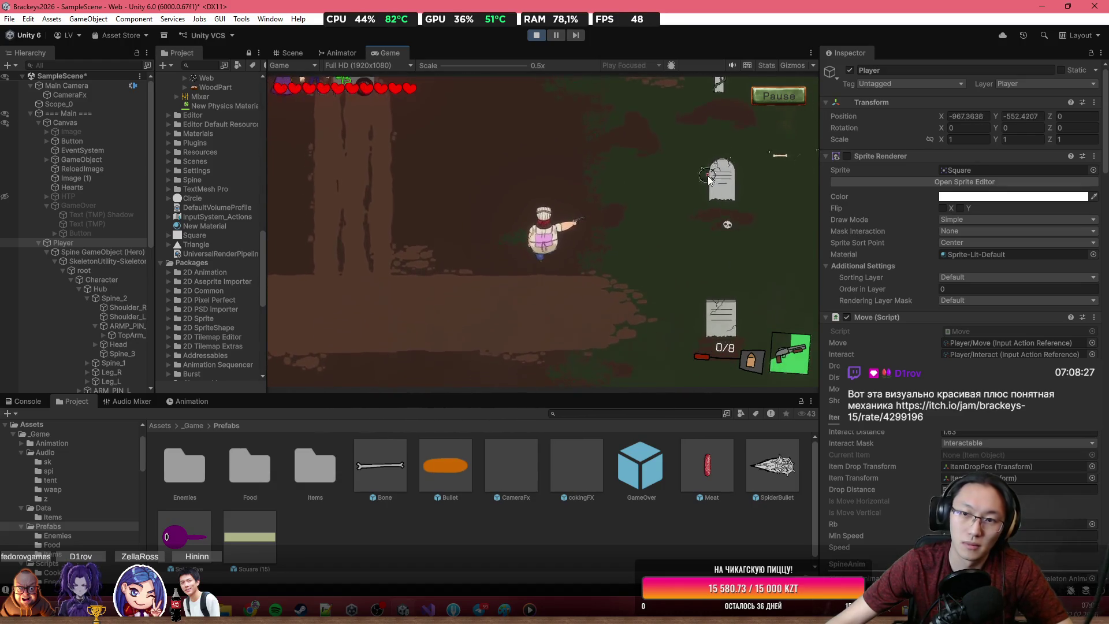
Step: Pause and resume the game, shoot another skeleton, and pick up the dropped bone
{"action": "key", "text": "Escape"}
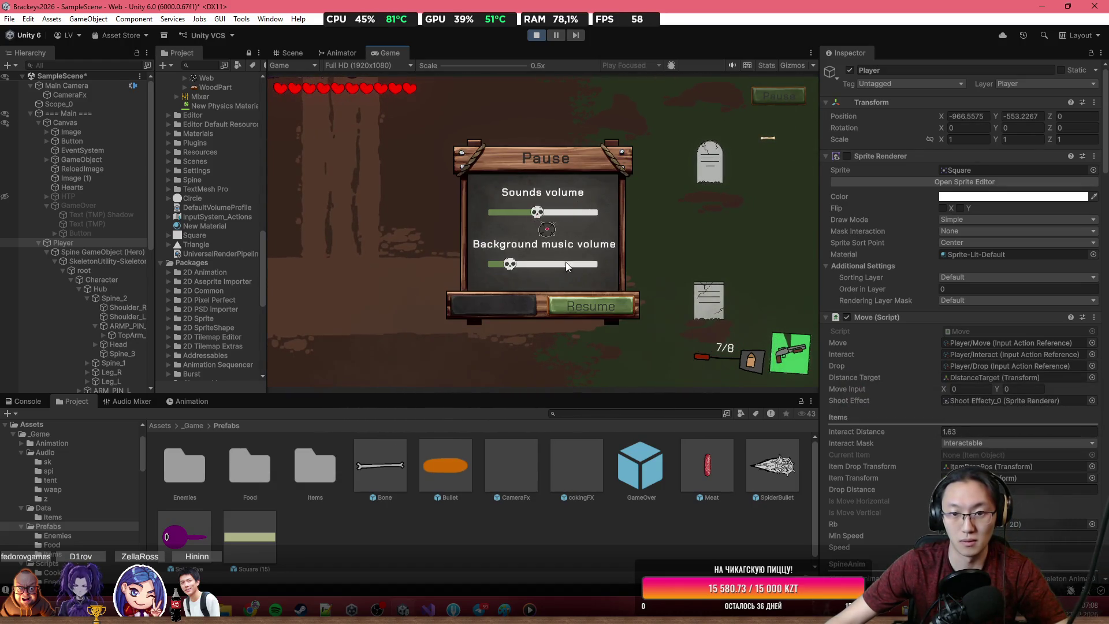
{"action": "left_click", "coordinate": [578, 304]}
{"action": "key", "text": "d"}
{"action": "key", "text": "s"}
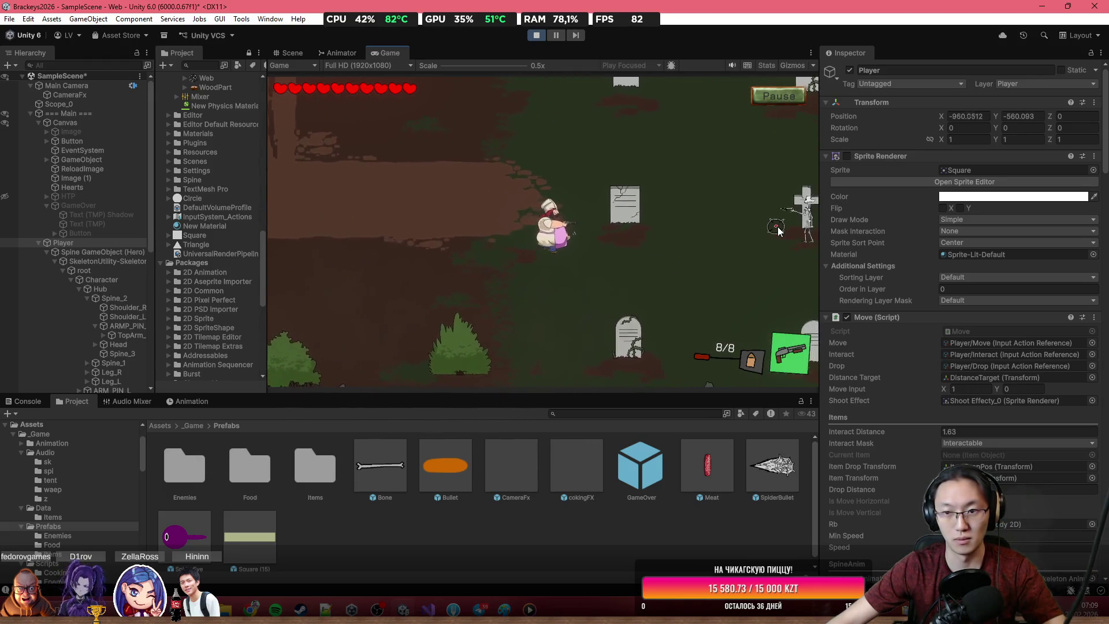
{"action": "left_click", "coordinate": [786, 214]}
{"action": "left_click", "coordinate": [785, 213]}
{"action": "left_click", "coordinate": [786, 214]}
{"action": "left_click", "coordinate": [786, 214]}
{"action": "left_click", "coordinate": [786, 215]}
{"action": "left_click", "coordinate": [786, 216]}
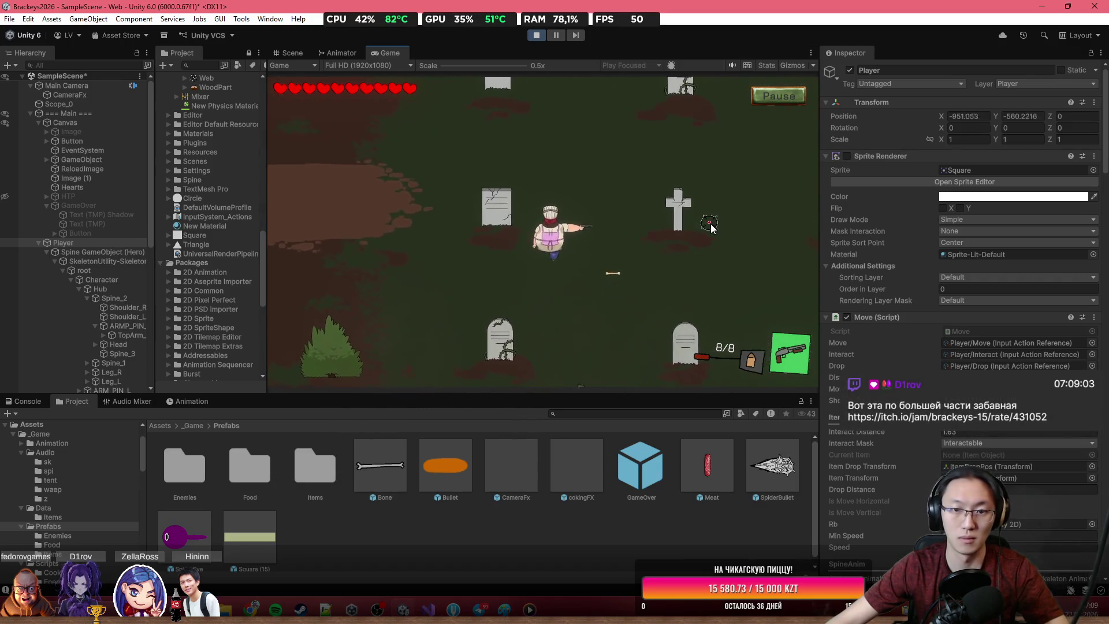
{"action": "key", "text": "e"}
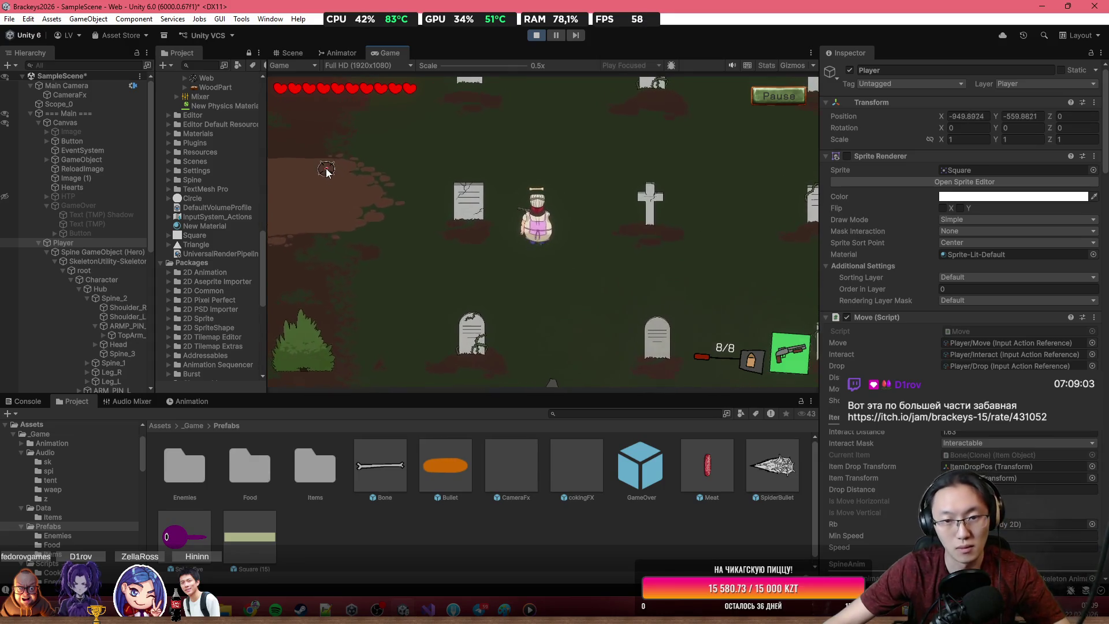
Step: Walk the chef up and left to the cart to open the burger kitchen
{"action": "key", "text": "w"}
{"action": "key", "text": "a"}
{"action": "key", "text": "a"}
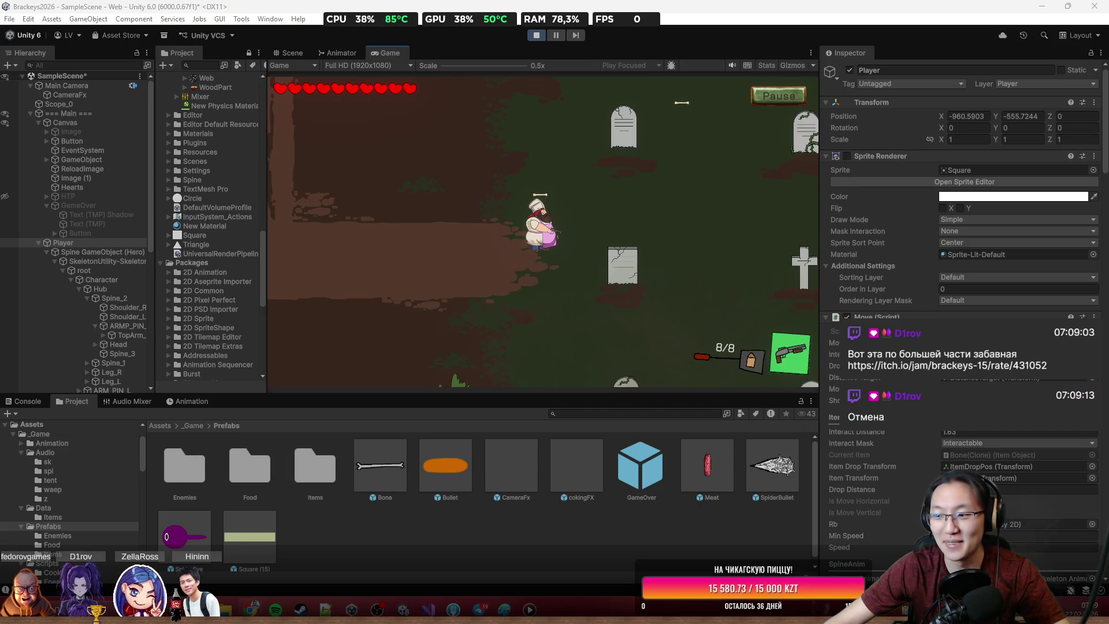
{"action": "key", "text": "a"}
{"action": "key", "text": "w"}
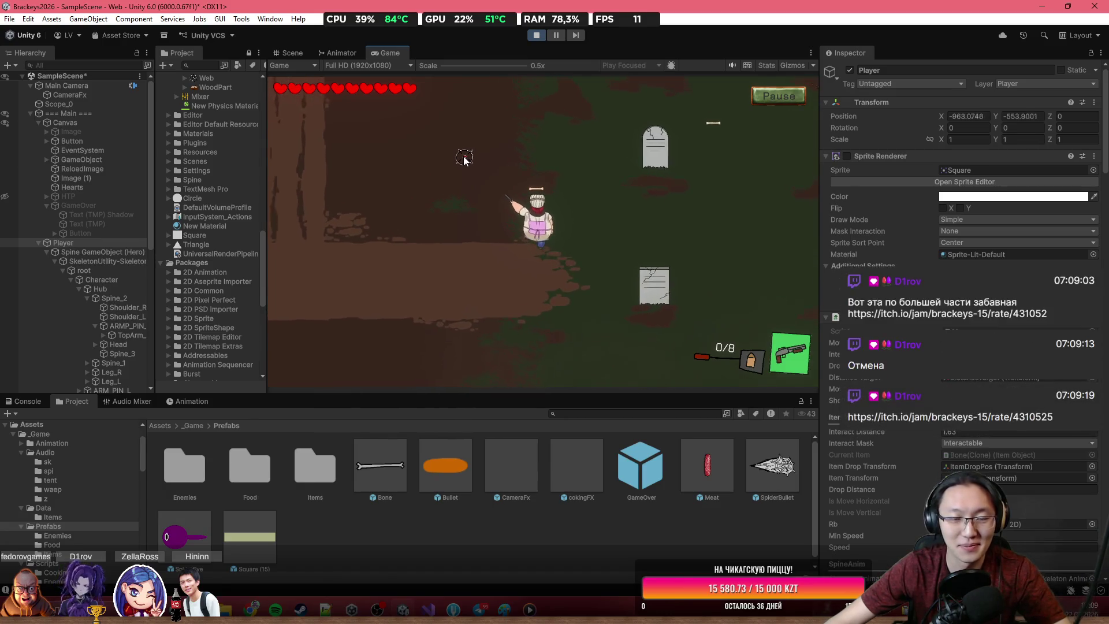
{"action": "key", "text": "a"}
{"action": "key", "text": "w"}
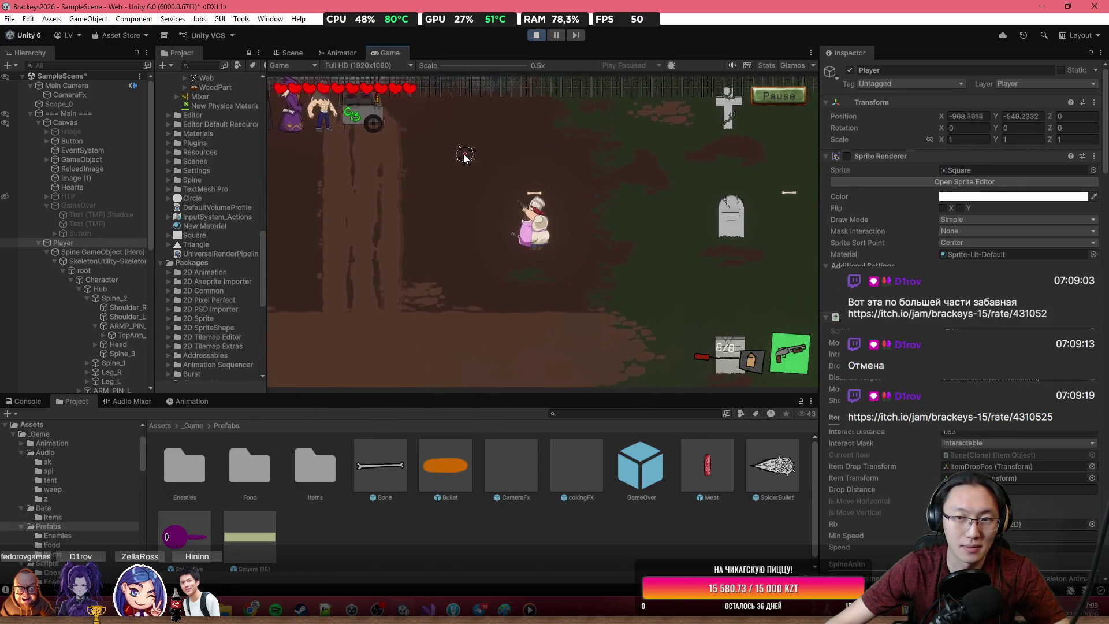
{"action": "key", "text": "a"}
{"action": "key", "text": "w"}
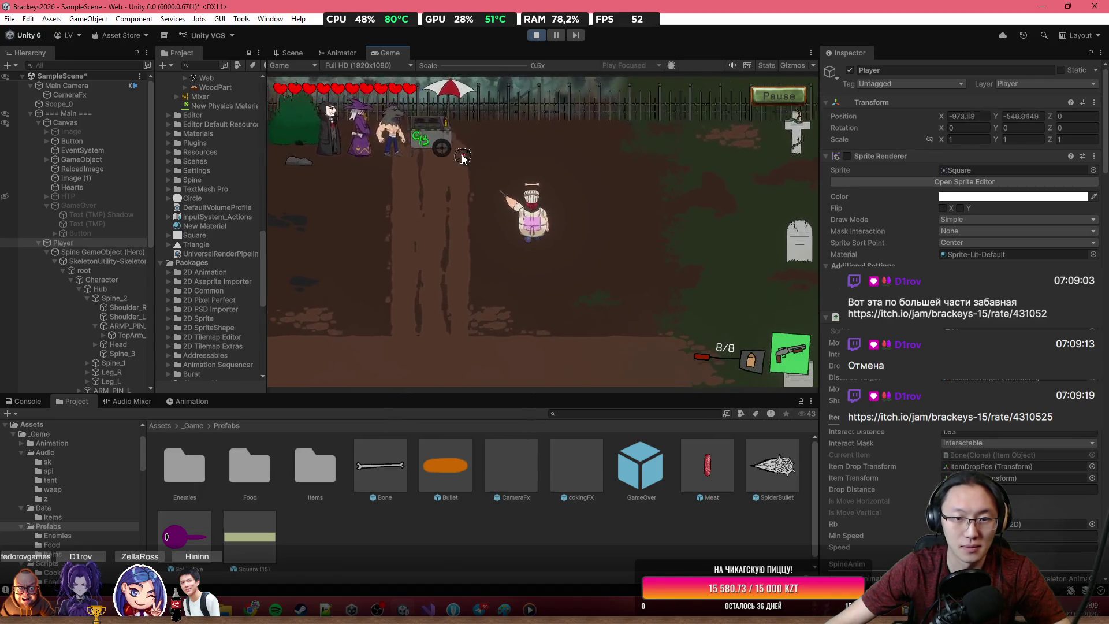
{"action": "key", "text": "a"}
{"action": "key", "text": "w"}
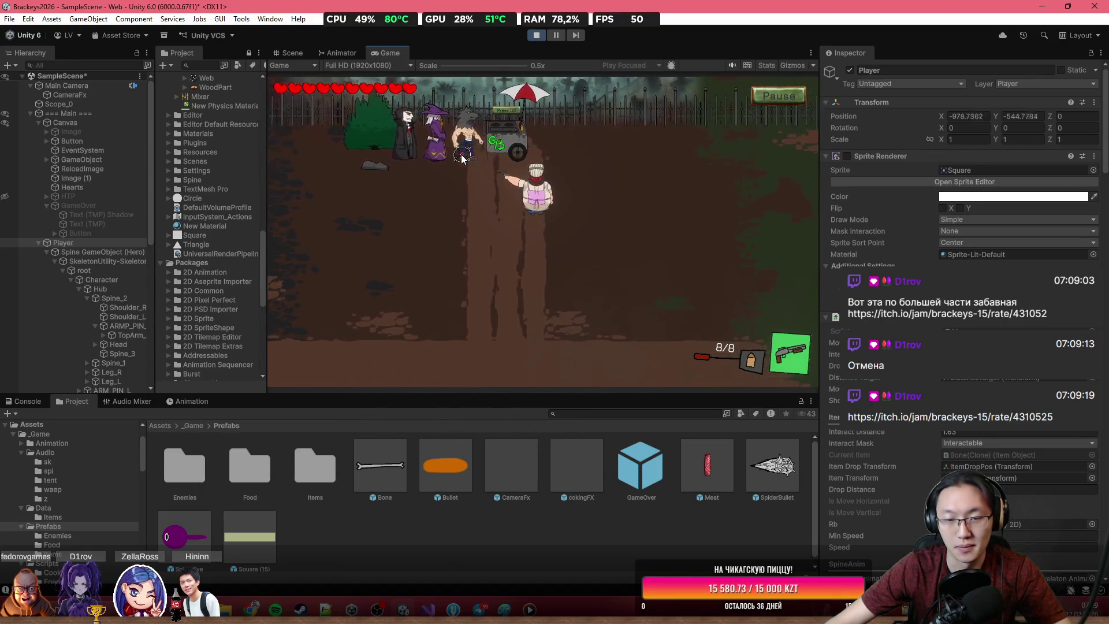
{"action": "key", "text": "a"}
{"action": "key", "text": "w"}
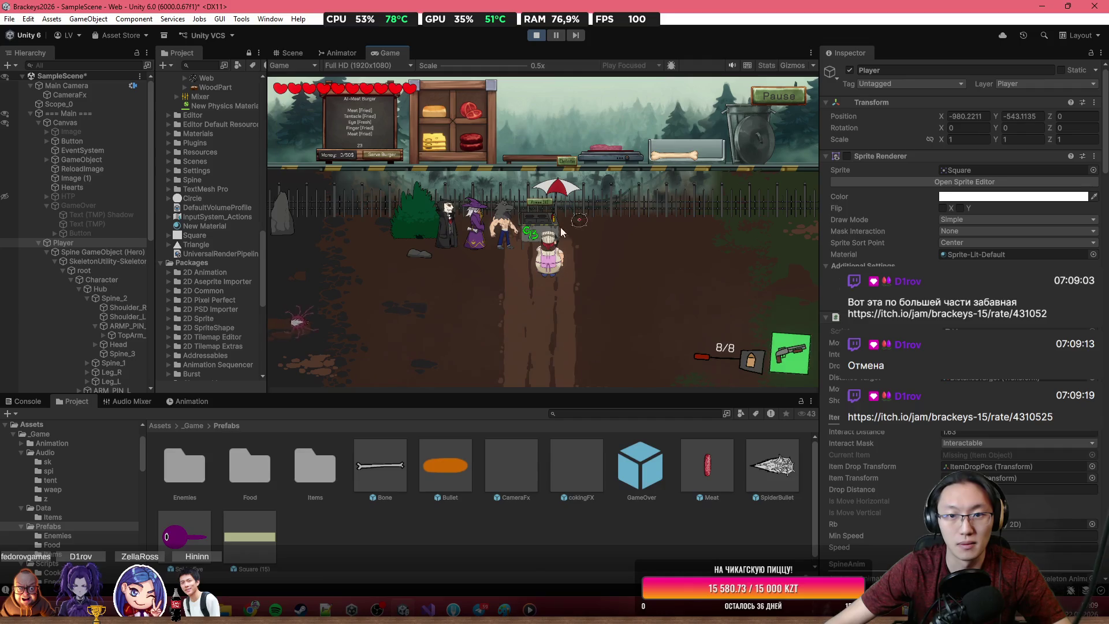
Step: Shoot the spider, lift the cooked meat off the grill, fire the shotgun, and maximize the Game view
{"action": "left_click", "coordinate": [376, 304]}
{"action": "left_click", "coordinate": [378, 305]}
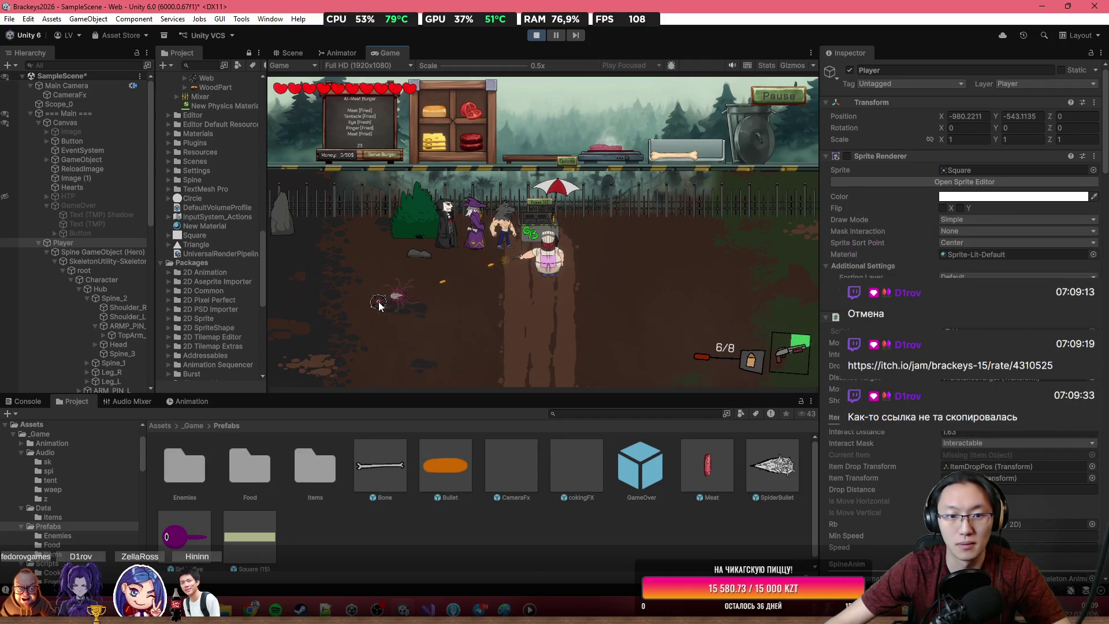
{"action": "left_click", "coordinate": [432, 301]}
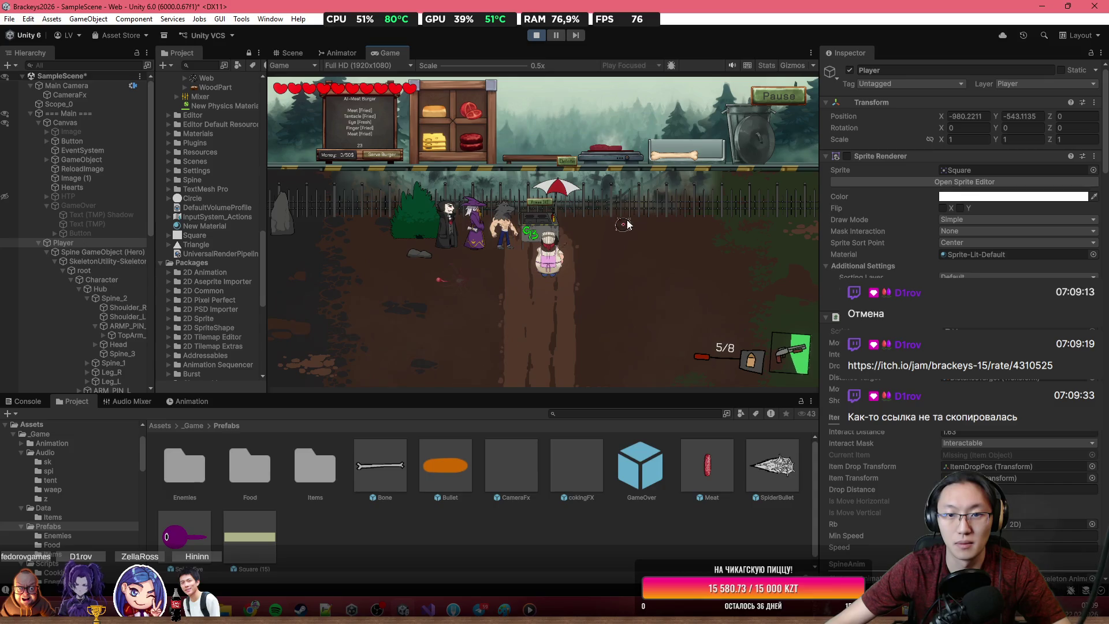
{"action": "left_click_drag", "start_coordinate": [621, 149], "coordinate": [570, 114]}
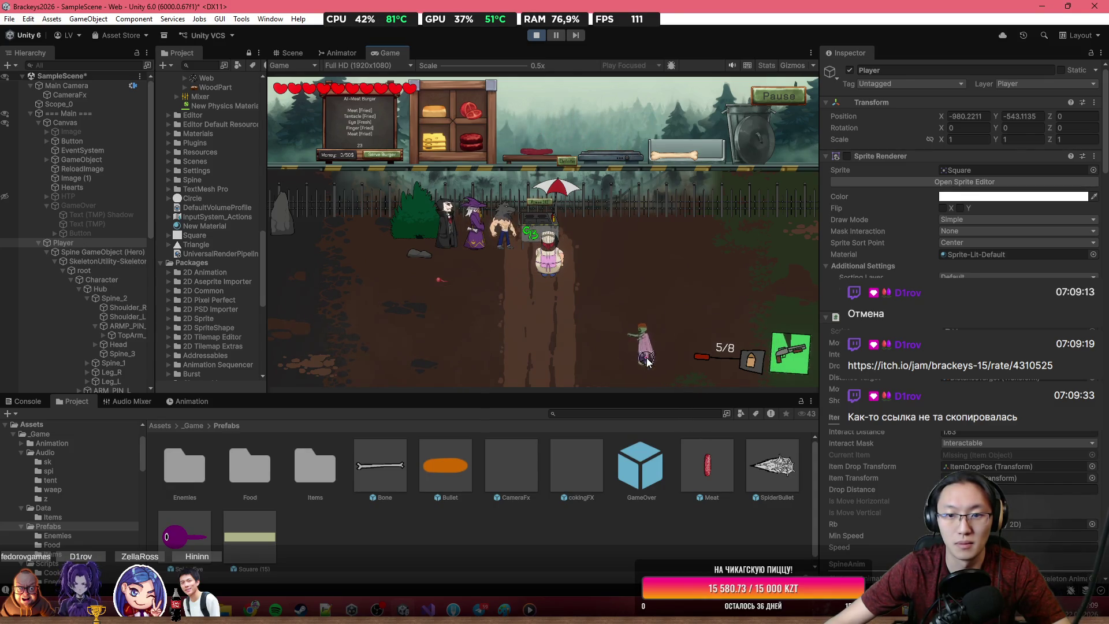
{"action": "right_click", "coordinate": [647, 357]}
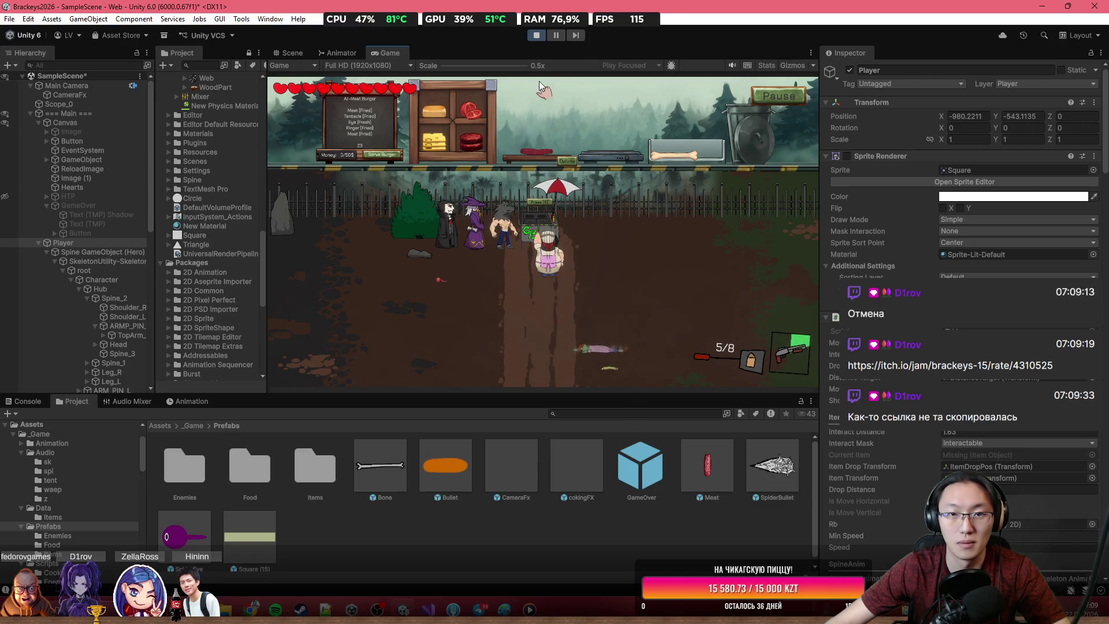
{"action": "double_click", "coordinate": [529, 52]}
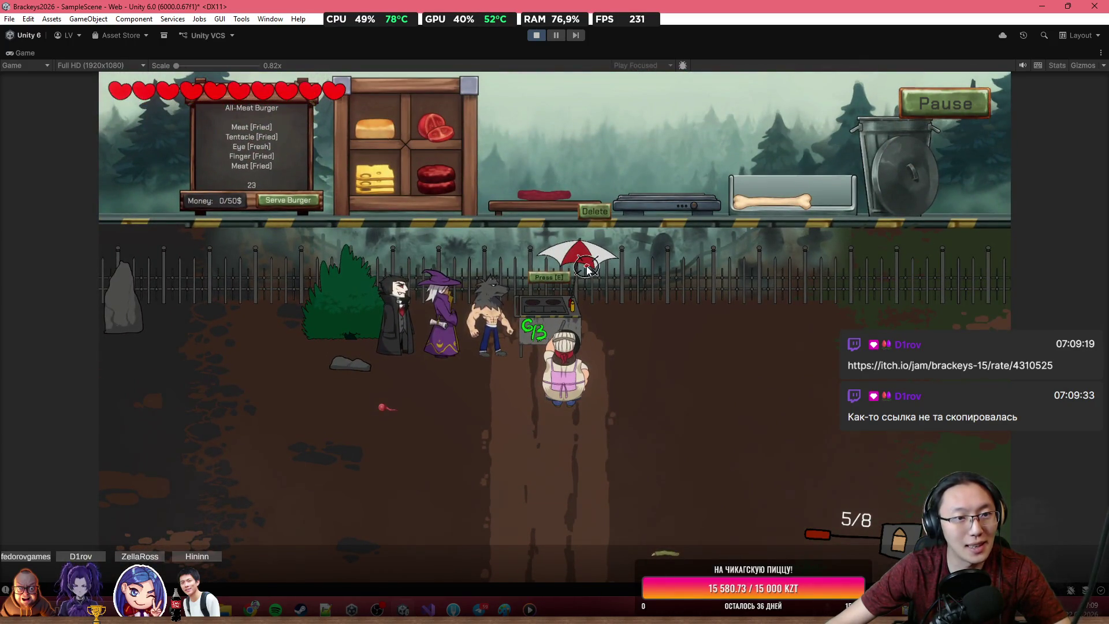
Step: Walk the chef away from the kitchen and shoot down the first zombie
{"action": "key", "text": "s"}
{"action": "key", "text": "d"}
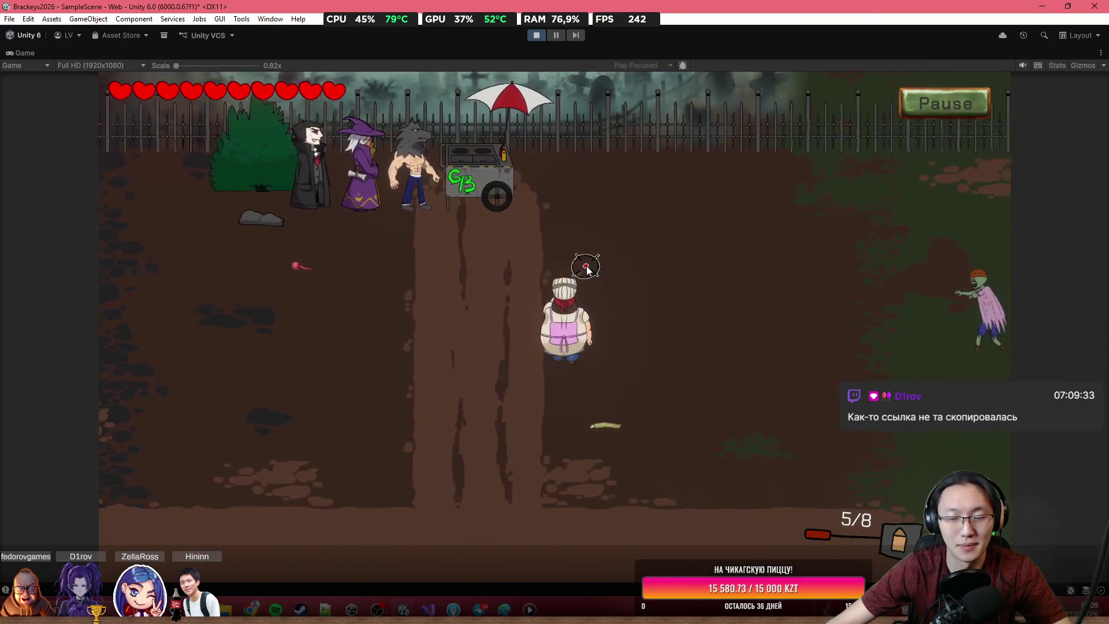
{"action": "left_click", "coordinate": [809, 277]}
{"action": "left_click", "coordinate": [867, 254]}
{"action": "left_click", "coordinate": [890, 248]}
{"action": "left_click", "coordinate": [895, 245]}
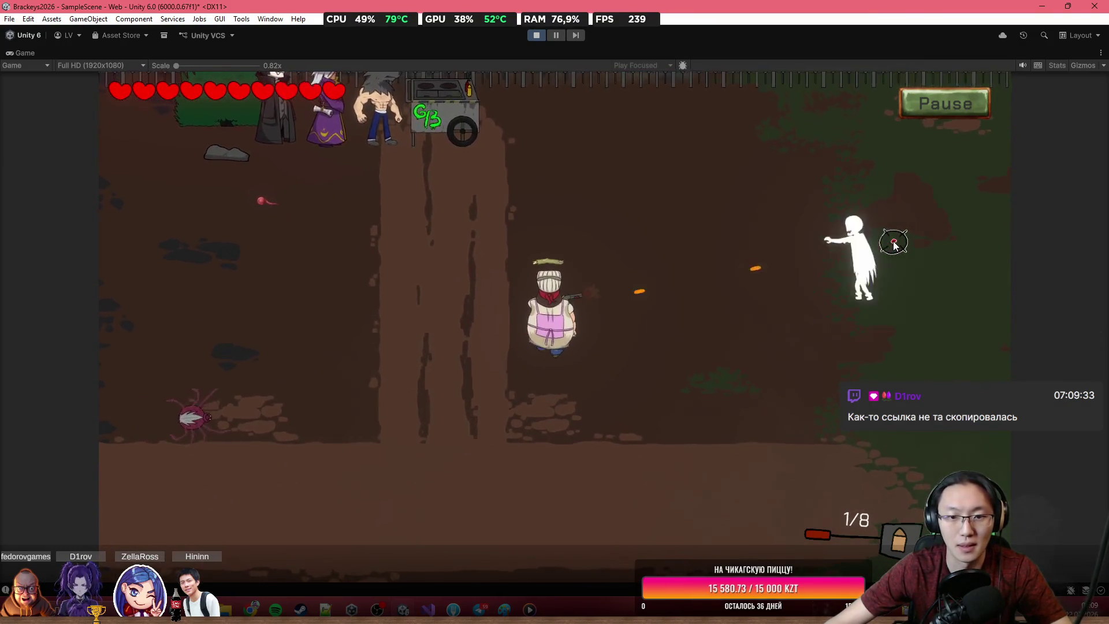
{"action": "left_click", "coordinate": [892, 249]}
{"action": "key", "text": "w"}
{"action": "key", "text": "a"}
{"action": "left_click", "coordinate": [902, 346]}
{"action": "left_click", "coordinate": [912, 337]}
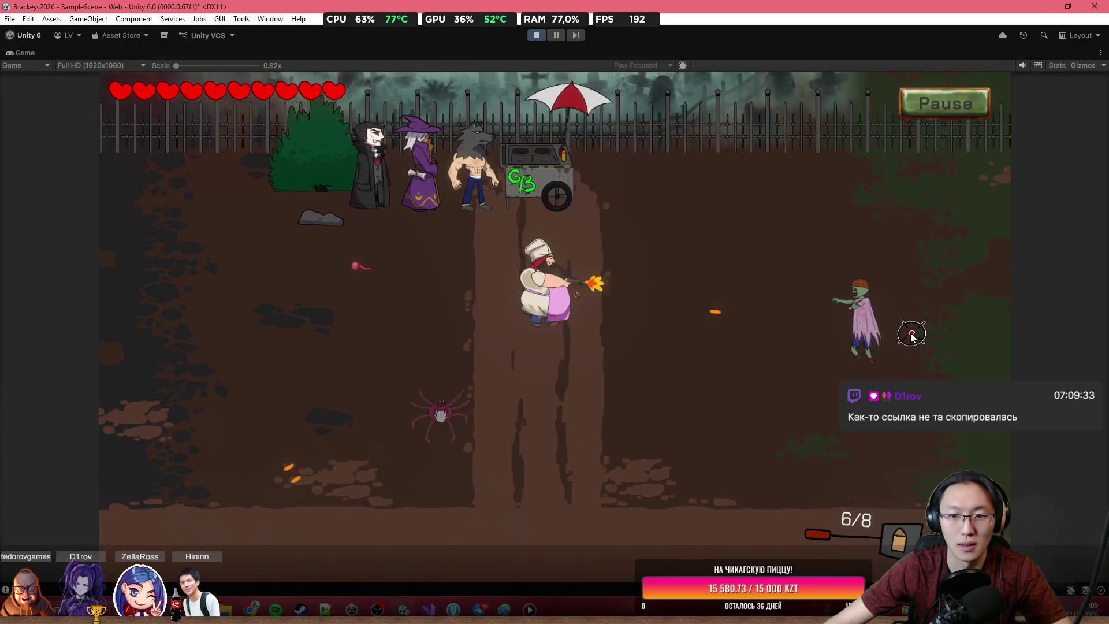
{"action": "left_click", "coordinate": [910, 338]}
{"action": "key", "text": "a"}
Step: Move the chef left and down while shooting the spider dead
{"action": "left_click", "coordinate": [529, 406]}
{"action": "left_click", "coordinate": [528, 406]}
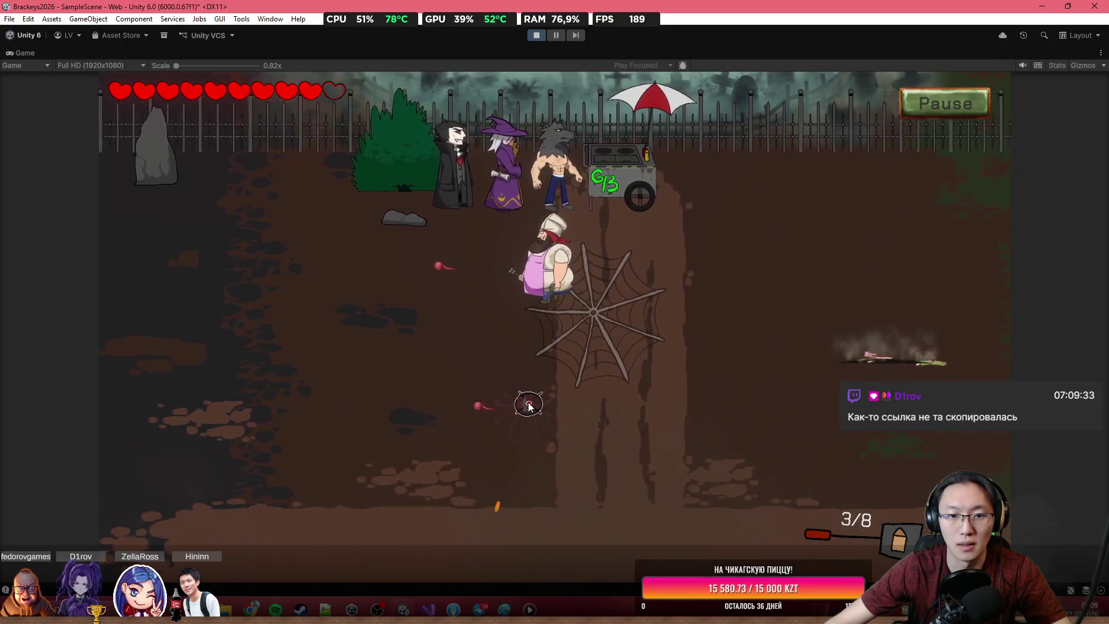
{"action": "key", "text": "a"}
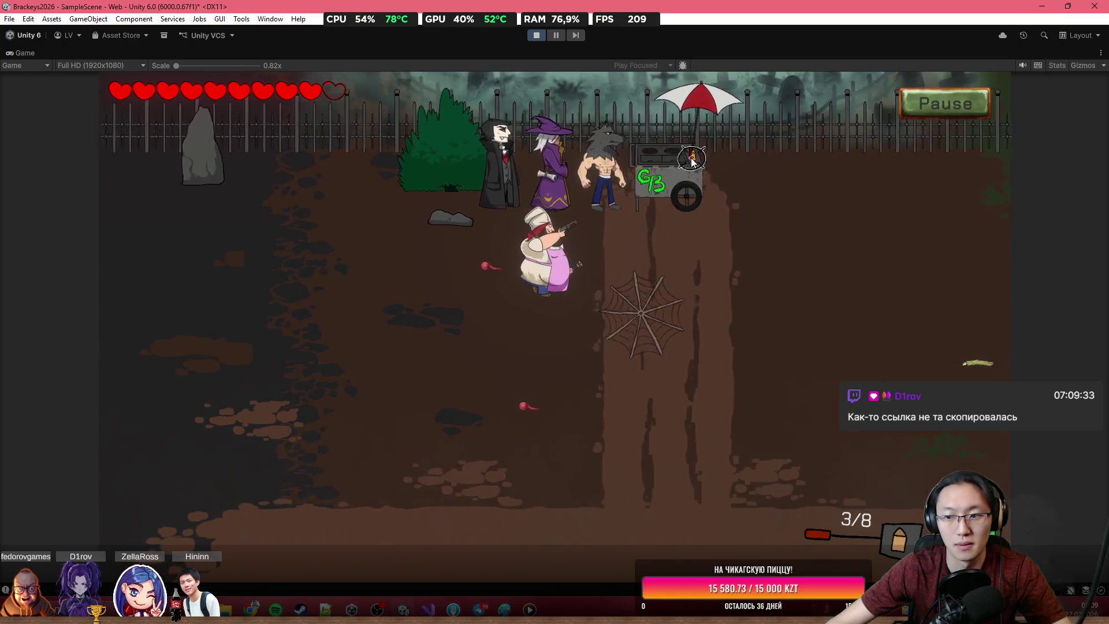
{"action": "key", "text": "a"}
{"action": "key", "text": "s"}
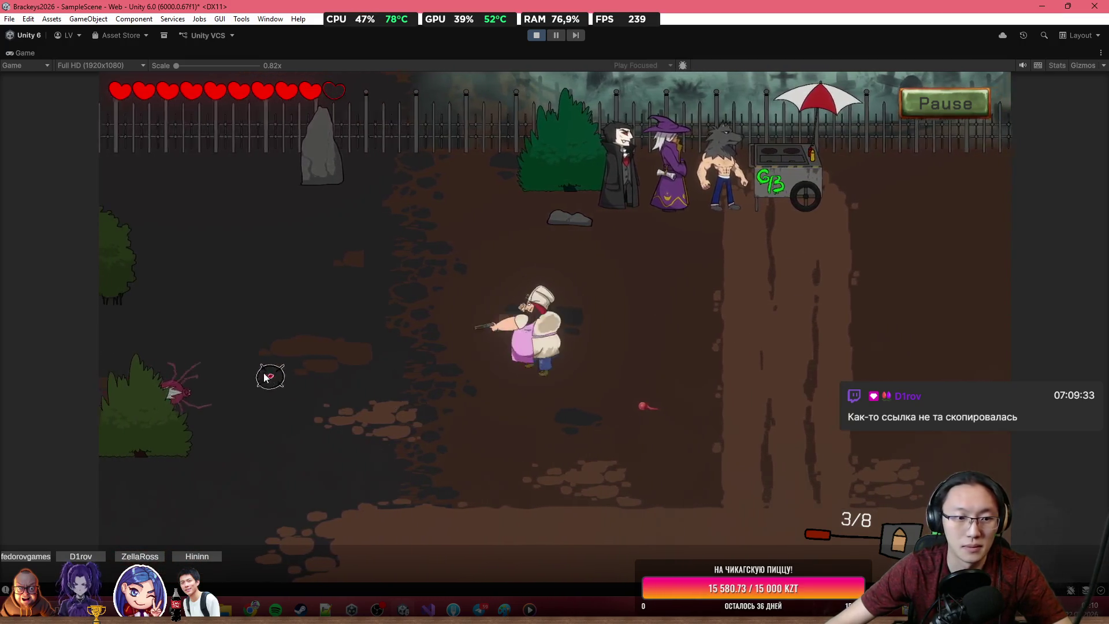
{"action": "key", "text": "s"}
{"action": "left_click", "coordinate": [249, 377]}
{"action": "left_click", "coordinate": [236, 376]}
{"action": "left_click", "coordinate": [272, 374]}
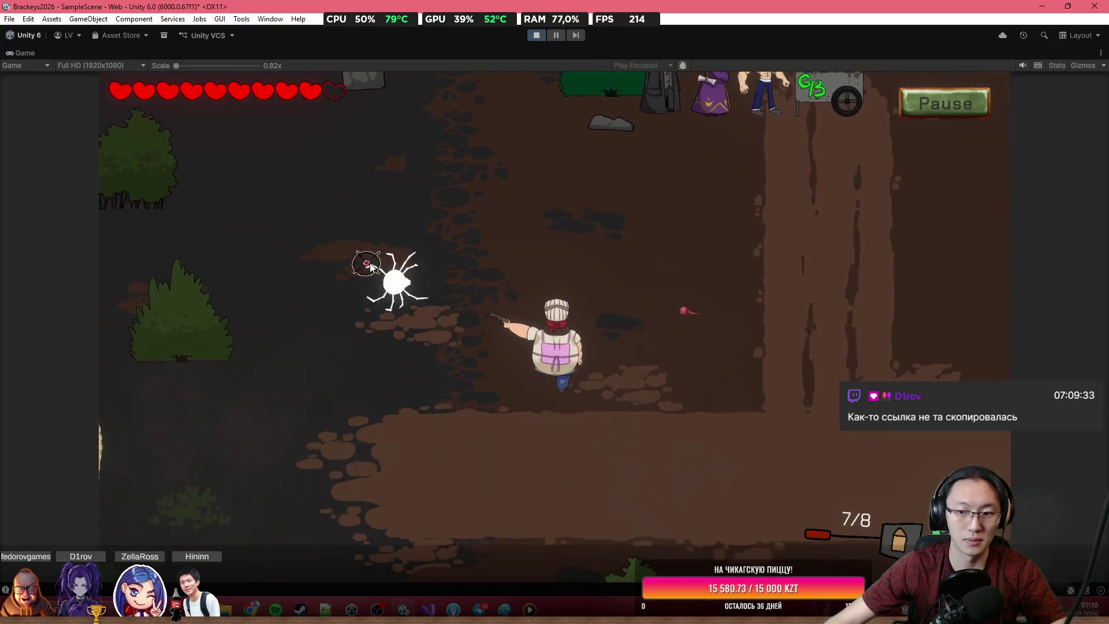
{"action": "key", "text": "s"}
Step: Empty the magazine at the second spider and nearby enemies, then reload
{"action": "left_click", "coordinate": [382, 243]}
{"action": "left_click", "coordinate": [398, 199]}
{"action": "left_click", "coordinate": [421, 174]}
{"action": "left_click", "coordinate": [376, 208]}
{"action": "left_click", "coordinate": [324, 243]}
{"action": "left_click", "coordinate": [272, 271]}
{"action": "left_click", "coordinate": [231, 298]}
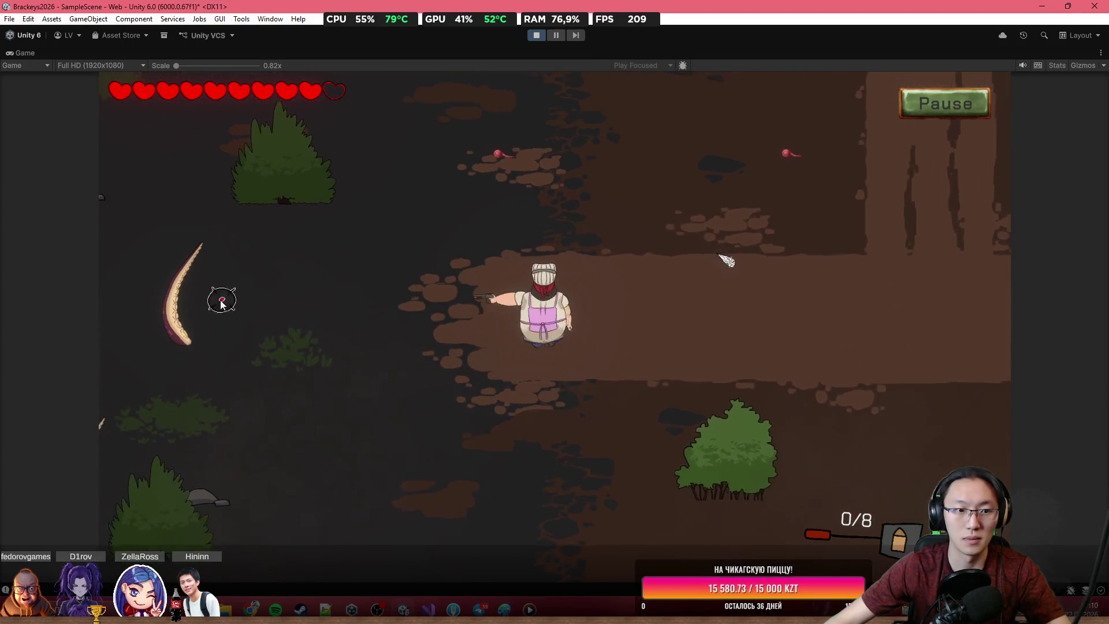
{"action": "key", "text": "w"}
Step: Shoot the tentacle enemy, reload, and fire at the remaining enemies
{"action": "left_click", "coordinate": [206, 359]}
{"action": "left_click", "coordinate": [206, 358]}
{"action": "left_click", "coordinate": [209, 365]}
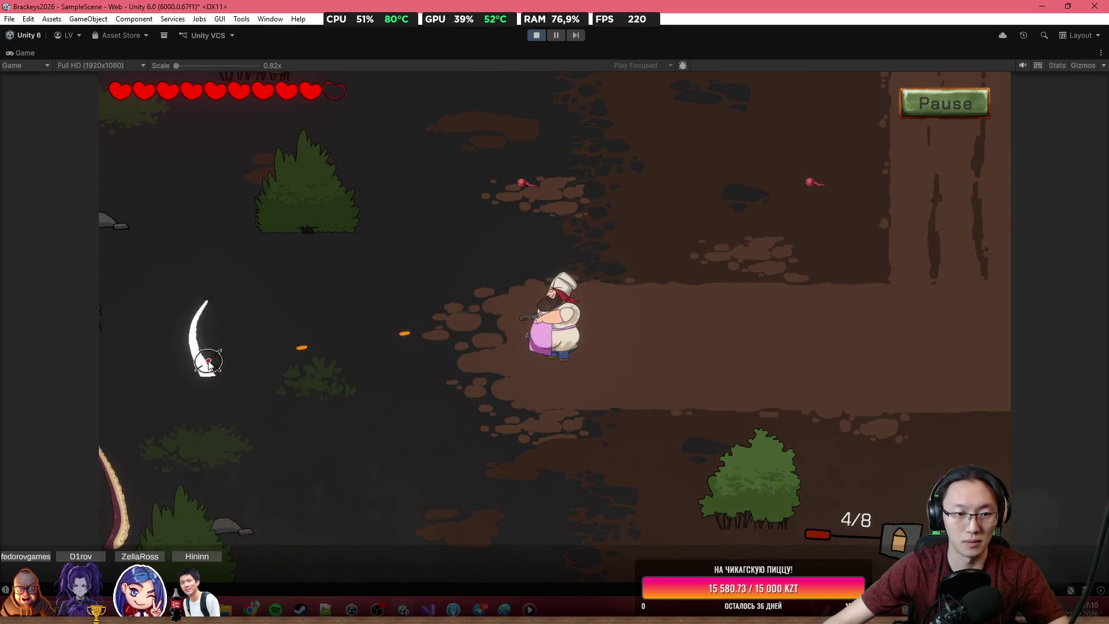
{"action": "key", "text": "d"}
{"action": "left_click", "coordinate": [289, 366]}
{"action": "left_click", "coordinate": [404, 361]}
{"action": "left_click", "coordinate": [474, 354]}
{"action": "left_click", "coordinate": [544, 347]}
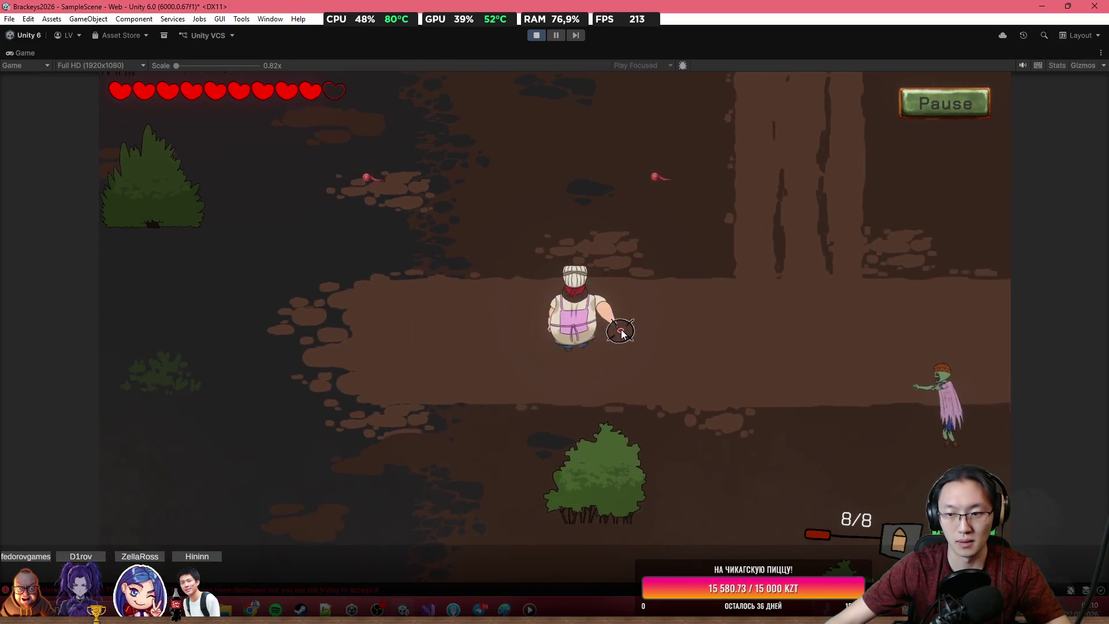
Step: Gun down the approaching zombie on the right and reload the empty gun
{"action": "key", "text": "w"}
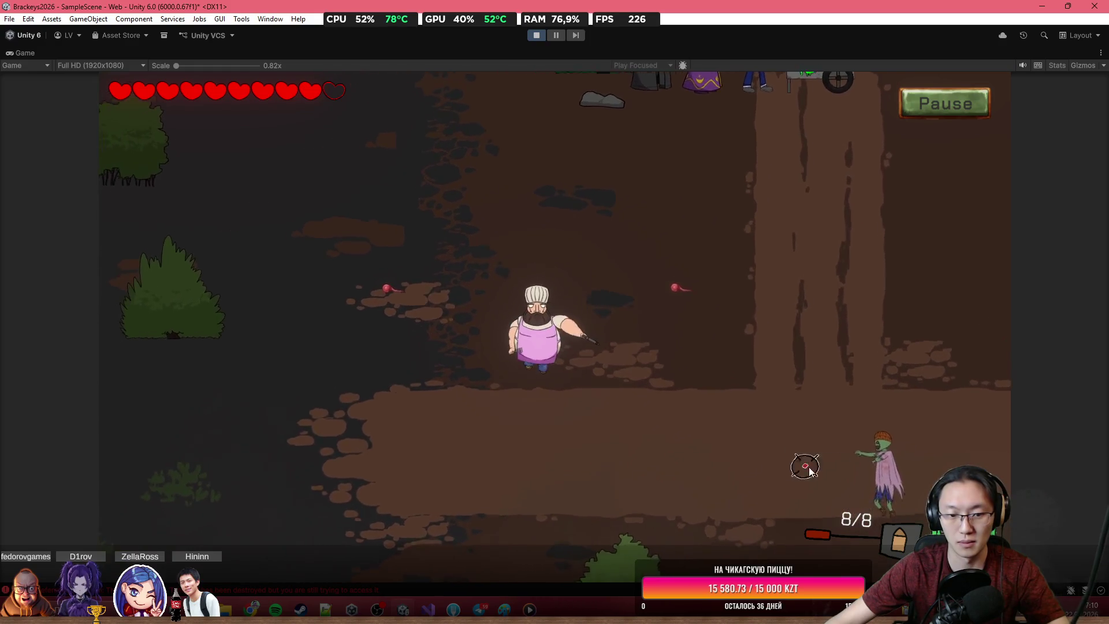
{"action": "key", "text": "s"}
{"action": "left_click", "coordinate": [884, 416]}
{"action": "left_click", "coordinate": [884, 376]}
{"action": "left_click", "coordinate": [884, 341]}
{"action": "left_click", "coordinate": [873, 312]}
{"action": "left_click", "coordinate": [858, 298]}
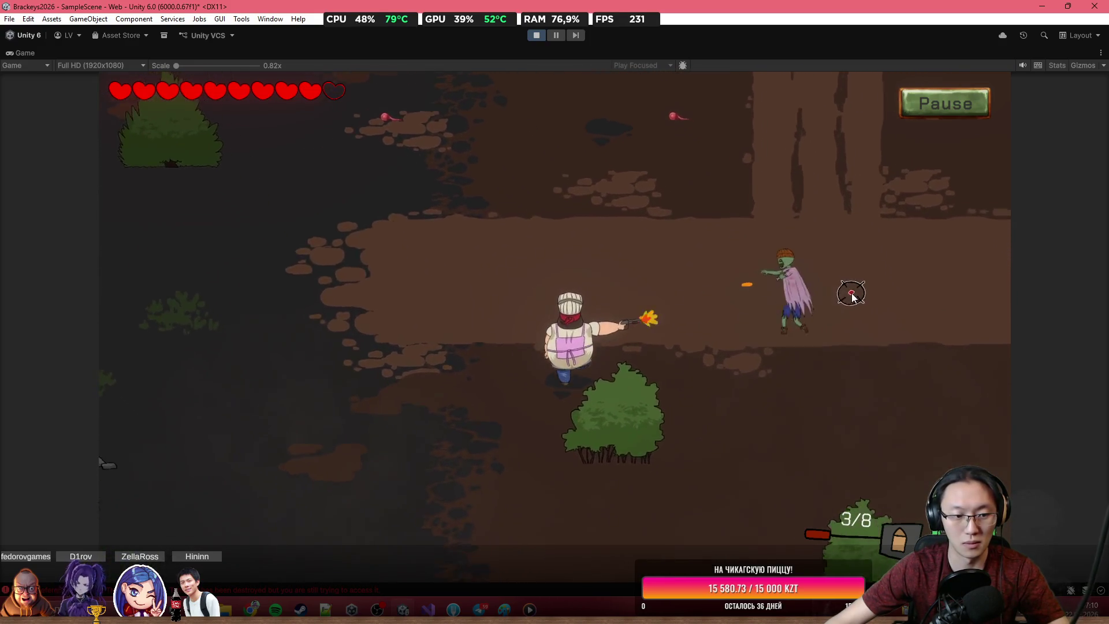
{"action": "left_click", "coordinate": [829, 269]}
{"action": "left_click", "coordinate": [740, 214]}
{"action": "left_click", "coordinate": [704, 219]}
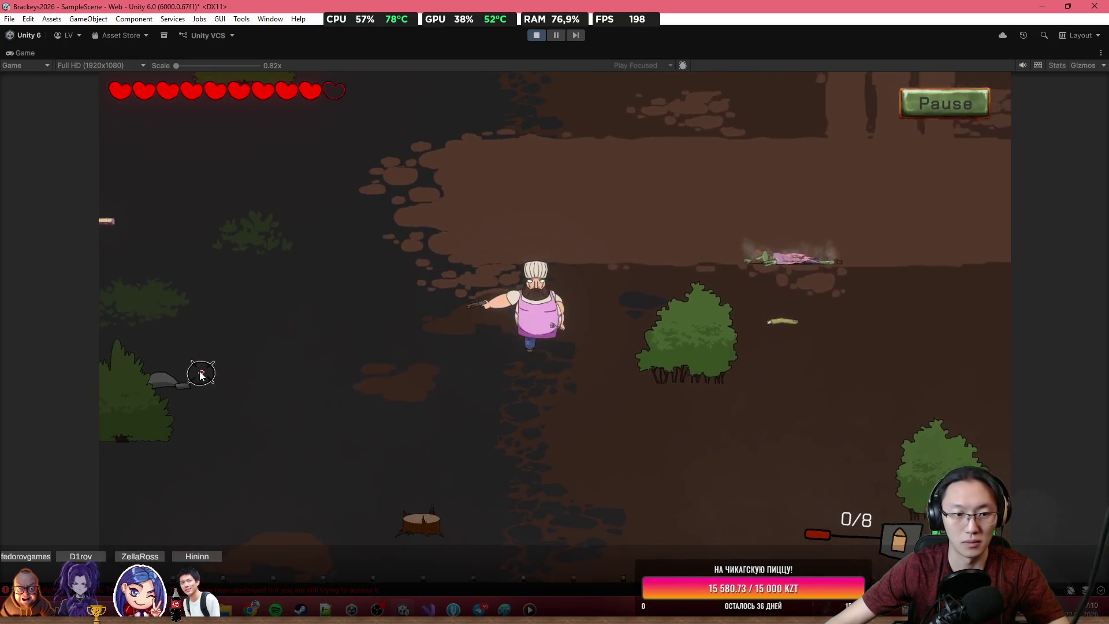
{"action": "key", "text": "a"}
Step: Kill the spider at the bottom left and reload to full
{"action": "left_click", "coordinate": [199, 463]}
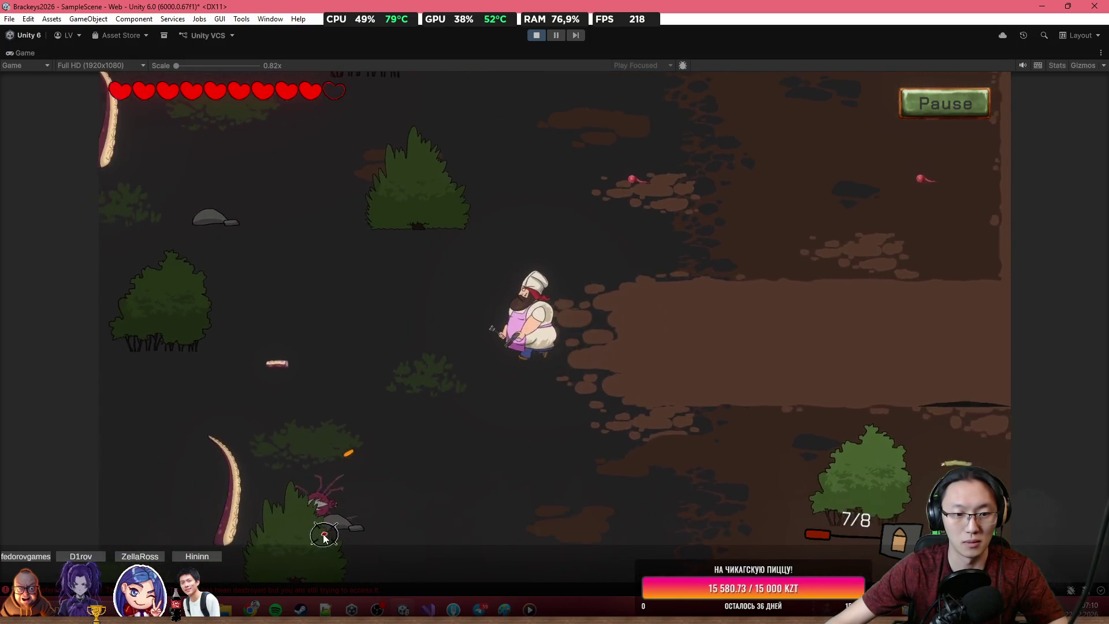
{"action": "key", "text": "d"}
{"action": "left_click", "coordinate": [343, 520]}
{"action": "left_click", "coordinate": [366, 503]}
{"action": "left_click", "coordinate": [411, 473]}
{"action": "left_click", "coordinate": [393, 471]}
{"action": "left_click", "coordinate": [361, 468]}
{"action": "left_click", "coordinate": [355, 471]}
{"action": "left_click", "coordinate": [350, 473]}
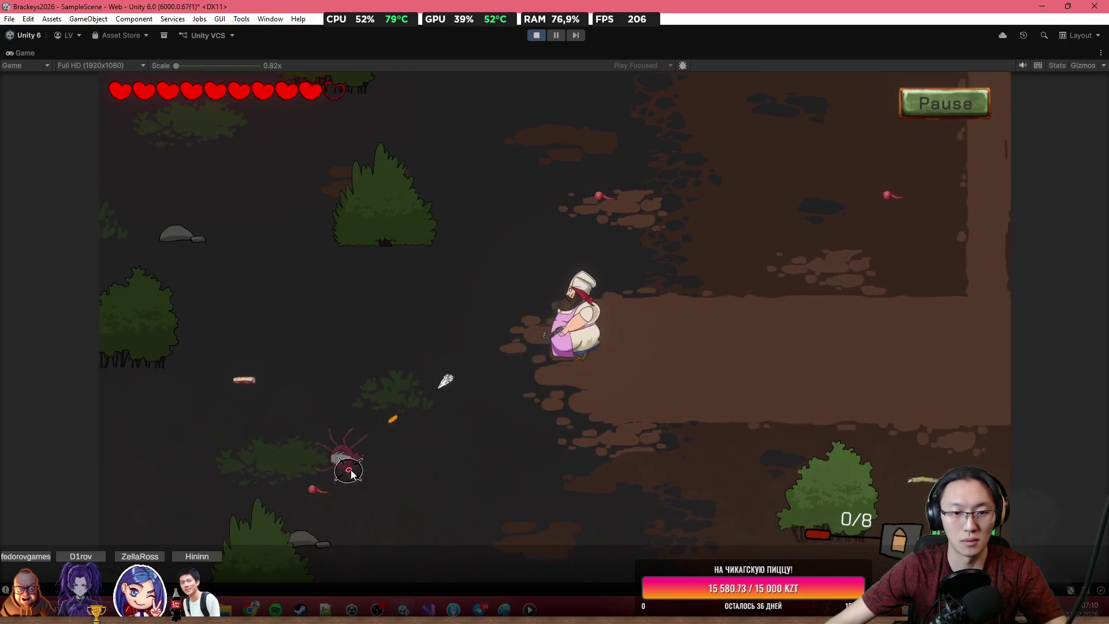
{"action": "key", "text": "s"}
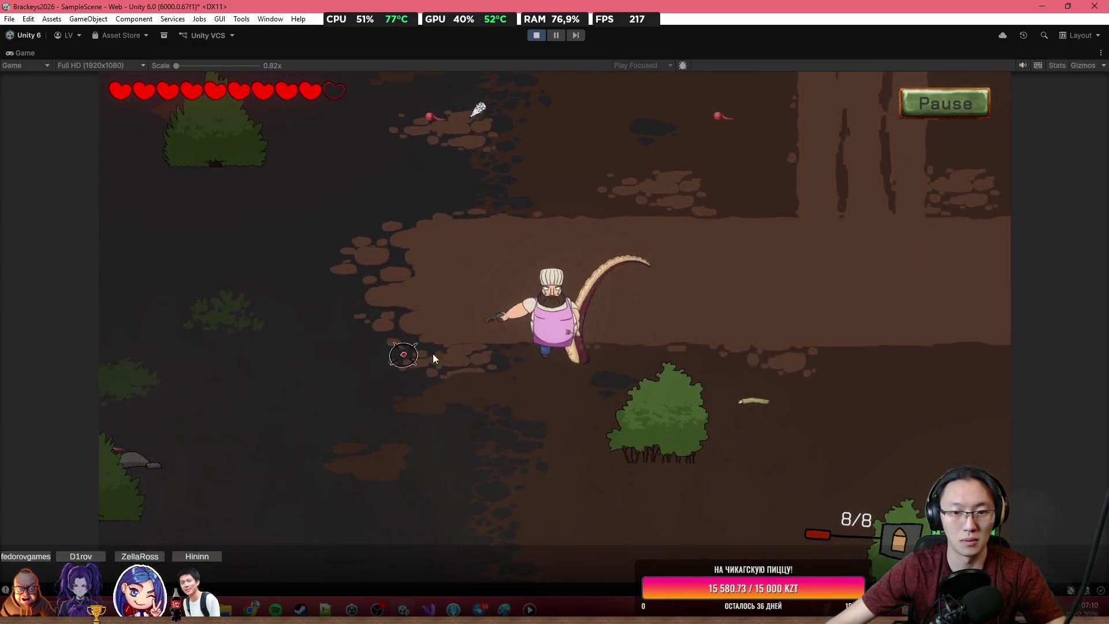
Step: Return the chef to the food cart, kill the zombie there, and open the burger kitchen with E
{"action": "key", "text": "w"}
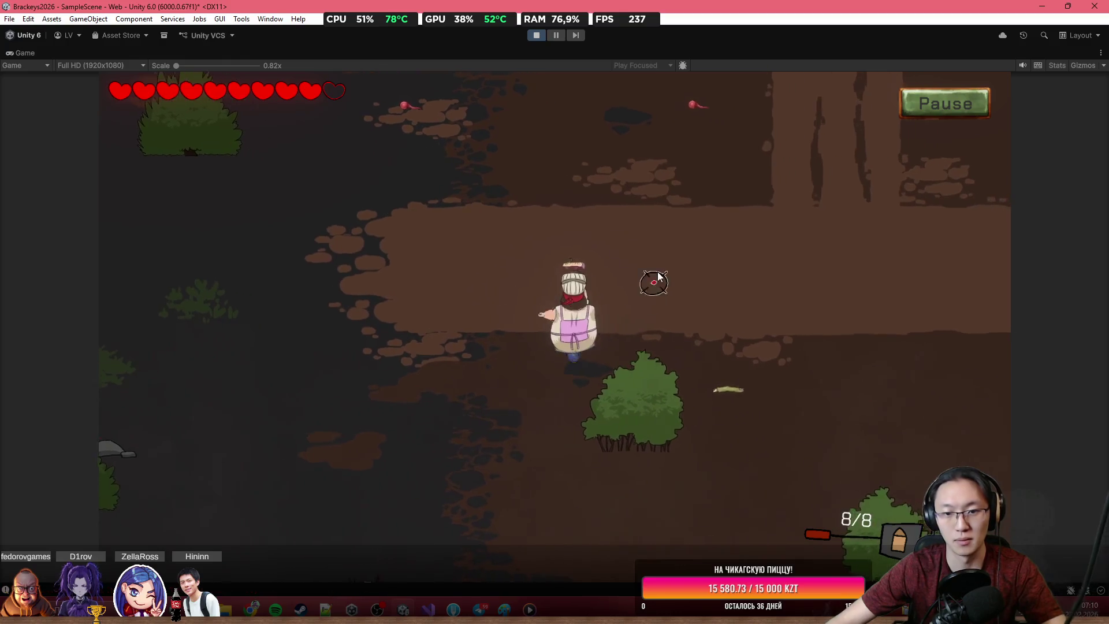
{"action": "key", "text": "w"}
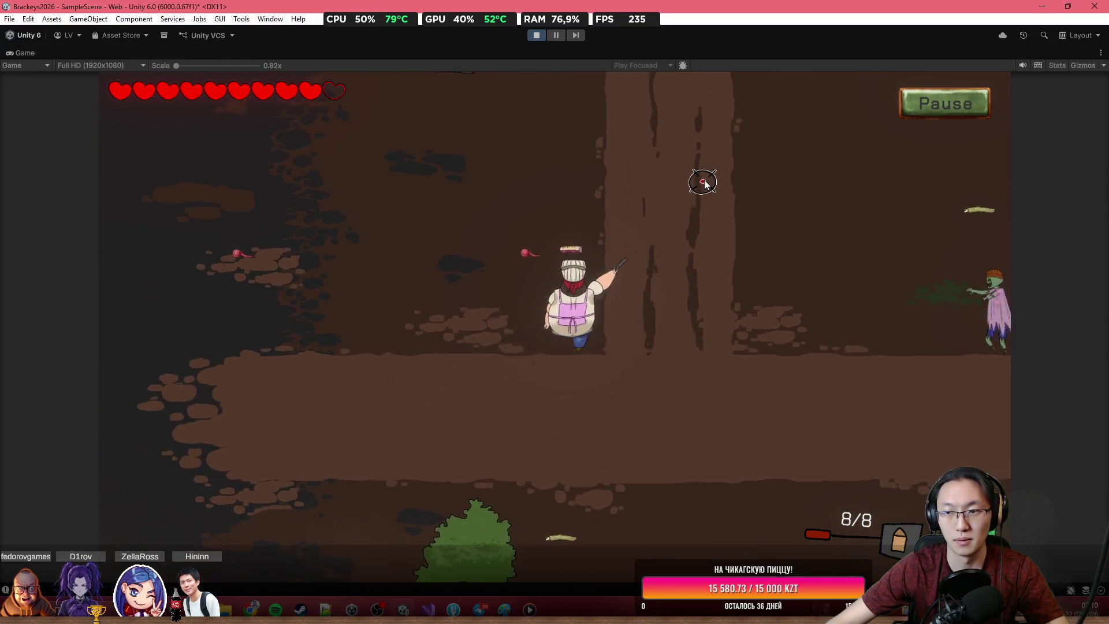
{"action": "key", "text": "w"}
{"action": "key", "text": "d"}
{"action": "key", "text": "w"}
{"action": "left_click", "coordinate": [809, 427]}
{"action": "left_click", "coordinate": [806, 429]}
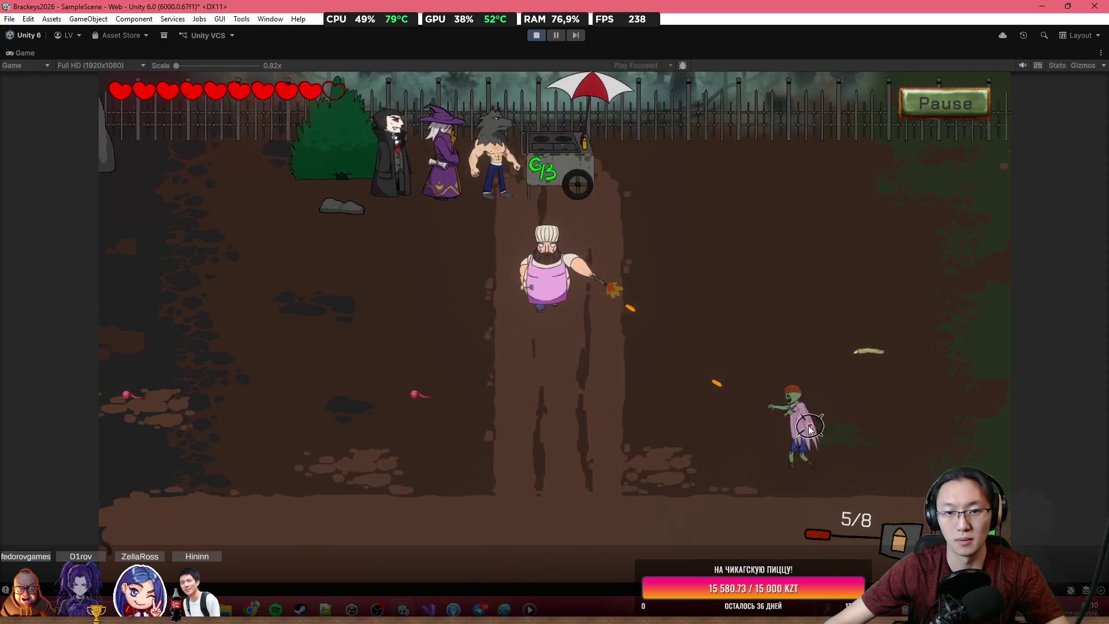
{"action": "left_click", "coordinate": [798, 433]}
{"action": "left_click", "coordinate": [792, 436]}
{"action": "left_click", "coordinate": [780, 438]}
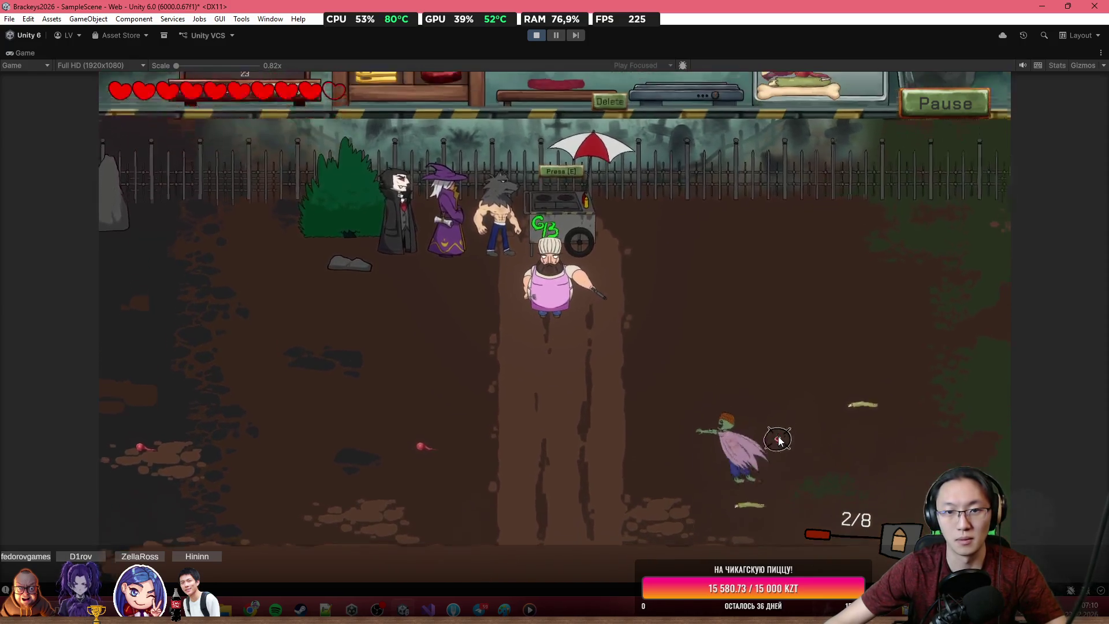
{"action": "key", "text": "e"}
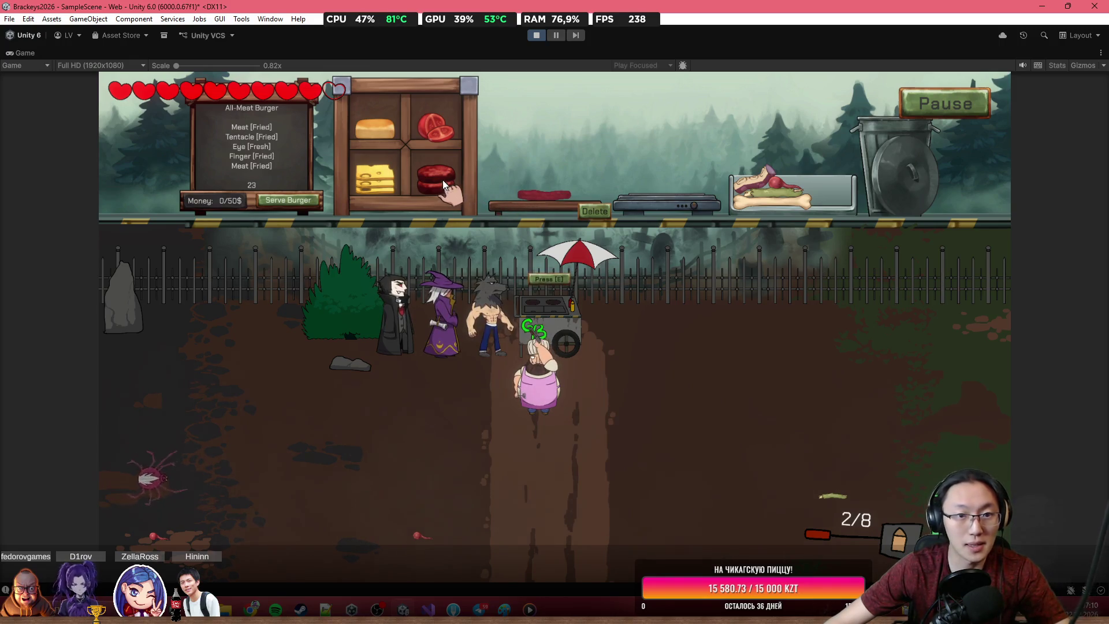
Step: Put the finger ingredient on the grill, then shoot the spider and zombie in the yard
{"action": "mouse_move", "coordinate": [734, 110]}
{"action": "left_mouse_down"}
{"action": "mouse_move", "coordinate": [676, 137]}
{"action": "mouse_move", "coordinate": [665, 185]}
{"action": "left_mouse_up"}
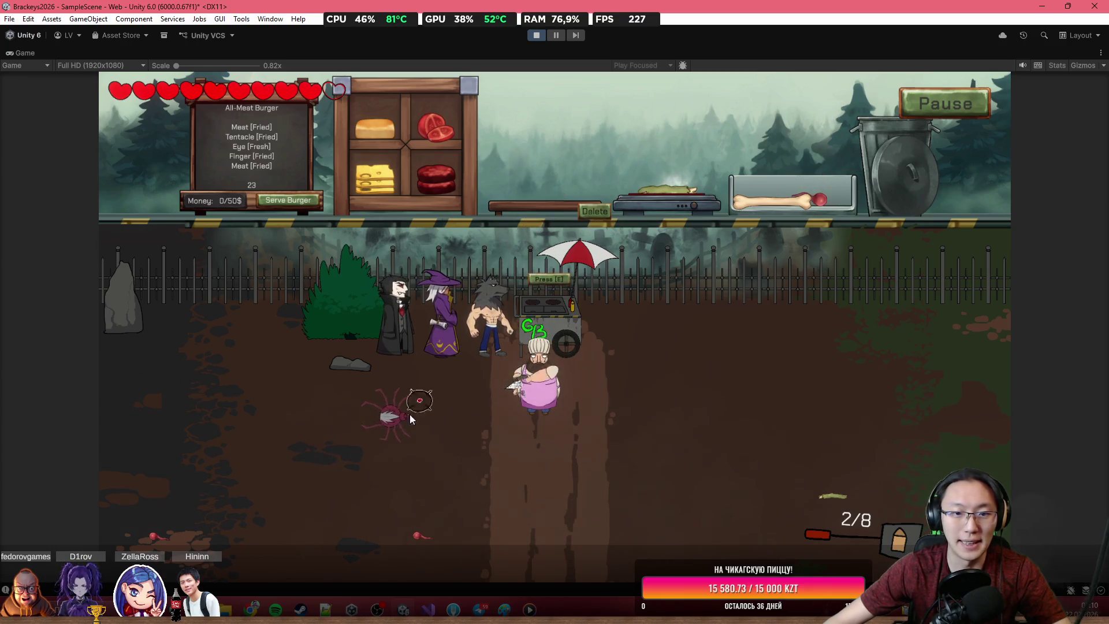
{"action": "left_click", "coordinate": [369, 284]}
{"action": "left_click", "coordinate": [754, 419]}
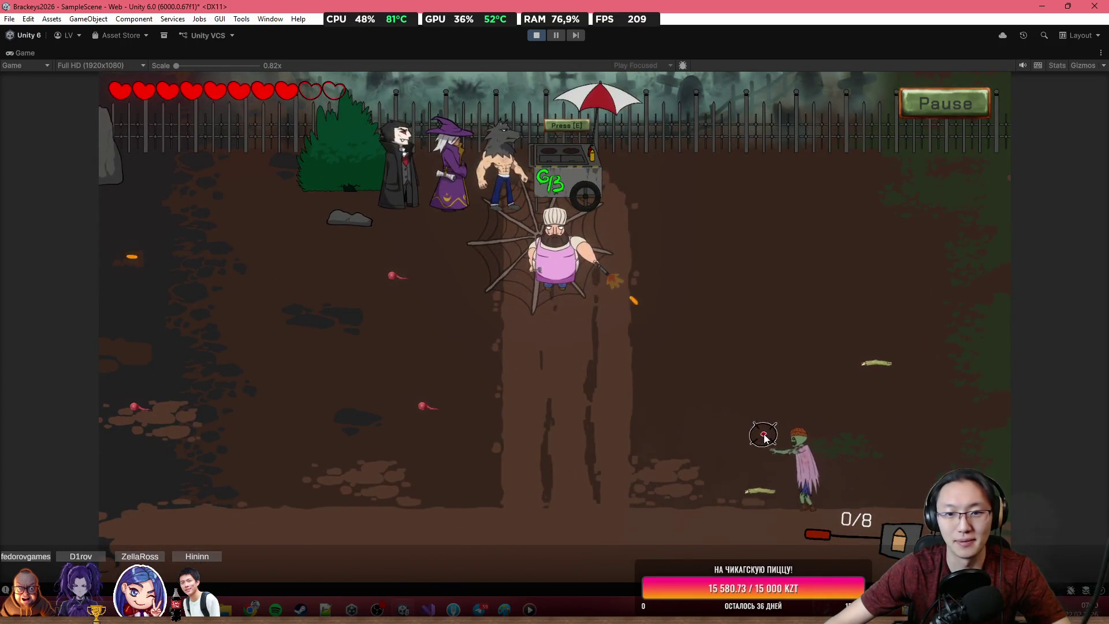
{"action": "left_click", "coordinate": [751, 426]}
{"action": "left_click", "coordinate": [760, 426]}
{"action": "left_click", "coordinate": [745, 425]}
{"action": "left_click", "coordinate": [735, 424]}
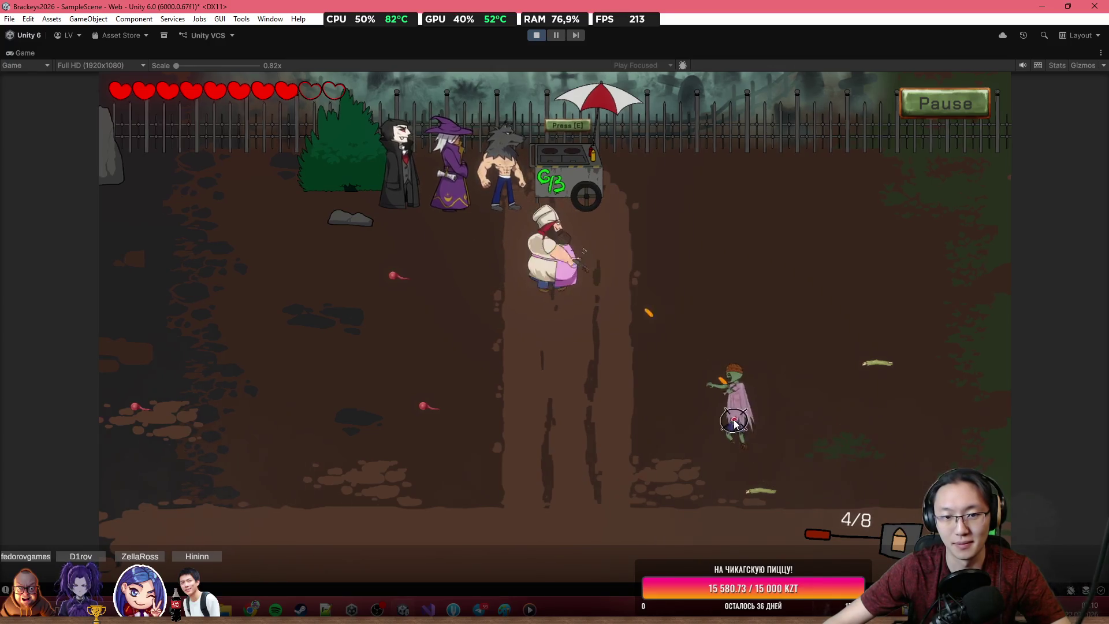
{"action": "left_click", "coordinate": [734, 424]}
{"action": "left_click", "coordinate": [750, 413]}
{"action": "key", "text": "a"}
{"action": "left_click", "coordinate": [795, 383]}
{"action": "left_click", "coordinate": [497, 173]}
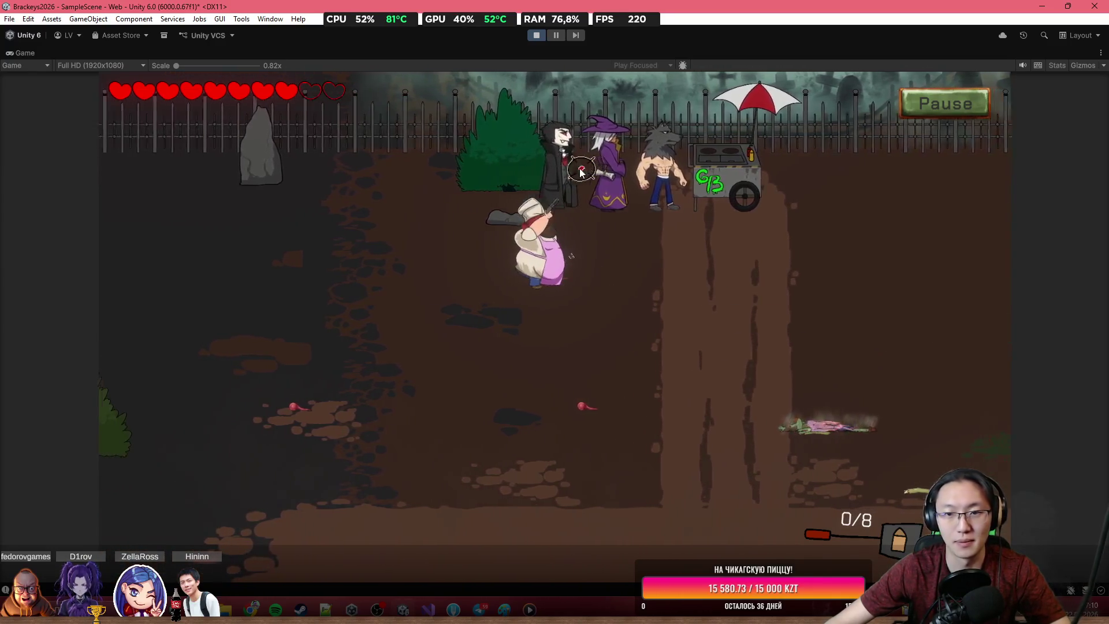
{"action": "key", "text": "s"}
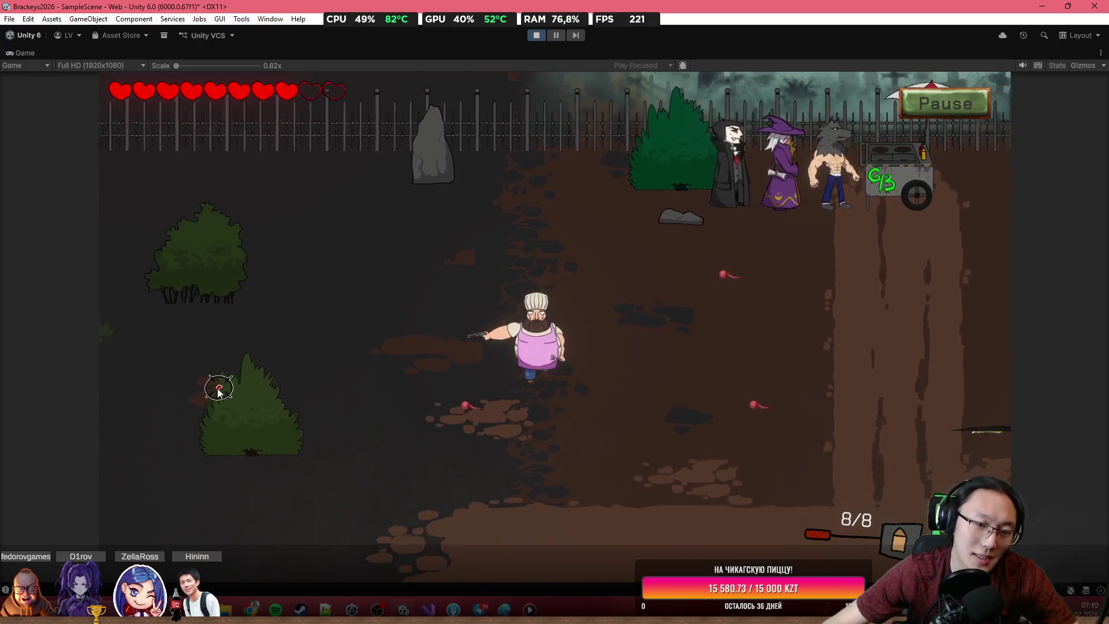
Step: Walk the chef down-left and shoot the attacking spiders and tentacle, escaping the web
{"action": "key", "text": "a"}
{"action": "key", "text": "s"}
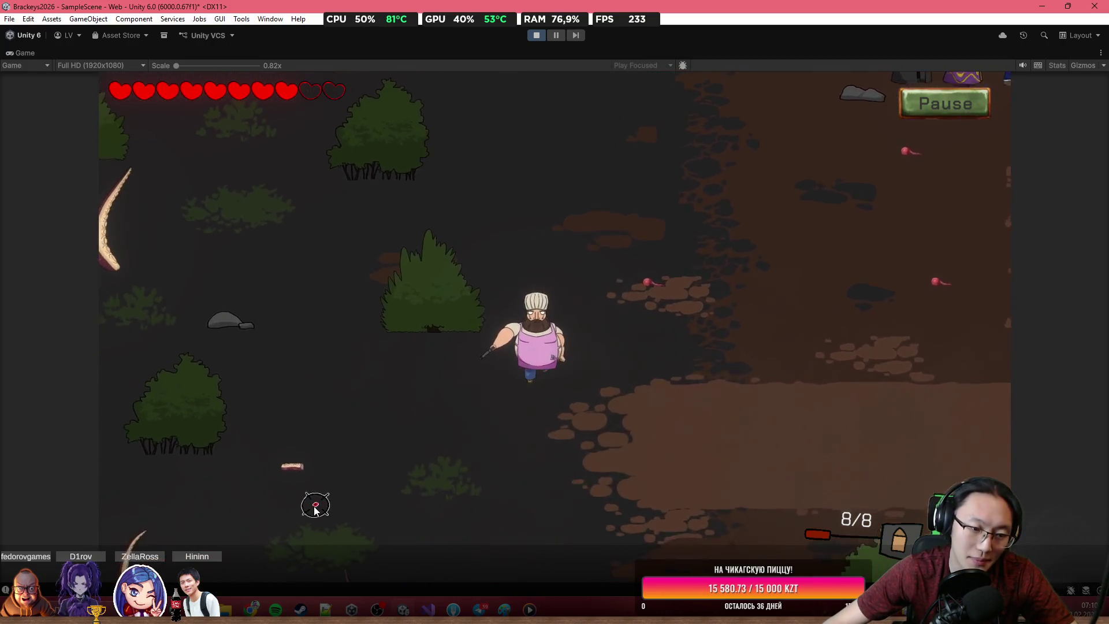
{"action": "left_click", "coordinate": [428, 515]}
{"action": "left_click", "coordinate": [480, 450]}
{"action": "left_click", "coordinate": [488, 427]}
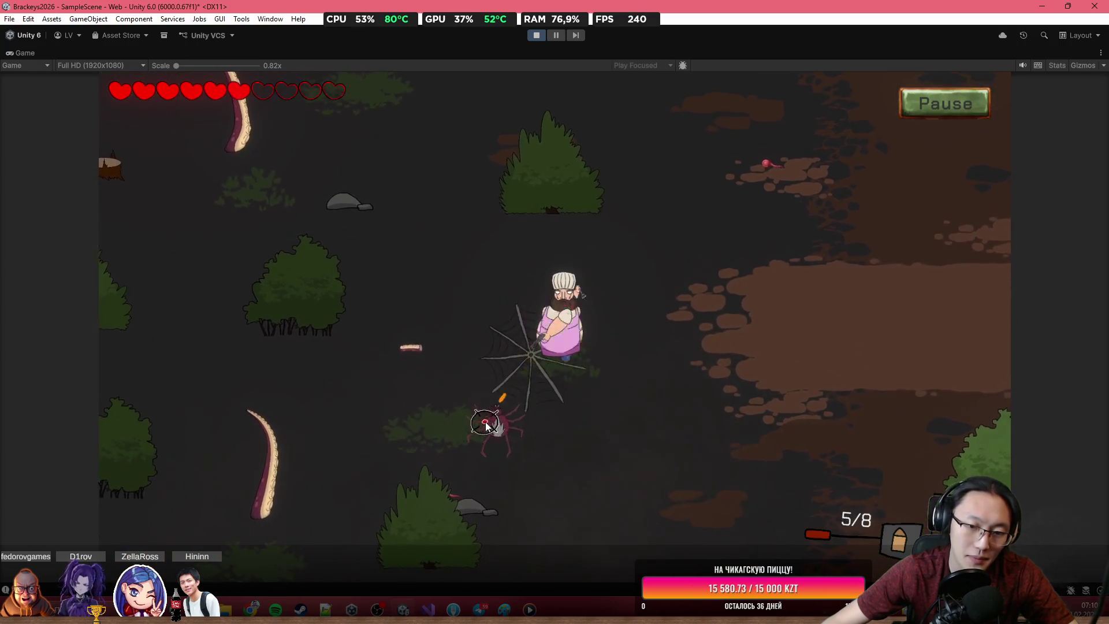
{"action": "key", "text": "s"}
{"action": "left_click", "coordinate": [486, 425]}
{"action": "left_click", "coordinate": [461, 421]}
{"action": "left_click", "coordinate": [453, 376]}
{"action": "left_click", "coordinate": [260, 460]}
{"action": "left_click", "coordinate": [220, 457]}
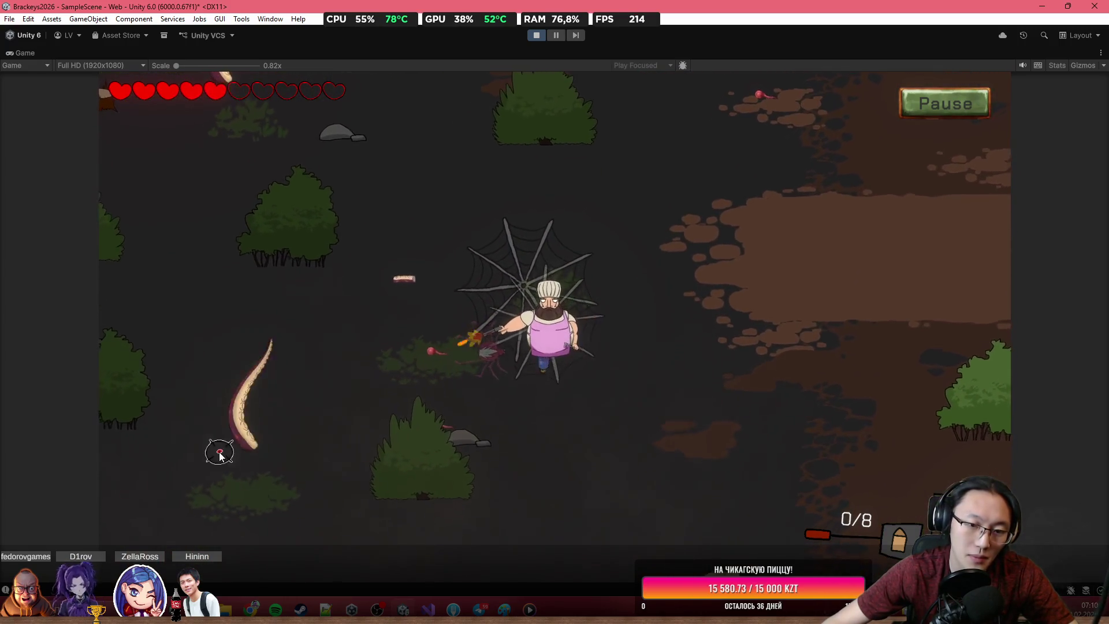
{"action": "key", "text": "w"}
{"action": "key", "text": "a"}
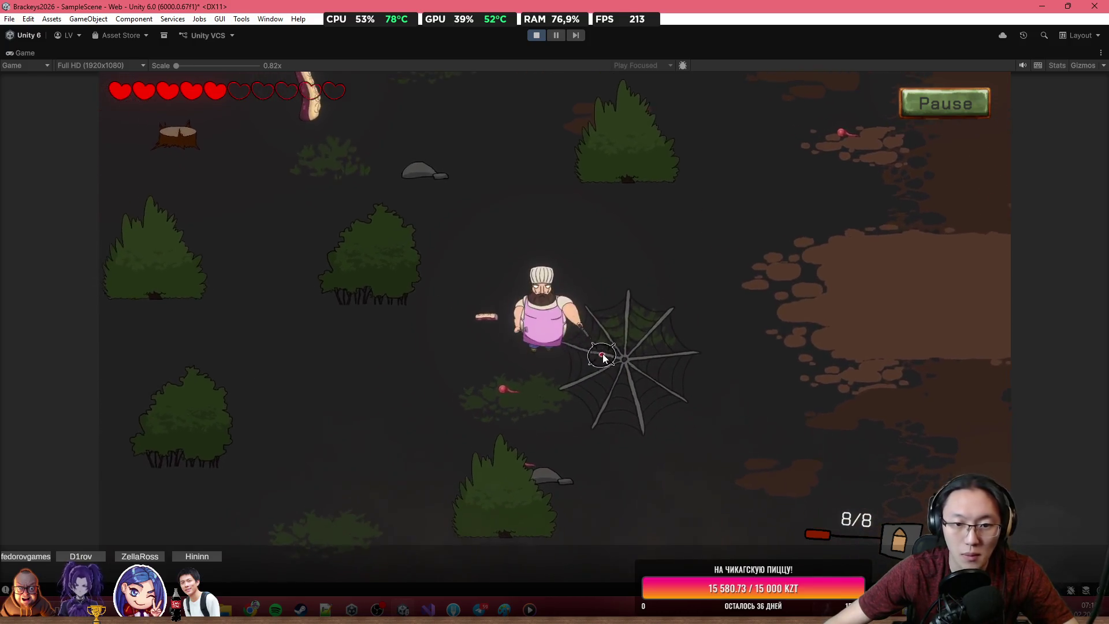
Step: Shoot the tentacle, reload, and move toward the fence to fire at a zombie
{"action": "left_click", "coordinate": [393, 451]}
{"action": "left_click", "coordinate": [367, 449]}
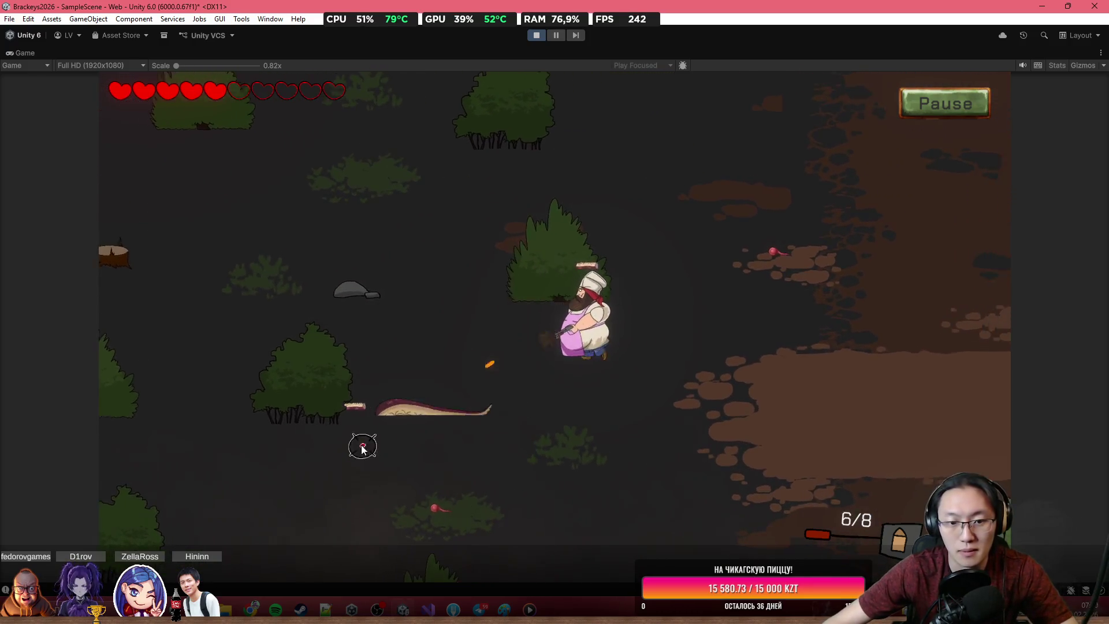
{"action": "left_click", "coordinate": [324, 445]}
{"action": "key", "text": "r"}
{"action": "key", "text": "d"}
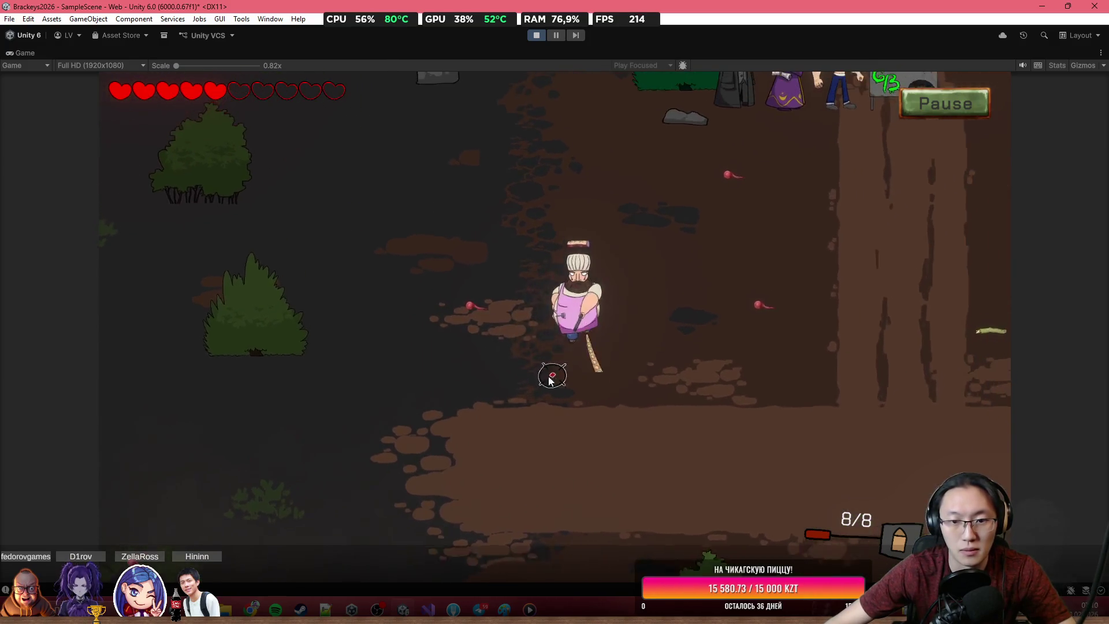
{"action": "key", "text": "w"}
{"action": "left_click", "coordinate": [693, 399]}
{"action": "left_click", "coordinate": [827, 396]}
{"action": "left_click", "coordinate": [837, 395]}
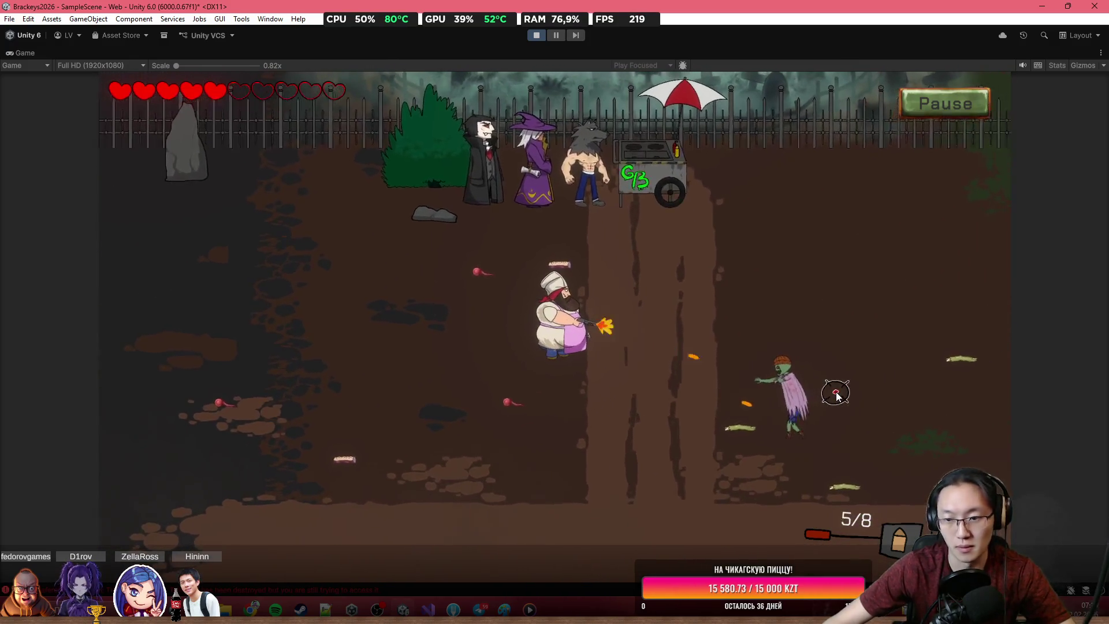
{"action": "left_click", "coordinate": [821, 396]}
{"action": "key", "text": "a"}
{"action": "key", "text": "r"}
Step: Kill the zombie and the spider on the left, then return to the food cart
{"action": "left_click", "coordinate": [707, 388]}
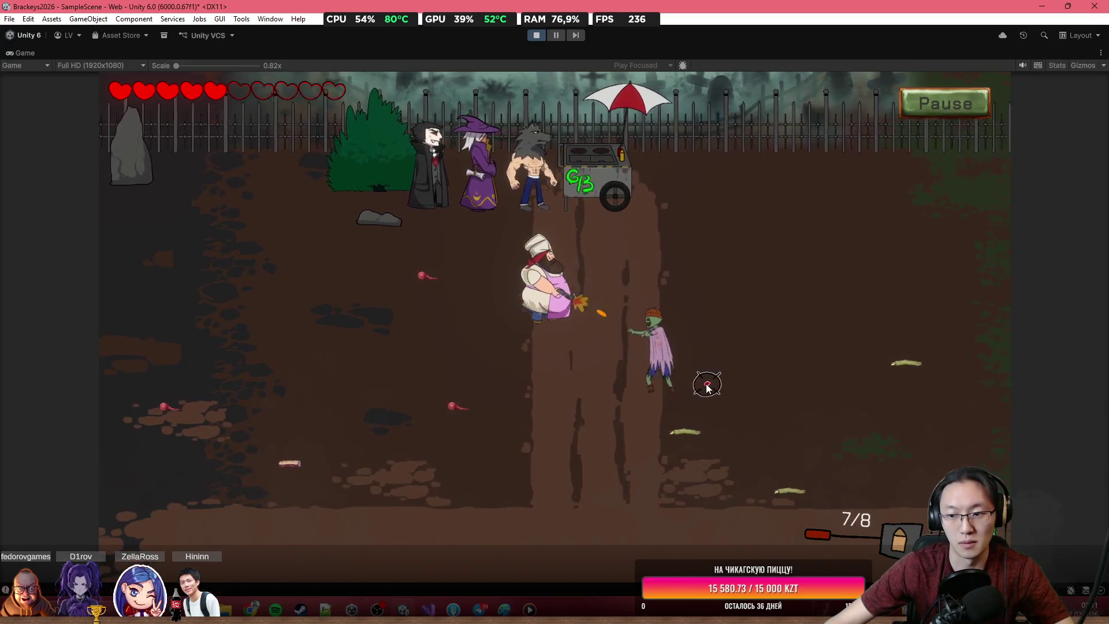
{"action": "left_click", "coordinate": [717, 376]}
{"action": "left_click", "coordinate": [156, 346]}
{"action": "left_click", "coordinate": [136, 359]}
{"action": "left_click", "coordinate": [158, 357]}
{"action": "left_click", "coordinate": [158, 357]}
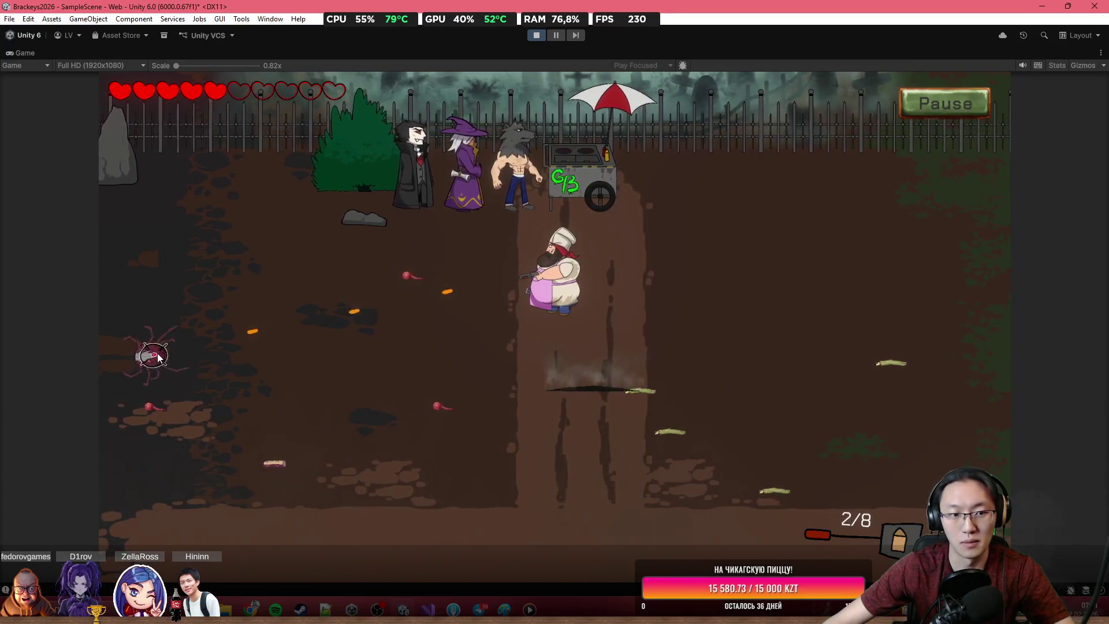
{"action": "key", "text": "w"}
{"action": "key", "text": "r"}
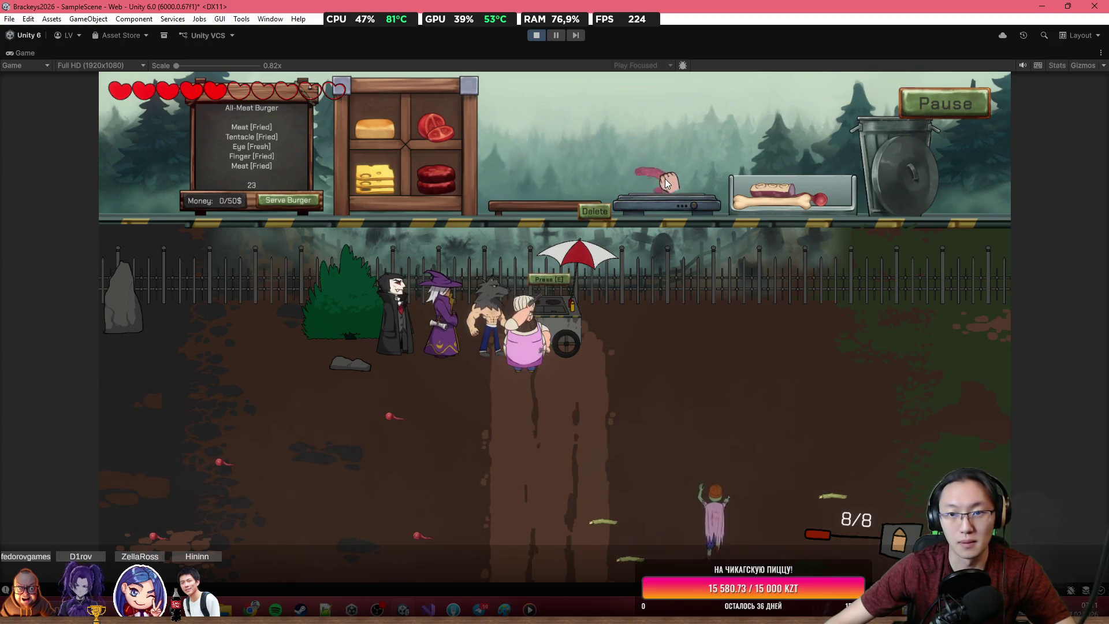
Step: Set the tentacle on the grill, kill the approaching zombie, and reopen the burger kitchen
{"action": "left_click", "coordinate": [681, 197]}
{"action": "left_click", "coordinate": [696, 433]}
{"action": "left_click", "coordinate": [688, 445]}
{"action": "left_click", "coordinate": [685, 447]}
{"action": "left_click", "coordinate": [678, 456]}
{"action": "left_click", "coordinate": [677, 457]}
{"action": "left_click", "coordinate": [675, 453]}
{"action": "left_click", "coordinate": [676, 442]}
{"action": "left_click", "coordinate": [676, 440]}
{"action": "key", "text": "s"}
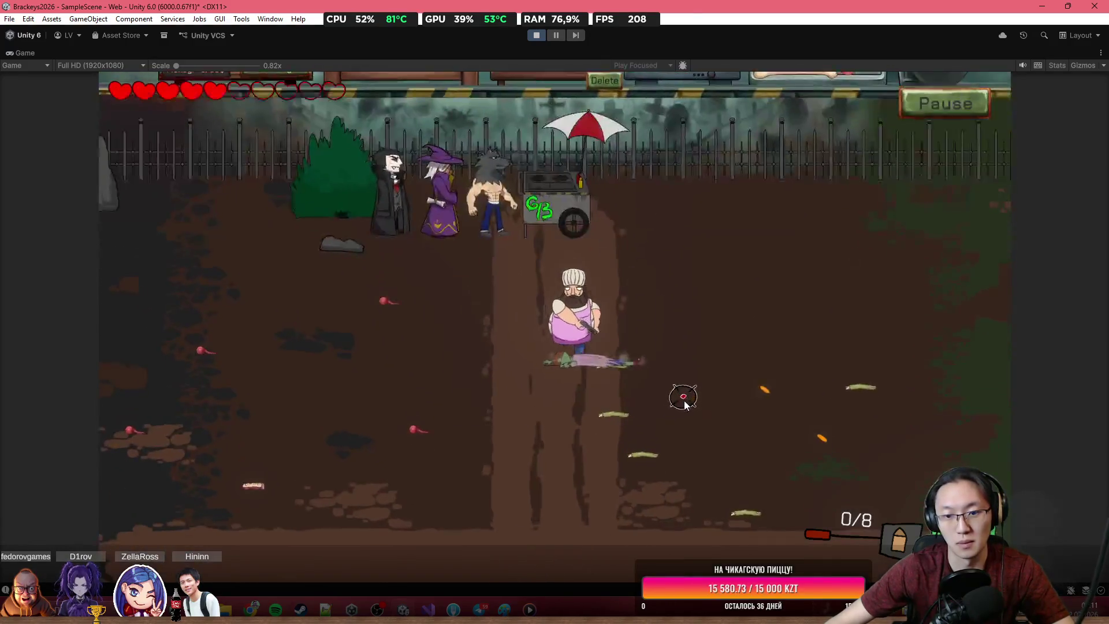
{"action": "key", "text": "w"}
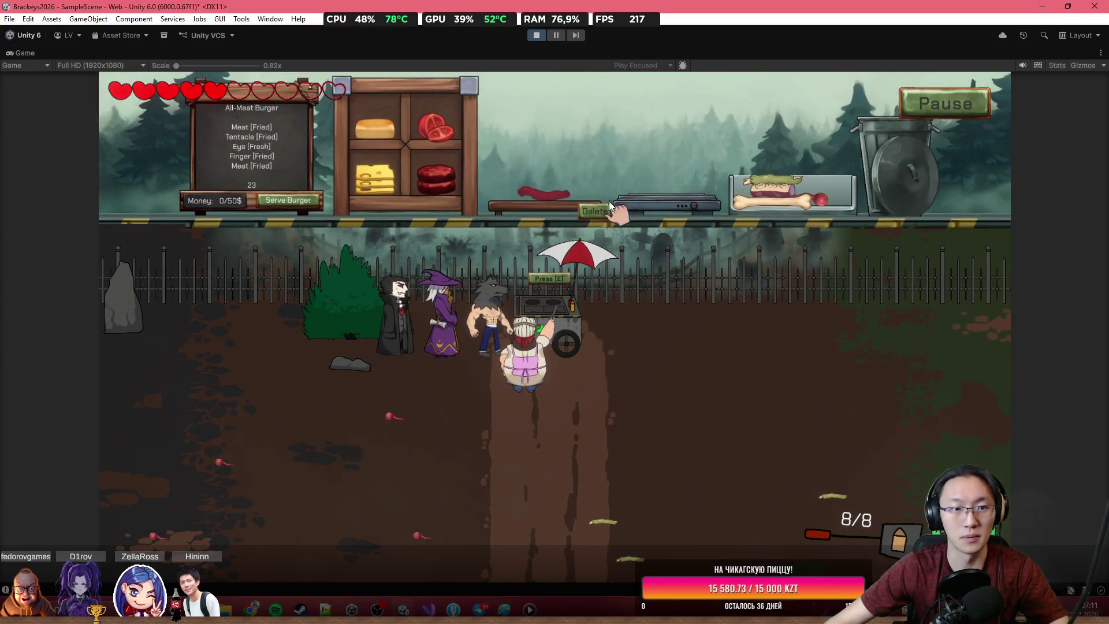
Step: Grill the tentacle while shooting a spider and zombie, then throw the tentacle away
{"action": "mouse_move", "coordinate": [791, 184]}
{"action": "left_mouse_down"}
{"action": "mouse_move", "coordinate": [670, 159]}
{"action": "mouse_move", "coordinate": [670, 179]}
{"action": "left_mouse_up"}
{"action": "left_click", "coordinate": [382, 473]}
{"action": "left_click", "coordinate": [361, 477]}
{"action": "left_click", "coordinate": [361, 477]}
{"action": "left_click", "coordinate": [363, 476]}
{"action": "left_click", "coordinate": [363, 476]}
{"action": "left_click", "coordinate": [365, 475]}
{"action": "left_click", "coordinate": [365, 475]}
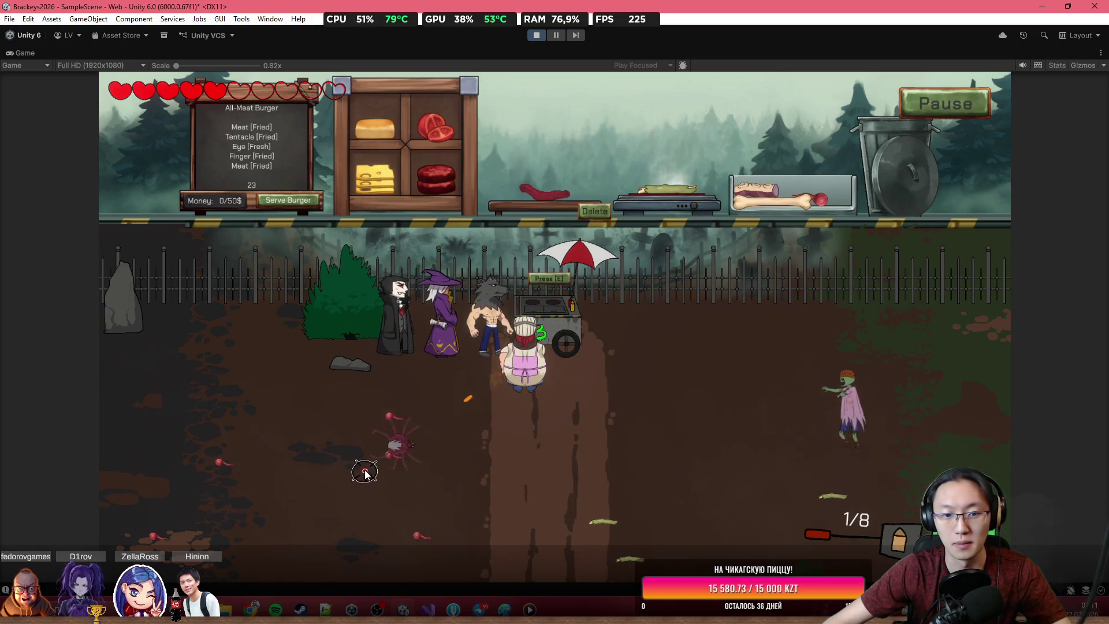
{"action": "left_click", "coordinate": [768, 416]}
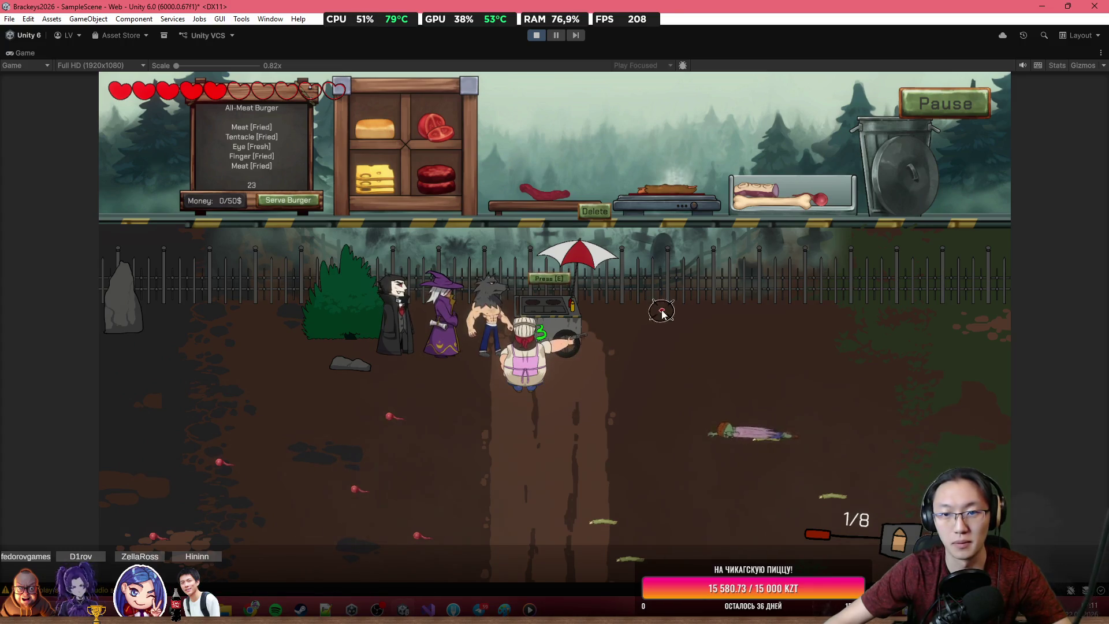
{"action": "mouse_move", "coordinate": [669, 180]}
{"action": "left_mouse_down"}
{"action": "mouse_move", "coordinate": [669, 128]}
{"action": "mouse_move", "coordinate": [947, 116]}
{"action": "left_mouse_up"}
Step: Fight enemies in the field between trips to the cart, then put the green finger on the grill
{"action": "key", "text": "s"}
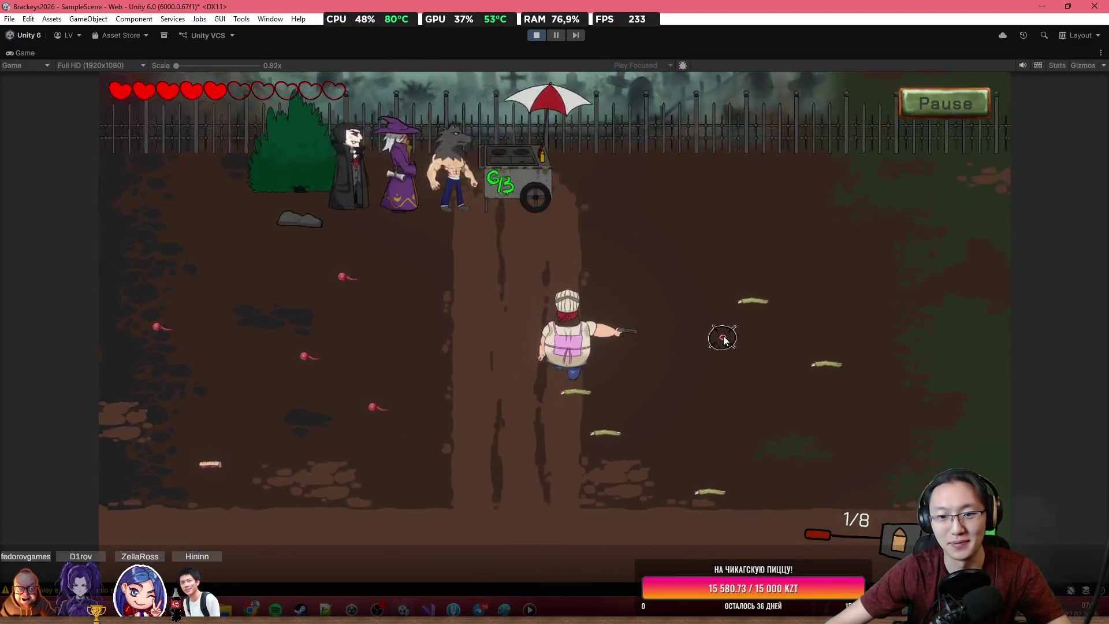
{"action": "key", "text": "w"}
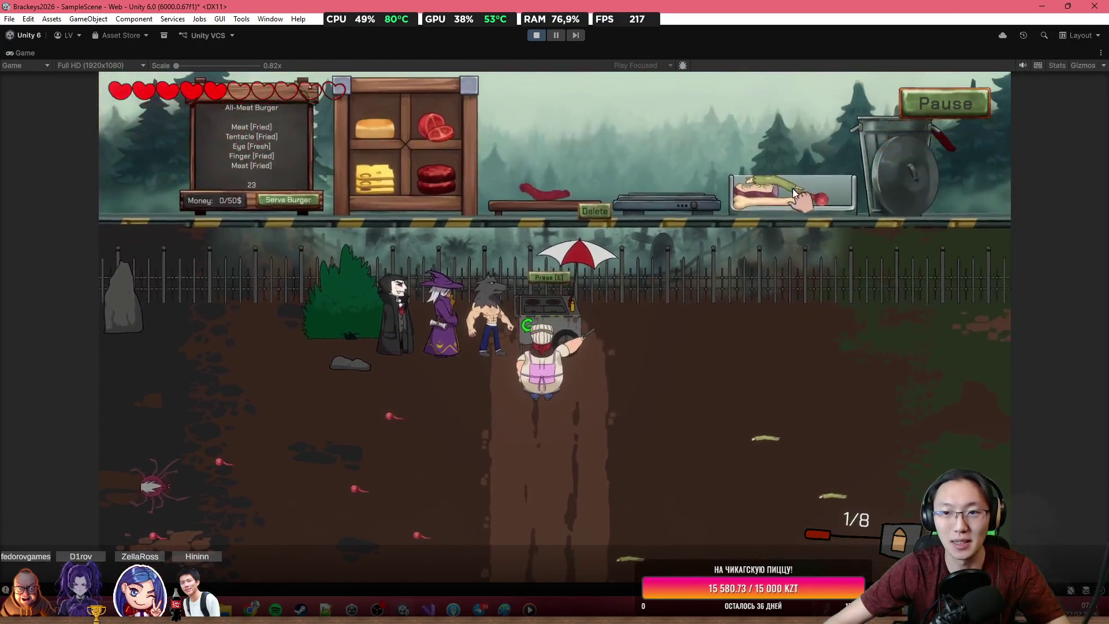
{"action": "left_click_drag", "start_coordinate": [742, 119], "coordinate": [687, 144]}
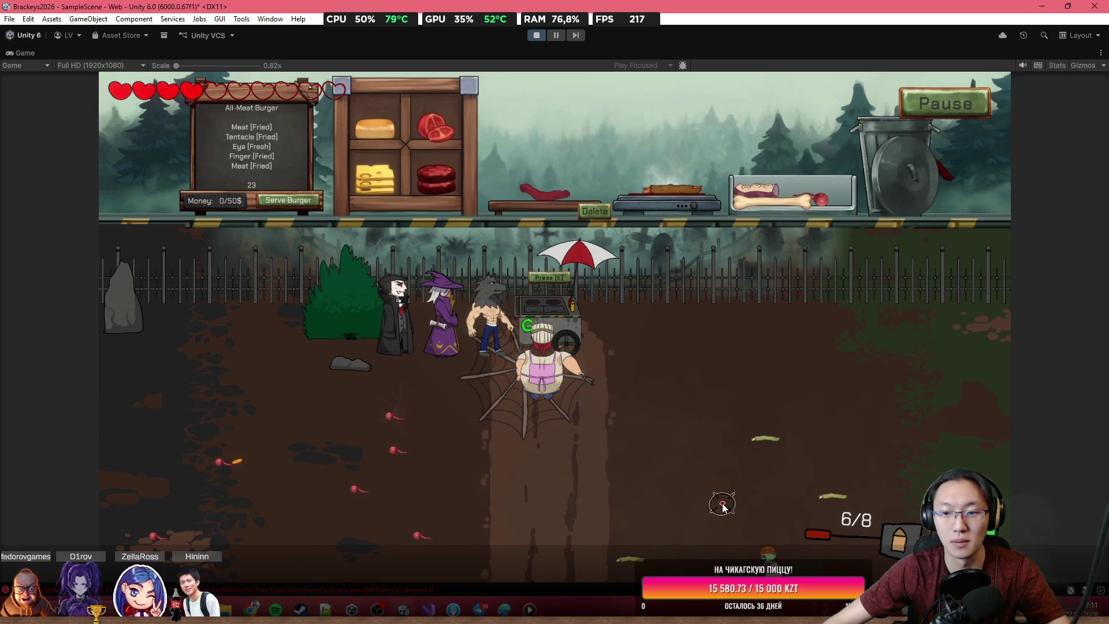
{"action": "left_click", "coordinate": [727, 516]}
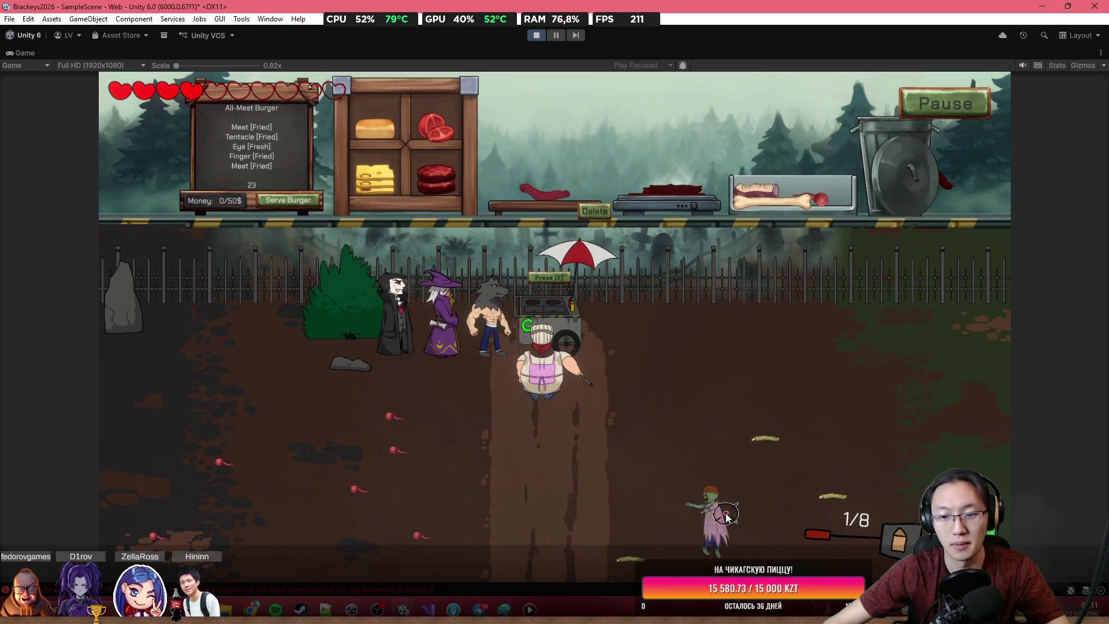
{"action": "key", "text": "s"}
{"action": "left_click", "coordinate": [607, 427]}
{"action": "left_click", "coordinate": [688, 358]}
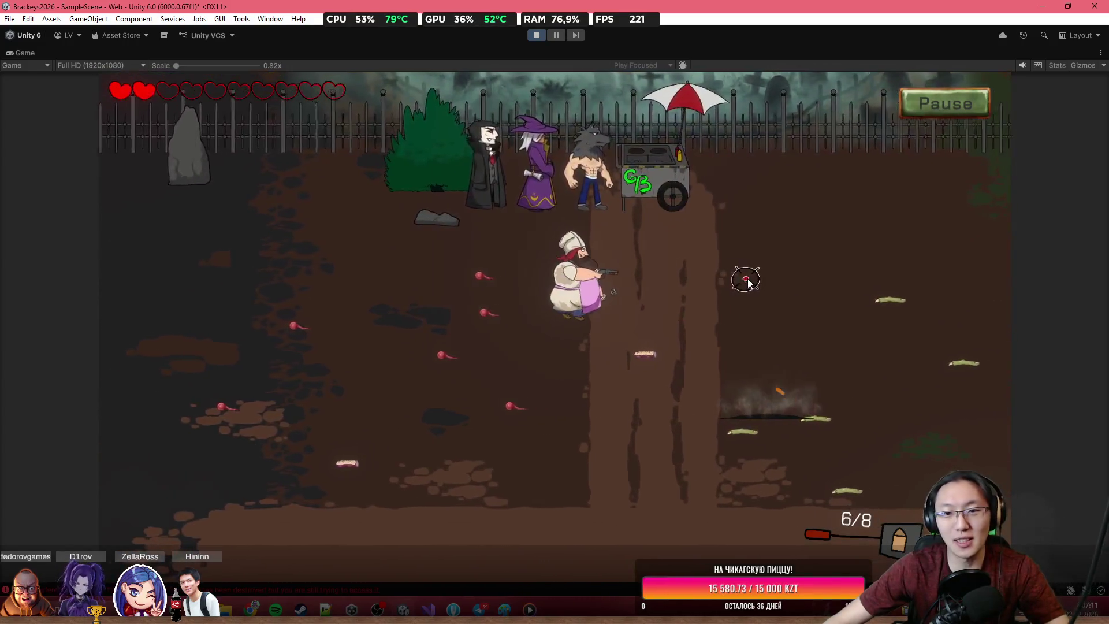
{"action": "key", "text": "w"}
{"action": "key", "text": "d"}
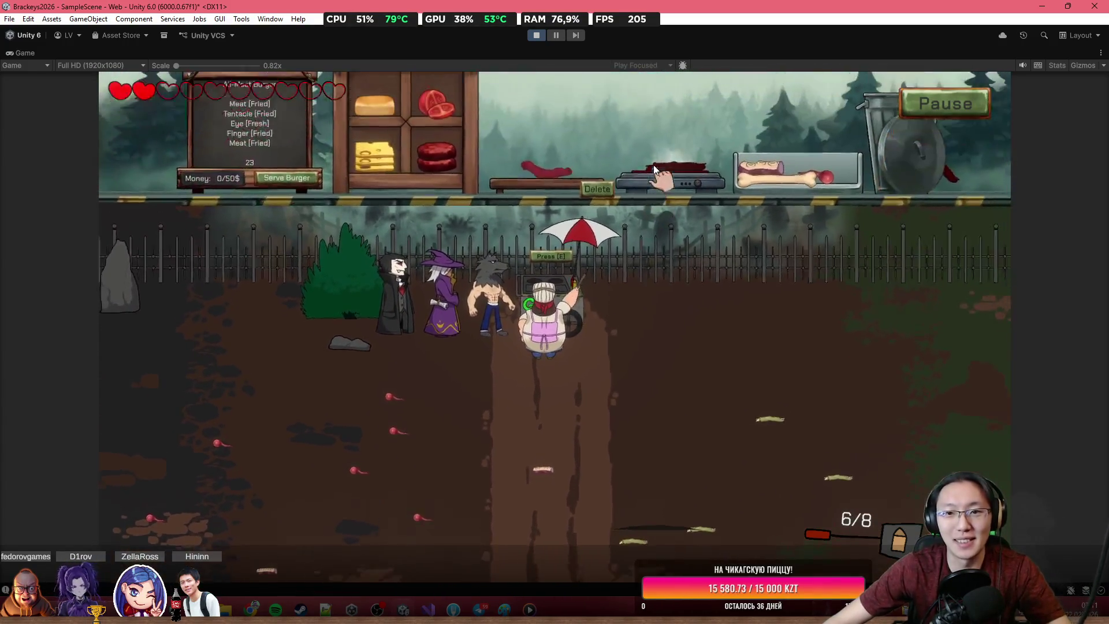
{"action": "key", "text": "s"}
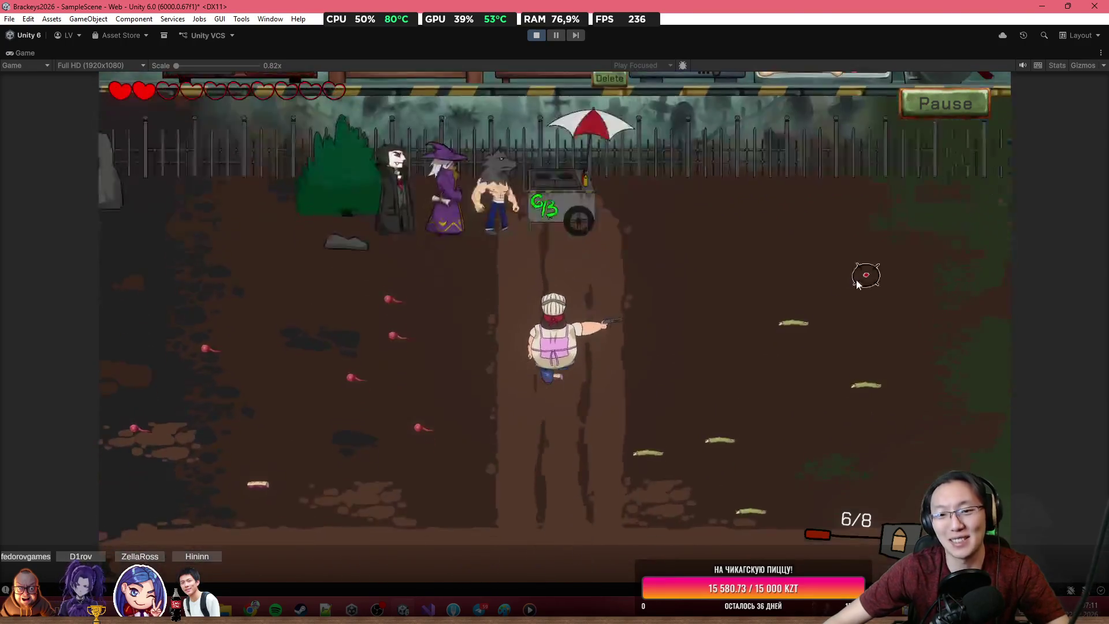
{"action": "key", "text": "w"}
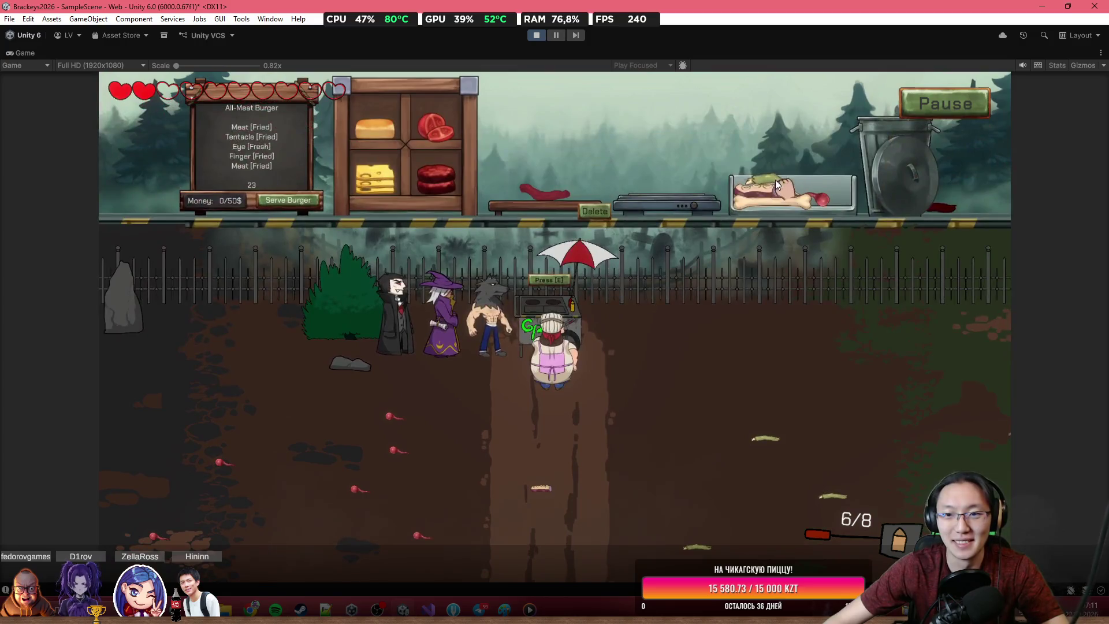
{"action": "mouse_move", "coordinate": [775, 179]}
{"action": "left_mouse_down"}
{"action": "mouse_move", "coordinate": [686, 162]}
{"action": "mouse_move", "coordinate": [678, 184]}
{"action": "left_mouse_up"}
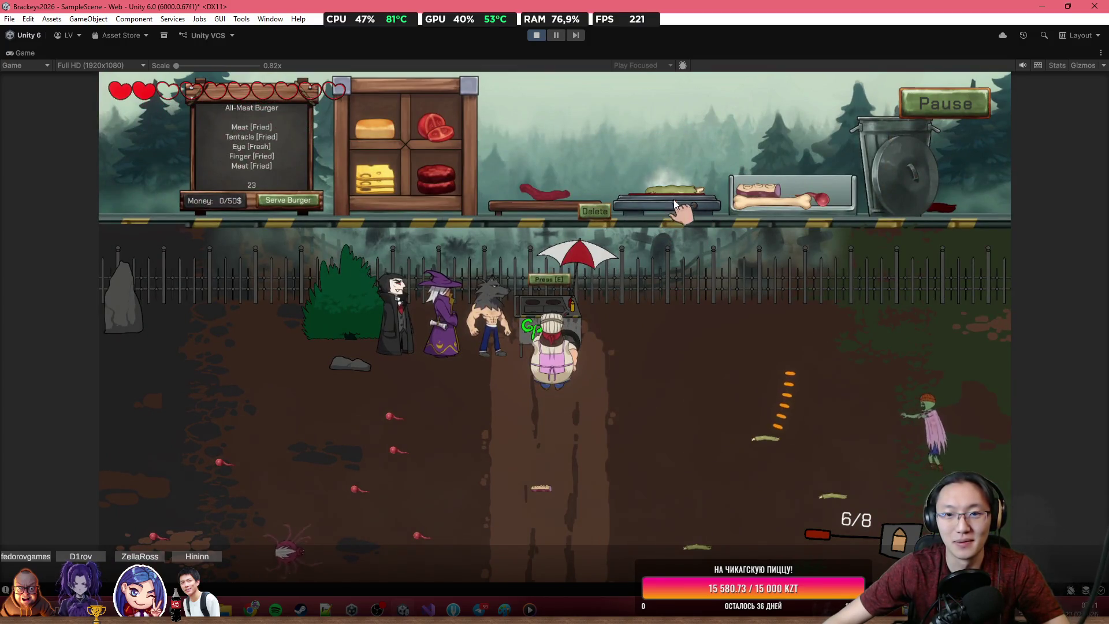
Step: Move the fried finger onto the cutting board and shoot enemies in the field
{"action": "mouse_move", "coordinate": [676, 190]}
{"action": "left_mouse_down"}
{"action": "mouse_move", "coordinate": [628, 147]}
{"action": "mouse_move", "coordinate": [577, 133]}
{"action": "left_mouse_up"}
{"action": "key", "text": "s"}
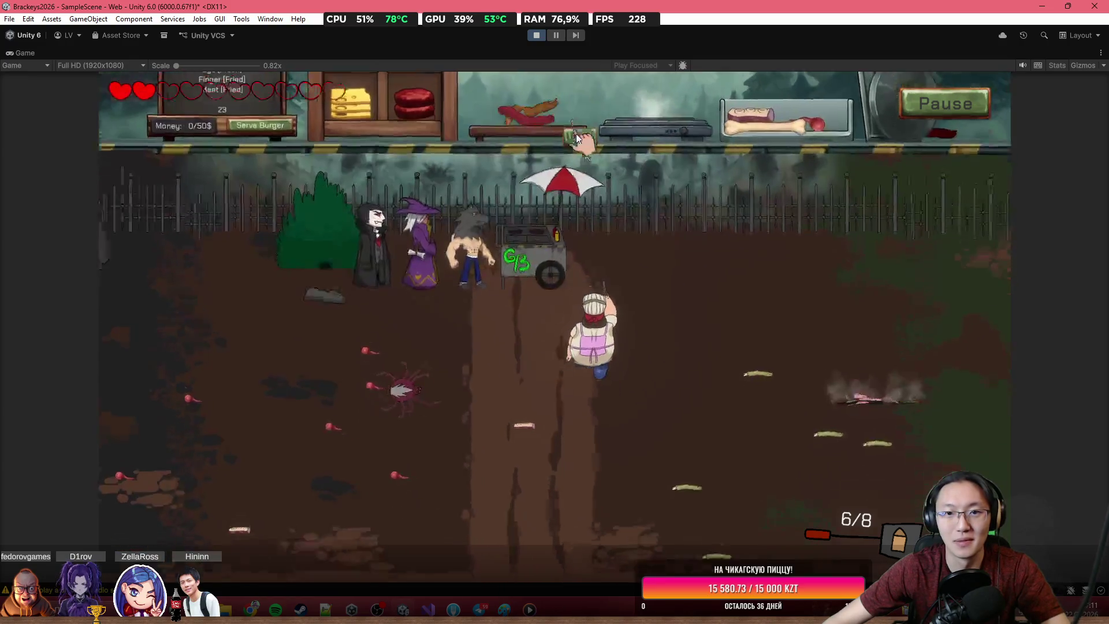
{"action": "left_click", "coordinate": [347, 292]}
{"action": "left_click", "coordinate": [376, 248]}
{"action": "left_click", "coordinate": [379, 248]}
{"action": "left_click", "coordinate": [462, 223]}
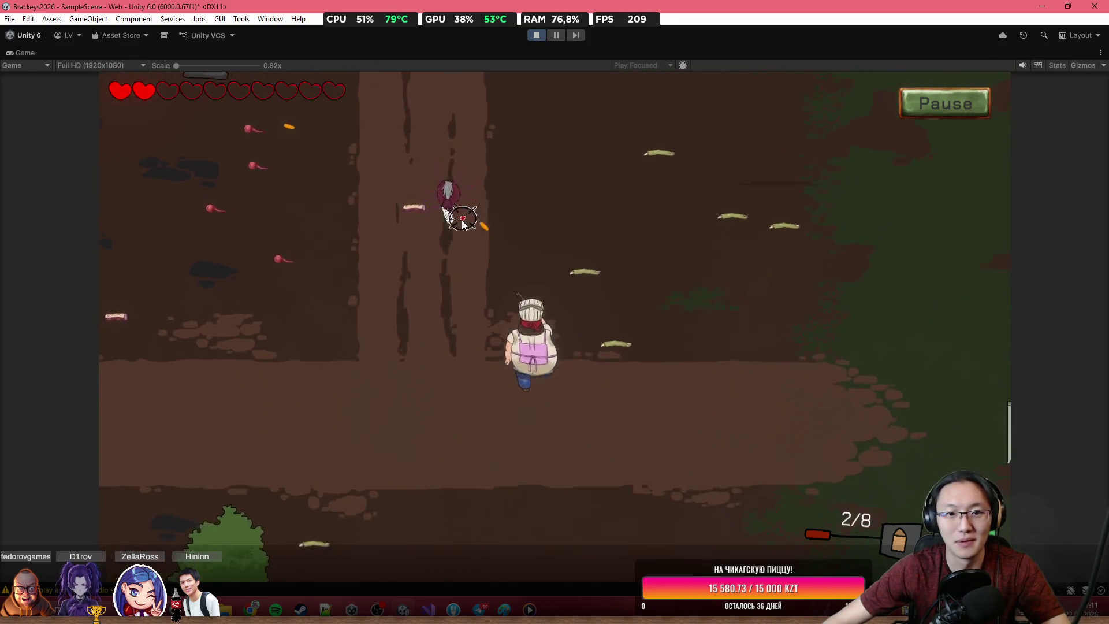
{"action": "key", "text": "w"}
{"action": "left_click", "coordinate": [584, 164]}
{"action": "left_click", "coordinate": [646, 228]}
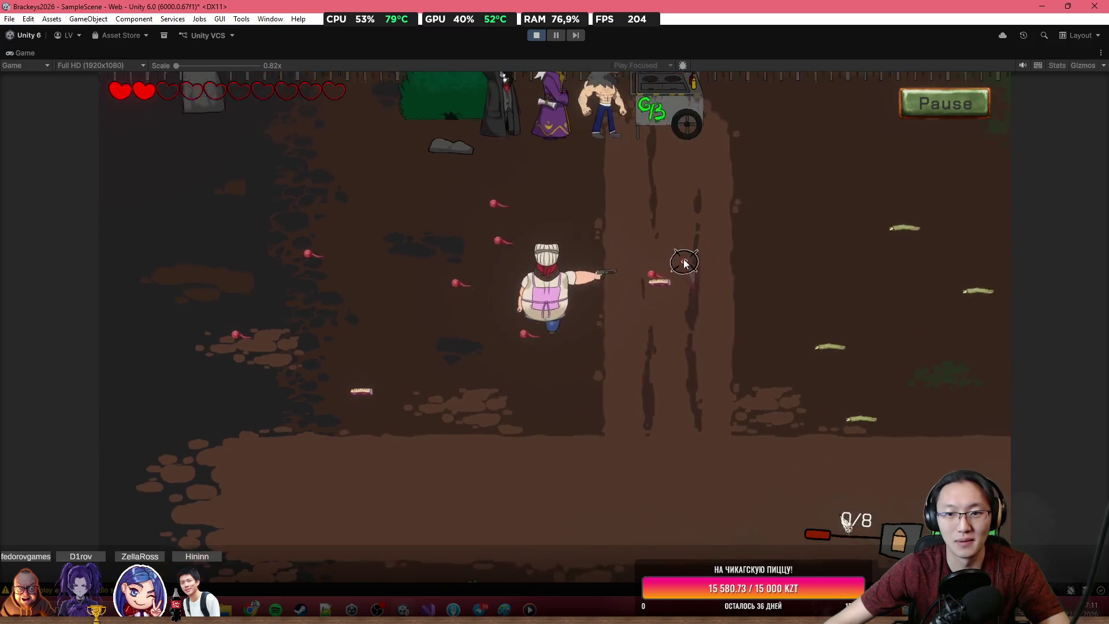
{"action": "key", "text": "w"}
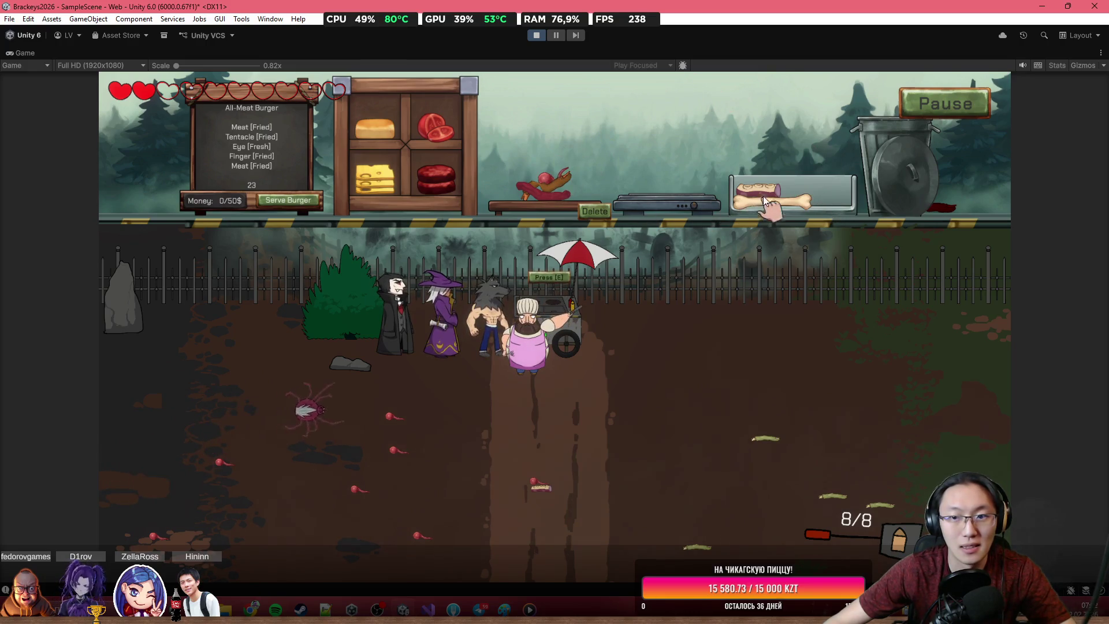
Step: Head down into the field and sweep fire across the enemies
{"action": "key", "text": "s"}
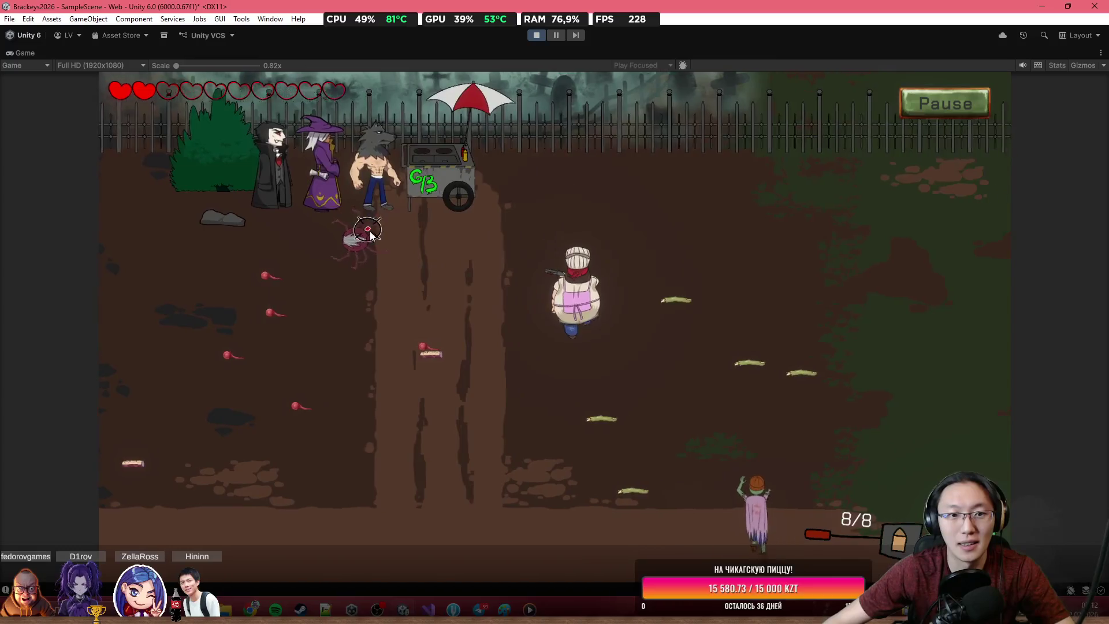
{"action": "left_click", "coordinate": [422, 253]}
{"action": "key", "text": "a"}
{"action": "left_click", "coordinate": [572, 266]}
{"action": "left_click", "coordinate": [723, 277]}
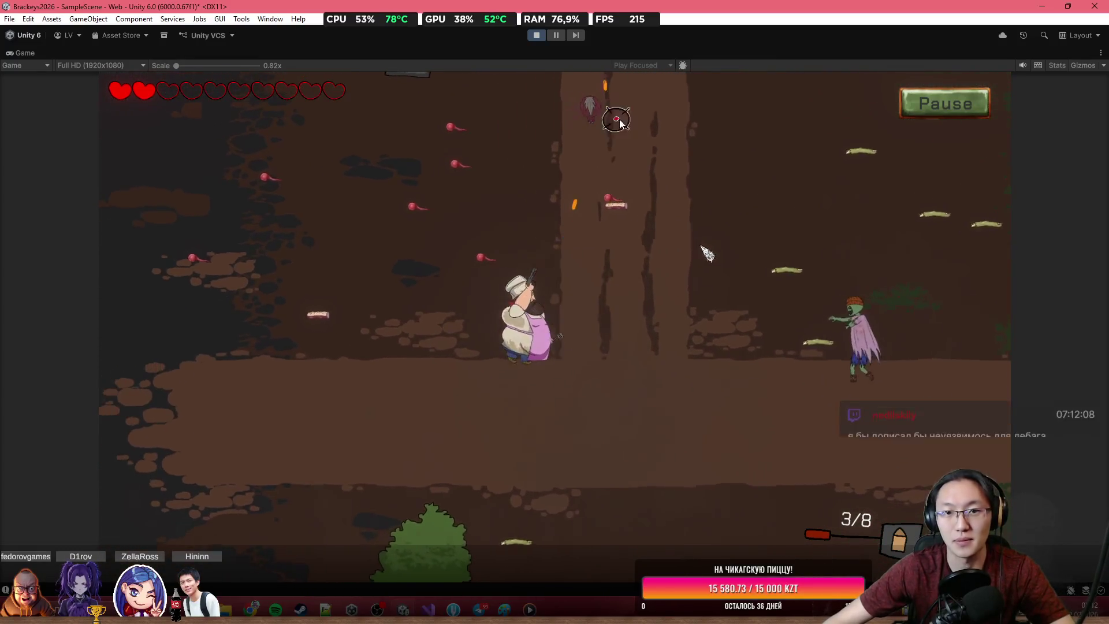
{"action": "left_click", "coordinate": [871, 291]}
{"action": "key", "text": "w"}
Step: Kill the zombie near the cart and place another ingredient on the grill
{"action": "left_click", "coordinate": [884, 370]}
{"action": "left_click", "coordinate": [867, 404]}
{"action": "left_click", "coordinate": [863, 410]}
{"action": "left_click", "coordinate": [858, 424]}
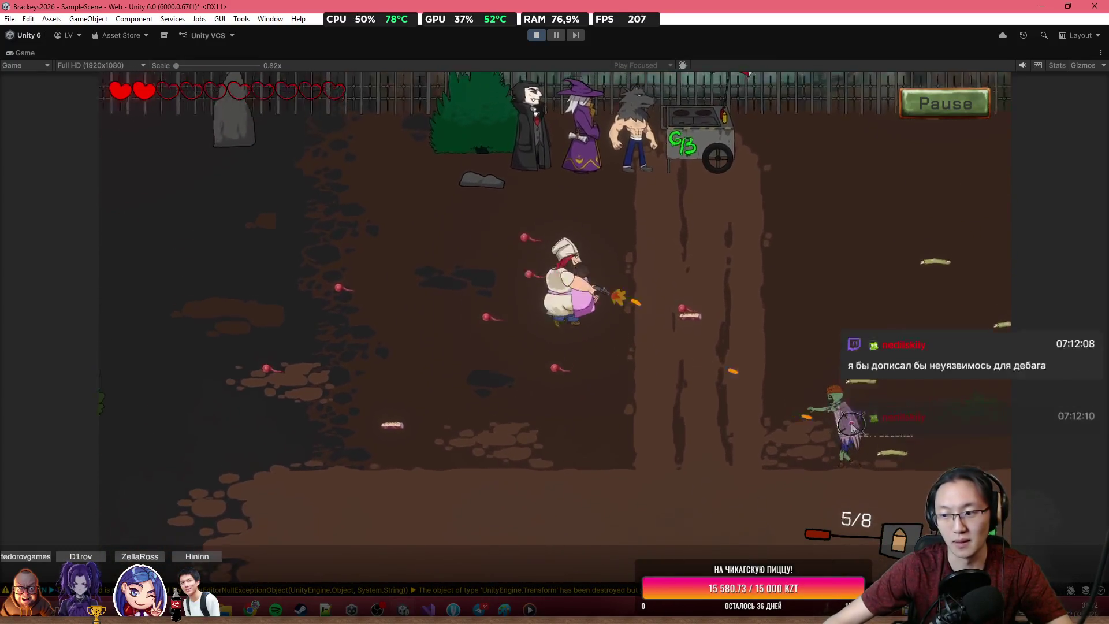
{"action": "left_click", "coordinate": [832, 417]}
{"action": "left_click", "coordinate": [817, 421]}
{"action": "key", "text": "w"}
{"action": "left_click", "coordinate": [780, 434]}
{"action": "left_click", "coordinate": [756, 439]}
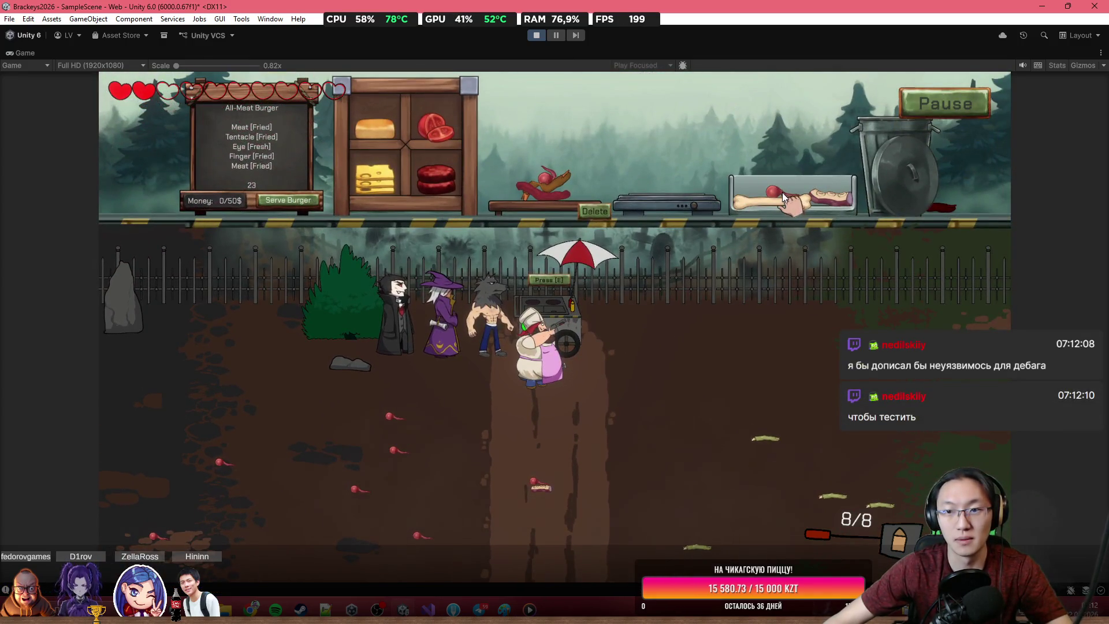
{"action": "mouse_move", "coordinate": [825, 169]}
{"action": "left_mouse_down"}
{"action": "mouse_move", "coordinate": [682, 163]}
{"action": "mouse_move", "coordinate": [688, 193]}
{"action": "mouse_move", "coordinate": [706, 186]}
{"action": "mouse_move", "coordinate": [618, 137]}
{"action": "mouse_move", "coordinate": [555, 154]}
{"action": "left_mouse_up"}
Step: Walk into the field and shoot the spider and other enemies
{"action": "key", "text": "s"}
{"action": "key", "text": "d"}
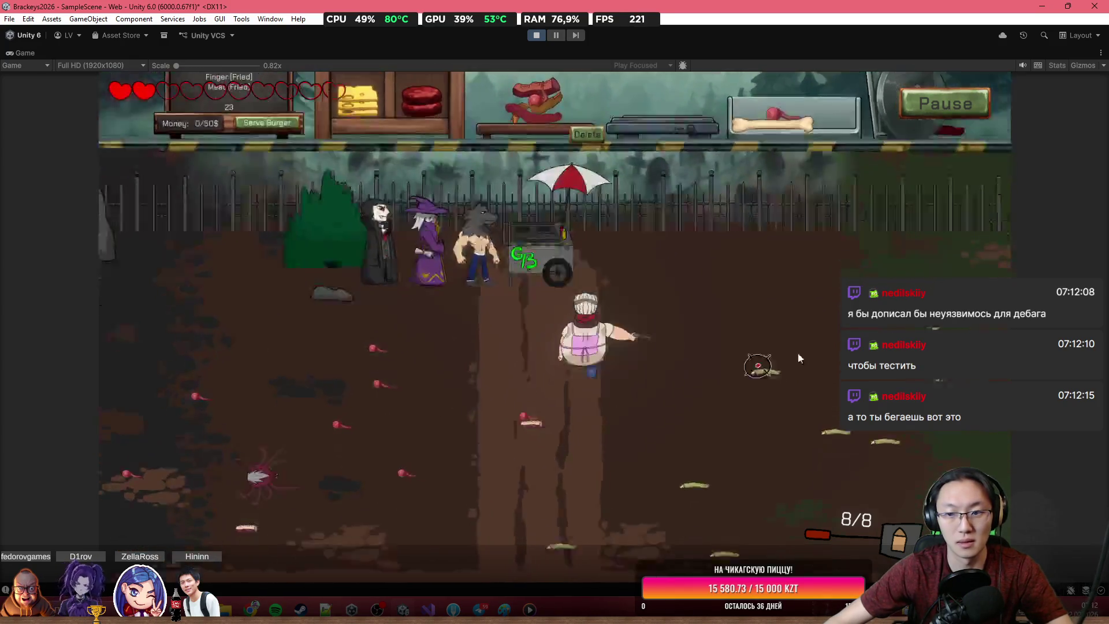
{"action": "left_click", "coordinate": [240, 301]}
{"action": "left_click", "coordinate": [292, 230]}
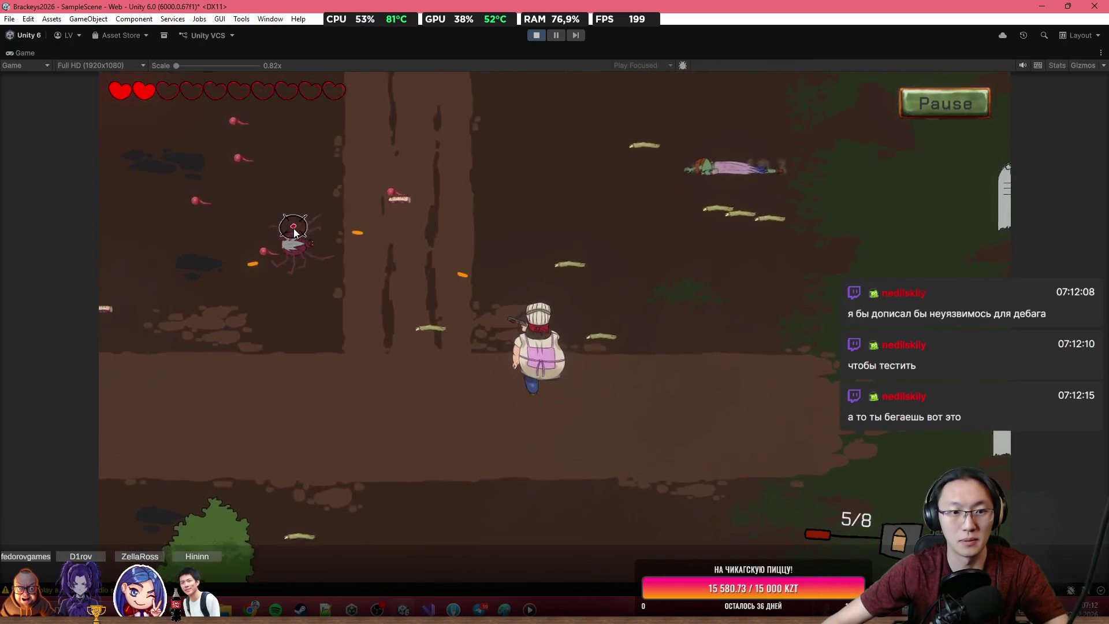
{"action": "left_click", "coordinate": [378, 210]}
{"action": "left_click", "coordinate": [467, 173]}
{"action": "key", "text": "w"}
{"action": "left_click", "coordinate": [497, 165]}
{"action": "left_click", "coordinate": [532, 156]}
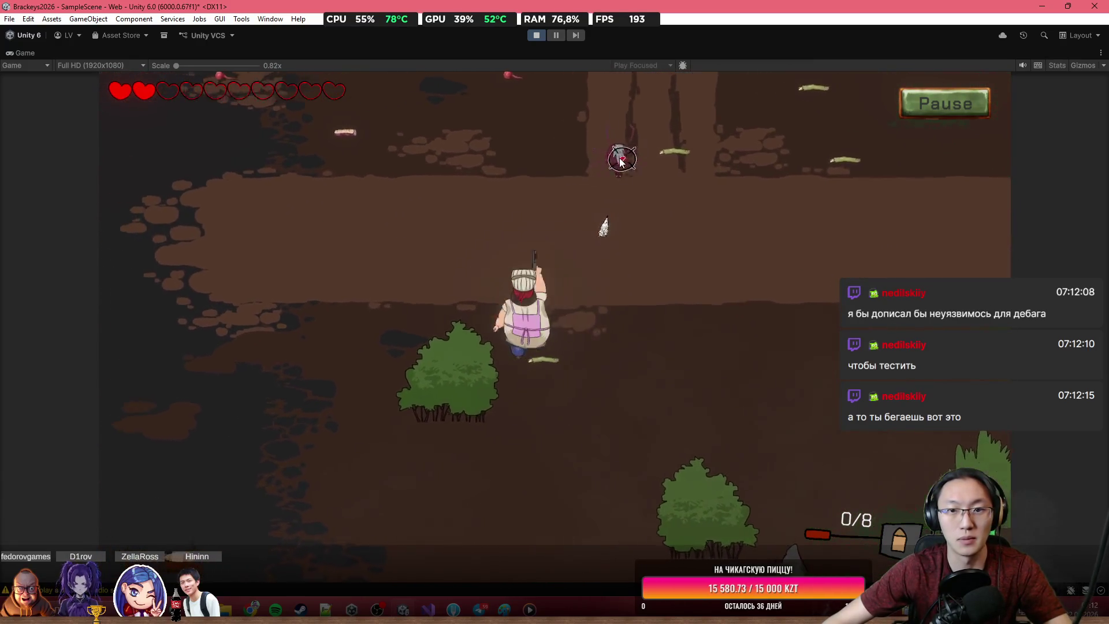
{"action": "left_click", "coordinate": [714, 246]}
{"action": "left_click", "coordinate": [738, 277]}
Step: Keep shooting enemies while returning to the cart to bring back the kitchen
{"action": "key", "text": "w"}
{"action": "left_click", "coordinate": [746, 312]}
{"action": "left_click", "coordinate": [751, 358]}
{"action": "left_click", "coordinate": [745, 376]}
{"action": "left_click", "coordinate": [739, 393]}
{"action": "left_click", "coordinate": [733, 407]}
{"action": "left_click", "coordinate": [725, 422]}
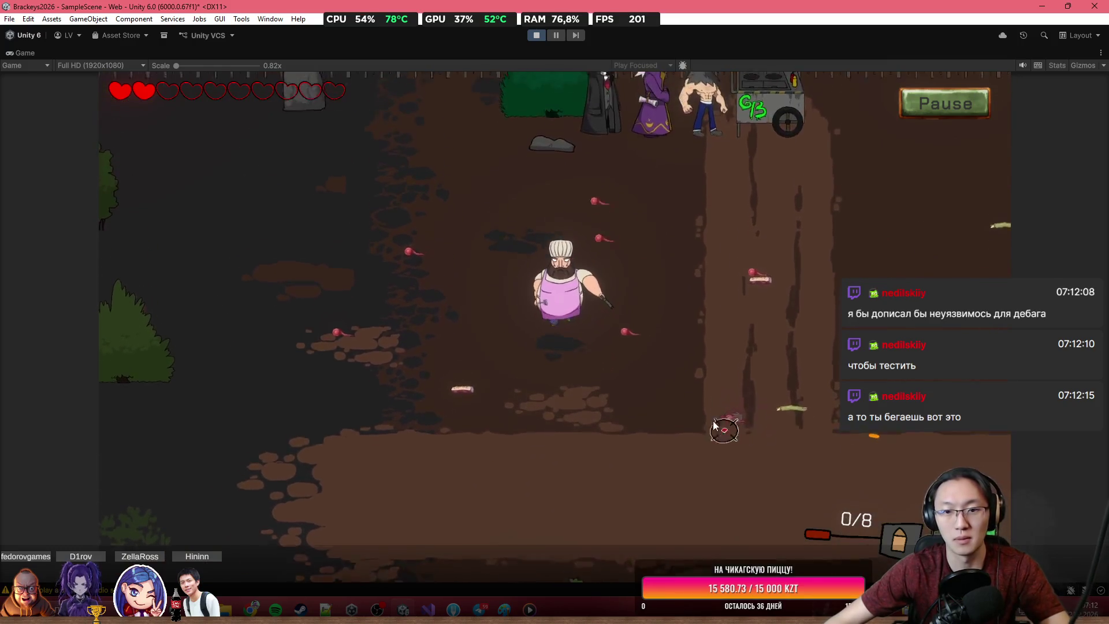
{"action": "key", "text": "w"}
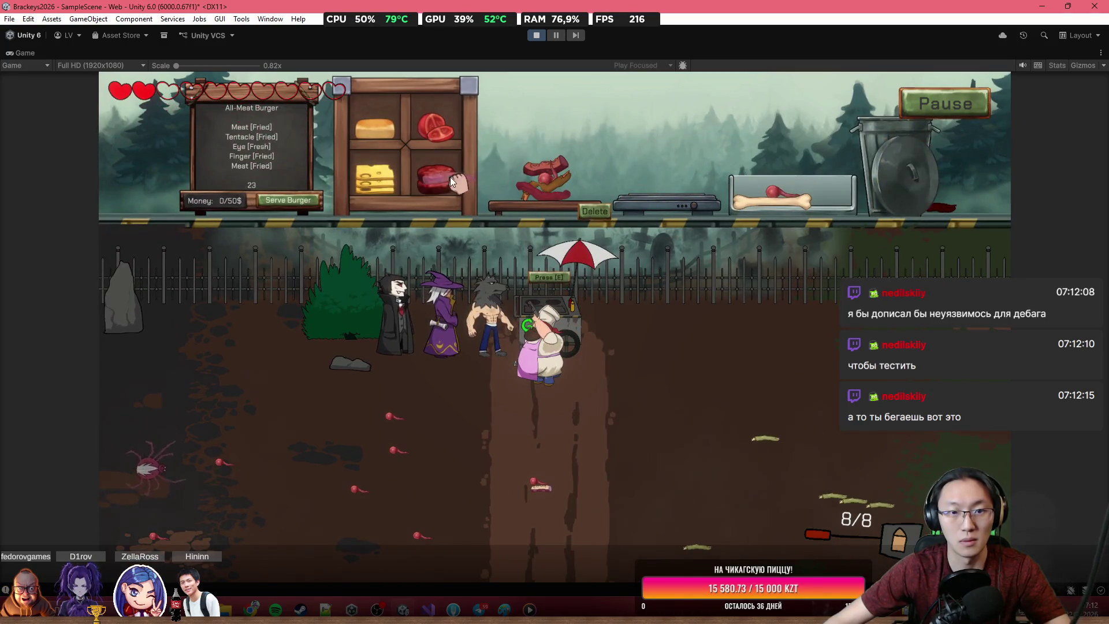
Step: Grill the meat patty, add it to the burger, and serve the All-Meat Burger for 23 money
{"action": "left_click_drag", "start_coordinate": [450, 177], "coordinate": [648, 164]}
{"action": "left_click", "coordinate": [295, 419]}
{"action": "left_click", "coordinate": [327, 409]}
{"action": "mouse_move", "coordinate": [660, 187]}
{"action": "left_mouse_down"}
{"action": "mouse_move", "coordinate": [631, 142]}
{"action": "mouse_move", "coordinate": [555, 153]}
{"action": "left_mouse_up"}
{"action": "left_click", "coordinate": [298, 202]}
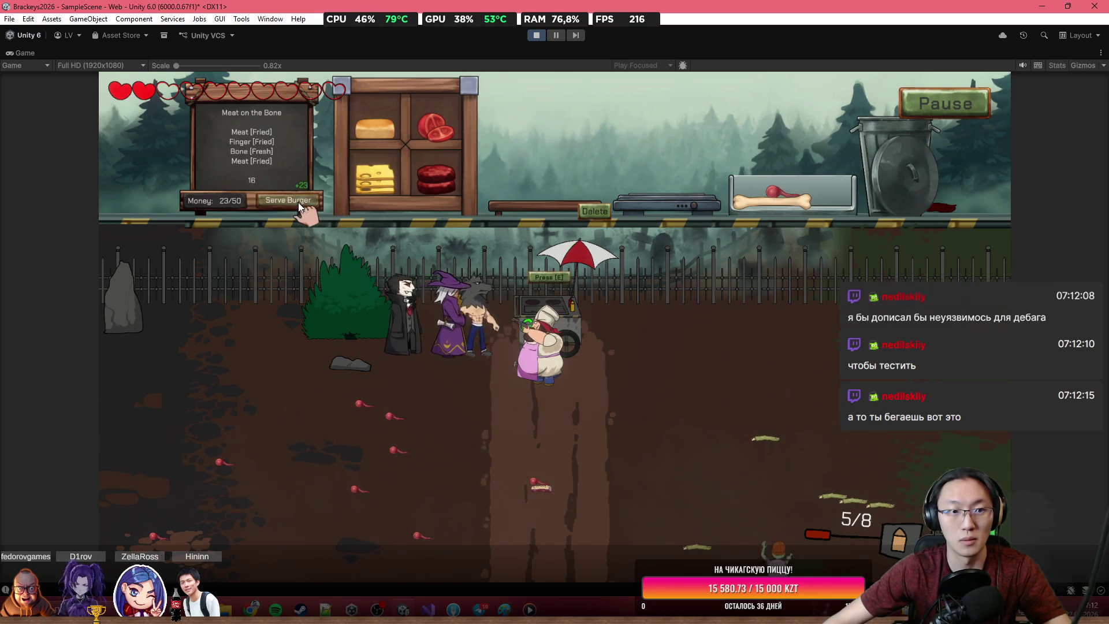
Step: Keep fighting and moving the chef around the field until the 'You died' screen appears
{"action": "key", "text": "s"}
{"action": "left_click", "coordinate": [751, 404]}
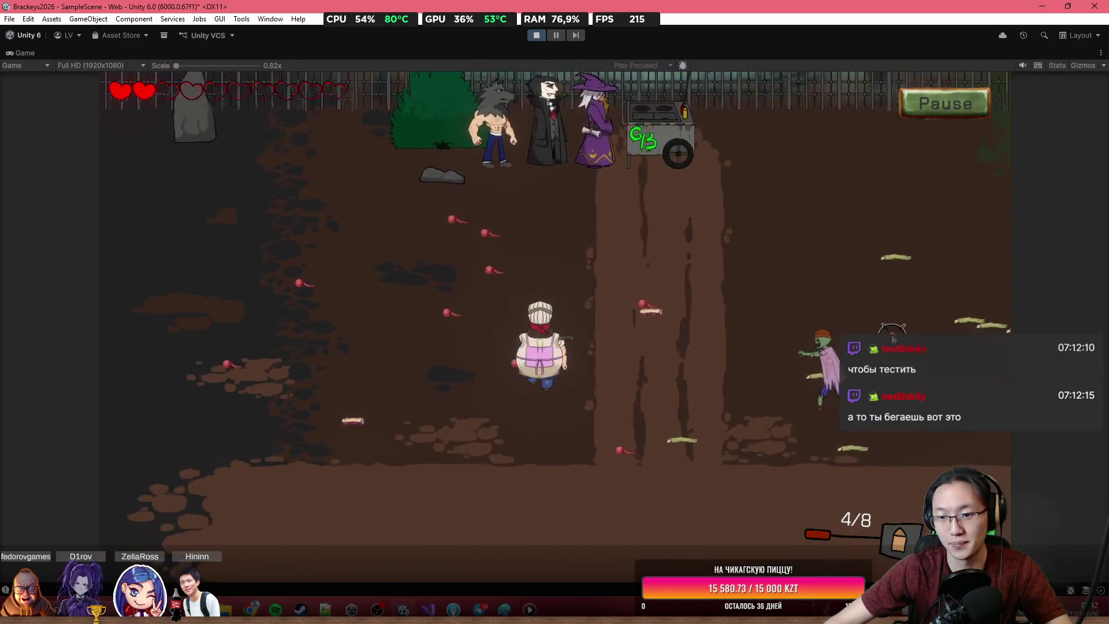
{"action": "key", "text": "s"}
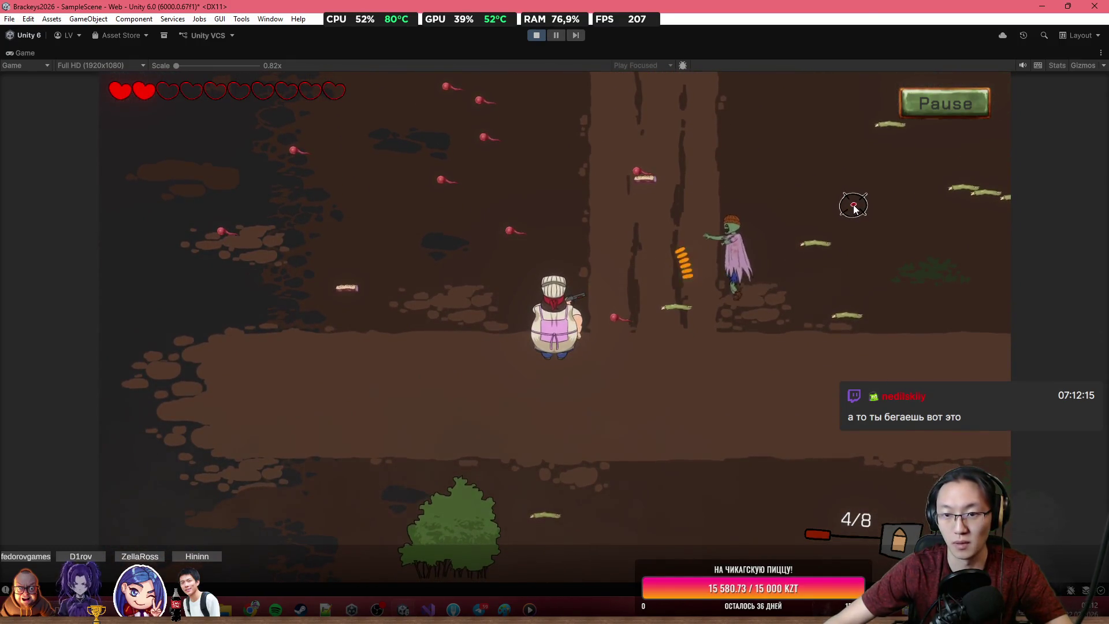
{"action": "key", "text": "r"}
{"action": "key", "text": "w"}
{"action": "key", "text": "d"}
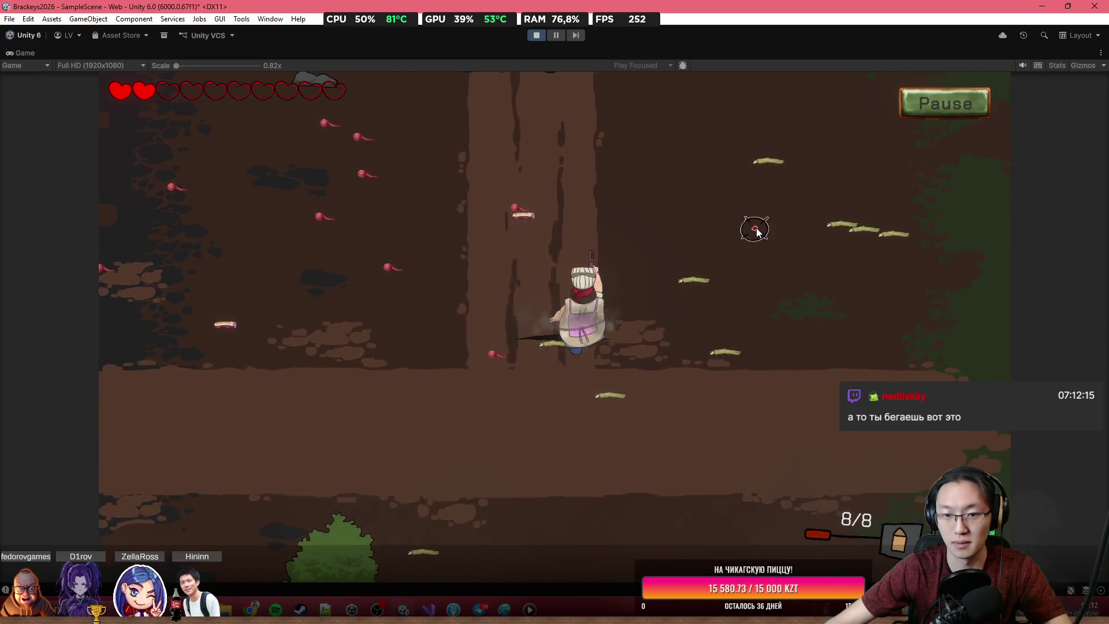
{"action": "key", "text": "w"}
{"action": "key", "text": "d"}
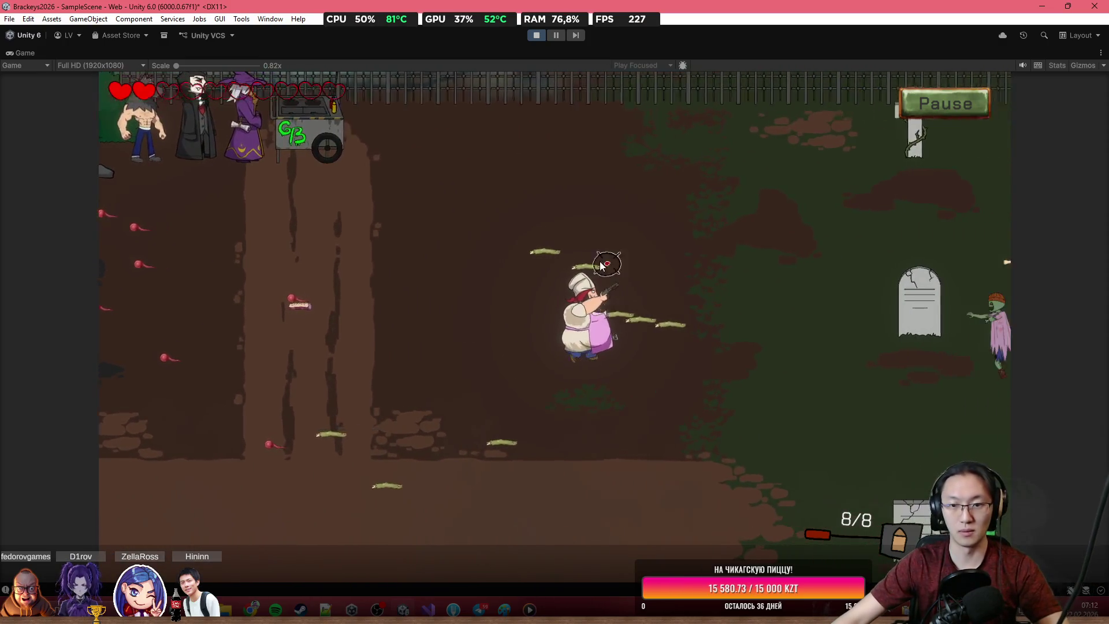
Step: Exit Play mode and select the GameOver object in the Hierarchy
{"action": "key", "text": "w"}
{"action": "key", "text": "d"}
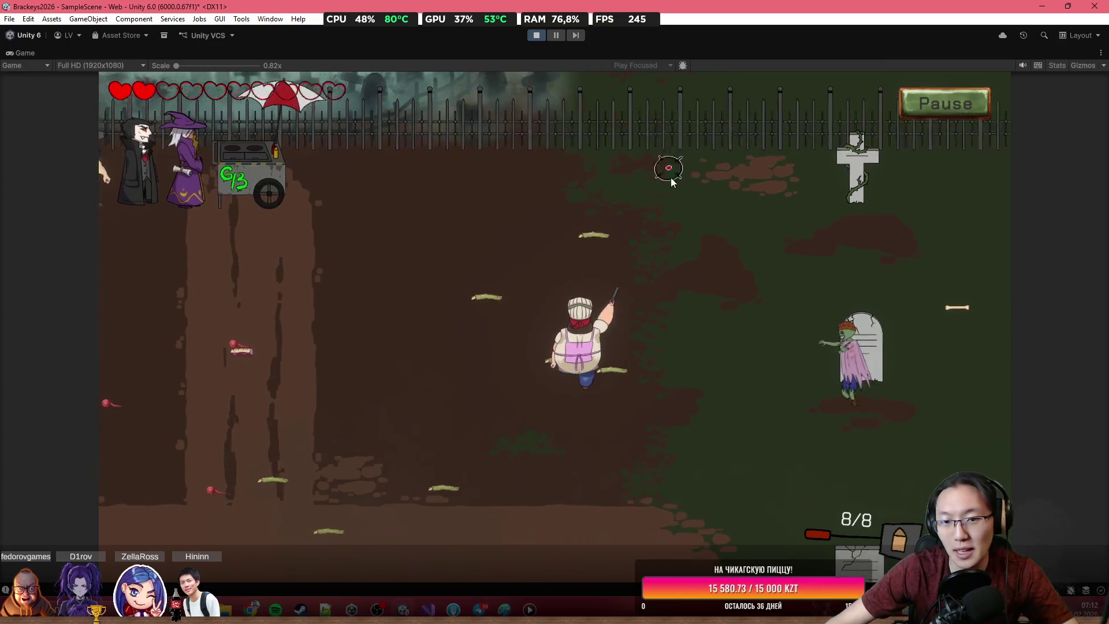
{"action": "key", "text": "s"}
{"action": "key", "text": "d"}
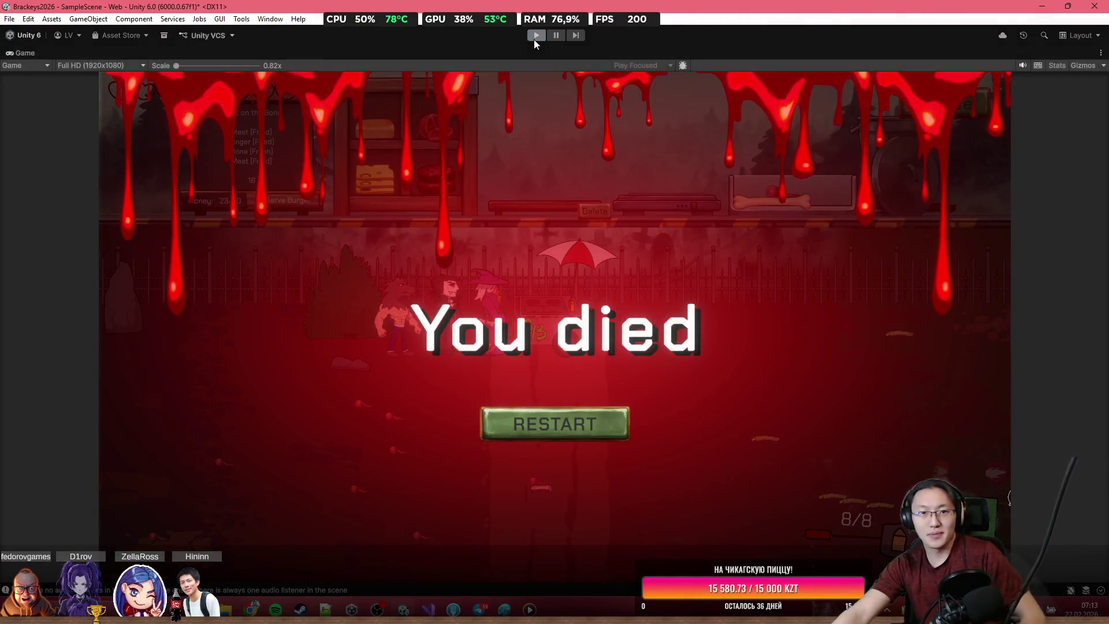
{"action": "left_click", "coordinate": [535, 38]}
{"action": "left_click", "coordinate": [82, 207]}
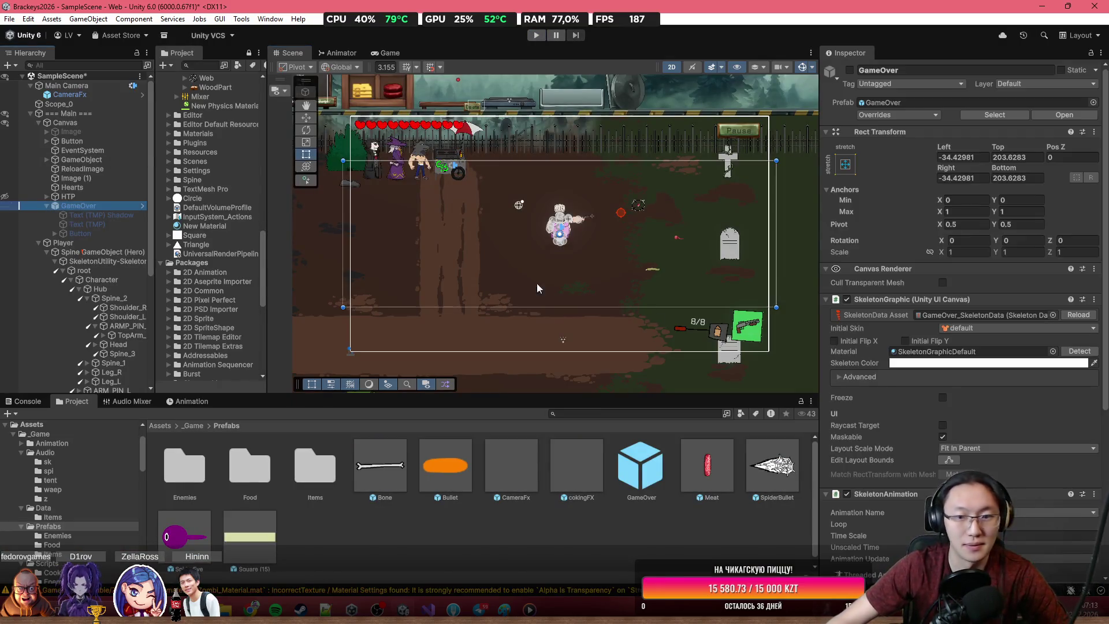
Step: Remove the Animation Sequencer Controller component from GameOver, then select the Canvas
{"action": "scroll", "coordinate": [1010, 438], "scroll_direction": "down", "scroll_amount": 5}
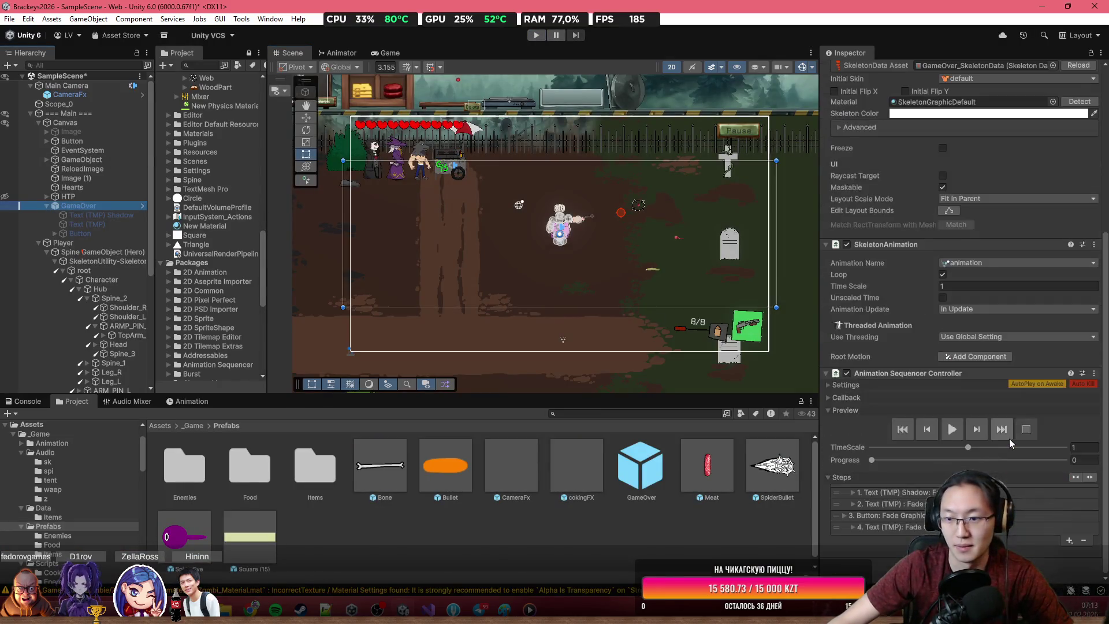
{"action": "left_click", "coordinate": [1094, 375]}
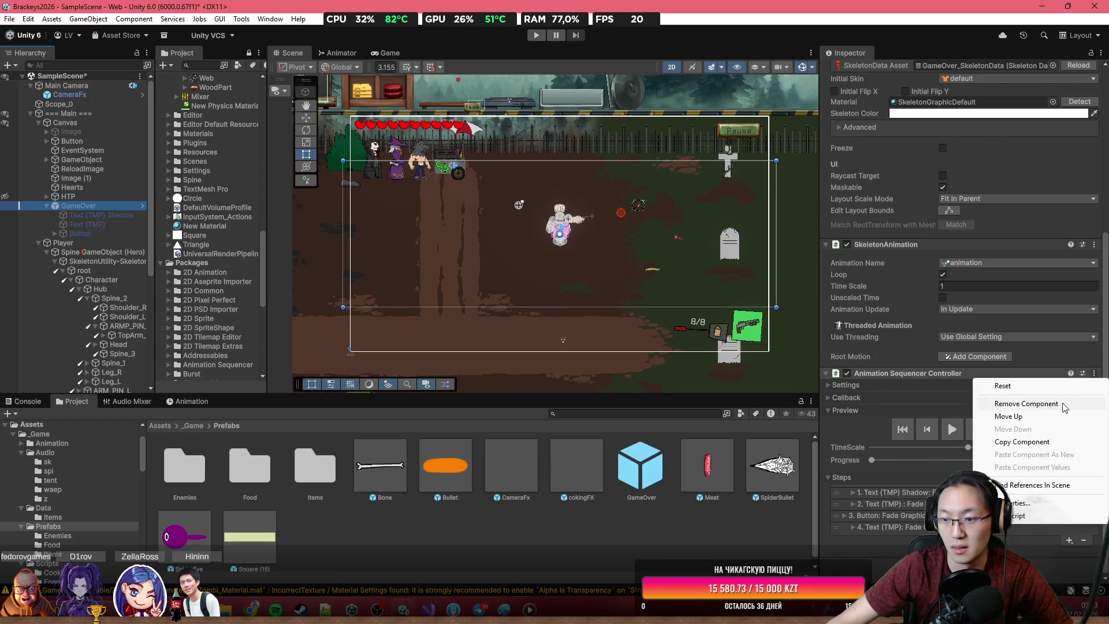
{"action": "left_click", "coordinate": [1063, 403]}
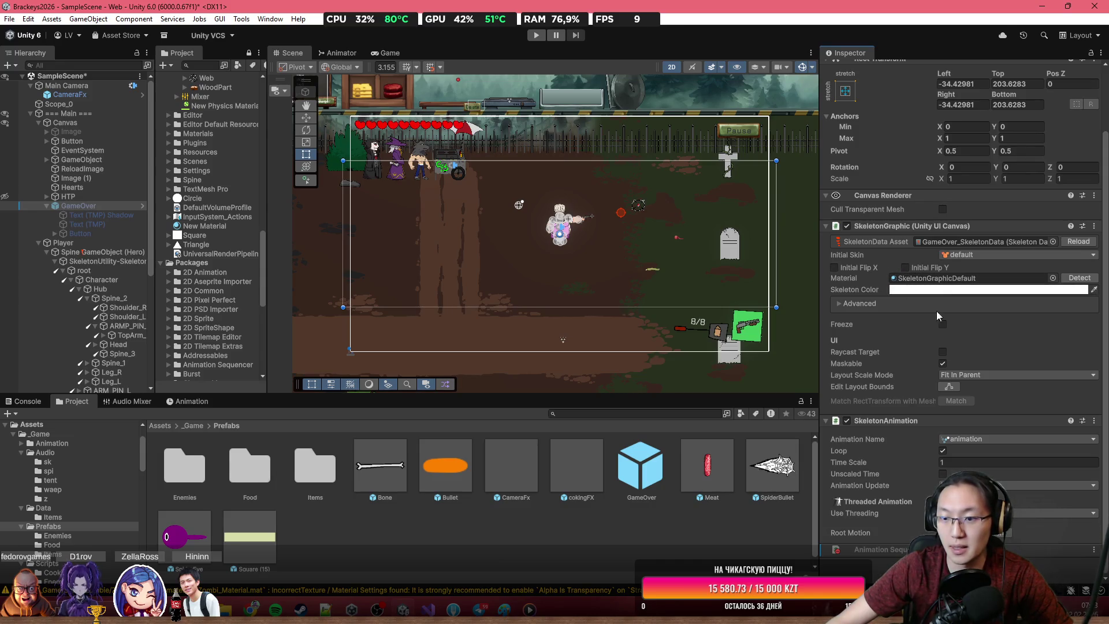
{"action": "left_click", "coordinate": [651, 341]}
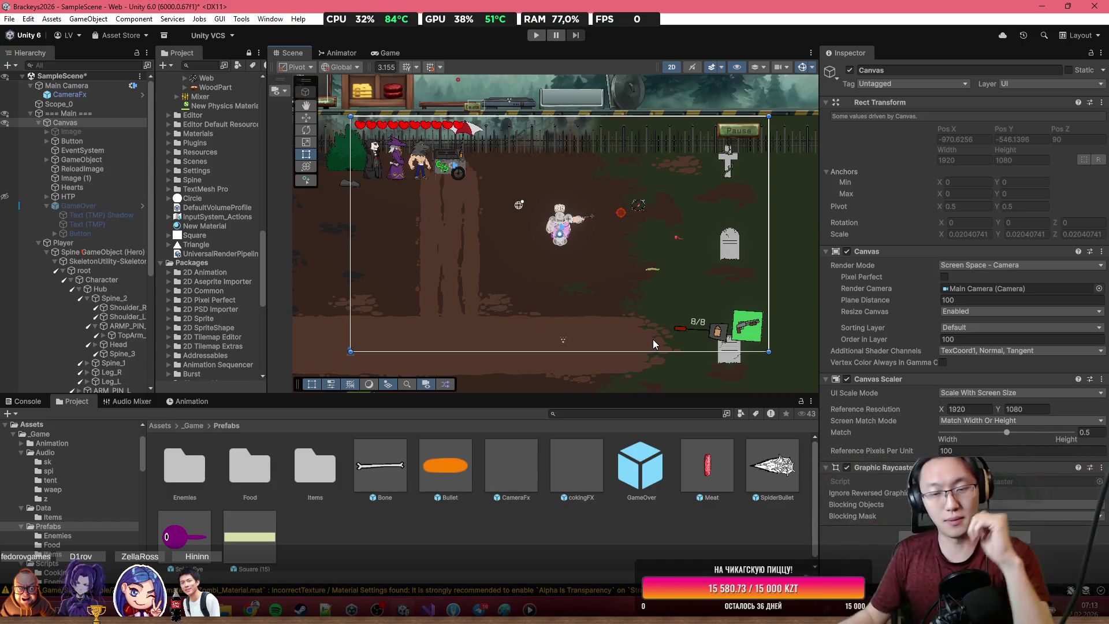
{"action": "scroll", "coordinate": [582, 297], "scroll_direction": "down", "scroll_amount": 3}
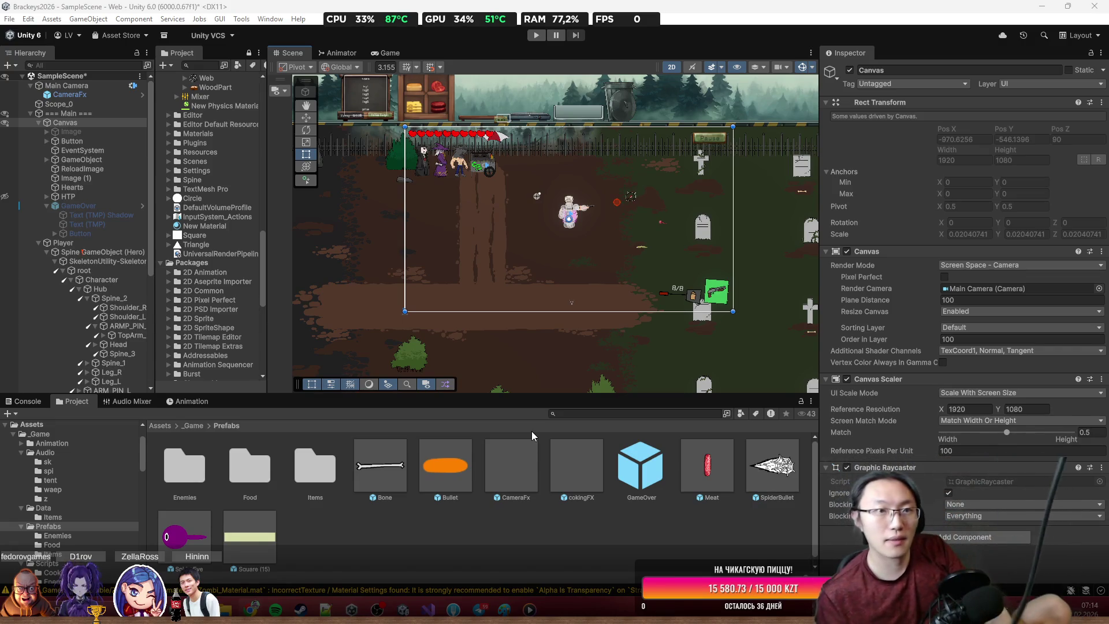
{"action": "left_click", "coordinate": [778, 10]}
Step: Save SampleScene with Ctrl+S
{"action": "key", "text": "ctrl+s"}
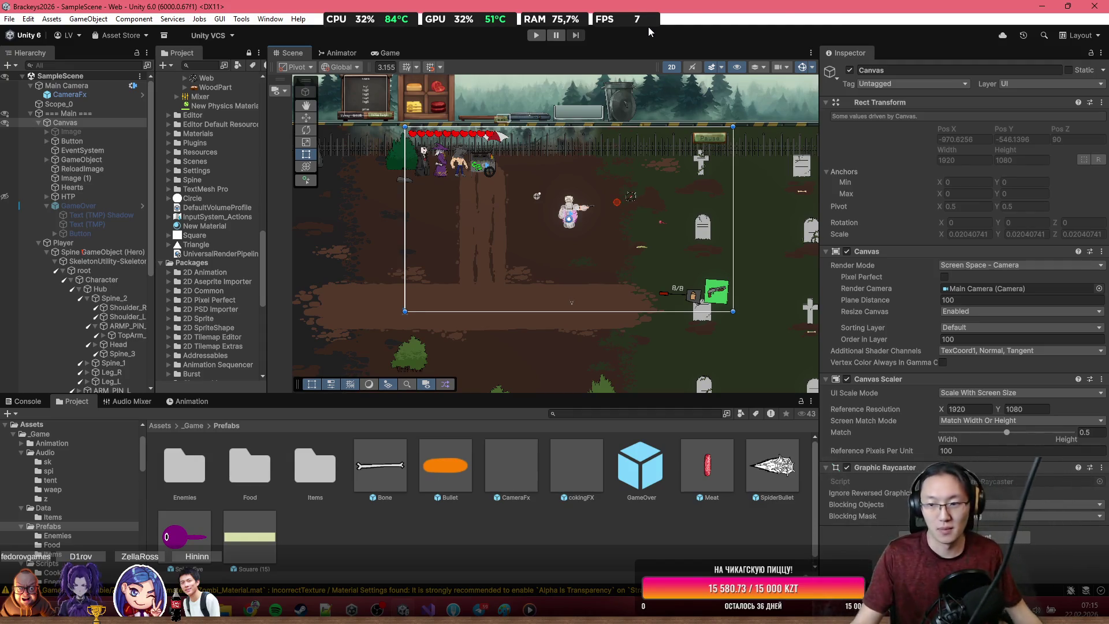
{"action": "left_click_drag", "start_coordinate": [668, 178], "coordinate": [560, 188]}
Step: Duplicate the Resume button, place the copy to its left, and colour it red
{"action": "scroll", "coordinate": [561, 188], "scroll_direction": "up", "scroll_amount": 1}
{"action": "left_click", "coordinate": [607, 143]}
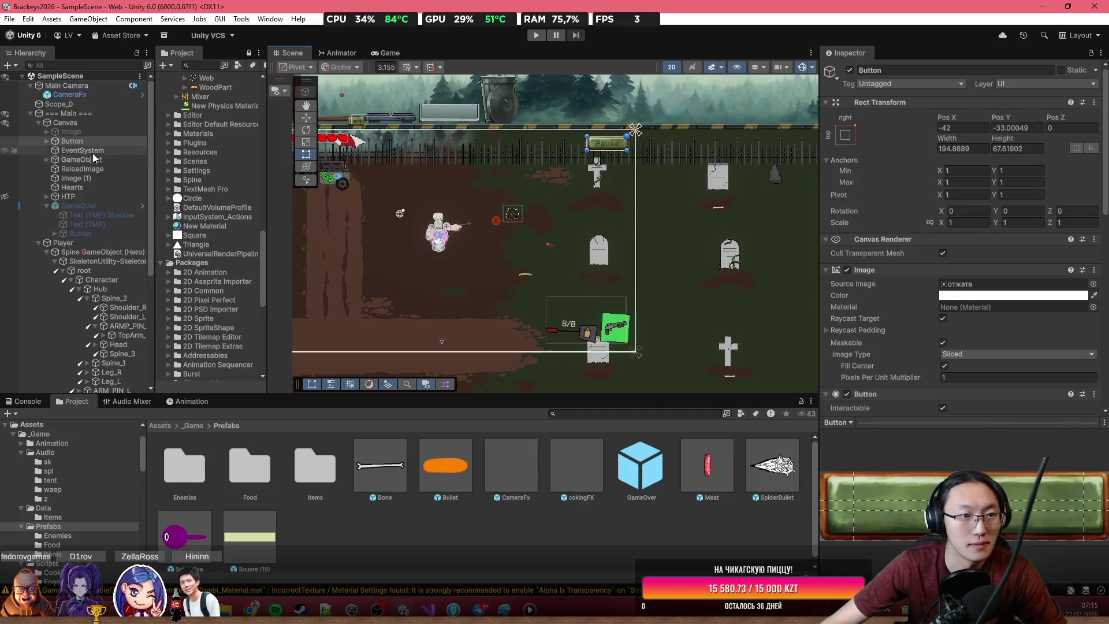
{"action": "double_click", "coordinate": [68, 133]}
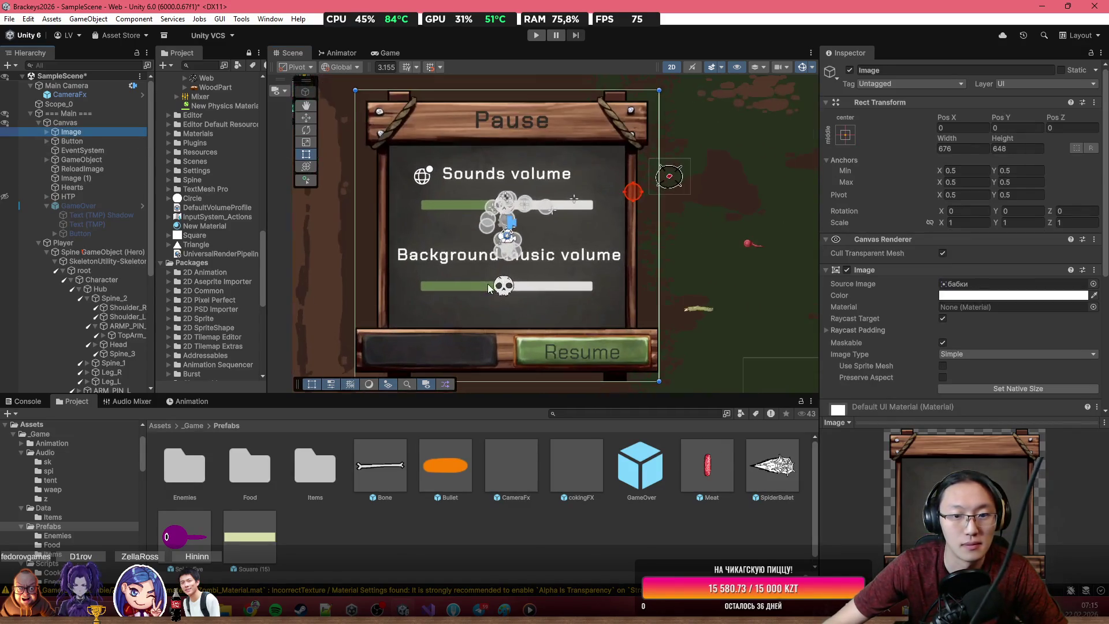
{"action": "scroll", "coordinate": [592, 266], "scroll_direction": "up", "scroll_amount": 3}
{"action": "left_click", "coordinate": [600, 280]}
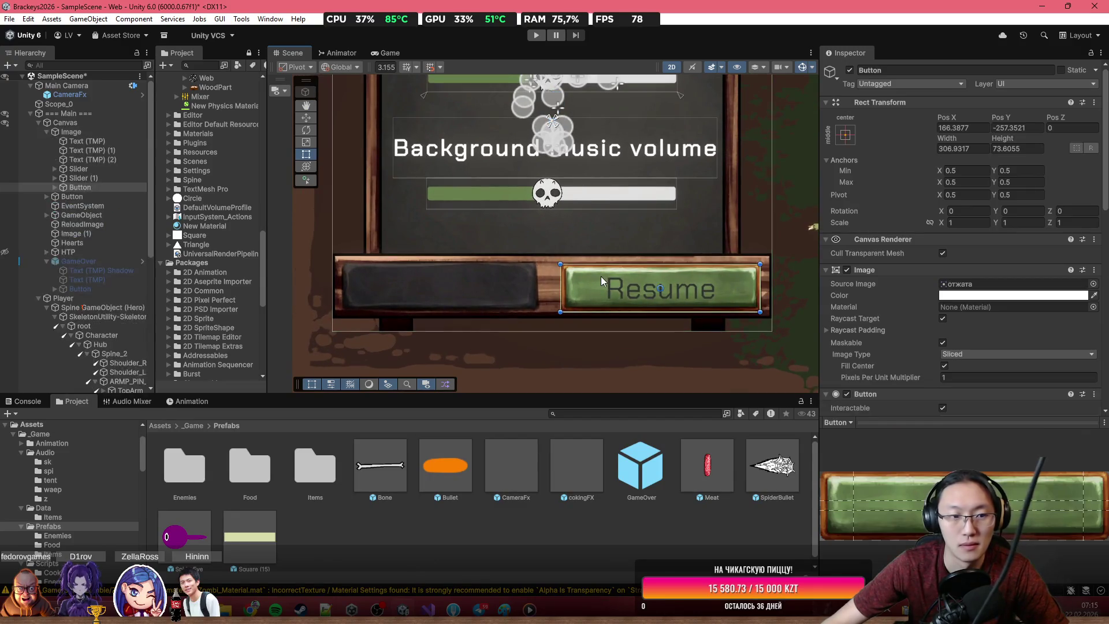
{"action": "key", "text": "ctrl+d"}
{"action": "left_click_drag", "start_coordinate": [616, 301], "coordinate": [370, 281]}
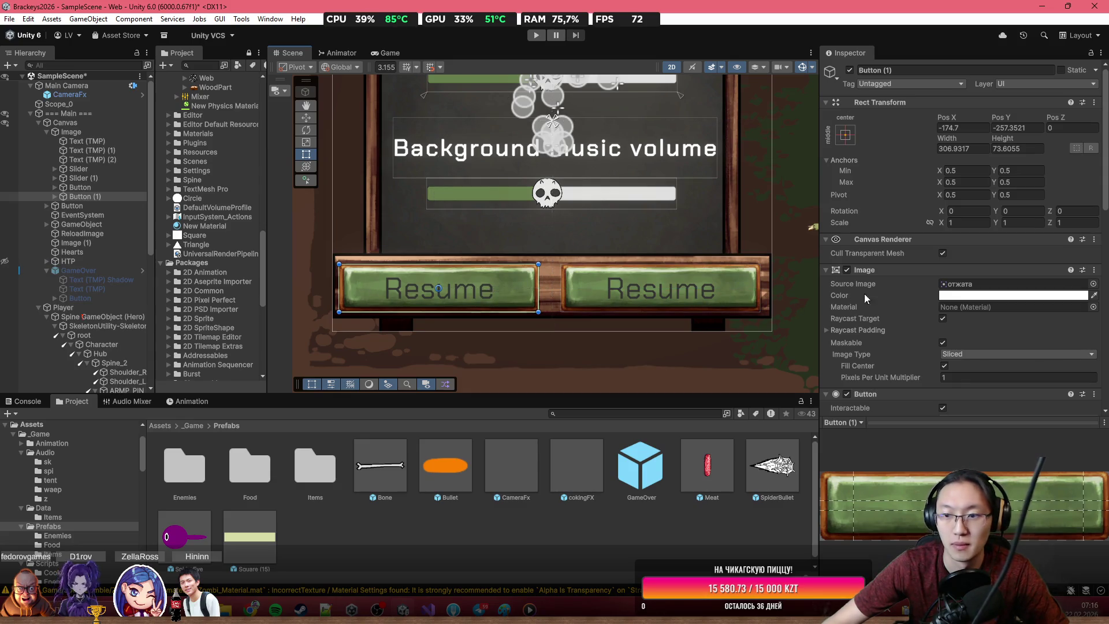
{"action": "left_click", "coordinate": [983, 295]}
{"action": "left_click_drag", "start_coordinate": [1014, 377], "coordinate": [1058, 353]}
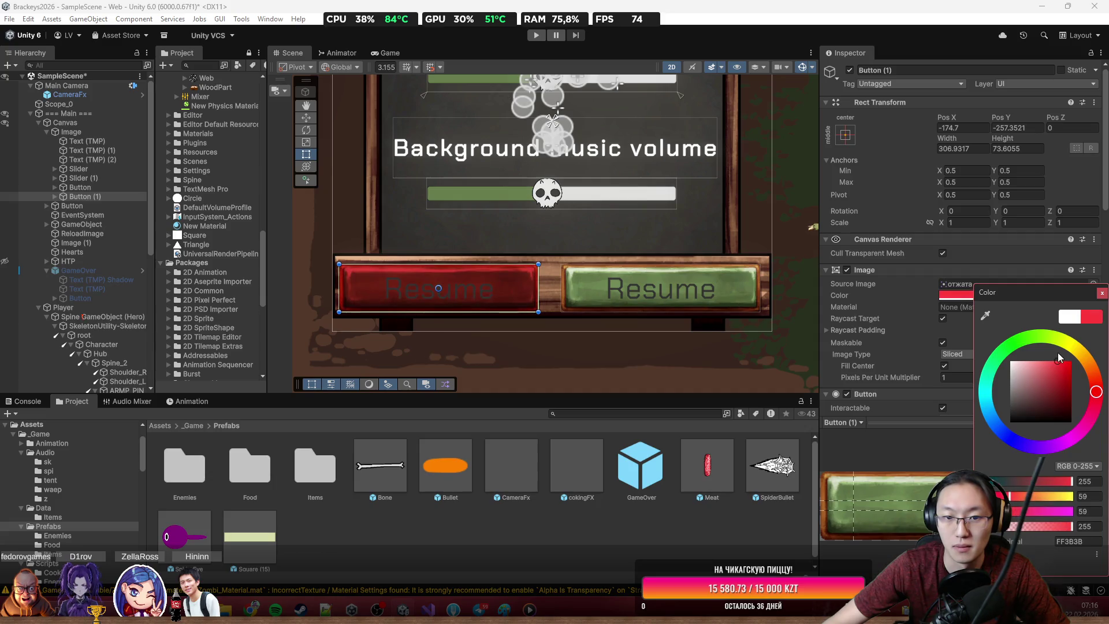
Step: Change the copied button's label text to 'Restart'
{"action": "left_click", "coordinate": [439, 289]}
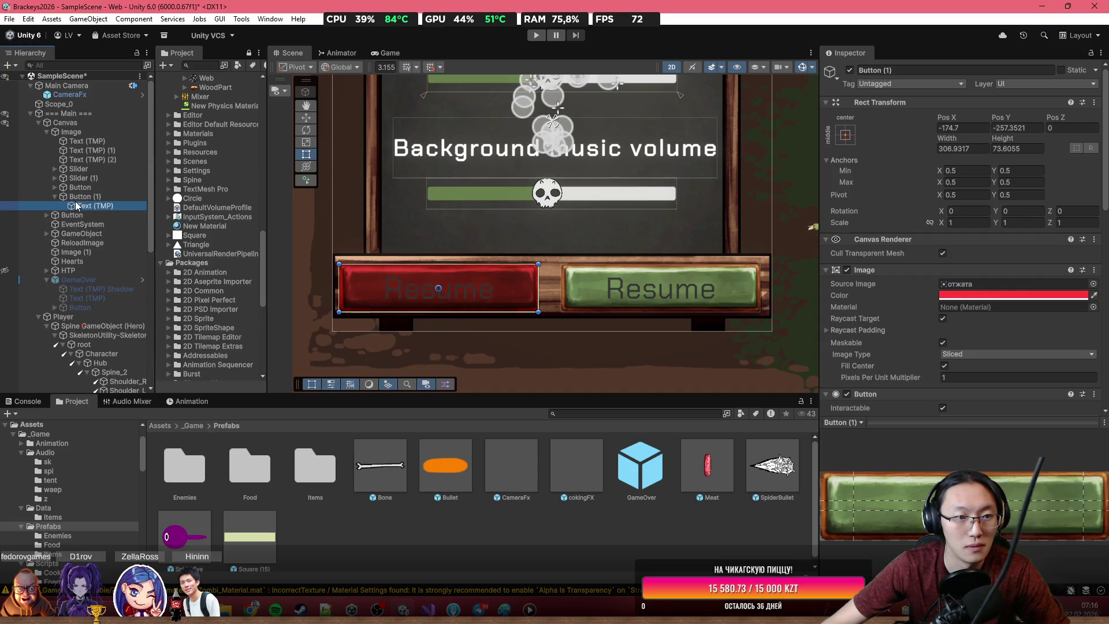
{"action": "left_click", "coordinate": [946, 336]}
{"action": "key", "text": "ctrl+a"}
{"action": "type", "text": "Rea"}
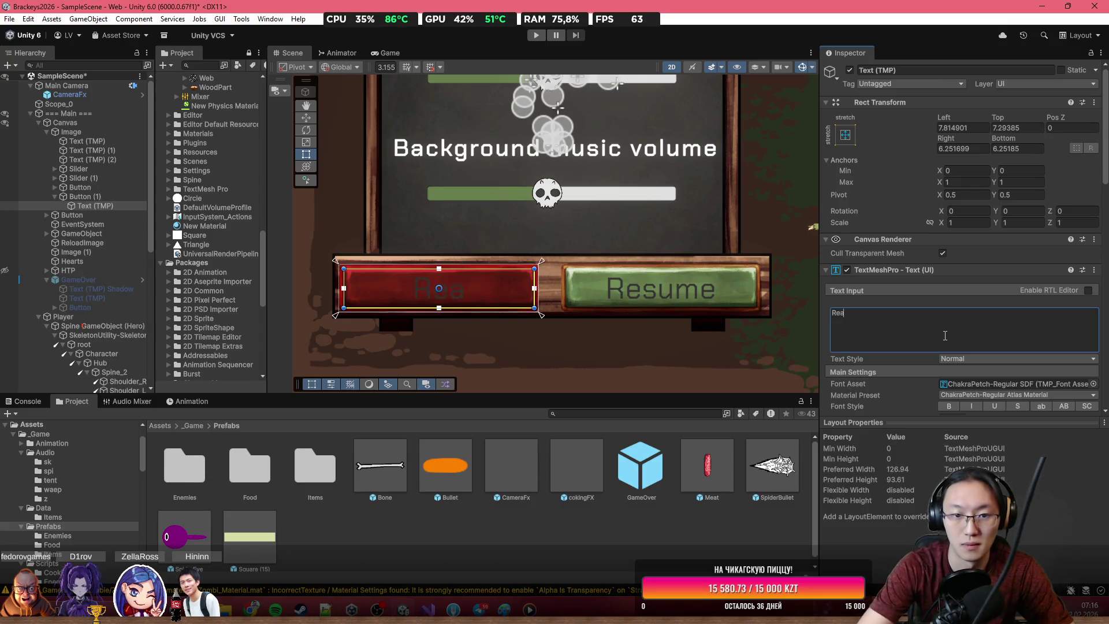
{"action": "key", "text": "BackSpace"}
{"action": "type", "text": "sta"}
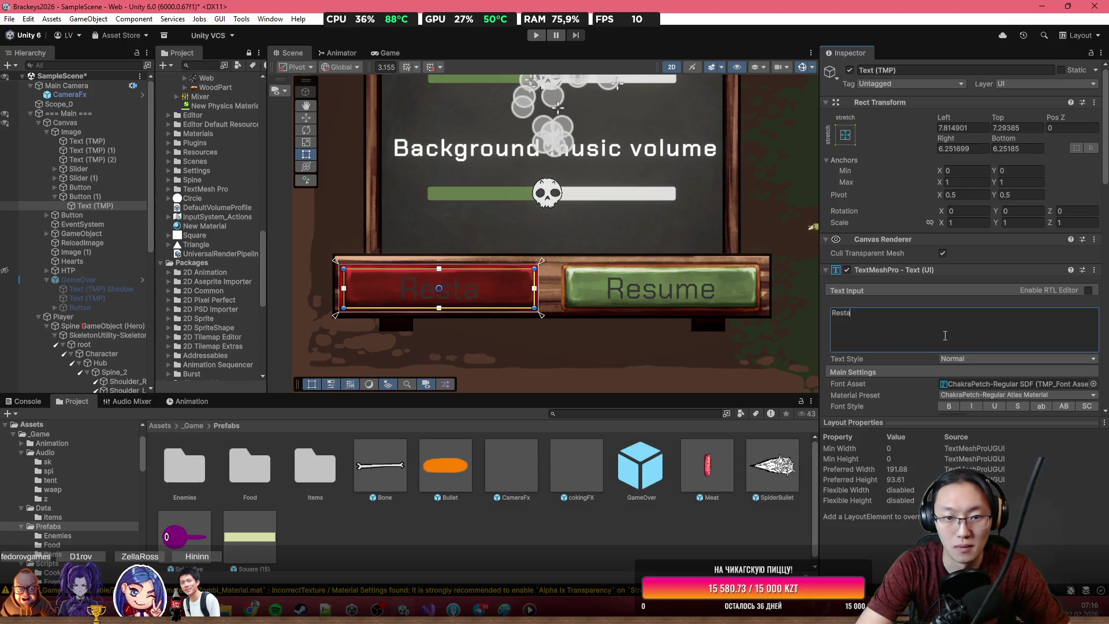
{"action": "type", "text": "rt"}
{"action": "scroll", "coordinate": [959, 338], "scroll_direction": "down", "scroll_amount": 10}
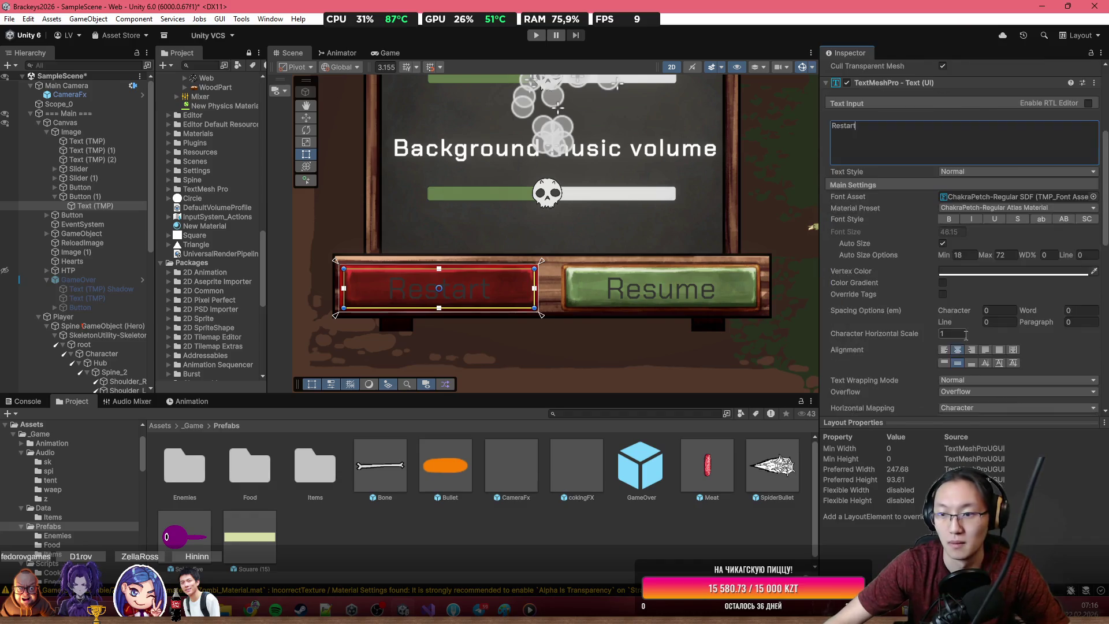
{"action": "scroll", "coordinate": [972, 289], "scroll_direction": "up", "scroll_amount": 8}
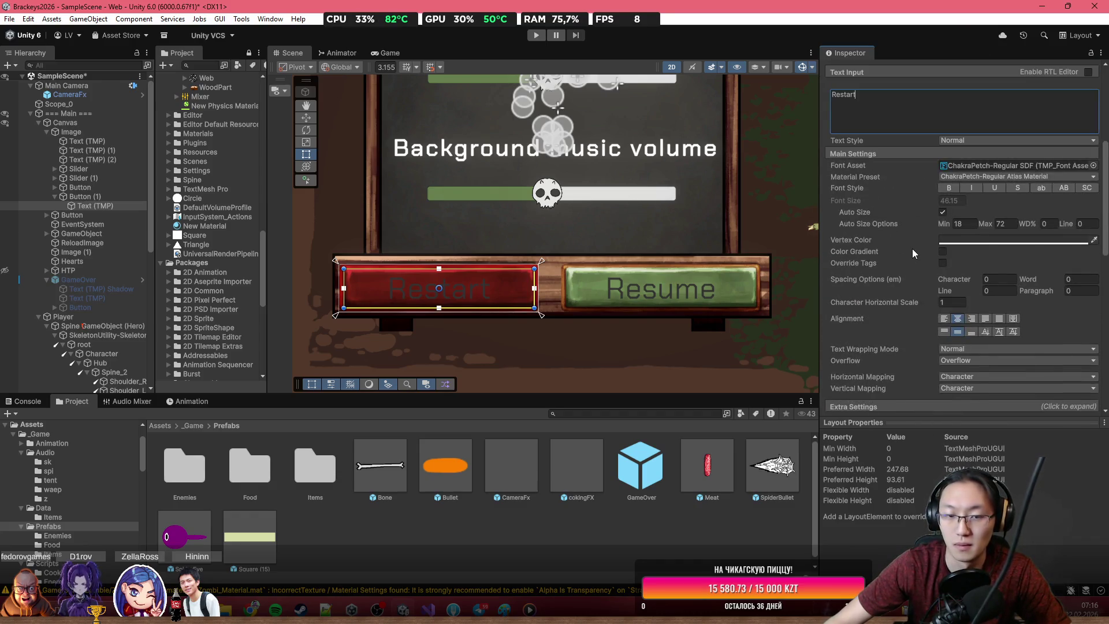
{"action": "left_click", "coordinate": [985, 333]}
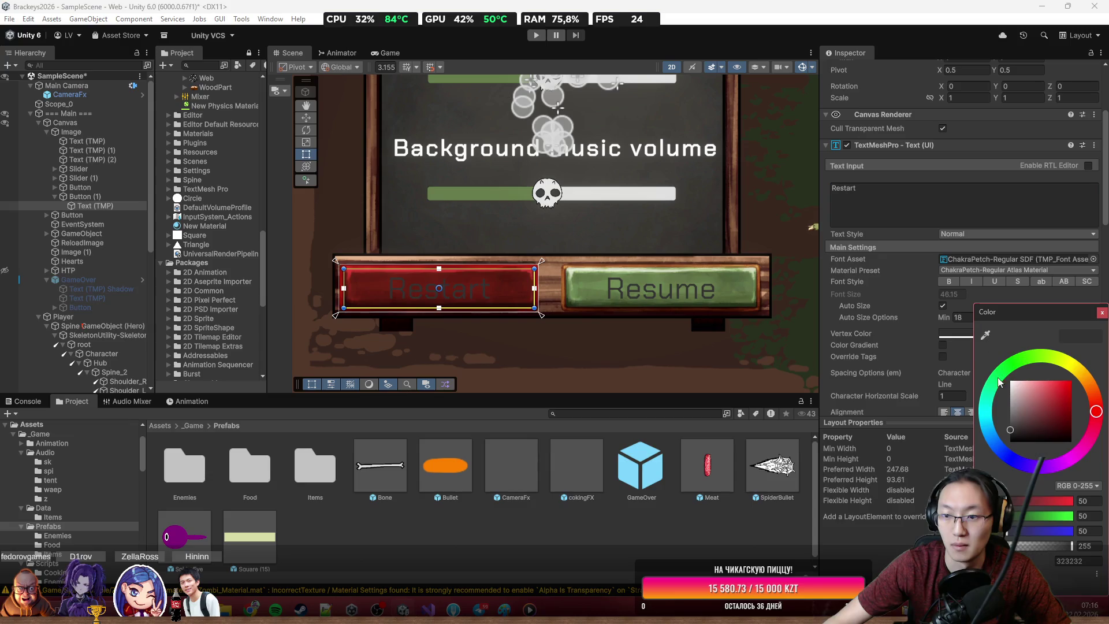
{"action": "scroll", "coordinate": [560, 251], "scroll_direction": "down", "scroll_amount": 3}
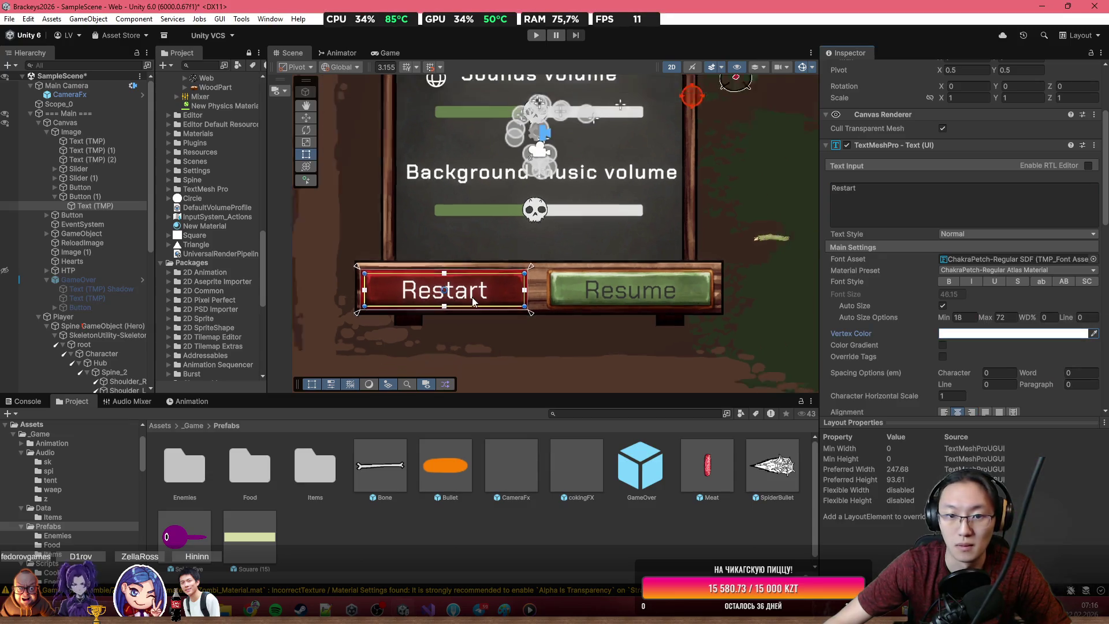
{"action": "left_click", "coordinate": [561, 251]}
{"action": "scroll", "coordinate": [640, 327], "scroll_direction": "down", "scroll_amount": 3}
{"action": "scroll", "coordinate": [532, 289], "scroll_direction": "up", "scroll_amount": 5}
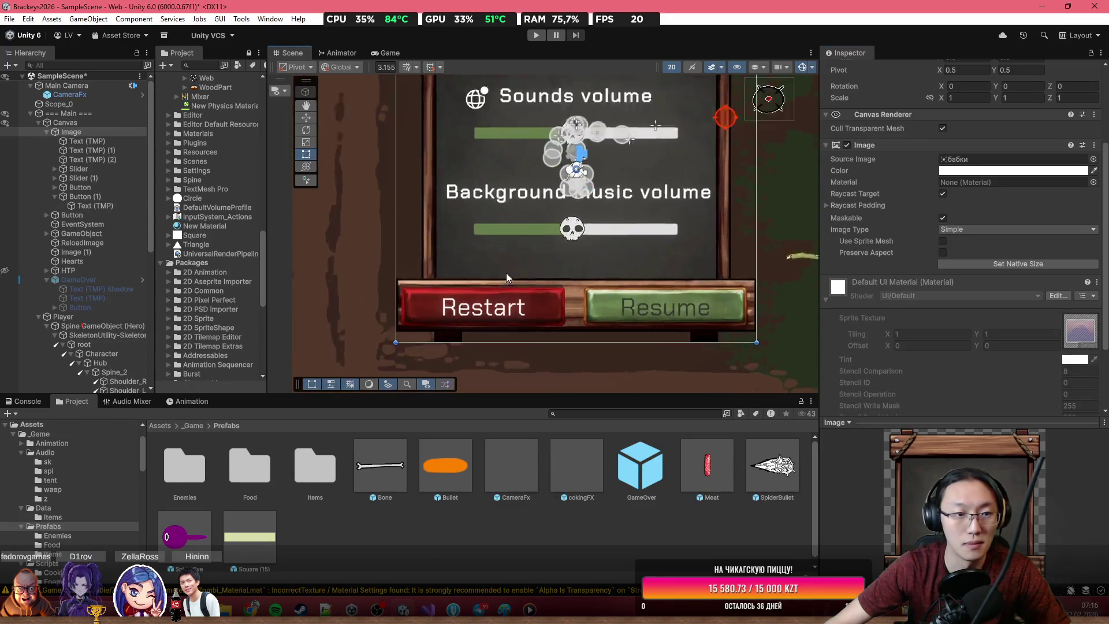
Step: Replace Restart's On Click actions with Main's GameManager.ReloadScene, then hide the pause panel
{"action": "left_click", "coordinate": [473, 289]}
{"action": "scroll", "coordinate": [976, 317], "scroll_direction": "down", "scroll_amount": 5}
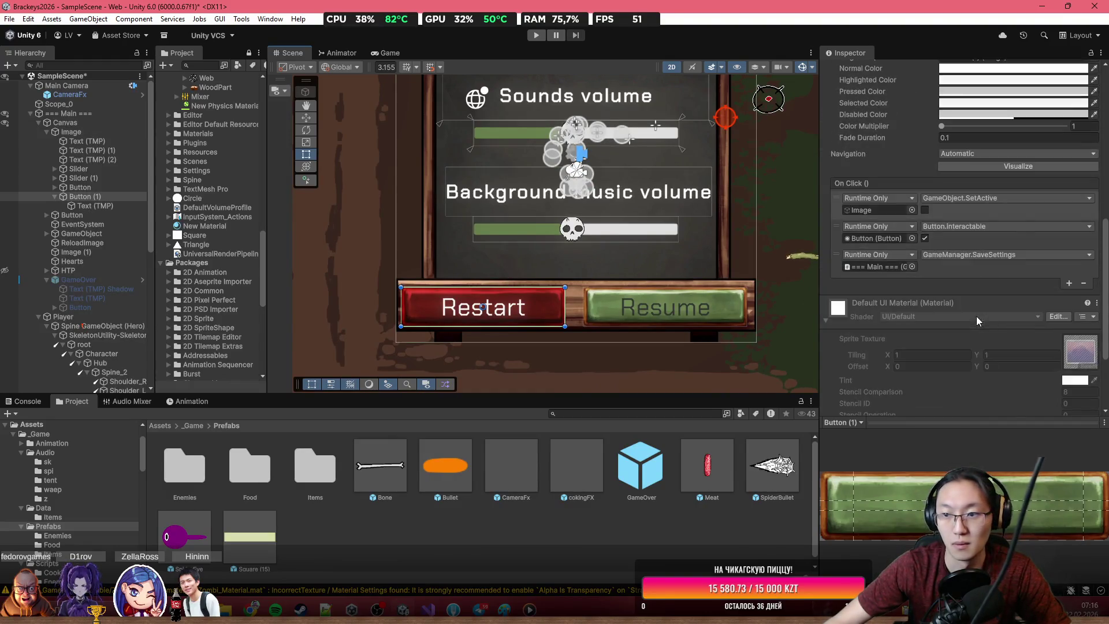
{"action": "left_click", "coordinate": [833, 212]}
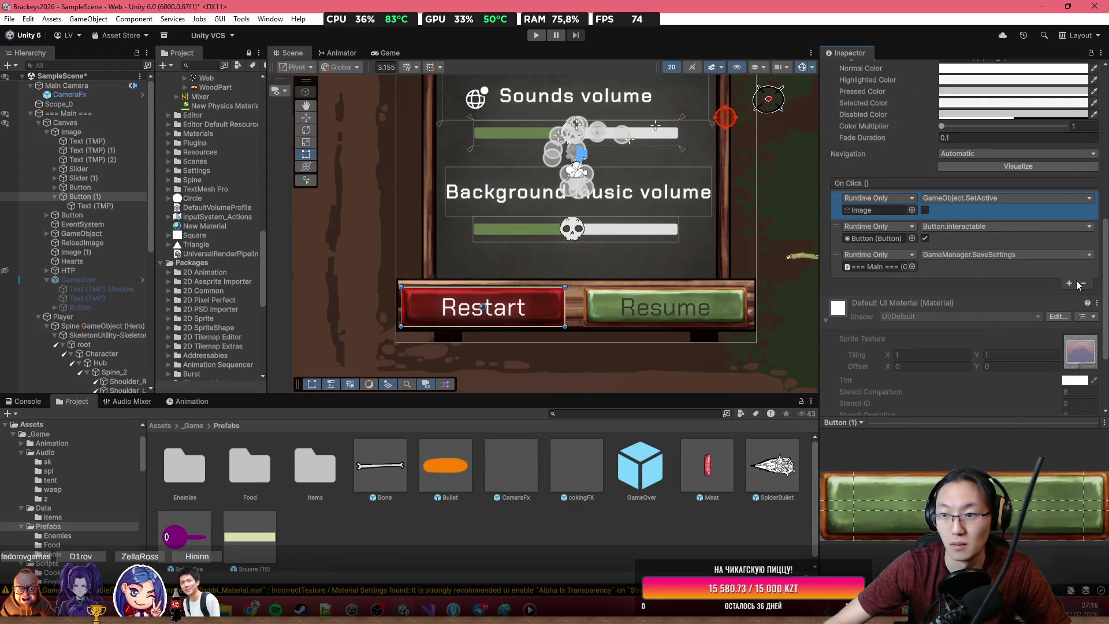
{"action": "left_click", "coordinate": [1082, 283]}
{"action": "left_click", "coordinate": [1085, 256]}
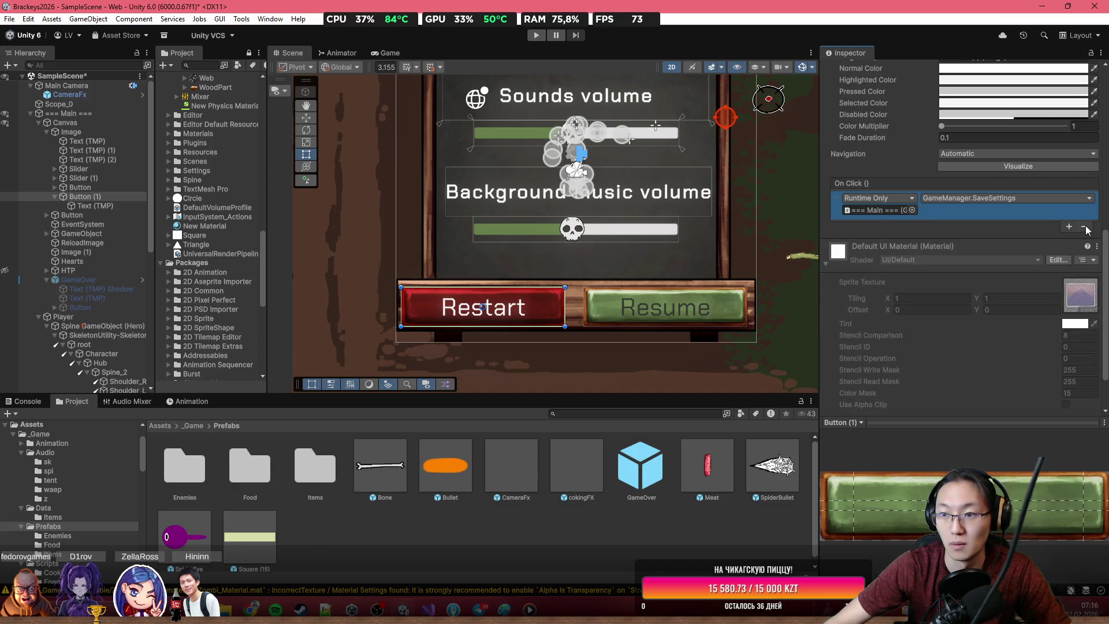
{"action": "left_click", "coordinate": [1085, 227]}
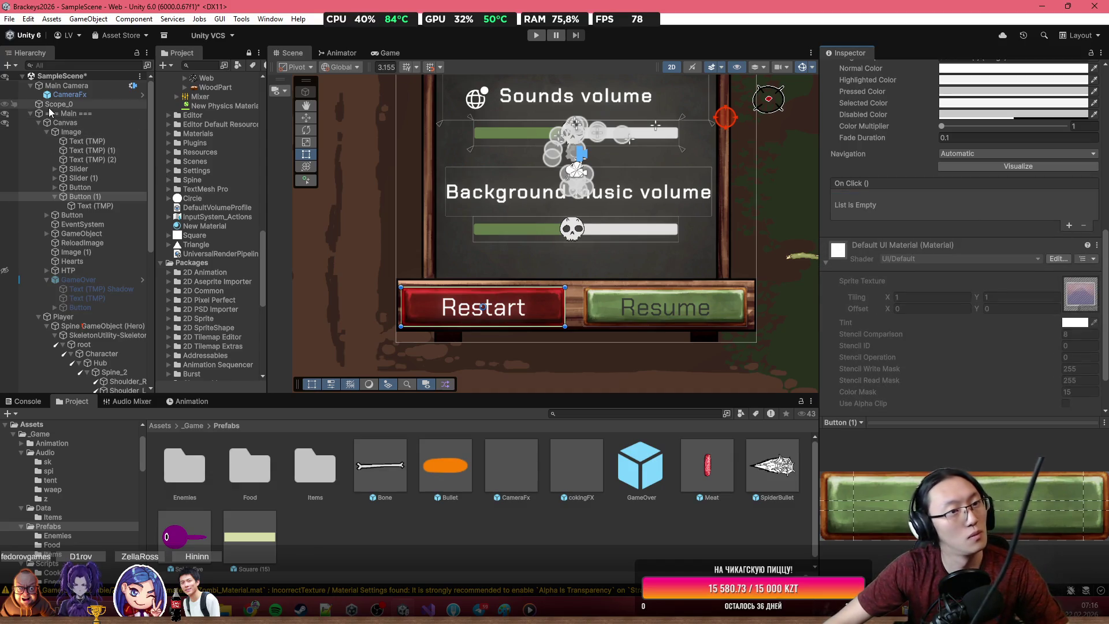
{"action": "left_click", "coordinate": [1070, 227]}
{"action": "left_click_drag", "start_coordinate": [64, 114], "coordinate": [883, 214]}
{"action": "left_click", "coordinate": [948, 197]}
{"action": "mouse_move", "coordinate": [976, 255]}
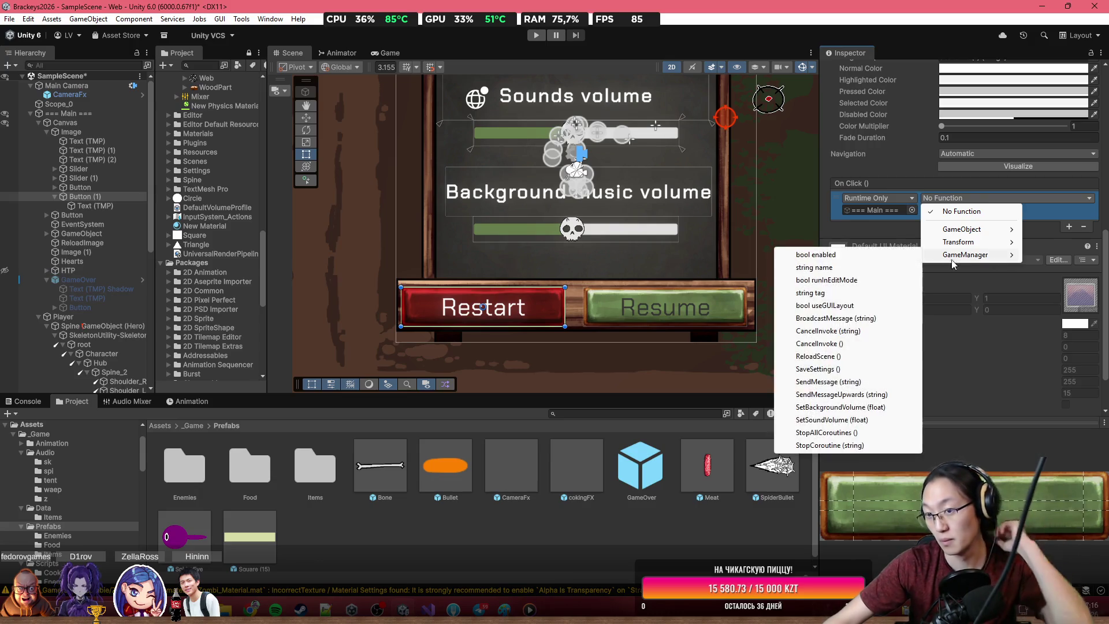
{"action": "left_click", "coordinate": [819, 357]}
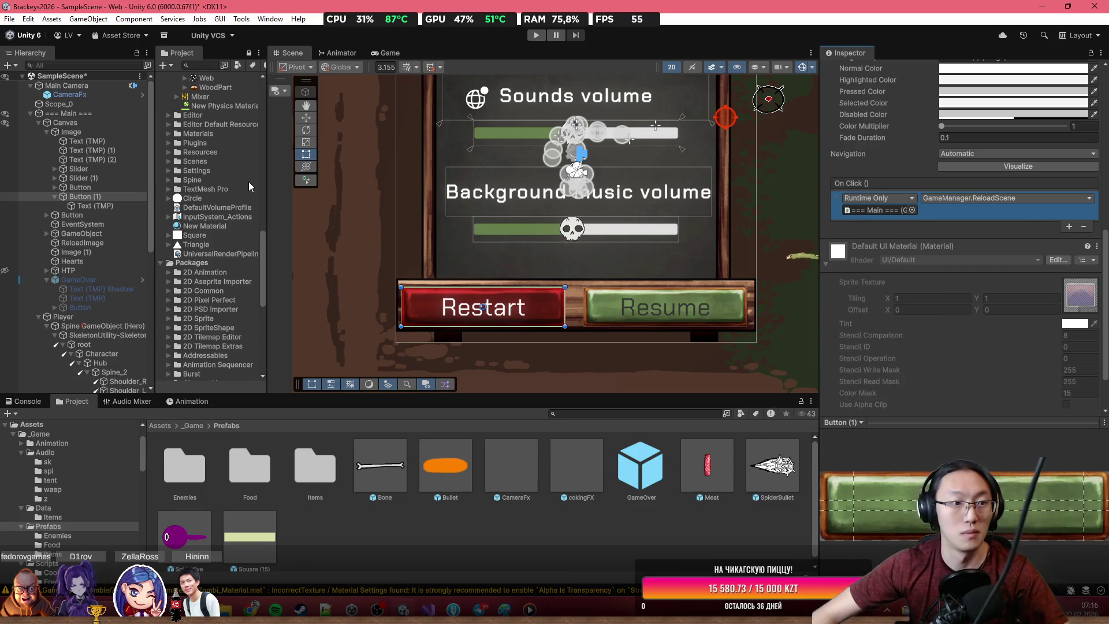
{"action": "left_click", "coordinate": [70, 132]}
{"action": "key", "text": "alt+shift+a"}
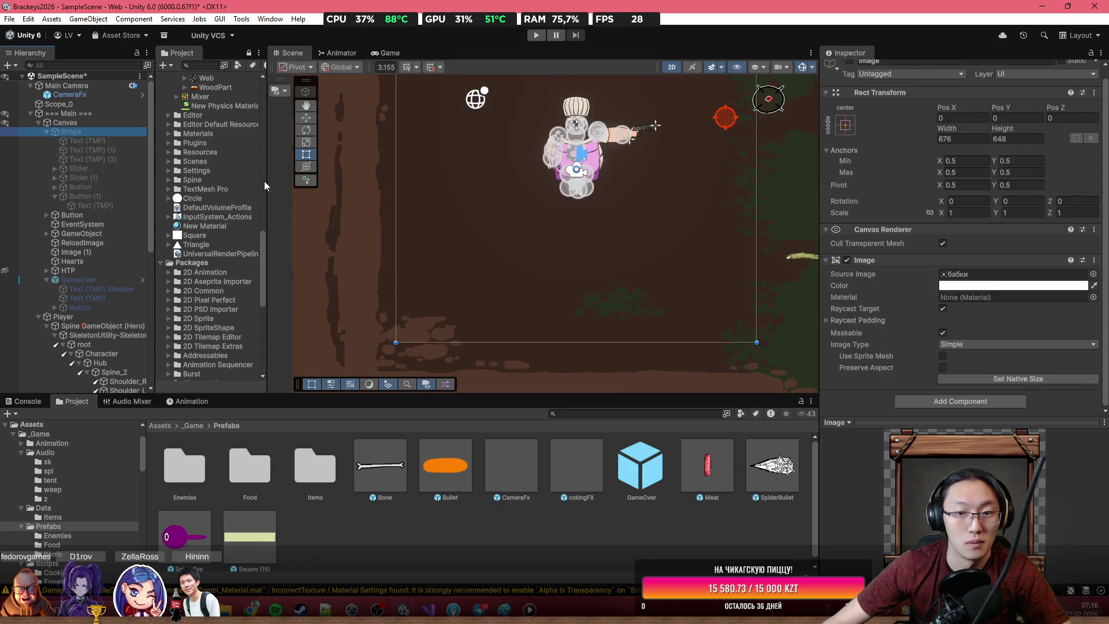
Step: Select the stove's Delete button and set its Image colour to red
{"action": "scroll", "coordinate": [590, 231], "scroll_direction": "down", "scroll_amount": 3}
{"action": "mouse_move", "coordinate": [591, 231]}
{"action": "left_mouse_down"}
{"action": "mouse_move", "coordinate": [574, 262]}
{"action": "mouse_move", "coordinate": [569, 176]}
{"action": "mouse_move", "coordinate": [576, 239]}
{"action": "left_mouse_up"}
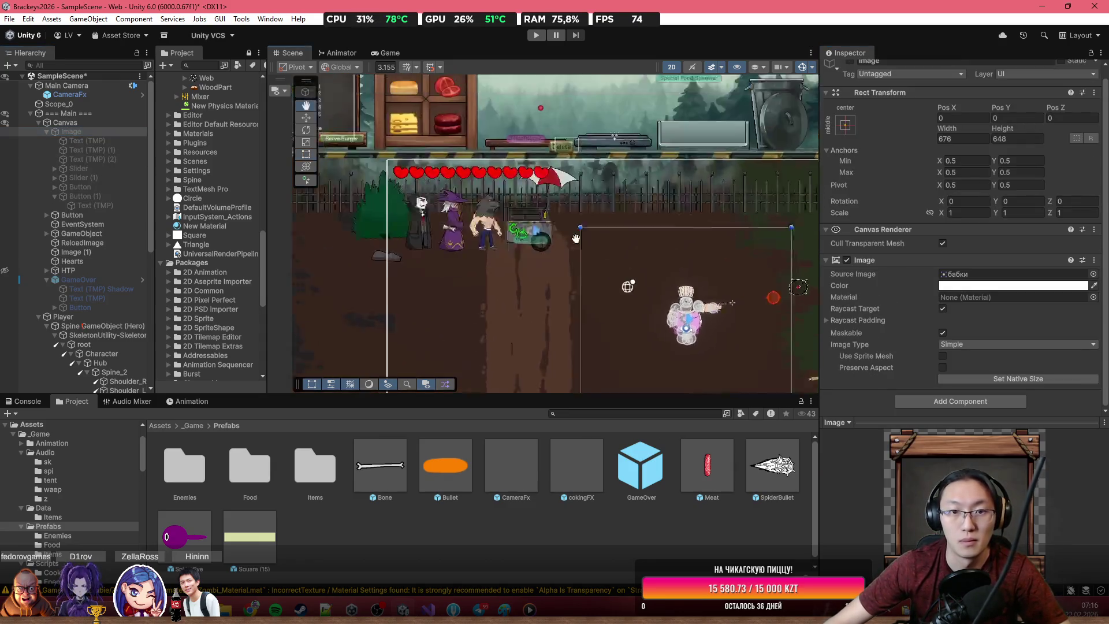
{"action": "left_click", "coordinate": [570, 248]}
{"action": "scroll", "coordinate": [569, 249], "scroll_direction": "up", "scroll_amount": 3}
{"action": "double_click", "coordinate": [67, 387]}
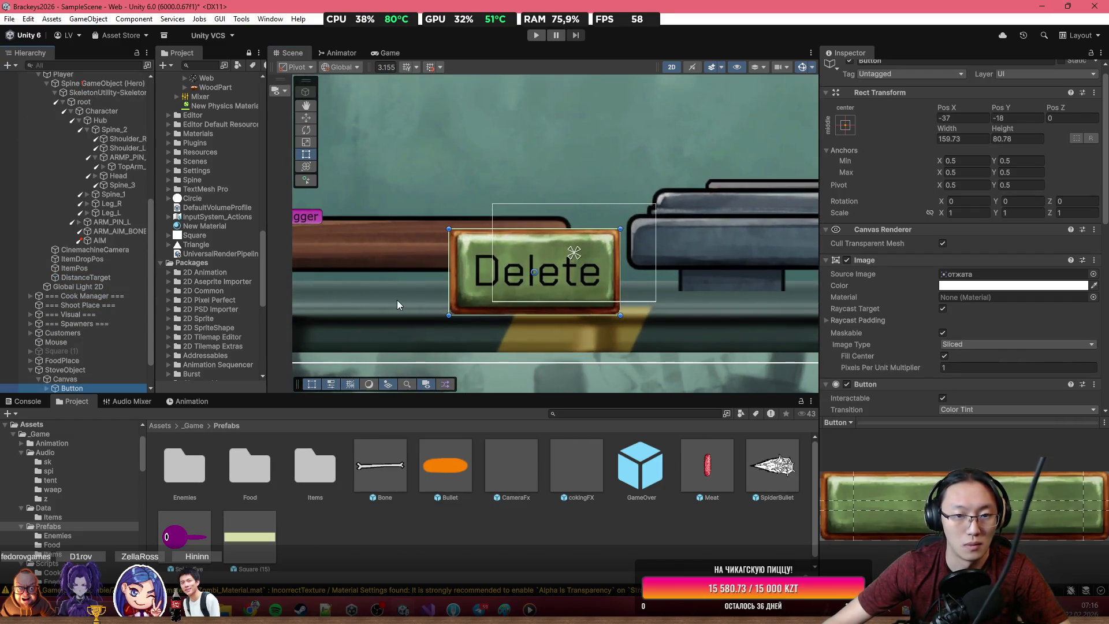
{"action": "scroll", "coordinate": [948, 362], "scroll_direction": "down", "scroll_amount": 5}
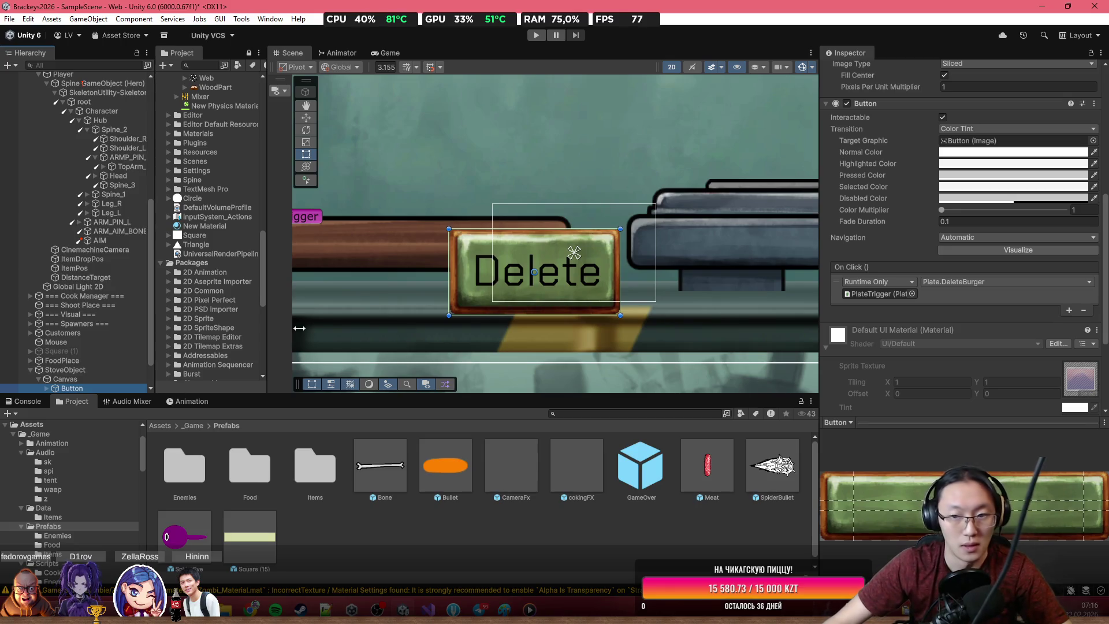
{"action": "scroll", "coordinate": [888, 278], "scroll_direction": "up", "scroll_amount": 2}
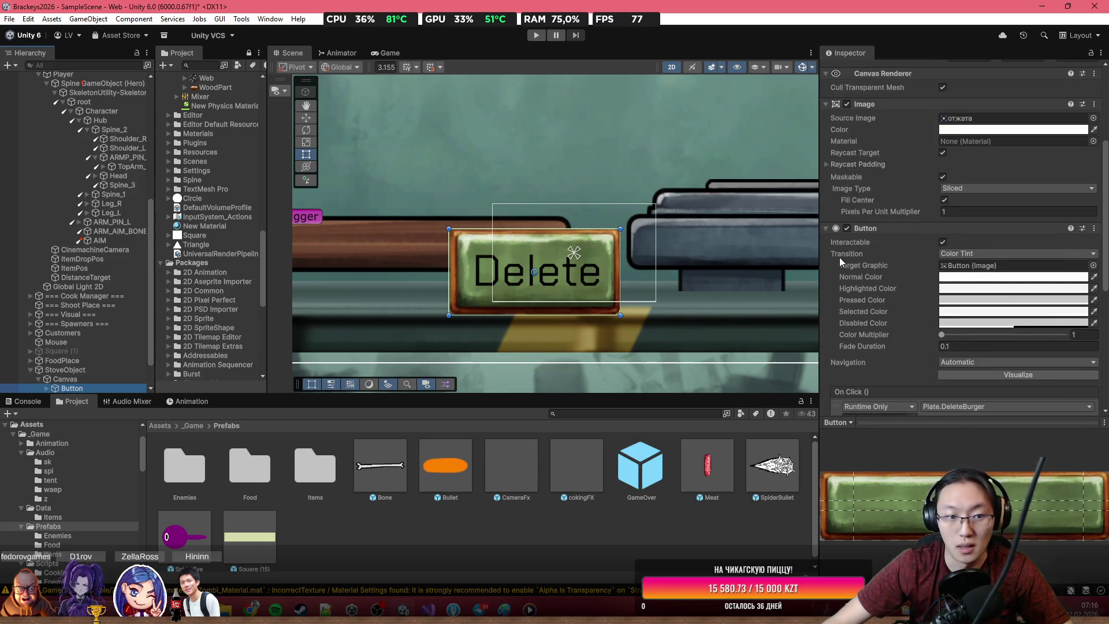
{"action": "scroll", "coordinate": [840, 258], "scroll_direction": "up", "scroll_amount": 3}
{"action": "scroll", "coordinate": [959, 238], "scroll_direction": "down", "scroll_amount": 1}
{"action": "left_click", "coordinate": [982, 202]}
{"action": "mouse_move", "coordinate": [1028, 279]}
{"action": "left_mouse_down"}
{"action": "mouse_move", "coordinate": [1065, 255]}
{"action": "mouse_move", "coordinate": [1057, 255]}
{"action": "left_mouse_up"}
Step: Make the Delete button's label text white
{"action": "scroll", "coordinate": [76, 370], "scroll_direction": "down", "scroll_amount": 2}
{"action": "left_click", "coordinate": [45, 351]}
{"action": "left_click", "coordinate": [81, 361]}
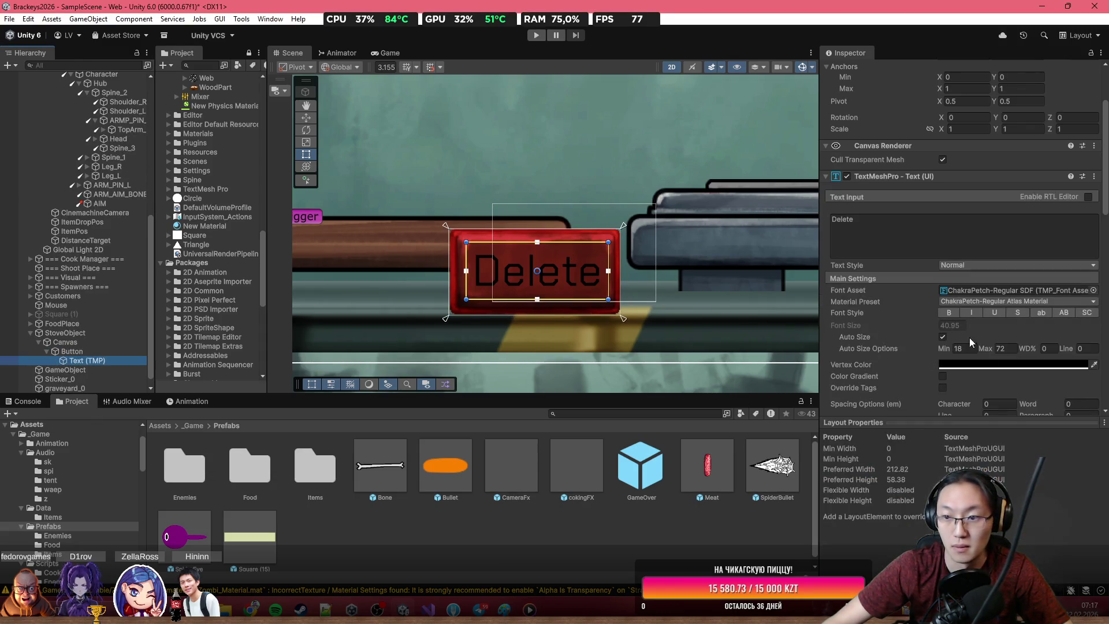
{"action": "left_click", "coordinate": [982, 365]}
{"action": "left_click_drag", "start_coordinate": [1017, 386], "coordinate": [936, 321]}
{"action": "left_click", "coordinate": [1101, 313]}
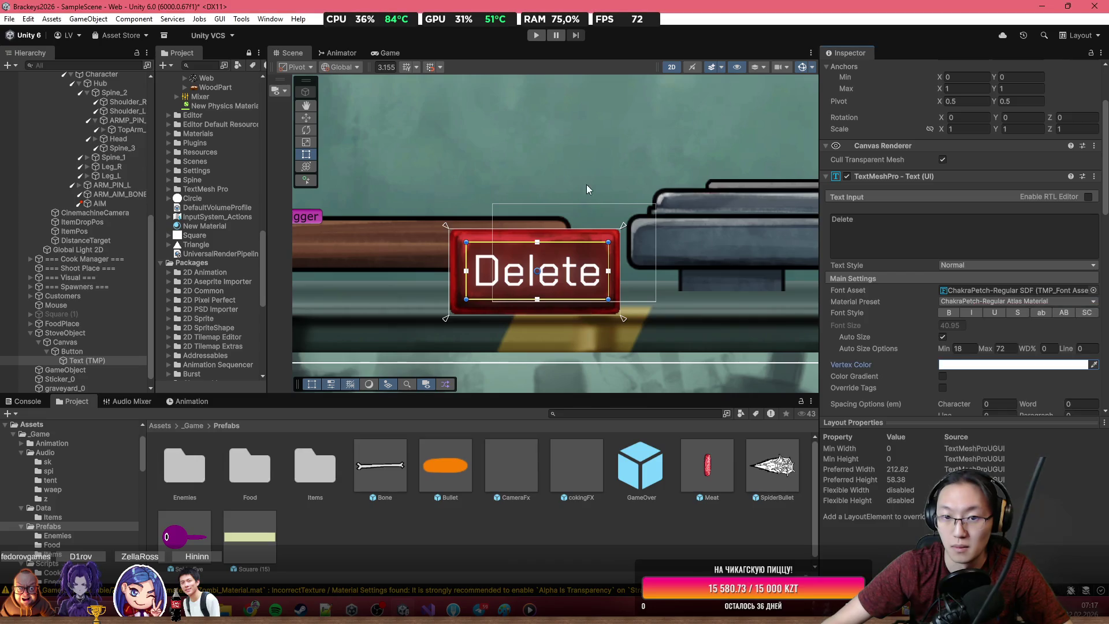
Step: Enlarge the Delete button to about 211×92 with the Rect tool
{"action": "left_click", "coordinate": [587, 185]}
{"action": "scroll", "coordinate": [601, 153], "scroll_direction": "down", "scroll_amount": 5}
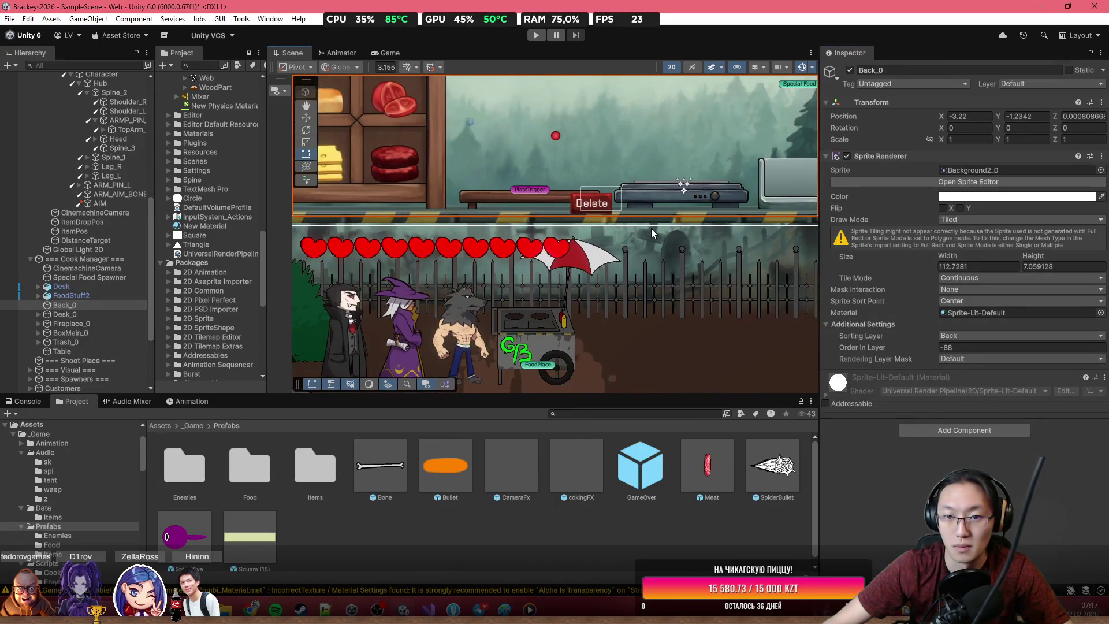
{"action": "scroll", "coordinate": [651, 228], "scroll_direction": "down", "scroll_amount": 2}
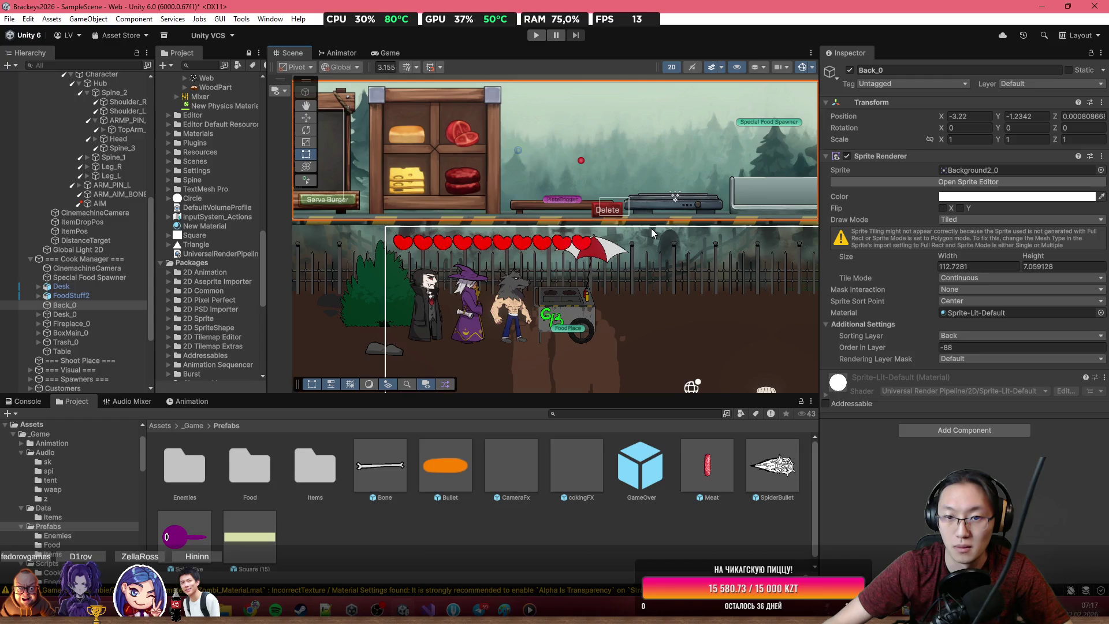
{"action": "scroll", "coordinate": [651, 233], "scroll_direction": "down", "scroll_amount": 3}
{"action": "scroll", "coordinate": [655, 238], "scroll_direction": "up", "scroll_amount": 6}
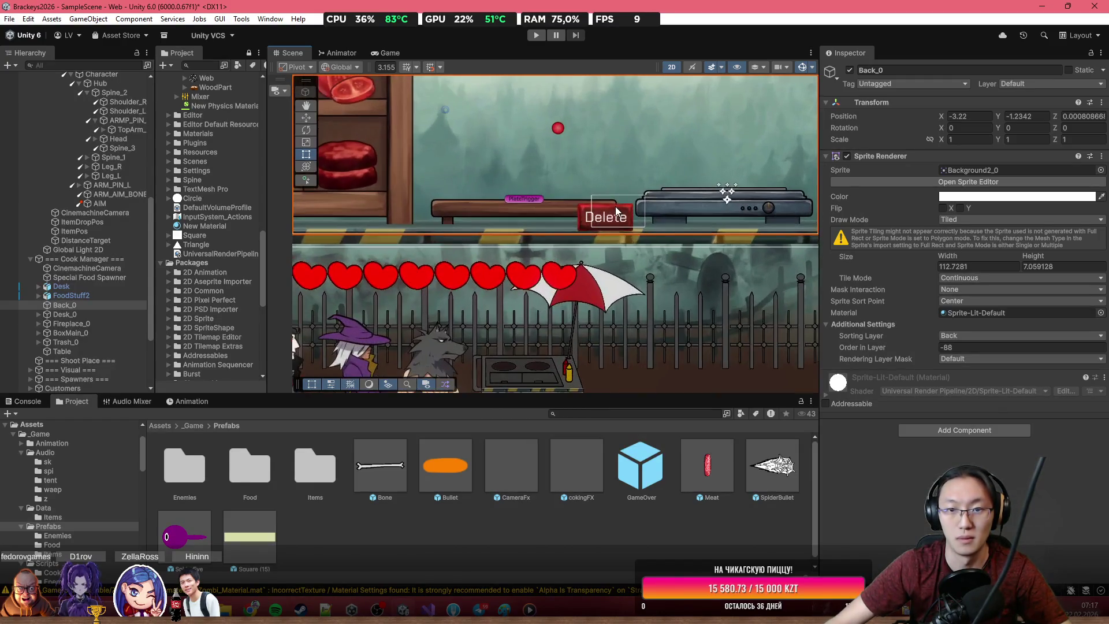
{"action": "scroll", "coordinate": [615, 206], "scroll_direction": "down", "scroll_amount": 5}
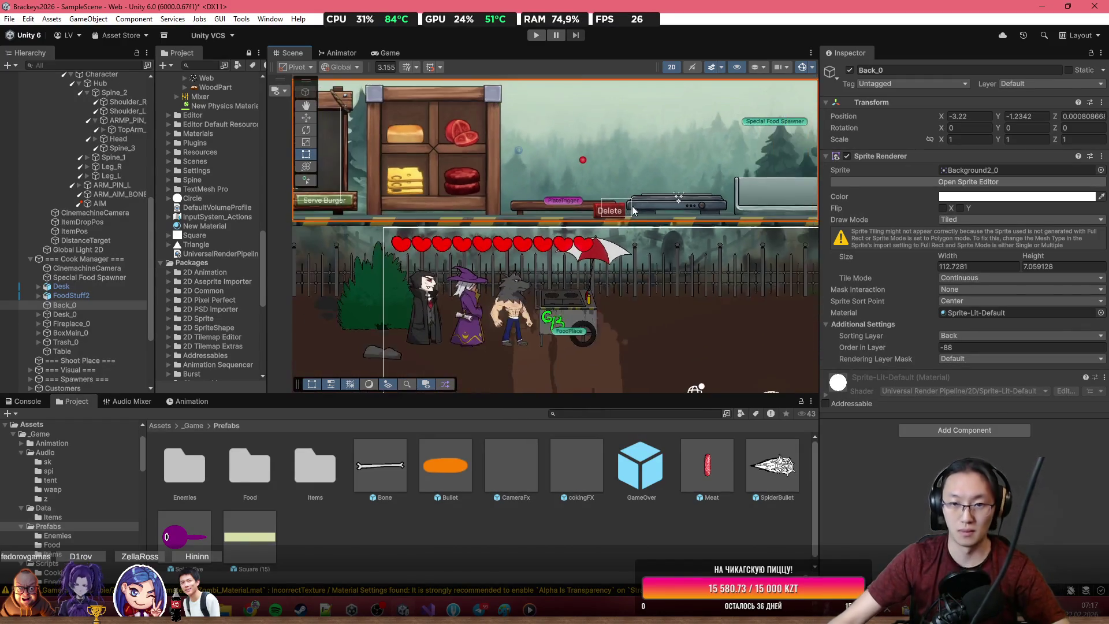
{"action": "scroll", "coordinate": [613, 220], "scroll_direction": "up", "scroll_amount": 5}
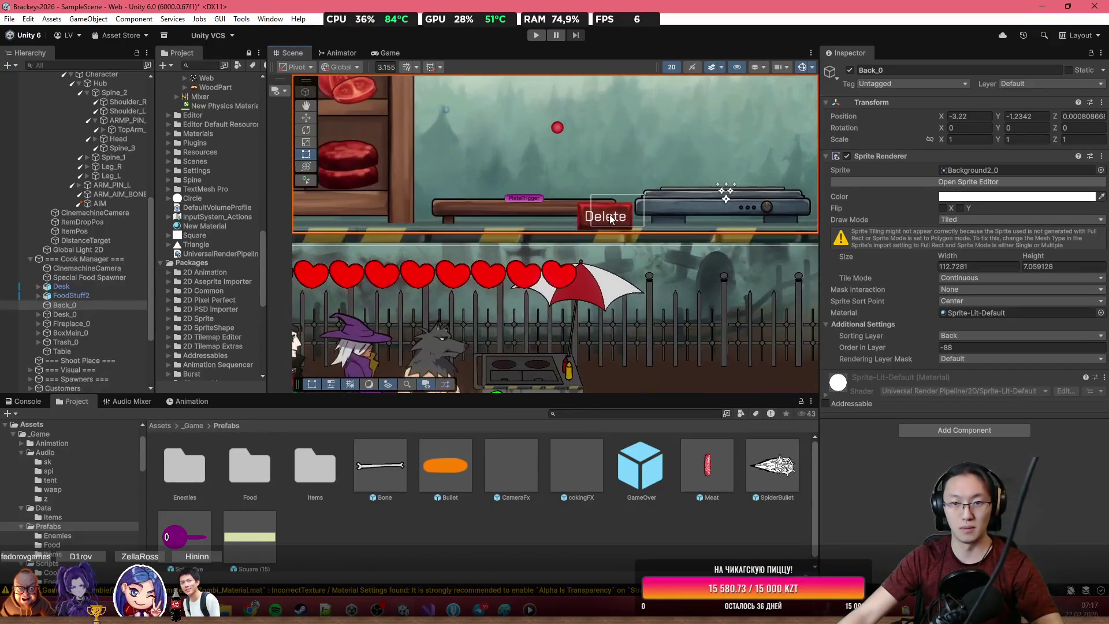
{"action": "left_click", "coordinate": [631, 231]}
{"action": "left_click_drag", "start_coordinate": [632, 230], "coordinate": [650, 235]}
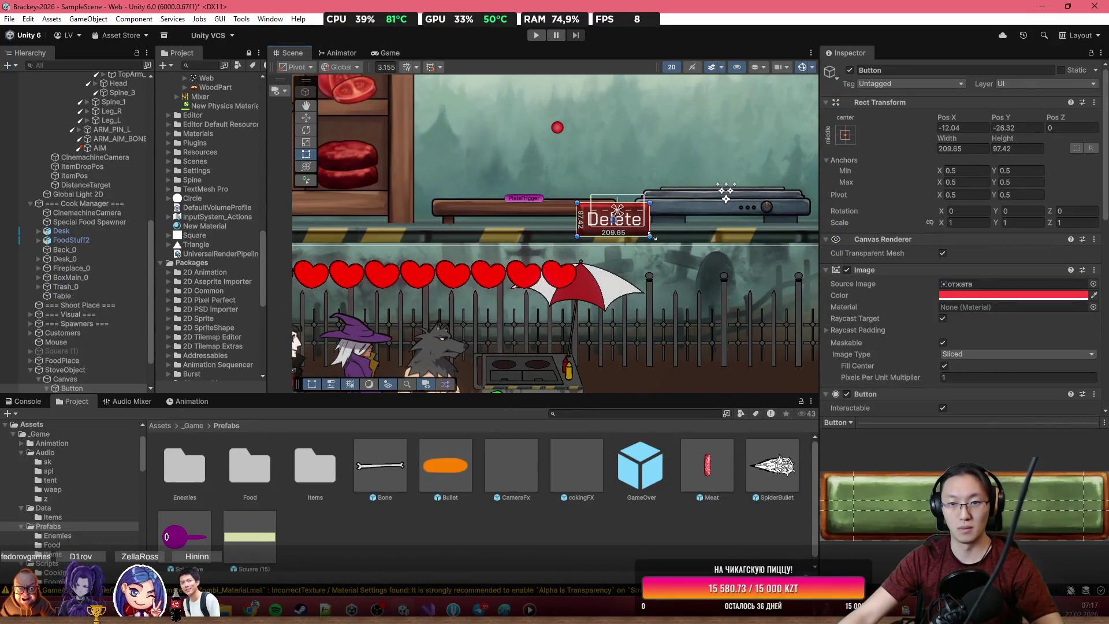
Step: Reposition the Delete button beside the plate, around −14, −46.2
{"action": "left_click", "coordinate": [636, 223]}
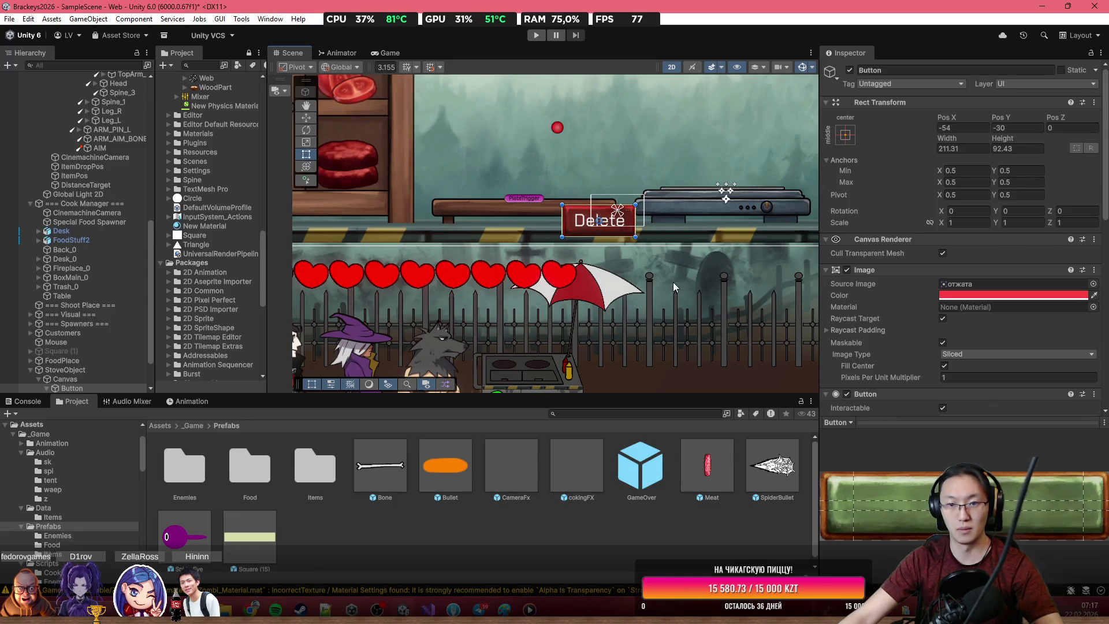
{"action": "scroll", "coordinate": [674, 282], "scroll_direction": "down", "scroll_amount": 4}
{"action": "scroll", "coordinate": [650, 250], "scroll_direction": "up", "scroll_amount": 3}
{"action": "left_click", "coordinate": [638, 254]}
{"action": "mouse_move", "coordinate": [639, 255]}
{"action": "left_mouse_down"}
{"action": "mouse_move", "coordinate": [592, 266]}
{"action": "mouse_move", "coordinate": [654, 260]}
{"action": "left_mouse_up"}
{"action": "left_click", "coordinate": [710, 313]}
Step: Move the Player object slightly left and up with the Move tool
{"action": "scroll", "coordinate": [711, 313], "scroll_direction": "down", "scroll_amount": 2}
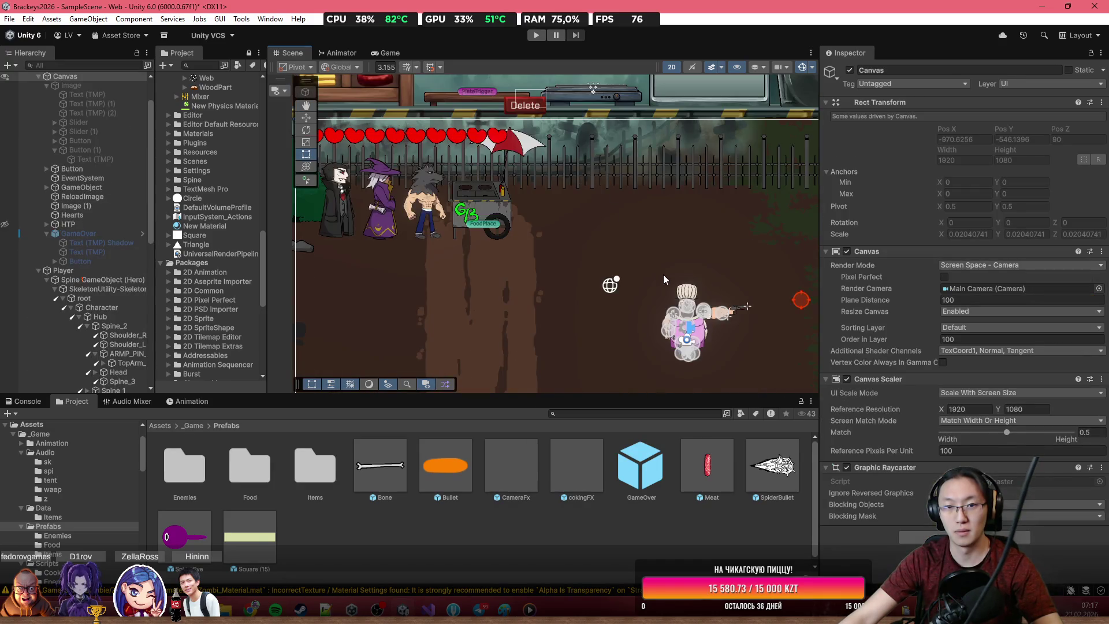
{"action": "scroll", "coordinate": [738, 312], "scroll_direction": "down", "scroll_amount": 2}
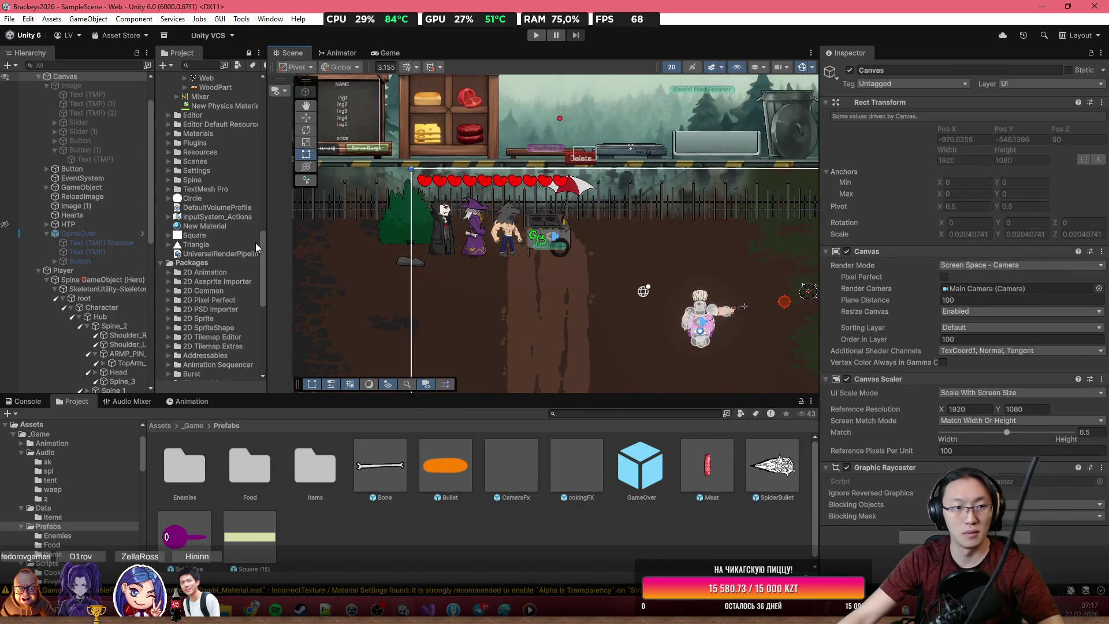
{"action": "scroll", "coordinate": [85, 202], "scroll_direction": "up", "scroll_amount": 1}
{"action": "scroll", "coordinate": [75, 174], "scroll_direction": "up", "scroll_amount": 1}
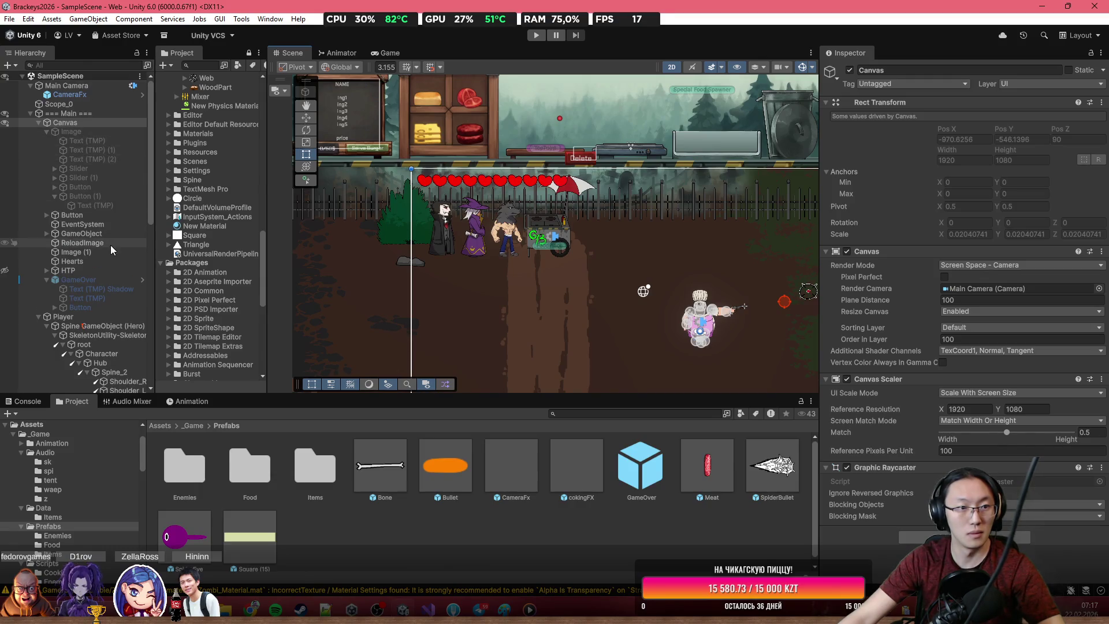
{"action": "left_click", "coordinate": [91, 322]}
{"action": "key", "text": "w"}
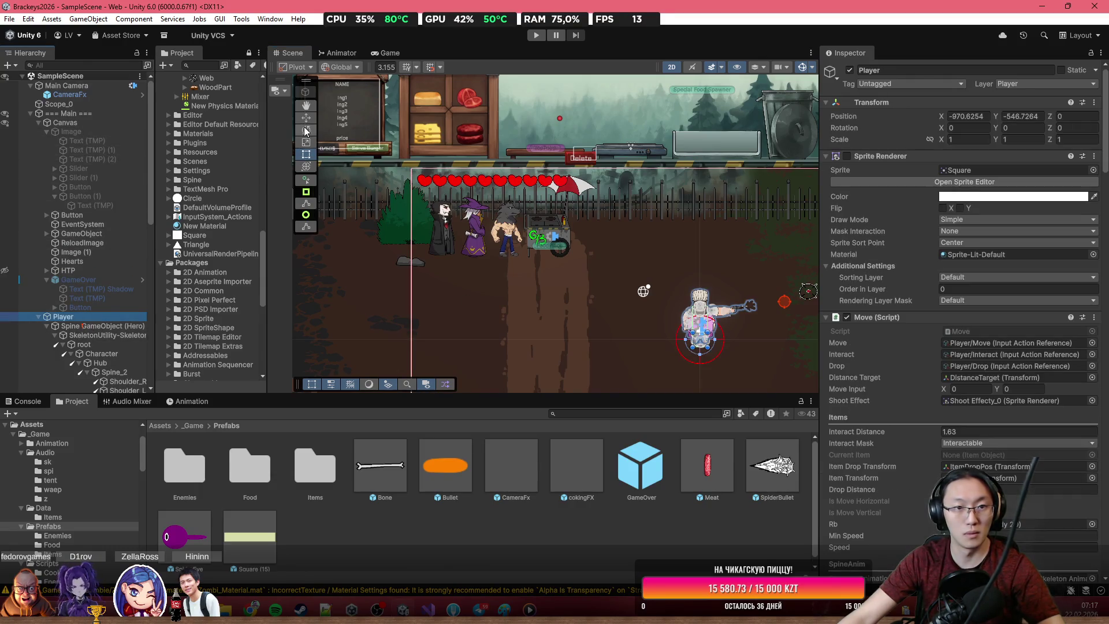
{"action": "mouse_move", "coordinate": [708, 335]}
{"action": "left_mouse_down"}
{"action": "mouse_move", "coordinate": [502, 315]}
{"action": "mouse_move", "coordinate": [553, 286]}
{"action": "left_mouse_up"}
Step: Inspect the main canvas, the Green_0 background and the board's Money price text
{"action": "left_click", "coordinate": [653, 328]}
{"action": "scroll", "coordinate": [661, 330], "scroll_direction": "down", "scroll_amount": 5}
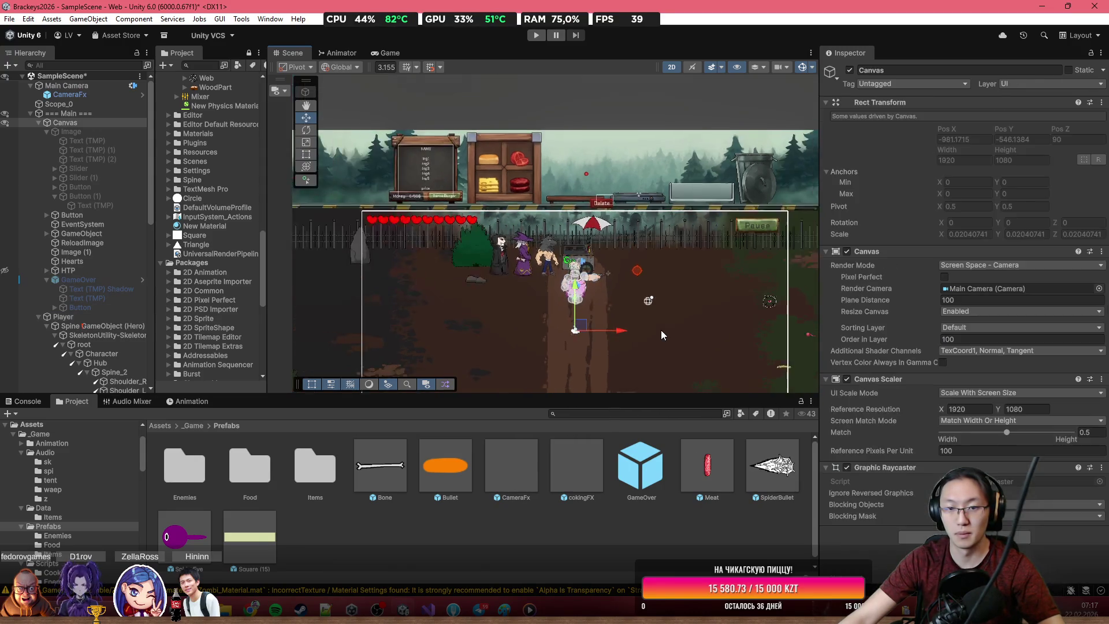
{"action": "left_click", "coordinate": [666, 290]}
{"action": "scroll", "coordinate": [578, 173], "scroll_direction": "up", "scroll_amount": 5}
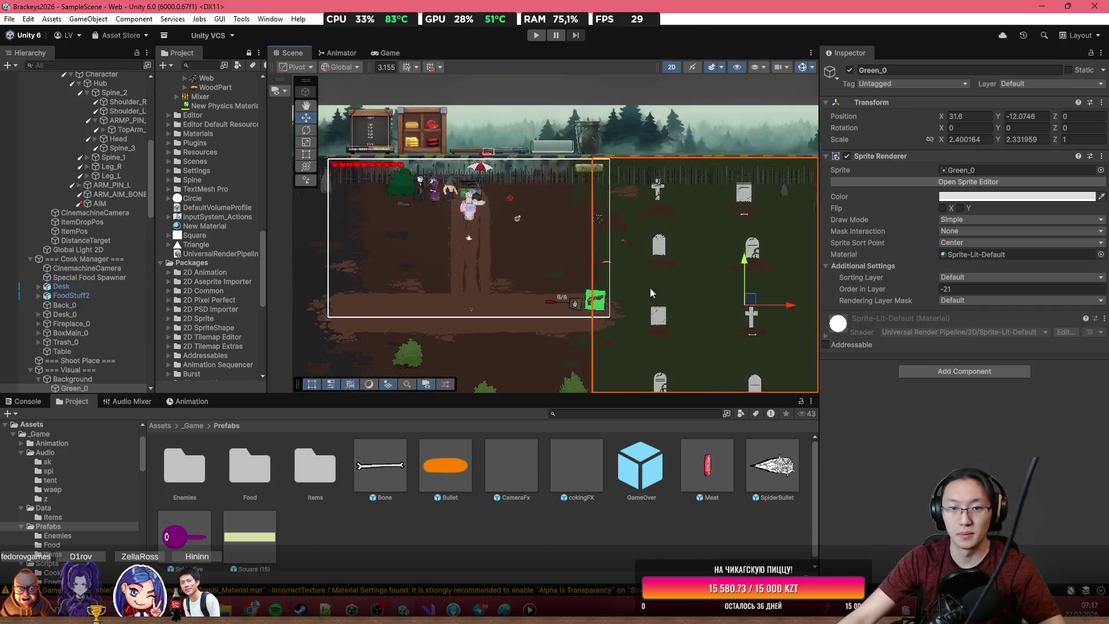
{"action": "scroll", "coordinate": [573, 162], "scroll_direction": "up", "scroll_amount": 3}
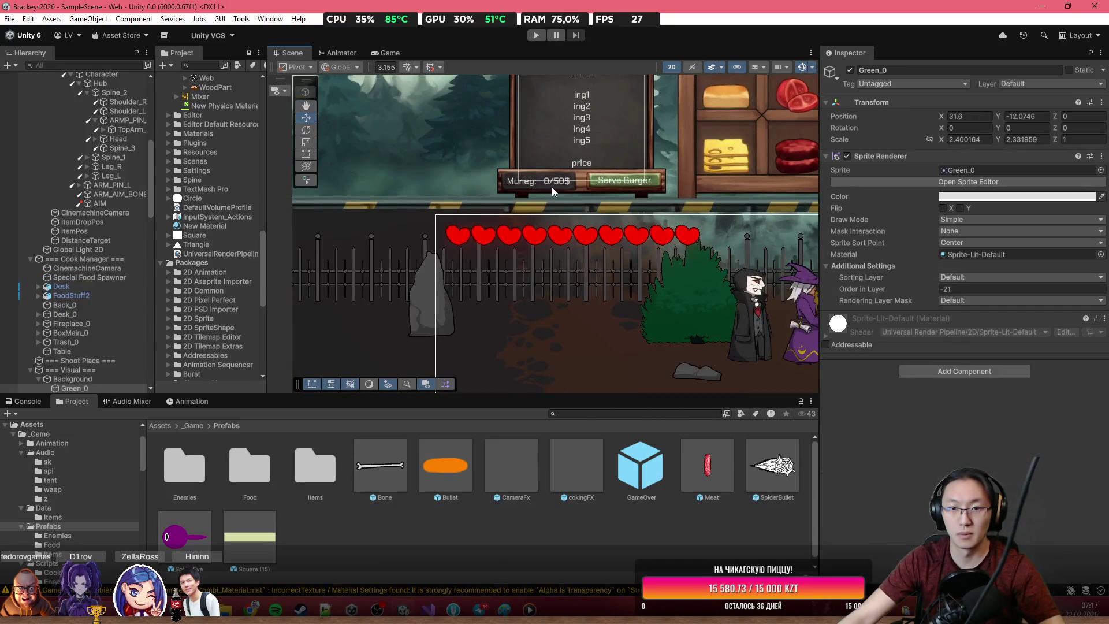
{"action": "left_click", "coordinate": [552, 186]}
{"action": "scroll", "coordinate": [558, 192], "scroll_direction": "up", "scroll_amount": 3}
{"action": "scroll", "coordinate": [564, 193], "scroll_direction": "down", "scroll_amount": 2}
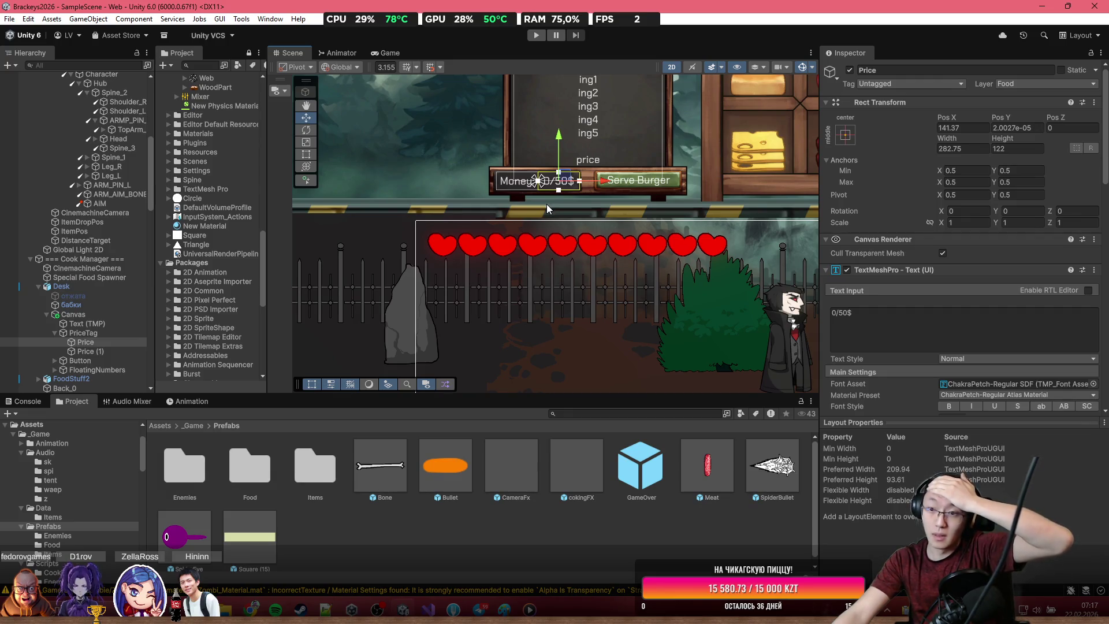
{"action": "scroll", "coordinate": [948, 275], "scroll_direction": "down", "scroll_amount": 15}
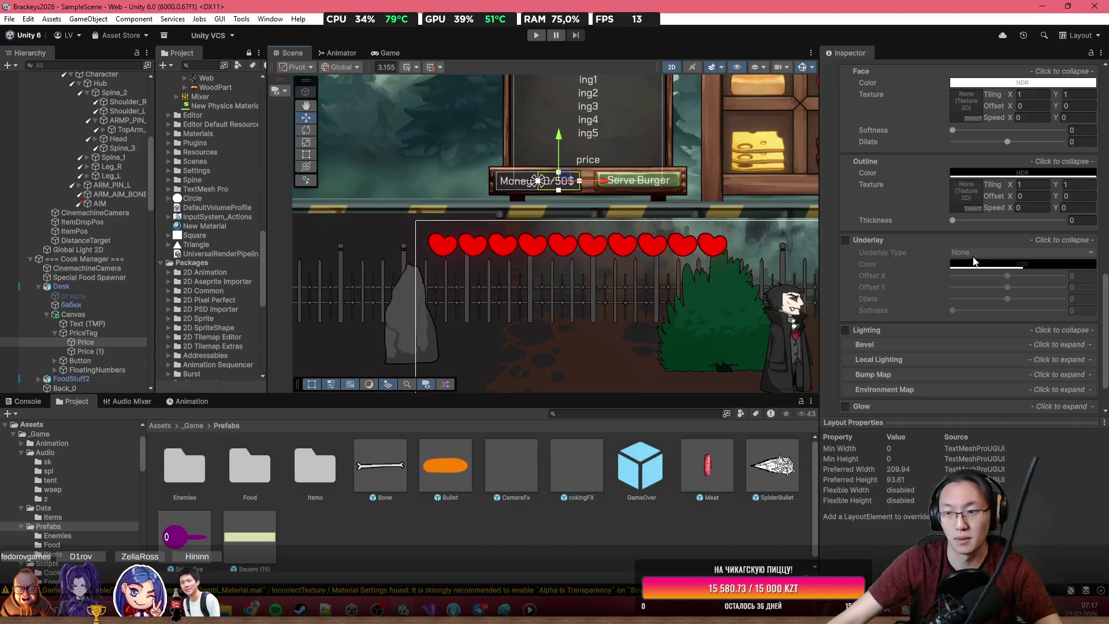
{"action": "scroll", "coordinate": [972, 266], "scroll_direction": "up", "scroll_amount": 10}
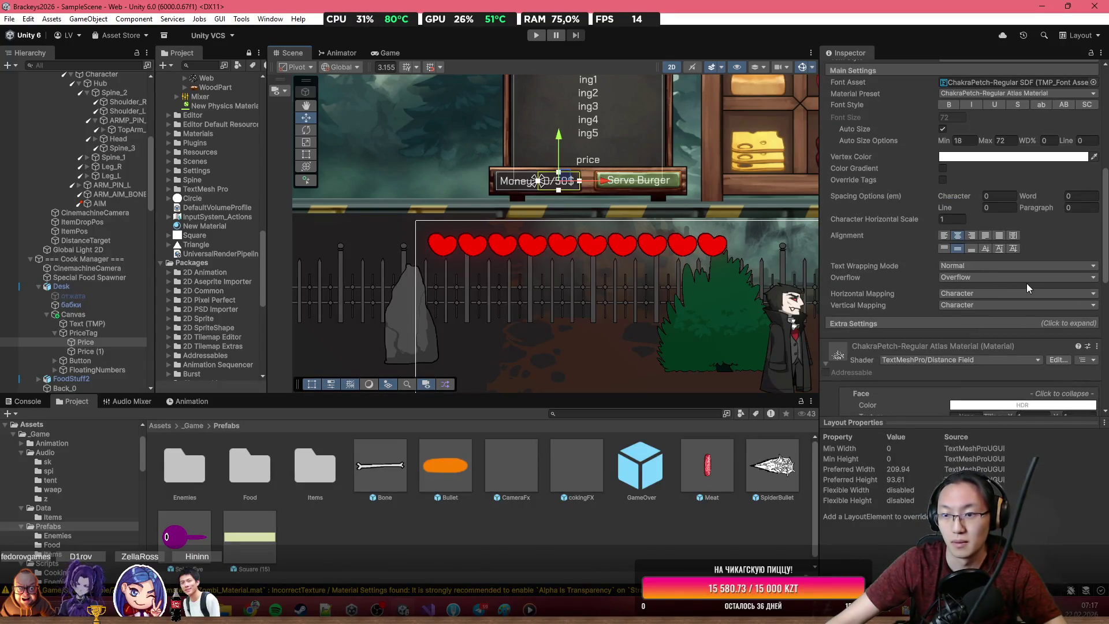
{"action": "scroll", "coordinate": [1027, 281], "scroll_direction": "up", "scroll_amount": 5}
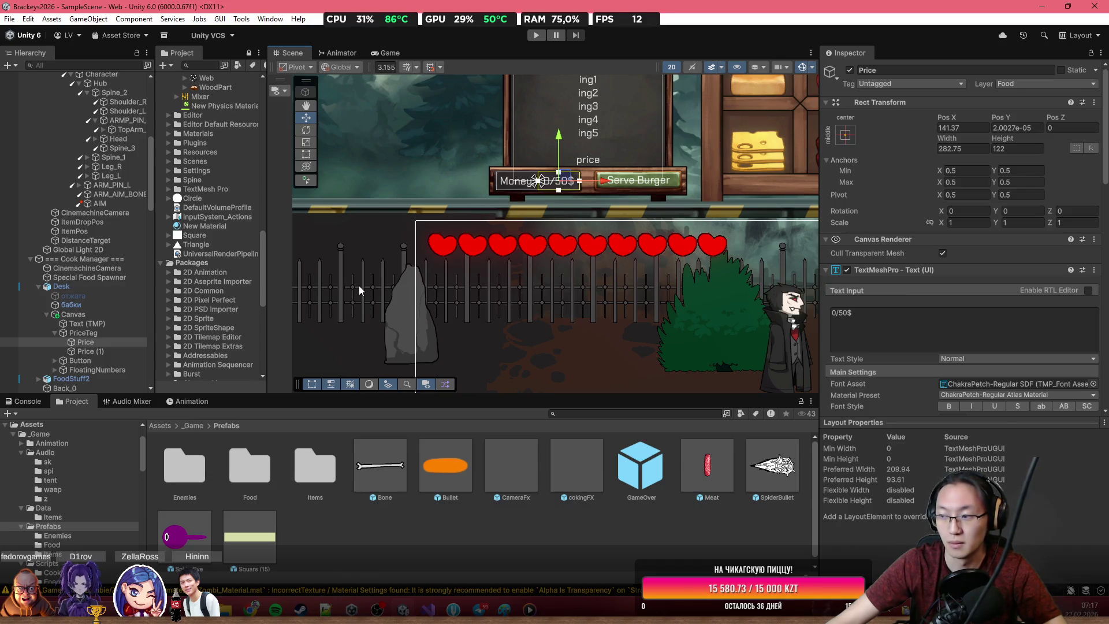
{"action": "scroll", "coordinate": [364, 282], "scroll_direction": "down", "scroll_amount": 2}
{"action": "scroll", "coordinate": [564, 307], "scroll_direction": "up", "scroll_amount": 2}
{"action": "scroll", "coordinate": [581, 238], "scroll_direction": "up", "scroll_amount": 2}
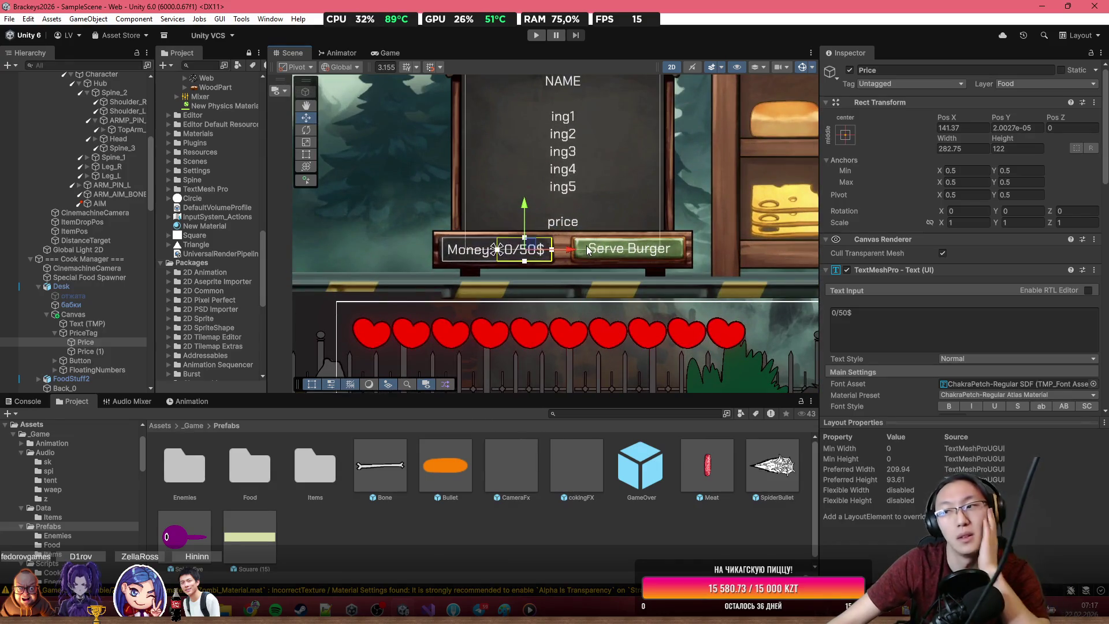
{"action": "scroll", "coordinate": [538, 289], "scroll_direction": "down", "scroll_amount": 3}
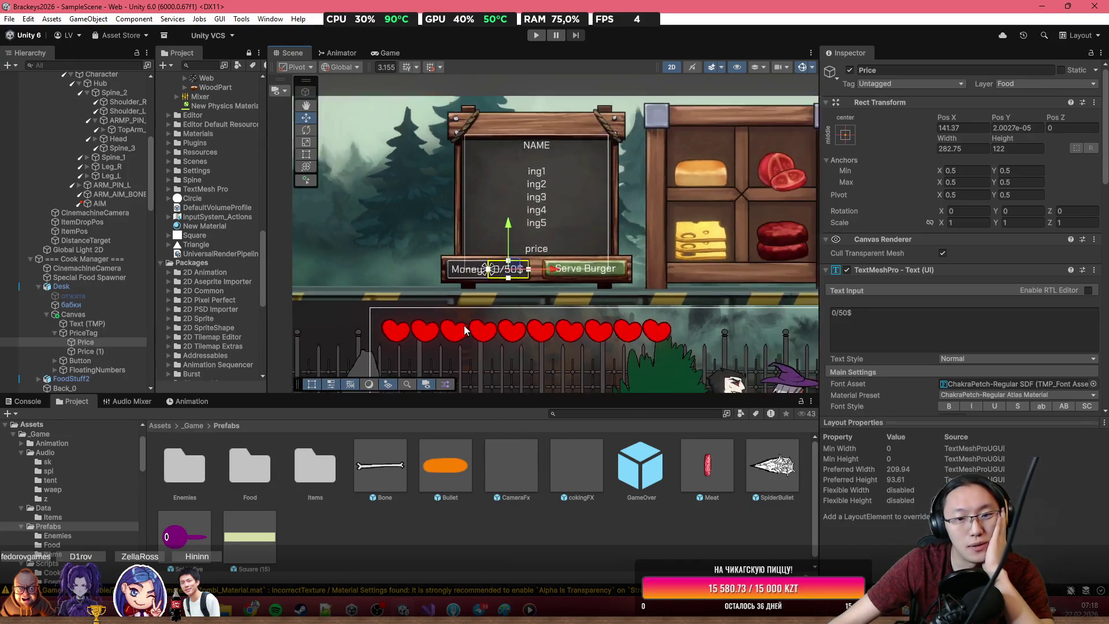
{"action": "scroll", "coordinate": [119, 231], "scroll_direction": "up", "scroll_amount": 10}
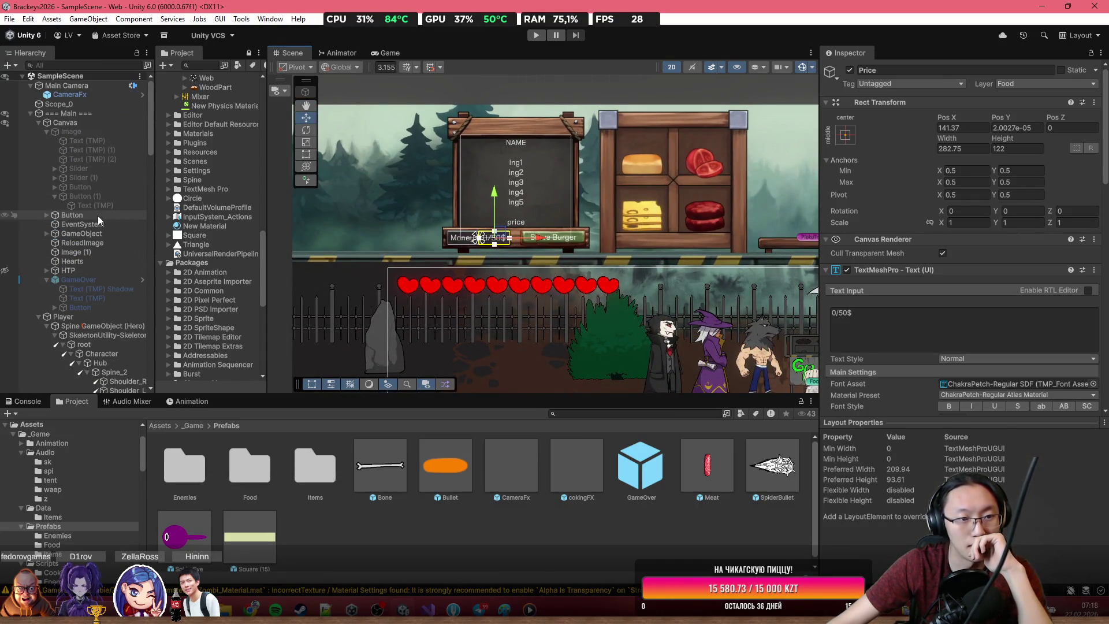
Step: Change the HTP tutorial's last text entry from 'Earn $100' to 'Earn $50' in 5 minutes
{"action": "scroll", "coordinate": [101, 307], "scroll_direction": "down", "scroll_amount": 2}
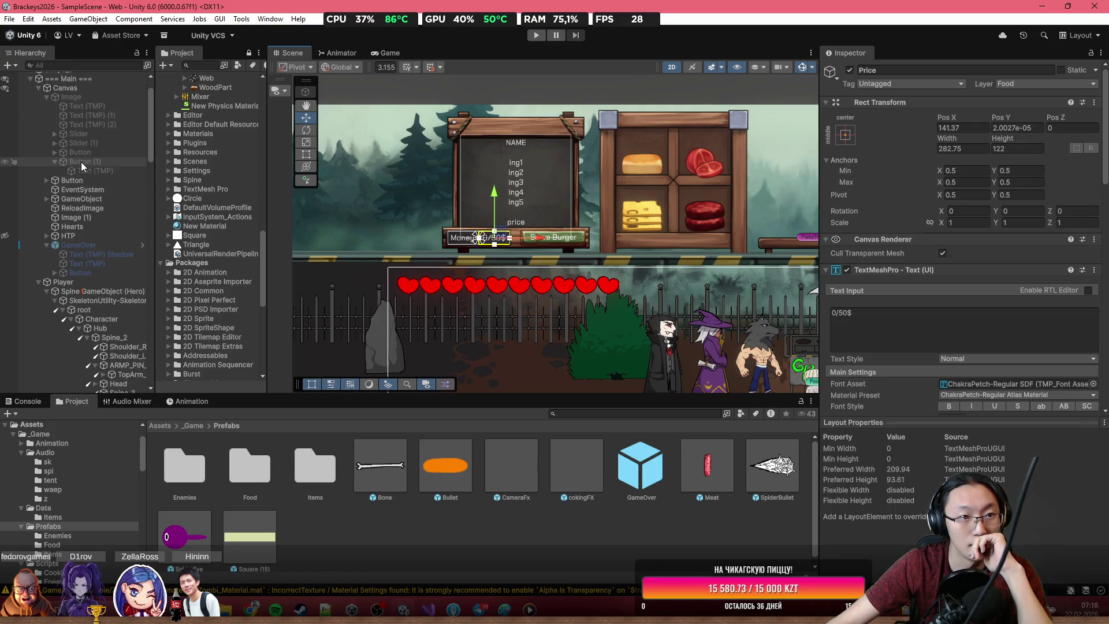
{"action": "left_click", "coordinate": [65, 236]}
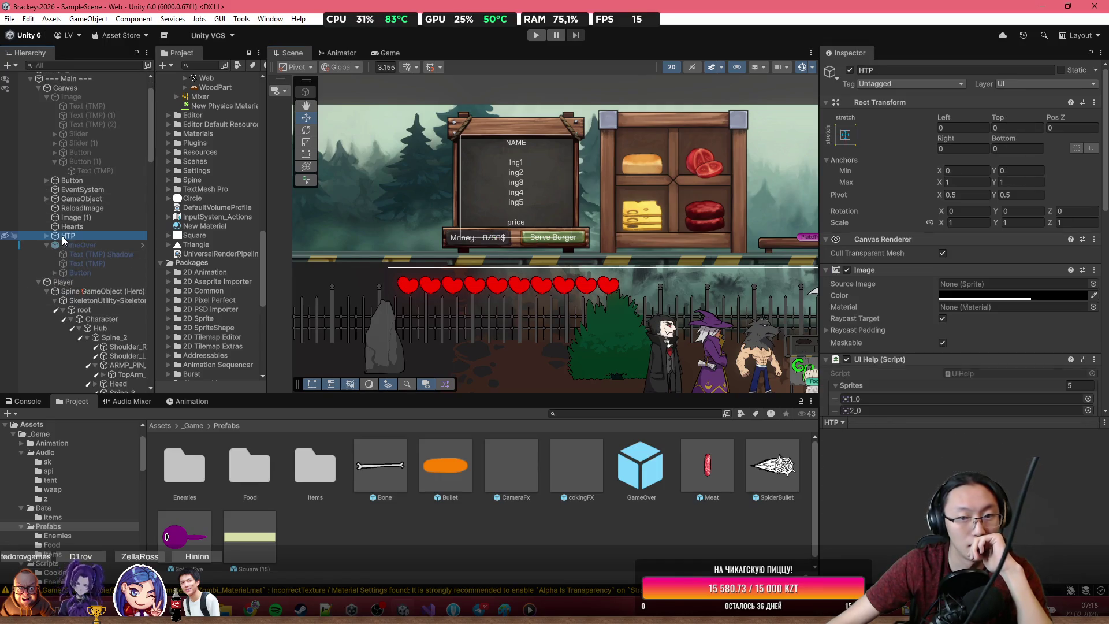
{"action": "scroll", "coordinate": [1021, 304], "scroll_direction": "down", "scroll_amount": 5}
{"action": "scroll", "coordinate": [1022, 304], "scroll_direction": "down", "scroll_amount": 5}
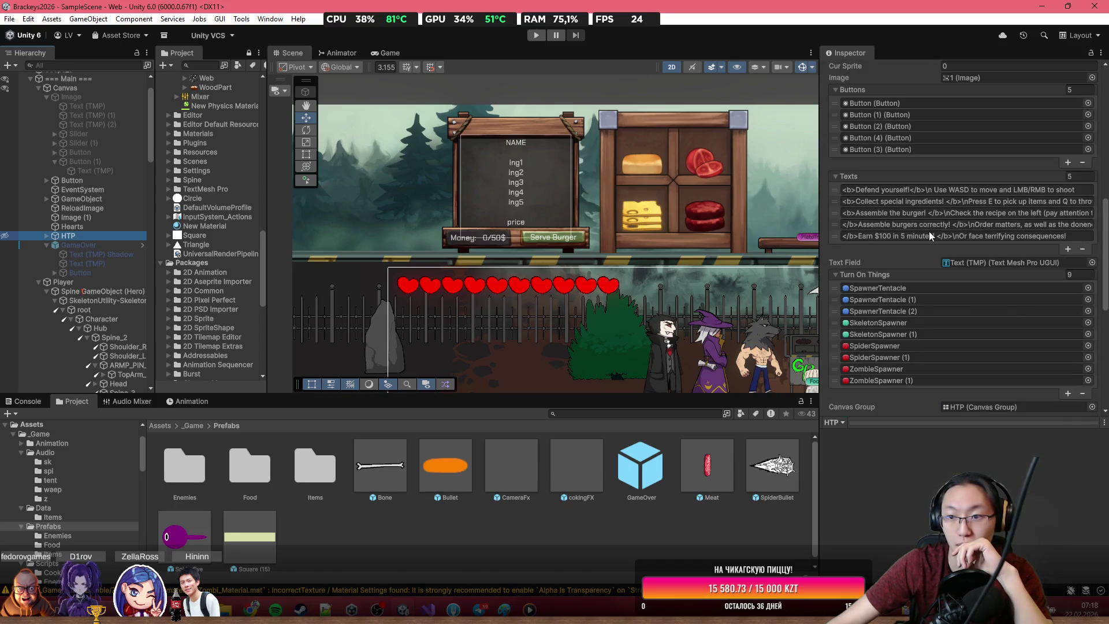
{"action": "left_click", "coordinate": [889, 236]}
{"action": "left_click", "coordinate": [889, 236]}
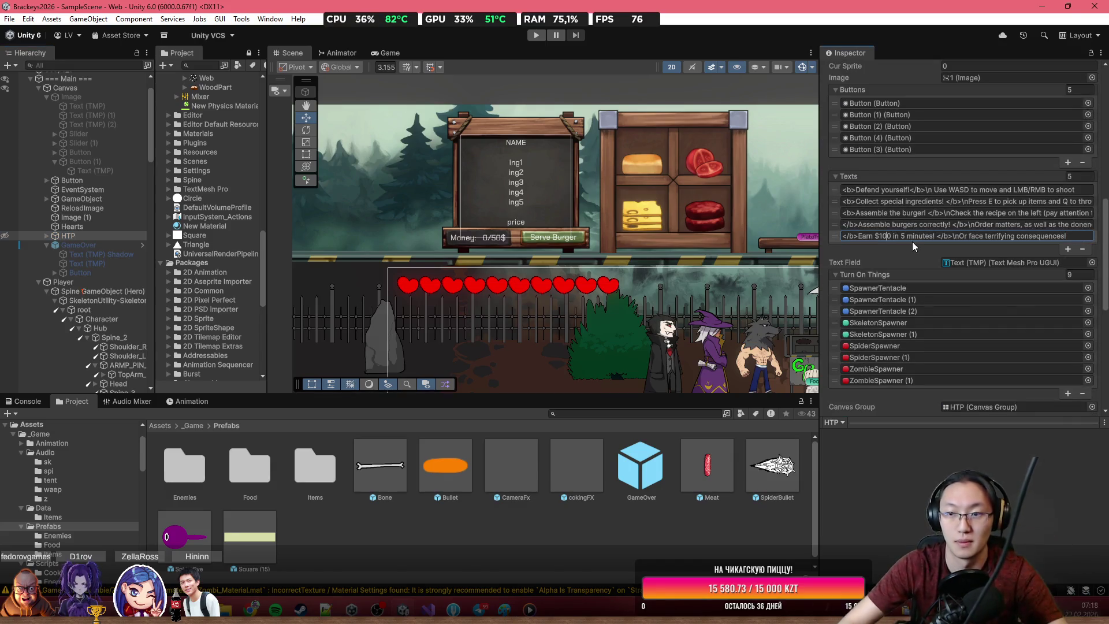
{"action": "key", "text": "BackSpace"}
{"action": "key", "text": "BackSpace"}
{"action": "type", "text": "5"}
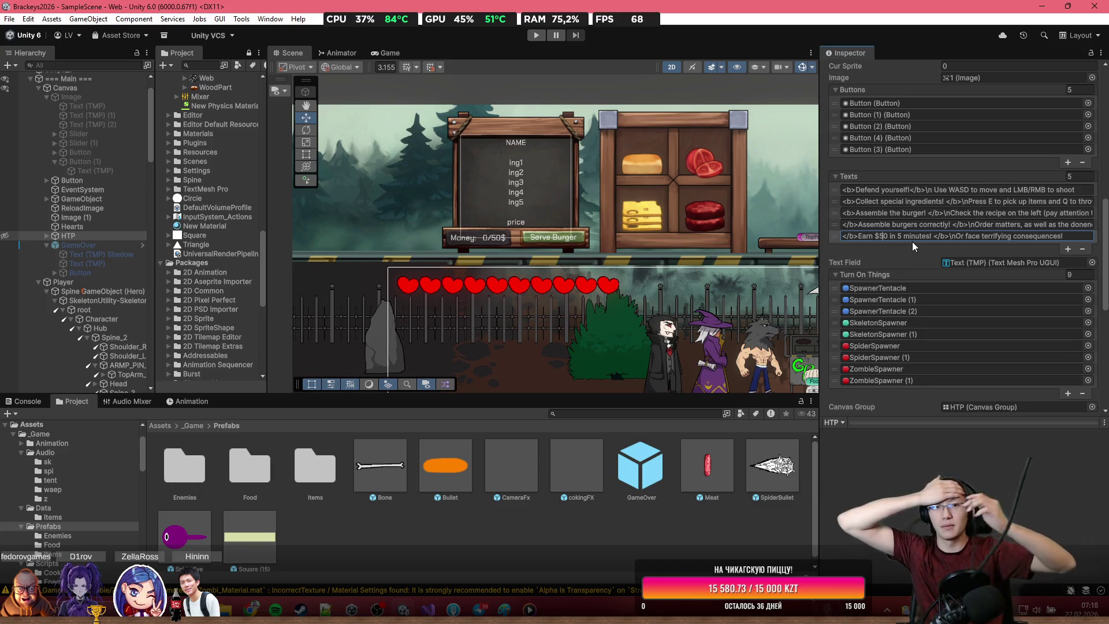
{"action": "scroll", "coordinate": [518, 164], "scroll_direction": "down", "scroll_amount": 2}
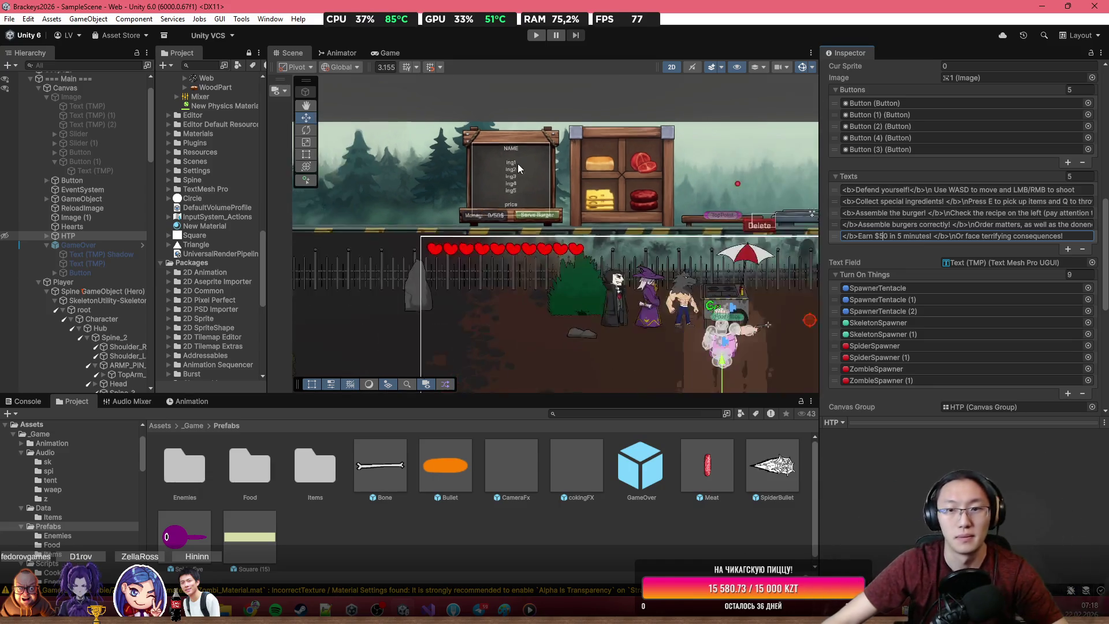
{"action": "scroll", "coordinate": [517, 164], "scroll_direction": "down", "scroll_amount": 2}
{"action": "left_click_drag", "start_coordinate": [519, 205], "coordinate": [540, 204]}
{"action": "scroll", "coordinate": [540, 204], "scroll_direction": "up", "scroll_amount": 2}
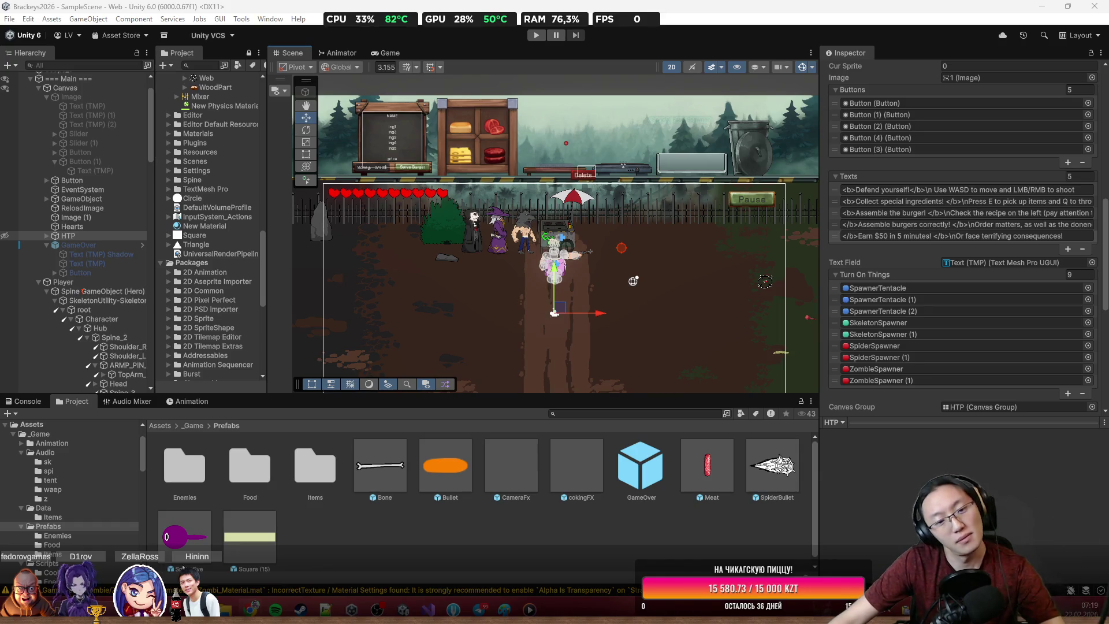
Step: Switch to Visual Studio and collapse the Start() method in GameManager.cs
{"action": "mouse_move", "coordinate": [228, 611]}
{"action": "mouse_move", "coordinate": [176, 545]}
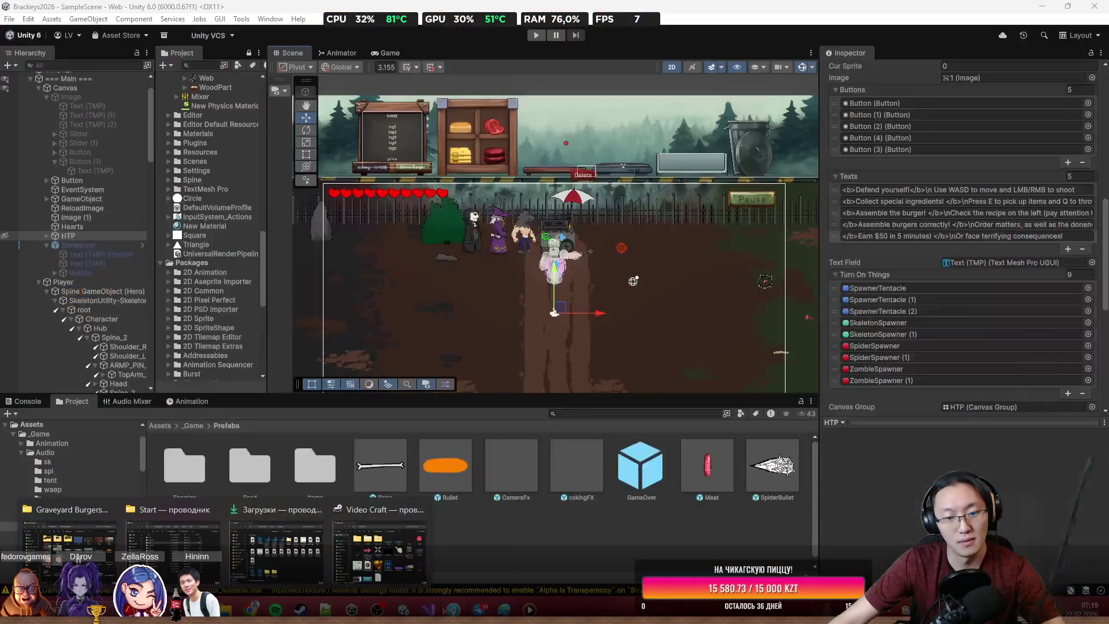
{"action": "left_click", "coordinate": [428, 610]}
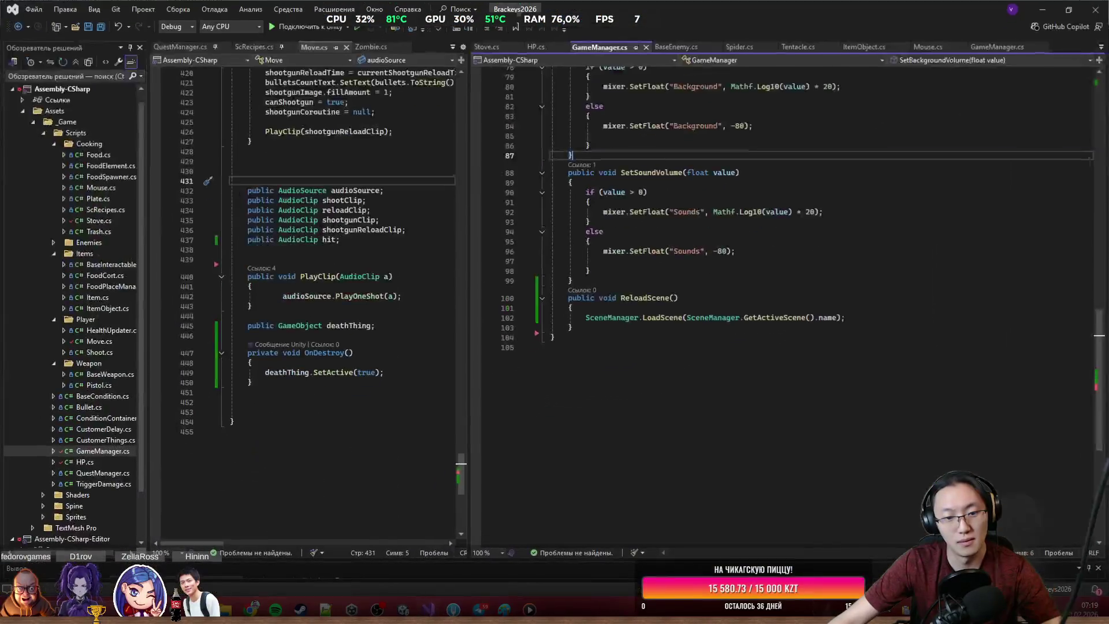
{"action": "scroll", "coordinate": [689, 191], "scroll_direction": "up", "scroll_amount": 20}
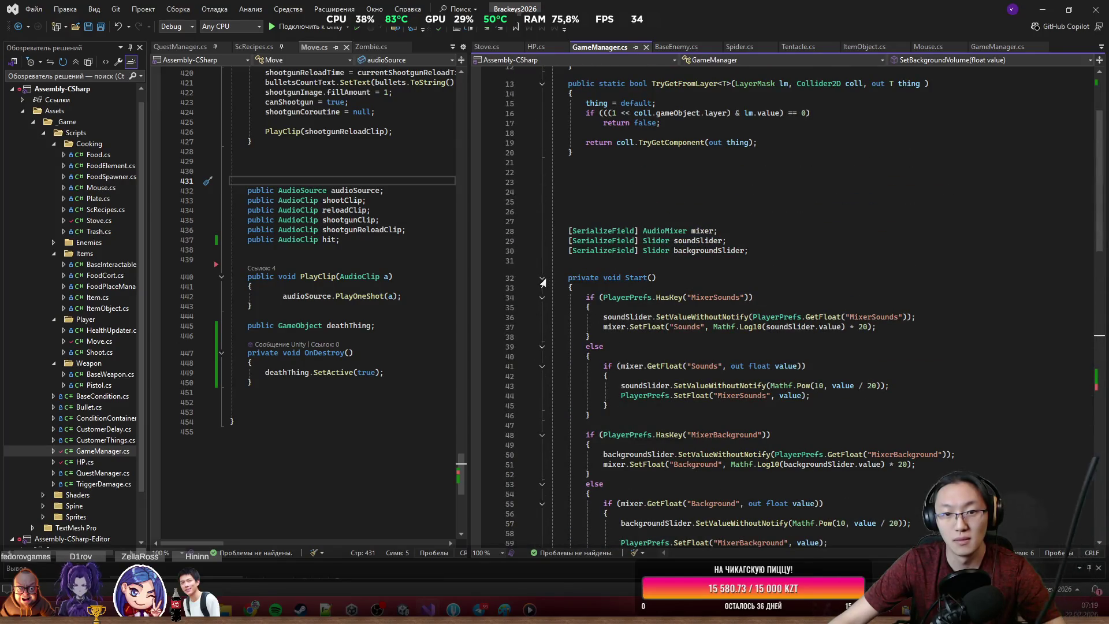
{"action": "left_click", "coordinate": [542, 279]}
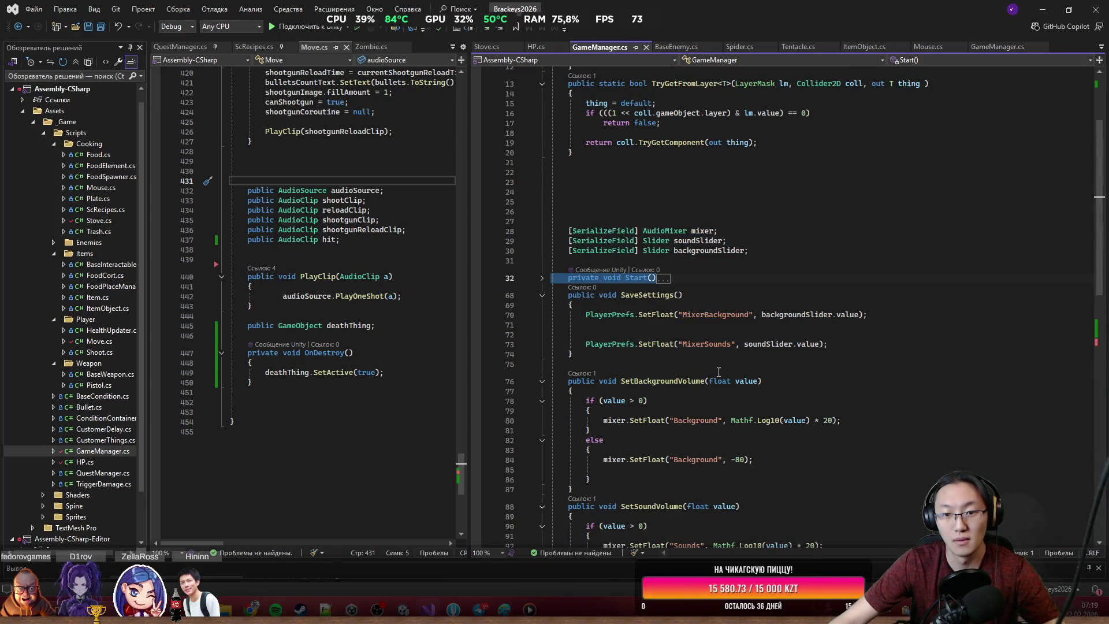
{"action": "scroll", "coordinate": [751, 289], "scroll_direction": "up", "scroll_amount": 4}
{"action": "scroll", "coordinate": [966, 324], "scroll_direction": "down", "scroll_amount": 15}
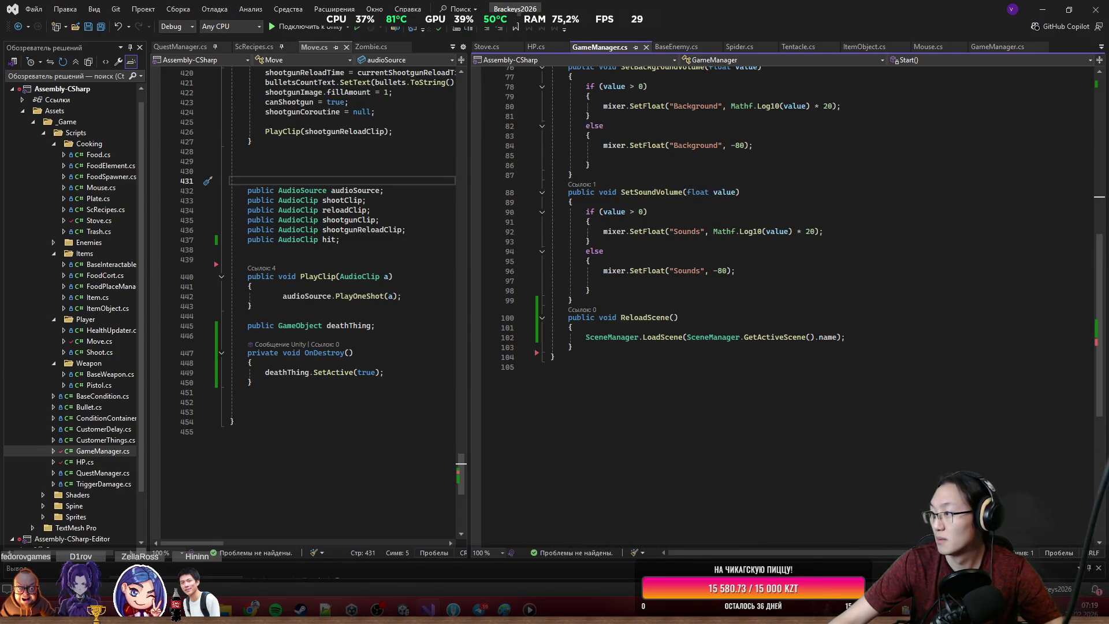
Step: Add a [Title("Time")] section after ReloadScene and paste in the countdown timer code
{"action": "left_click", "coordinate": [740, 348]}
{"action": "key", "text": "Return"}
{"action": "key", "text": "Return"}
{"action": "type", "text": "pub"}
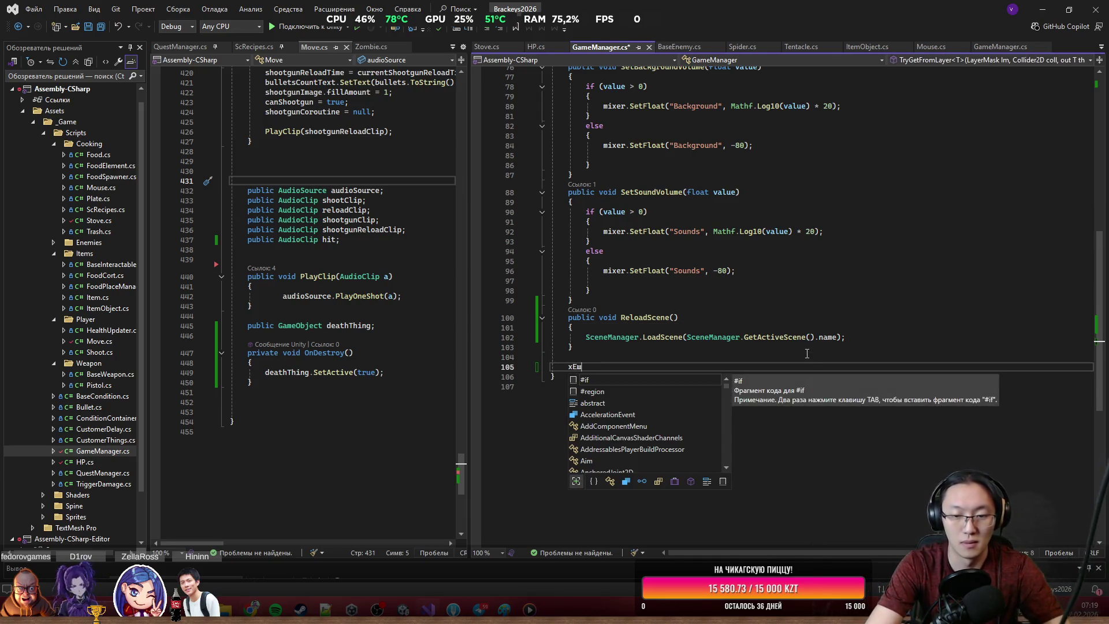
{"action": "key", "text": "BackSpace"}
{"action": "key", "text": "BackSpace"}
{"action": "key", "text": "BackSpace"}
{"action": "type", "text": "["}
{"action": "type", "text": "Title(\""}
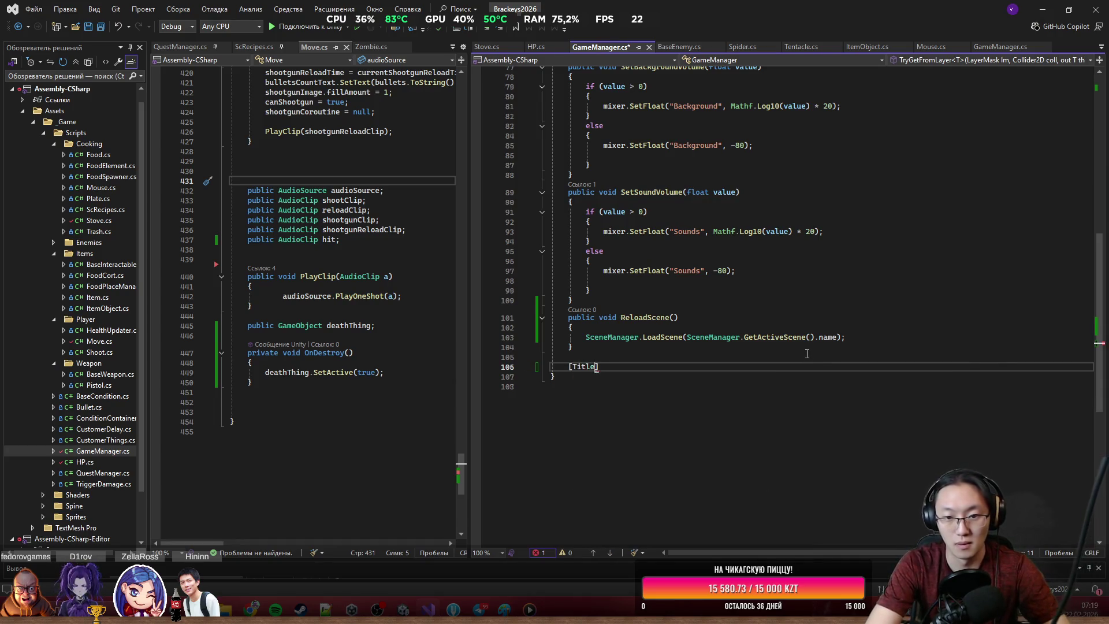
{"action": "type", "text": "UI"}
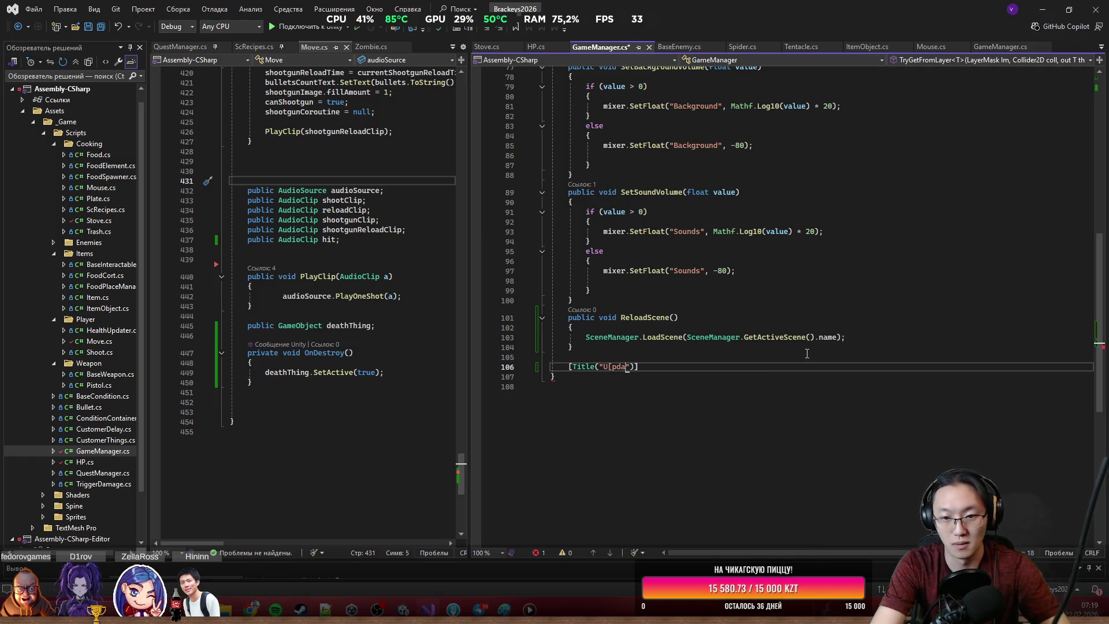
{"action": "key", "text": "BackSpace"}
{"action": "type", "text": "Time\""}
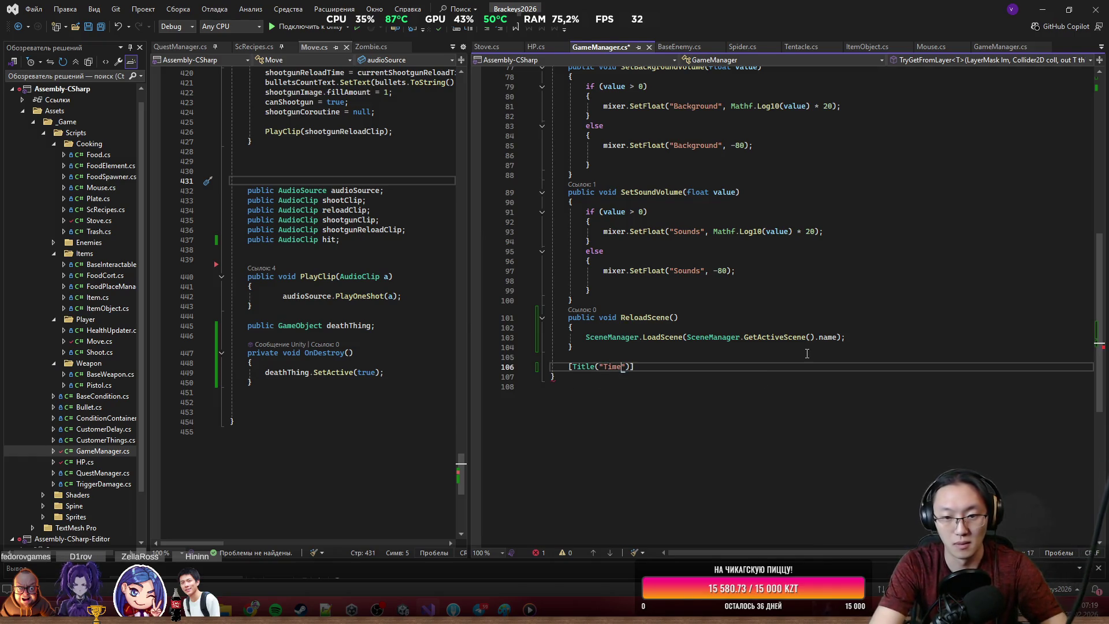
{"action": "key", "text": "ctrl+v"}
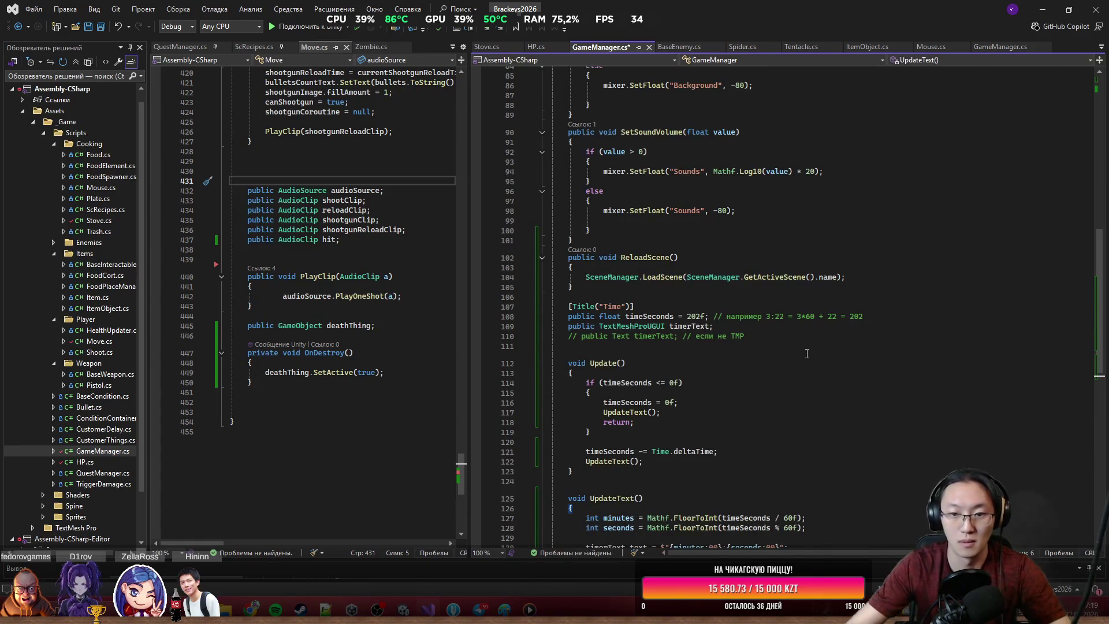
Step: Replace the 202f starting time with 5*60 seconds
{"action": "scroll", "coordinate": [706, 268], "scroll_direction": "down", "scroll_amount": 6}
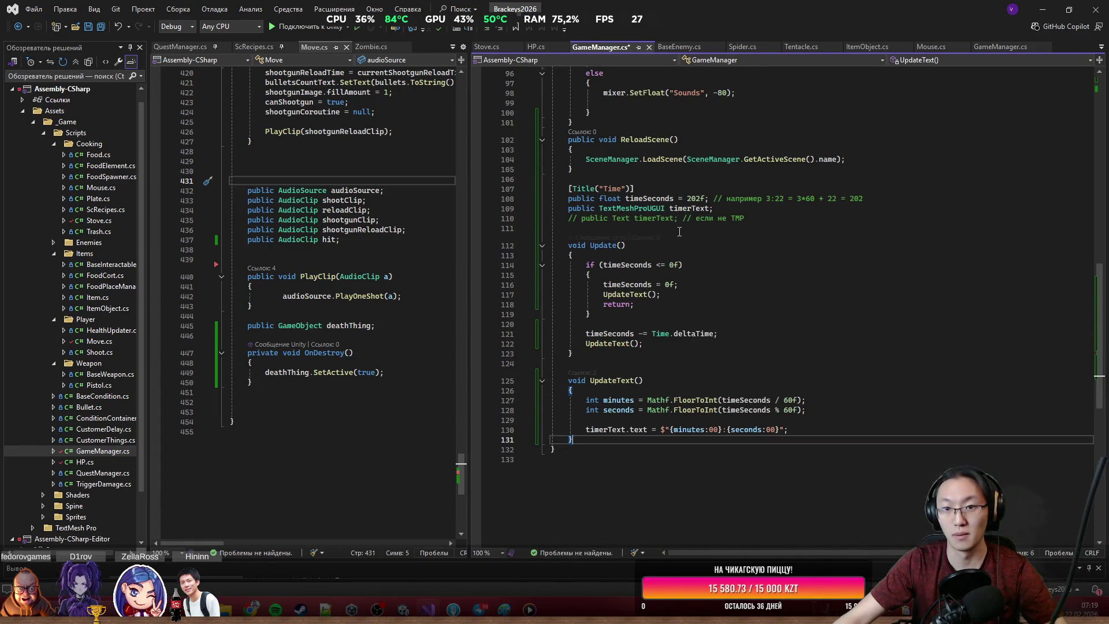
{"action": "scroll", "coordinate": [682, 273], "scroll_direction": "up", "scroll_amount": 3}
{"action": "double_click", "coordinate": [695, 287]}
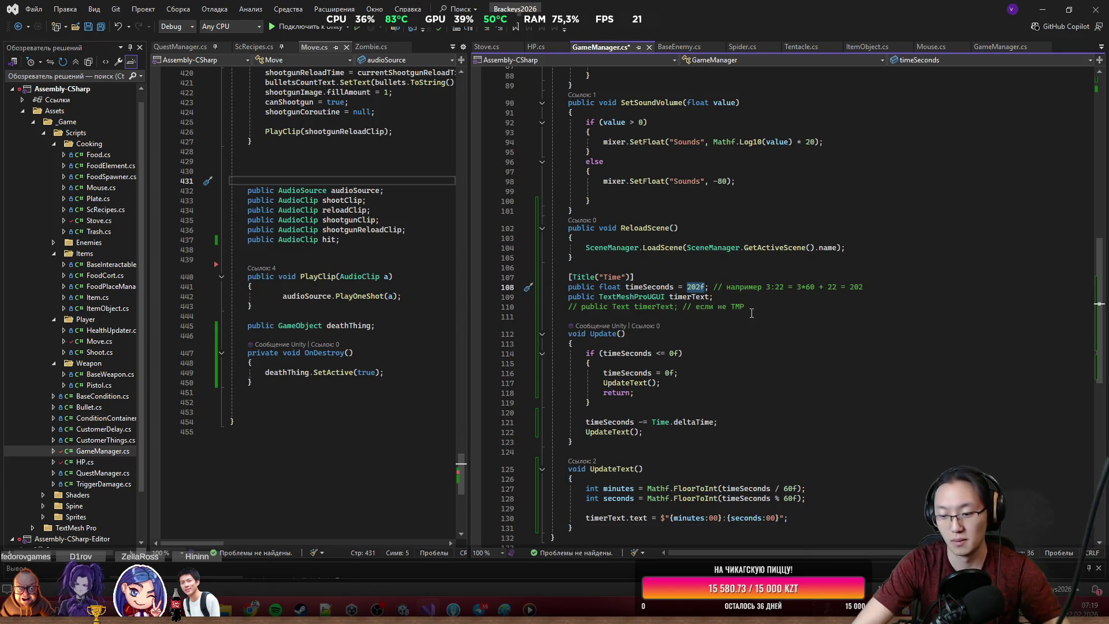
{"action": "type", "text": "5"}
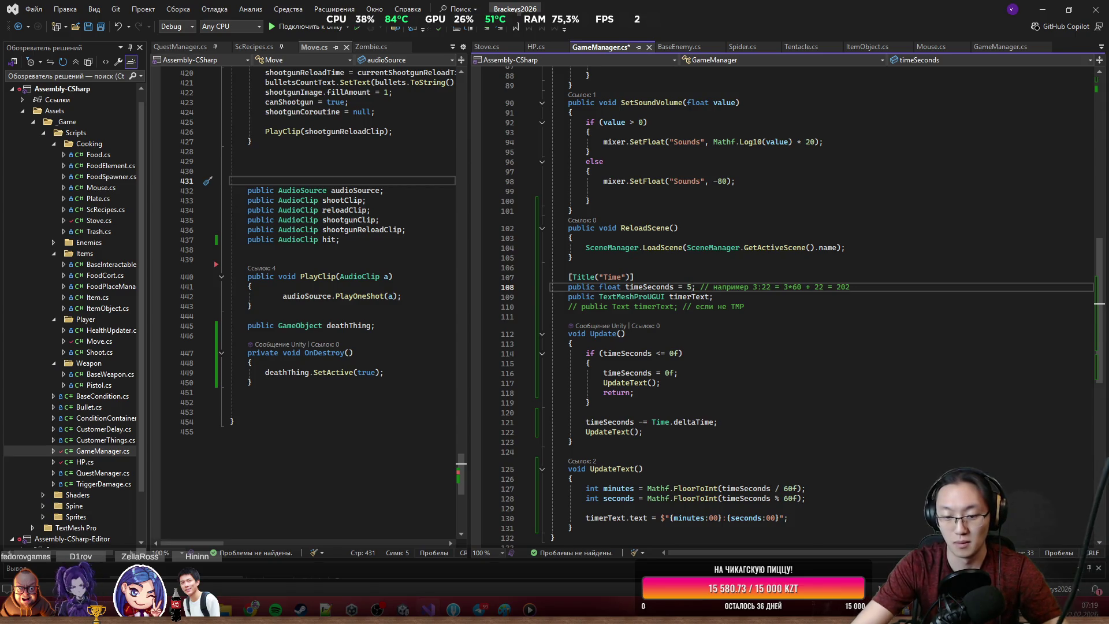
{"action": "type", "text": "*60"}
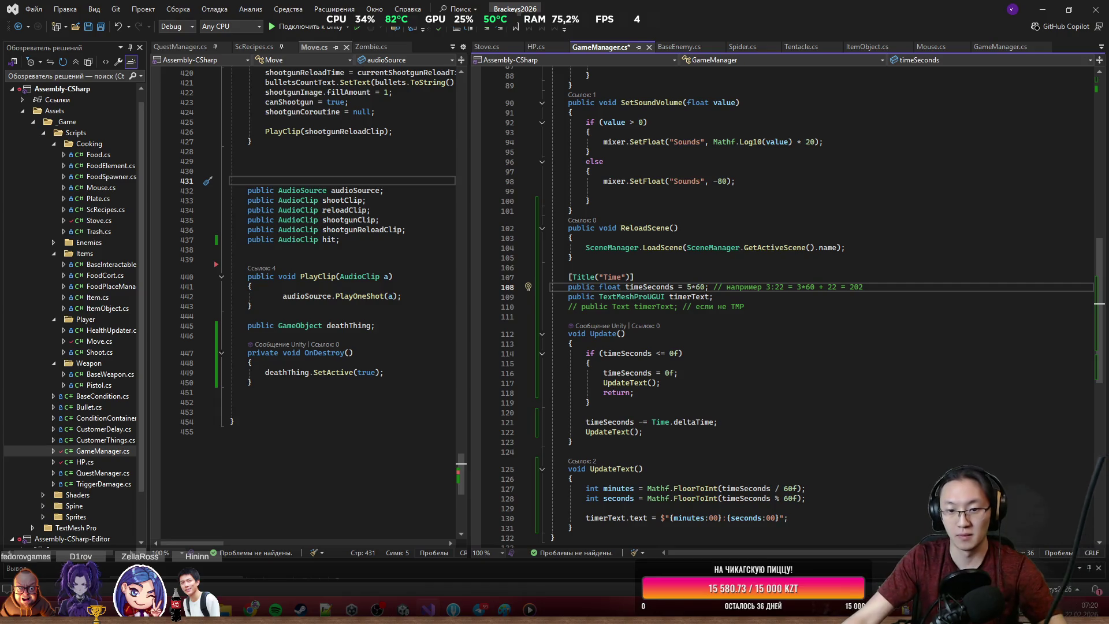
Step: Review how UpdateText uses the minutes variable for the timer display
{"action": "scroll", "coordinate": [790, 450], "scroll_direction": "down", "scroll_amount": 2}
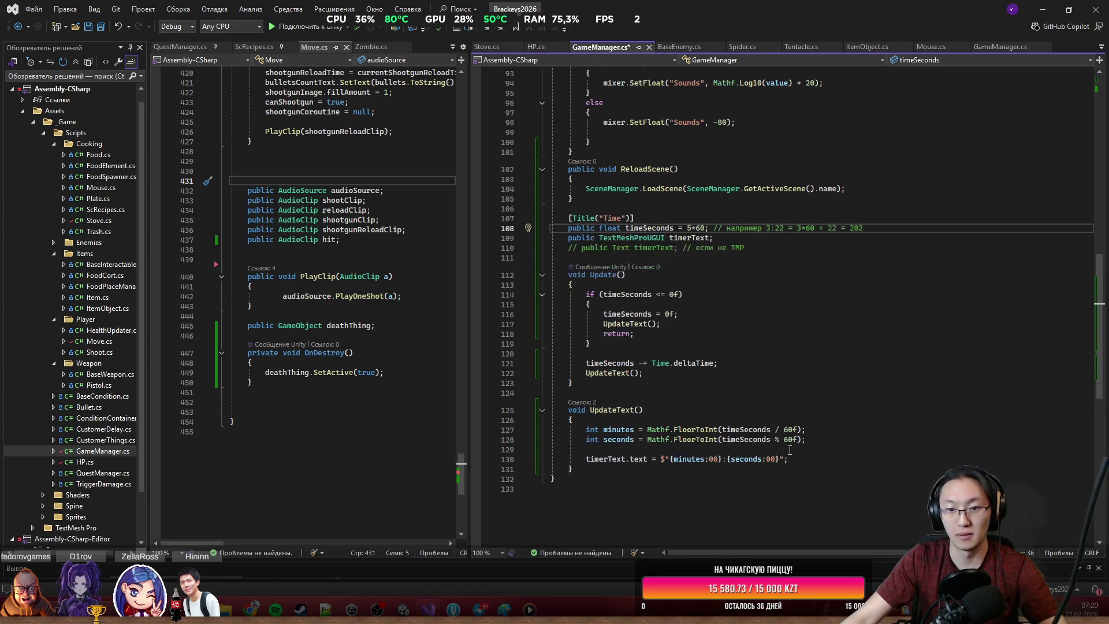
{"action": "left_click", "coordinate": [769, 468]}
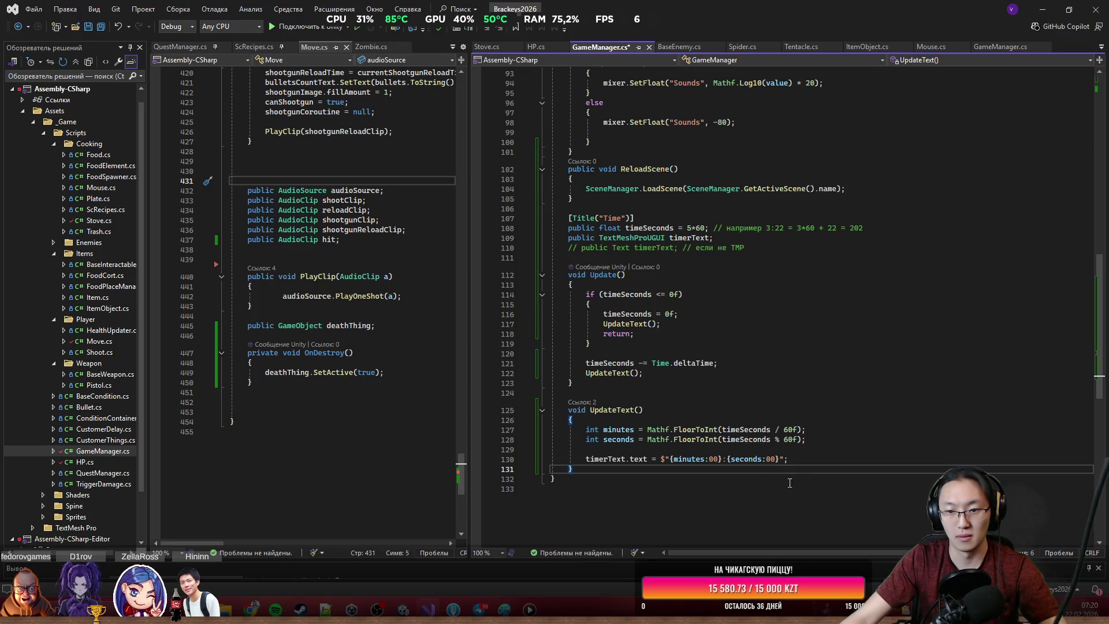
{"action": "left_click", "coordinate": [689, 459]}
{"action": "double_click", "coordinate": [689, 459]}
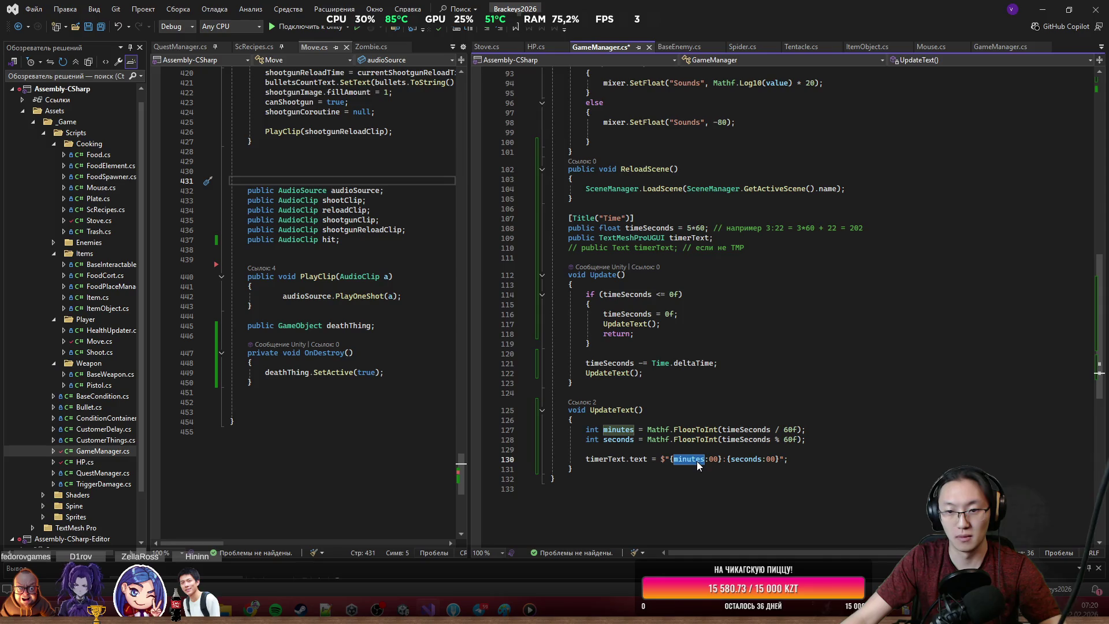
{"action": "left_click", "coordinate": [745, 482]}
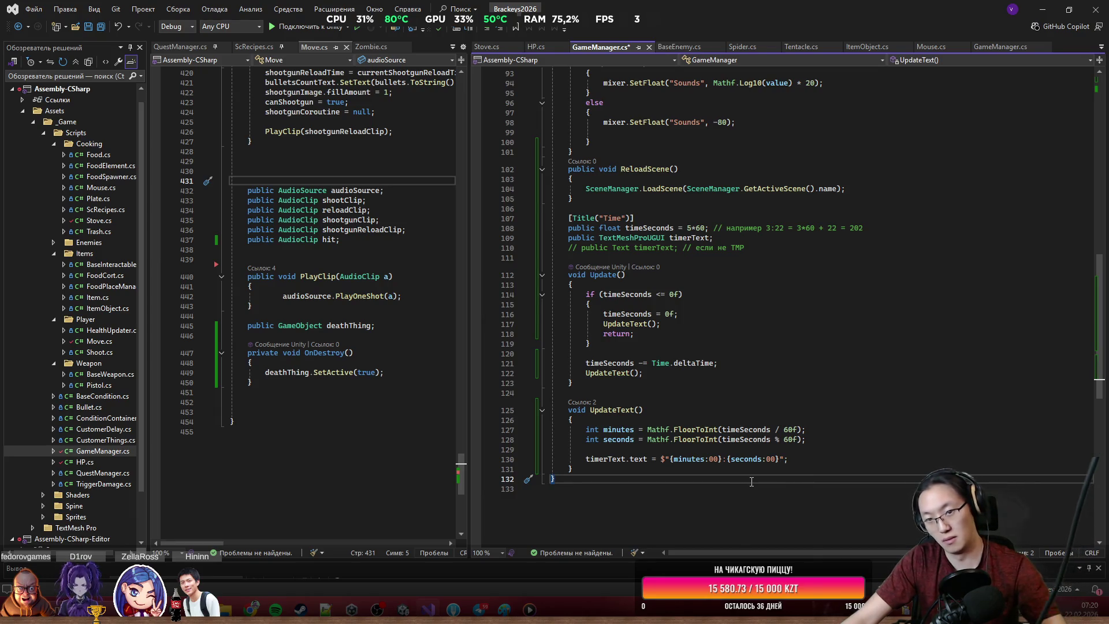
{"action": "left_click", "coordinate": [778, 466]}
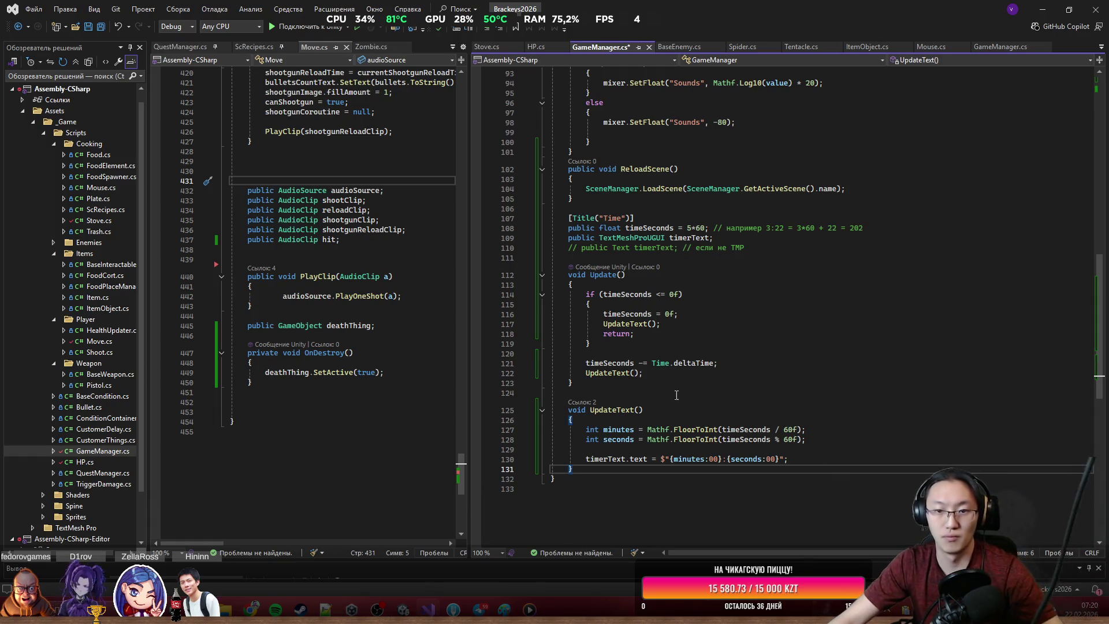
Step: Save GameManager.cs and declare 'public bool isTimer = true;' below the timer fields
{"action": "key", "text": "ctrl+s"}
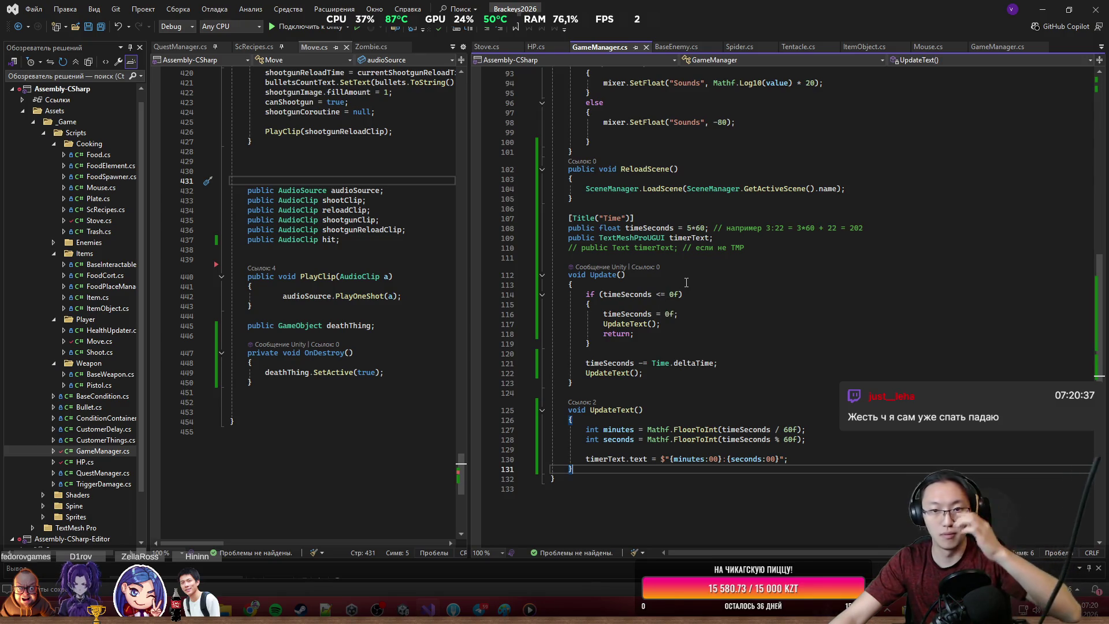
{"action": "left_click", "coordinate": [774, 243]}
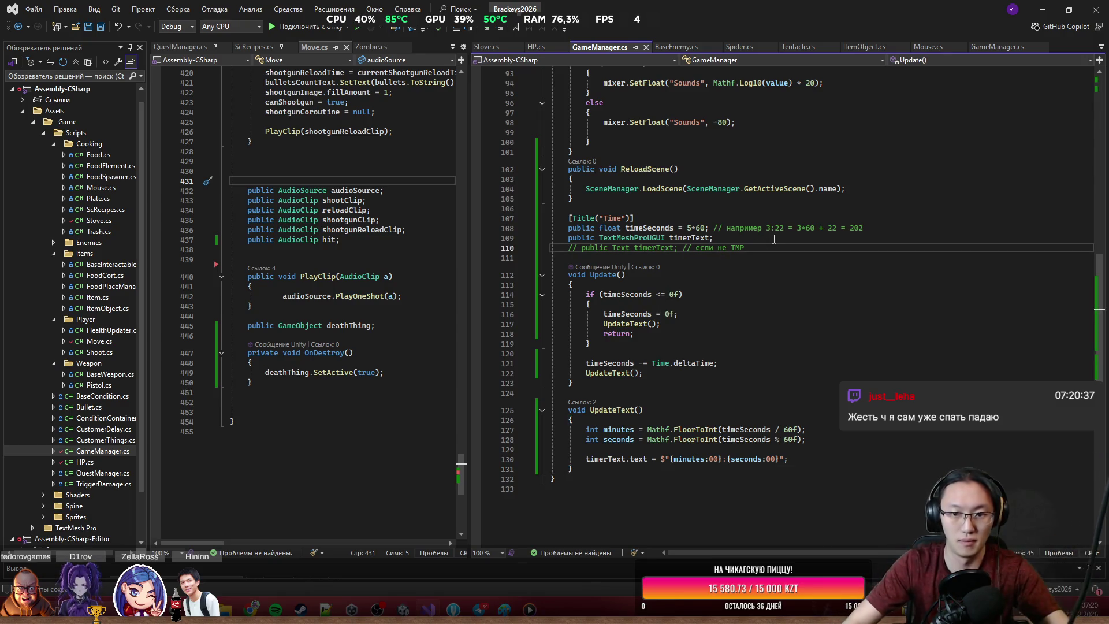
{"action": "key", "text": "Return"}
{"action": "key", "text": "Return"}
{"action": "type", "text": "public v"}
{"action": "key", "text": "BackSpace"}
{"action": "type", "text": "bool d"}
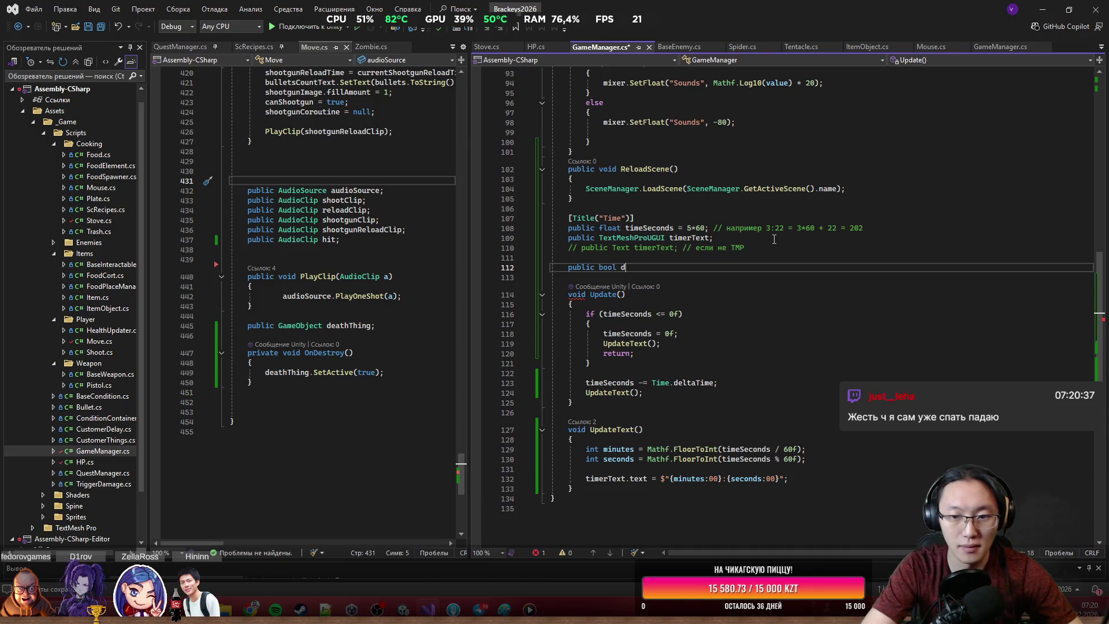
{"action": "key", "text": "BackSpace"}
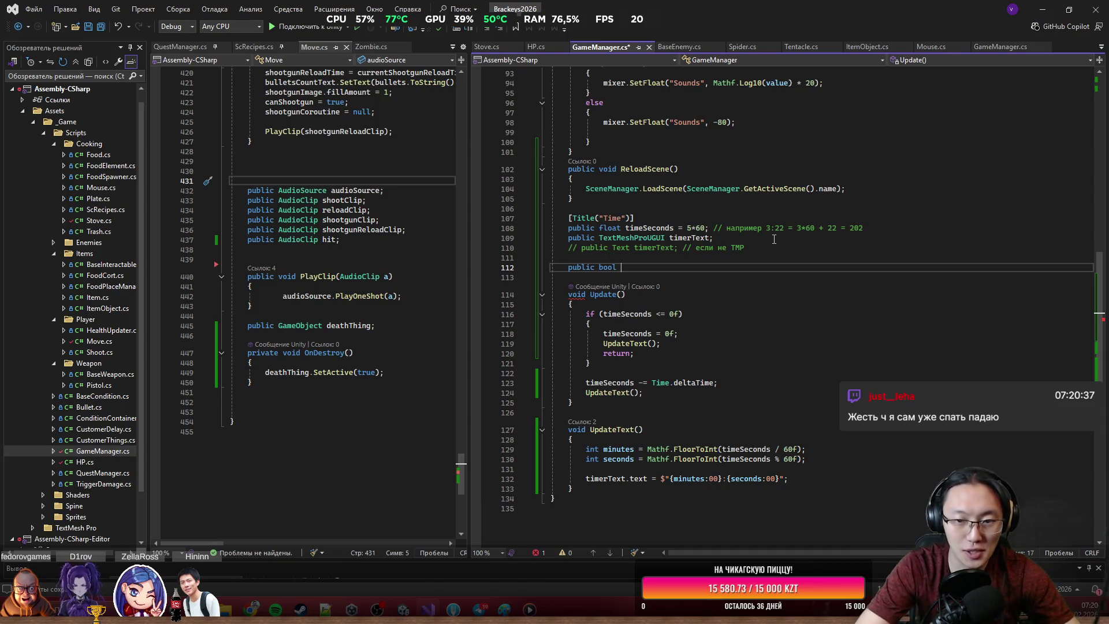
{"action": "type", "text": "bool isTimer"}
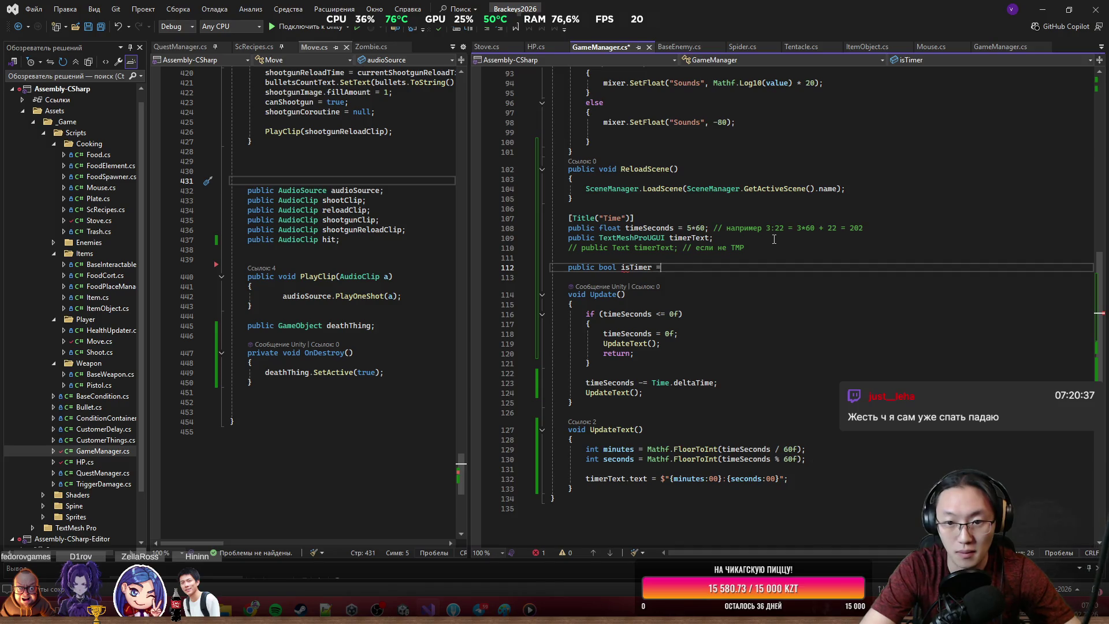
{"action": "type", "text": " = true;"}
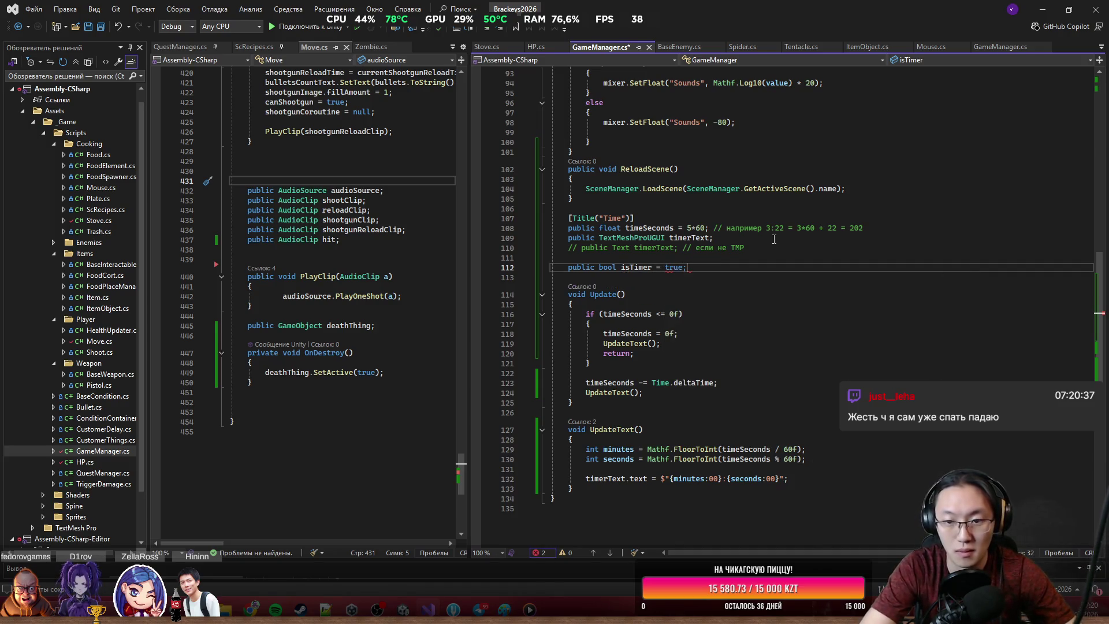
{"action": "left_click", "coordinate": [706, 304]}
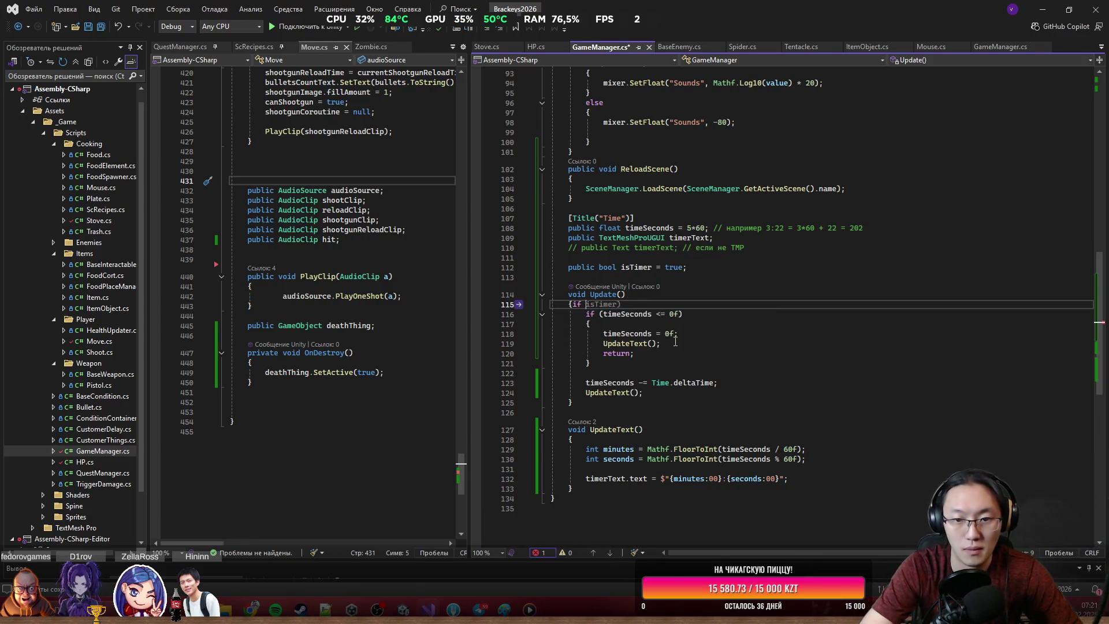
Step: Add an 'if (isTimer) {' block at the top of Update()
{"action": "key", "text": "Return"}
{"action": "type", "text": "if ("}
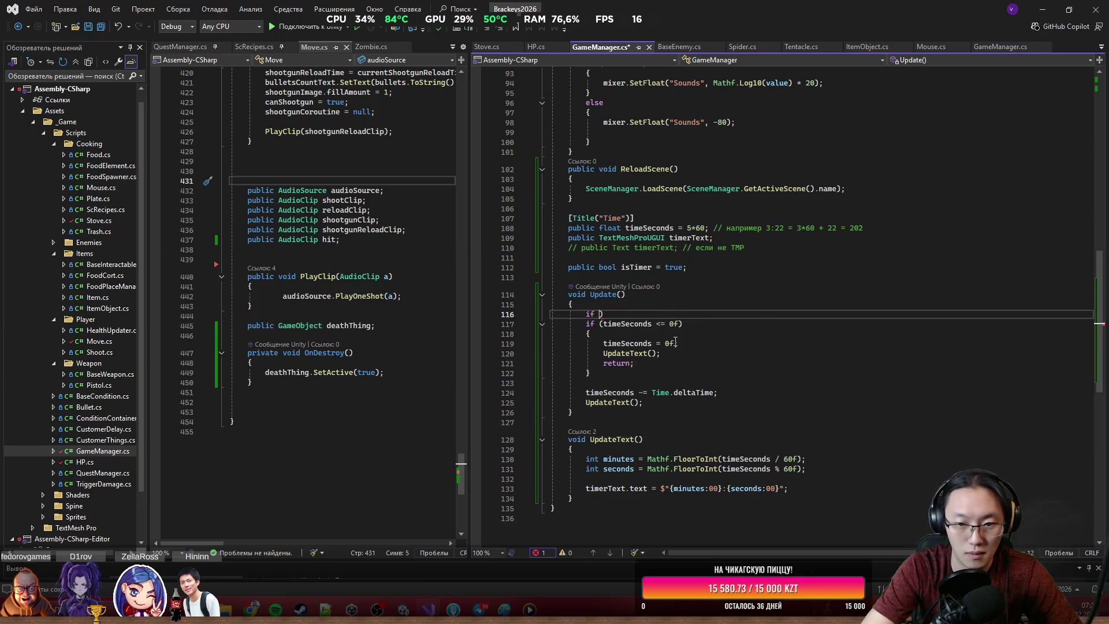
{"action": "type", "text": "timer"}
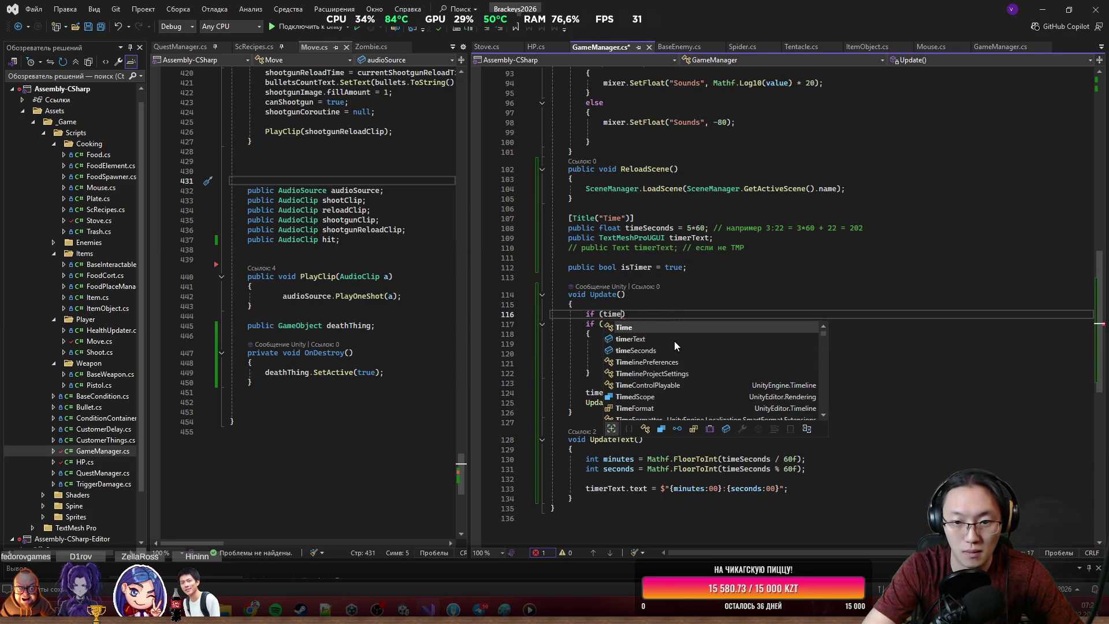
{"action": "key", "text": "BackSpace"}
{"action": "key", "text": "BackSpace"}
{"action": "key", "text": "BackSpace"}
{"action": "type", "text": "isT"}
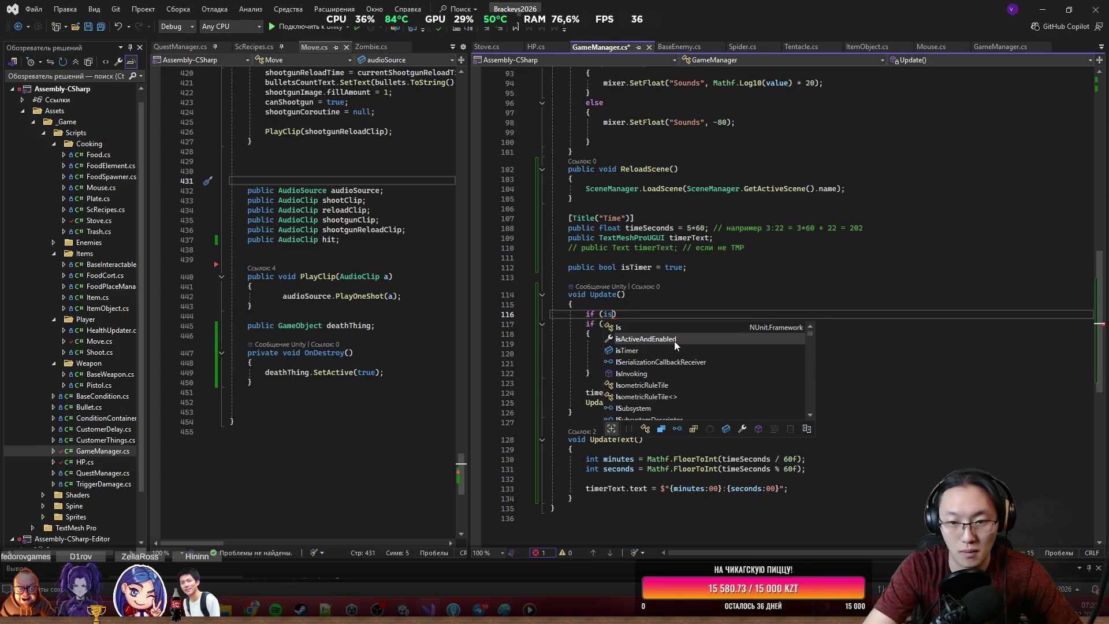
{"action": "key", "text": "Tab"}
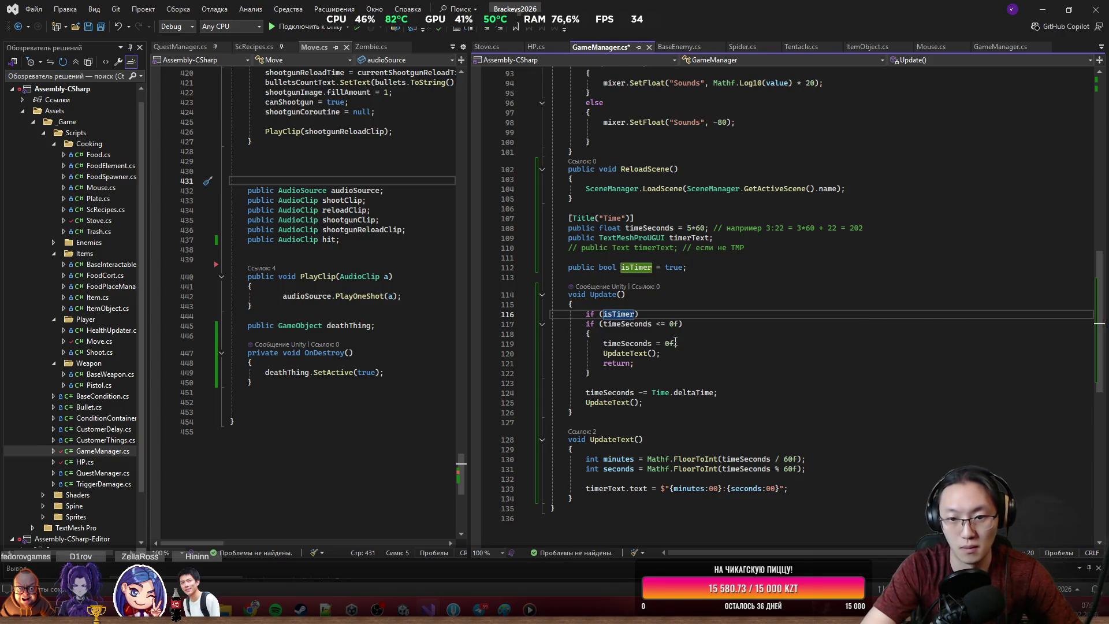
{"action": "key", "text": "Return"}
{"action": "type", "text": "{"}
{"action": "key", "text": "Return"}
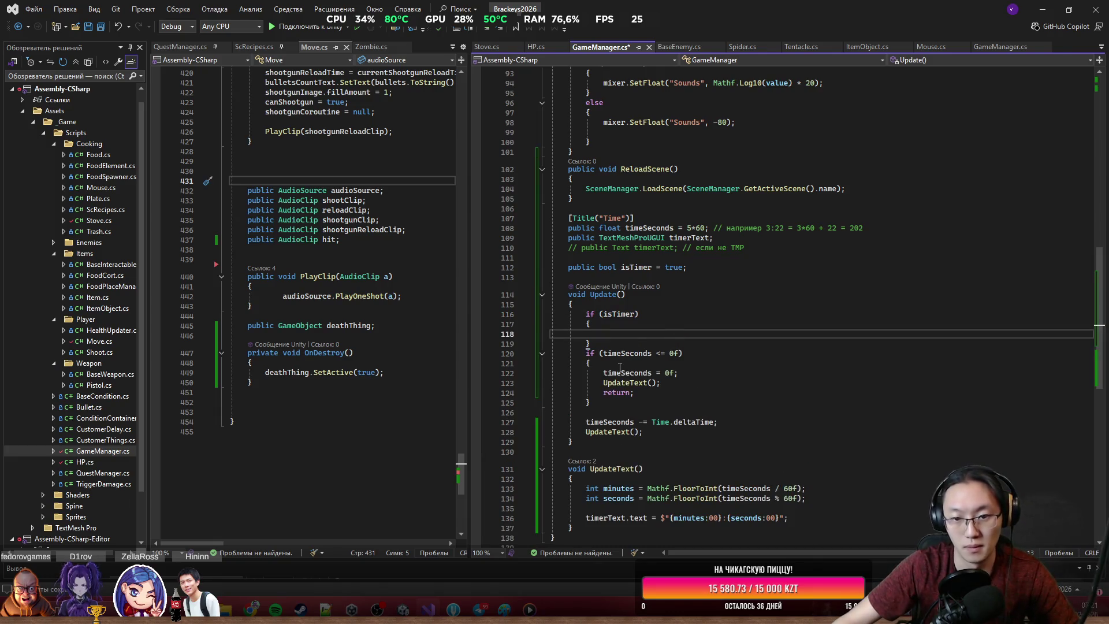
Step: Move the timeSeconds countdown code inside the isTimer block
{"action": "mouse_move", "coordinate": [585, 354]}
{"action": "left_mouse_down"}
{"action": "mouse_move", "coordinate": [682, 354]}
{"action": "mouse_move", "coordinate": [662, 384]}
{"action": "mouse_move", "coordinate": [688, 427]}
{"action": "mouse_move", "coordinate": [643, 432]}
{"action": "left_mouse_up"}
{"action": "key", "text": "ctrl+x"}
{"action": "key", "text": "Up"}
{"action": "key", "text": "Up"}
{"action": "key", "text": "ctrl+v"}
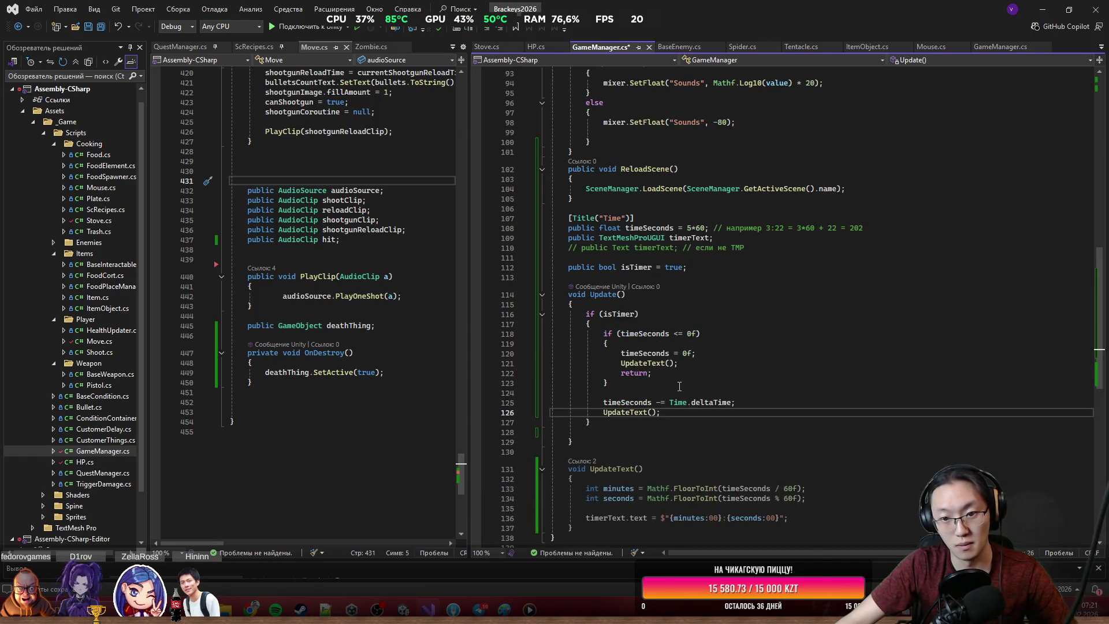
{"action": "left_click", "coordinate": [631, 420]}
Step: Replace the UpdateText call in the time-up branch with 'return;'
{"action": "left_click_drag", "start_coordinate": [620, 363], "coordinate": [679, 362]}
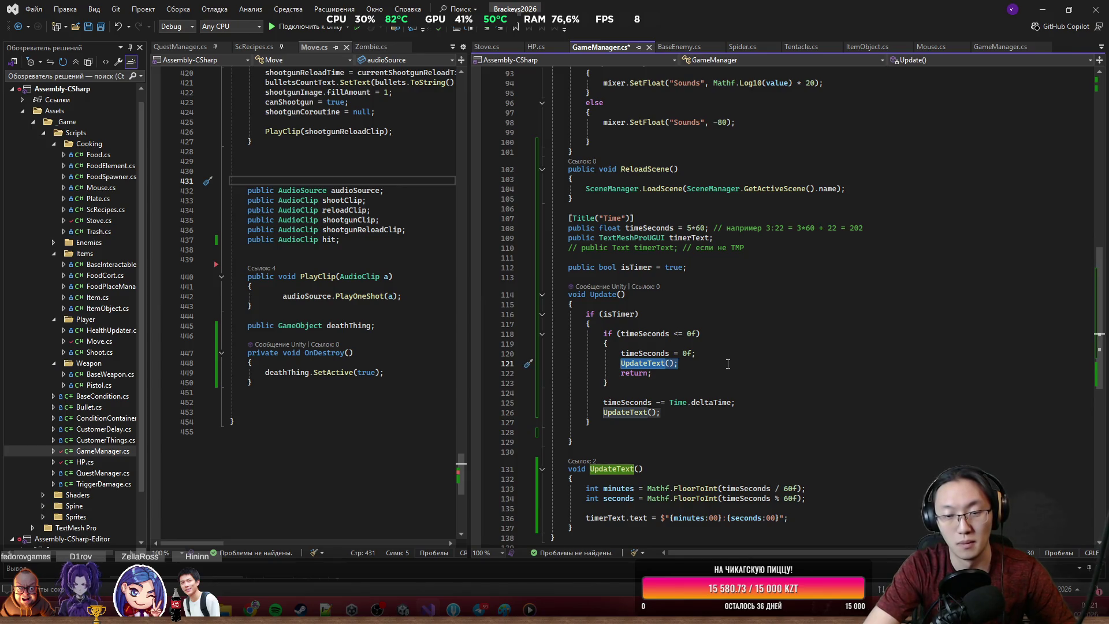
{"action": "key", "text": "BackSpace"}
{"action": "type", "text": "T"}
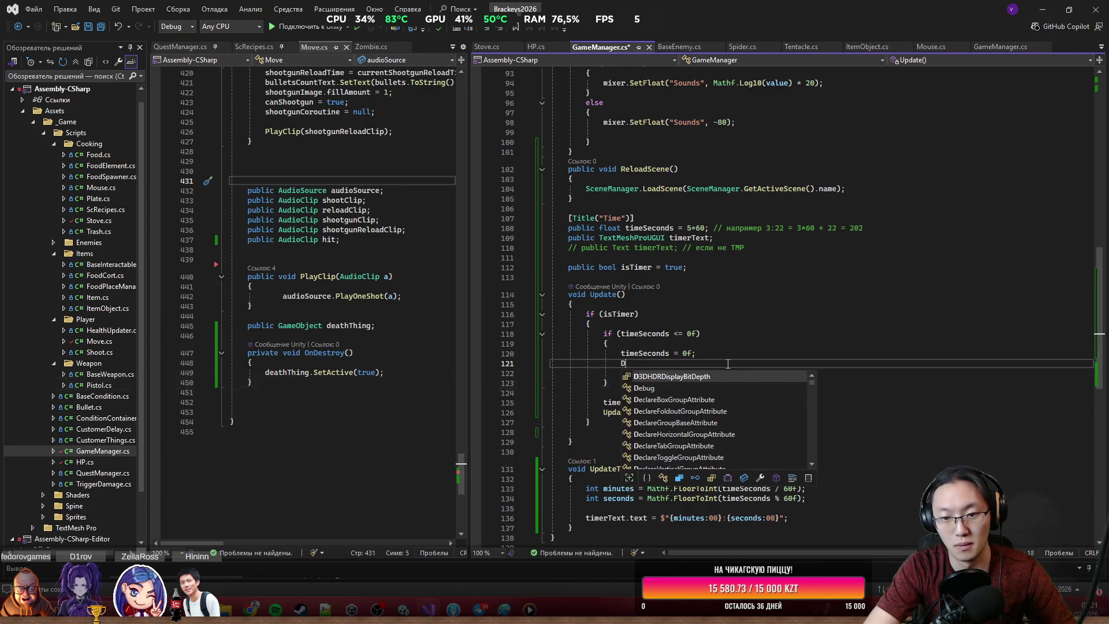
{"action": "type", "text": "i"}
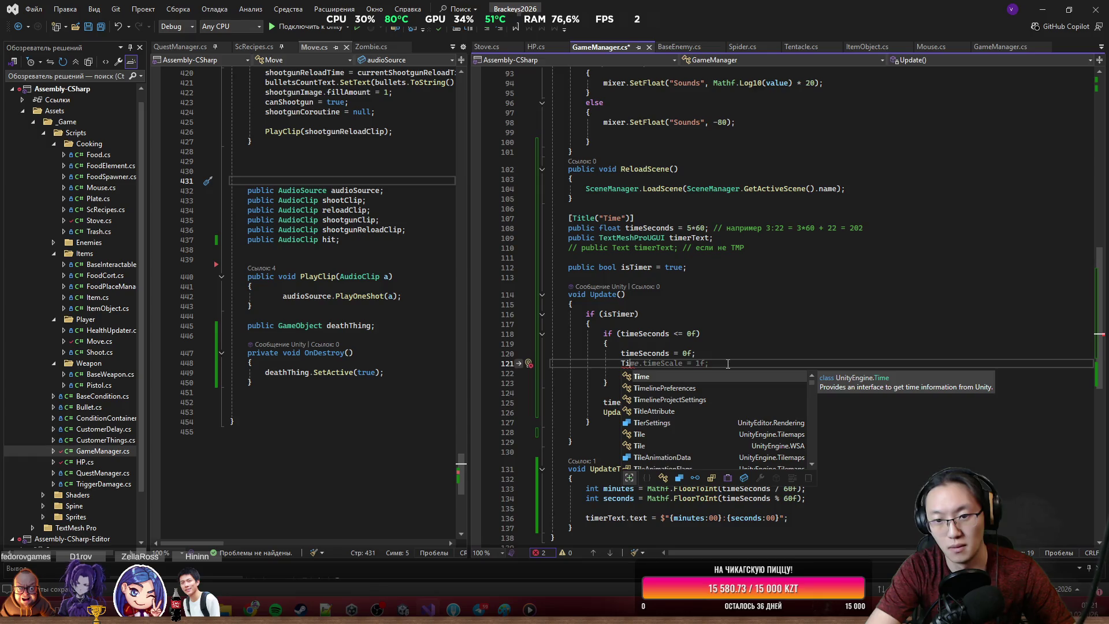
{"action": "key", "text": "BackSpace"}
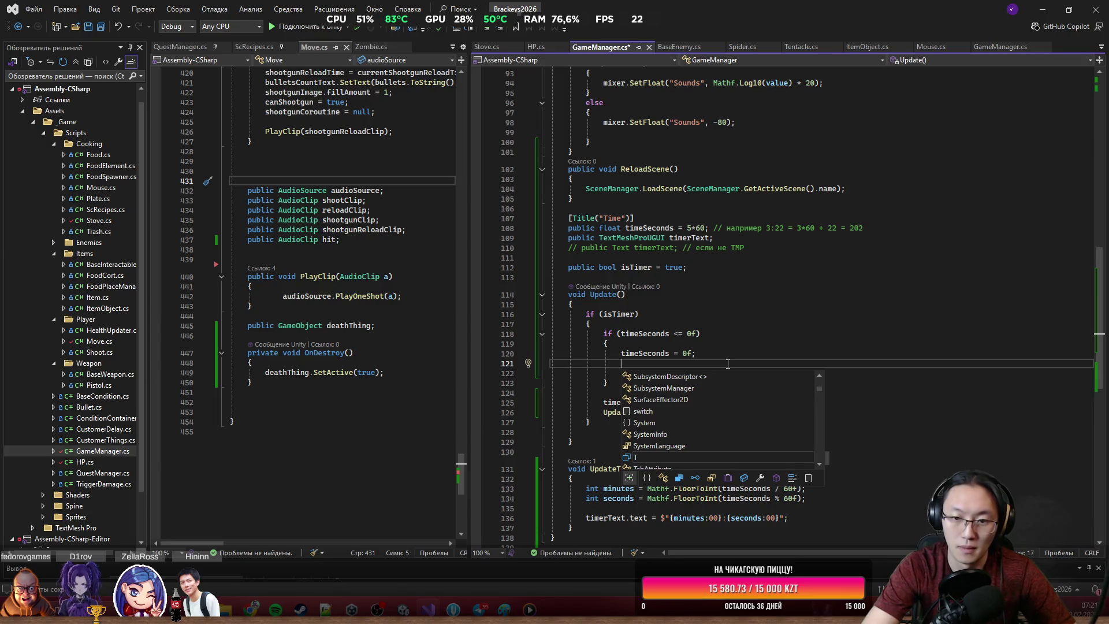
{"action": "key", "text": "Return"}
{"action": "type", "text": "return;"}
Step: Add a 'timerText.SetText();' call above the return in the time-up branch
{"action": "left_click", "coordinate": [640, 372]}
{"action": "left_click", "coordinate": [683, 366]}
{"action": "type", "text": "t"}
{"action": "key", "text": "BackSpace"}
{"action": "key", "text": "BackSpace"}
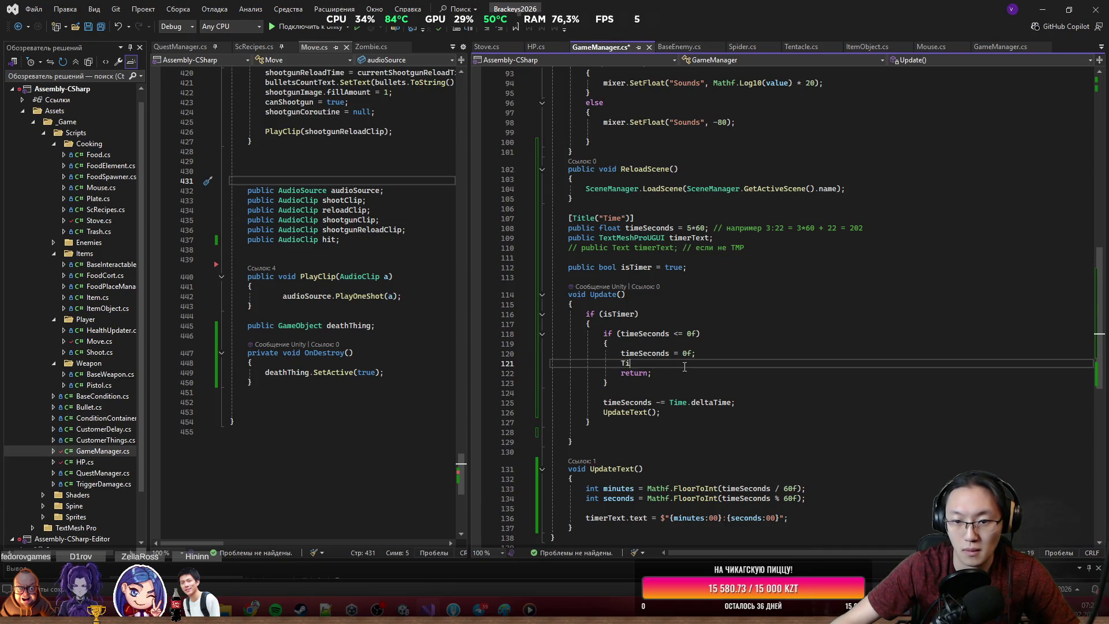
{"action": "type", "text": "UpdateText();"}
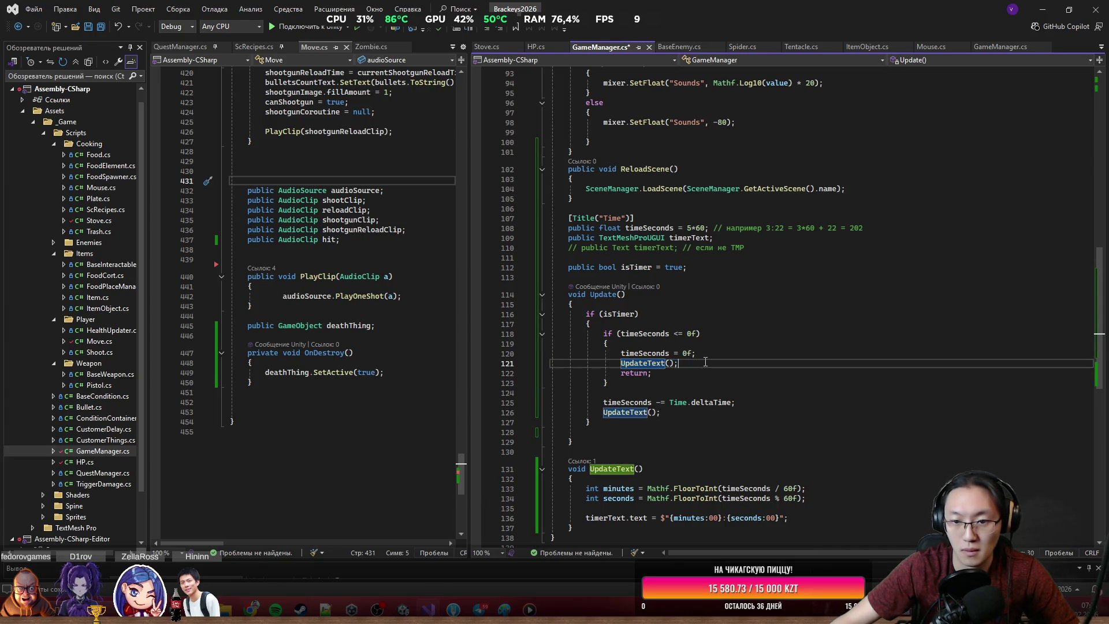
{"action": "key", "text": "shift+Left"}
{"action": "key", "text": "shift+Left"}
{"action": "key", "text": "shift+Left"}
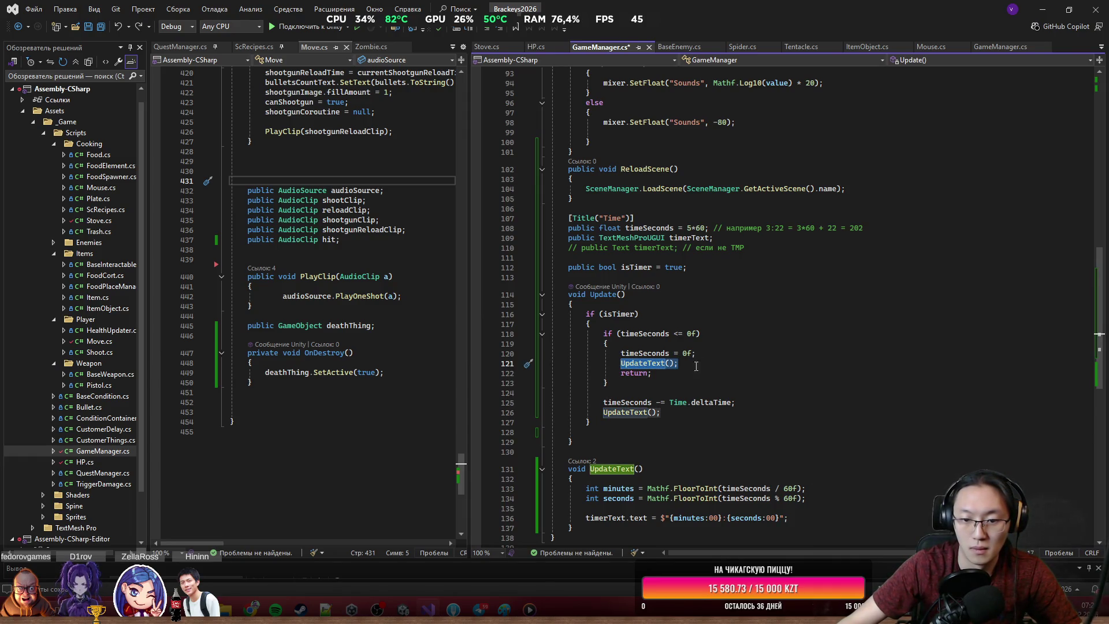
{"action": "type", "text": "timerText"}
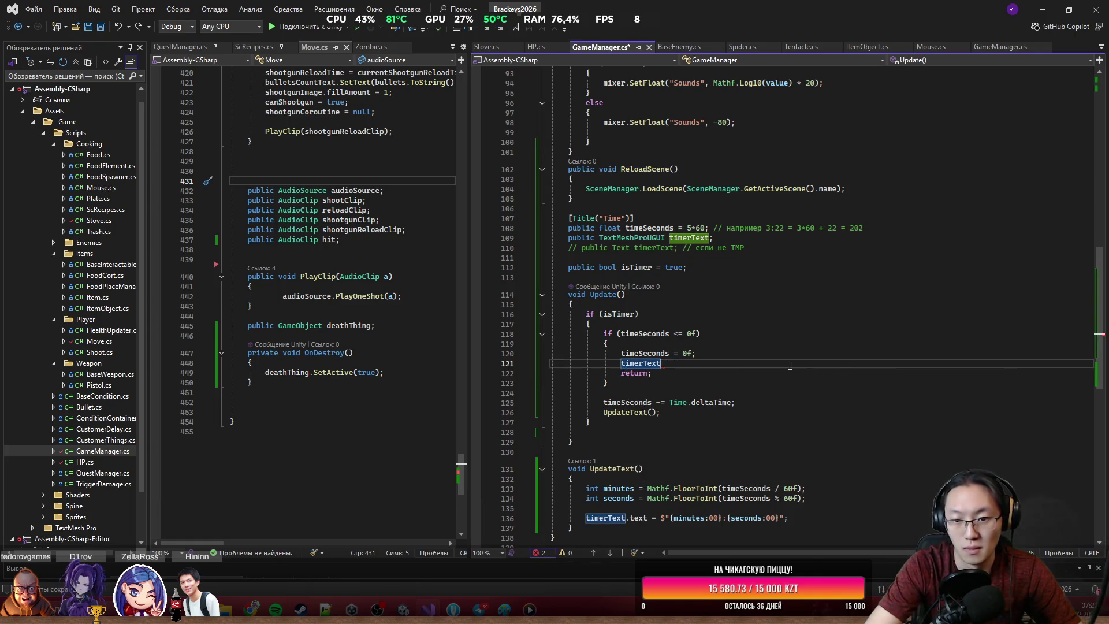
{"action": "type", "text": ".Set"}
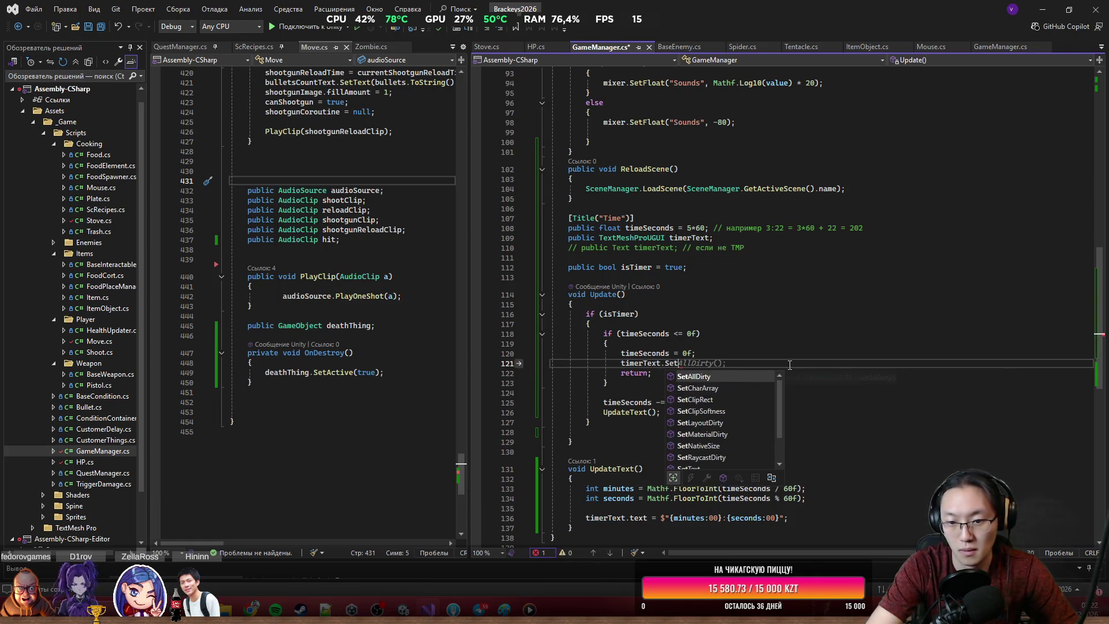
{"action": "type", "text": "Text();"}
Step: Fill the SetText call with the message "You WIN, but how much money you can earn?"
{"action": "key", "text": "Left"}
{"action": "key", "text": "Left"}
{"action": "type", "text": "You"}
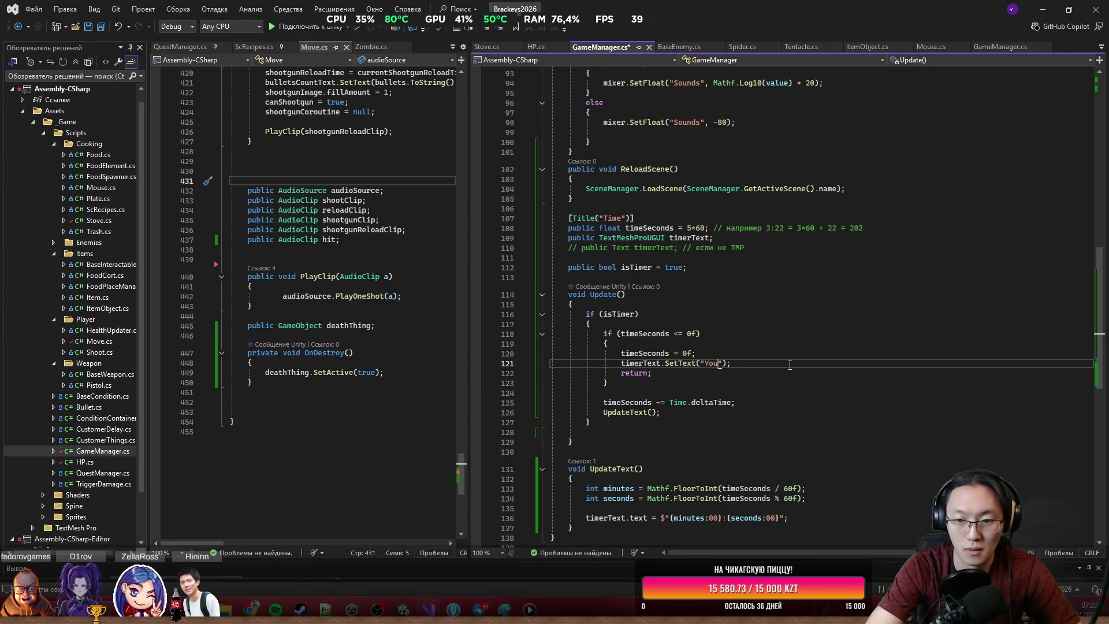
{"action": "type", "text": " WIN, "}
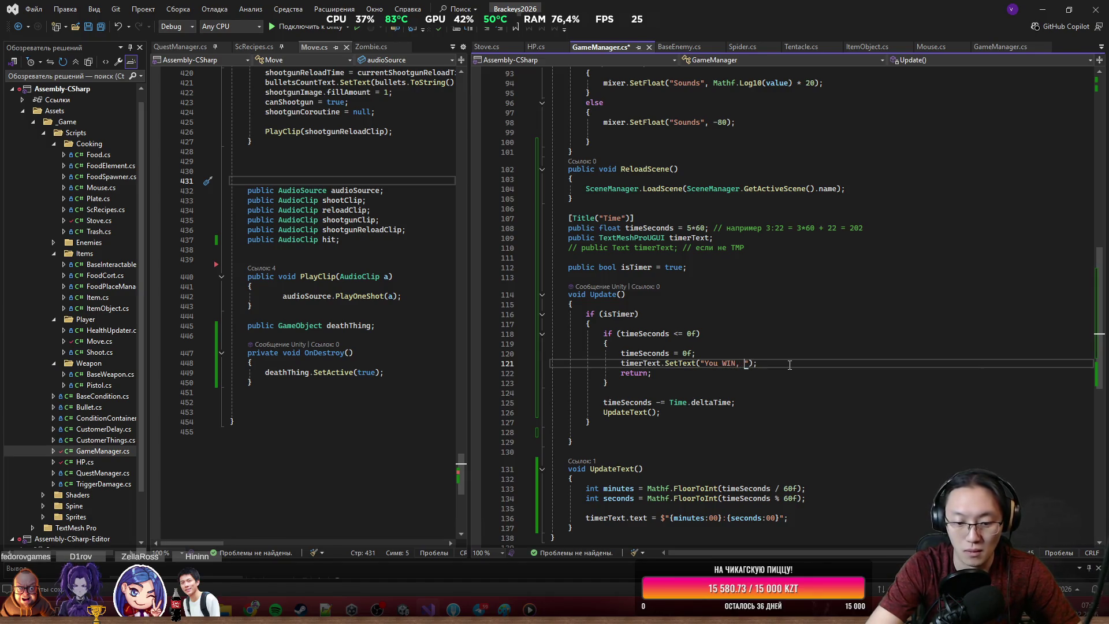
{"action": "type", "text": "bo"}
{"action": "type", "text": "t"}
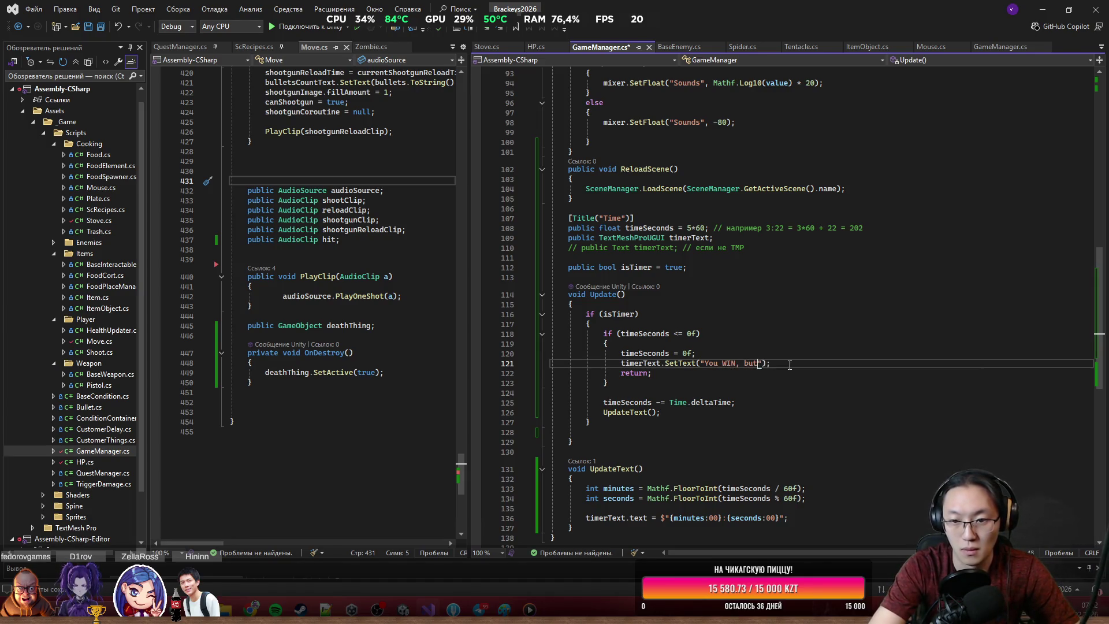
{"action": "type", "text": "ow much m"}
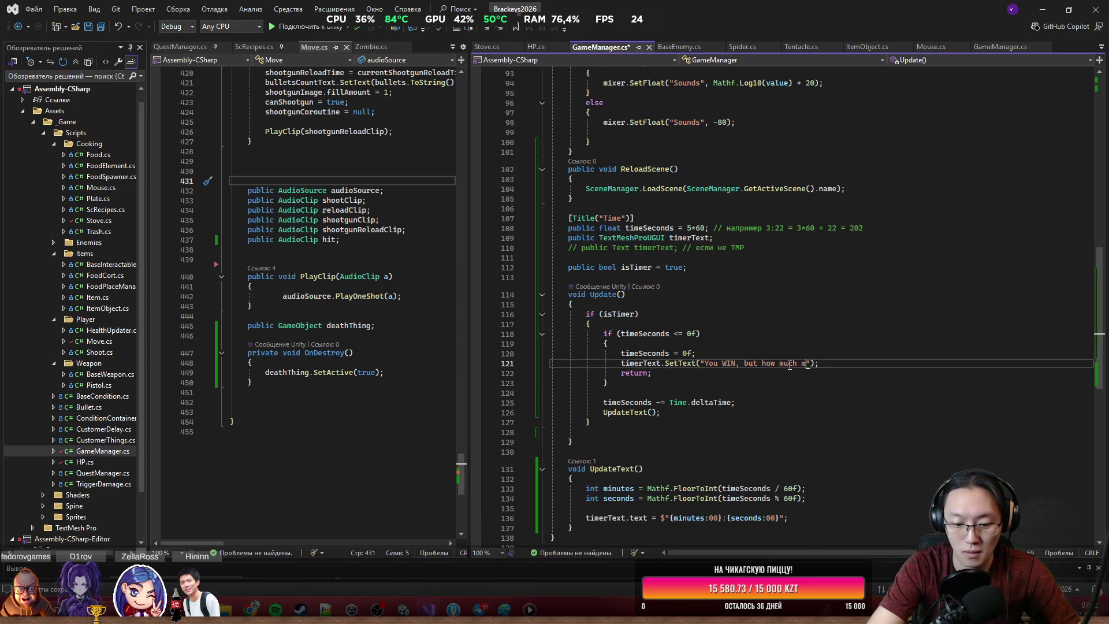
{"action": "type", "text": "oney "}
{"action": "type", "text": "you can"}
{"action": "type", "text": "ear"}
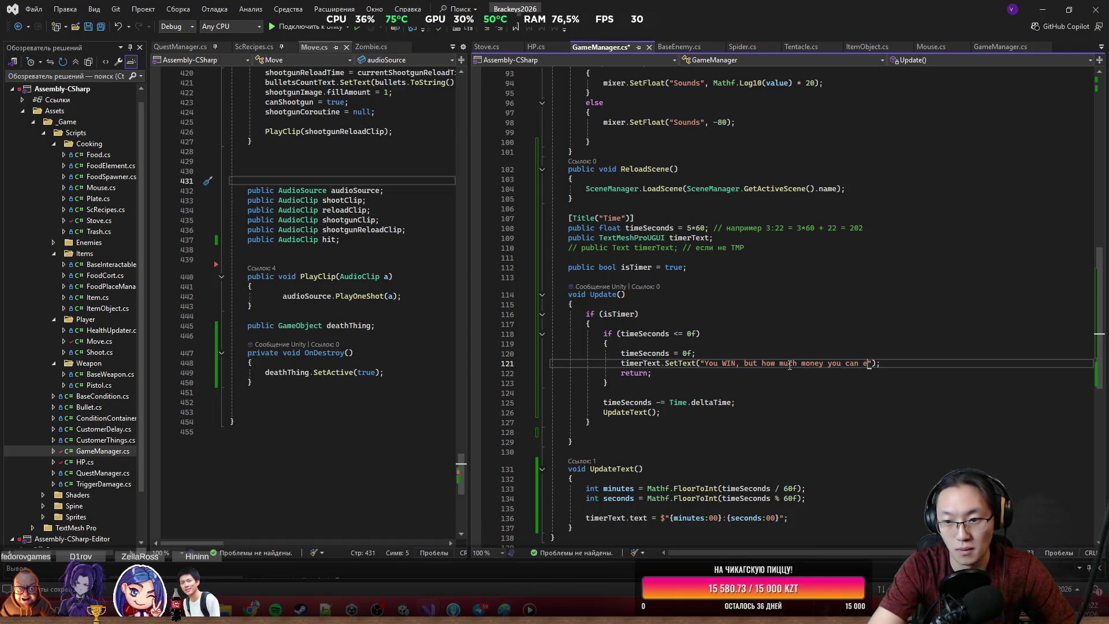
{"action": "type", "text": "\""}
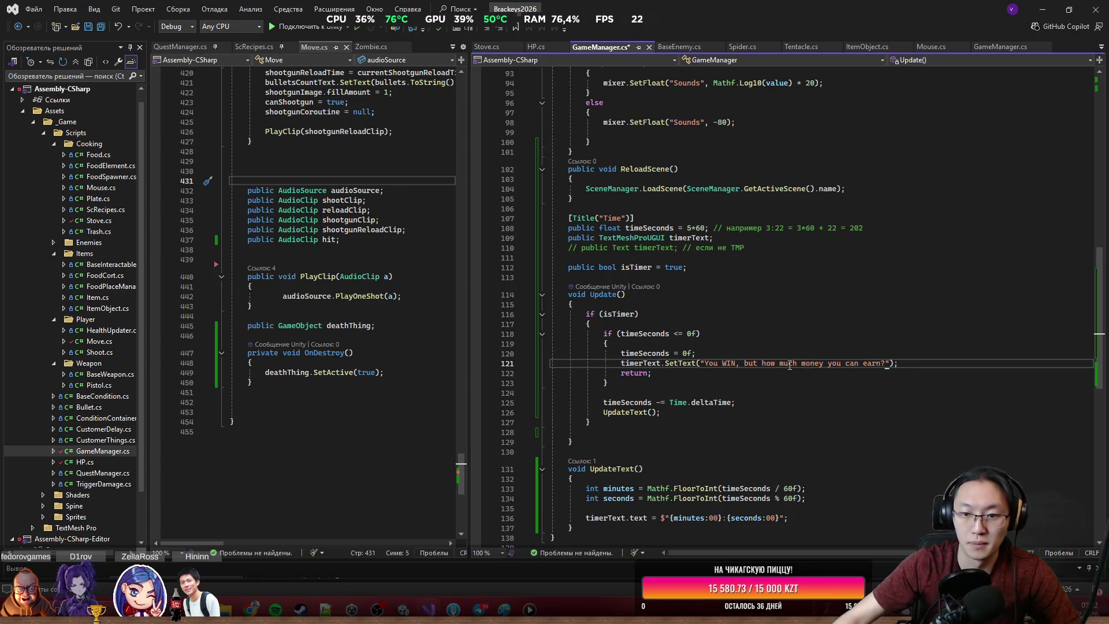
{"action": "left_click_drag", "start_coordinate": [706, 365], "coordinate": [883, 366]}
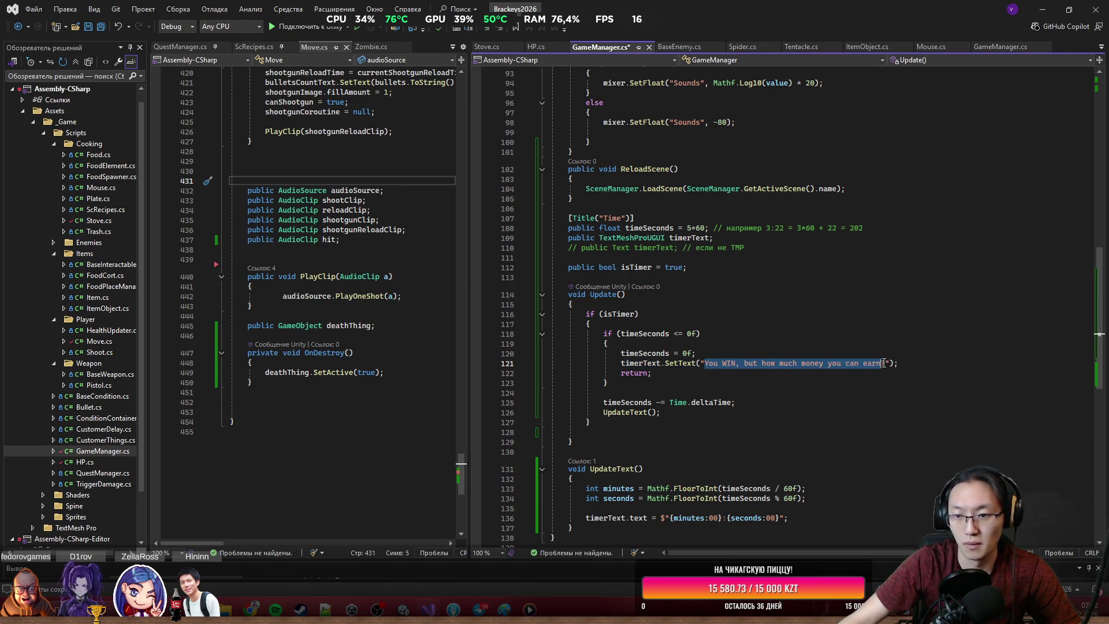
{"action": "left_click", "coordinate": [883, 367]}
{"action": "type", "text": "?"}
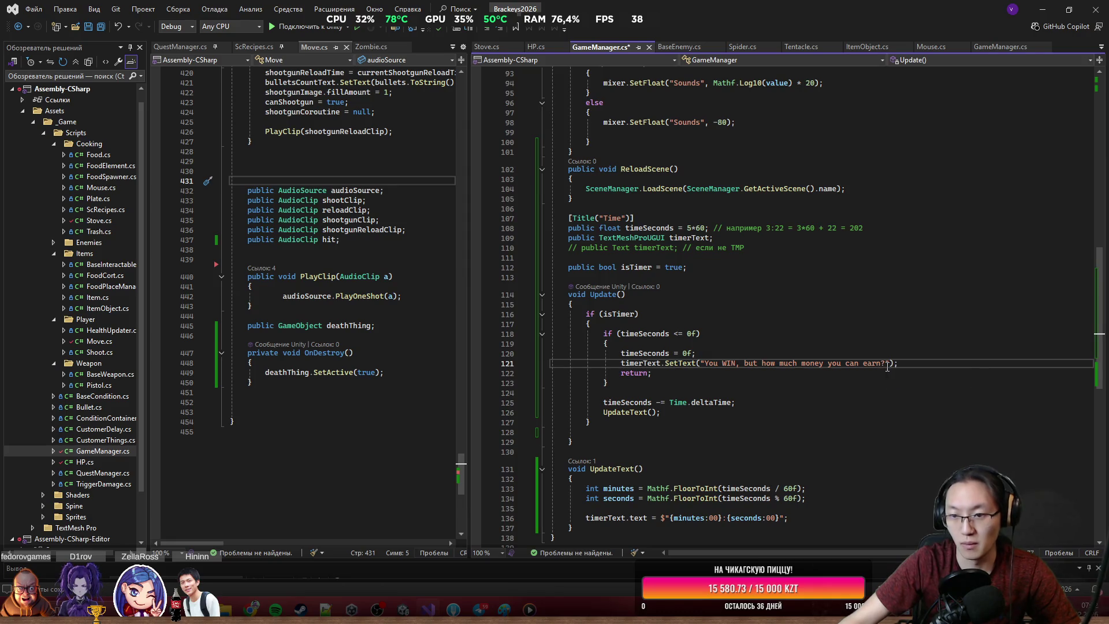
{"action": "key", "text": "shift+alt+equal"}
{"action": "key", "text": "shift+alt+minus"}
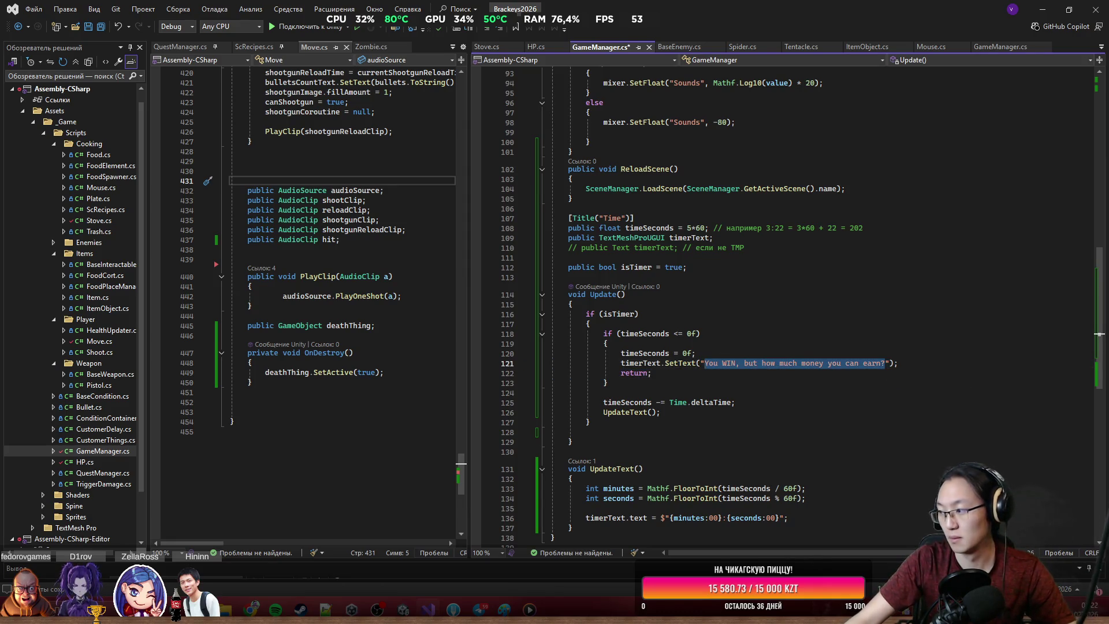
{"action": "key", "text": "Escape"}
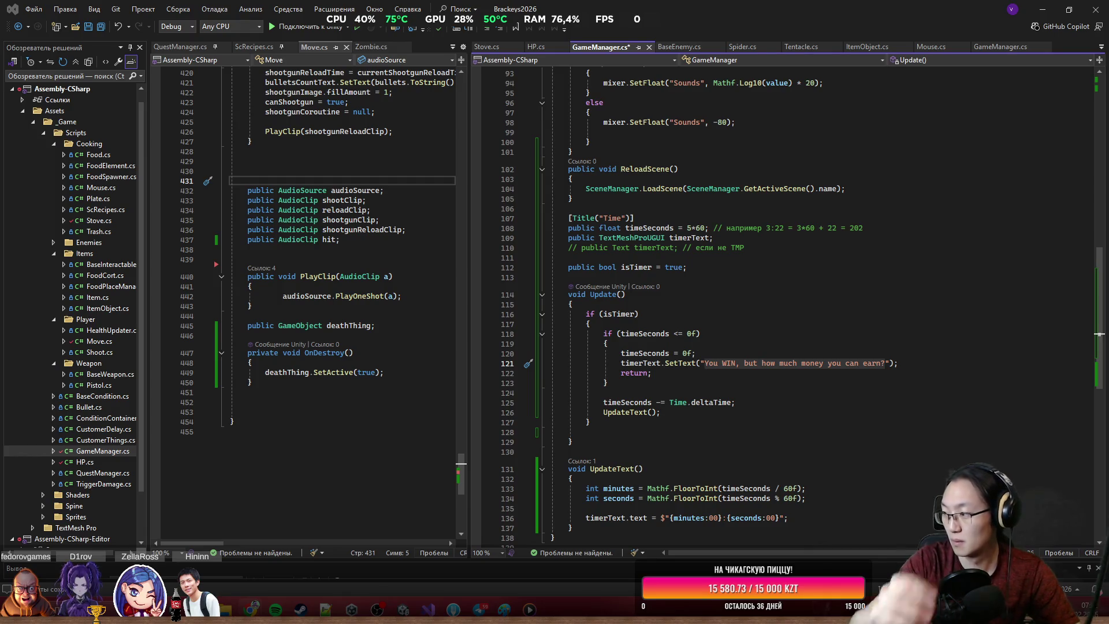
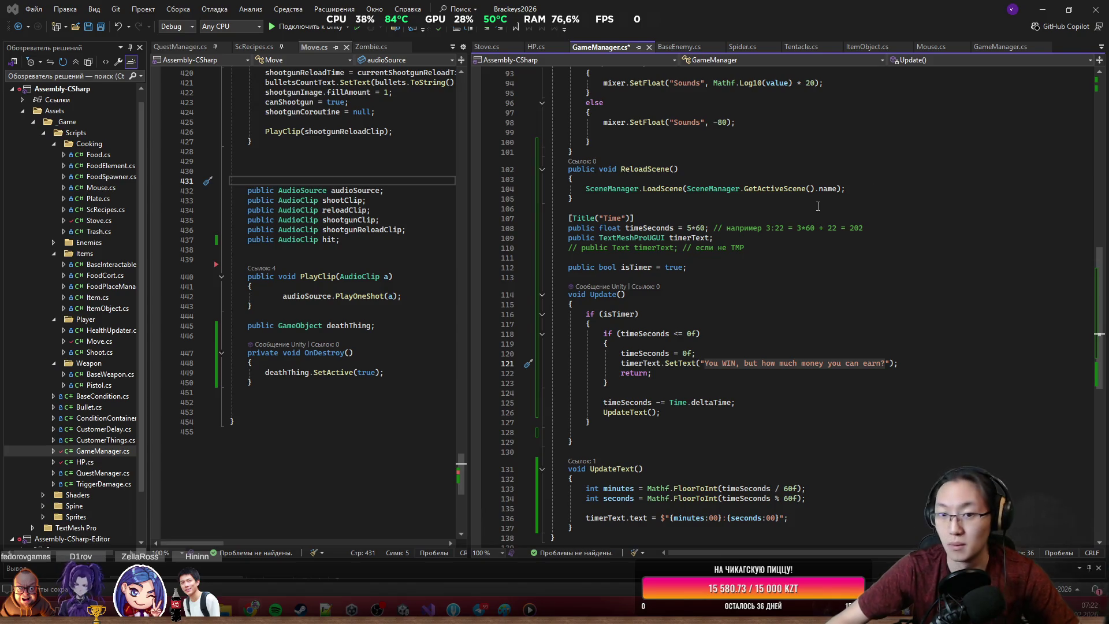
Step: Replace the old win message on line 121 with the new text and save GameManager.cs
{"action": "left_click_drag", "start_coordinate": [705, 362], "coordinate": [884, 363]}
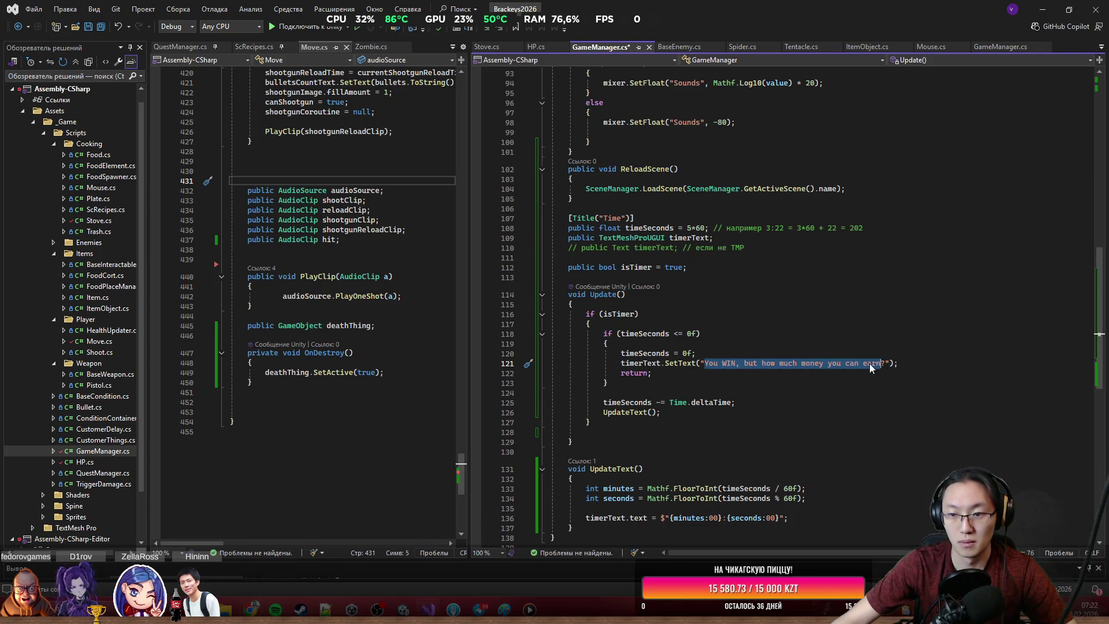
{"action": "type", "text": "You win! But how much money did you earn?\\r\\n"}
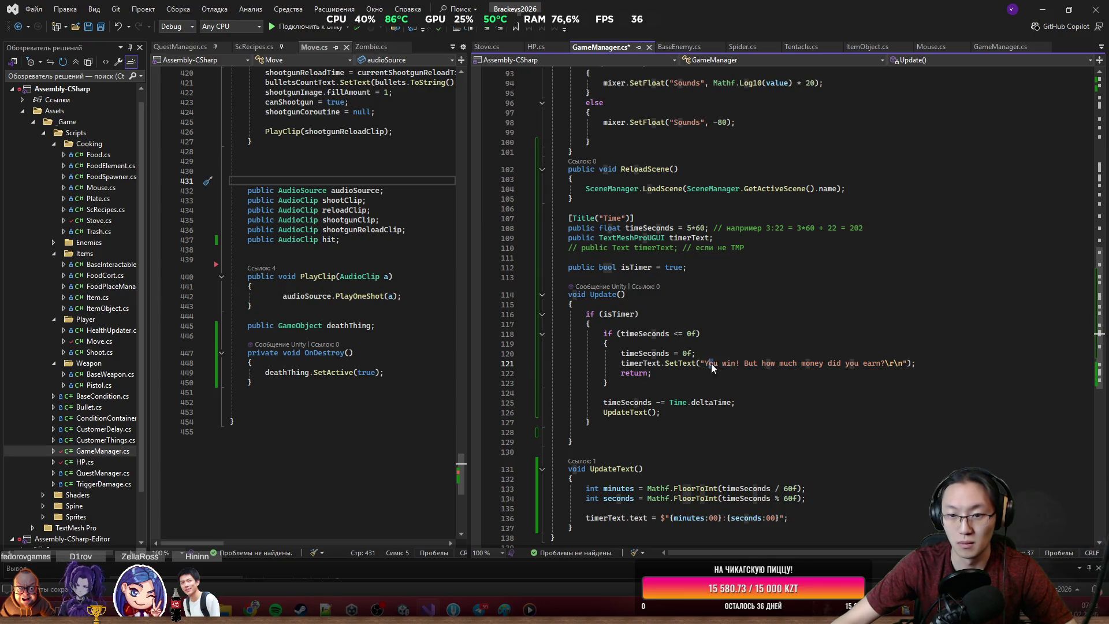
{"action": "type", "text": "<Color>"}
{"action": "key", "text": "Left"}
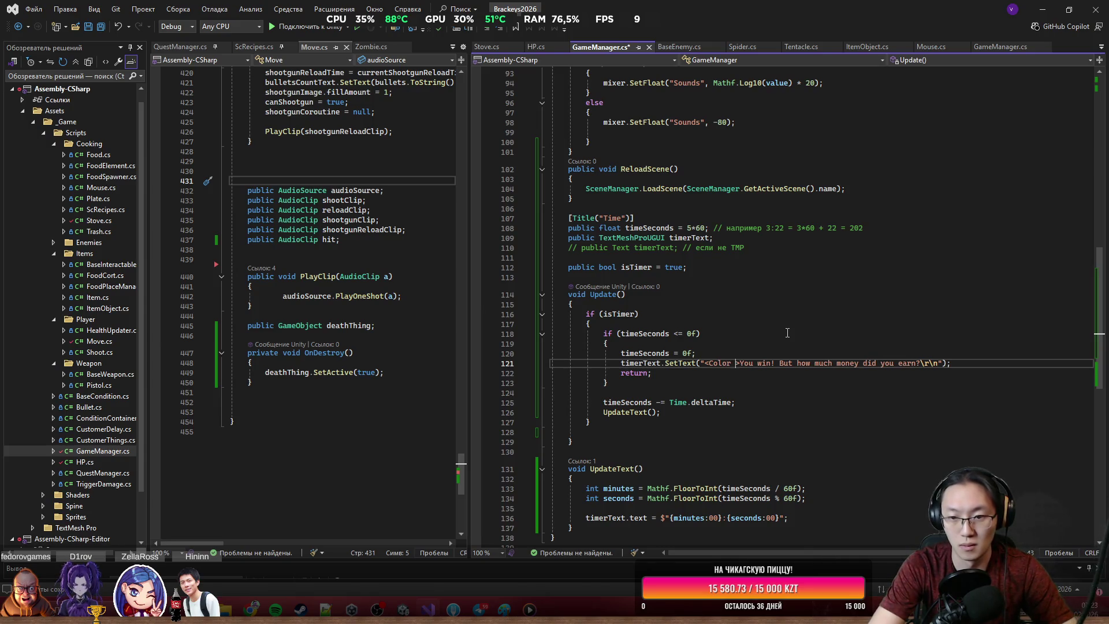
{"action": "key", "text": "BackSpace"}
{"action": "key", "text": "BackSpace"}
{"action": "key", "text": "BackSpace"}
{"action": "key", "text": "BackSpace"}
{"action": "key", "text": "BackSpace"}
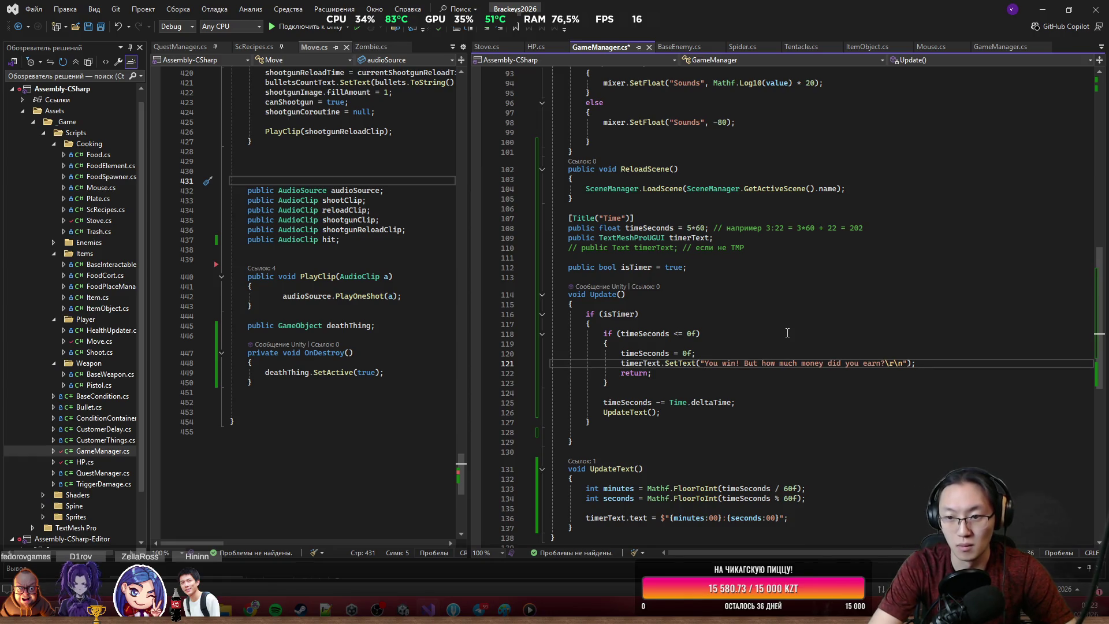
{"action": "left_click", "coordinate": [905, 363]}
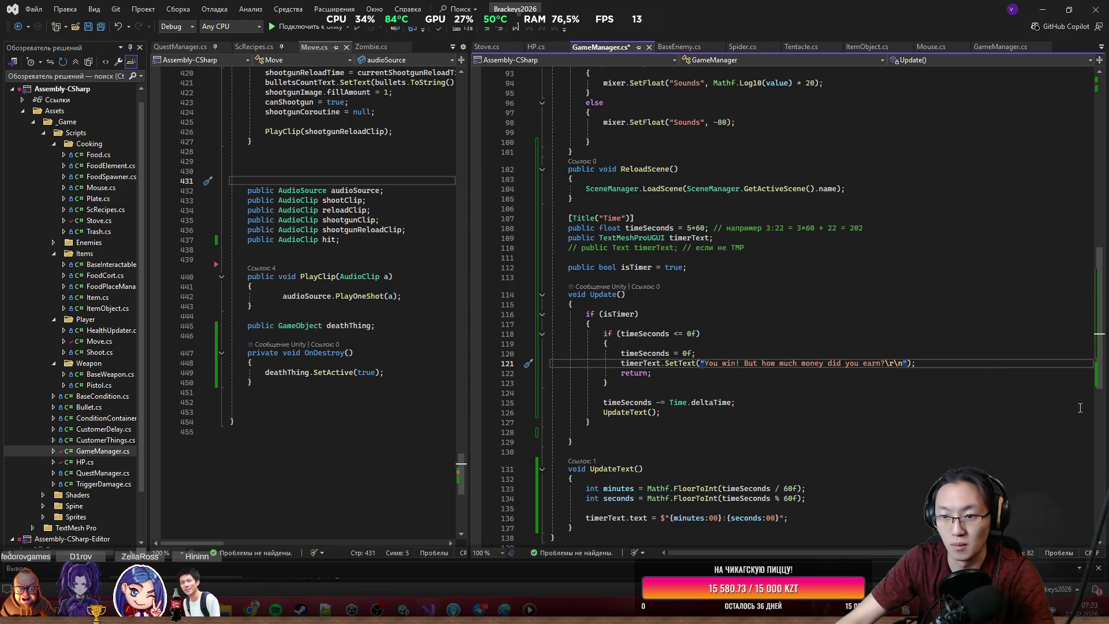
{"action": "key", "text": "BackSpace"}
{"action": "key", "text": "BackSpace"}
{"action": "key", "text": "Down"}
{"action": "key", "text": "Down"}
{"action": "key", "text": "Down"}
{"action": "key", "text": "ctrl+s"}
Step: Delete the timerText.SetText win-message statement from the timer-expiry branch
{"action": "left_click_drag", "start_coordinate": [620, 363], "coordinate": [930, 361]}
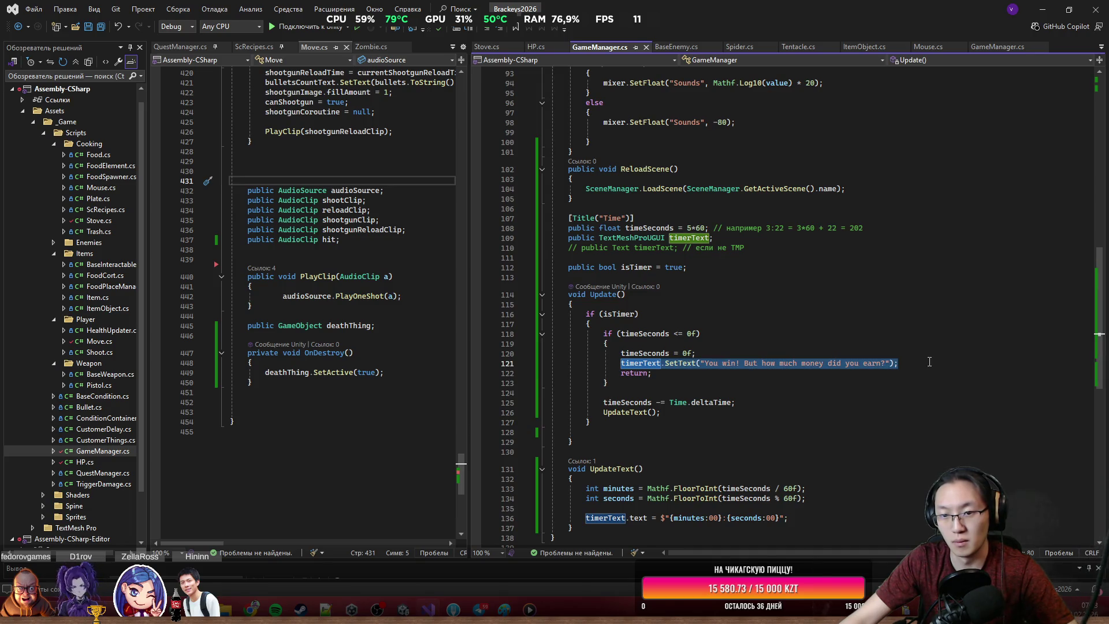
{"action": "left_click", "coordinate": [711, 403]}
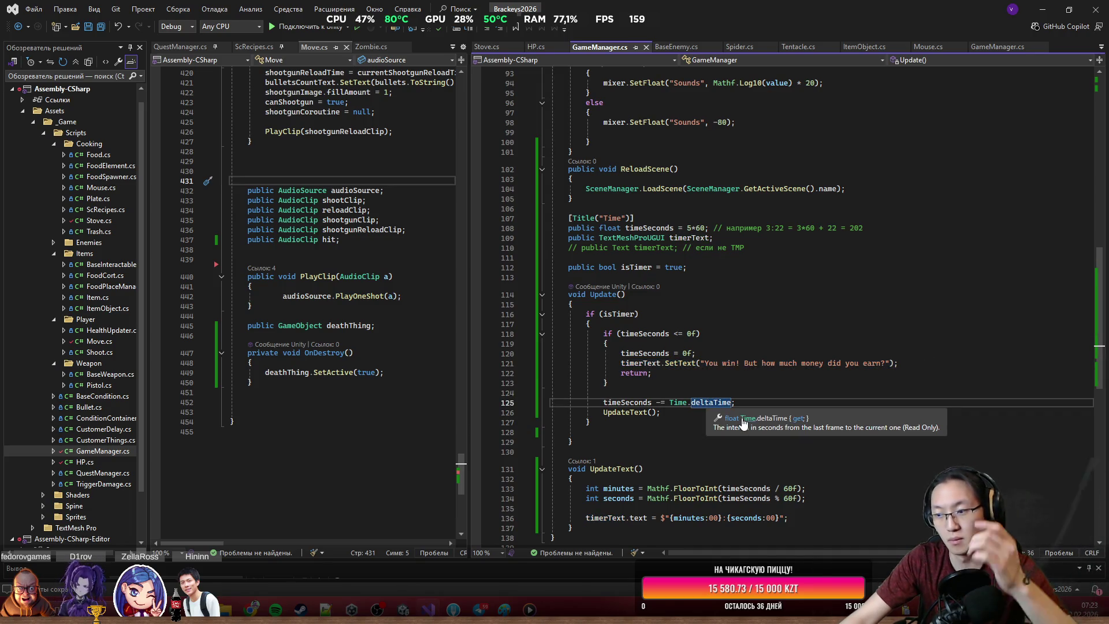
{"action": "left_click_drag", "start_coordinate": [624, 353], "coordinate": [653, 373]}
{"action": "left_click", "coordinate": [771, 399]}
{"action": "scroll", "coordinate": [771, 399], "scroll_direction": "down", "scroll_amount": 2}
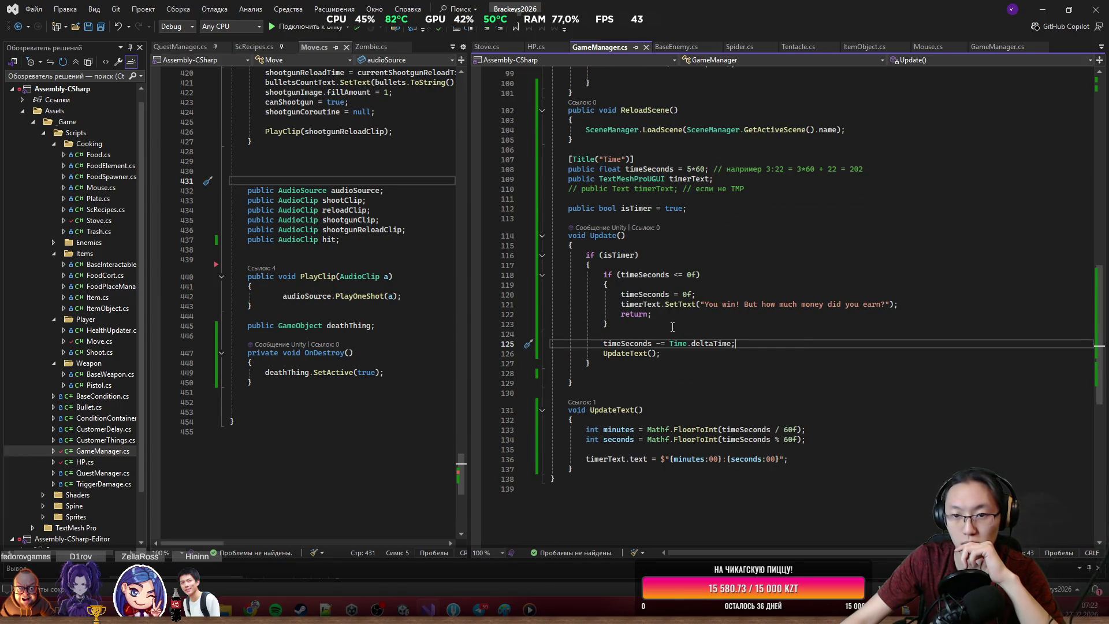
{"action": "left_click_drag", "start_coordinate": [621, 305], "coordinate": [857, 306]}
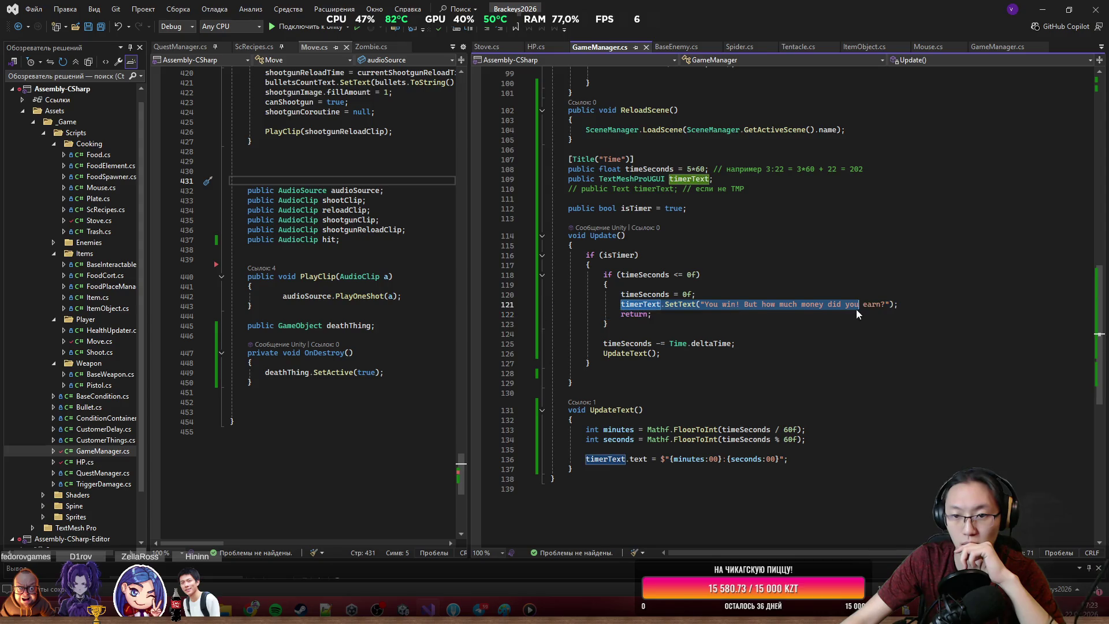
{"action": "left_click", "coordinate": [715, 305]}
{"action": "double_click", "coordinate": [715, 305]}
{"action": "left_click", "coordinate": [629, 306]}
{"action": "left_click_drag", "start_coordinate": [621, 306], "coordinate": [931, 308]}
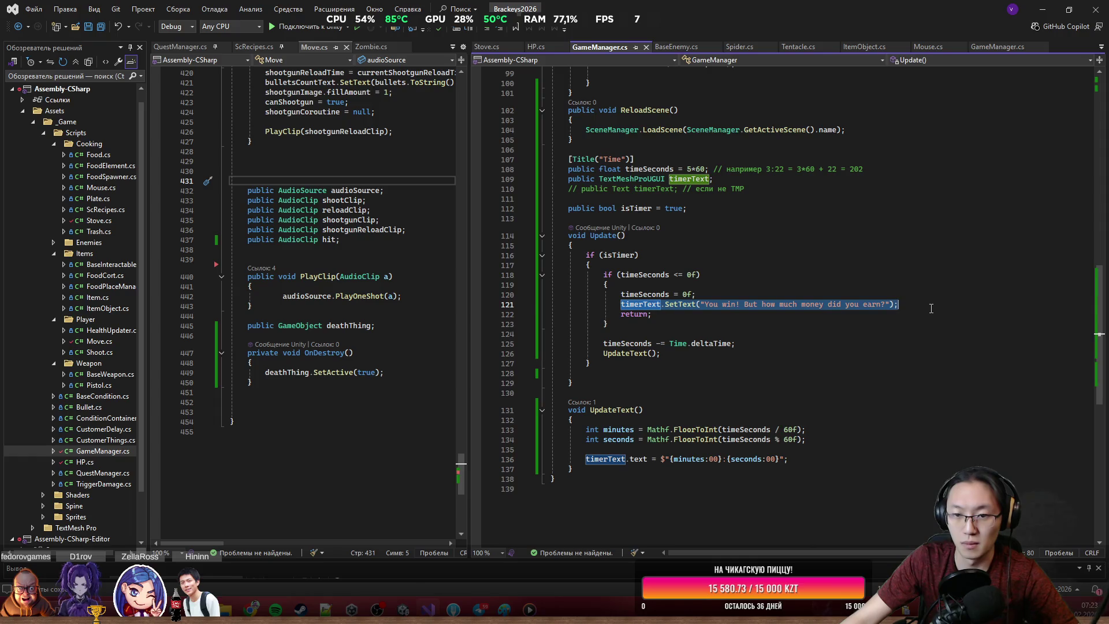
{"action": "key", "text": "BackSpace"}
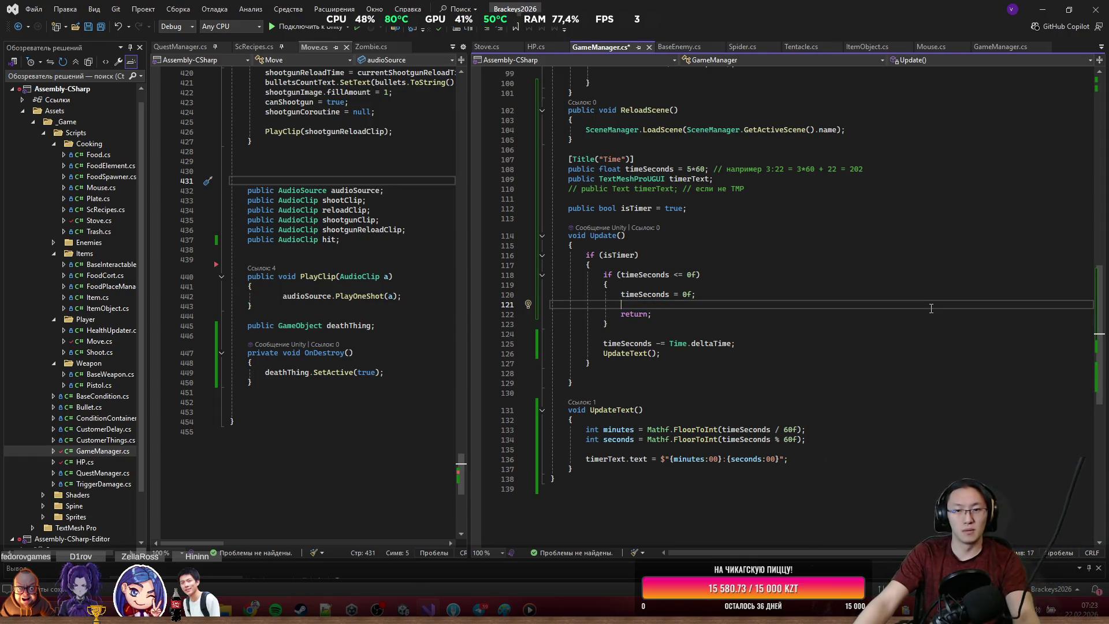
Step: Replace the SetText line on line 121 with Destroy(Move.Instance.gameObject); and save GameManager.cs
{"action": "key", "text": "ctrl+z"}
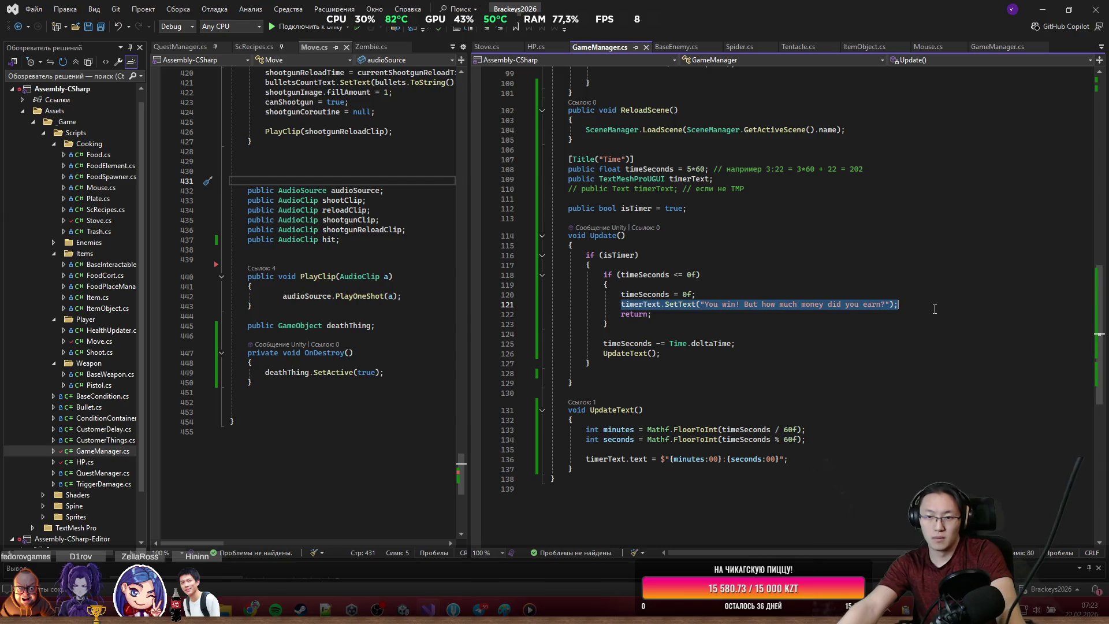
{"action": "left_click", "coordinate": [911, 305]}
{"action": "key", "text": "shift+Home"}
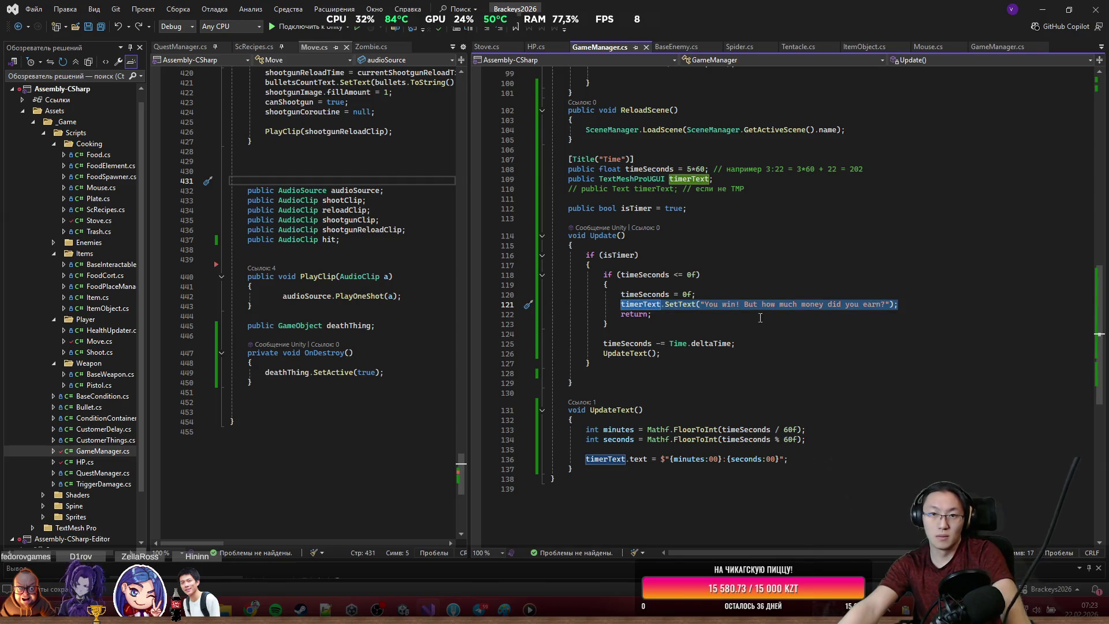
{"action": "key", "text": "Delete"}
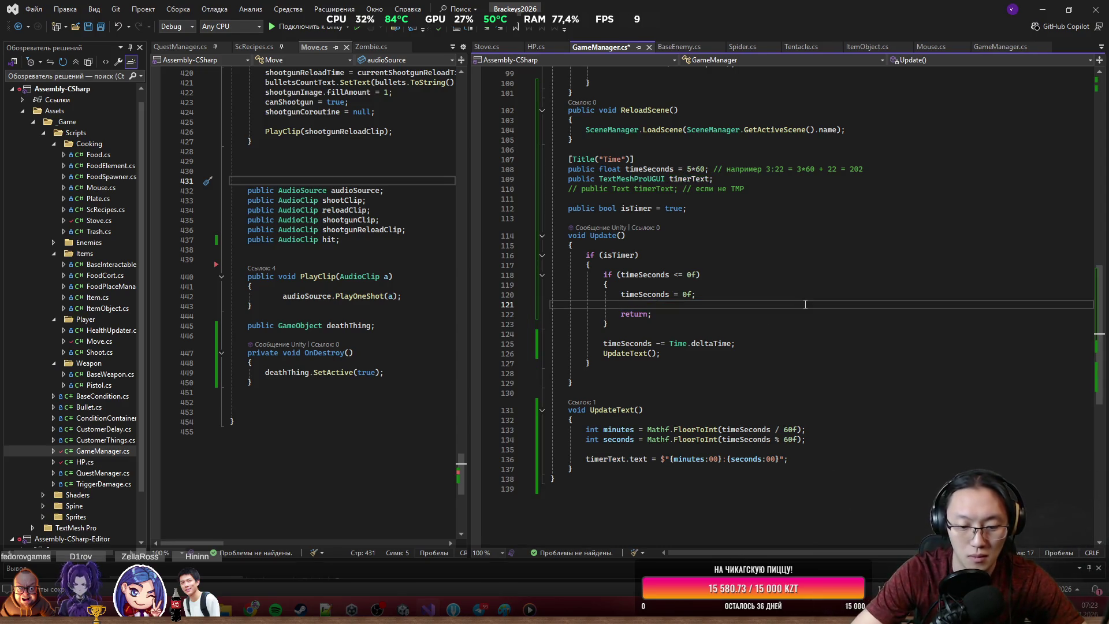
{"action": "type", "text": "Destroy("}
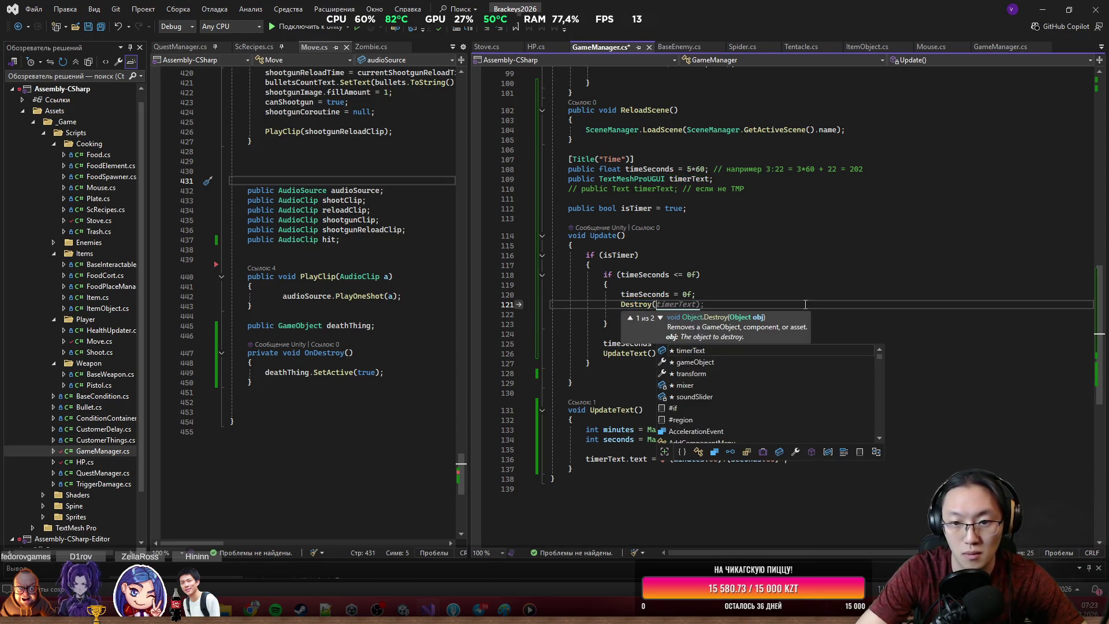
{"action": "type", "text": "Move."}
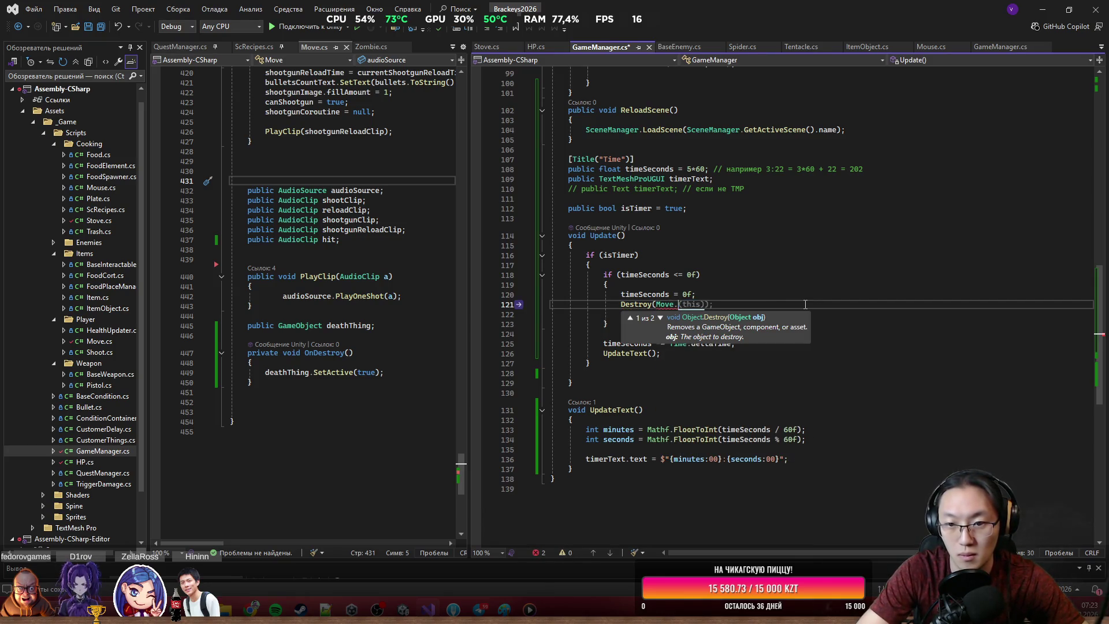
{"action": "type", "text": "Instance"}
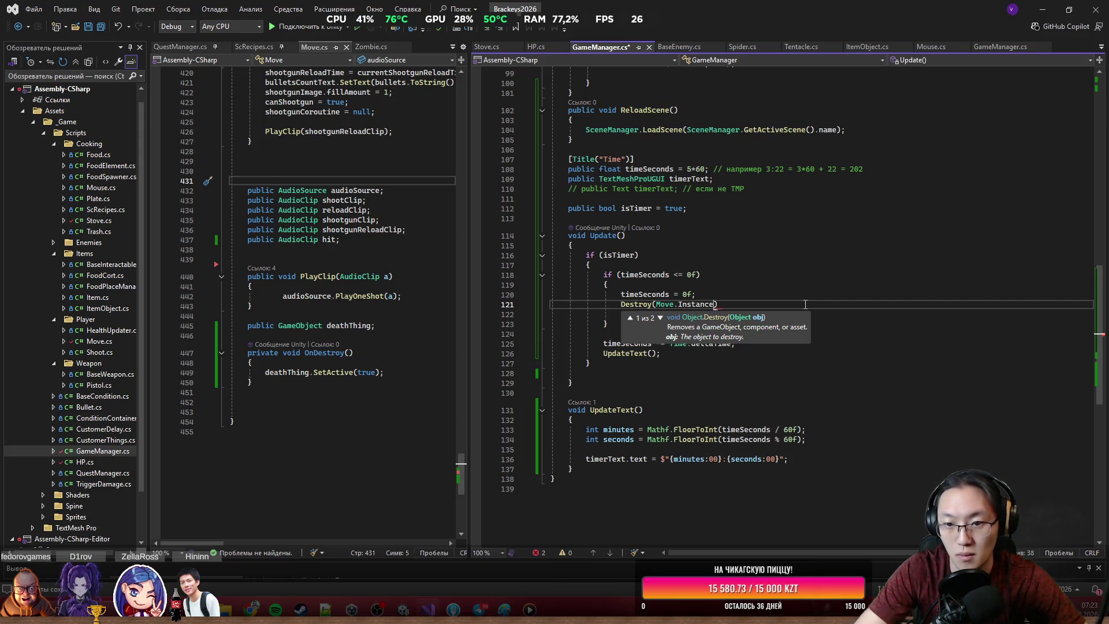
{"action": "type", "text": "()"}
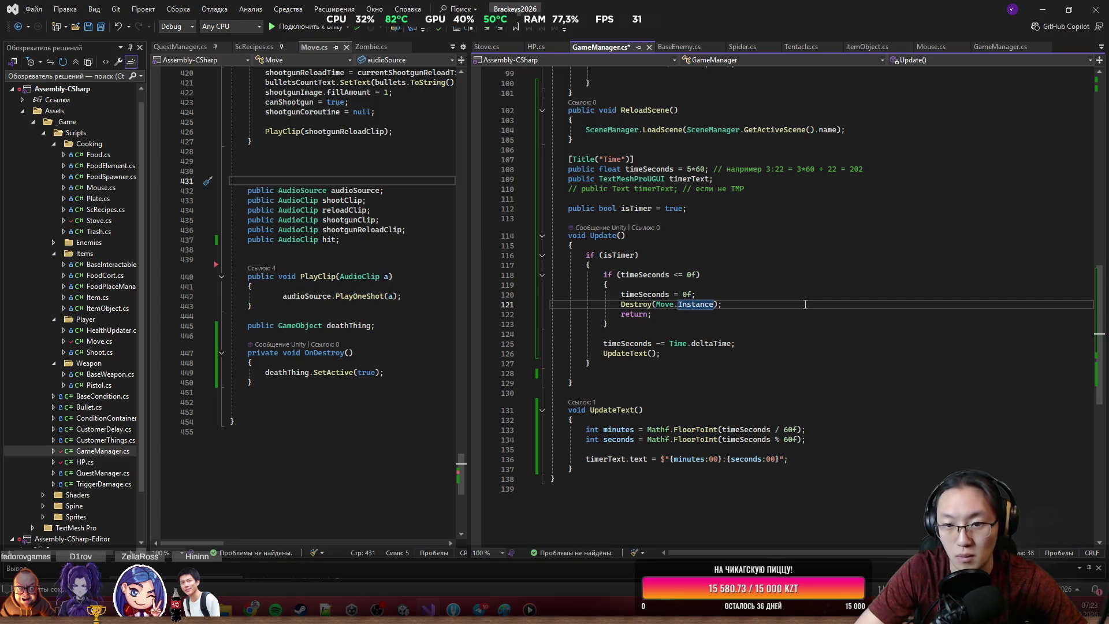
{"action": "key", "text": "ctrl+s"}
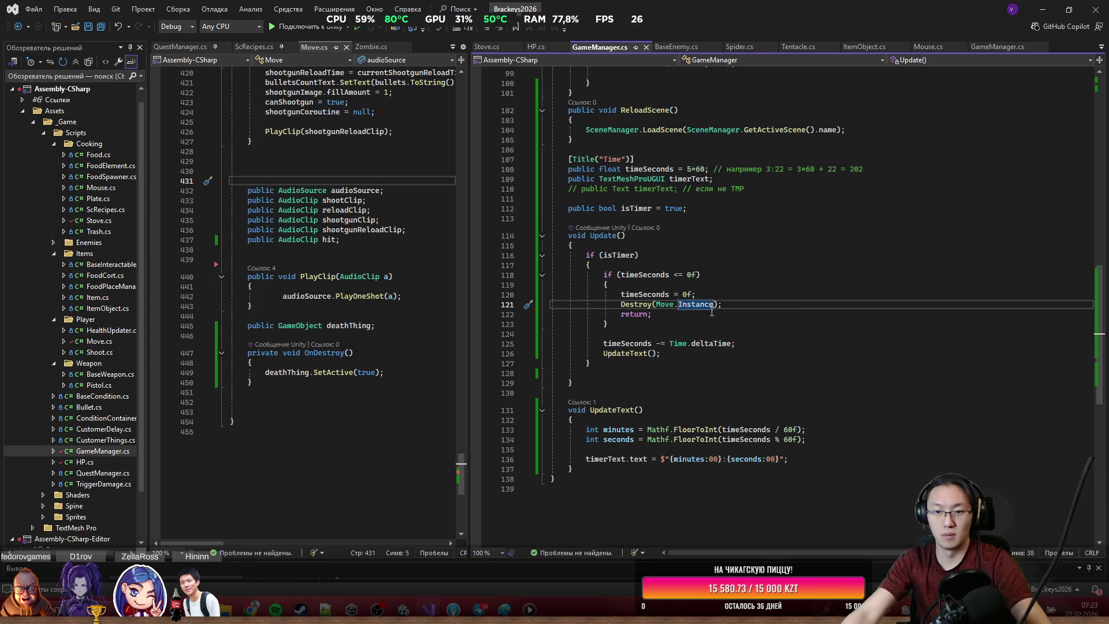
{"action": "type", "text": ".gameObject"}
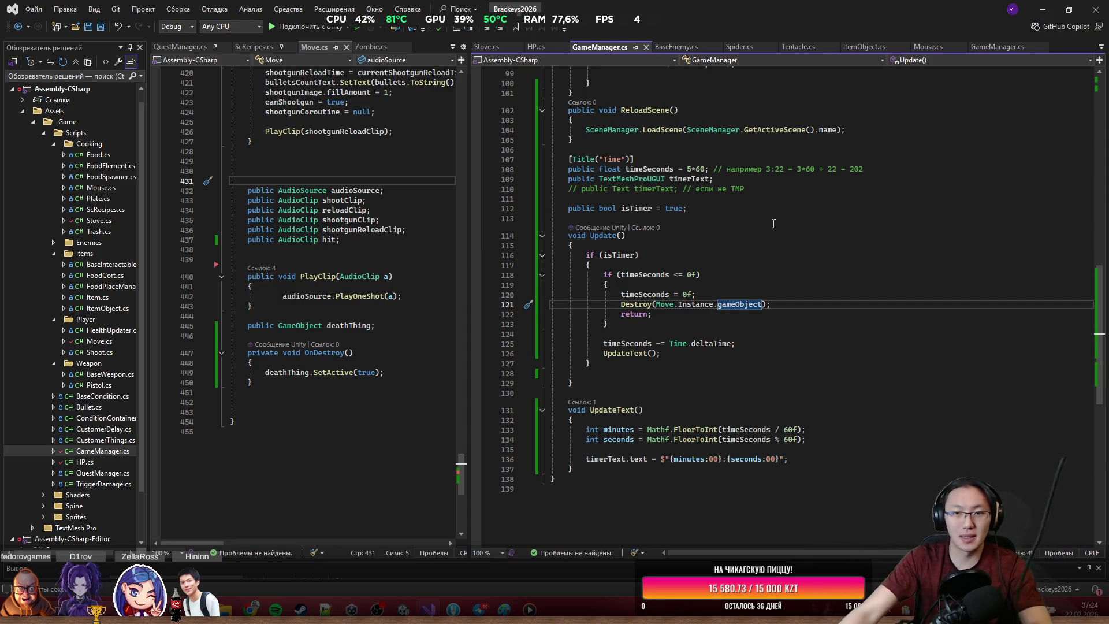
{"action": "scroll", "coordinate": [825, 366], "scroll_direction": "up", "scroll_amount": 20}
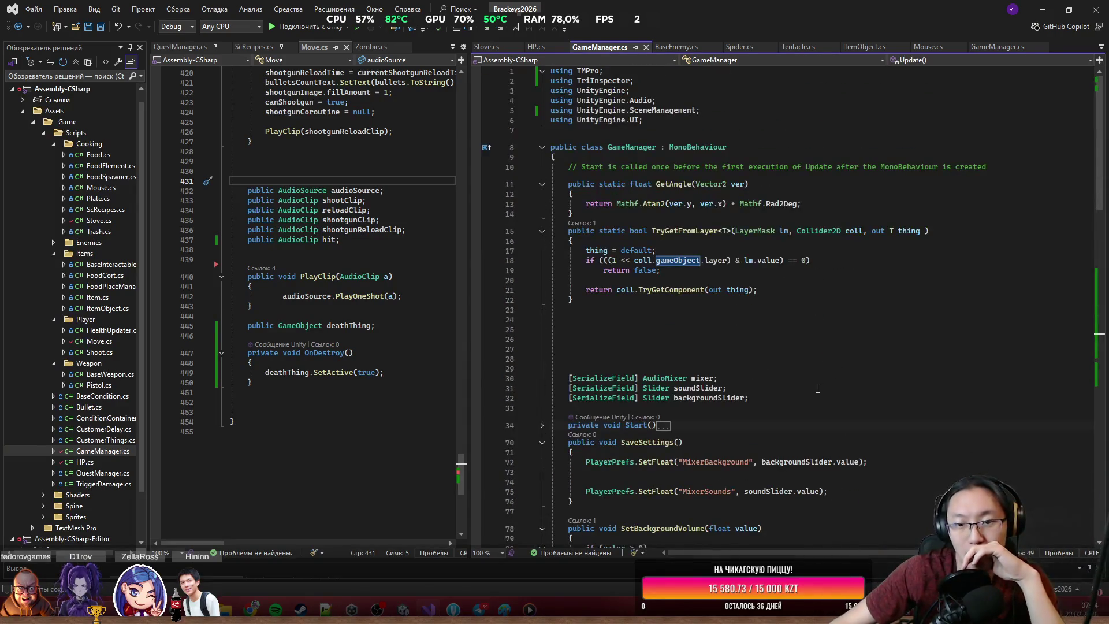
Step: Switch from GameManager.cs to Plate.cs through the open-files list
{"action": "scroll", "coordinate": [818, 389], "scroll_direction": "down", "scroll_amount": 15}
{"action": "scroll", "coordinate": [793, 385], "scroll_direction": "up", "scroll_amount": 12}
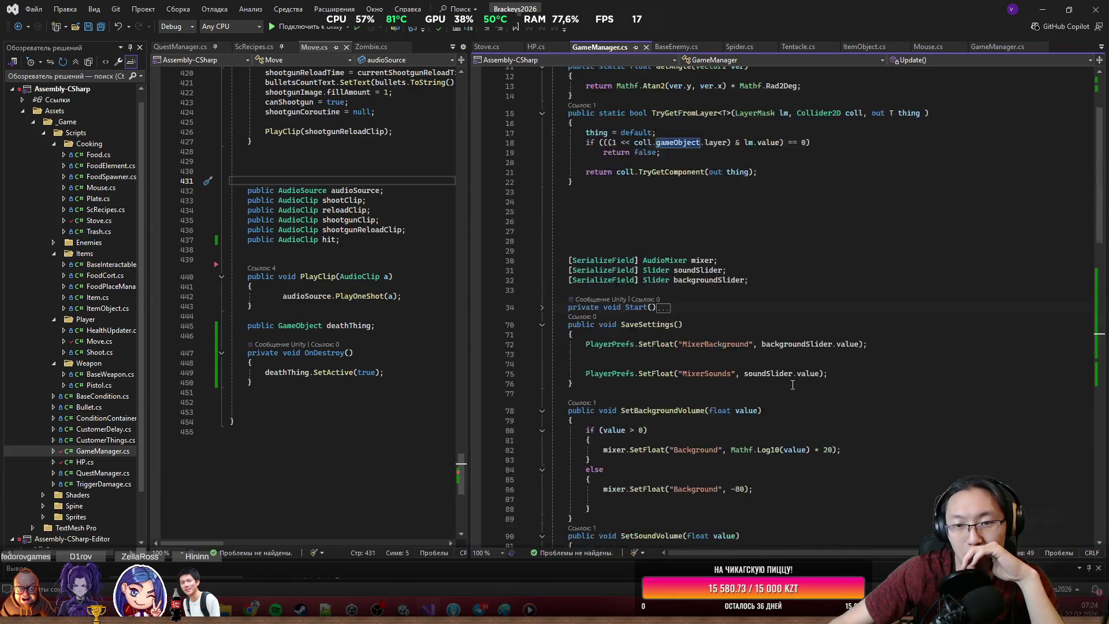
{"action": "scroll", "coordinate": [793, 384], "scroll_direction": "up", "scroll_amount": 4}
{"action": "left_click", "coordinate": [645, 290]}
{"action": "left_click", "coordinate": [646, 317]}
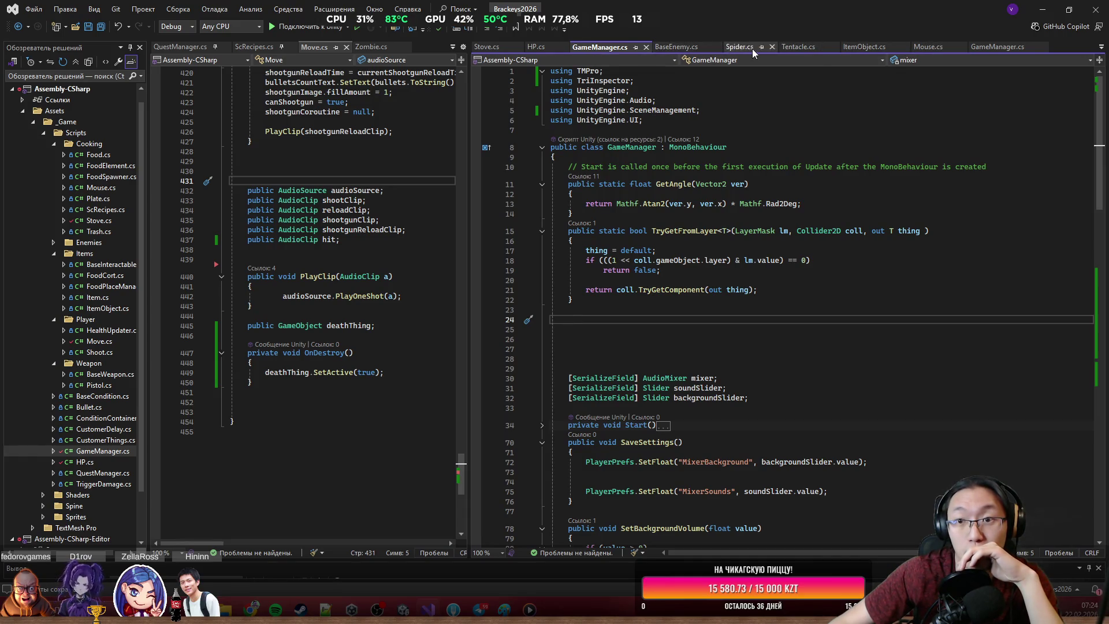
{"action": "left_click", "coordinate": [1102, 48]}
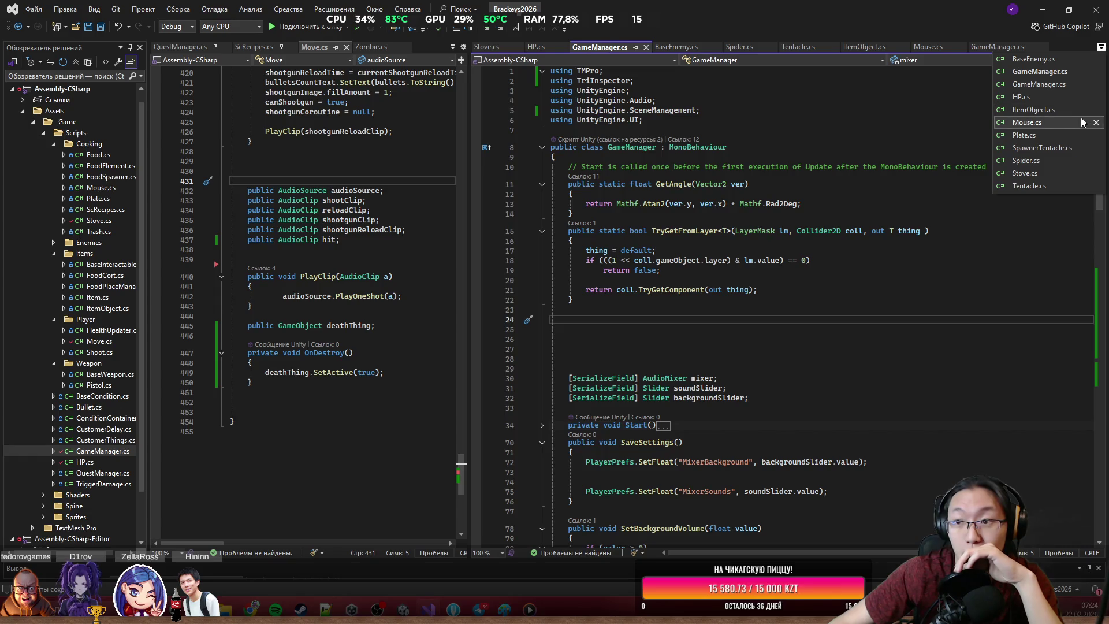
{"action": "left_click", "coordinate": [1040, 124]}
{"action": "left_click", "coordinate": [1100, 50]}
{"action": "left_click", "coordinate": [1040, 139]}
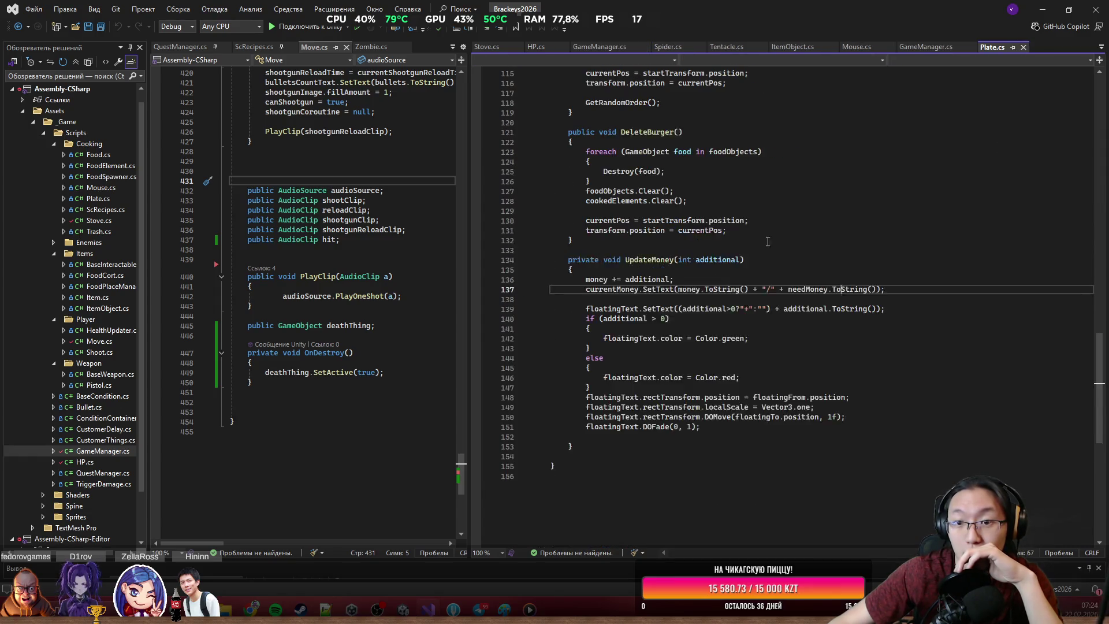
Step: Bring CheckBurger and its final UpdateOrder call into view in Plate.cs
{"action": "scroll", "coordinate": [728, 249], "scroll_direction": "up", "scroll_amount": 4}
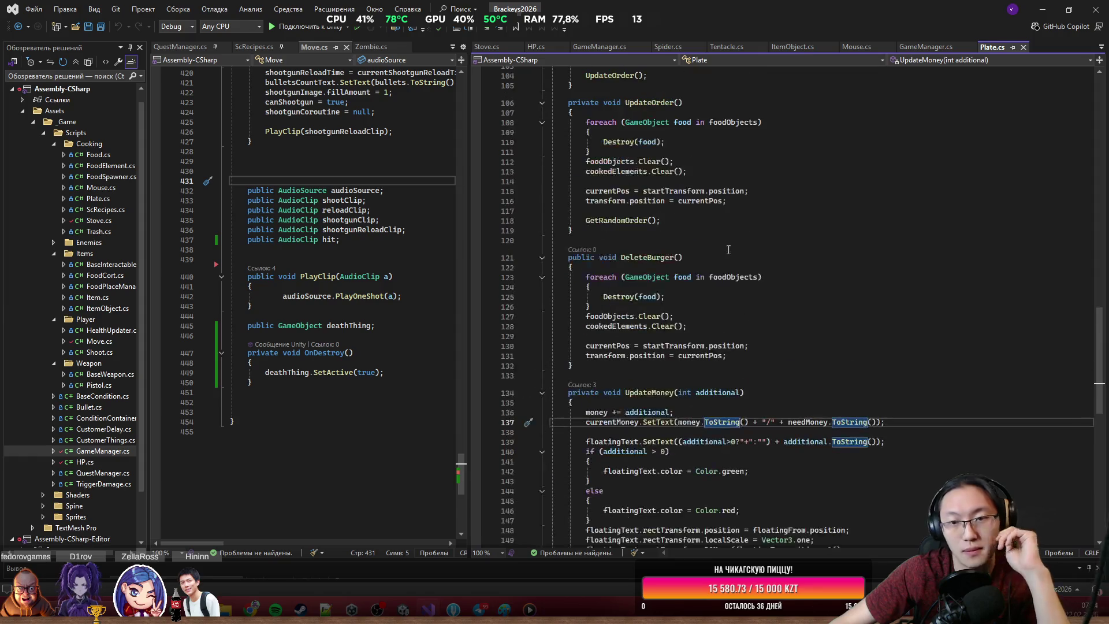
{"action": "scroll", "coordinate": [728, 249], "scroll_direction": "up", "scroll_amount": 6}
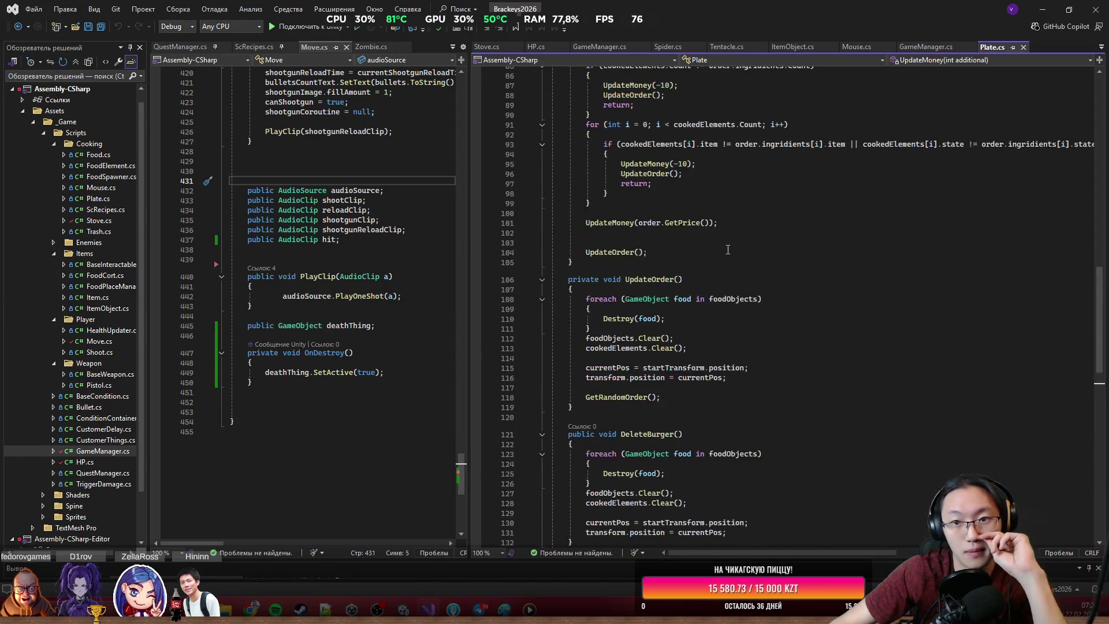
{"action": "double_click", "coordinate": [627, 224]}
{"action": "scroll", "coordinate": [635, 254], "scroll_direction": "up", "scroll_amount": 7}
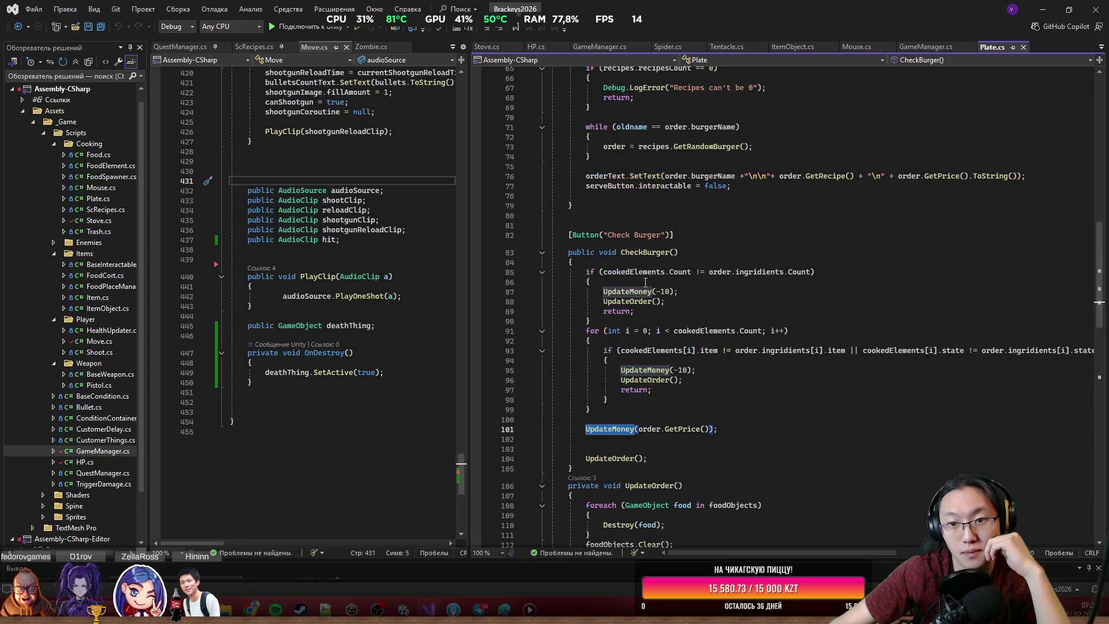
{"action": "scroll", "coordinate": [651, 315], "scroll_direction": "down", "scroll_amount": 2}
{"action": "left_click", "coordinate": [640, 370]}
{"action": "left_click", "coordinate": [640, 389]}
{"action": "left_click", "coordinate": [616, 206]}
{"action": "left_click", "coordinate": [634, 254]}
{"action": "left_click", "coordinate": [668, 242]}
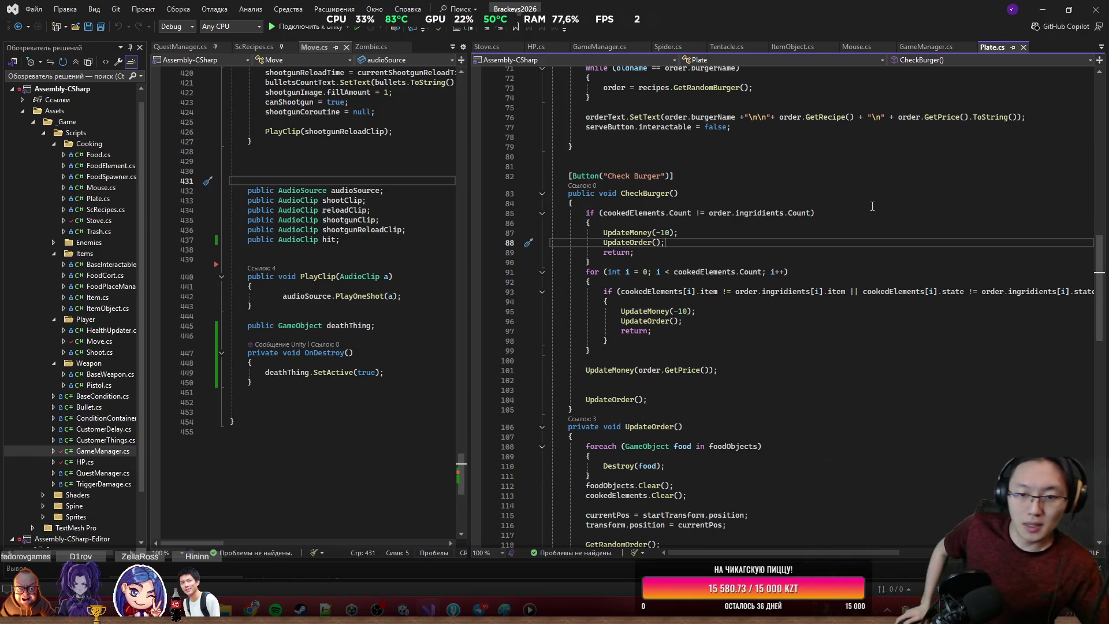
{"action": "scroll", "coordinate": [872, 206], "scroll_direction": "down", "scroll_amount": 2}
Step: Declare a public GameManager gm field and add gm.isTimer = false; after UpdateOrder
{"action": "left_click", "coordinate": [705, 340]}
{"action": "key", "text": "Return"}
{"action": "key", "text": "Return"}
{"action": "type", "text": "if ("}
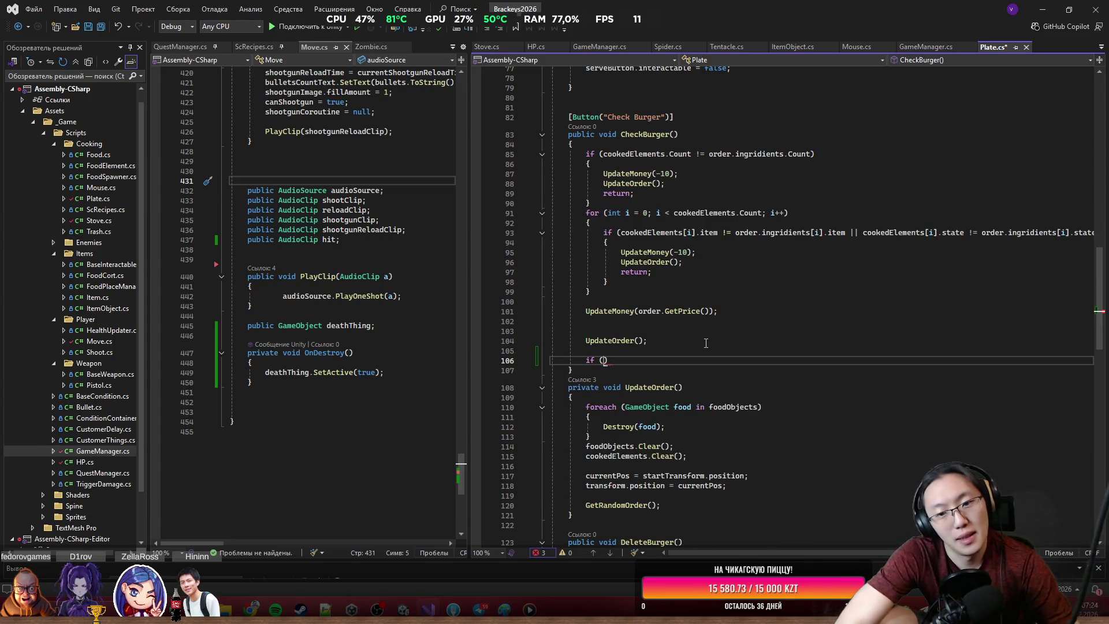
{"action": "type", "text": "GameManager."}
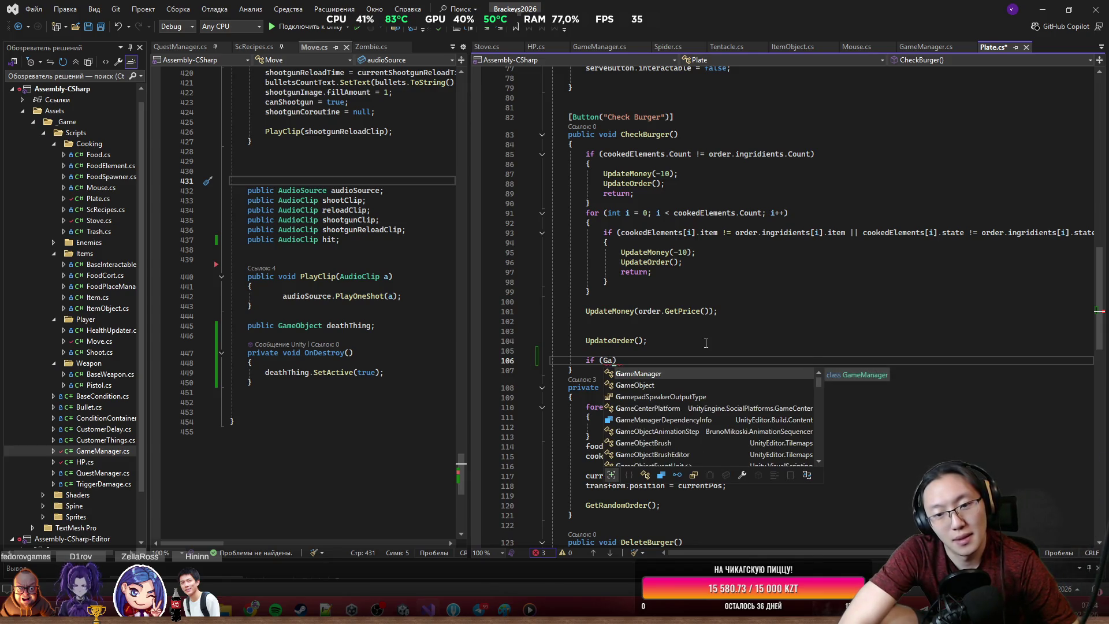
{"action": "key", "text": "BackSpace"}
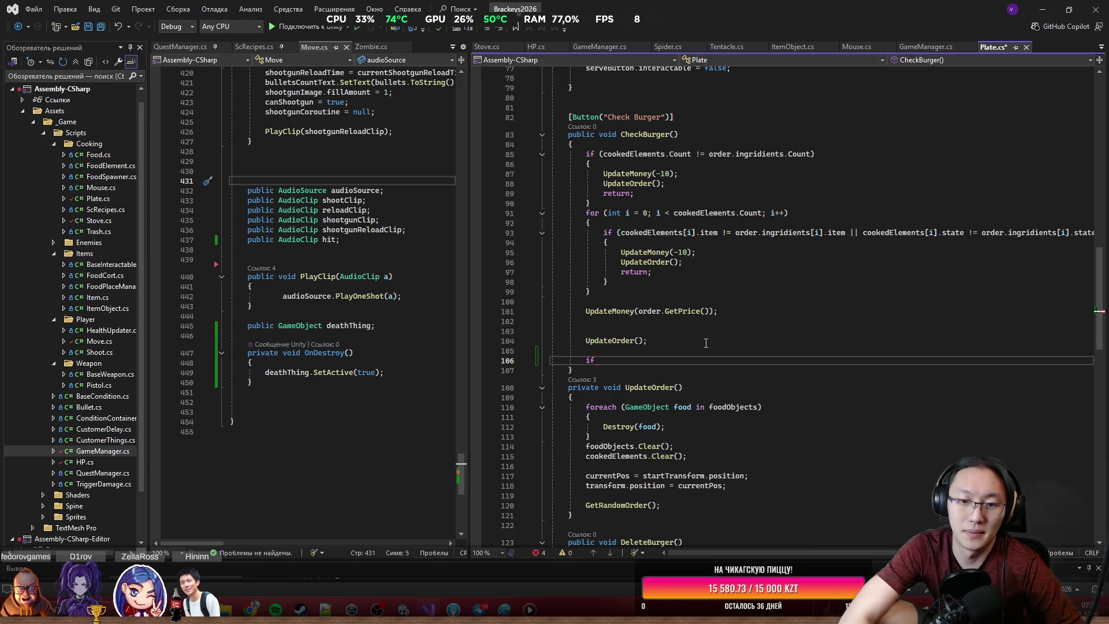
{"action": "key", "text": "Down"}
{"action": "key", "text": "Return"}
{"action": "type", "text": "public GameManager g,"}
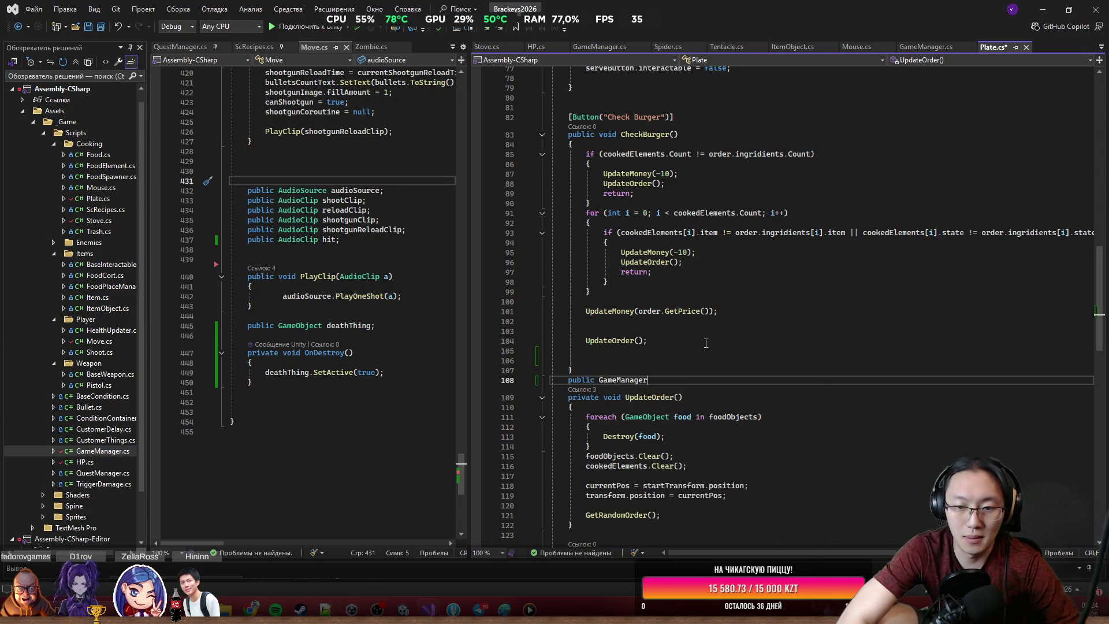
{"action": "key", "text": "Up"}
{"action": "key", "text": "Up"}
{"action": "key", "text": "Up"}
{"action": "key", "text": "Down"}
{"action": "type", "text": "g"}
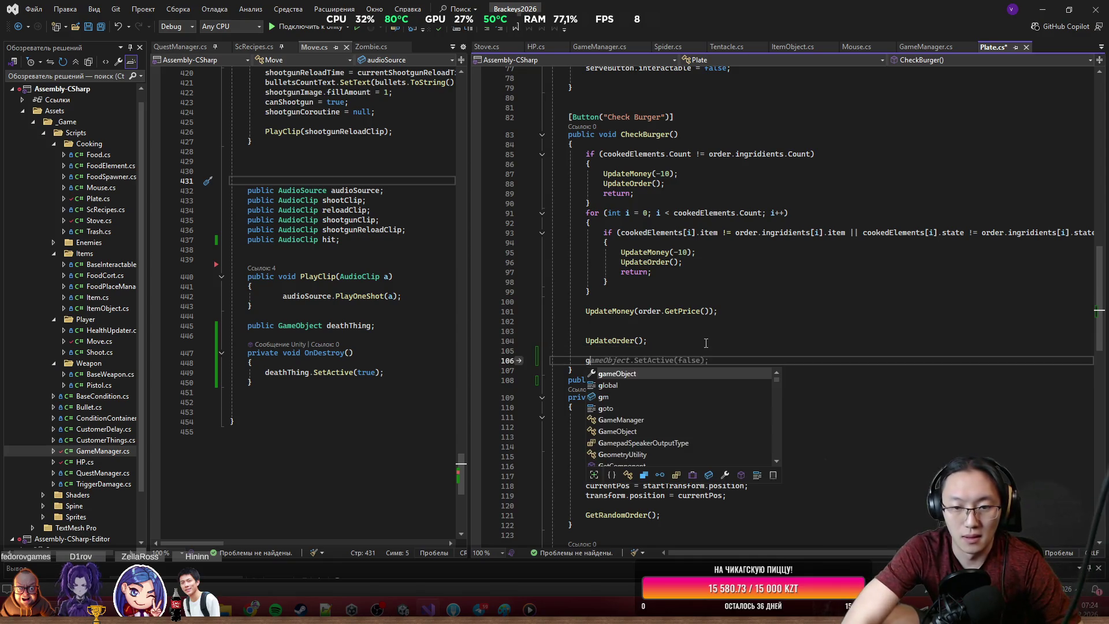
{"action": "type", "text": "m.is"}
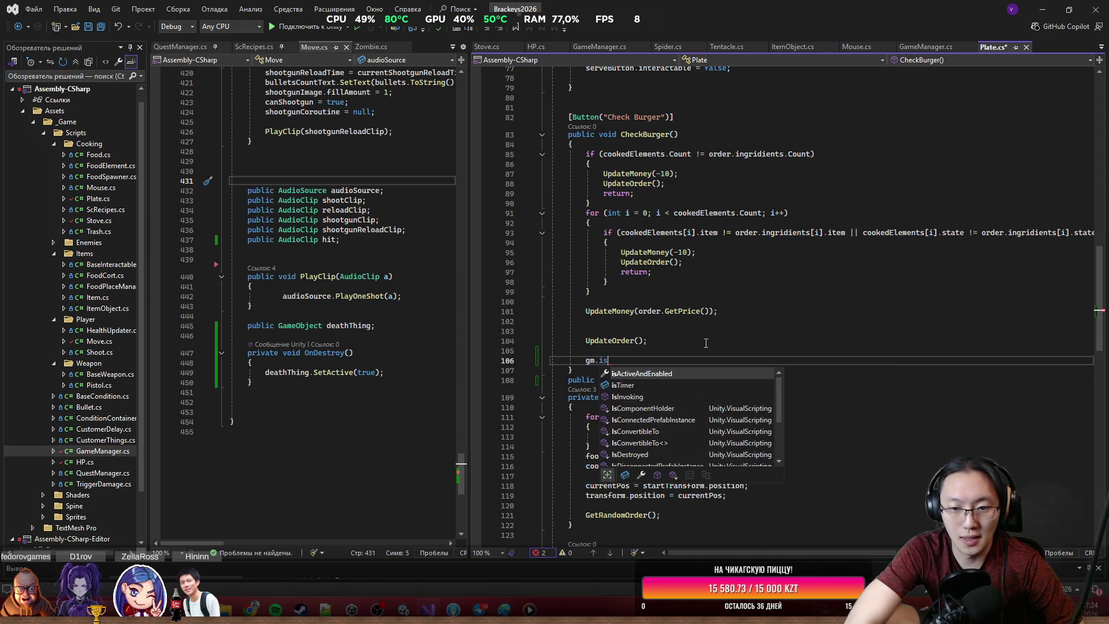
{"action": "type", "text": "Timer = false;"}
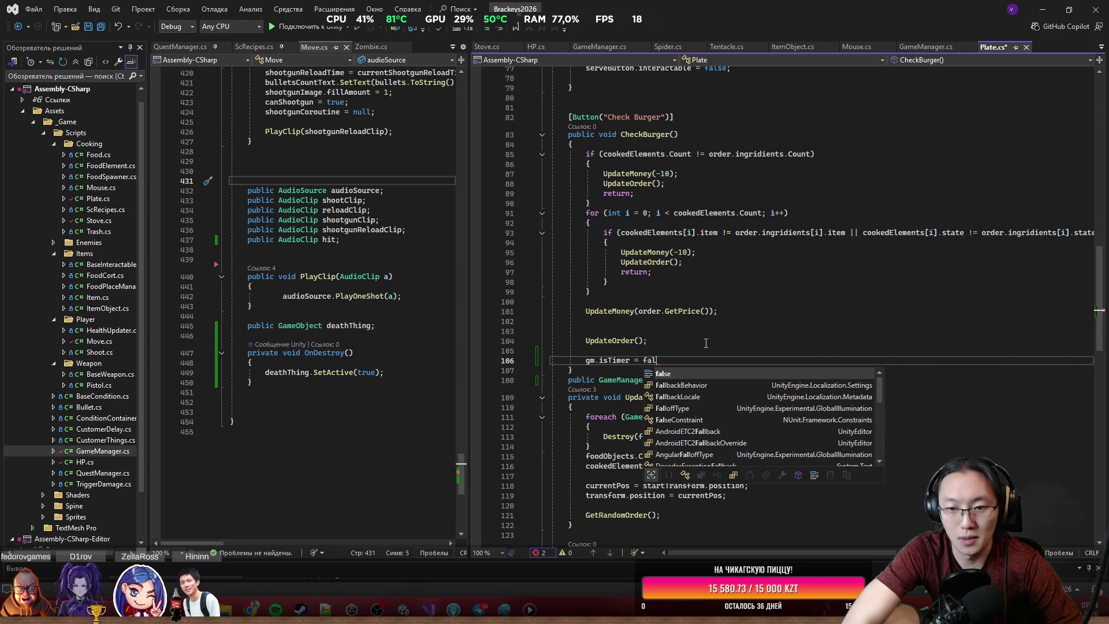
Step: Add gm.timerText.SetText with the 'You win! But how much money did you earn?' message and save Plate.cs
{"action": "key", "text": "Up"}
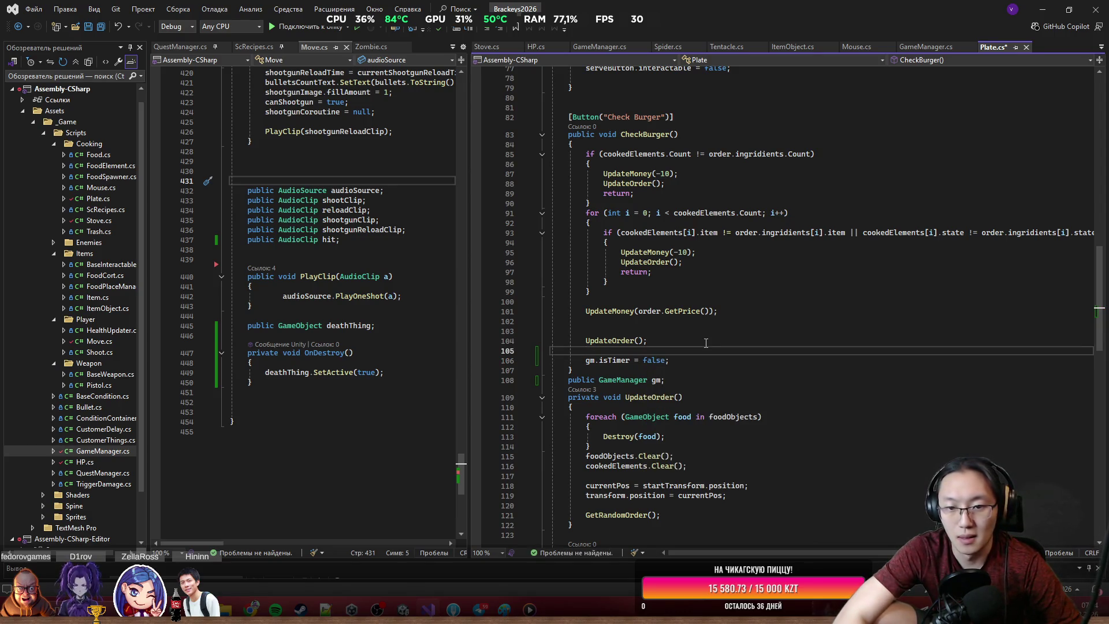
{"action": "key", "text": "Return"}
{"action": "type", "text": "gm.timerText ="}
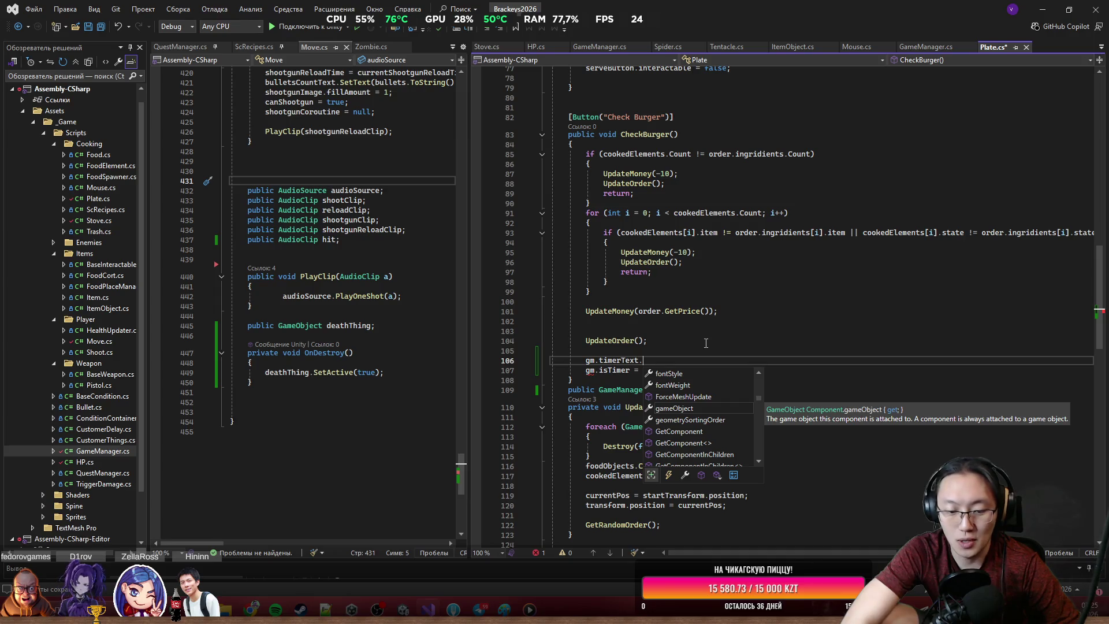
{"action": "type", "text": "SetT"}
{"action": "key", "text": "Tab"}
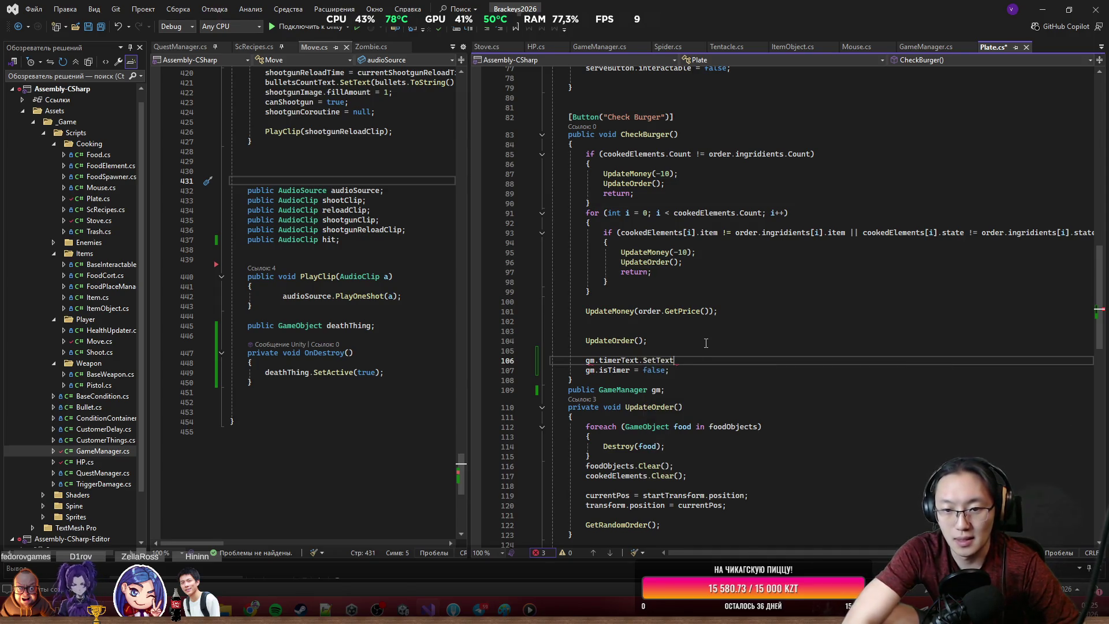
{"action": "type", "text": "timerText.SetText(\"You win! But how much money did you earn?\");"}
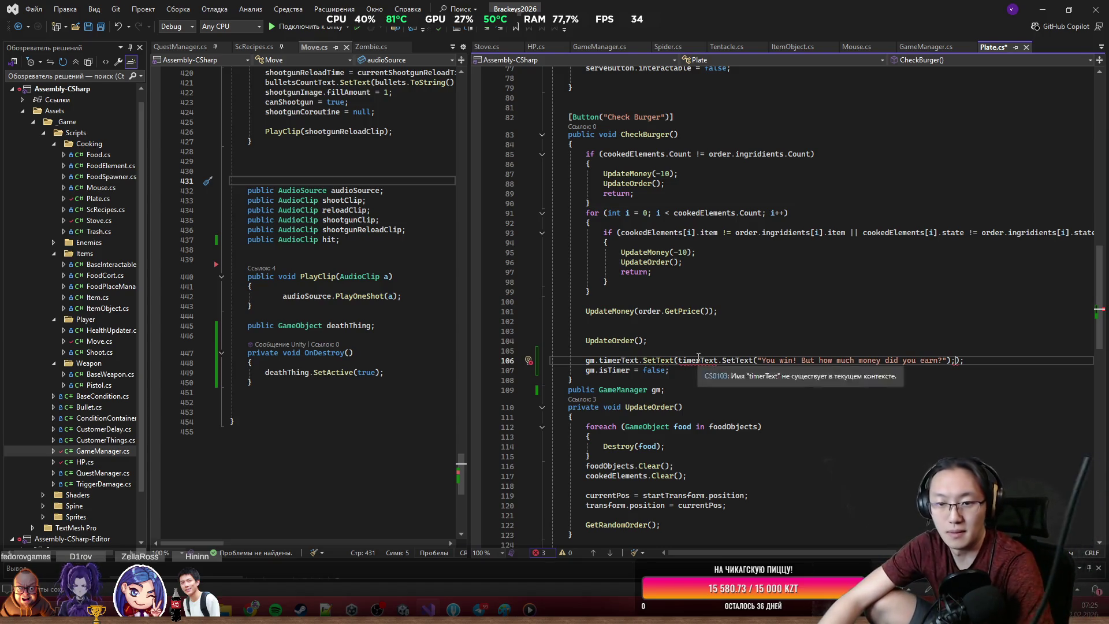
{"action": "left_click_drag", "start_coordinate": [678, 360], "coordinate": [726, 360]}
{"action": "key", "text": "BackSpace"}
{"action": "key", "text": "Delete"}
{"action": "key", "text": "Delete"}
{"action": "key", "text": "Delete"}
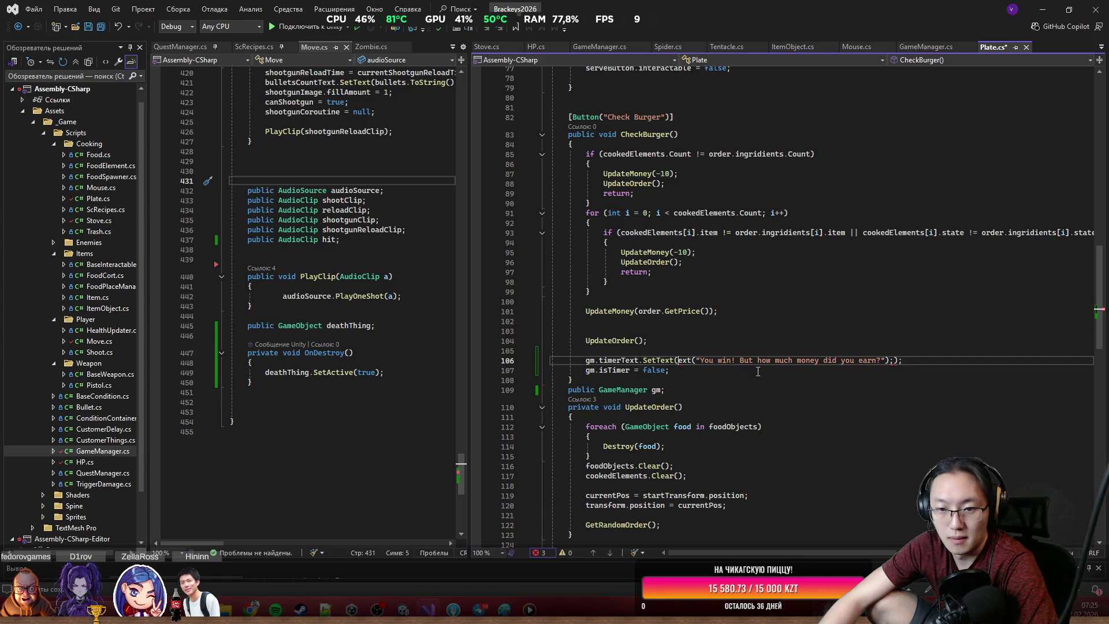
{"action": "key", "text": "End"}
{"action": "key", "text": "BackSpace"}
{"action": "key", "text": "BackSpace"}
{"action": "key", "text": "Down"}
{"action": "key", "text": "Down"}
{"action": "left_click", "coordinate": [867, 496]}
{"action": "key", "text": "ctrl+s"}
{"action": "left_click", "coordinate": [1043, 12]}
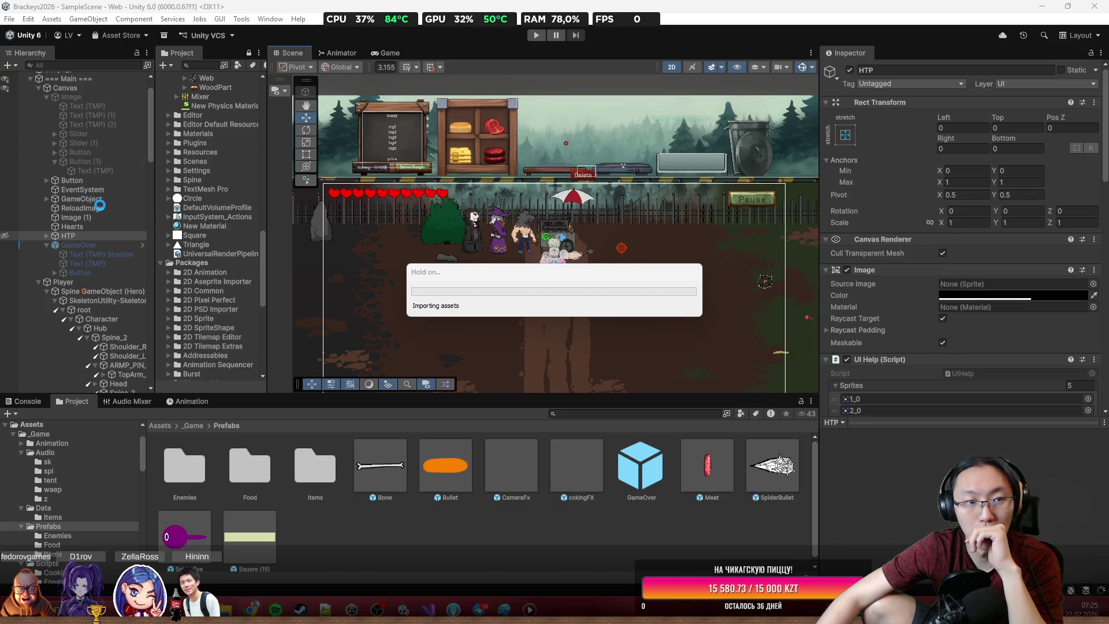
Step: Assign === Main ===, which holds the Game Manager, to the Gm field of PlateTrigger's Plate script
{"action": "left_click", "coordinate": [553, 171]}
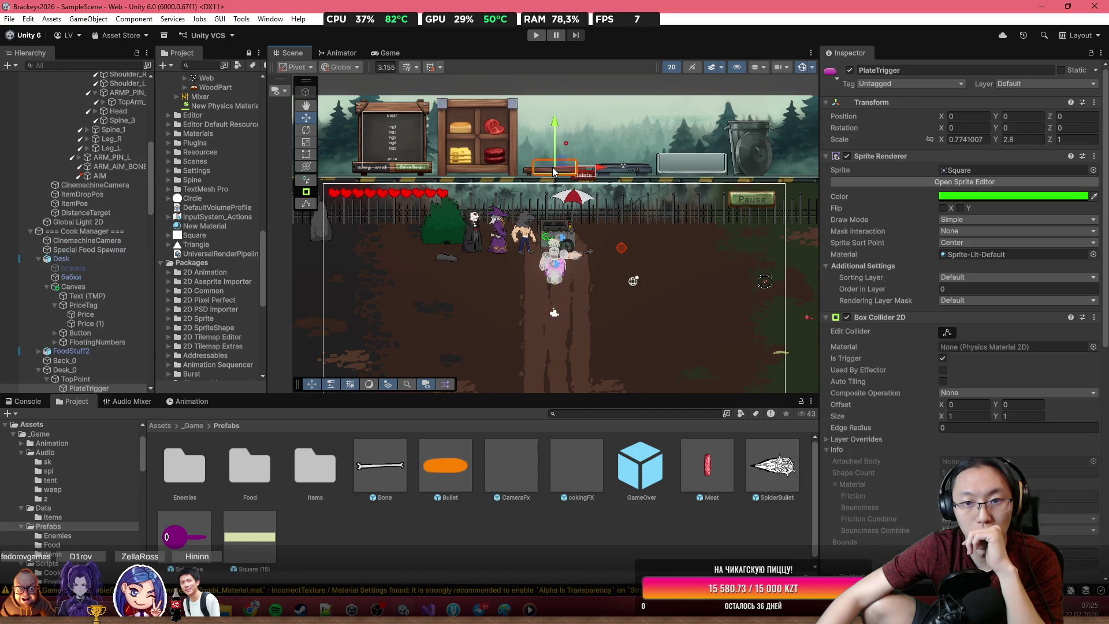
{"action": "scroll", "coordinate": [1090, 449], "scroll_direction": "down", "scroll_amount": 10}
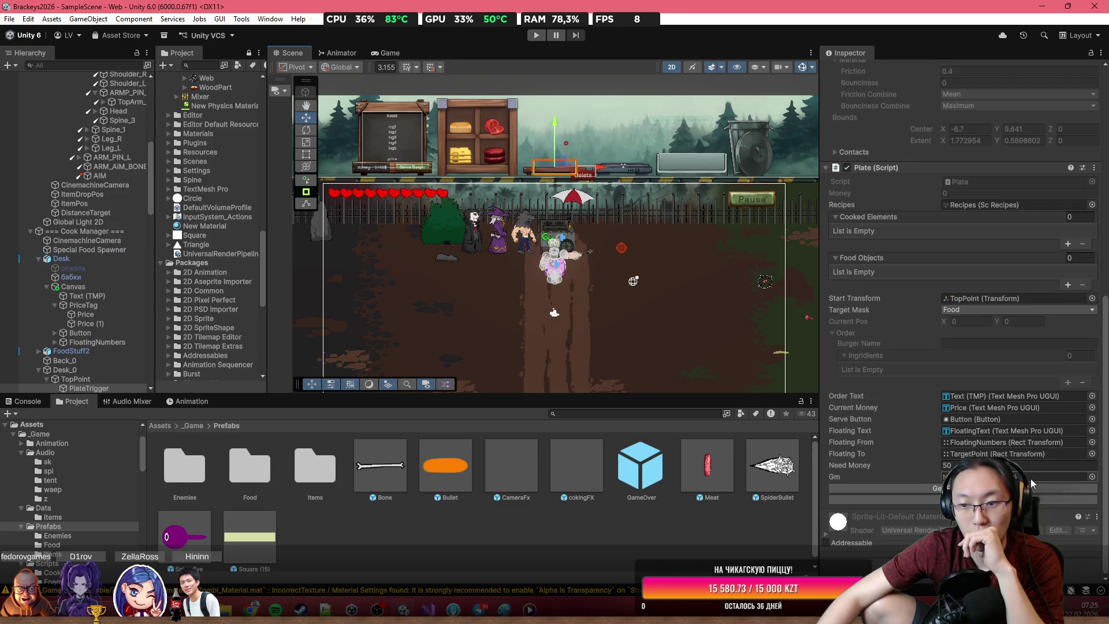
{"action": "scroll", "coordinate": [74, 173], "scroll_direction": "up", "scroll_amount": 10}
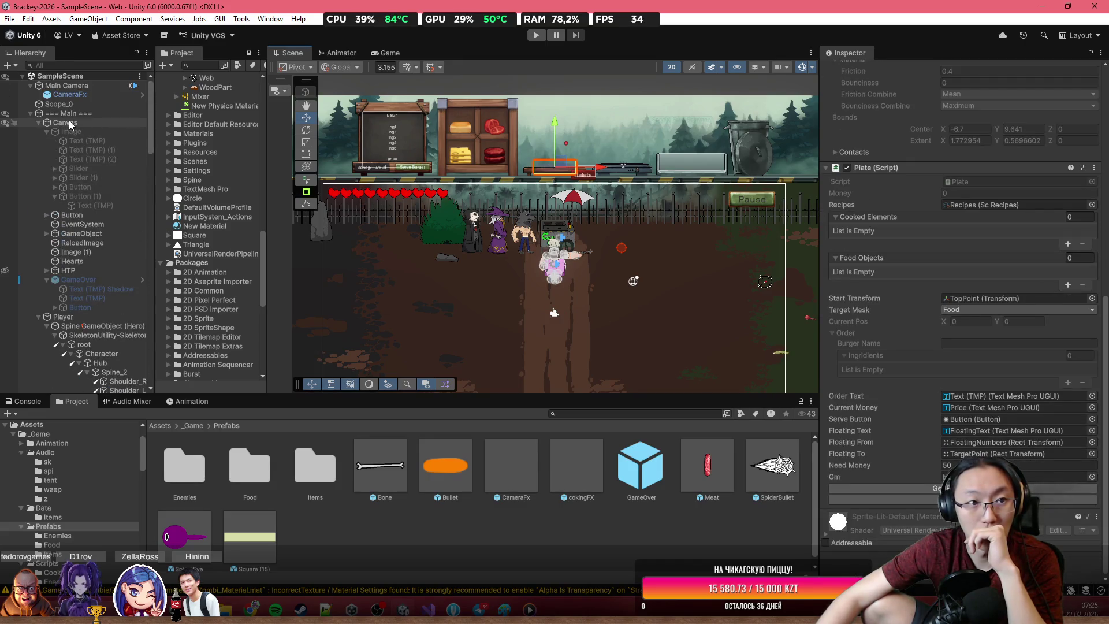
{"action": "left_click_drag", "start_coordinate": [74, 114], "coordinate": [1017, 477]}
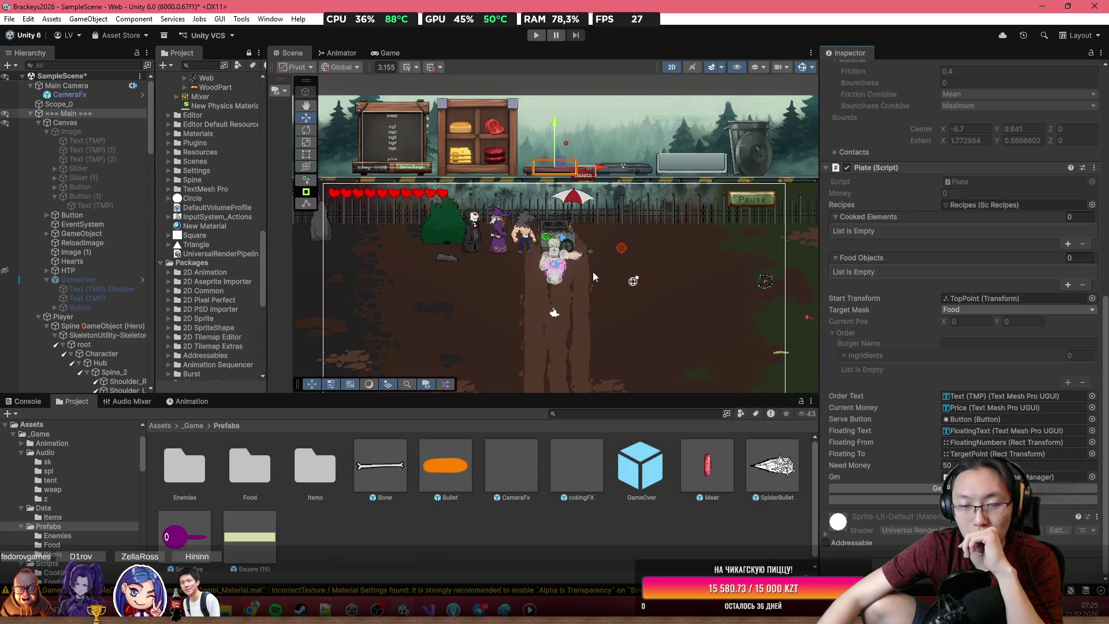
{"action": "scroll", "coordinate": [560, 282], "scroll_direction": "up", "scroll_amount": 3}
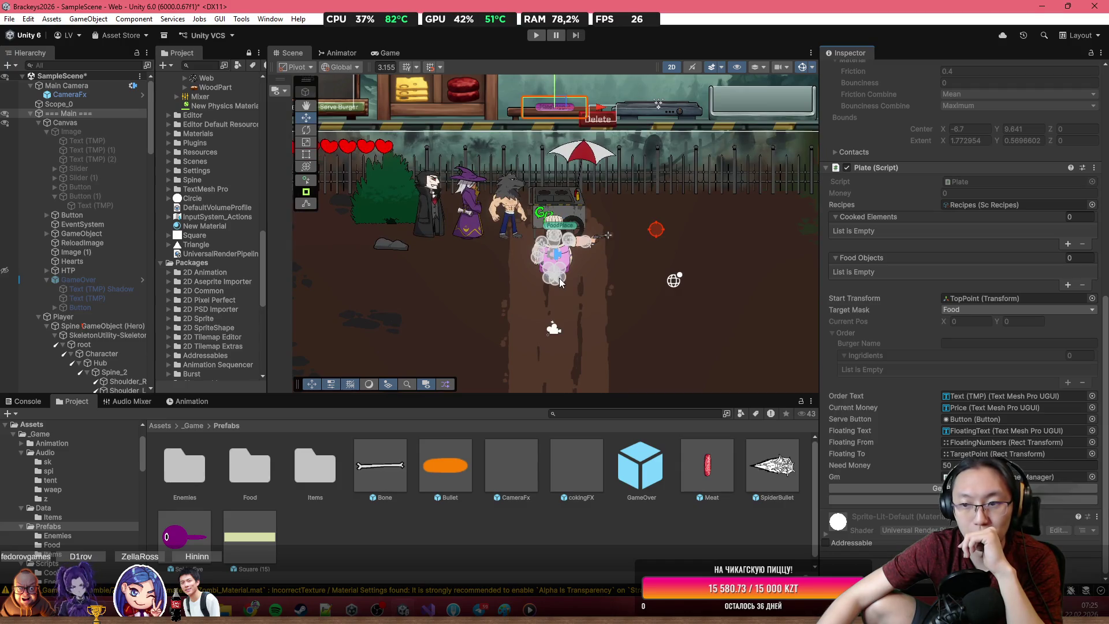
{"action": "left_click_drag", "start_coordinate": [560, 282], "coordinate": [554, 349]}
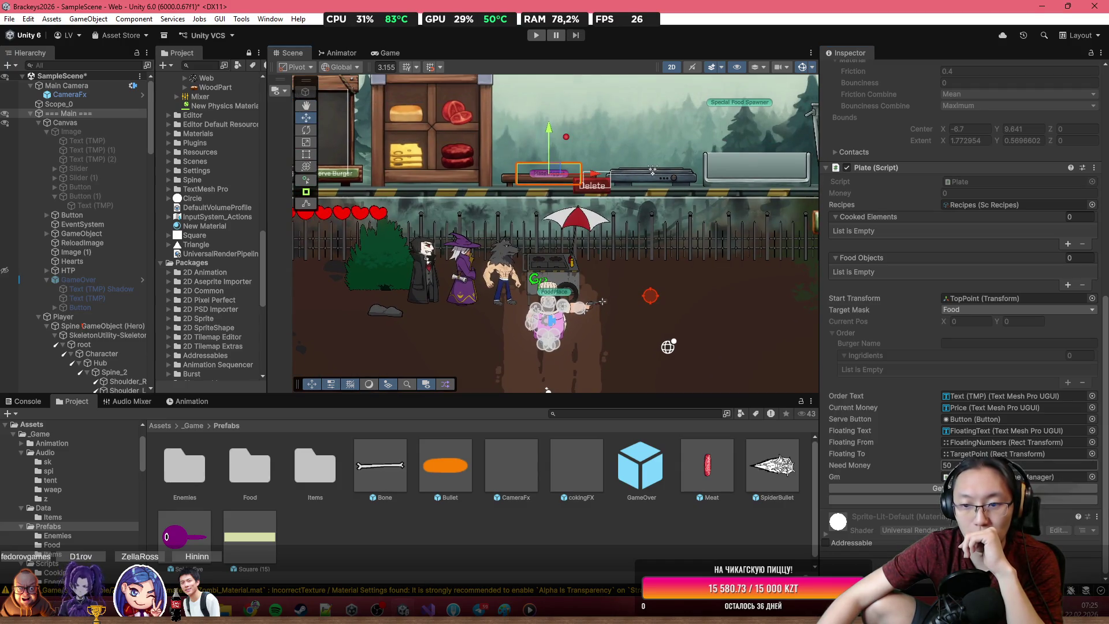
{"action": "left_click", "coordinate": [444, 602]}
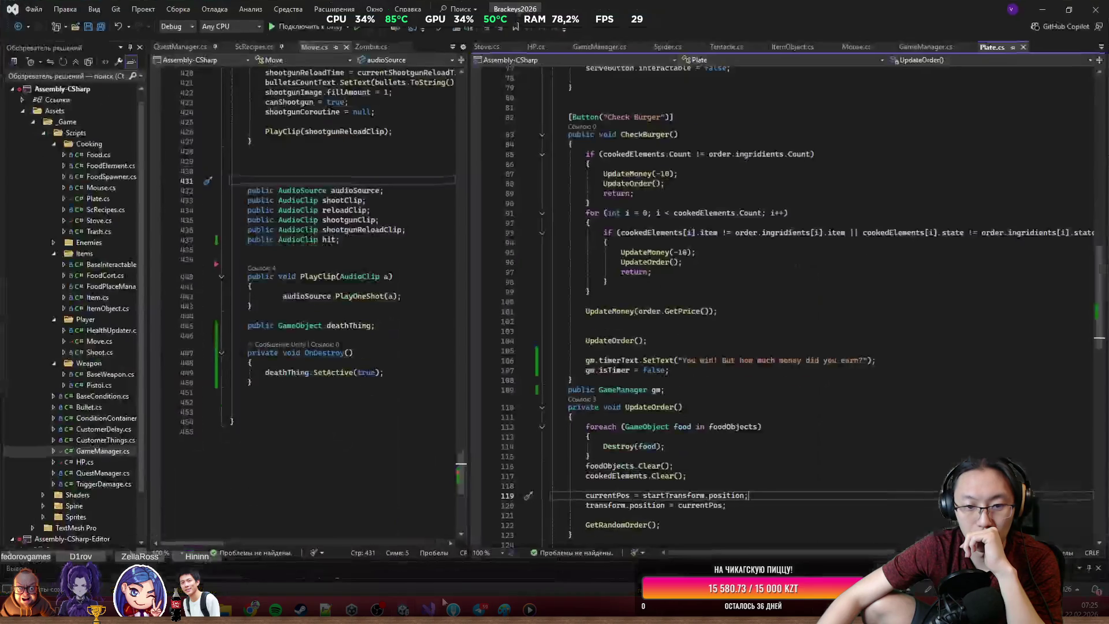
{"action": "scroll", "coordinate": [705, 186], "scroll_direction": "up", "scroll_amount": 5}
{"action": "scroll", "coordinate": [704, 187], "scroll_direction": "down", "scroll_amount": 20}
{"action": "scroll", "coordinate": [703, 287], "scroll_direction": "up", "scroll_amount": 13}
{"action": "scroll", "coordinate": [706, 217], "scroll_direction": "up", "scroll_amount": 16}
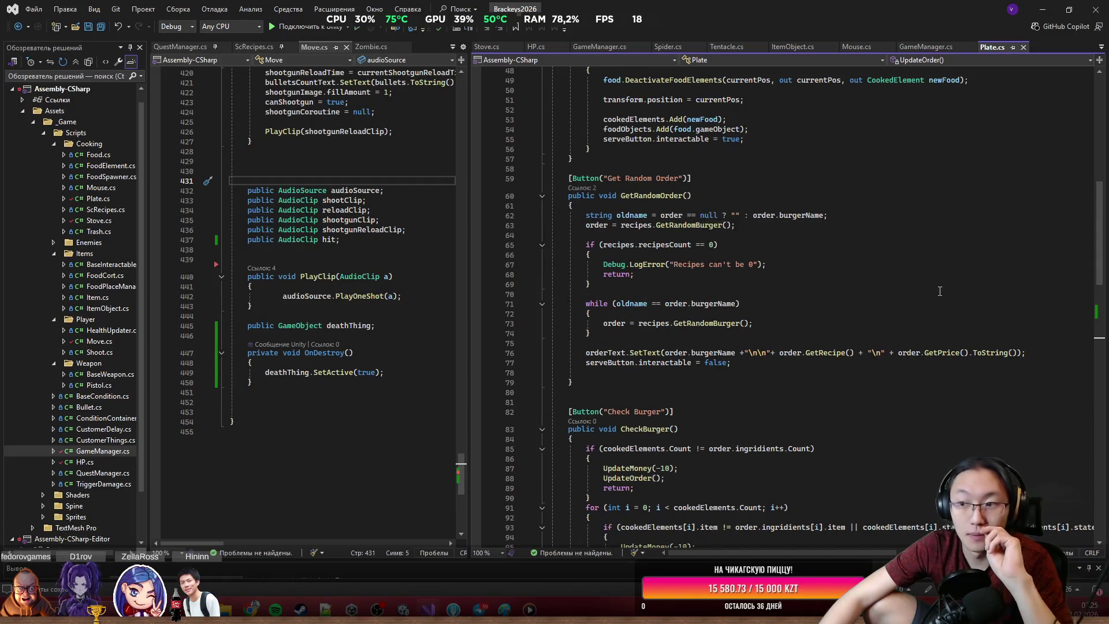
{"action": "scroll", "coordinate": [940, 291], "scroll_direction": "down", "scroll_amount": 20}
{"action": "scroll", "coordinate": [850, 267], "scroll_direction": "up", "scroll_amount": 7}
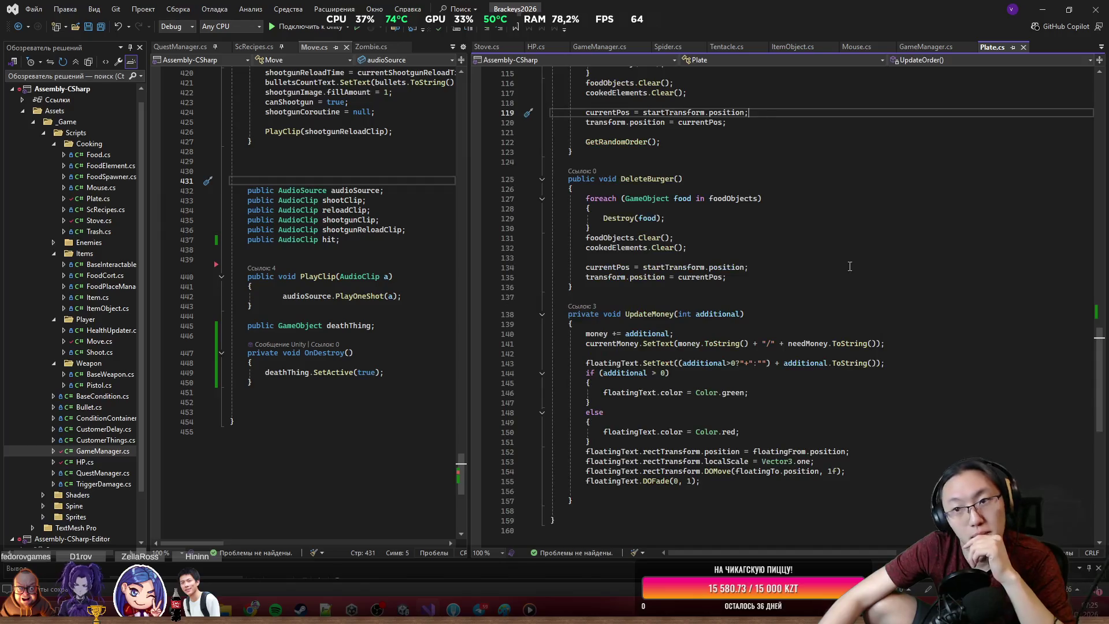
{"action": "scroll", "coordinate": [847, 165], "scroll_direction": "up", "scroll_amount": 5}
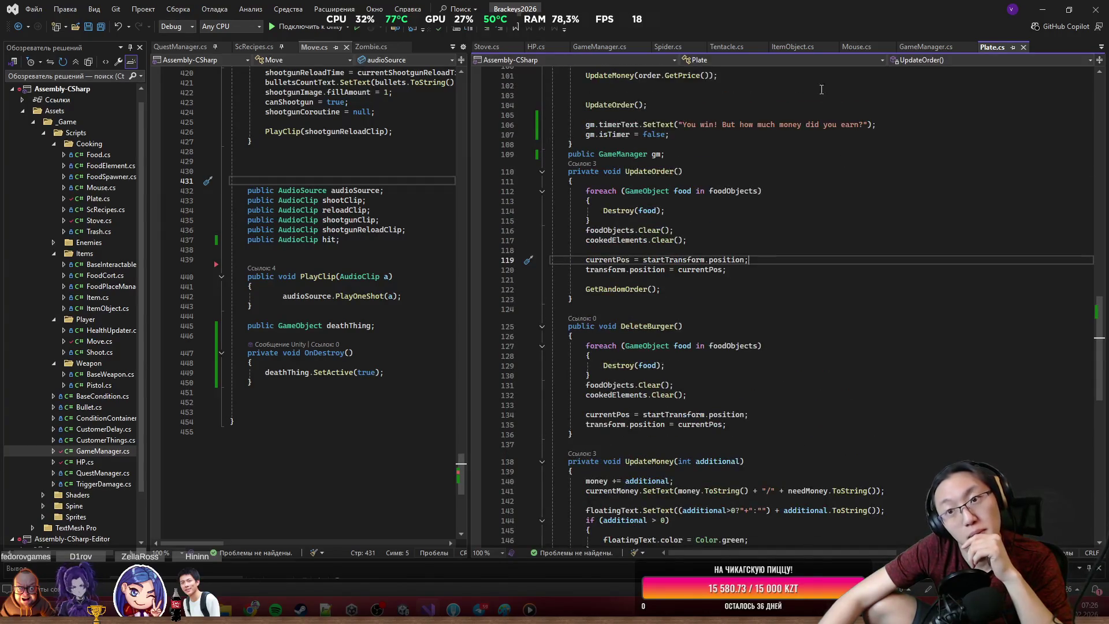
{"action": "left_click", "coordinate": [616, 52]}
{"action": "scroll", "coordinate": [718, 256], "scroll_direction": "down", "scroll_amount": 20}
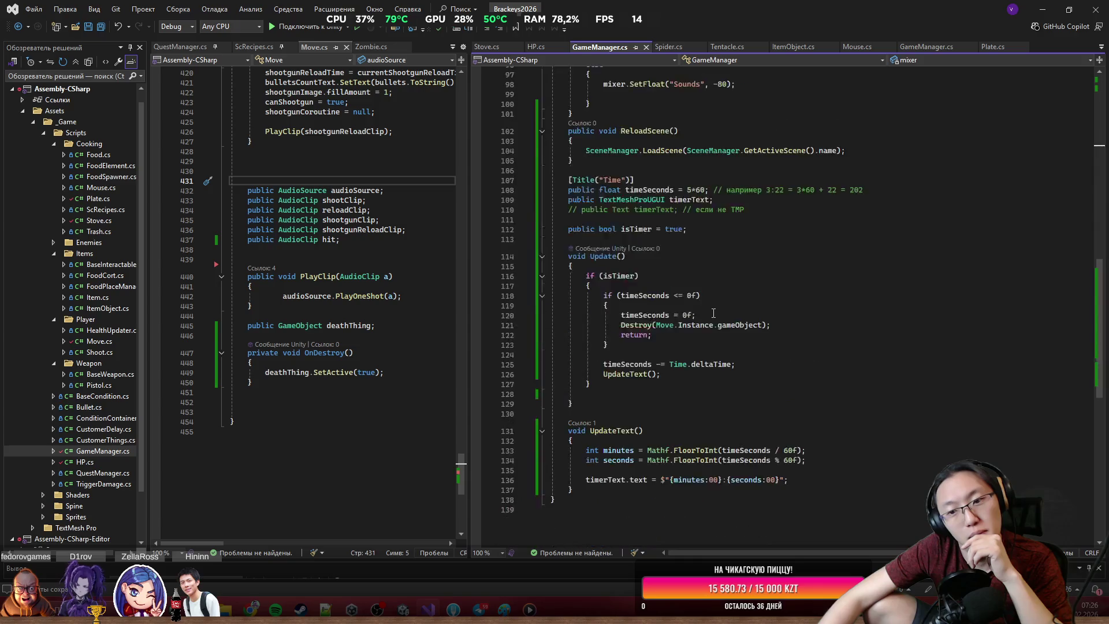
{"action": "left_click", "coordinate": [650, 220]}
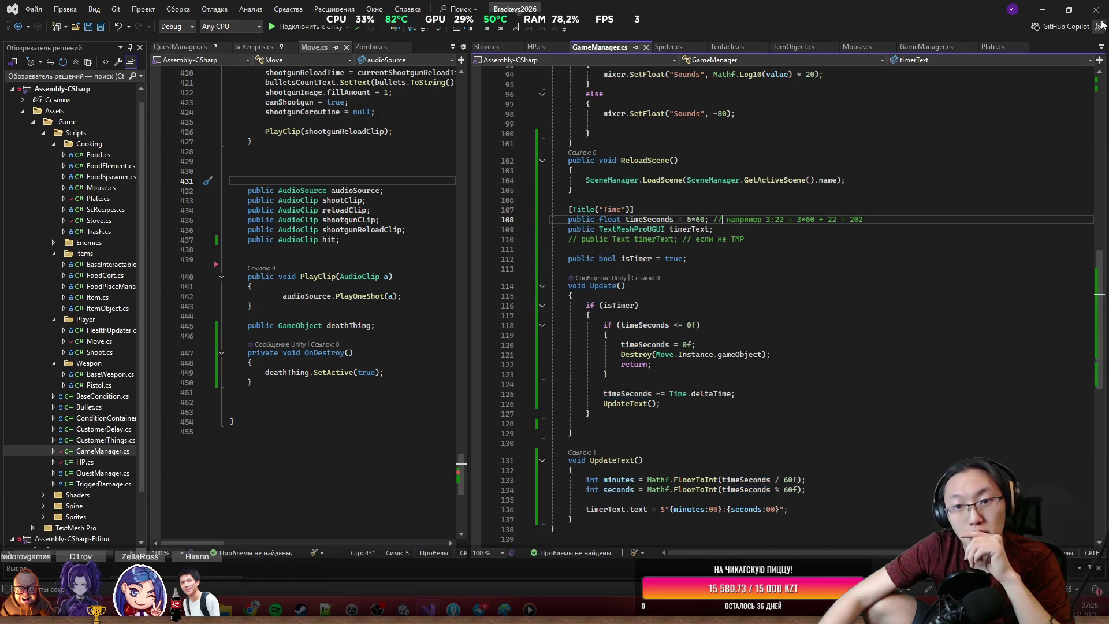
{"action": "key", "text": "alt+Tab"}
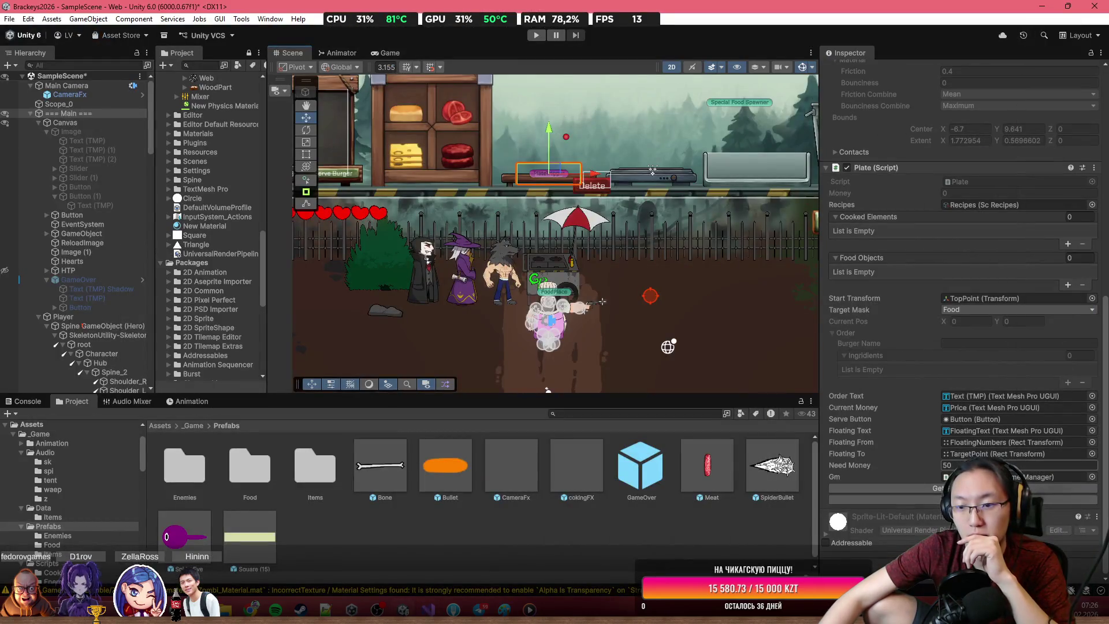
Step: Set the Game Manager's Time Seconds to 10
{"action": "left_click", "coordinate": [78, 112]}
{"action": "left_click", "coordinate": [991, 234]}
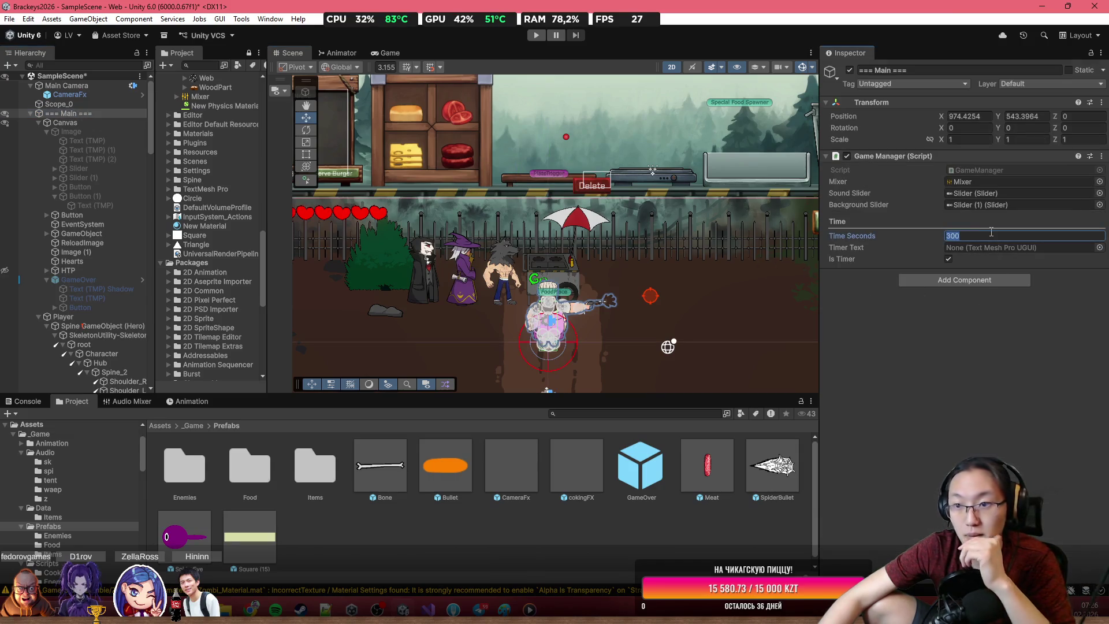
{"action": "type", "text": "10"}
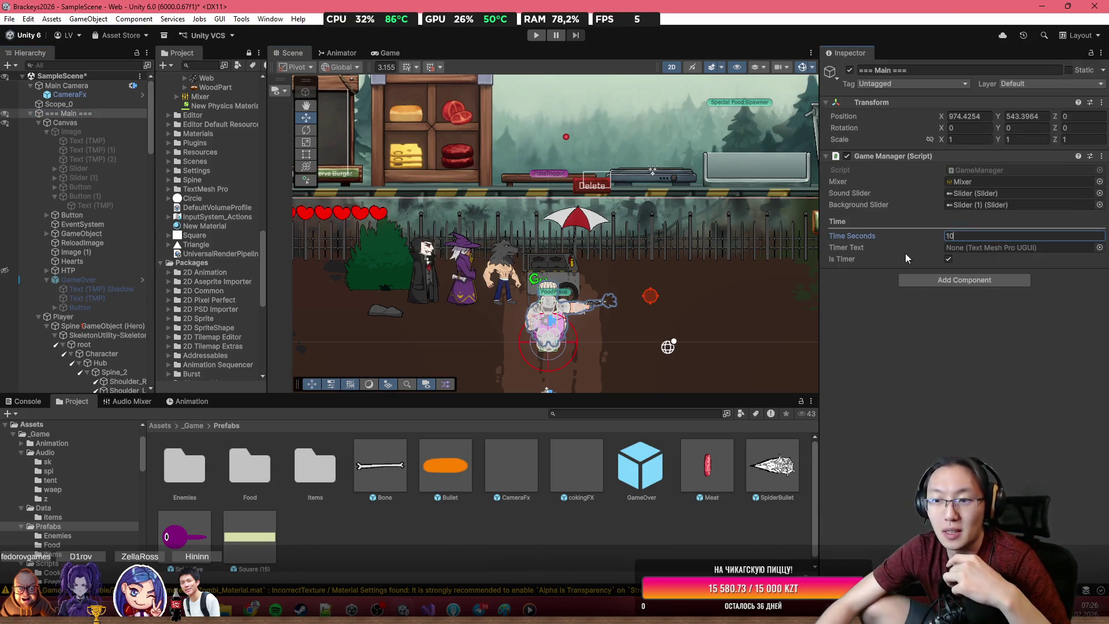
Step: Add a new TextMeshPro Text (TMP) object under the Canvas
{"action": "double_click", "coordinate": [109, 123]}
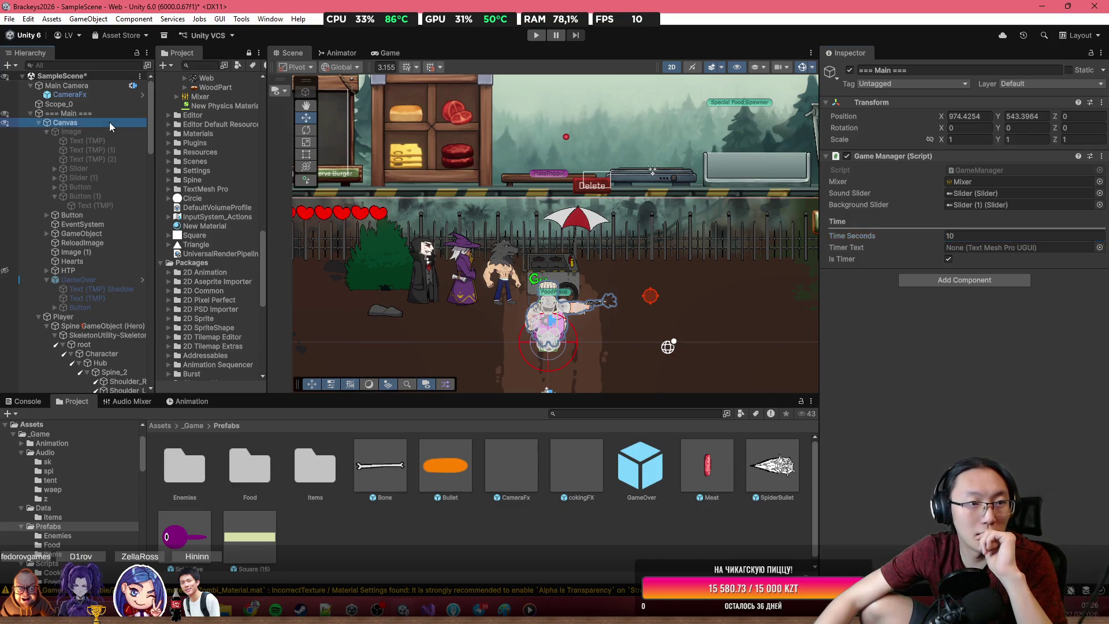
{"action": "right_click", "coordinate": [110, 122]}
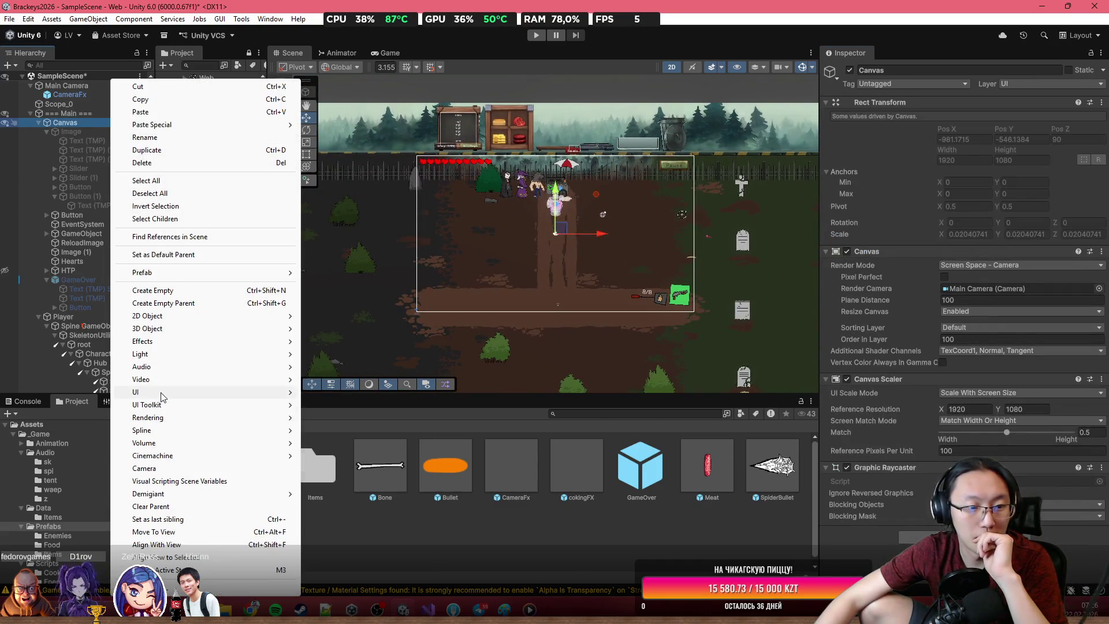
{"action": "mouse_move", "coordinate": [149, 392]}
{"action": "left_click", "coordinate": [370, 405]}
{"action": "scroll", "coordinate": [498, 224], "scroll_direction": "up", "scroll_amount": 3}
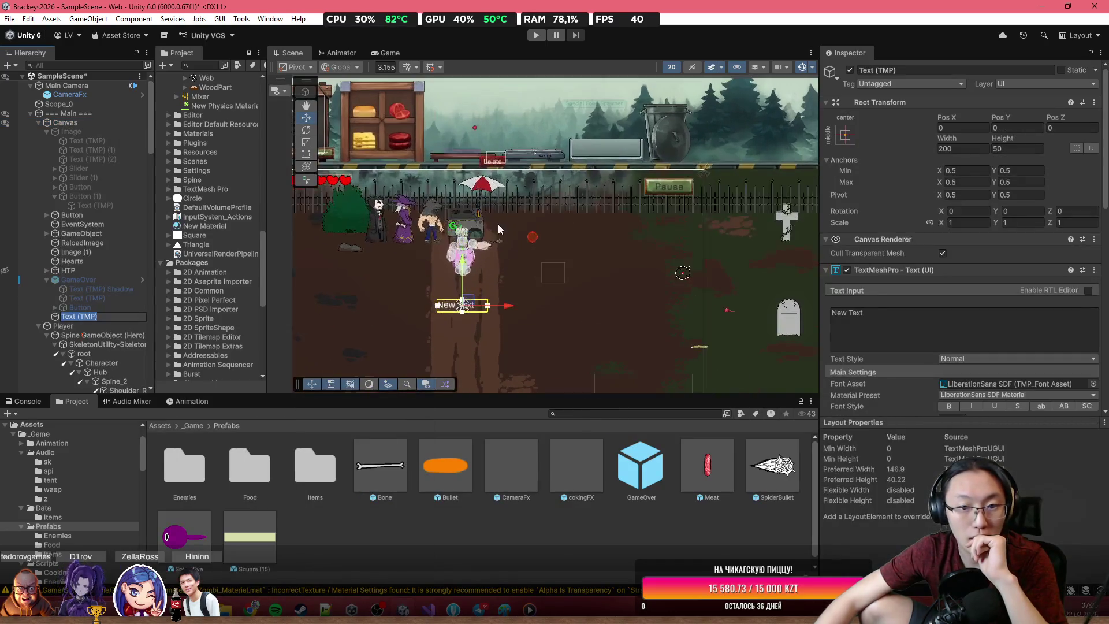
{"action": "left_click", "coordinate": [474, 310]}
Step: Move the new text to the top of the canvas, set X to 0 and widen it to 528.25
{"action": "key", "text": "t"}
{"action": "left_click_drag", "start_coordinate": [474, 311], "coordinate": [463, 182]}
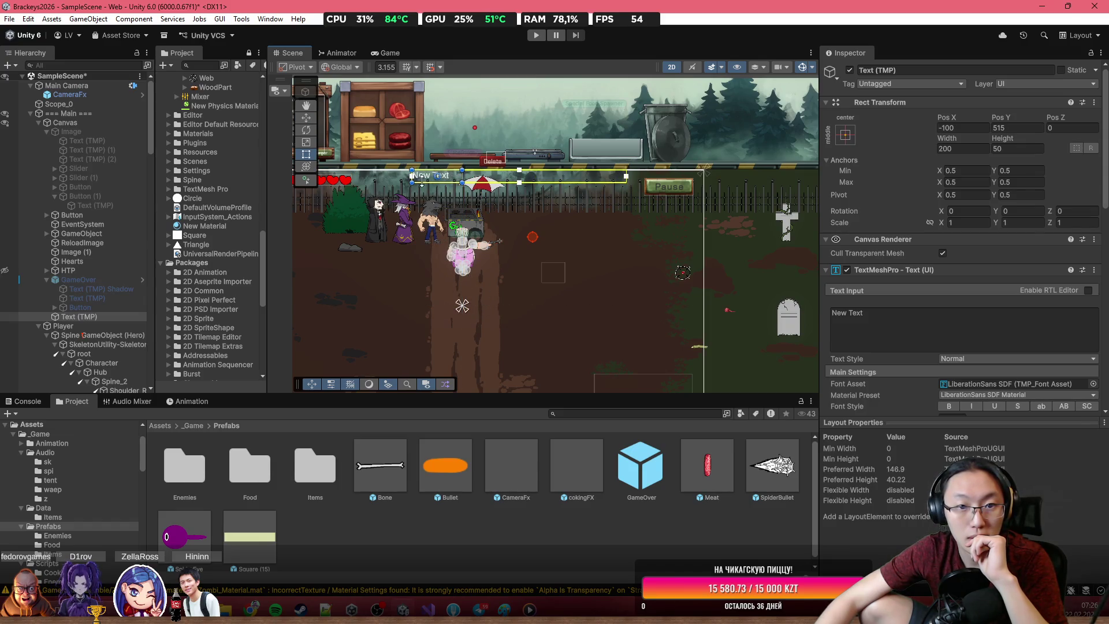
{"action": "left_click_drag", "start_coordinate": [413, 180], "coordinate": [356, 179]}
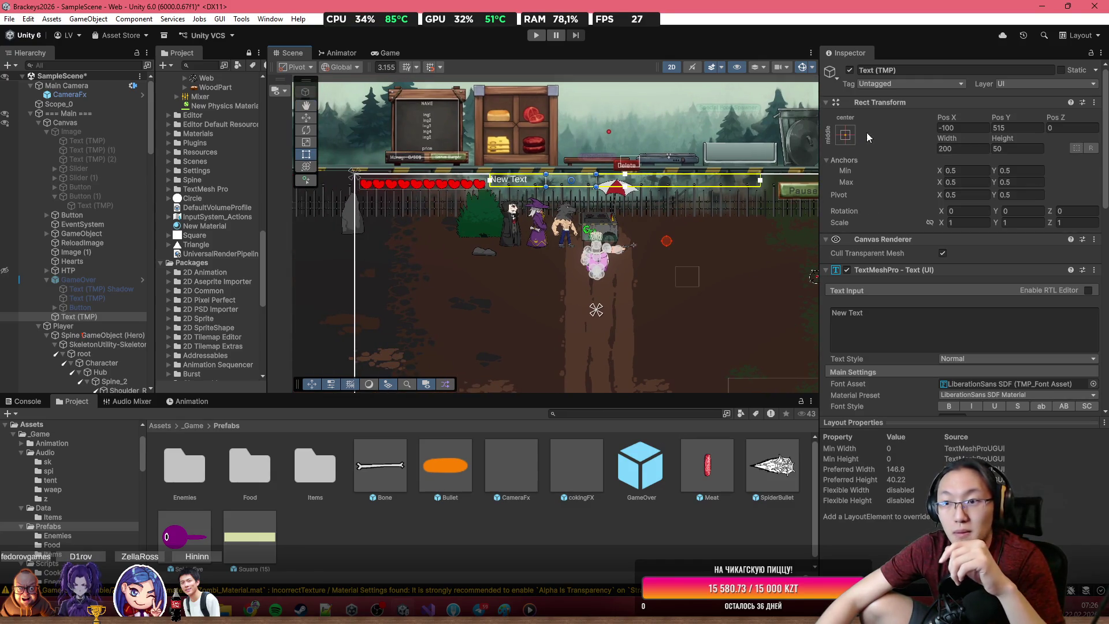
{"action": "left_click", "coordinate": [976, 125]}
{"action": "type", "text": "0"}
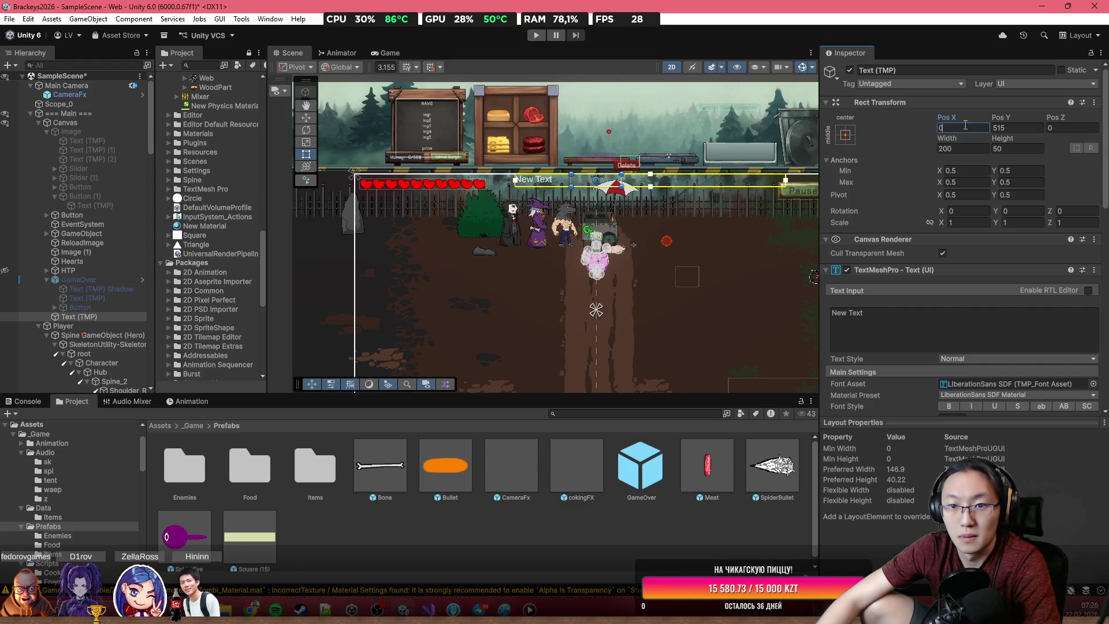
{"action": "scroll", "coordinate": [719, 198], "scroll_direction": "down", "scroll_amount": 2}
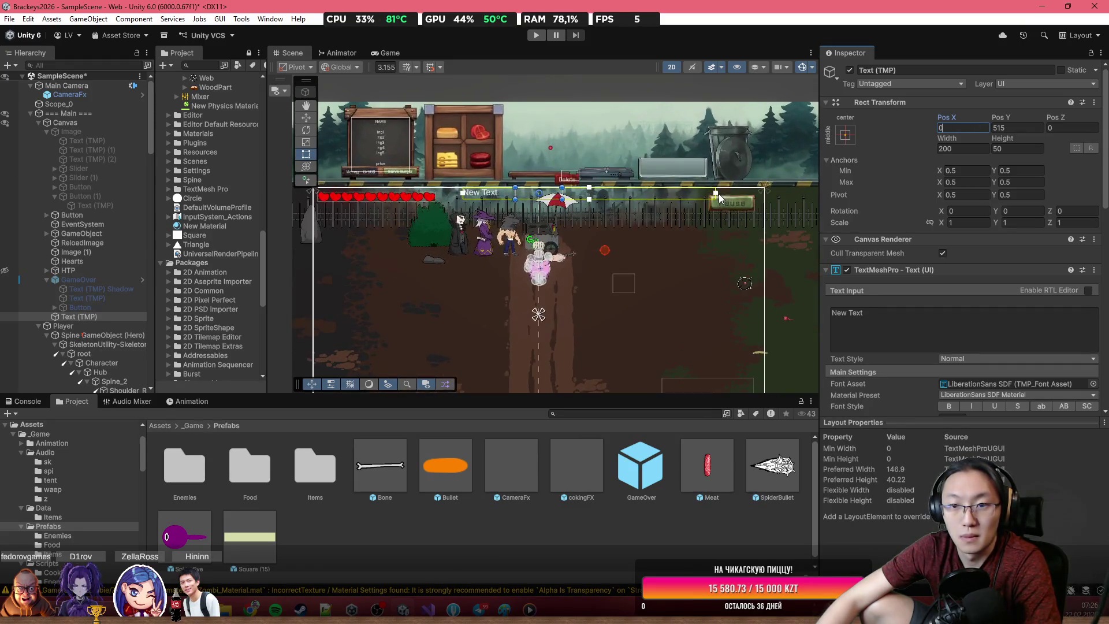
{"action": "mouse_move", "coordinate": [716, 199]}
{"action": "left_mouse_down"}
{"action": "mouse_move", "coordinate": [682, 198]}
{"action": "mouse_move", "coordinate": [749, 193]}
{"action": "left_mouse_up"}
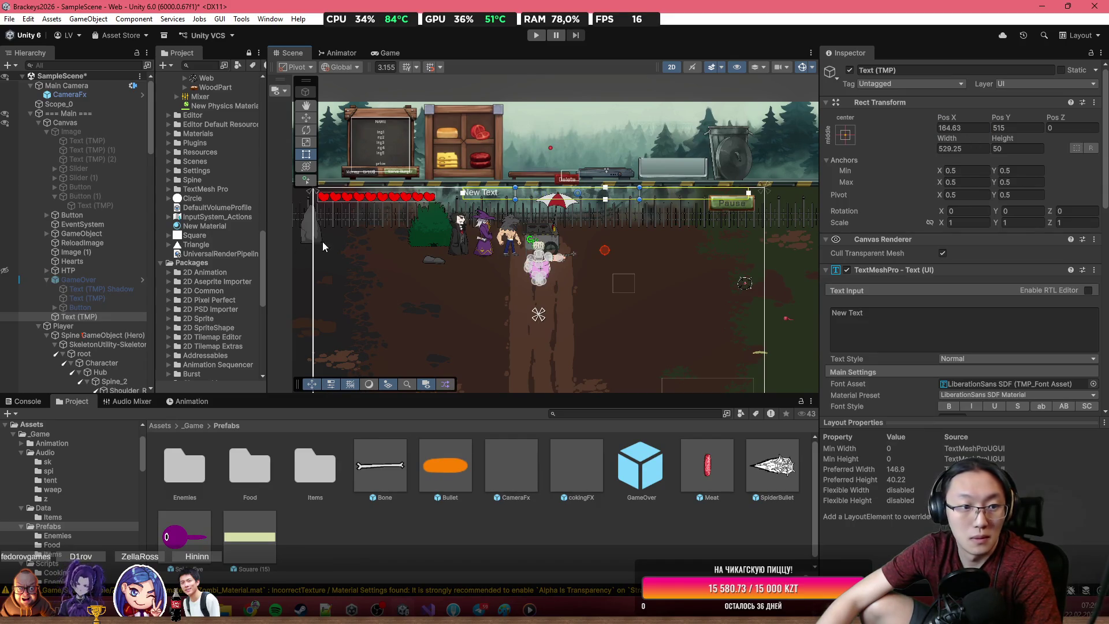
{"action": "scroll", "coordinate": [955, 345], "scroll_direction": "down", "scroll_amount": 5}
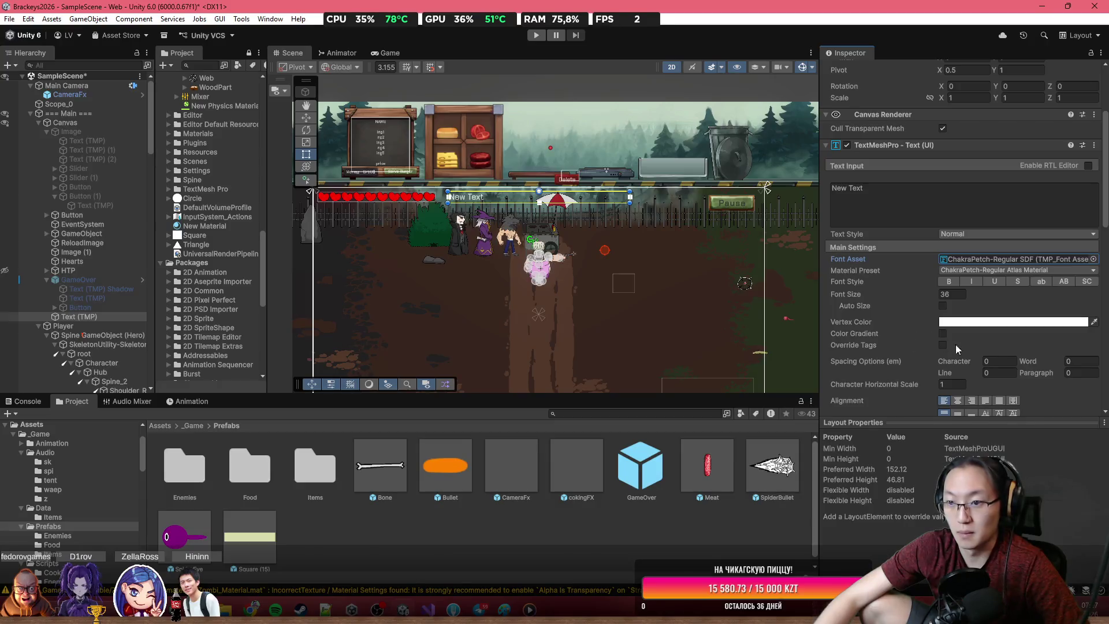
Step: Make the text black, centre it horizontally and vertically, and enable Auto Size
{"action": "left_click", "coordinate": [982, 260]}
{"action": "left_click_drag", "start_coordinate": [1027, 363], "coordinate": [935, 443]}
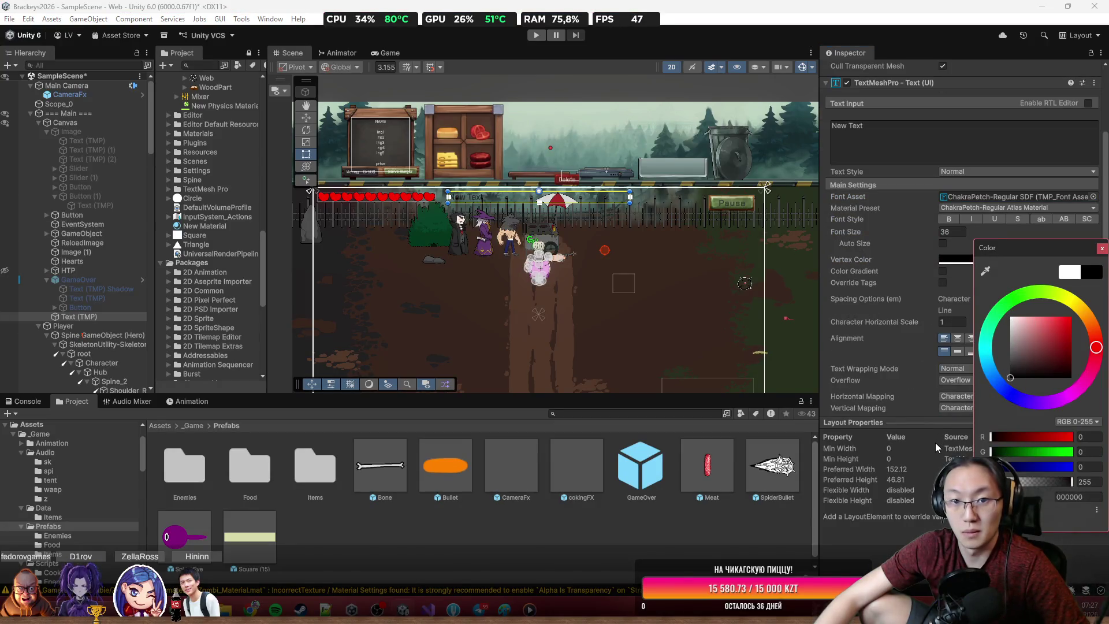
{"action": "left_click", "coordinate": [1102, 249]}
{"action": "left_click", "coordinate": [958, 338]}
{"action": "left_click", "coordinate": [958, 351]}
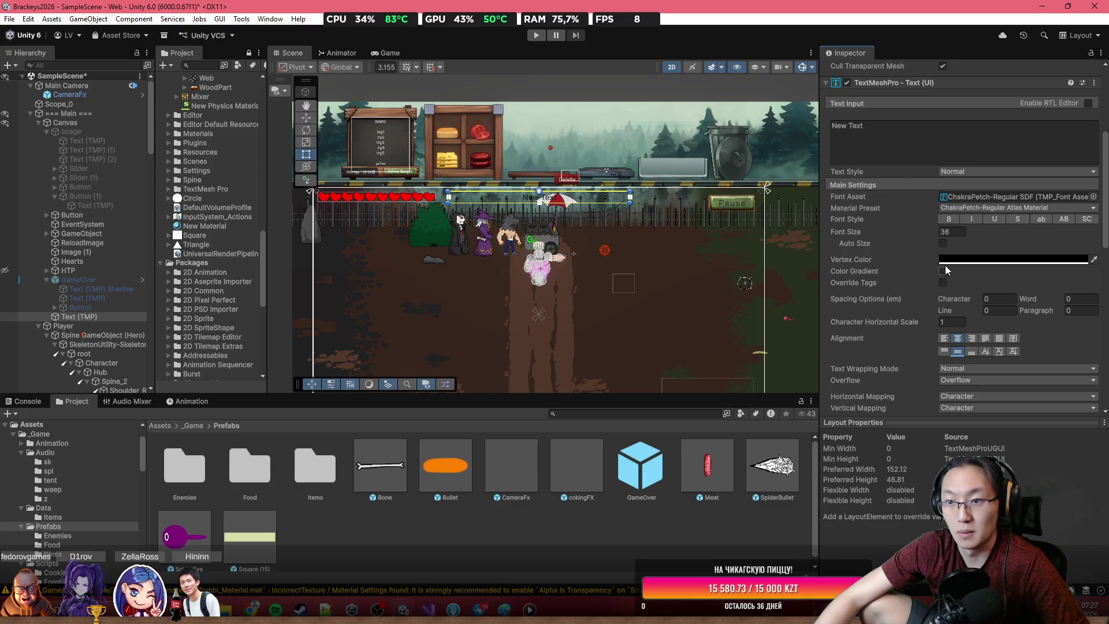
{"action": "left_click", "coordinate": [943, 244]}
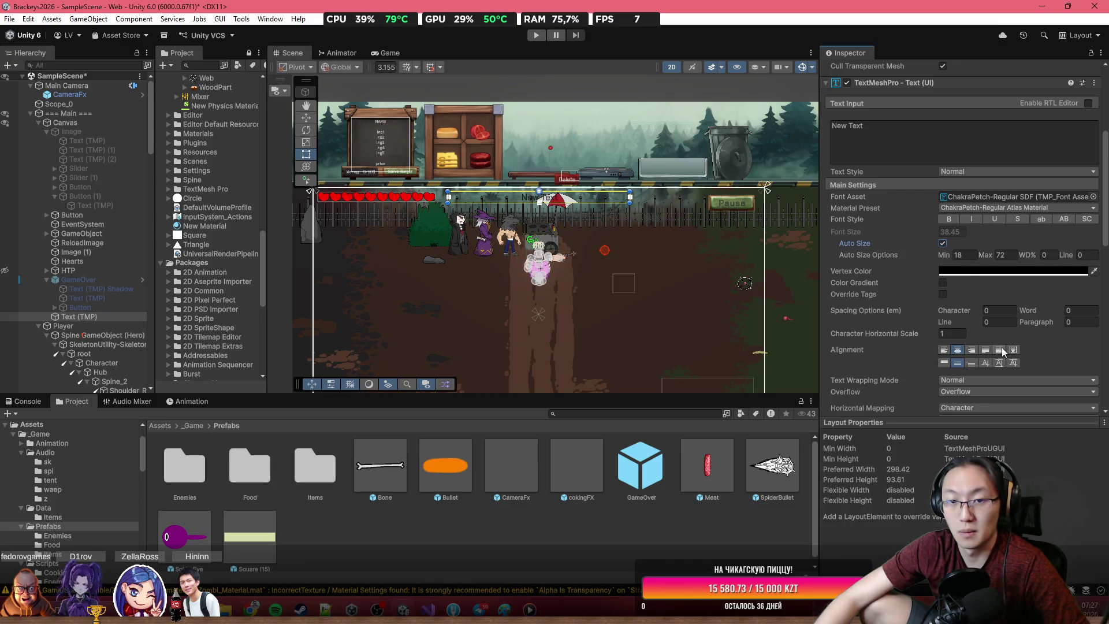
Step: Select the Text (TMP) label, then the === Main === object to show its Game Manager
{"action": "scroll", "coordinate": [641, 205], "scroll_direction": "up", "scroll_amount": 3}
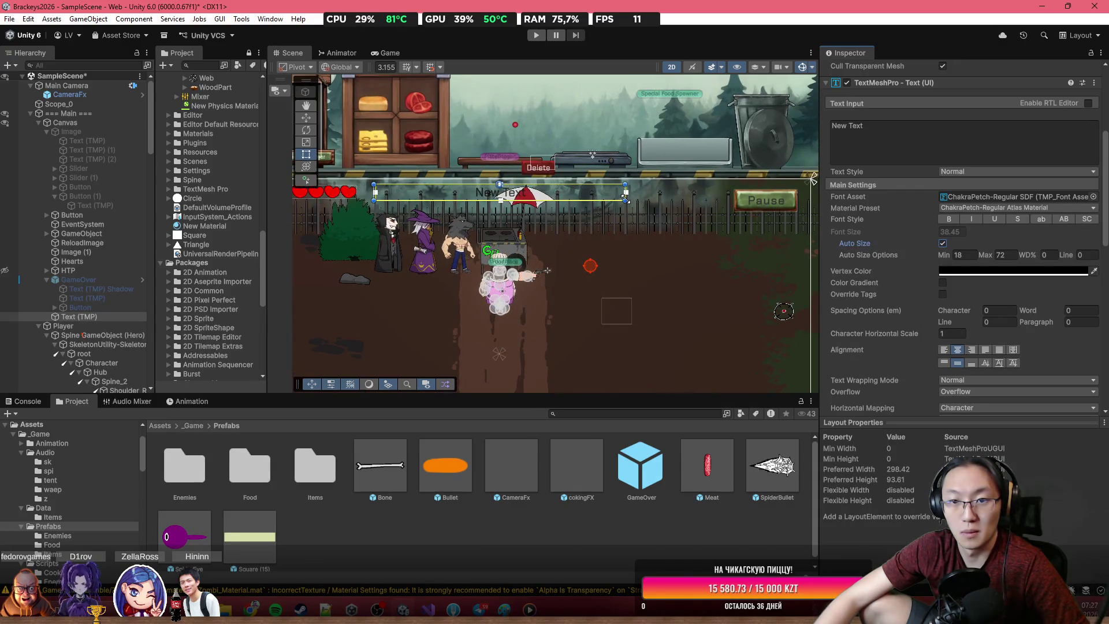
{"action": "scroll", "coordinate": [1000, 272], "scroll_direction": "down", "scroll_amount": 3}
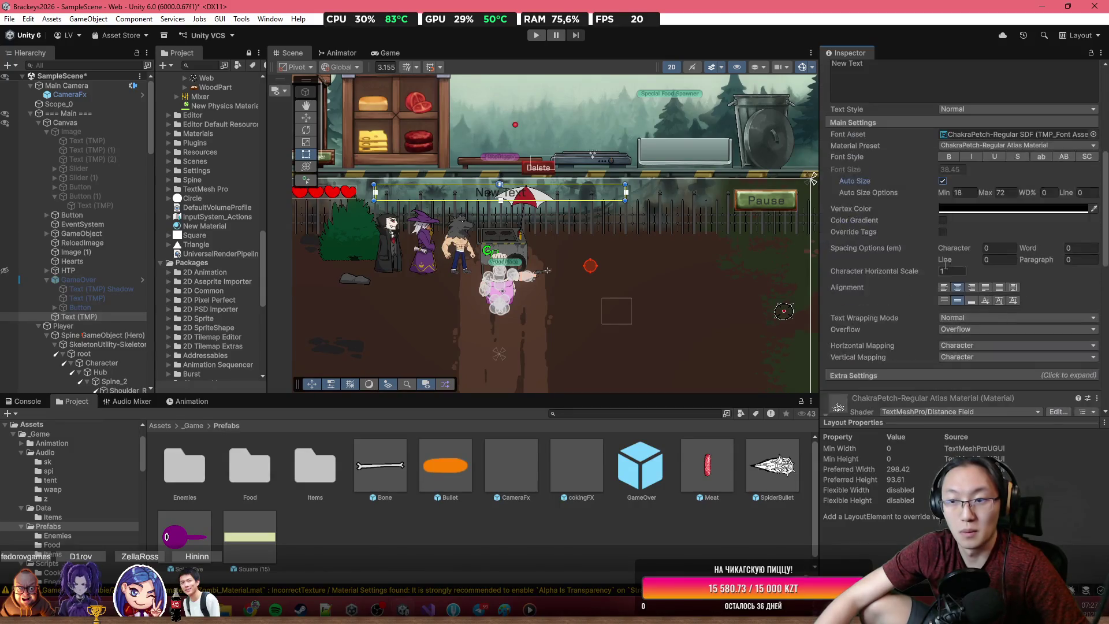
{"action": "left_click", "coordinate": [120, 317]}
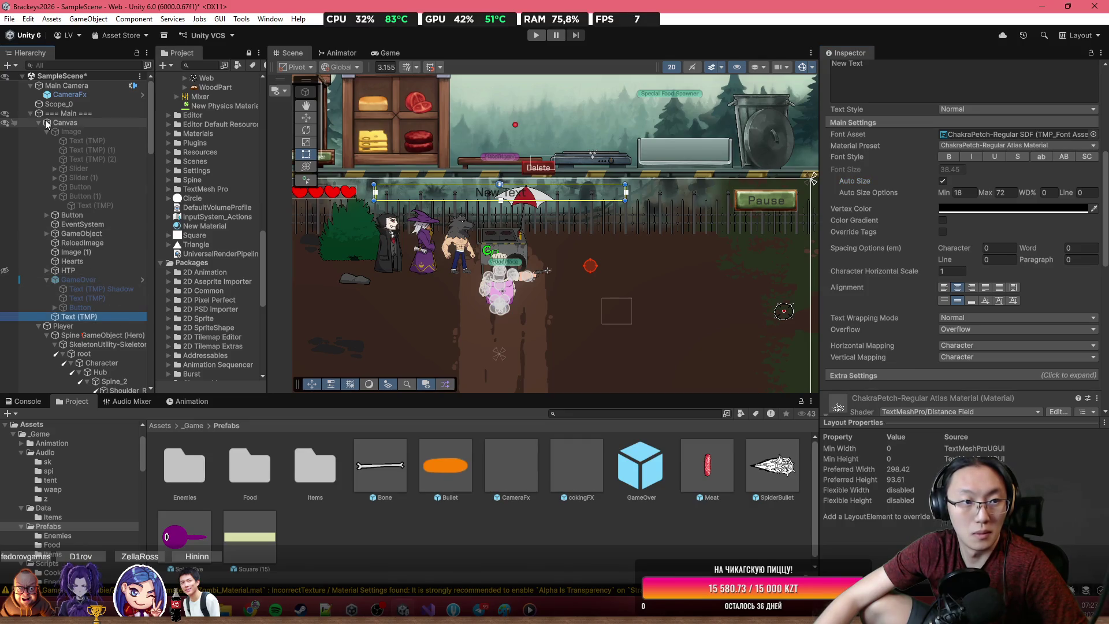
{"action": "left_click", "coordinate": [73, 112]}
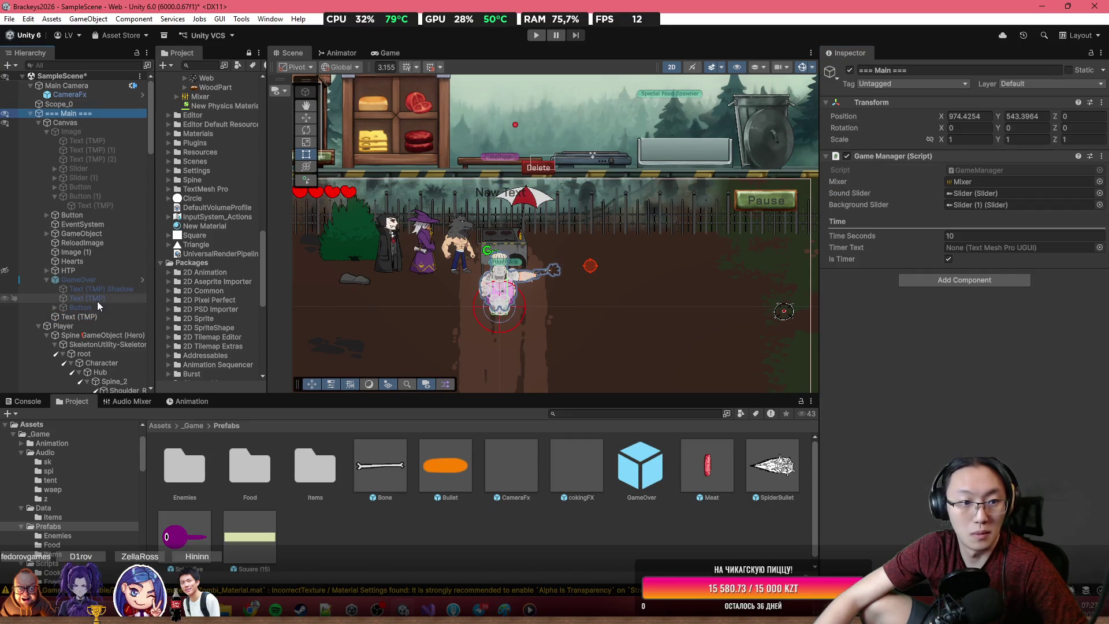
Step: Assign Text (TMP) as the Game Manager's Timer Text and start a playtest from the tutorial panel
{"action": "left_click_drag", "start_coordinate": [93, 317], "coordinate": [1018, 255]}
{"action": "left_click", "coordinate": [536, 35]}
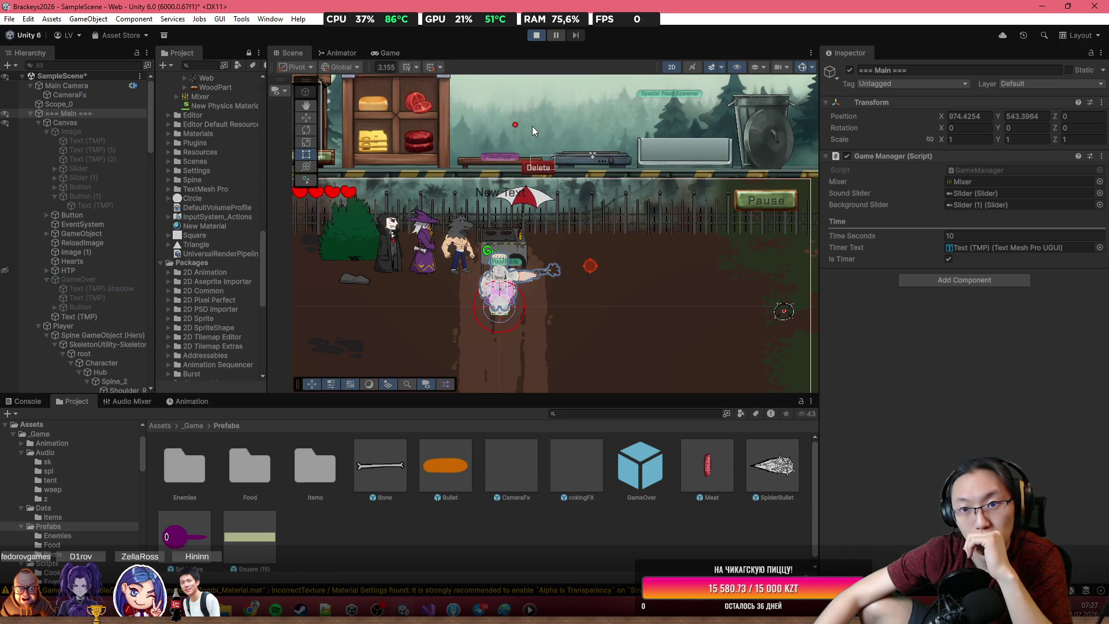
{"action": "left_click", "coordinate": [543, 291]}
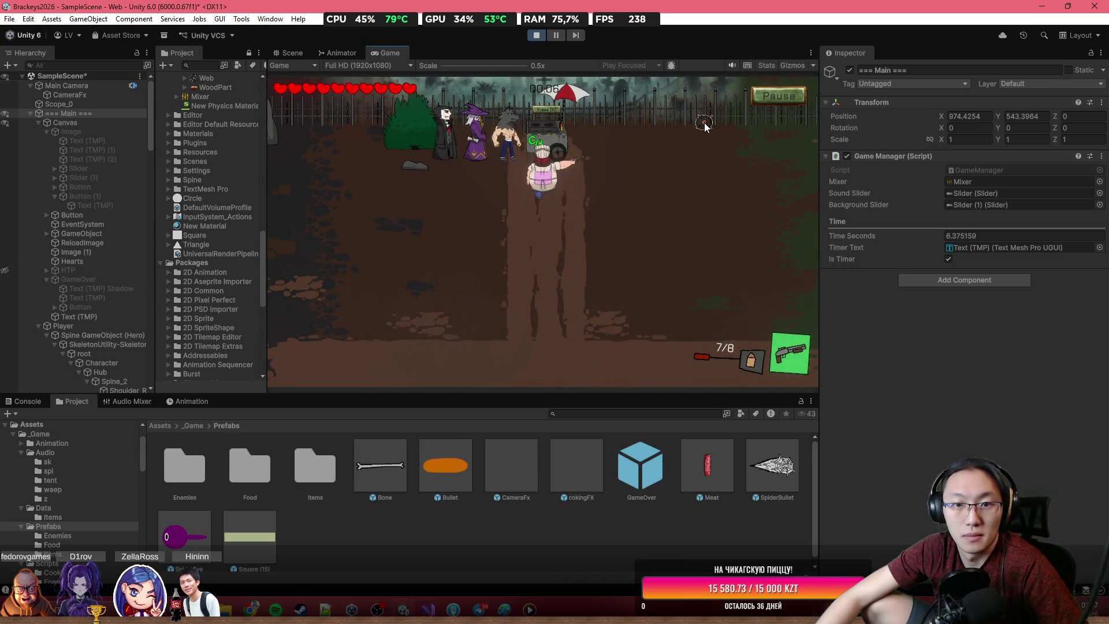
Step: Move with D and S and shoot in a maximized Game view until the countdown reaches zero
{"action": "key", "text": "d"}
{"action": "left_click", "coordinate": [588, 60]}
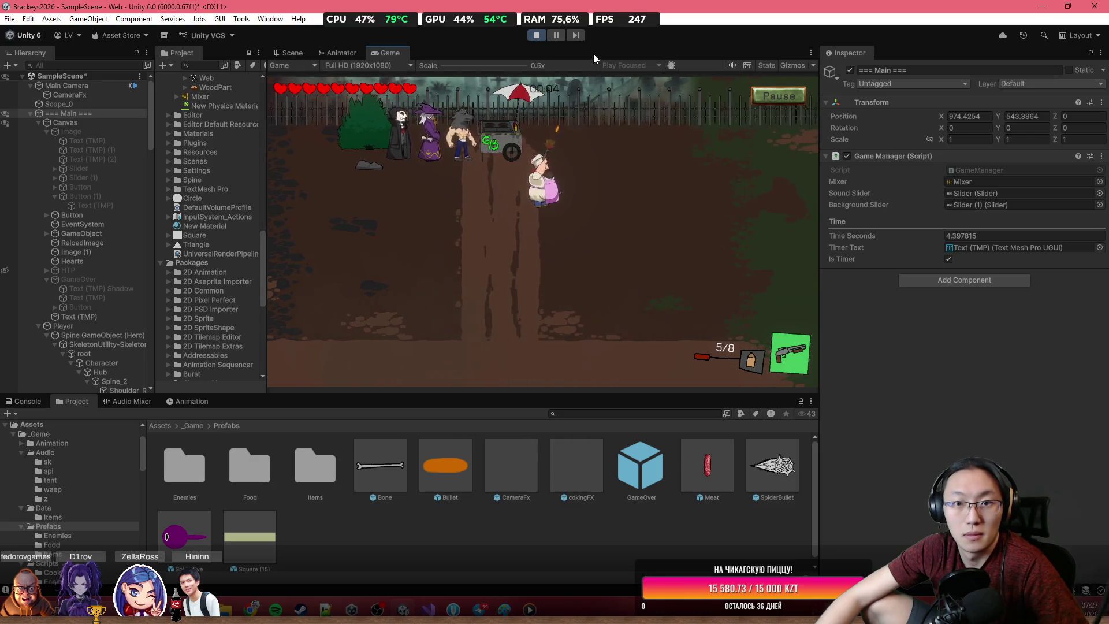
{"action": "key", "text": "shift+space"}
{"action": "left_click", "coordinate": [626, 313]}
{"action": "key", "text": "s"}
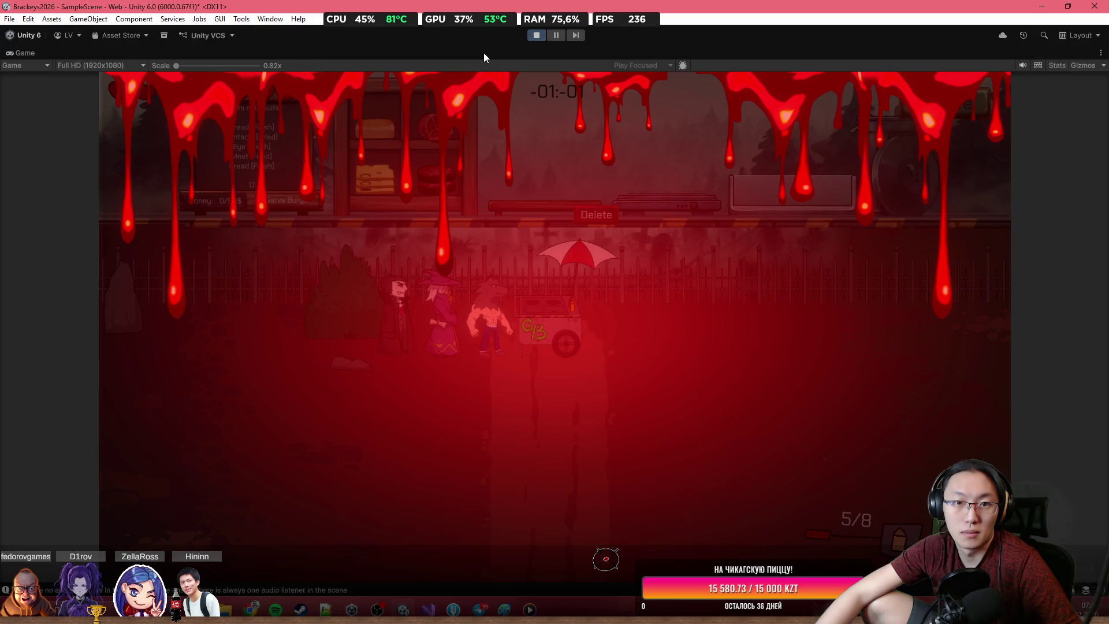
{"action": "double_click", "coordinate": [501, 53]}
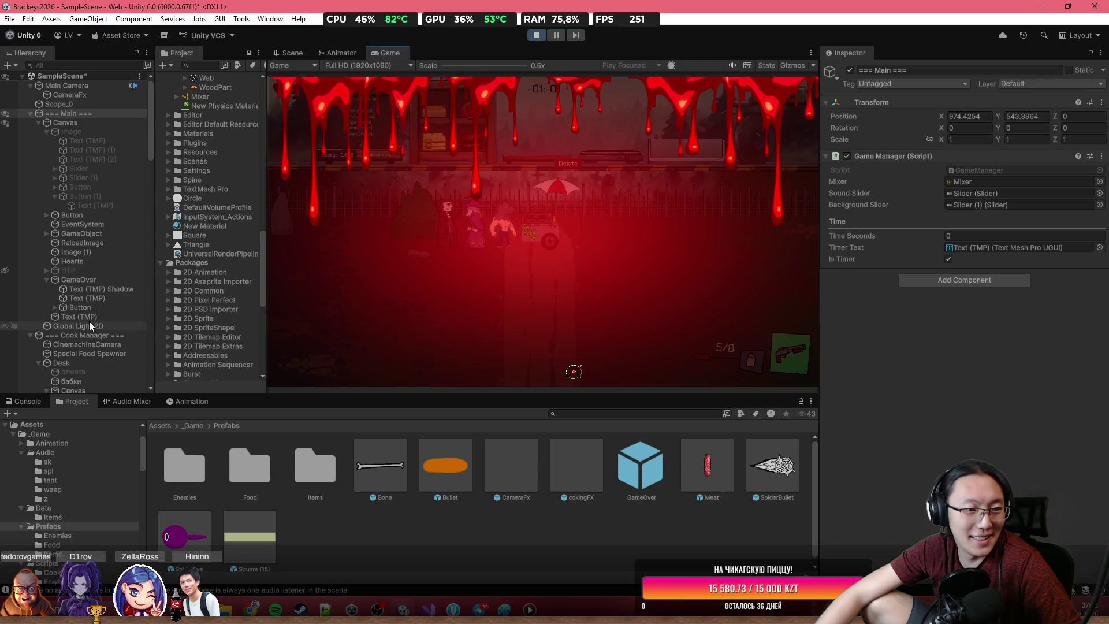
Step: Select GameOver's Button, frame it in the Scene view, then select the Canvas
{"action": "left_click", "coordinate": [97, 281]}
{"action": "left_click", "coordinate": [99, 306]}
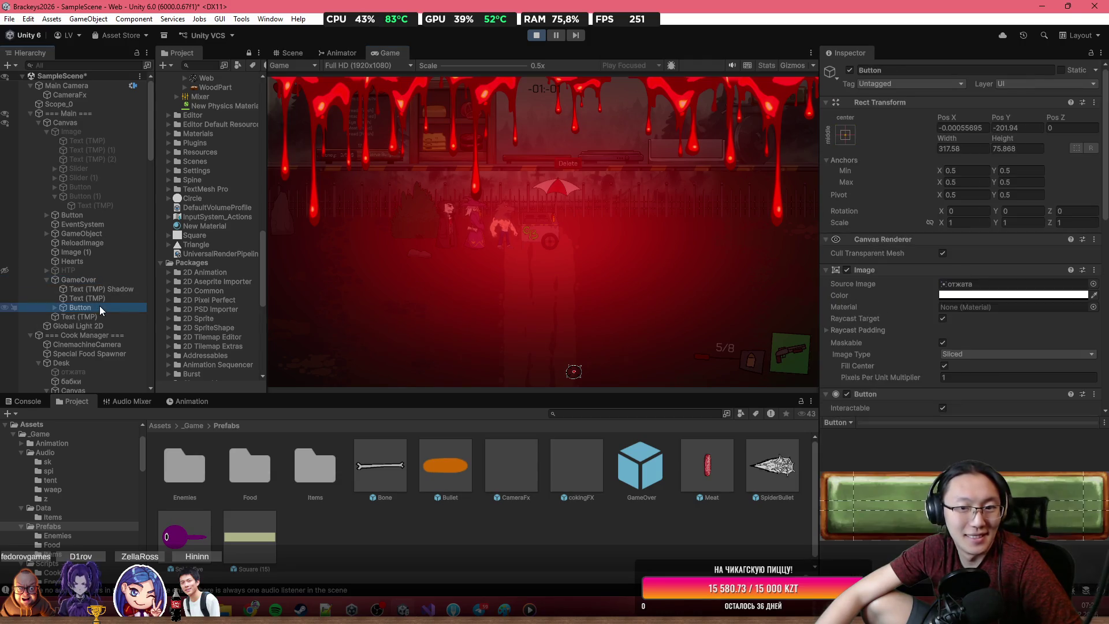
{"action": "left_click", "coordinate": [289, 53]}
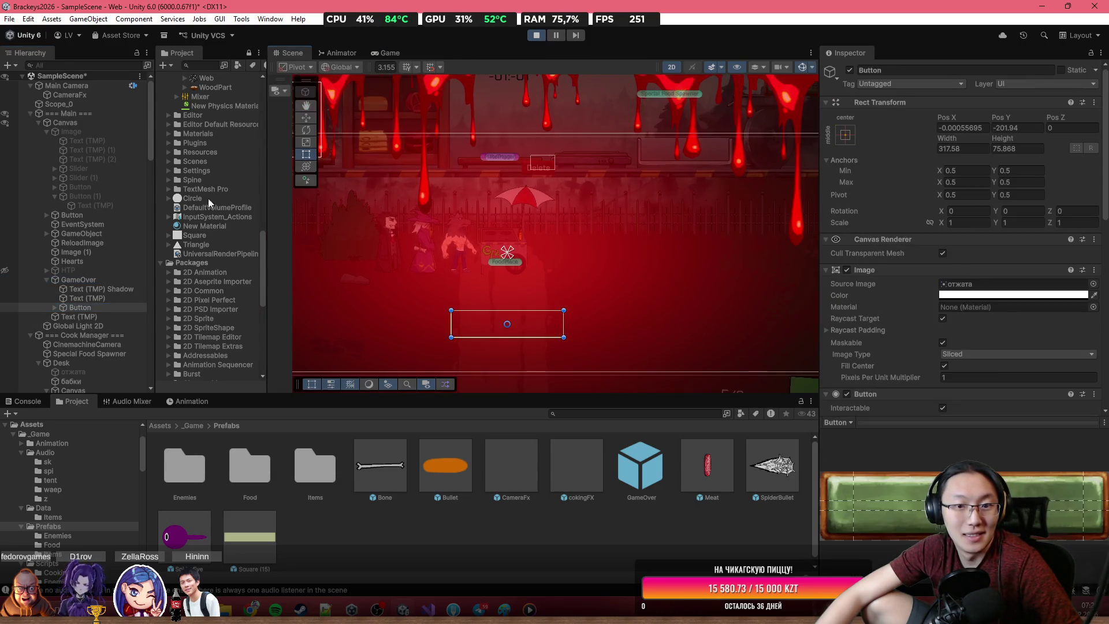
{"action": "double_click", "coordinate": [106, 306]}
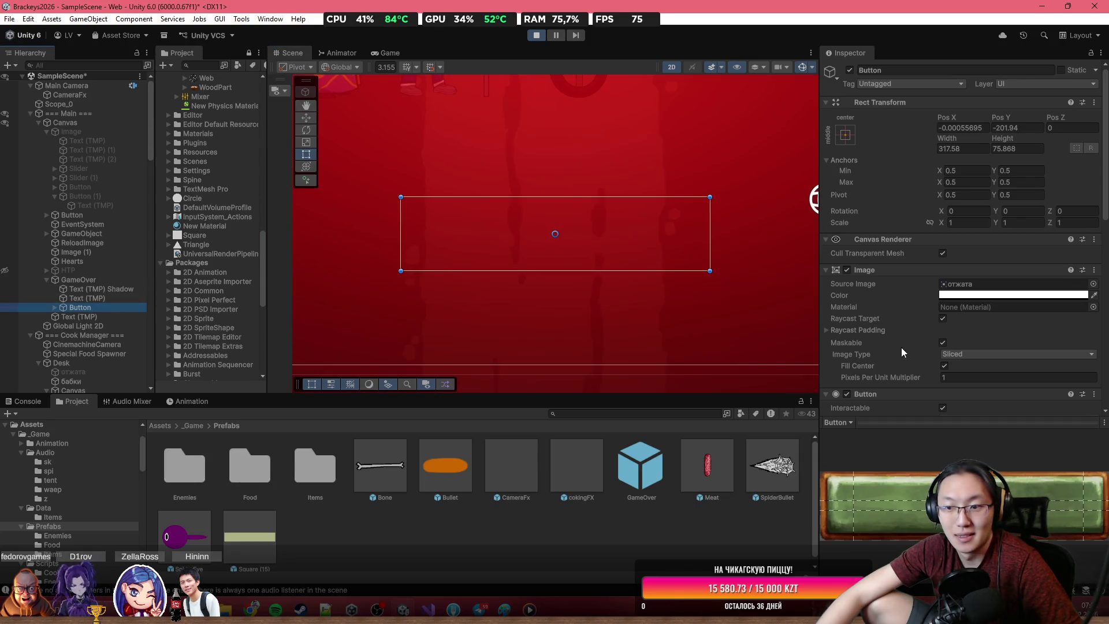
{"action": "scroll", "coordinate": [905, 348], "scroll_direction": "down", "scroll_amount": 3}
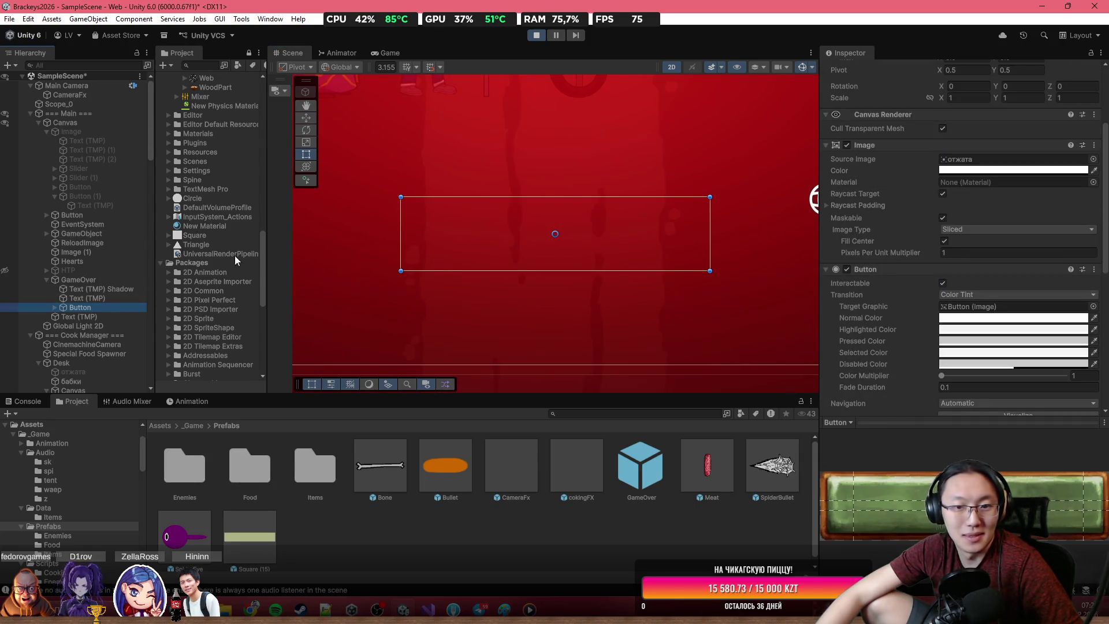
{"action": "scroll", "coordinate": [900, 362], "scroll_direction": "down", "scroll_amount": 3}
{"action": "scroll", "coordinate": [899, 362], "scroll_direction": "up", "scroll_amount": 4}
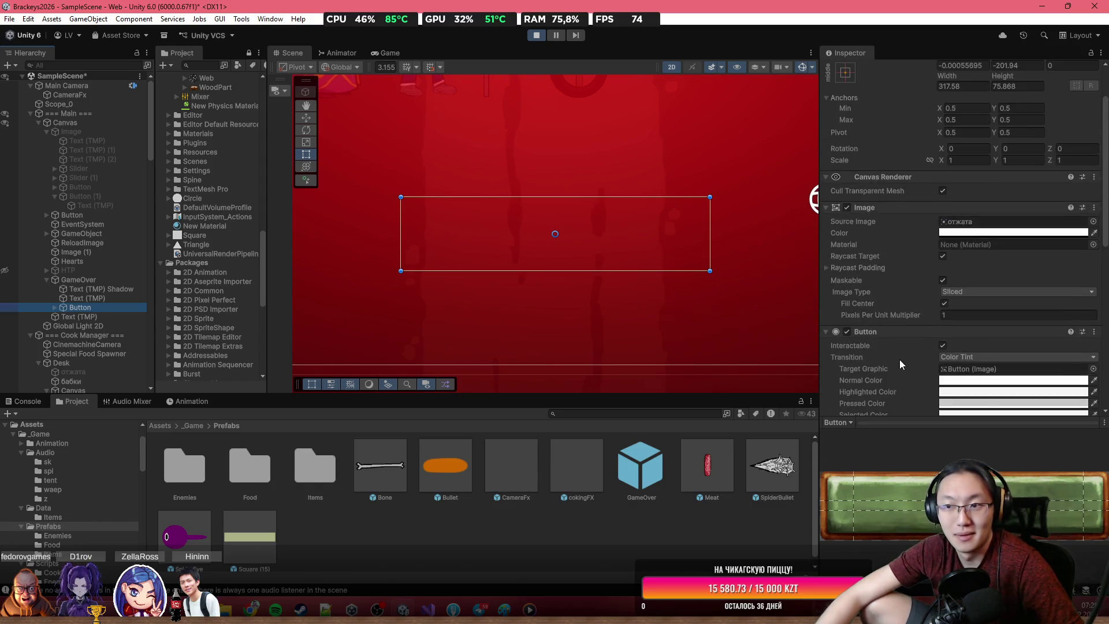
{"action": "scroll", "coordinate": [565, 331], "scroll_direction": "down", "scroll_amount": 3}
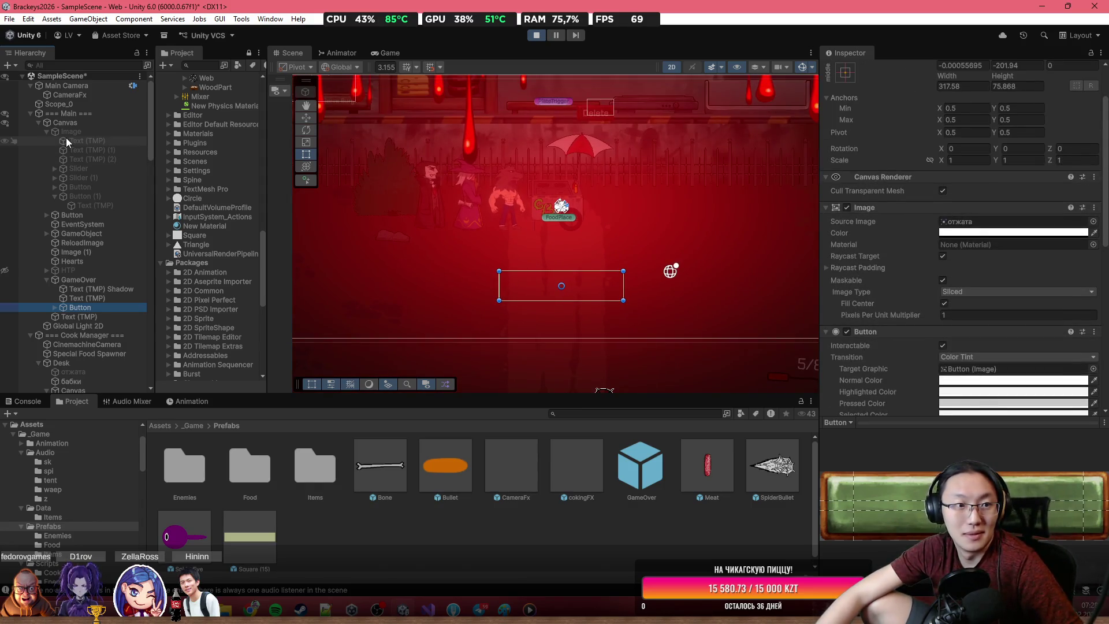
{"action": "left_click", "coordinate": [65, 123]}
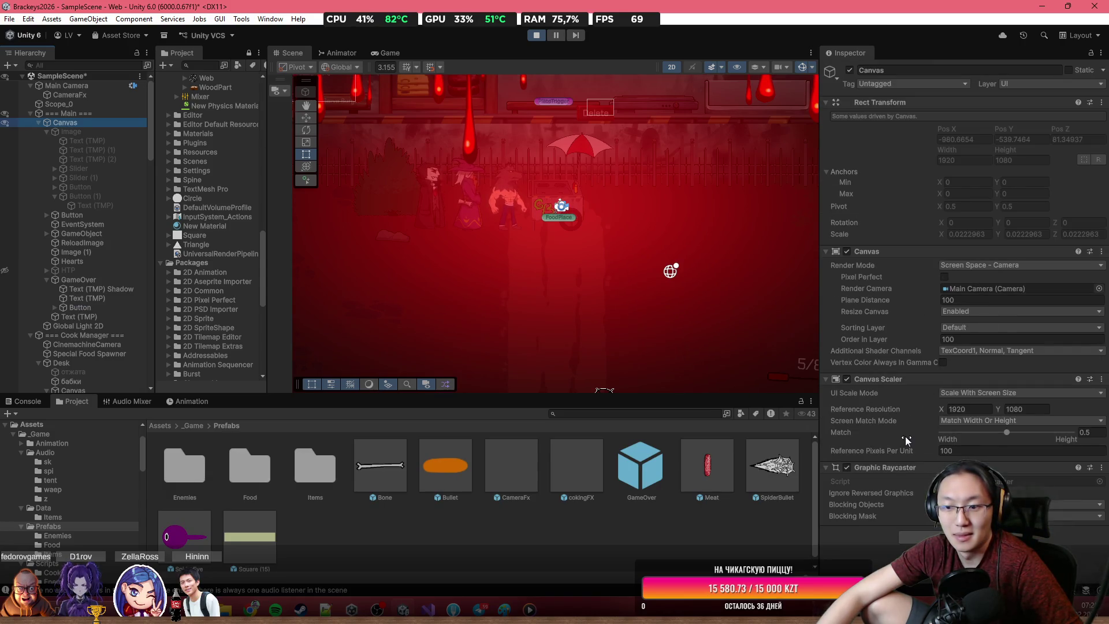
Step: Lower the Canvas's Order in Layer below 100, then select and frame the GameOver Button
{"action": "left_click_drag", "start_coordinate": [904, 339], "coordinate": [906, 339]}
{"action": "left_click_drag", "start_coordinate": [977, 343], "coordinate": [865, 342]}
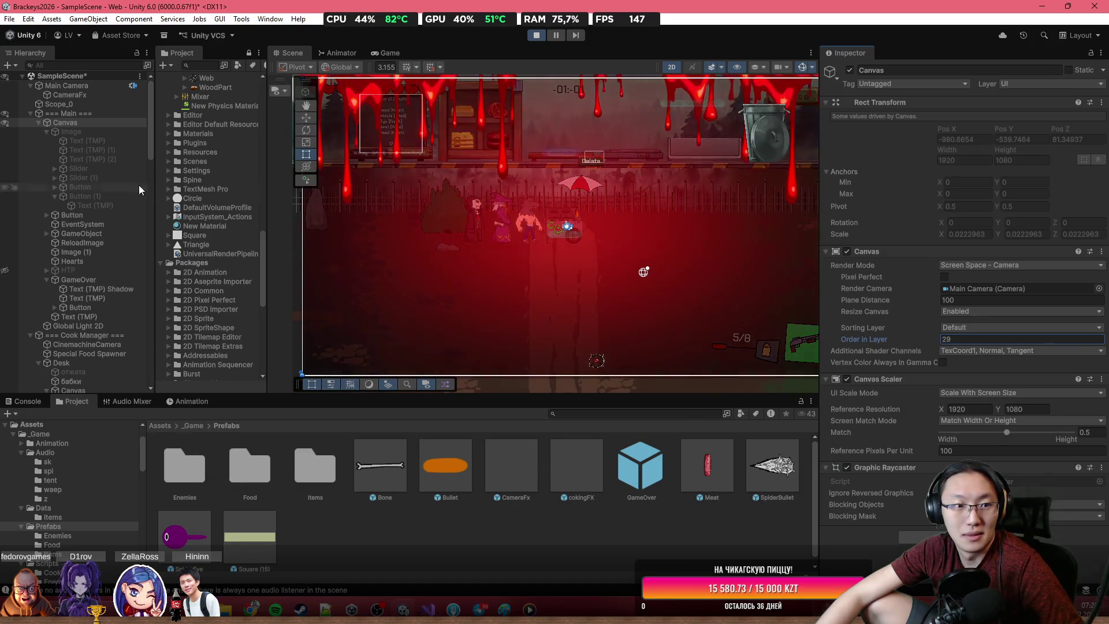
{"action": "left_click", "coordinate": [111, 279]}
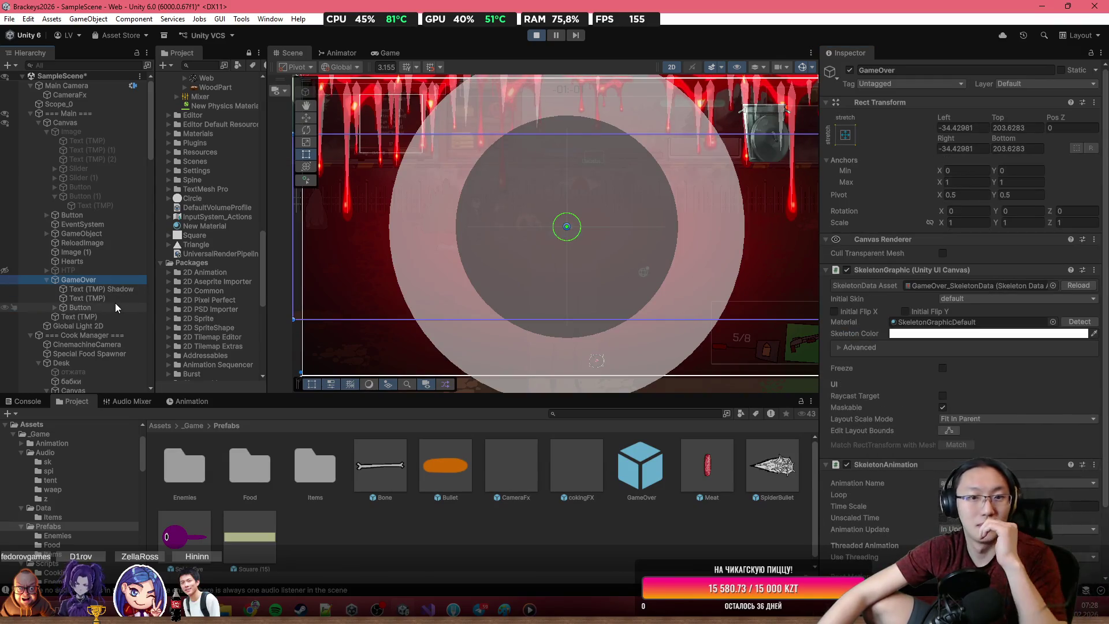
{"action": "double_click", "coordinate": [88, 305]}
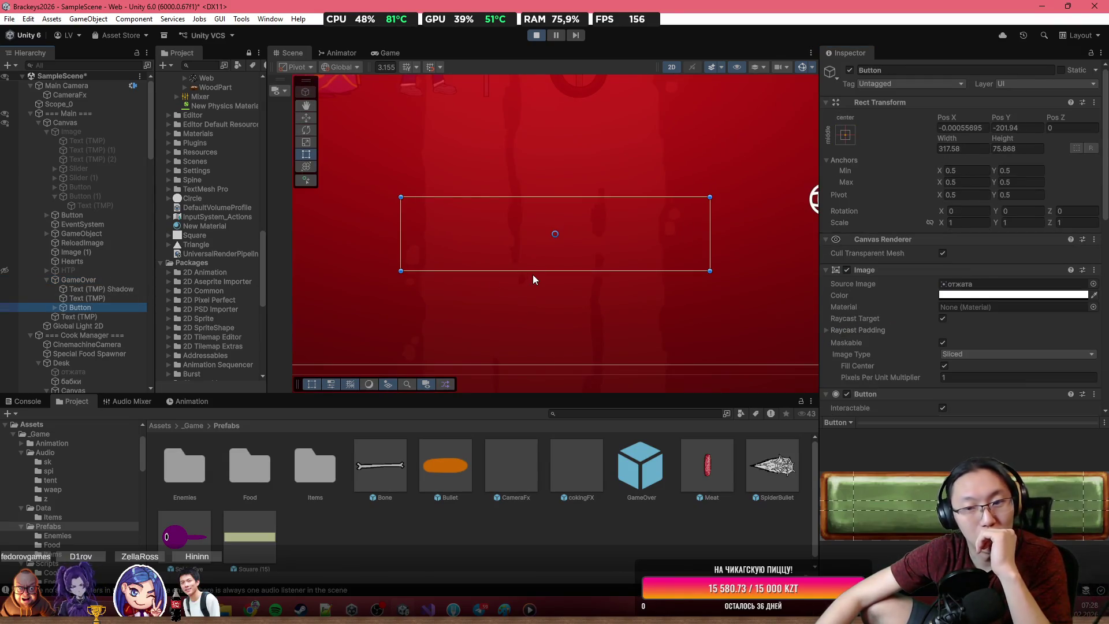
{"action": "scroll", "coordinate": [562, 190], "scroll_direction": "down", "scroll_amount": 8}
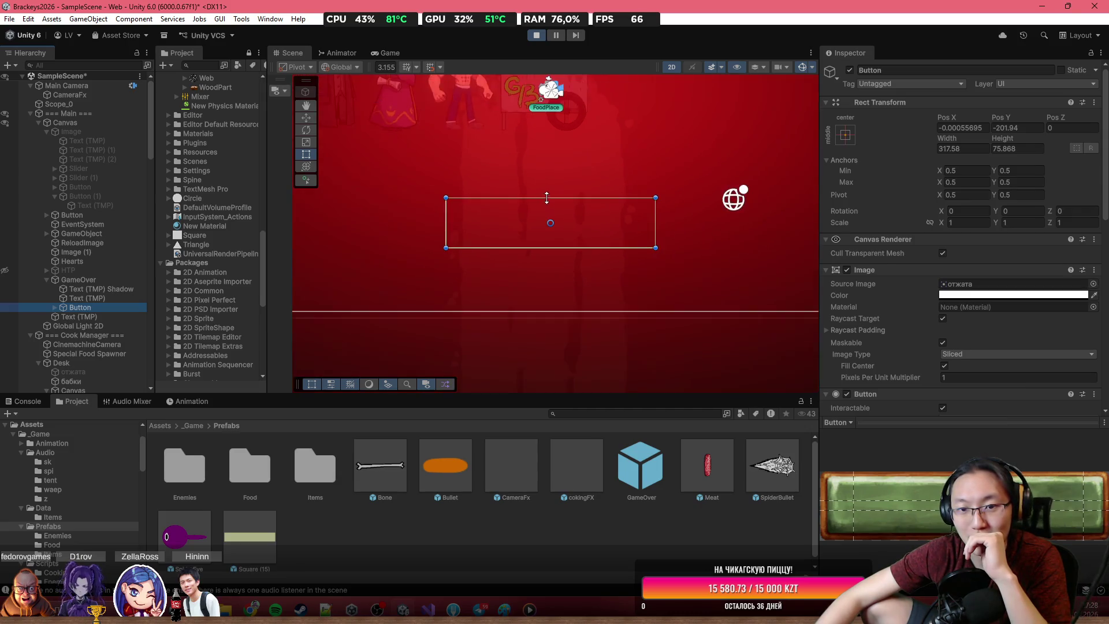
{"action": "scroll", "coordinate": [570, 189], "scroll_direction": "up", "scroll_amount": 5}
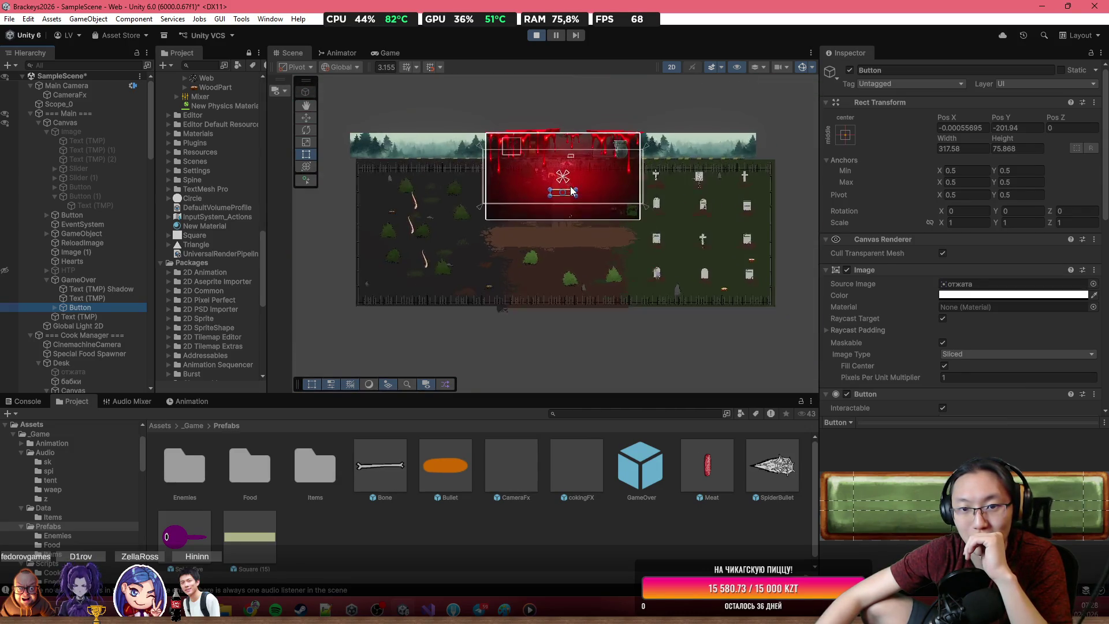
Step: Undo the Button's move to the canvas's top edge and return to the running Game view
{"action": "left_click_drag", "start_coordinate": [570, 200], "coordinate": [650, 81]}
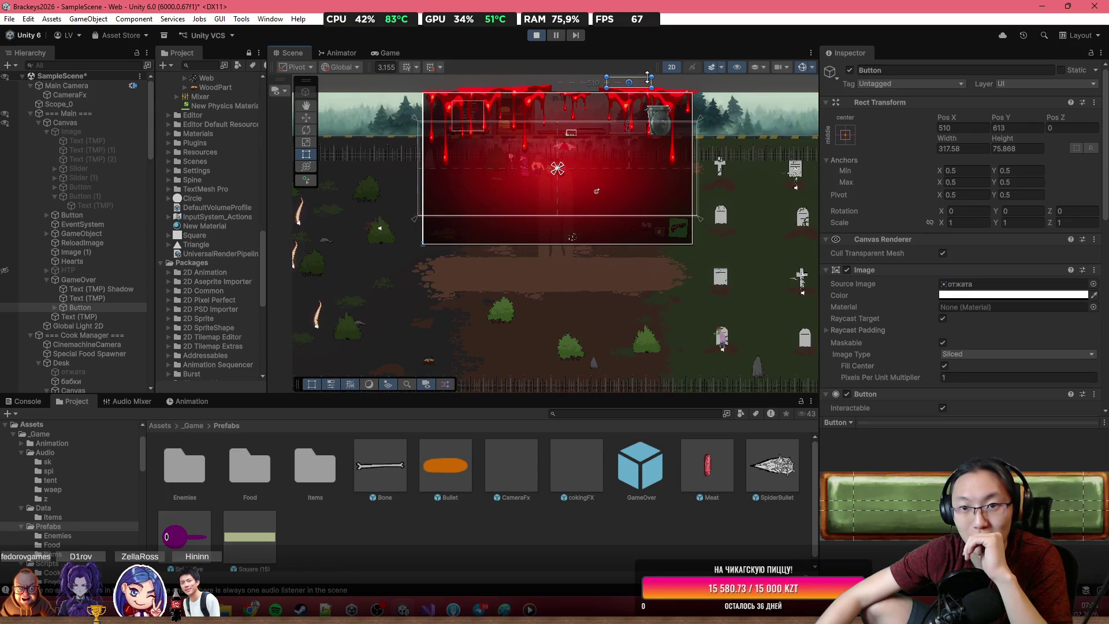
{"action": "key", "text": "ctrl+z"}
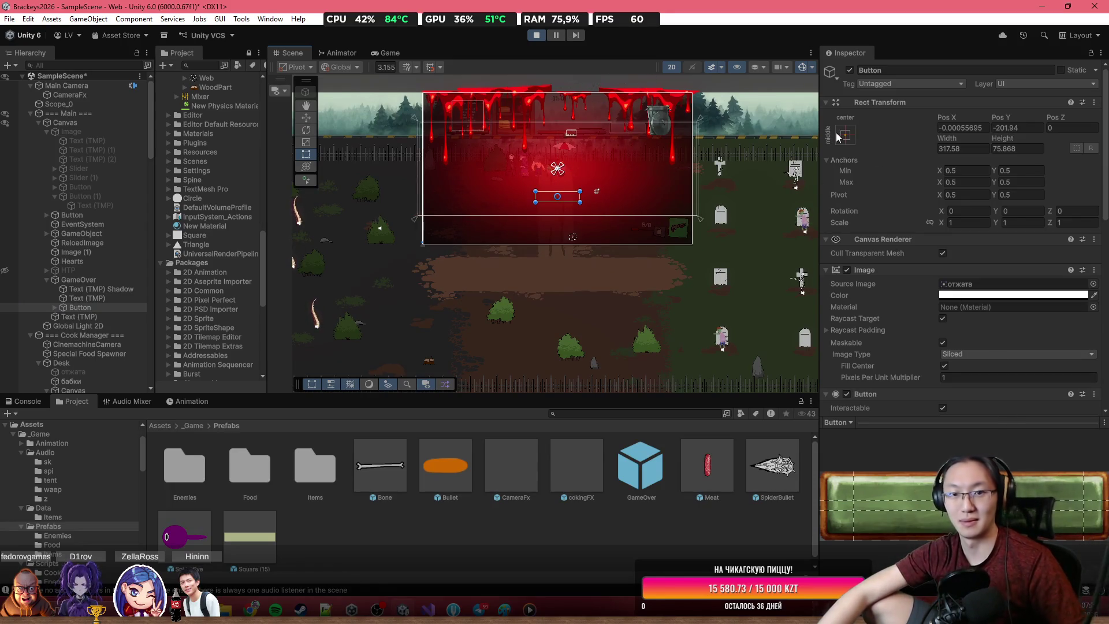
{"action": "scroll", "coordinate": [612, 144], "scroll_direction": "up", "scroll_amount": 3}
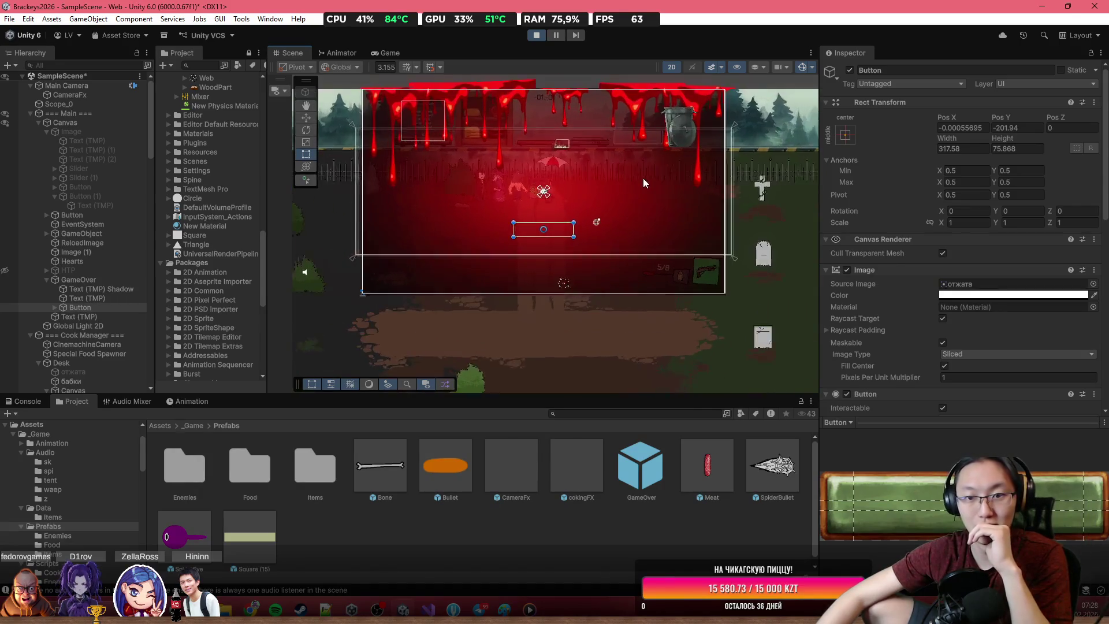
{"action": "scroll", "coordinate": [644, 181], "scroll_direction": "up", "scroll_amount": 2}
{"action": "left_click", "coordinate": [369, 52]}
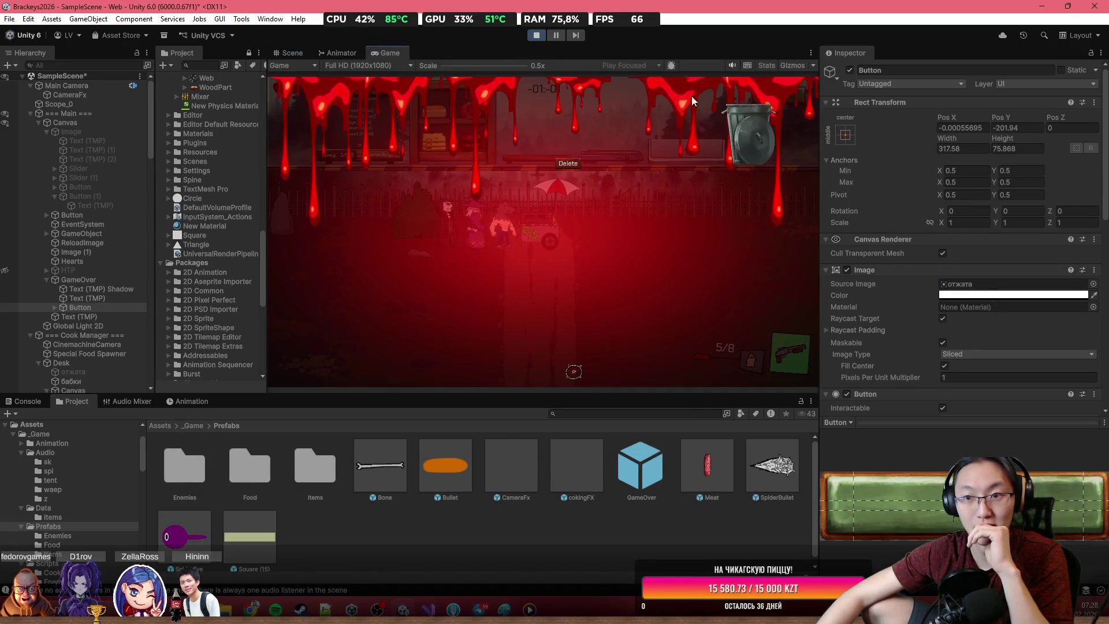
Step: Pause the game, adjust the Canvas sorting order value, and restart the run
{"action": "key", "text": "Escape"}
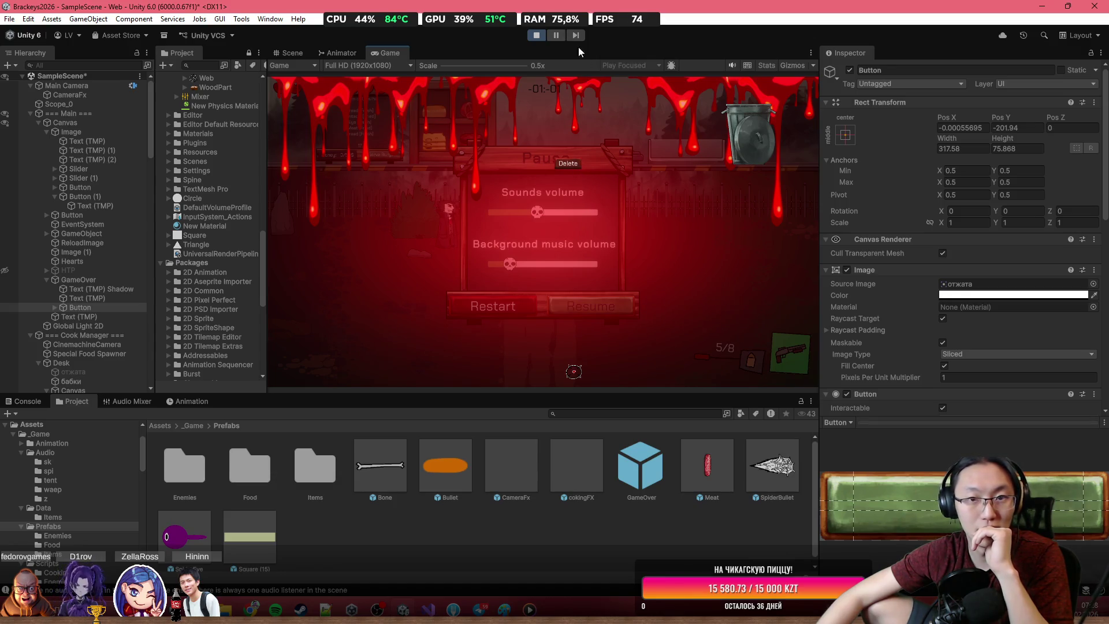
{"action": "left_click", "coordinate": [87, 123]}
{"action": "left_click_drag", "start_coordinate": [903, 334], "coordinate": [939, 336]}
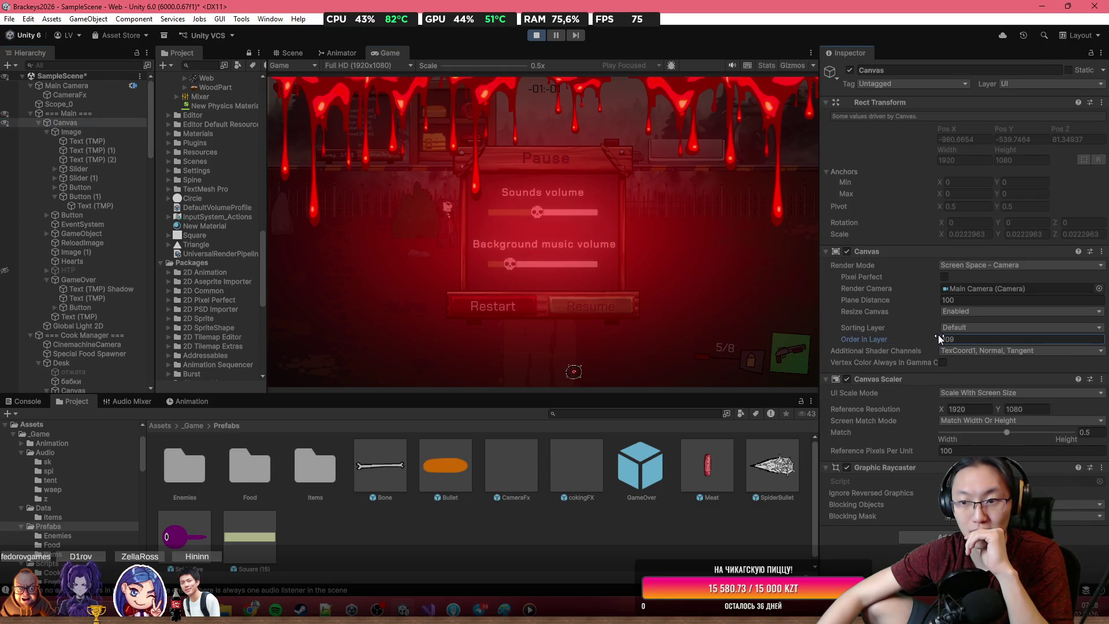
{"action": "left_click", "coordinate": [560, 287]}
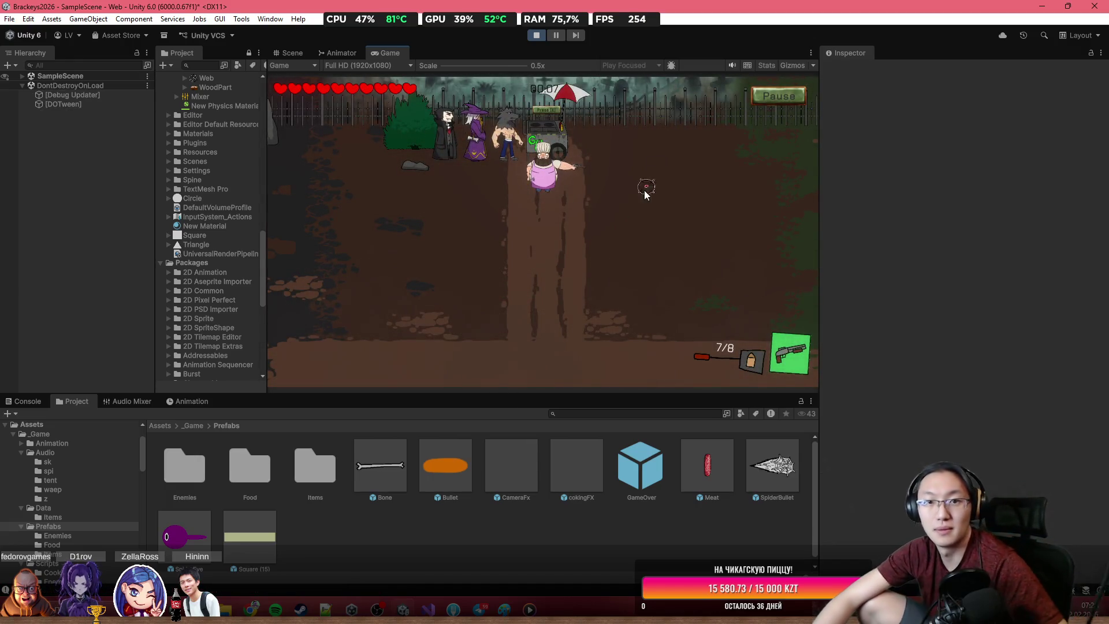
Step: Play in a maximized Game view, walking the character down the map, then restore the layout
{"action": "double_click", "coordinate": [383, 51]}
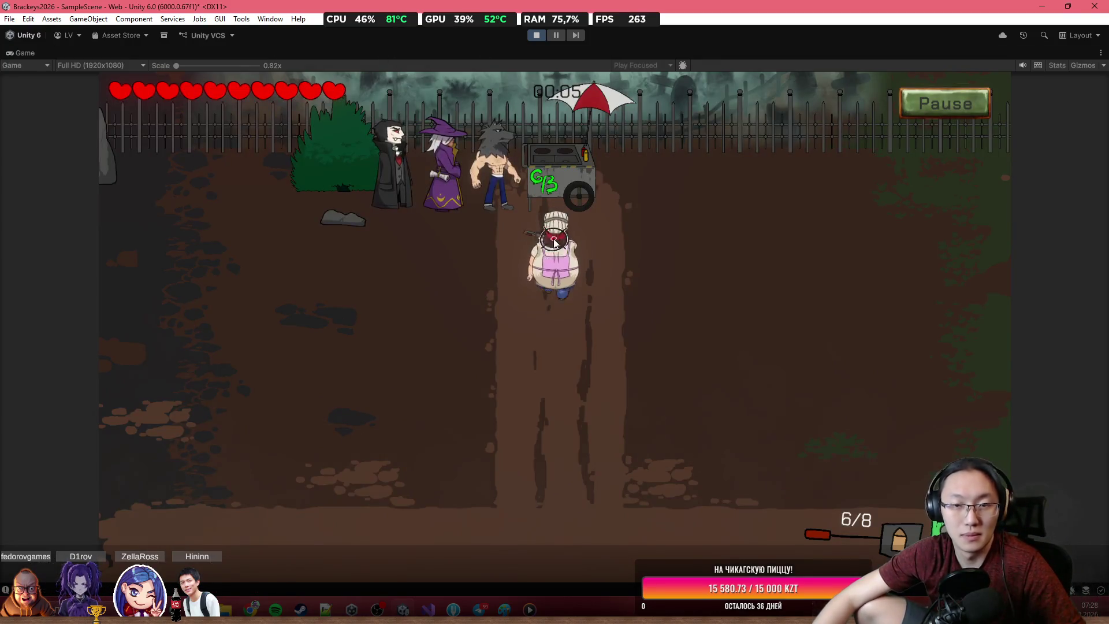
{"action": "key", "text": "s"}
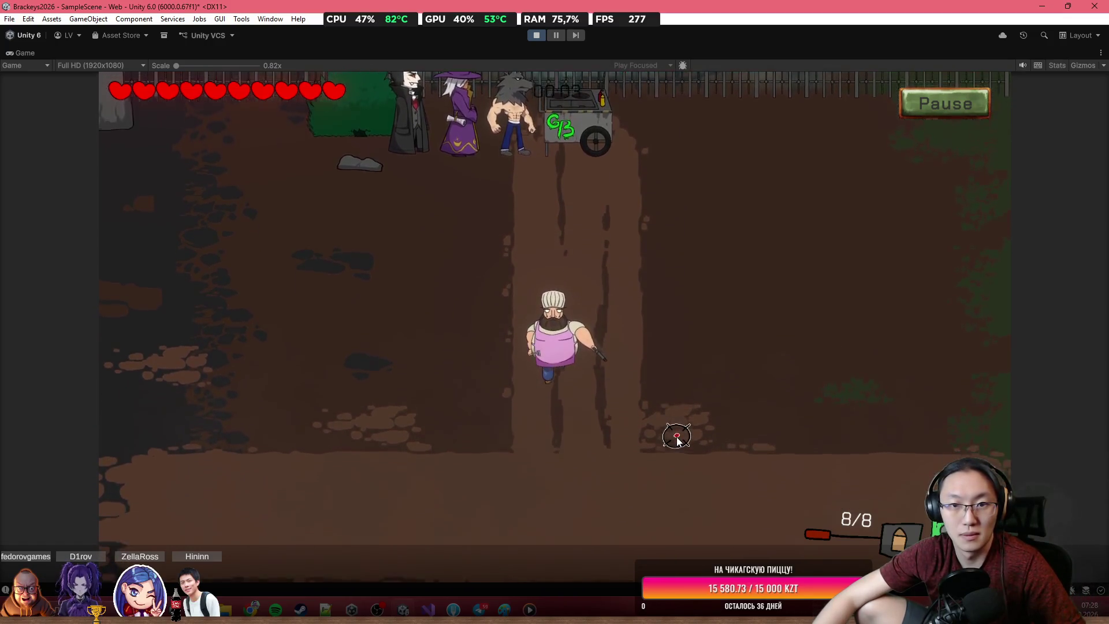
{"action": "key", "text": "s"}
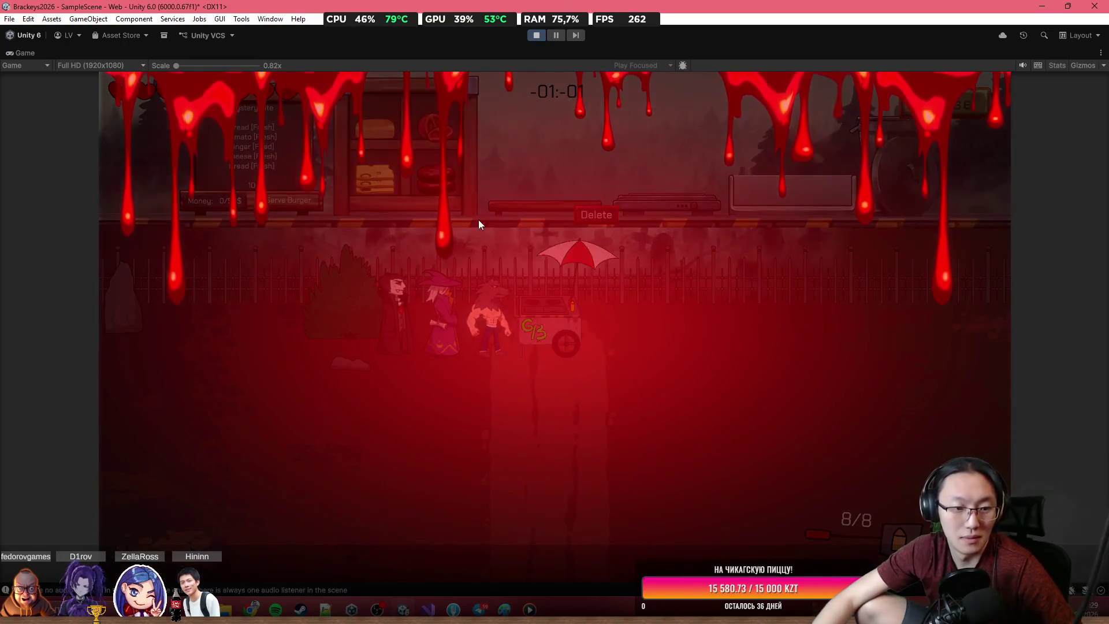
{"action": "key", "text": "shift+space"}
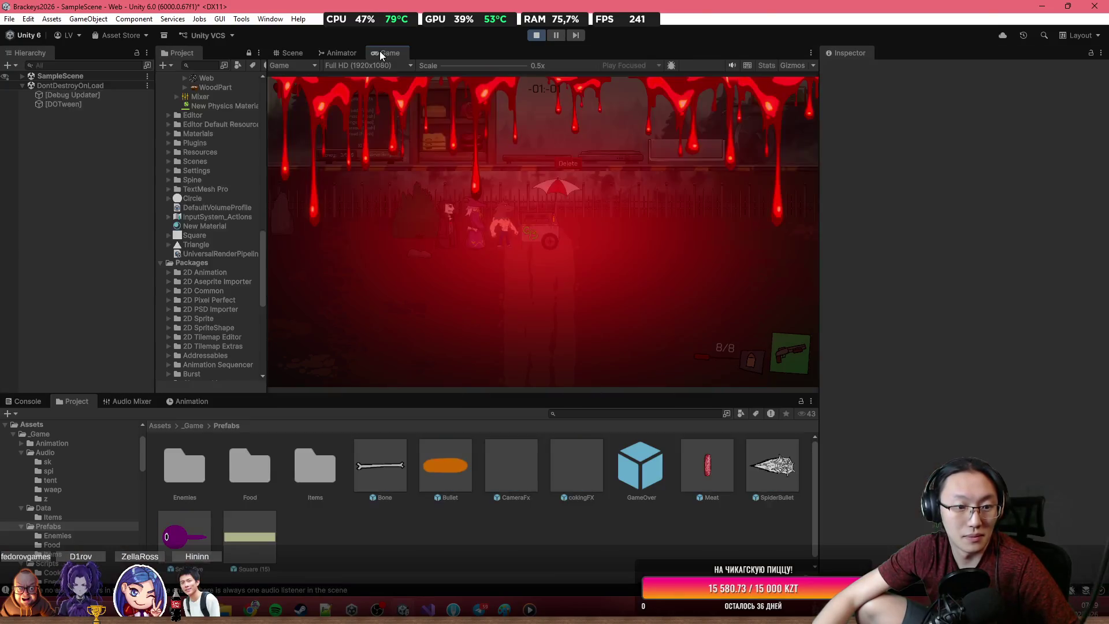
Step: Inspect the MissingReferenceException stack traces in the Console, clear them, and stop Play mode
{"action": "left_click", "coordinate": [33, 402]}
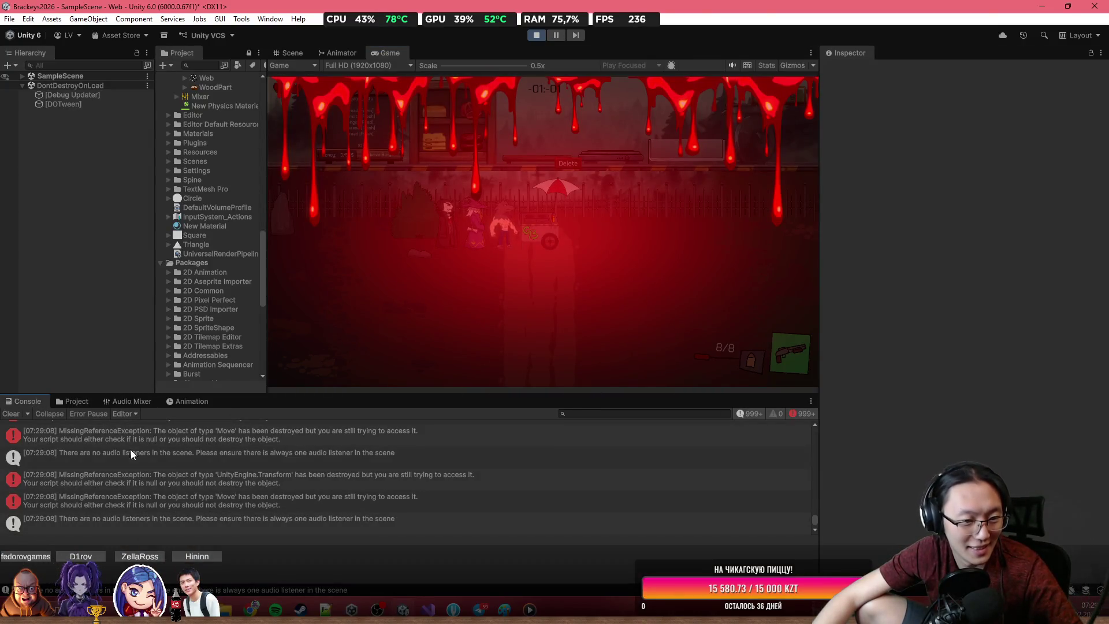
{"action": "left_click", "coordinate": [213, 486]}
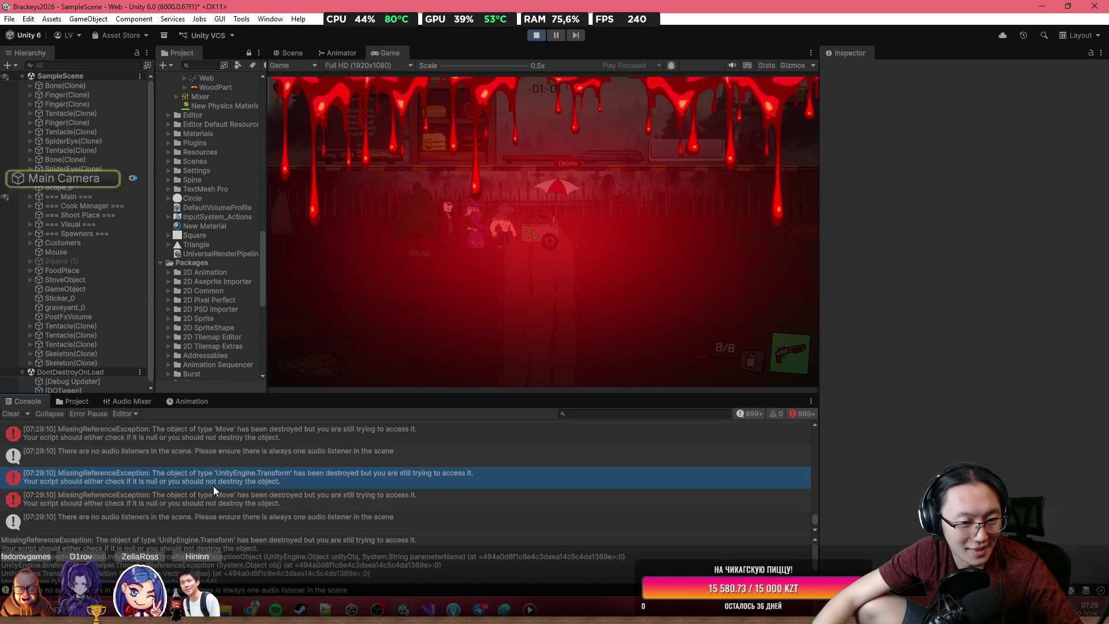
{"action": "left_click", "coordinate": [227, 498]}
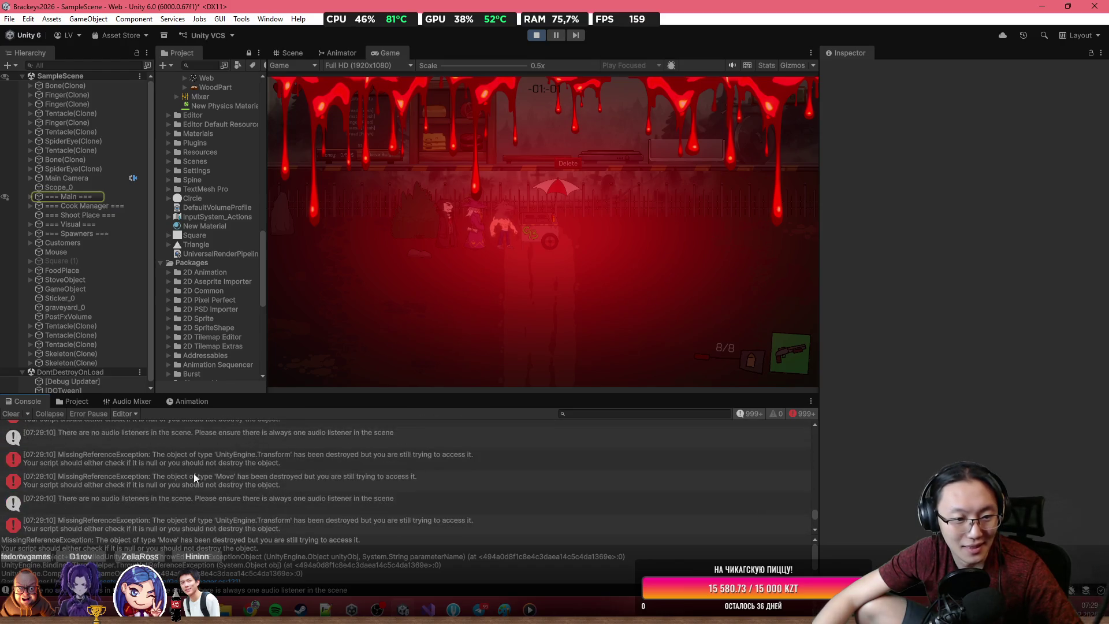
{"action": "left_click", "coordinate": [26, 410]}
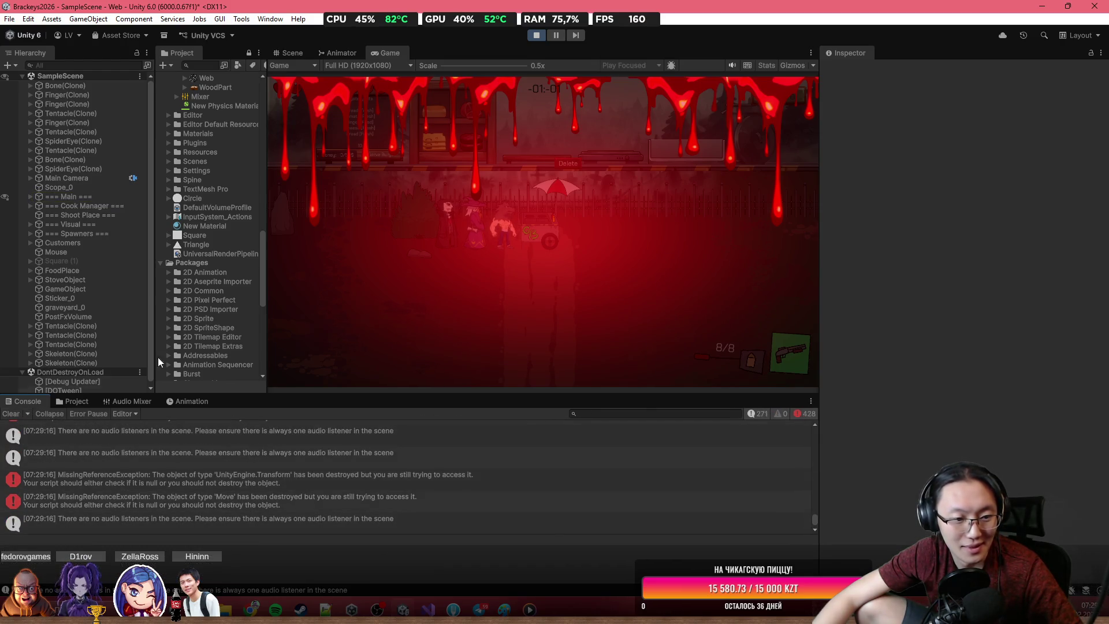
{"action": "left_click", "coordinate": [536, 35]}
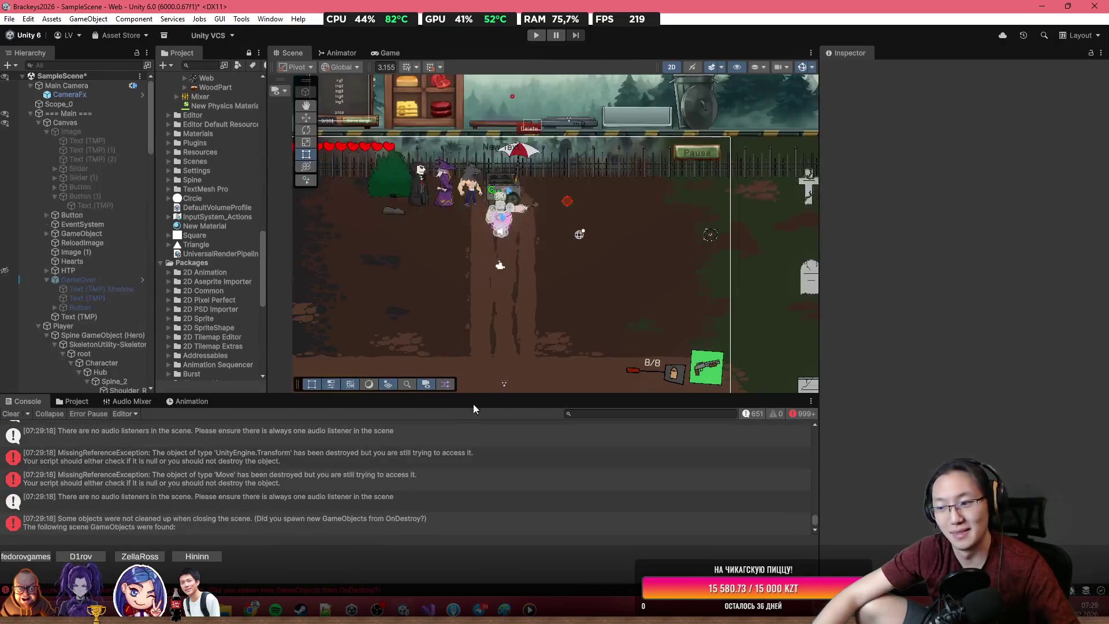
Step: Frame the GameOver Button and check its image sprite, keeping the отката sprite
{"action": "scroll", "coordinate": [553, 172], "scroll_direction": "up", "scroll_amount": 3}
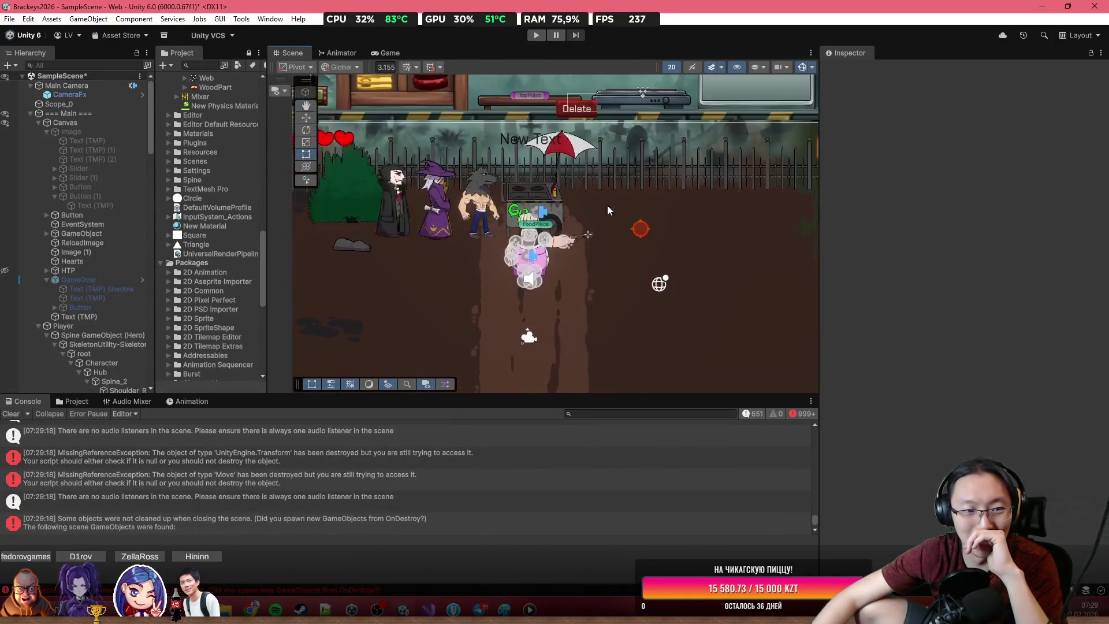
{"action": "double_click", "coordinate": [99, 277]}
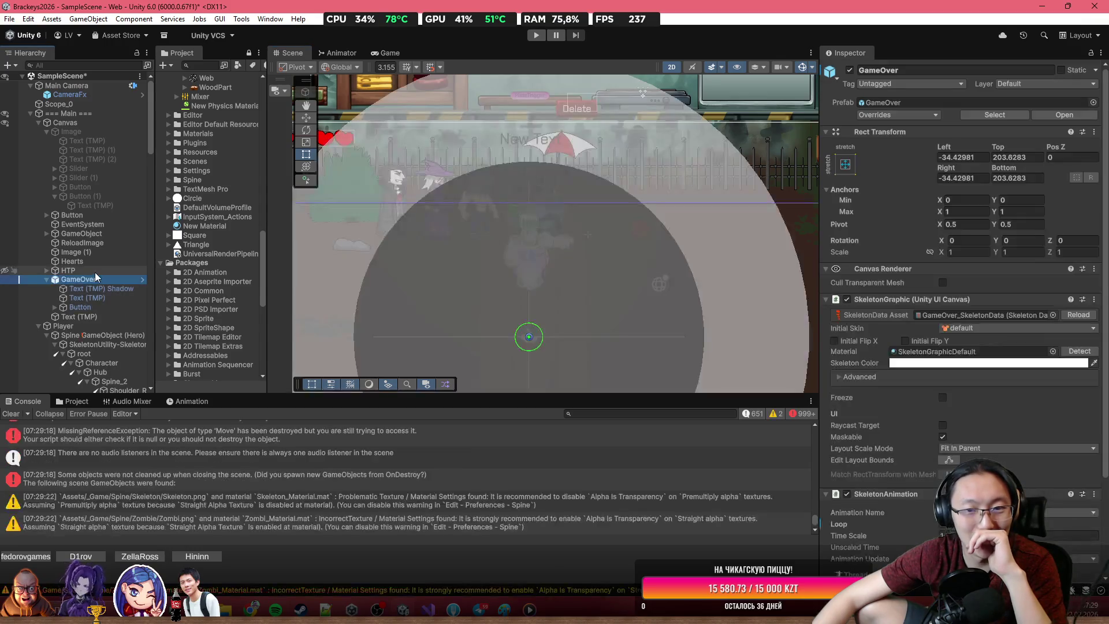
{"action": "double_click", "coordinate": [86, 307]}
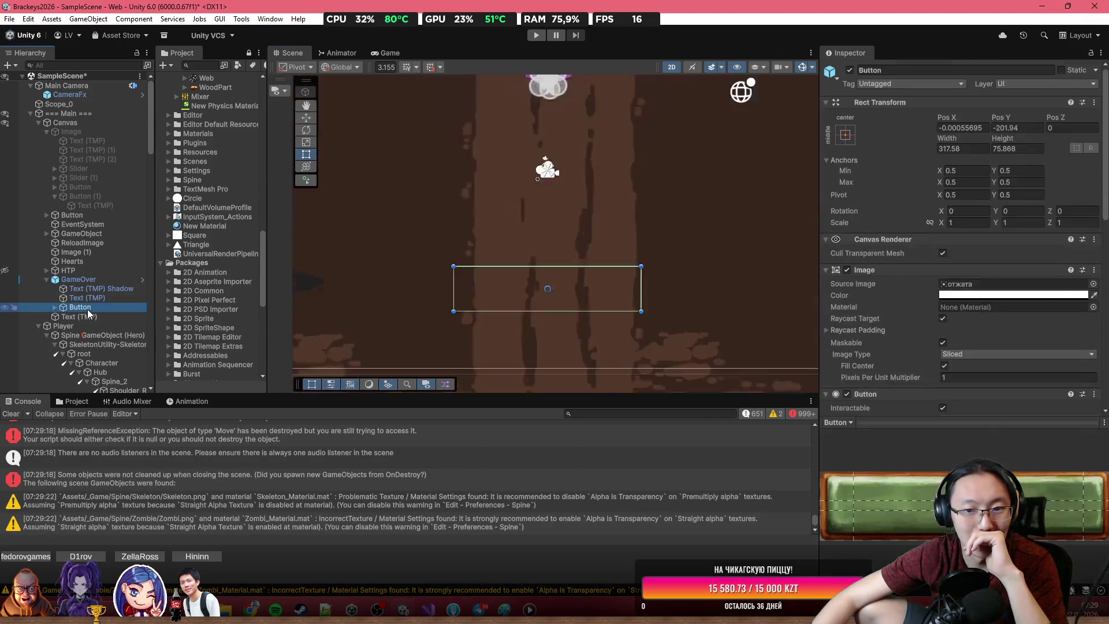
{"action": "scroll", "coordinate": [971, 303], "scroll_direction": "down", "scroll_amount": 10}
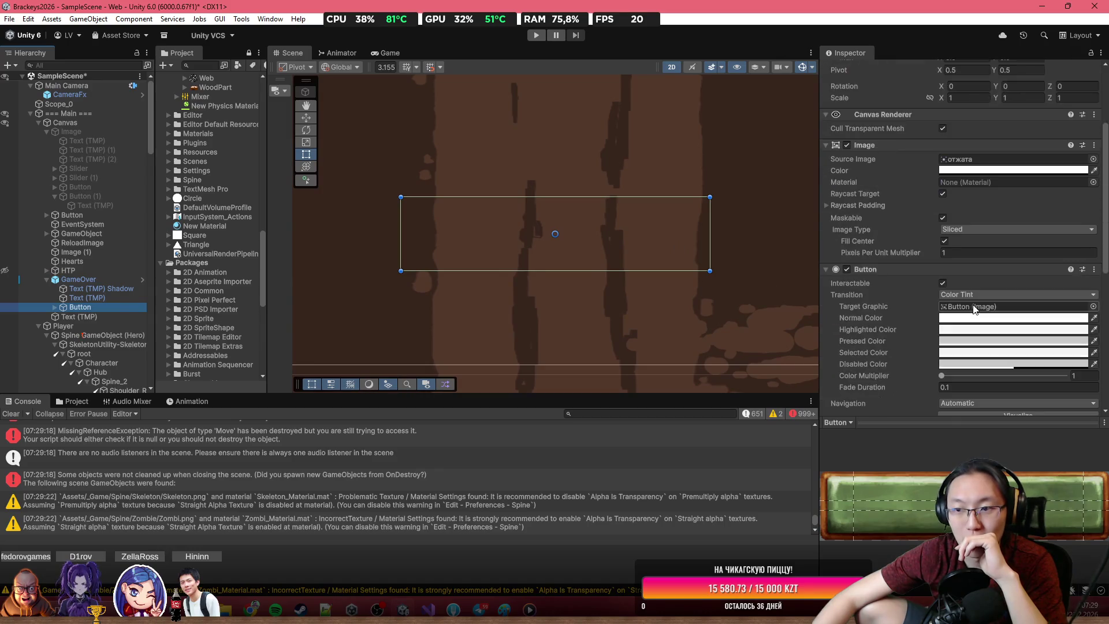
{"action": "scroll", "coordinate": [973, 304], "scroll_direction": "up", "scroll_amount": 10}
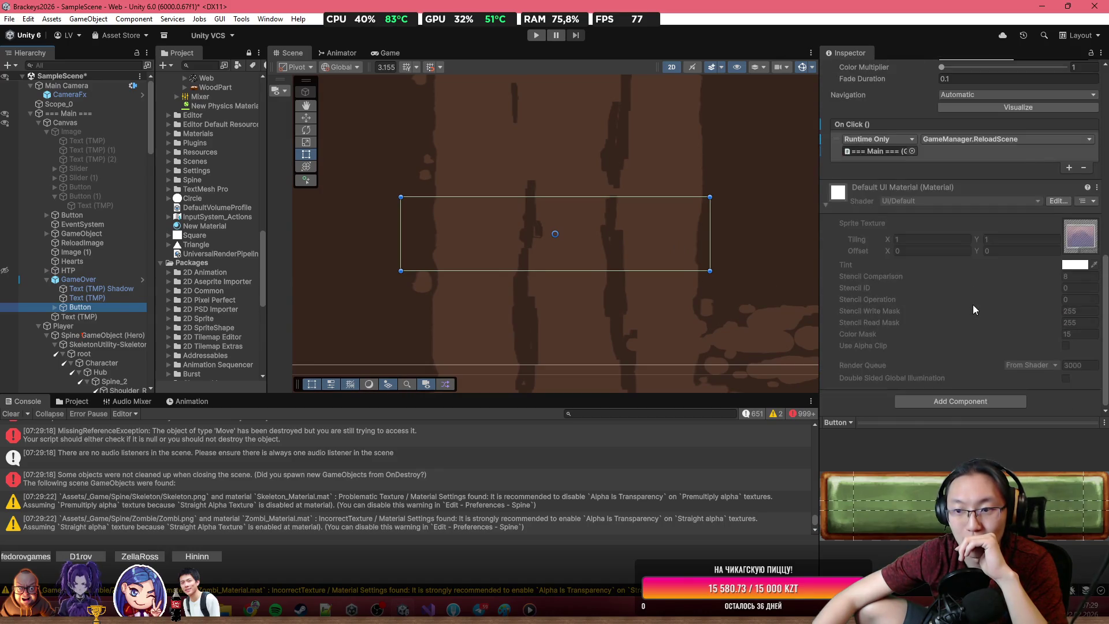
{"action": "scroll", "coordinate": [973, 304], "scroll_direction": "down", "scroll_amount": 3}
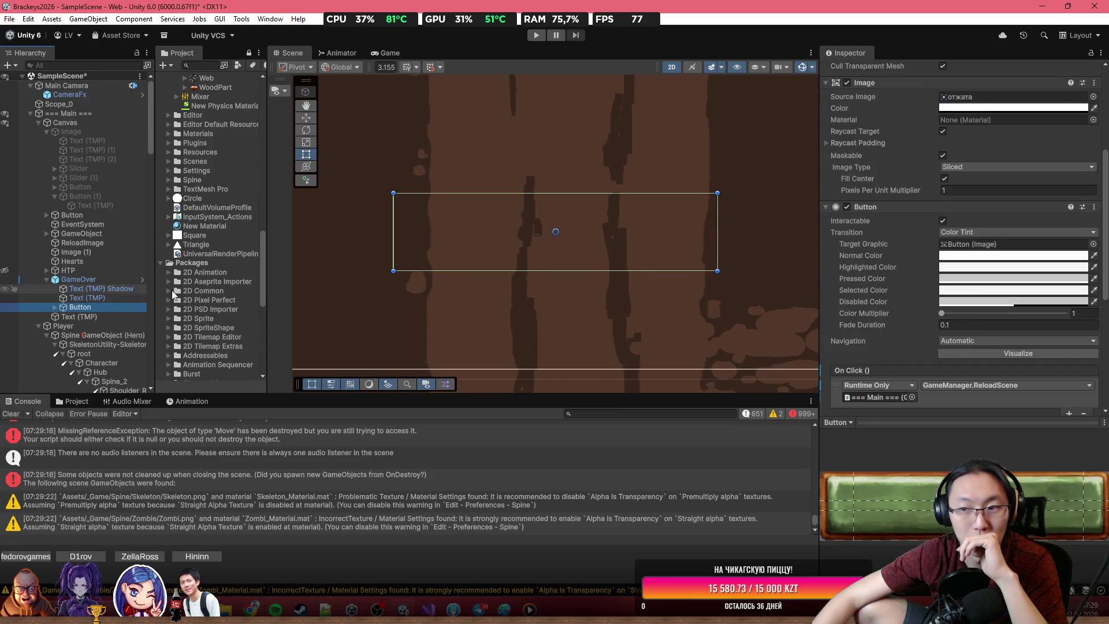
{"action": "scroll", "coordinate": [916, 254], "scroll_direction": "up", "scroll_amount": 6}
{"action": "scroll", "coordinate": [918, 250], "scroll_direction": "down", "scroll_amount": 6}
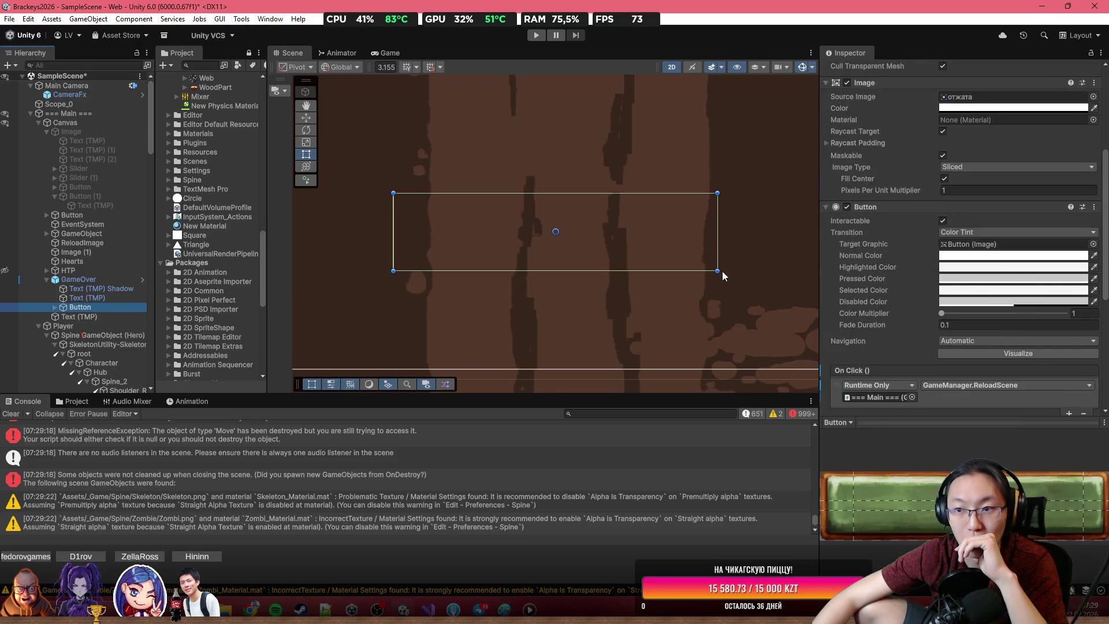
{"action": "scroll", "coordinate": [722, 272], "scroll_direction": "down", "scroll_amount": 5}
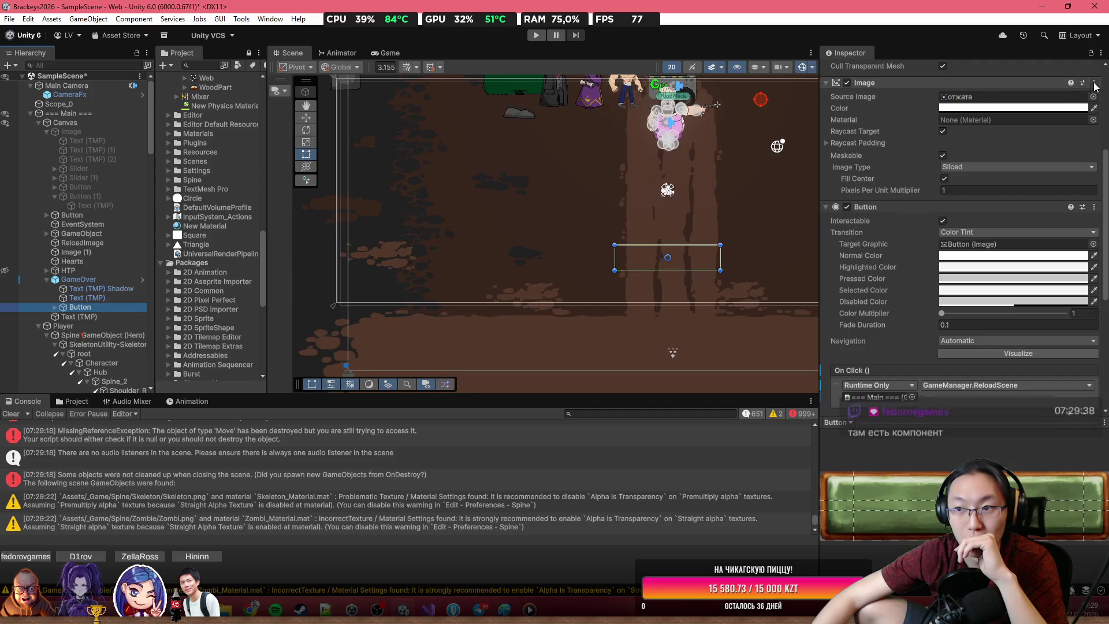
{"action": "left_click", "coordinate": [1094, 96]}
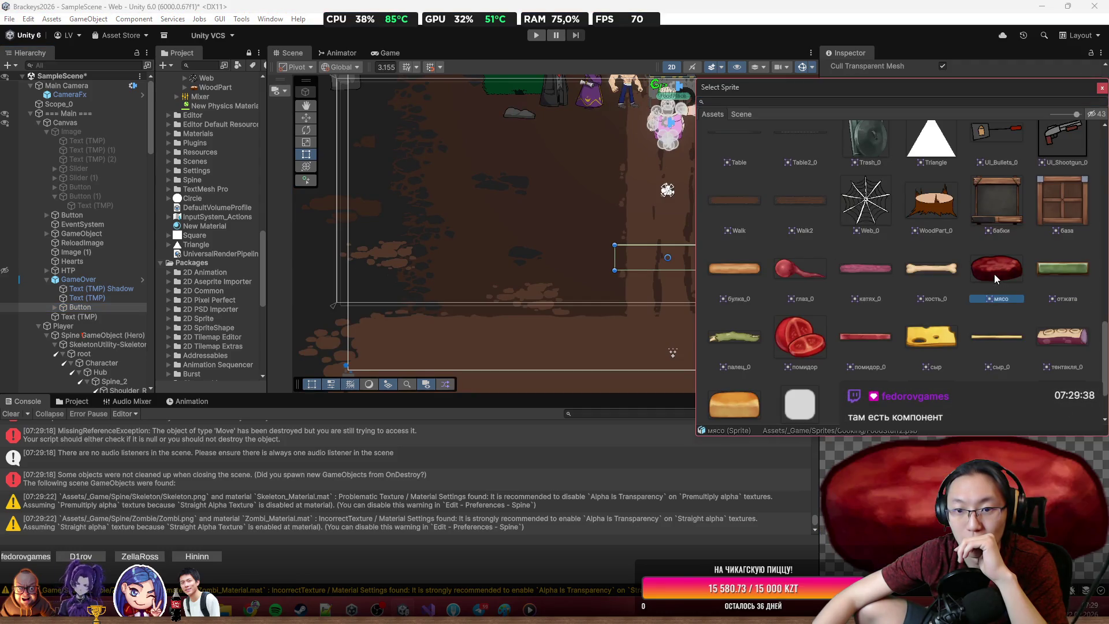
{"action": "double_click", "coordinate": [1068, 269]}
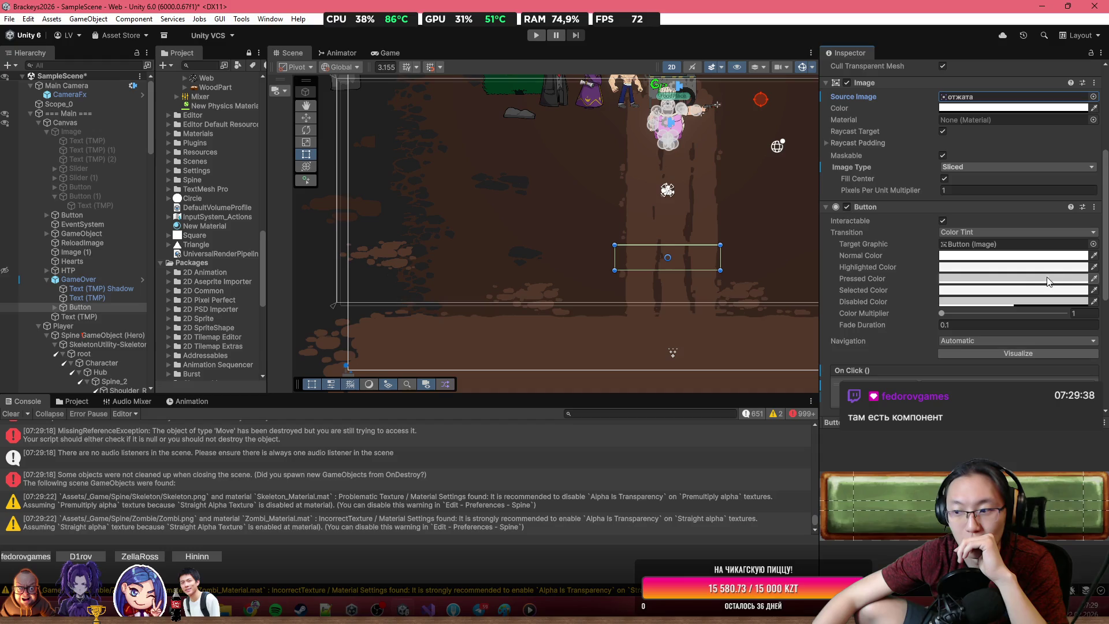
Step: Revert GameOver's Animation Sequencer component to its prefab values
{"action": "scroll", "coordinate": [932, 297], "scroll_direction": "up", "scroll_amount": 3}
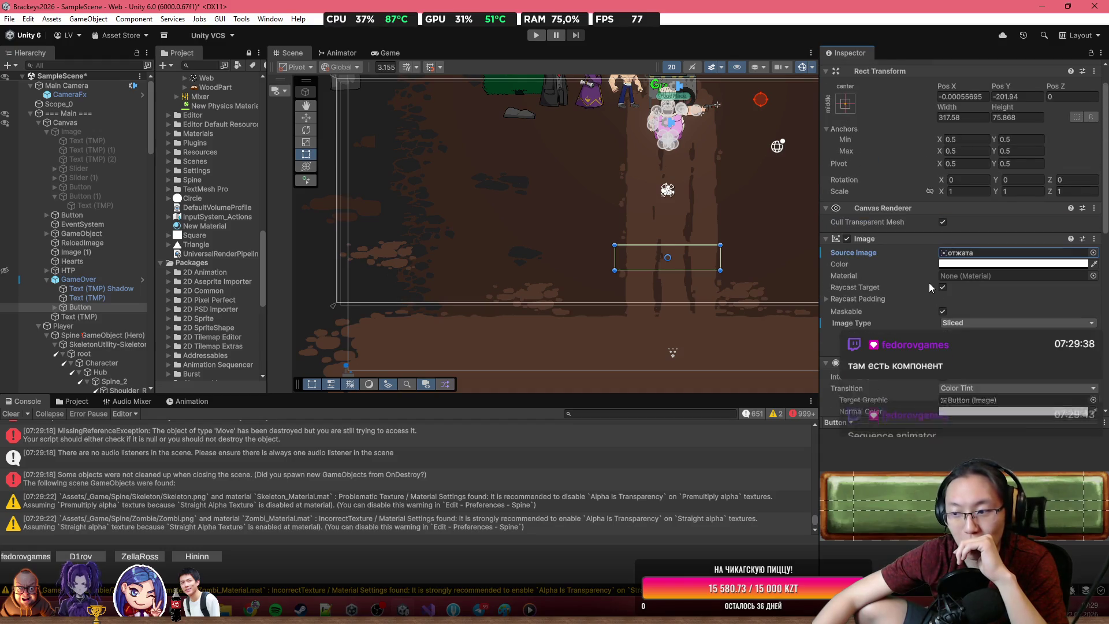
{"action": "scroll", "coordinate": [929, 282], "scroll_direction": "down", "scroll_amount": 4}
{"action": "left_click", "coordinate": [81, 279]}
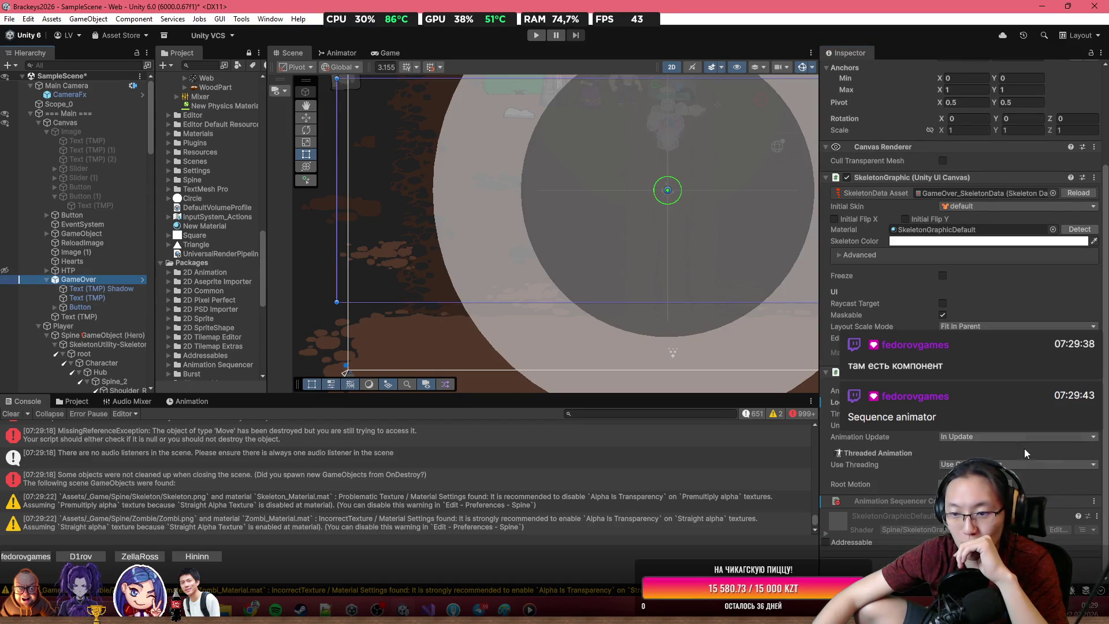
{"action": "left_click", "coordinate": [1095, 502]}
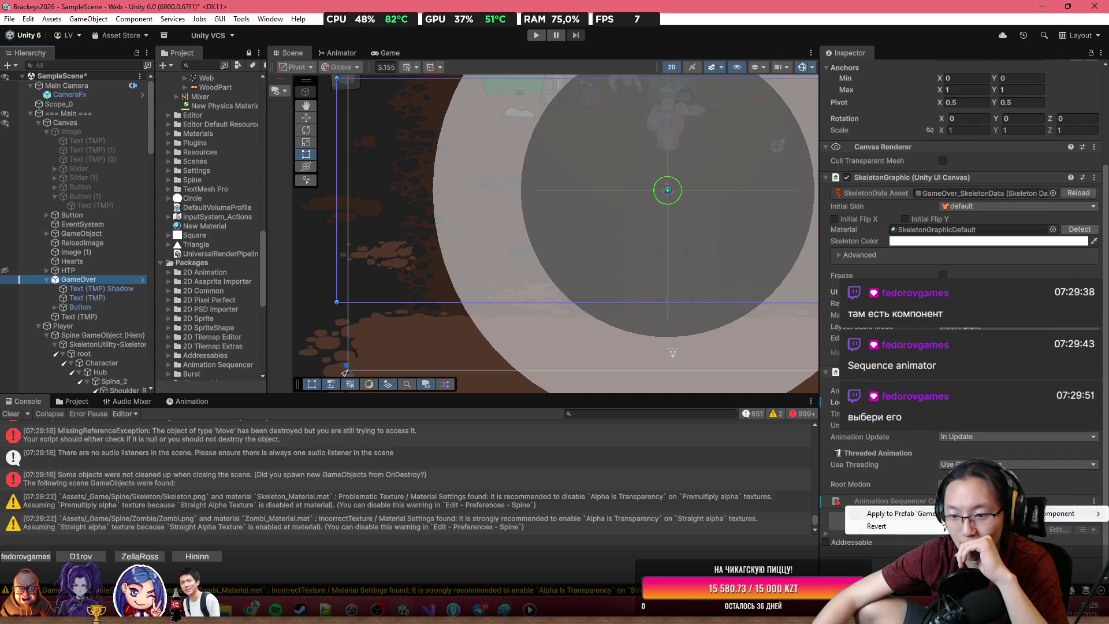
{"action": "left_click", "coordinate": [923, 528]}
{"action": "scroll", "coordinate": [936, 491], "scroll_direction": "down", "scroll_amount": 5}
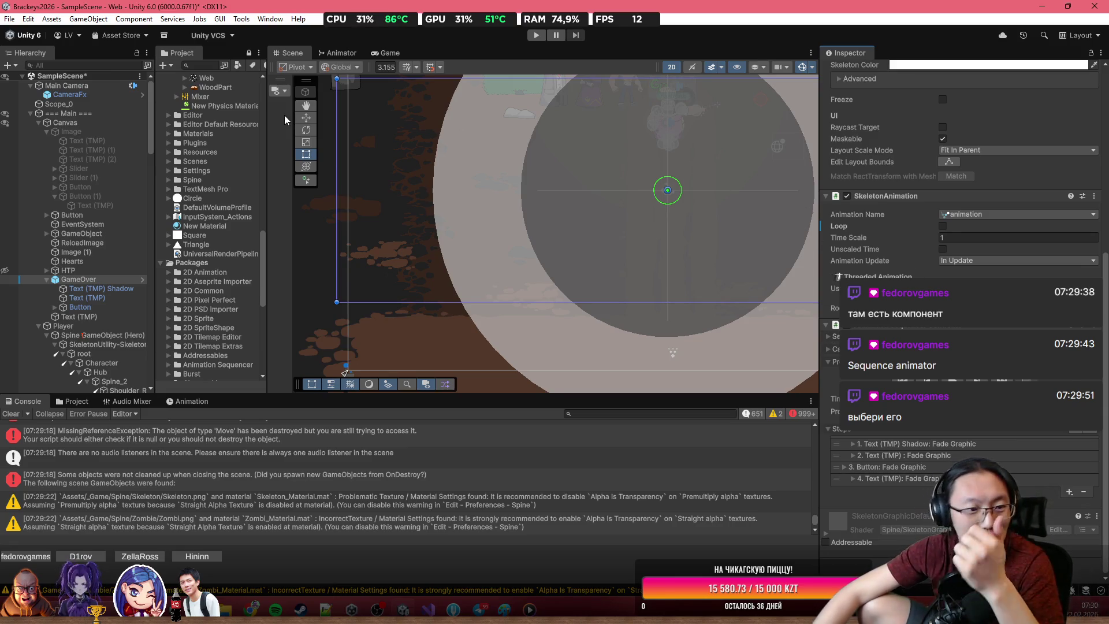
Step: Deactivate the GameOver object and its children, then start Play mode
{"action": "left_click", "coordinate": [42, 277]}
{"action": "key", "text": "alt+shift+a"}
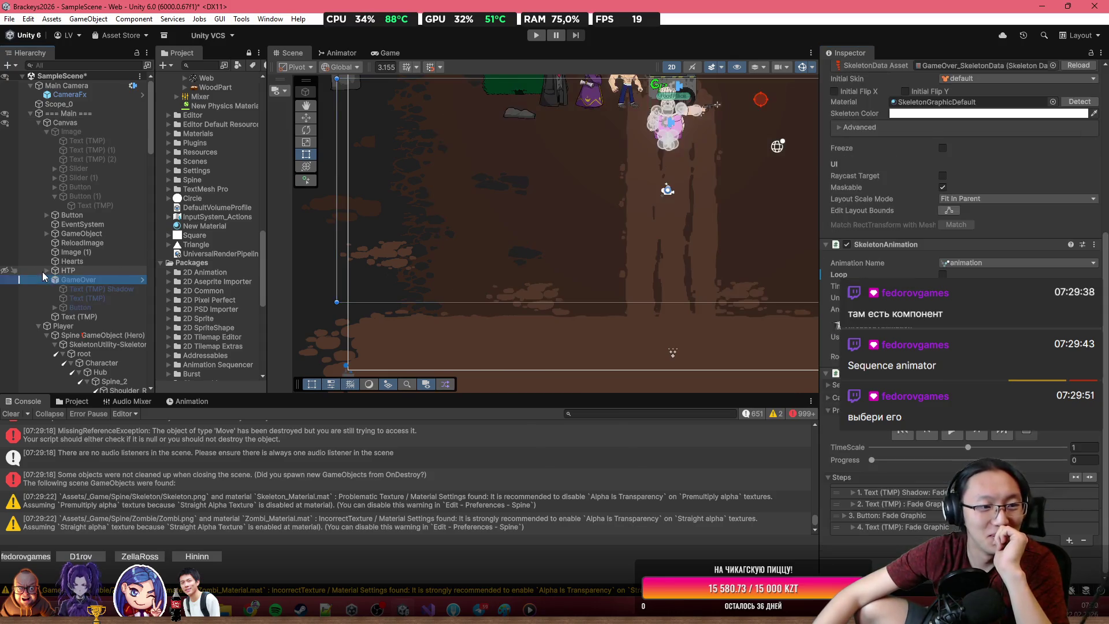
{"action": "left_click", "coordinate": [543, 37]}
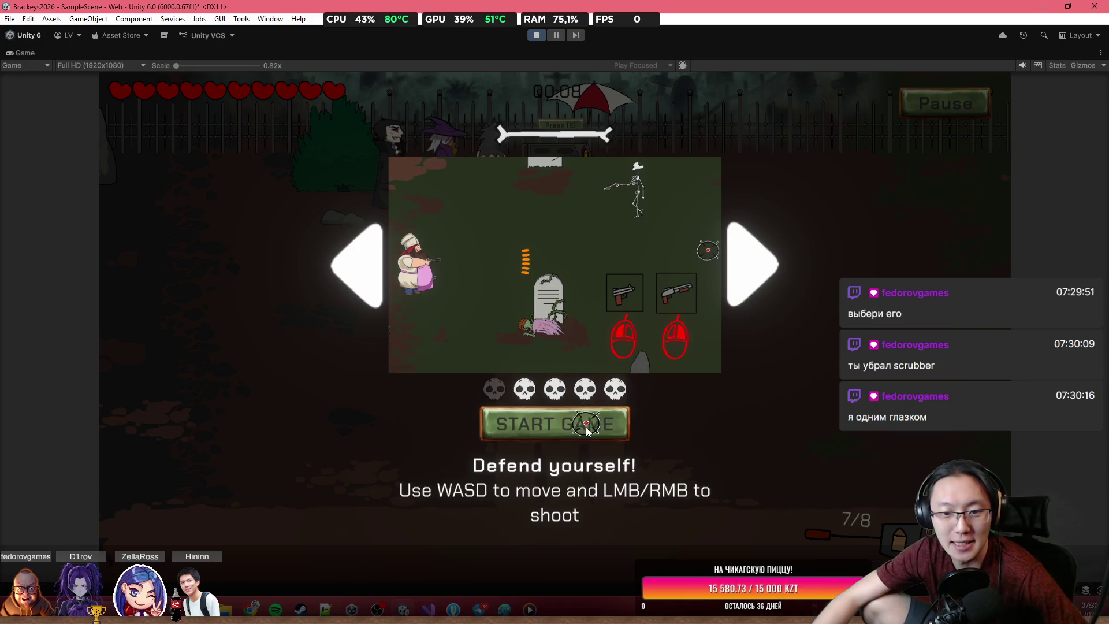
Step: Start a run, shoot the enemies on the right, walk until dying, restart, then stop playtesting
{"action": "left_click", "coordinate": [587, 427]}
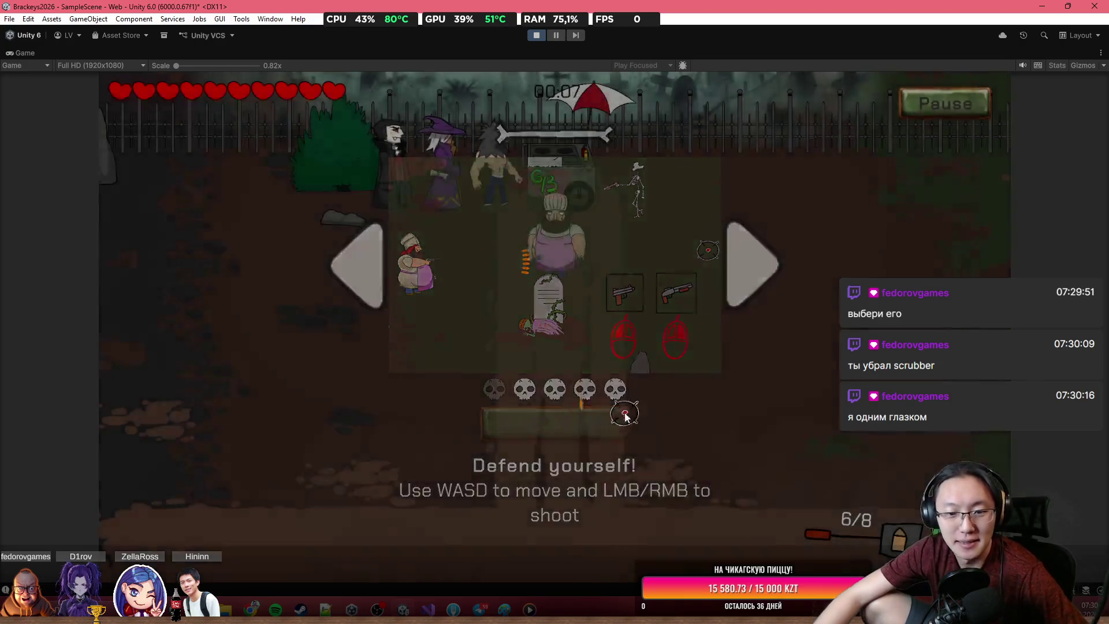
{"action": "left_click", "coordinate": [674, 327]}
{"action": "left_click", "coordinate": [751, 312]}
{"action": "left_click", "coordinate": [788, 302]}
{"action": "left_click", "coordinate": [789, 302]}
{"action": "left_click", "coordinate": [788, 302]}
{"action": "left_click", "coordinate": [788, 302]}
{"action": "key", "text": "s"}
{"action": "key", "text": "a"}
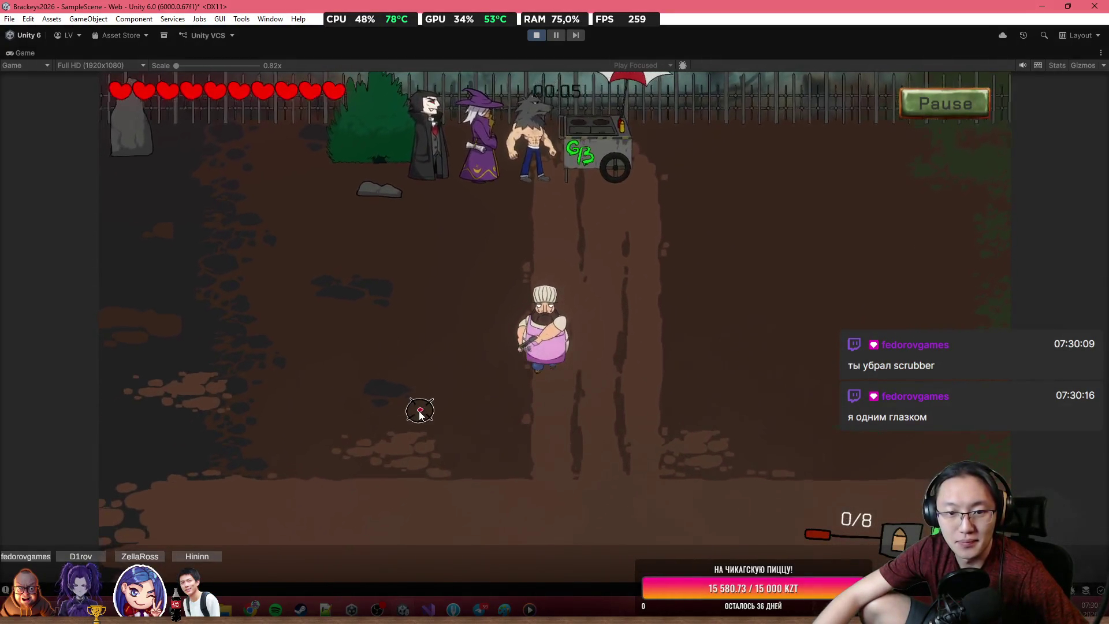
{"action": "key", "text": "s"}
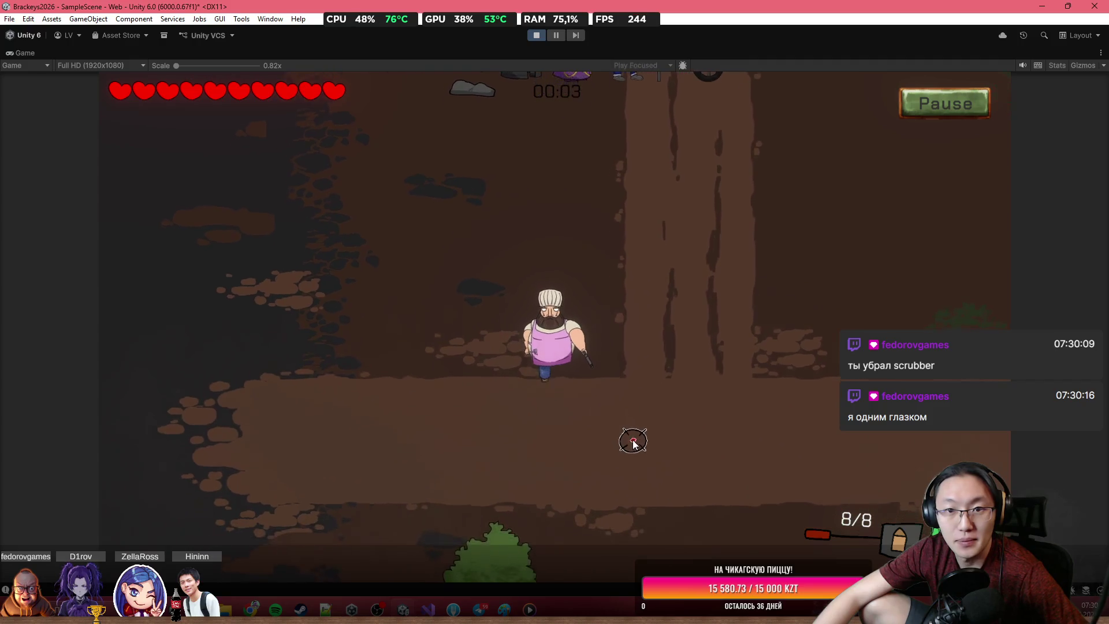
{"action": "key", "text": "d"}
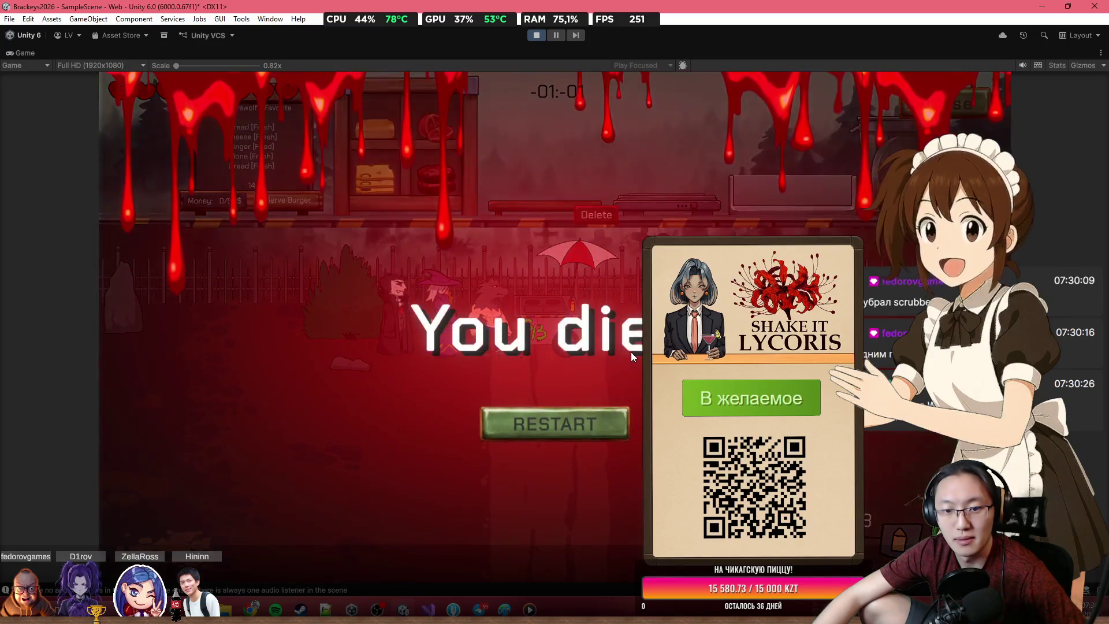
{"action": "left_click", "coordinate": [585, 421]}
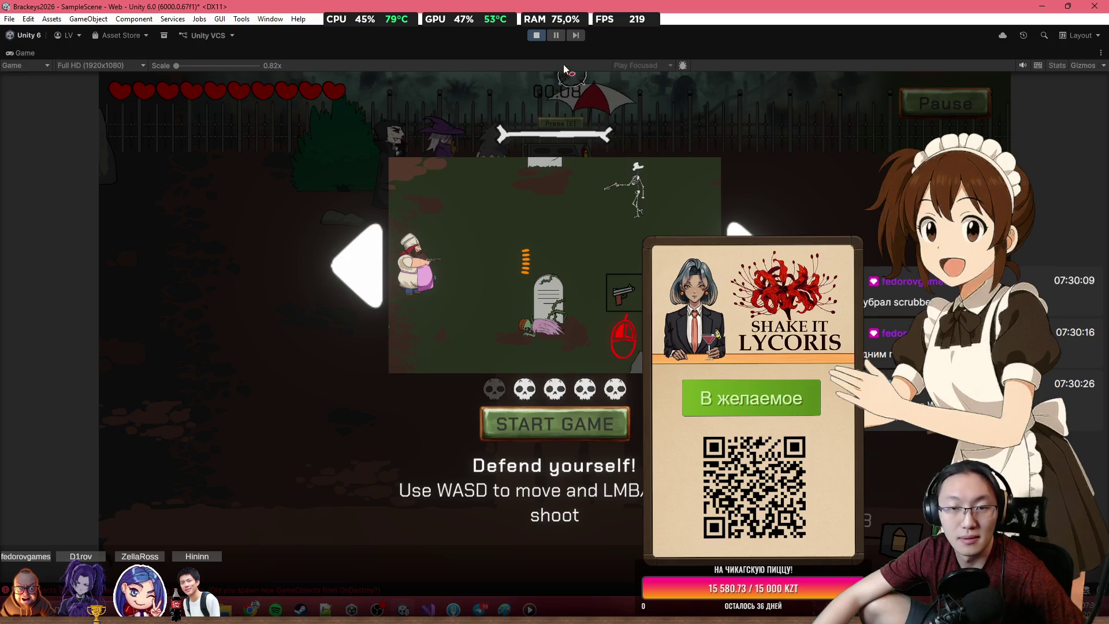
{"action": "left_click", "coordinate": [534, 36]}
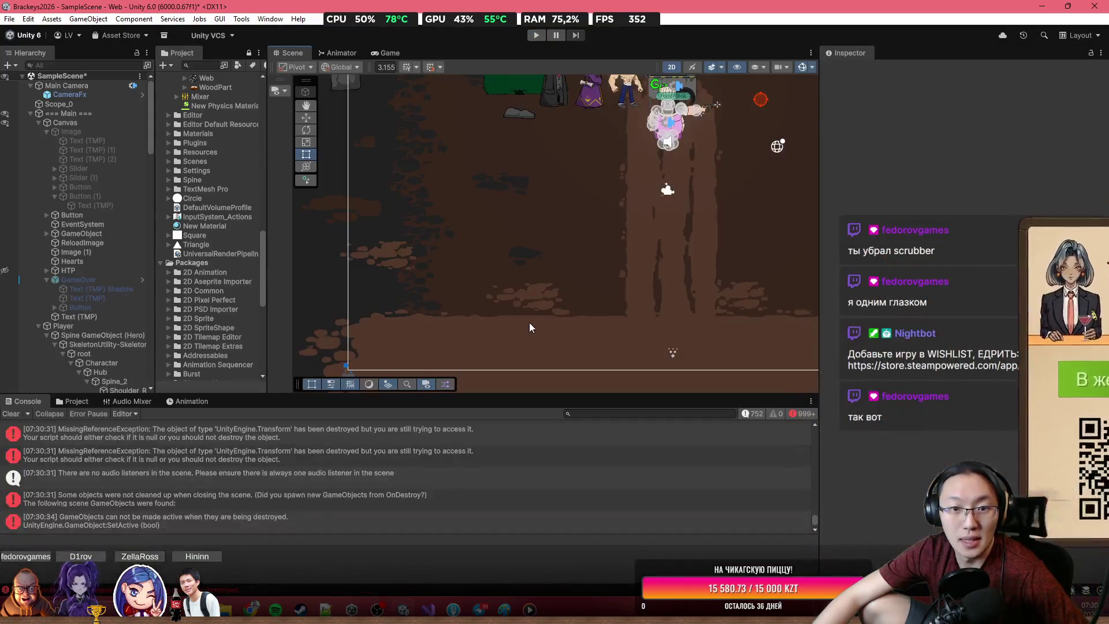
Step: Clear the Console errors and select === Main === to show its Game Manager settings
{"action": "left_click", "coordinate": [11, 413]}
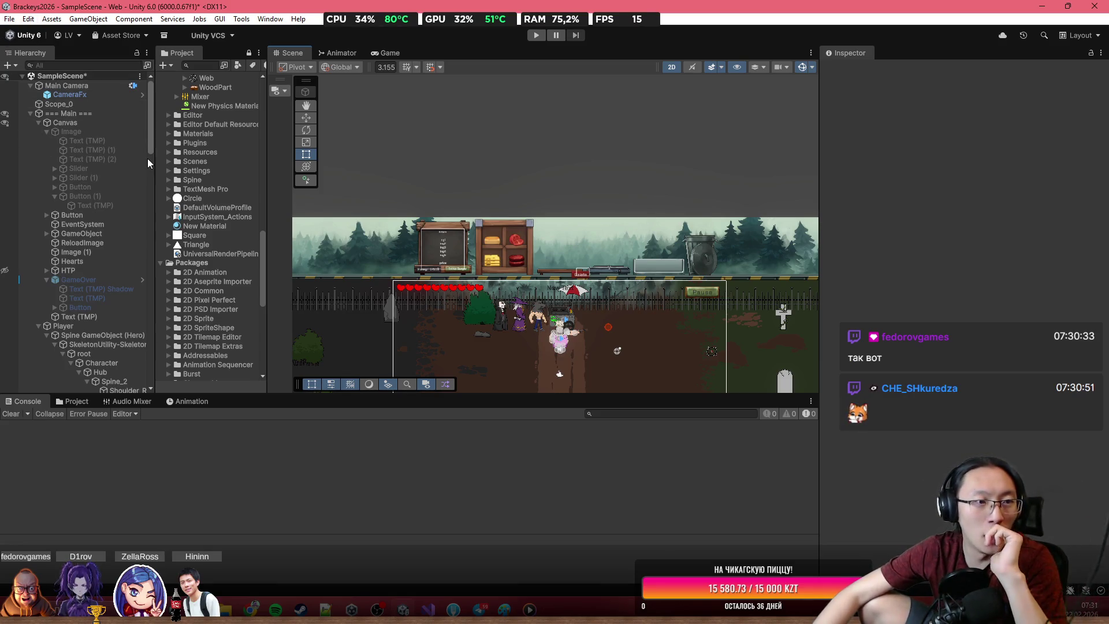
{"action": "left_click", "coordinate": [94, 97]}
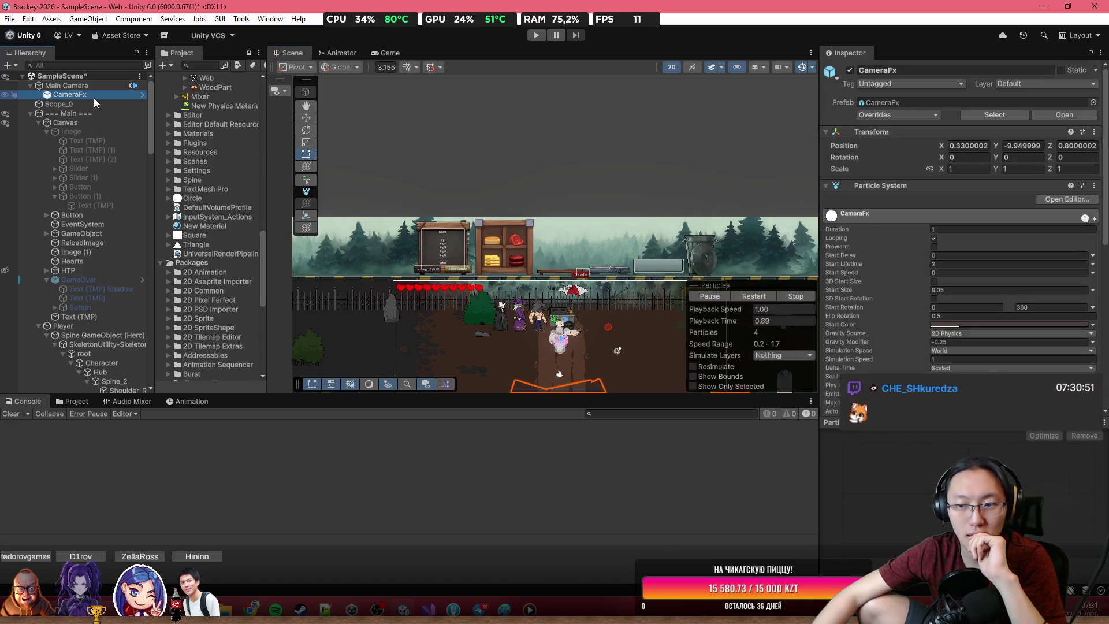
{"action": "left_click", "coordinate": [104, 88]}
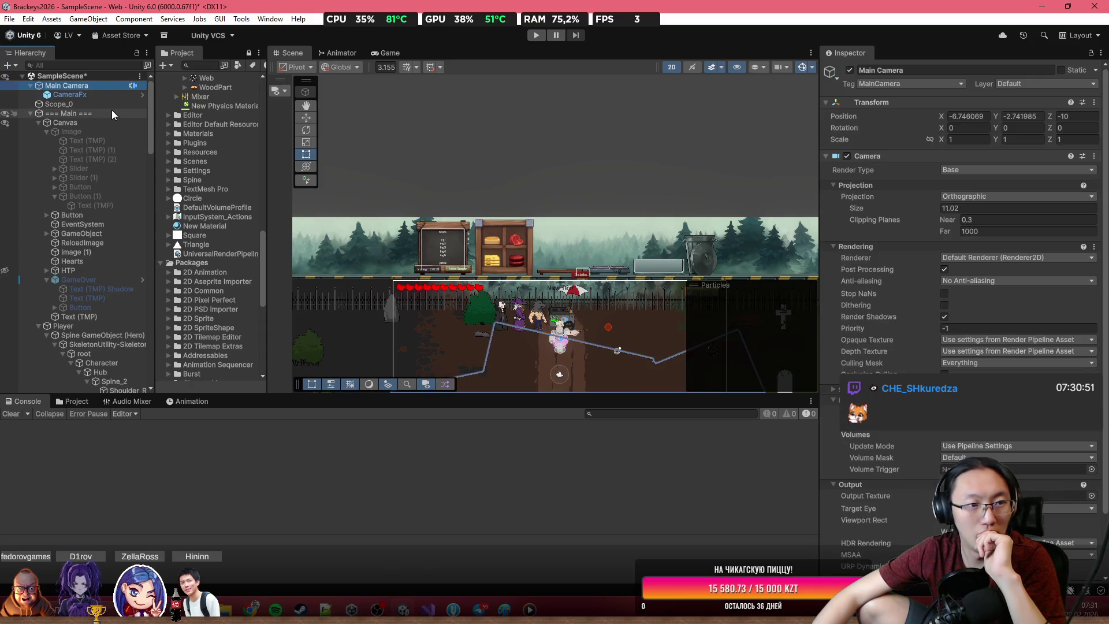
{"action": "left_click", "coordinate": [113, 111]}
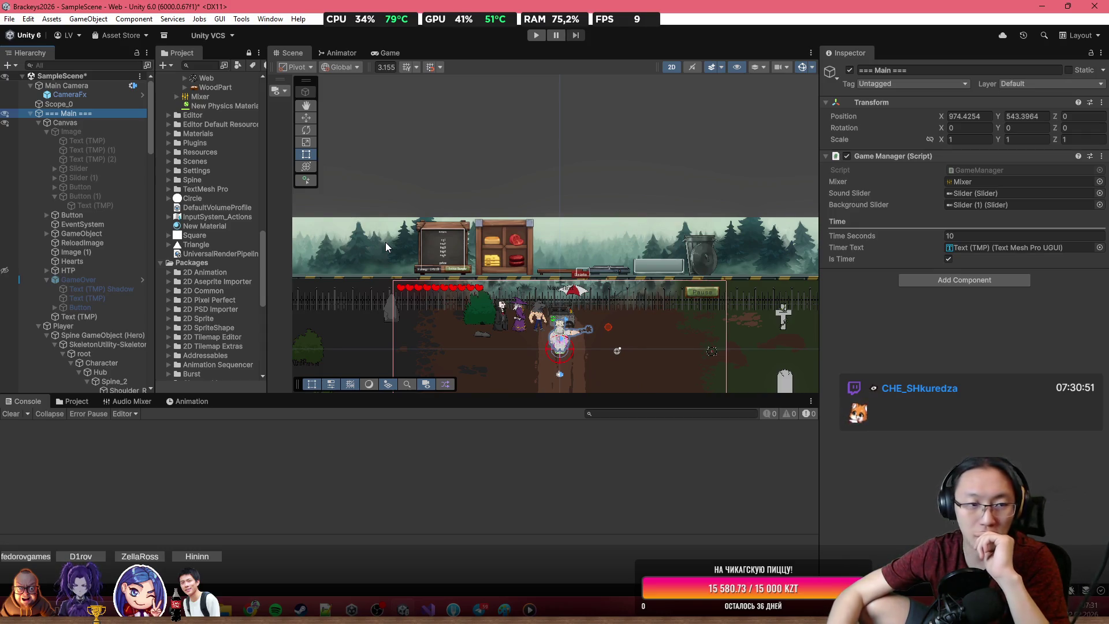
{"action": "scroll", "coordinate": [598, 312], "scroll_direction": "up", "scroll_amount": 6}
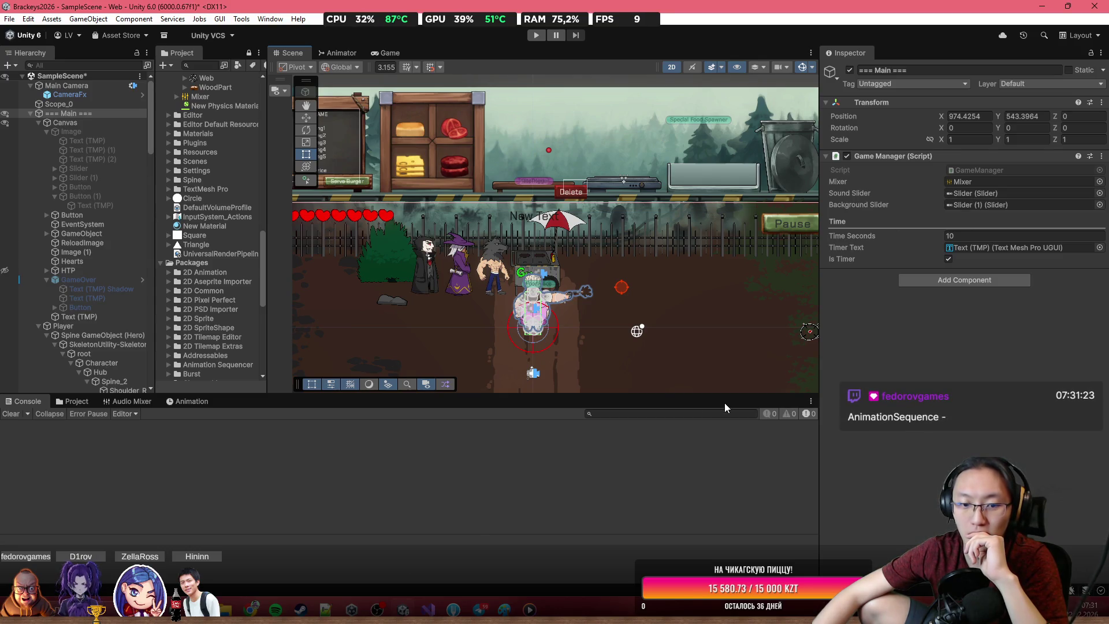
{"action": "left_click", "coordinate": [425, 610]}
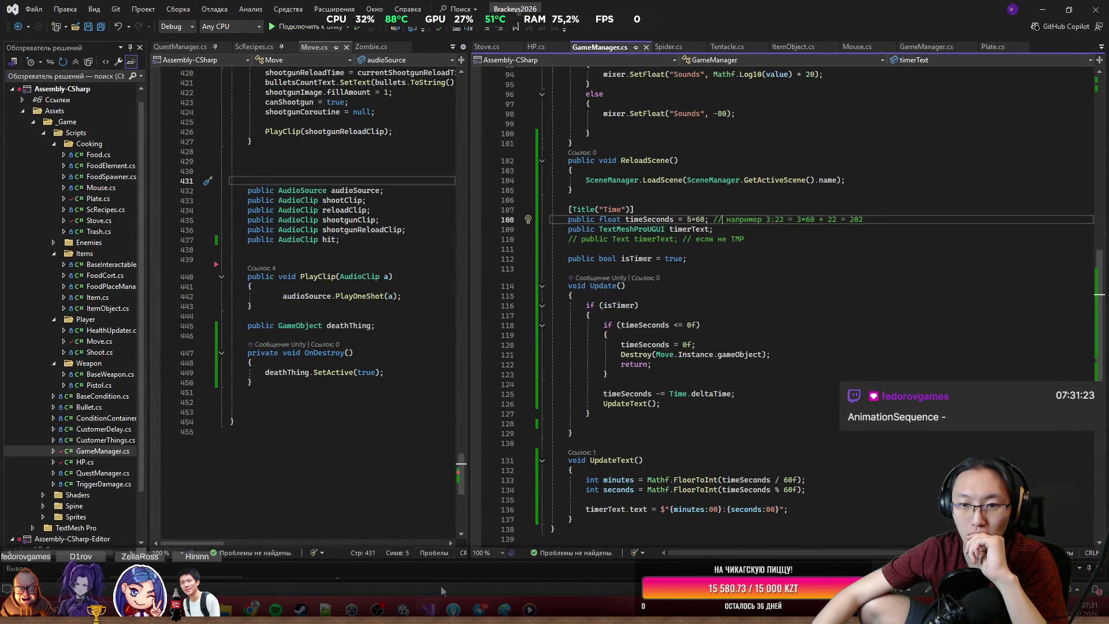
Step: In Plate.cs, replace the win-message and timer-stop lines with a new if statement
{"action": "scroll", "coordinate": [626, 282], "scroll_direction": "up", "scroll_amount": 6}
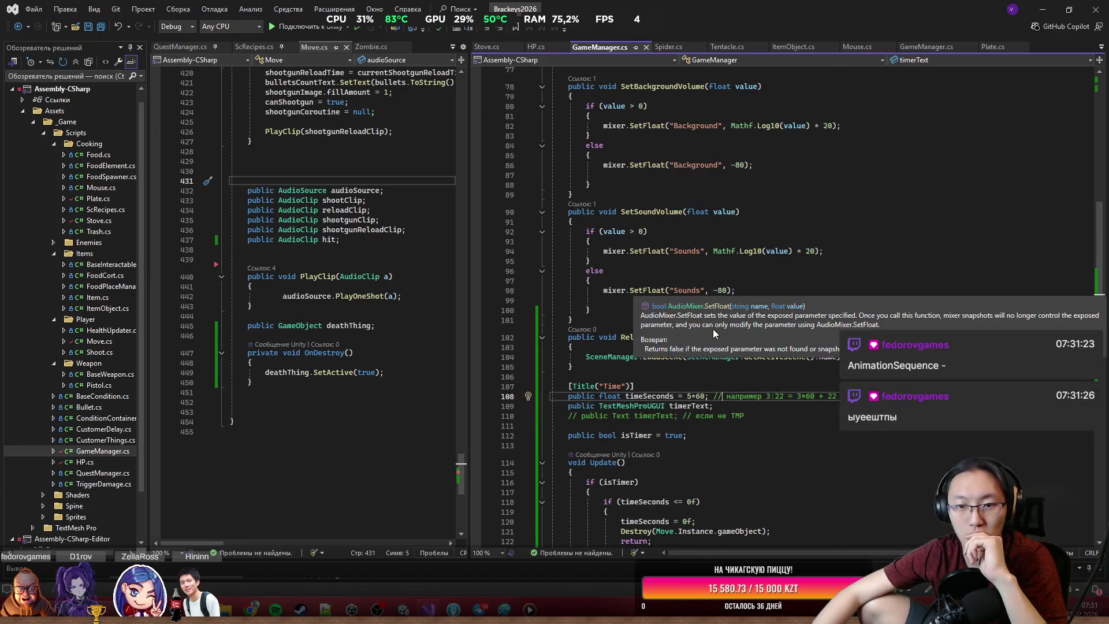
{"action": "scroll", "coordinate": [699, 311], "scroll_direction": "up", "scroll_amount": 20}
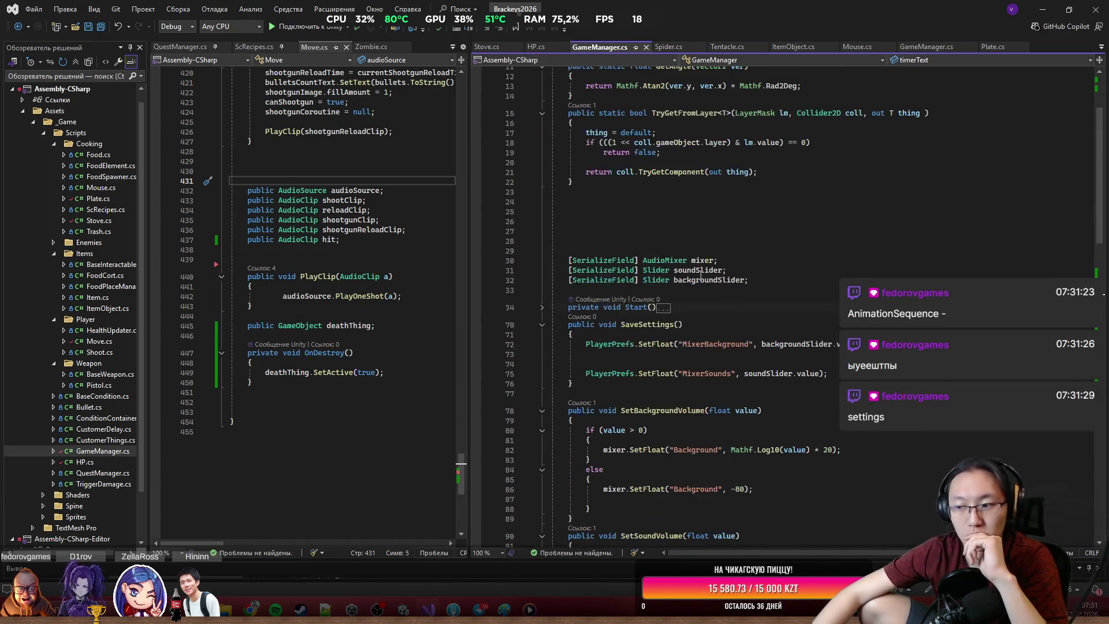
{"action": "scroll", "coordinate": [698, 282], "scroll_direction": "up", "scroll_amount": 4}
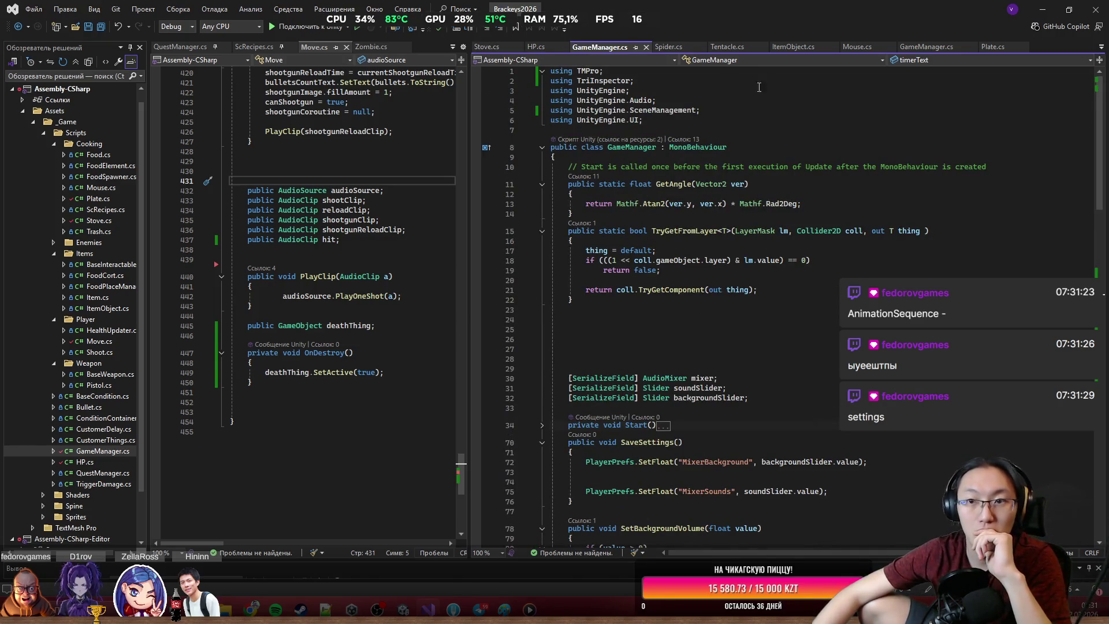
{"action": "left_click", "coordinate": [992, 47]}
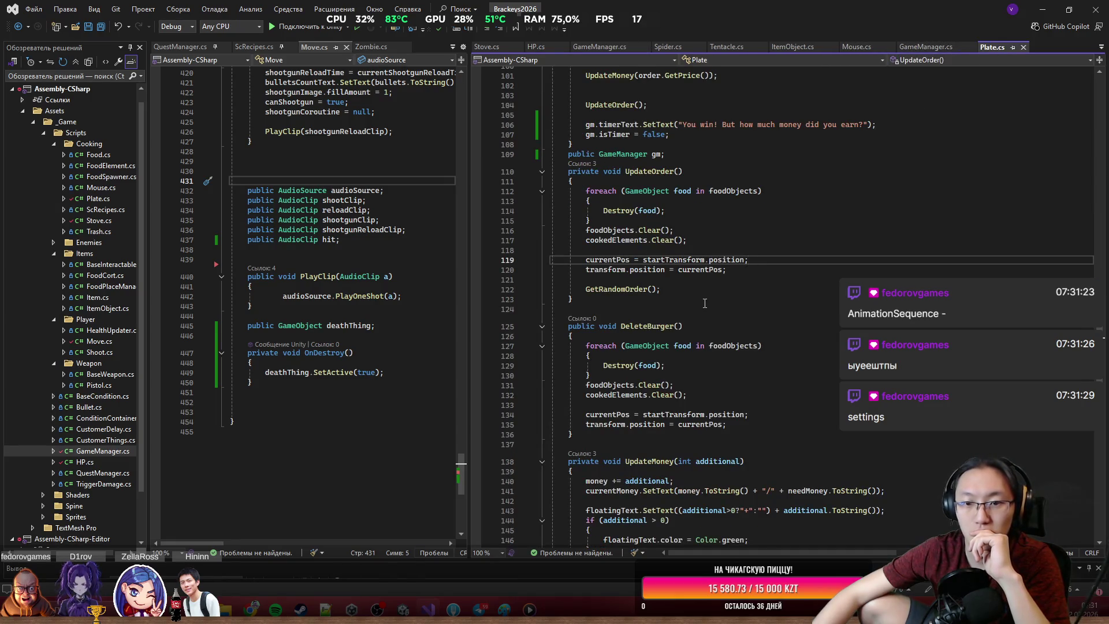
{"action": "scroll", "coordinate": [735, 308], "scroll_direction": "up", "scroll_amount": 5}
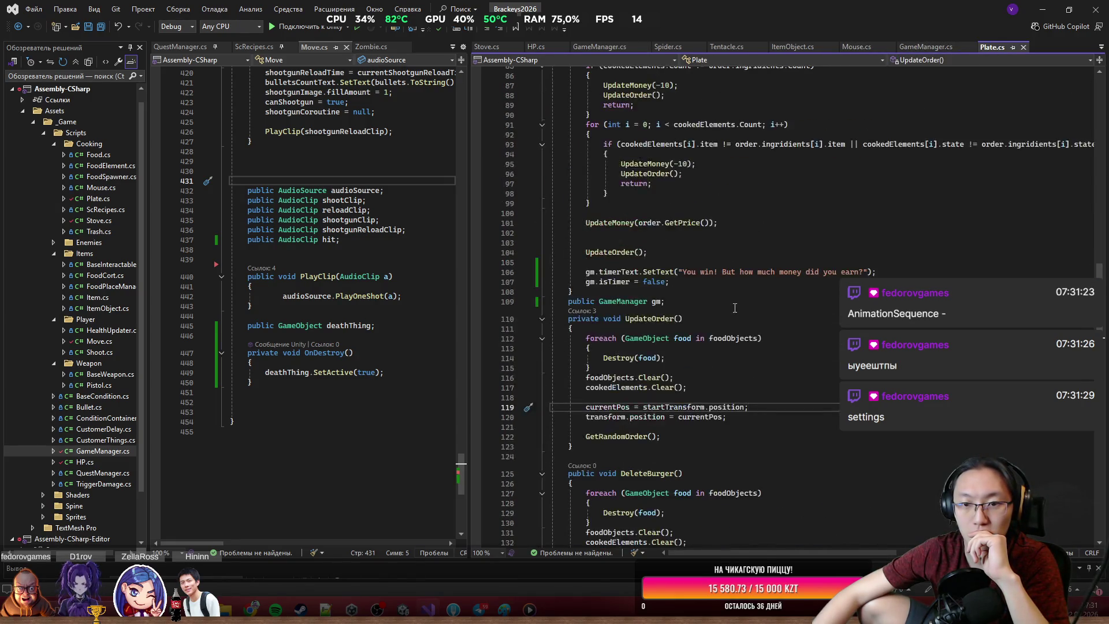
{"action": "scroll", "coordinate": [725, 308], "scroll_direction": "up", "scroll_amount": 2}
{"action": "left_click_drag", "start_coordinate": [585, 330], "coordinate": [703, 338]}
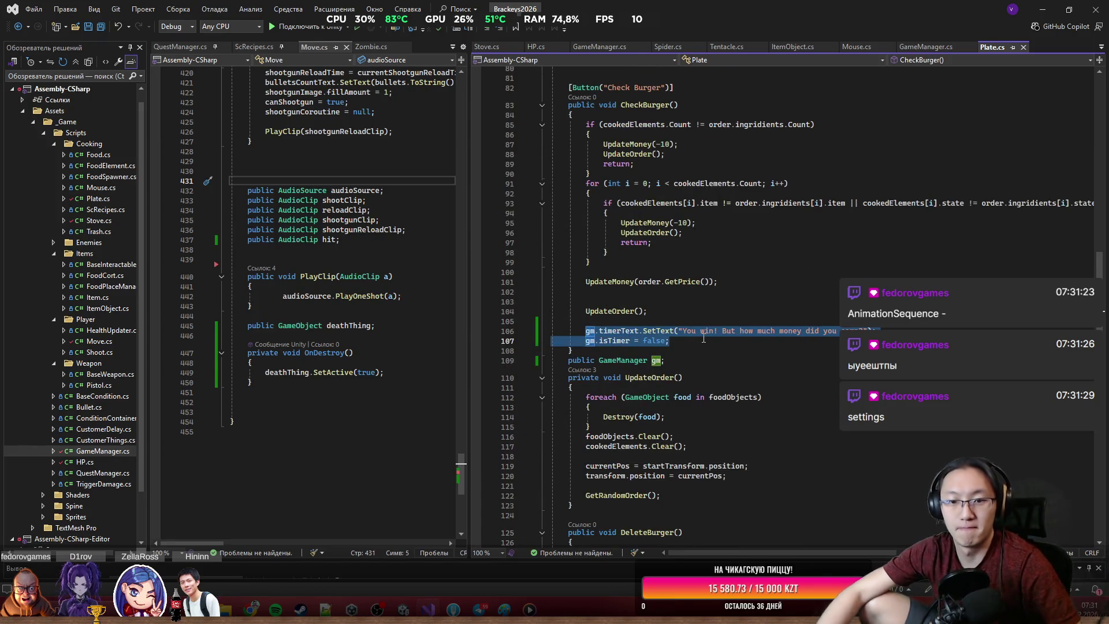
{"action": "key", "text": "BackSpace"}
{"action": "type", "text": "if ("}
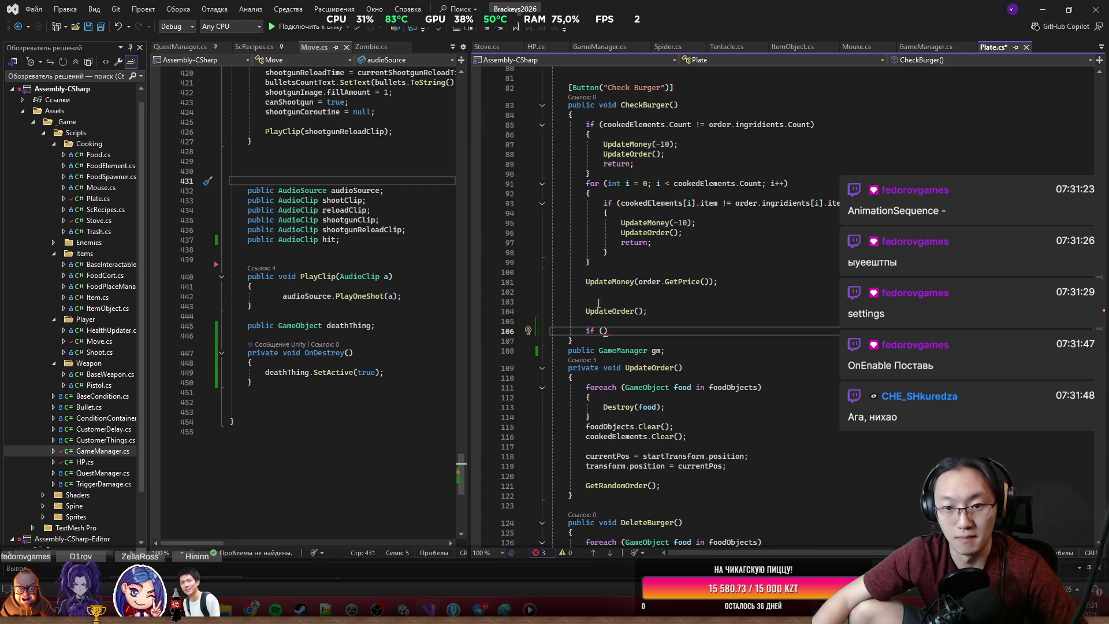
Step: Look up the UpdateMoney definition, then return inside the new if condition in CheckBurger
{"action": "scroll", "coordinate": [631, 306], "scroll_direction": "down", "scroll_amount": 3}
{"action": "scroll", "coordinate": [653, 294], "scroll_direction": "up", "scroll_amount": 3}
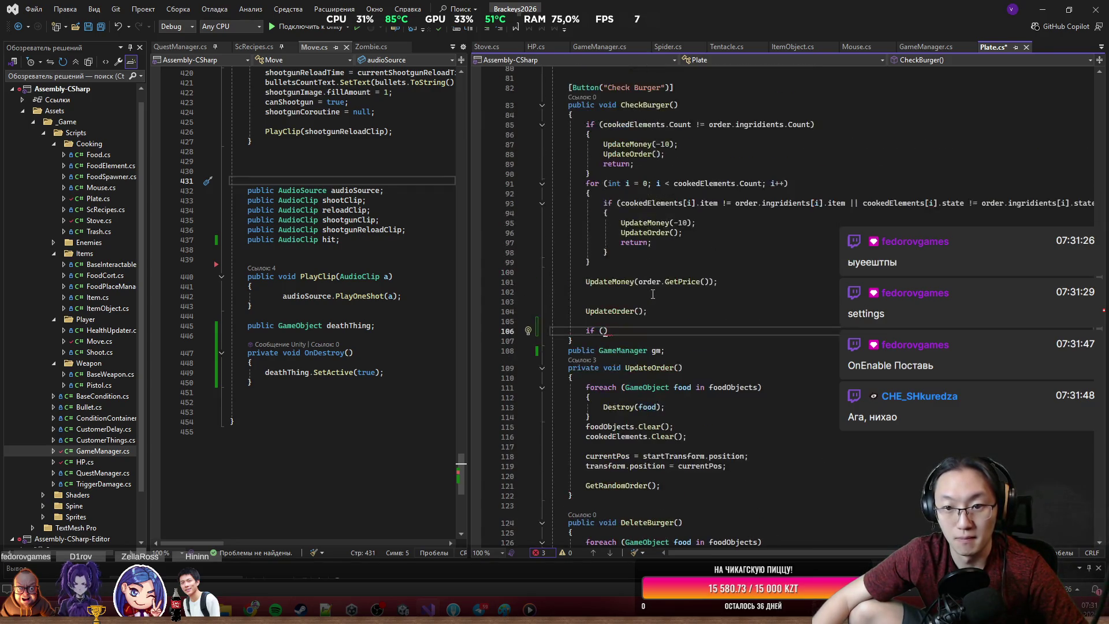
{"action": "left_click", "coordinate": [617, 281], "text": "ctrl"}
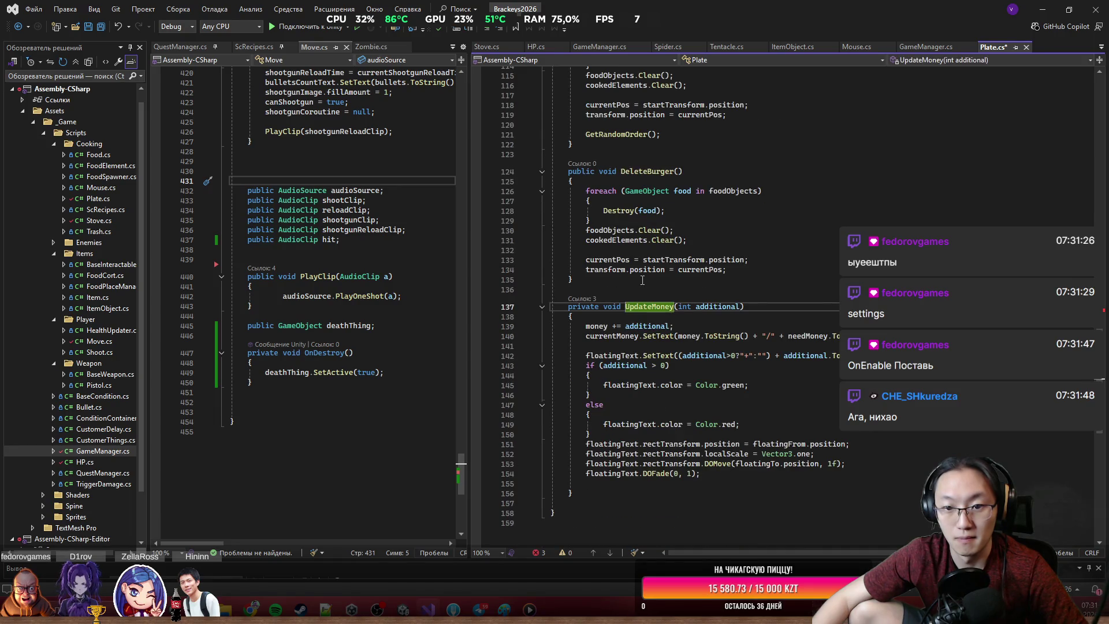
{"action": "scroll", "coordinate": [643, 280], "scroll_direction": "up", "scroll_amount": 13}
{"action": "left_click", "coordinate": [607, 422]}
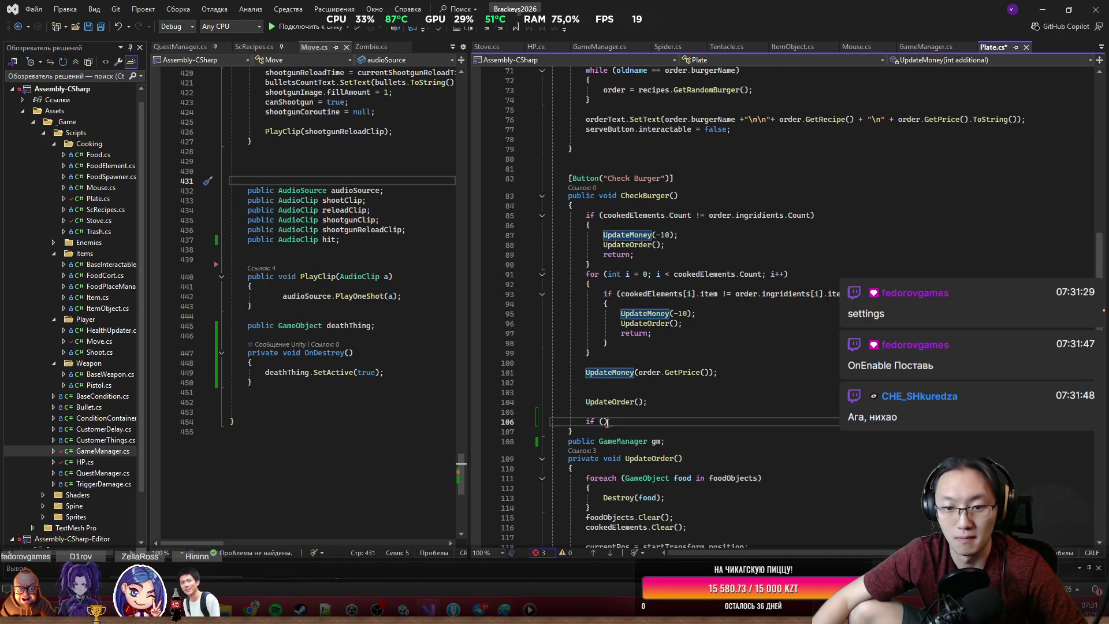
{"action": "key", "text": "Down"}
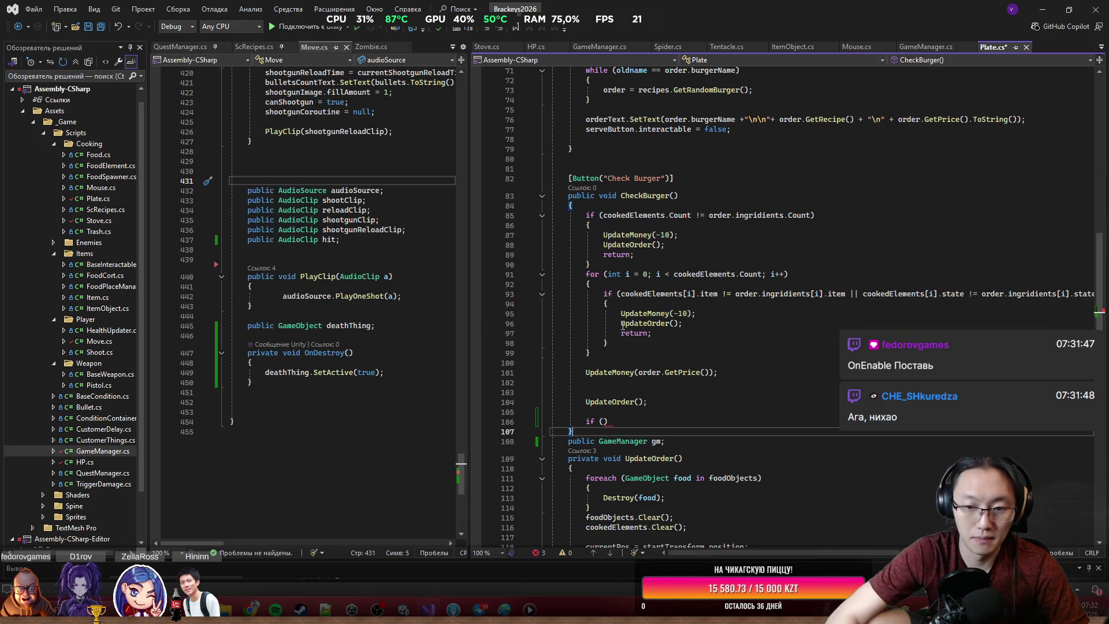
{"action": "key", "text": "Up"}
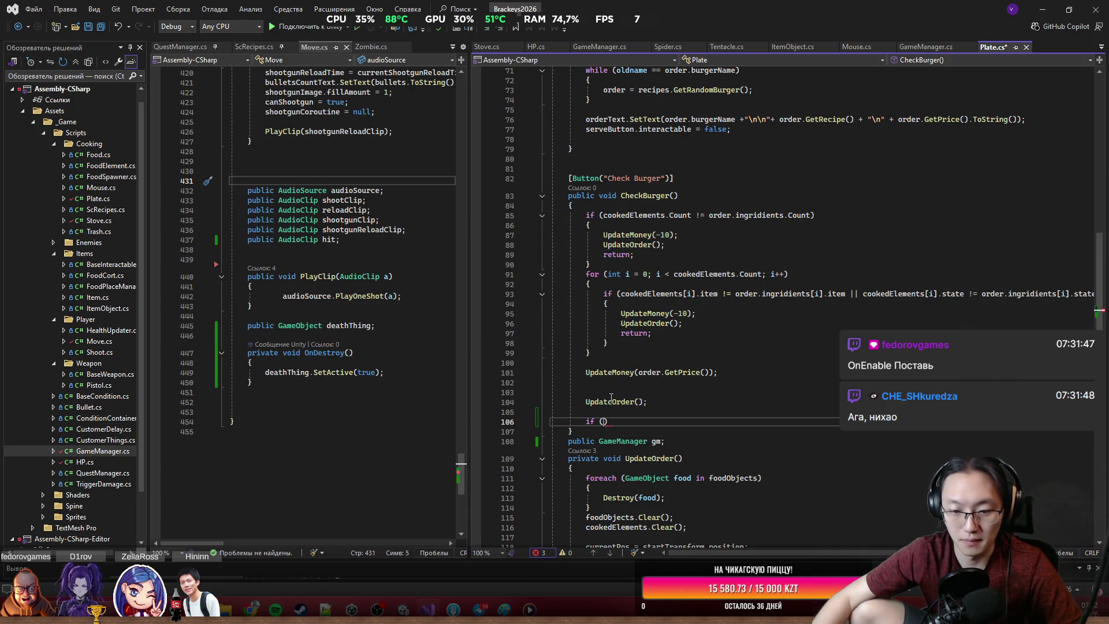
Step: Complete the check as if (money >= 50) with a block holding the win-message lines
{"action": "type", "text": "money >= 5"}
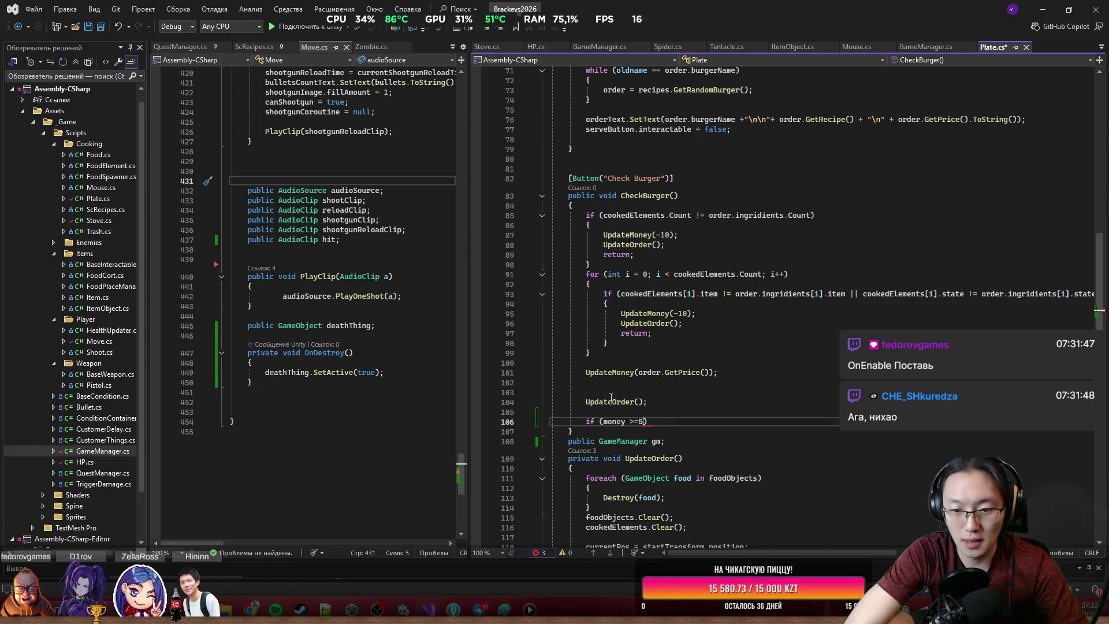
{"action": "type", "text": "0)"}
{"action": "key", "text": "Return"}
{"action": "type", "text": "{"}
{"action": "key", "text": "Return"}
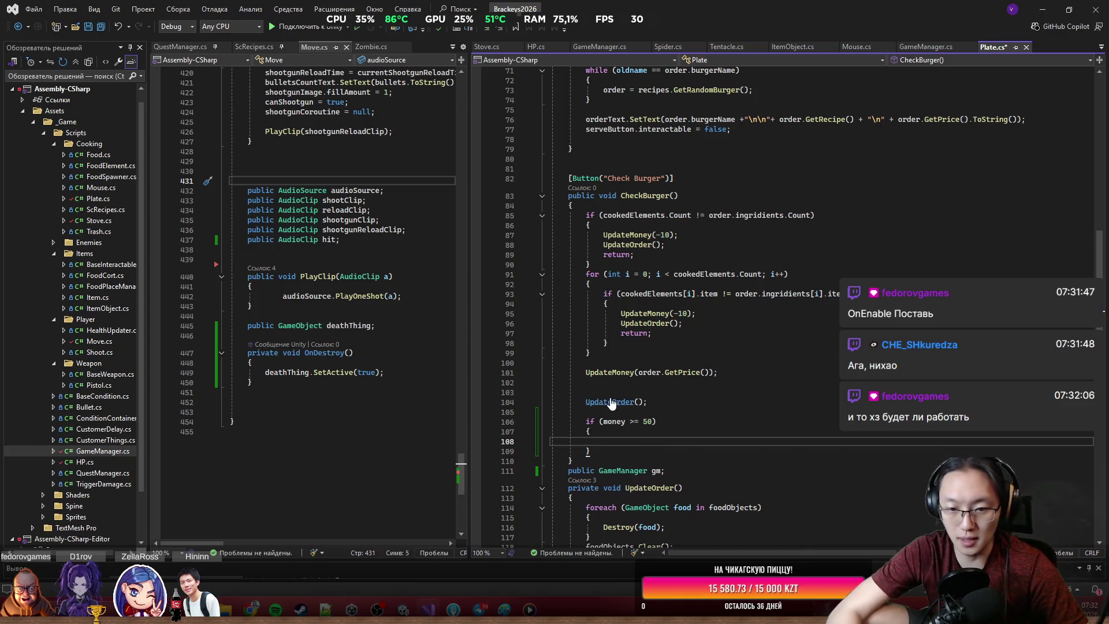
{"action": "key", "text": "Tab"}
{"action": "left_click", "coordinate": [726, 327]}
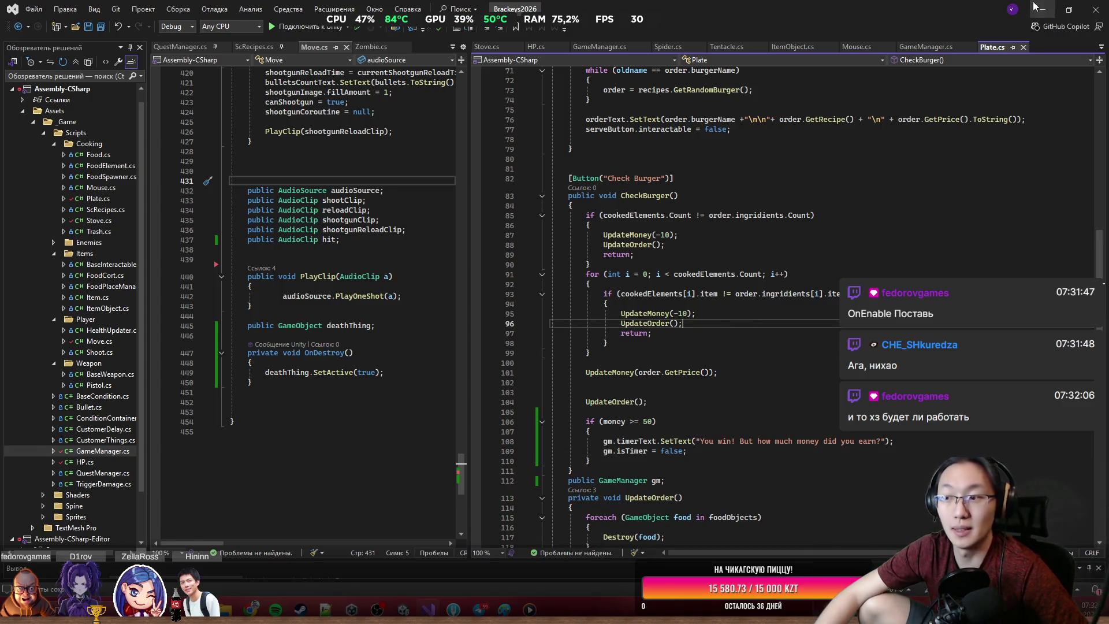
{"action": "left_click", "coordinate": [1035, 7]}
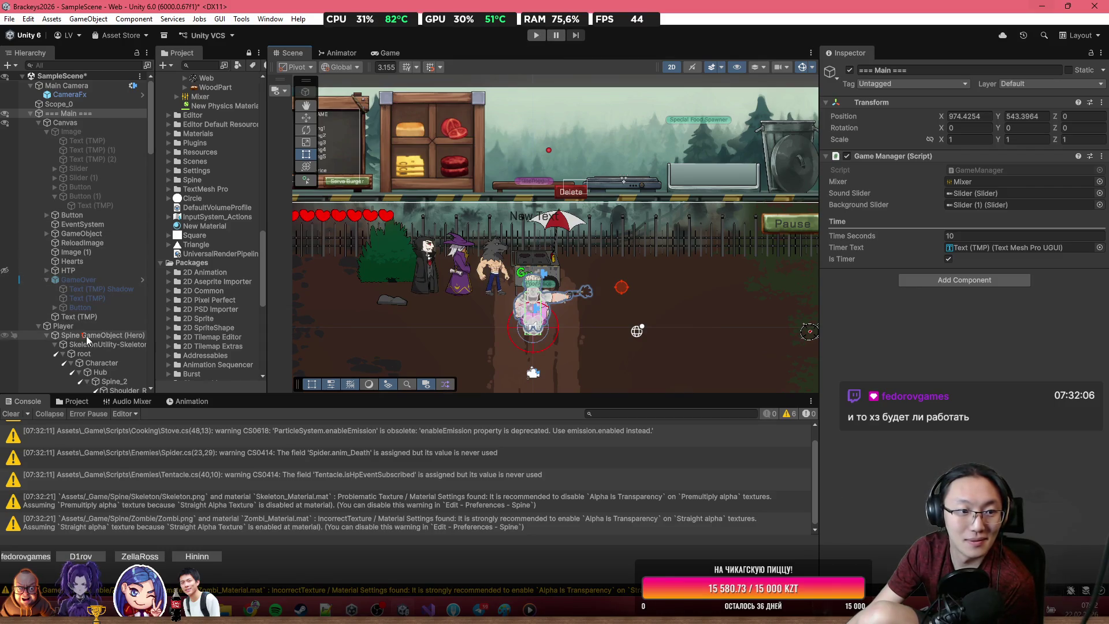
Step: Set the Player's HP component Hp to 10000 and start a new playtest
{"action": "left_click", "coordinate": [66, 326]}
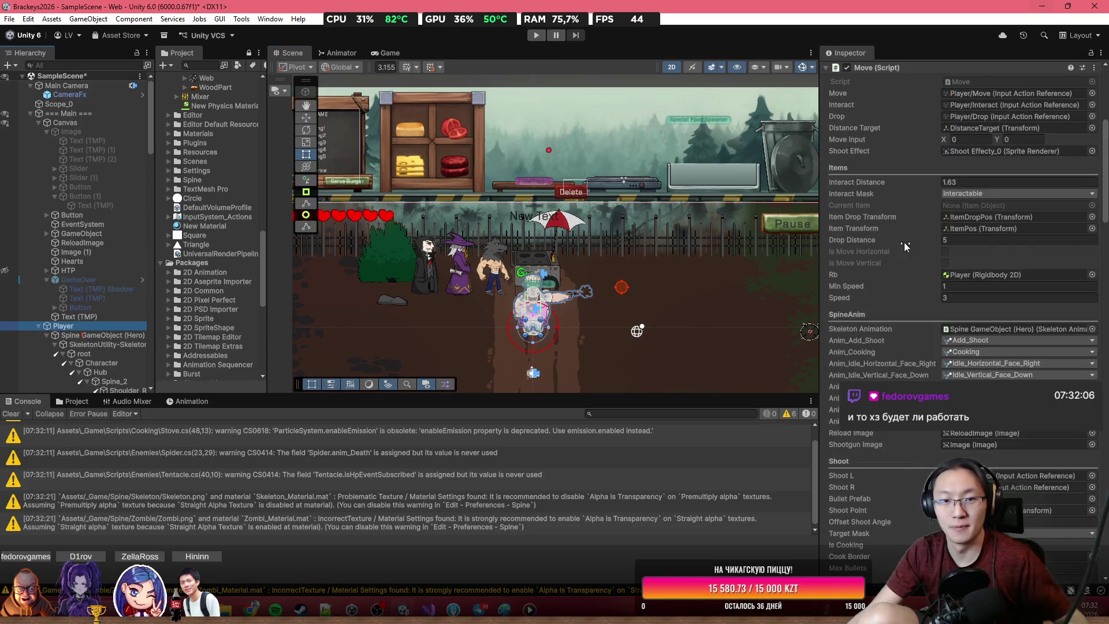
{"action": "scroll", "coordinate": [977, 317], "scroll_direction": "down", "scroll_amount": 3}
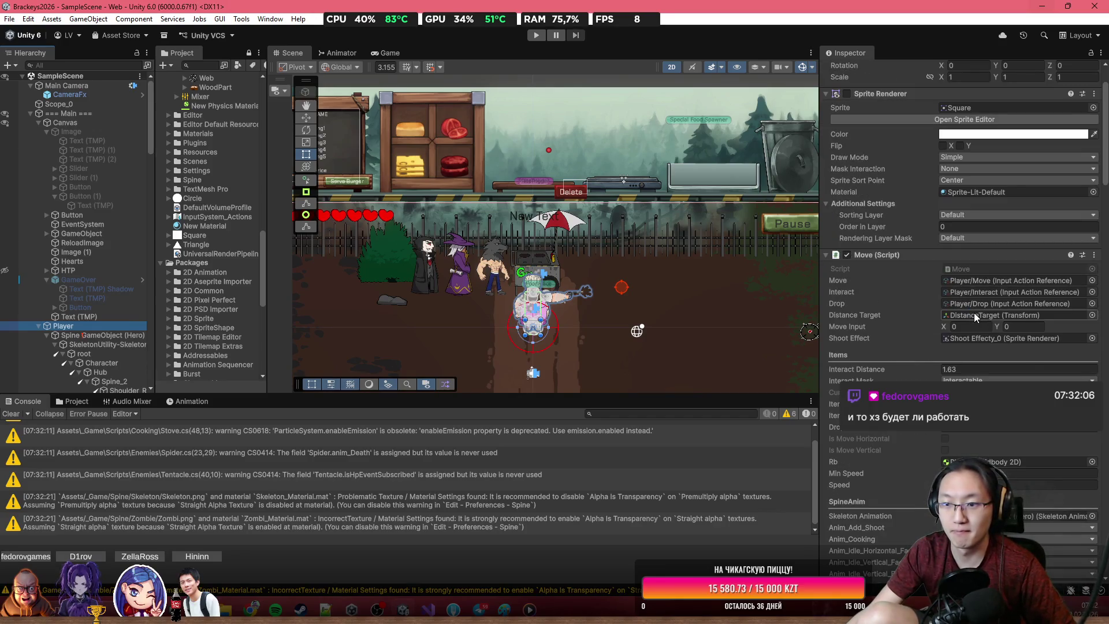
{"action": "scroll", "coordinate": [974, 313], "scroll_direction": "down", "scroll_amount": 15}
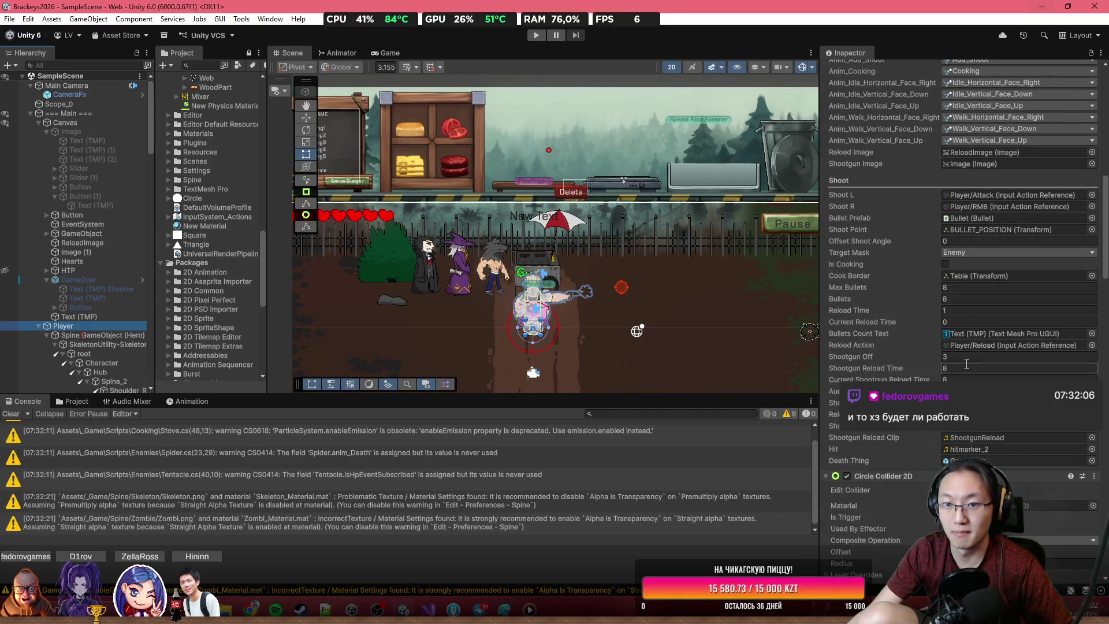
{"action": "left_click", "coordinate": [966, 364]}
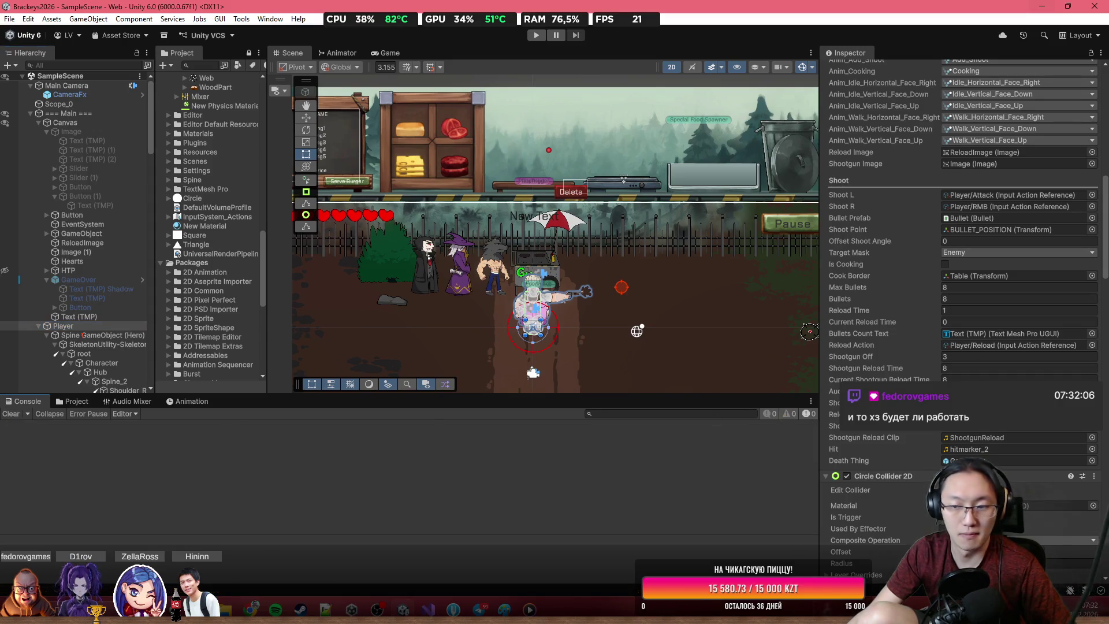
{"action": "scroll", "coordinate": [964, 231], "scroll_direction": "down", "scroll_amount": 3}
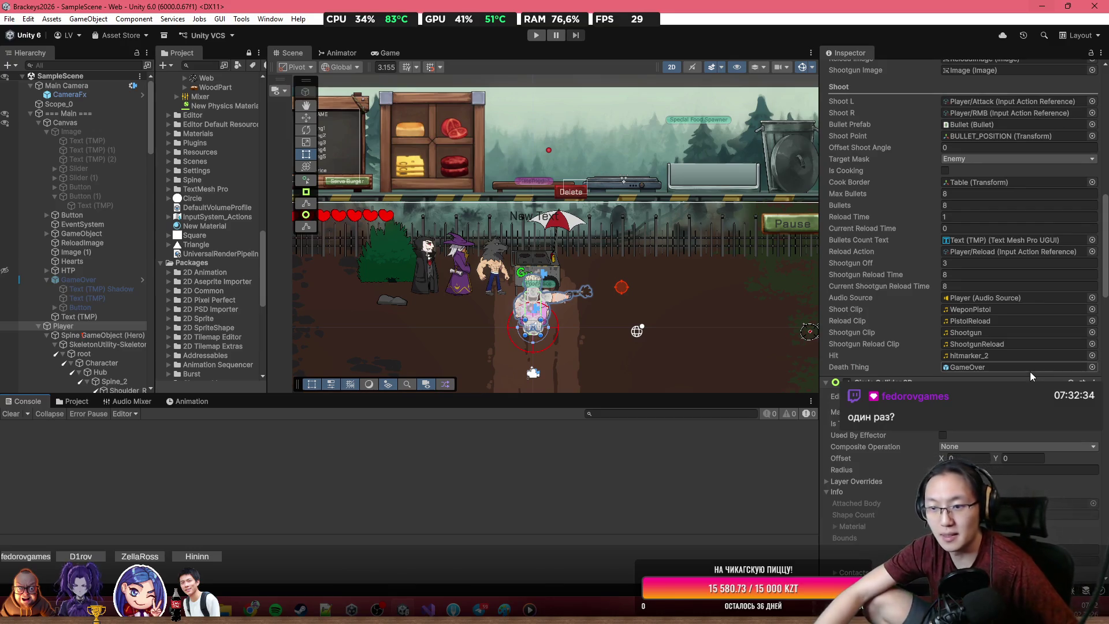
{"action": "scroll", "coordinate": [965, 309], "scroll_direction": "down", "scroll_amount": 6}
{"action": "scroll", "coordinate": [965, 310], "scroll_direction": "down", "scroll_amount": 6}
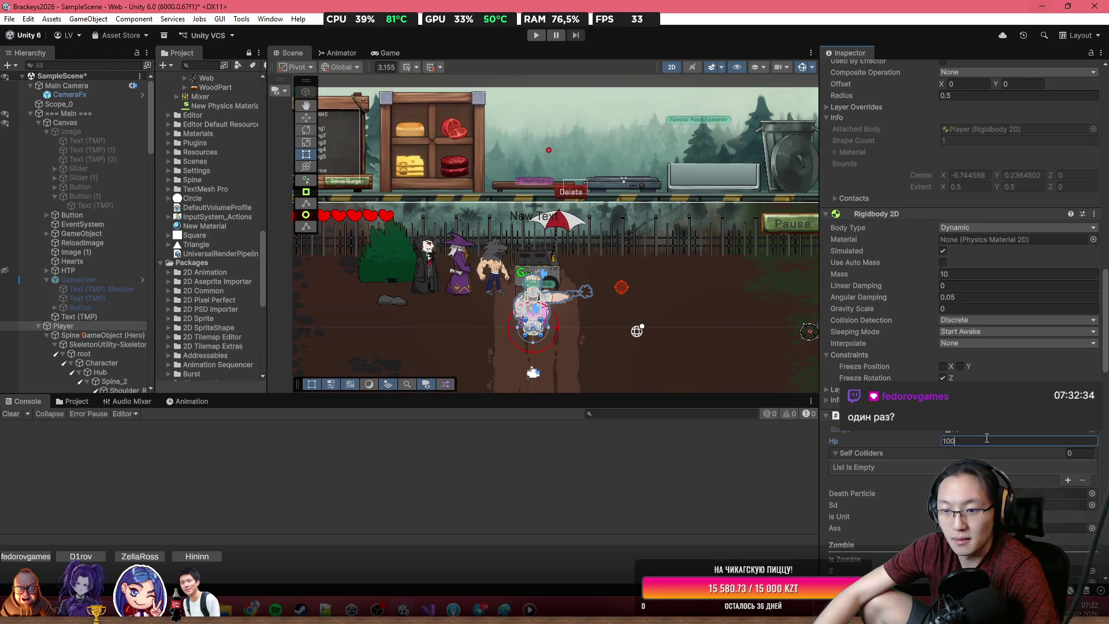
{"action": "type", "text": "00"}
{"action": "left_click", "coordinate": [530, 37]}
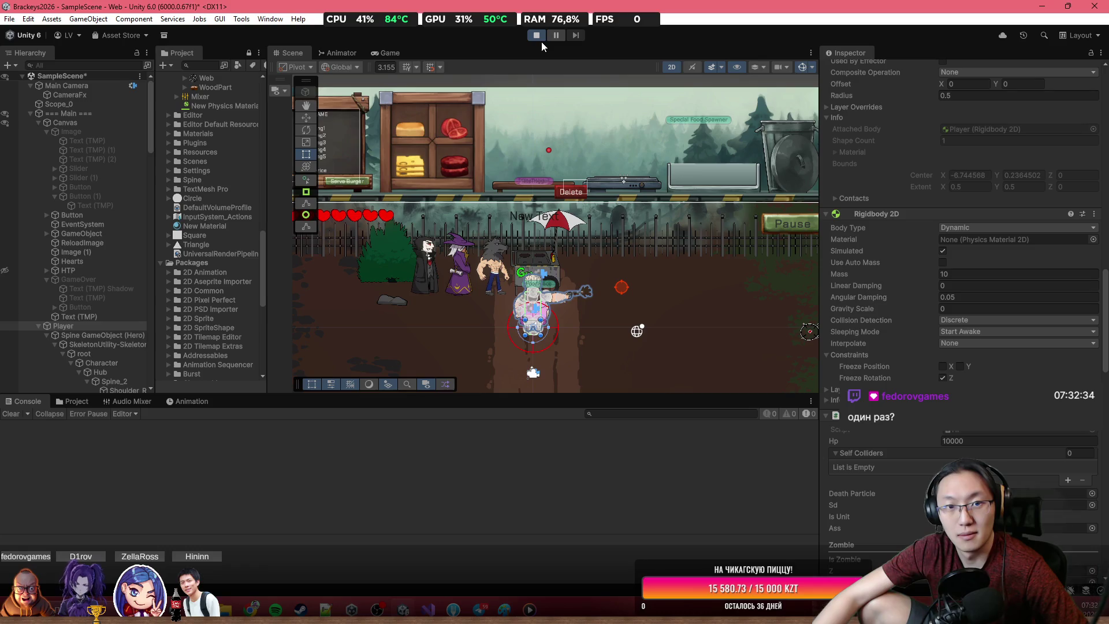
Step: Start the game from its menu in the Game view, then stop the playtest
{"action": "left_click", "coordinate": [396, 51]}
{"action": "left_click", "coordinate": [576, 294]}
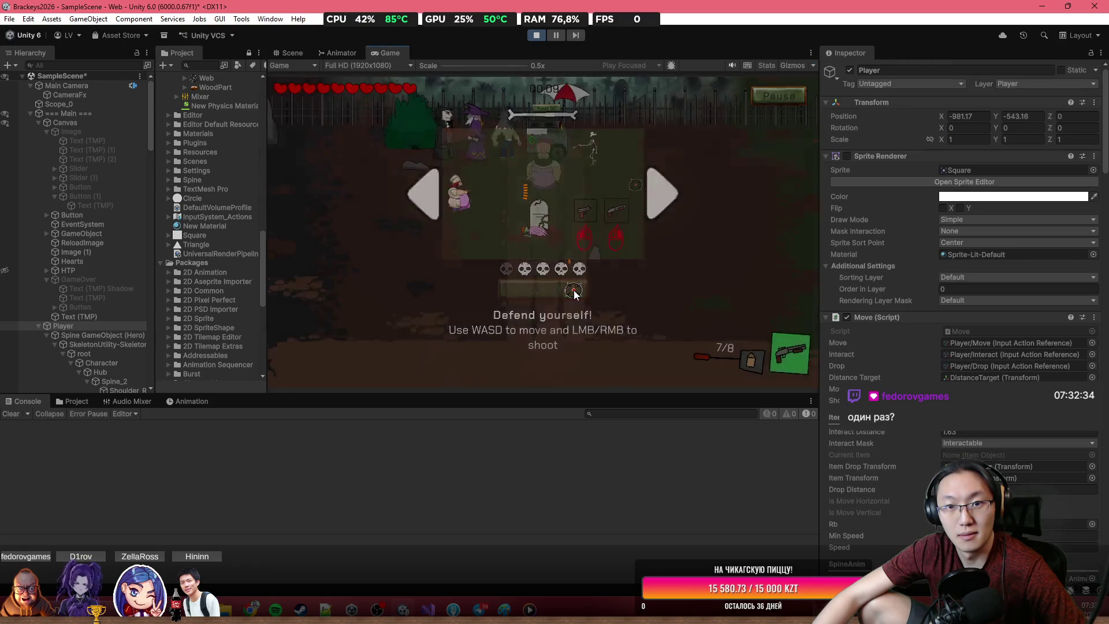
{"action": "left_click", "coordinate": [539, 36]}
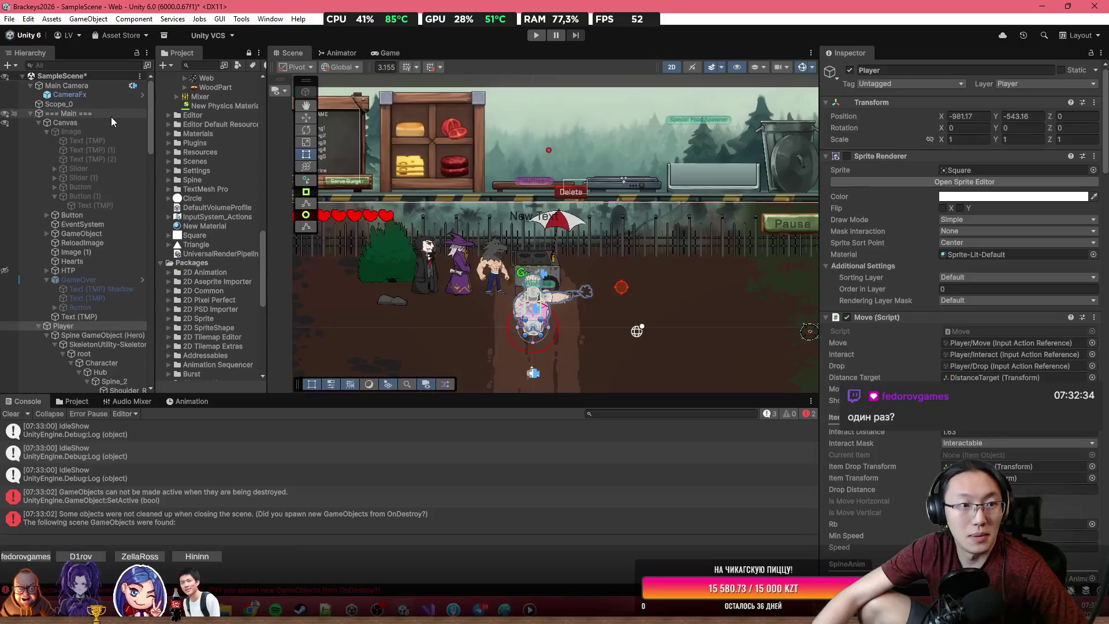
Step: Set Game Manager's Time Seconds on Main to 300 and start playtesting
{"action": "left_click", "coordinate": [111, 117]}
{"action": "double_click", "coordinate": [972, 235]}
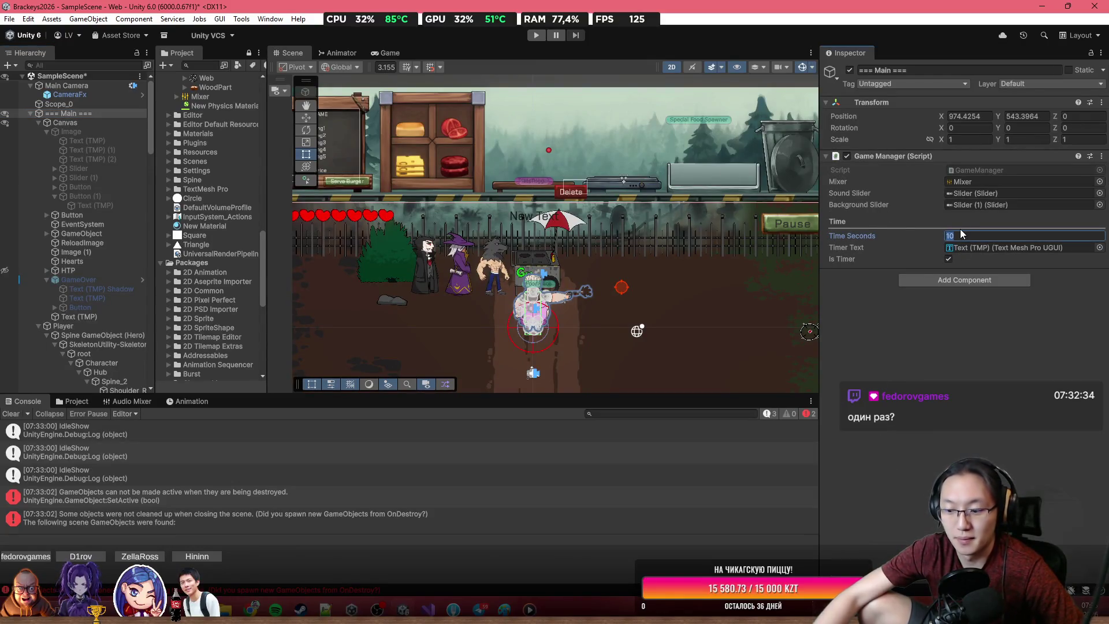
{"action": "type", "text": "300"}
{"action": "key", "text": "Return"}
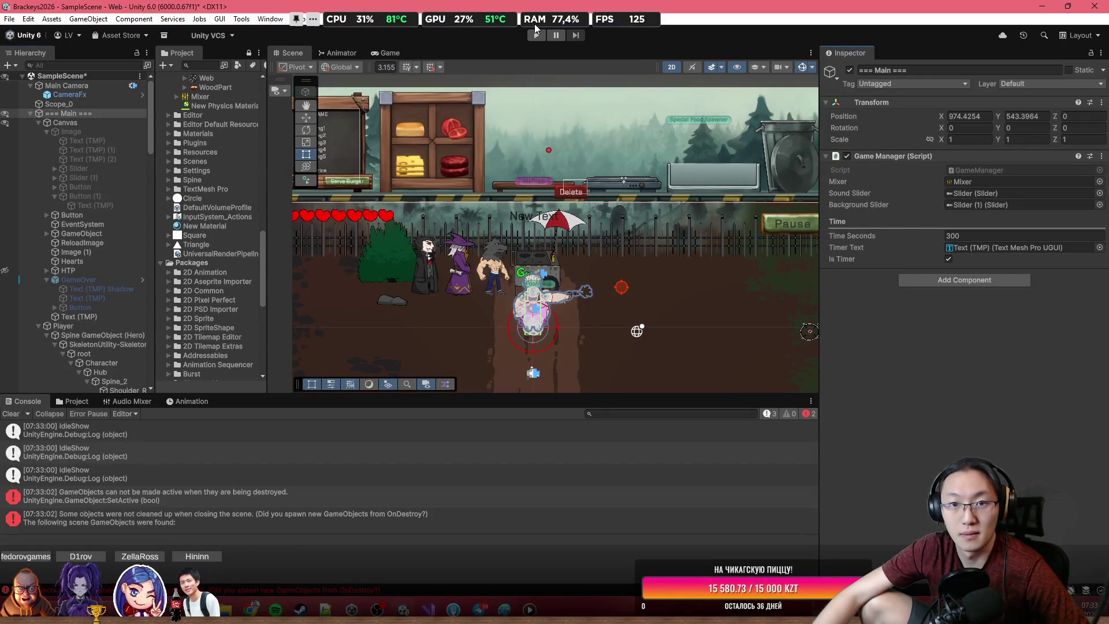
{"action": "left_click", "coordinate": [536, 35]}
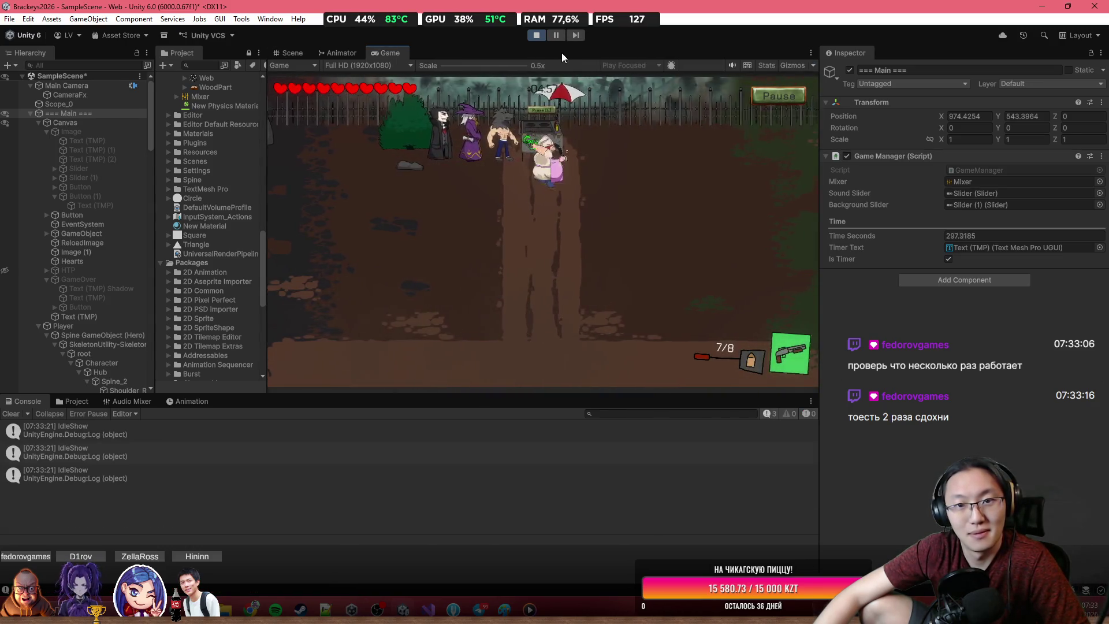
Step: In a maximized Game view, walk the chef right while shooting at the tombstone and skeletons
{"action": "double_click", "coordinate": [562, 53]}
{"action": "left_click", "coordinate": [824, 366]}
{"action": "key", "text": "s"}
{"action": "key", "text": "d"}
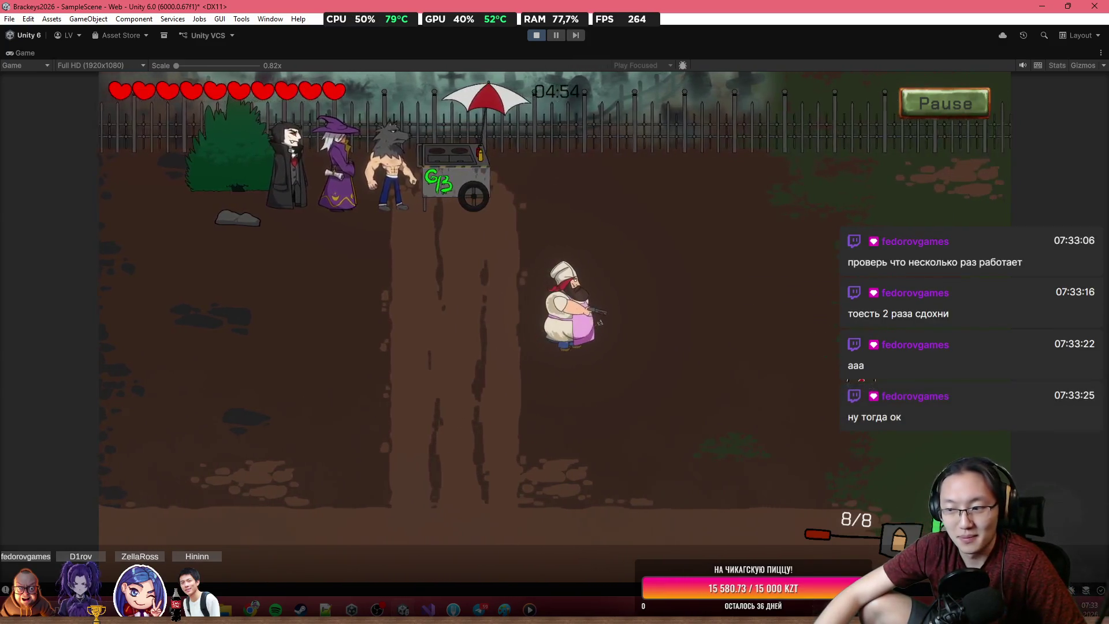
{"action": "key", "text": "d"}
{"action": "left_click", "coordinate": [824, 365]}
{"action": "key", "text": "r"}
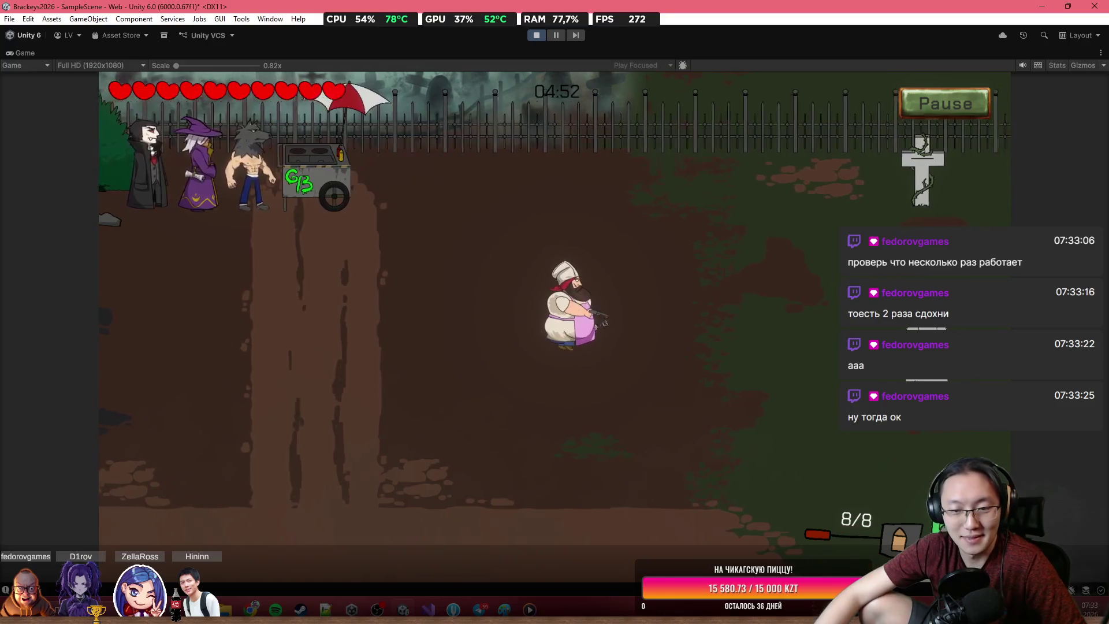
{"action": "key", "text": "d"}
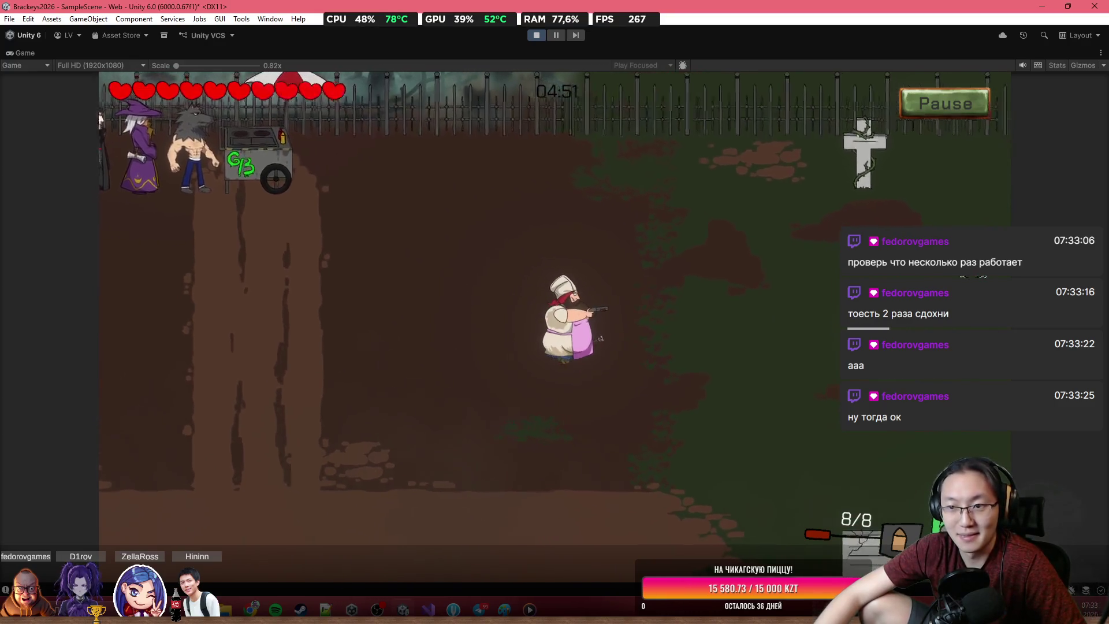
{"action": "left_click", "coordinate": [809, 283]}
{"action": "left_click", "coordinate": [809, 283]}
{"action": "key", "text": "d"}
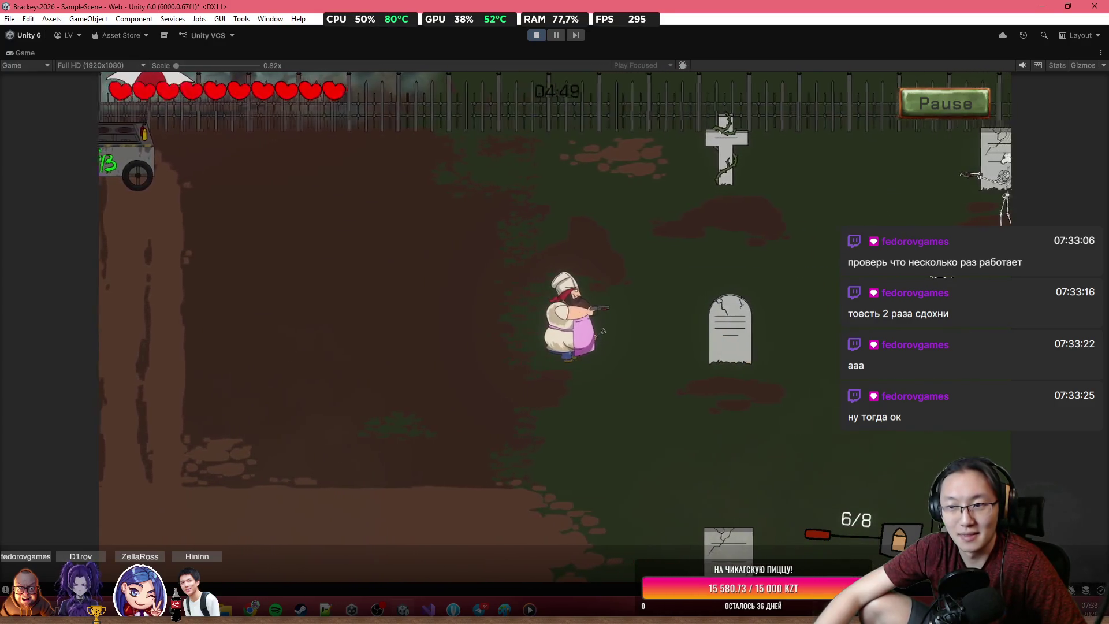
{"action": "left_click", "coordinate": [958, 192]}
{"action": "left_click", "coordinate": [957, 192]}
{"action": "key", "text": "d"}
{"action": "left_click", "coordinate": [936, 220]}
{"action": "left_click", "coordinate": [936, 220]}
{"action": "left_click", "coordinate": [902, 255]}
{"action": "left_click", "coordinate": [901, 254]}
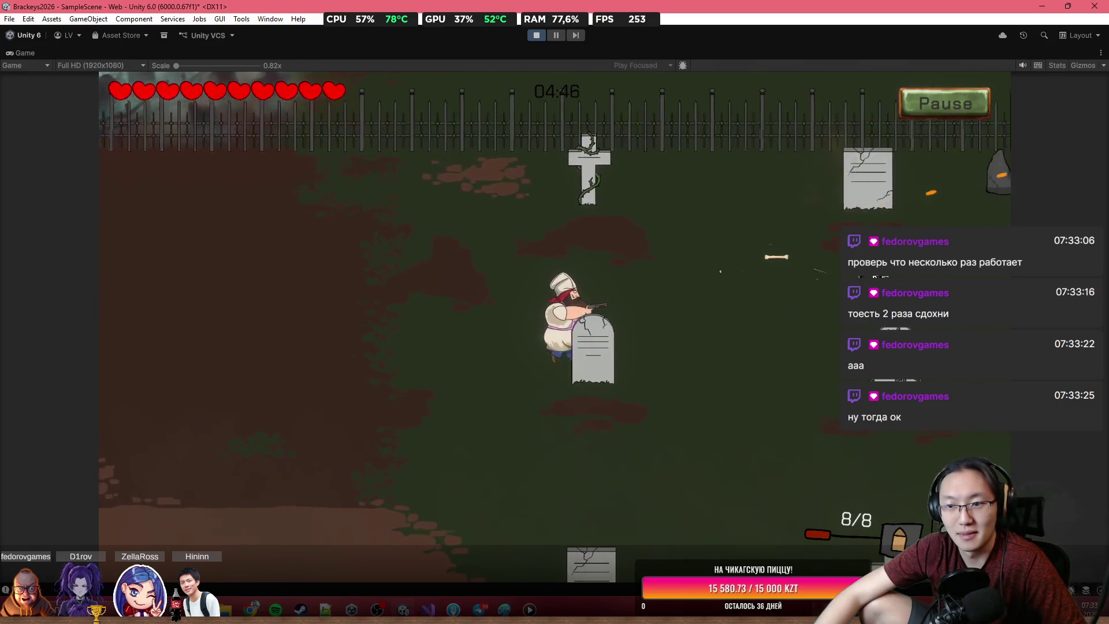
{"action": "key", "text": "d"}
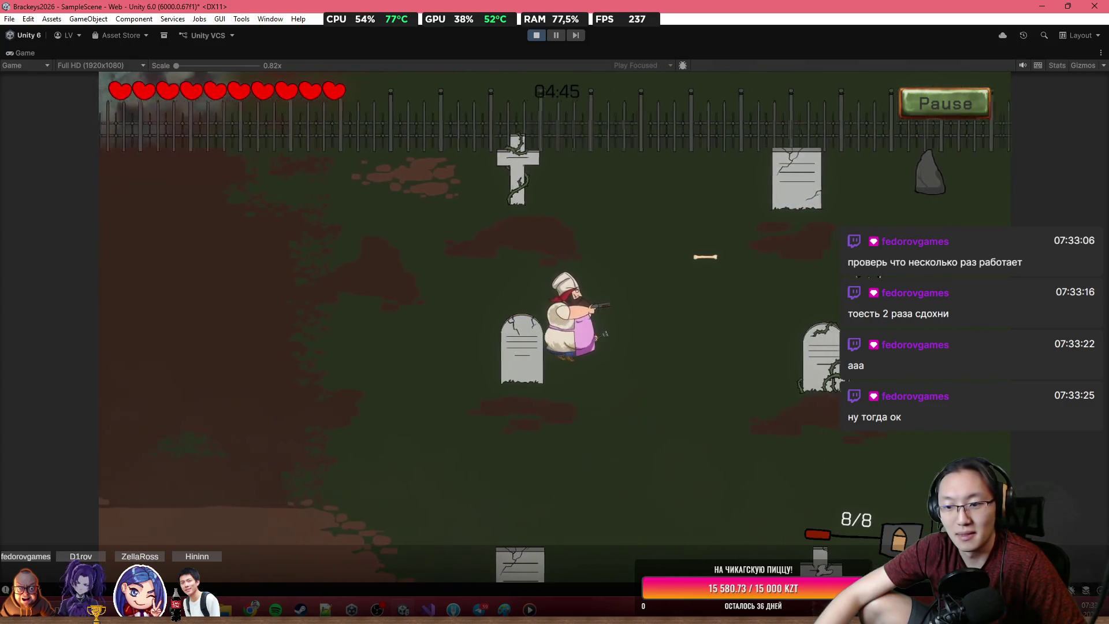
{"action": "left_click", "coordinate": [809, 404]}
{"action": "left_click", "coordinate": [809, 404]}
{"action": "left_click", "coordinate": [736, 546]}
{"action": "left_click", "coordinate": [736, 546]}
Step: Move the chef up and back left, firing repeatedly at the nearby skeletons
{"action": "key", "text": "d"}
{"action": "key", "text": "w"}
{"action": "left_click", "coordinate": [740, 463]}
{"action": "left_click", "coordinate": [732, 471]}
{"action": "left_click", "coordinate": [732, 470]}
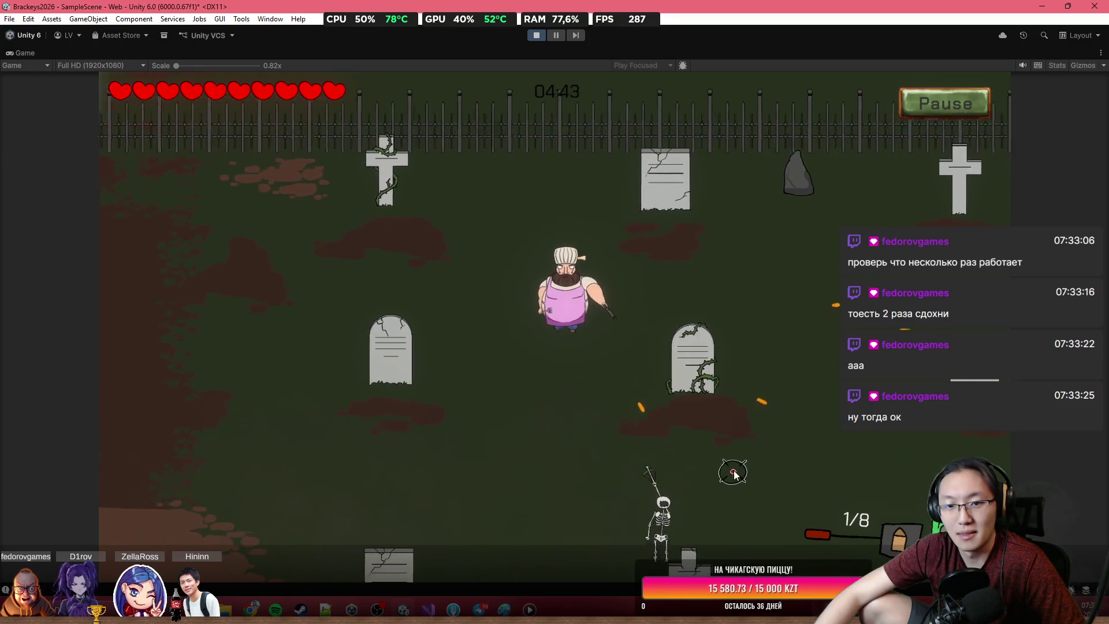
{"action": "left_click", "coordinate": [631, 423]}
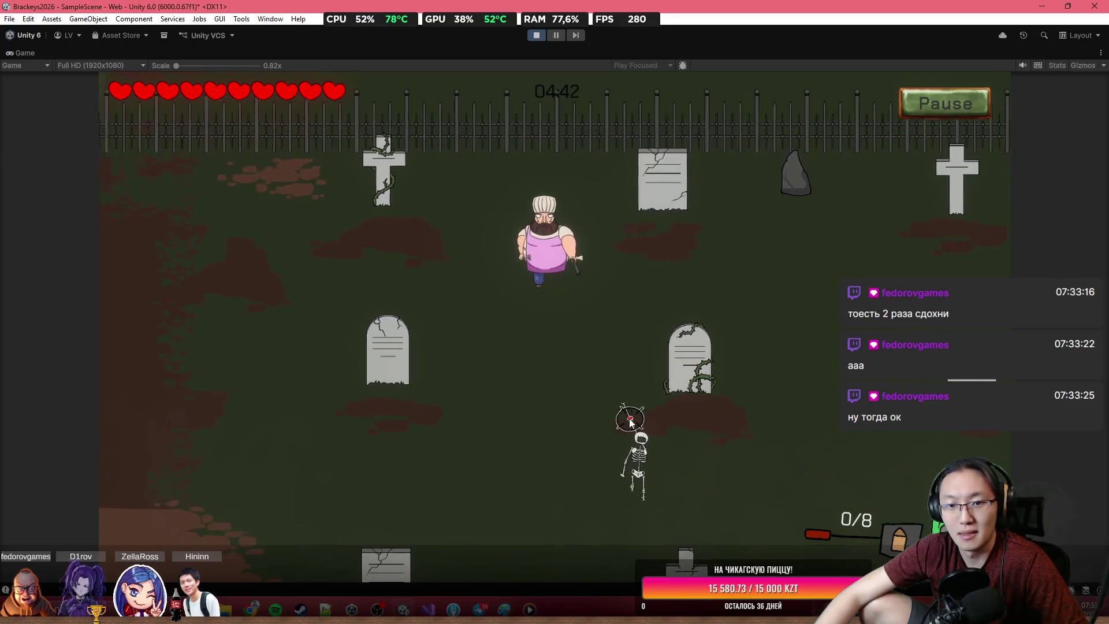
{"action": "key", "text": "a"}
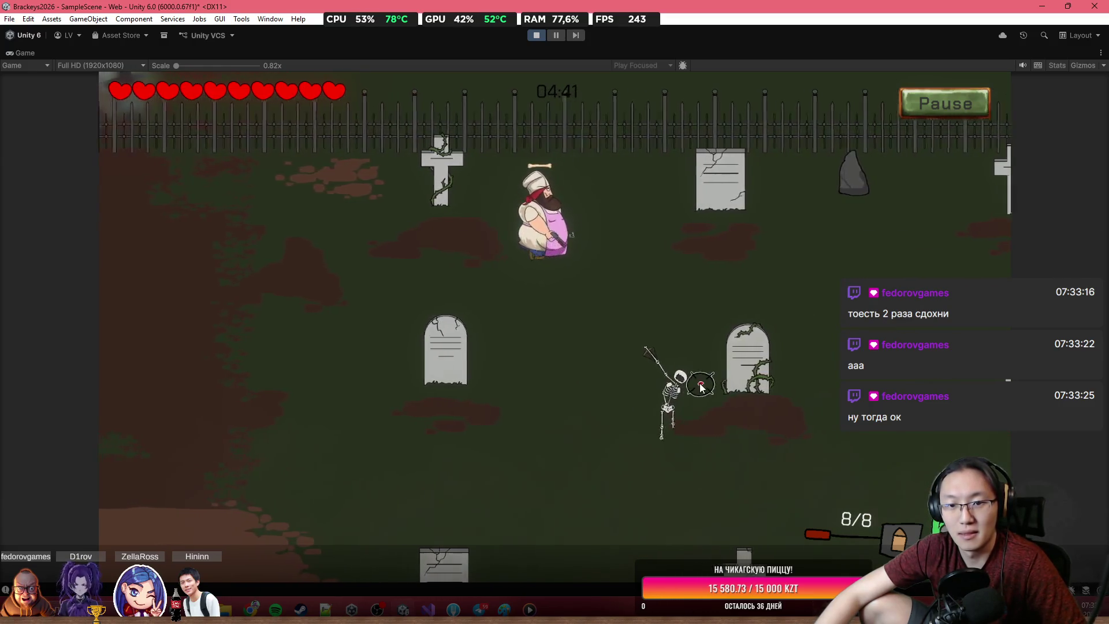
{"action": "left_click", "coordinate": [703, 384]}
{"action": "left_click", "coordinate": [703, 384]}
{"action": "left_click", "coordinate": [728, 379]}
{"action": "left_click", "coordinate": [728, 378]}
{"action": "key", "text": "a"}
{"action": "left_click", "coordinate": [734, 367]}
{"action": "left_click", "coordinate": [727, 355]}
{"action": "left_click", "coordinate": [718, 341]}
{"action": "left_click", "coordinate": [708, 324]}
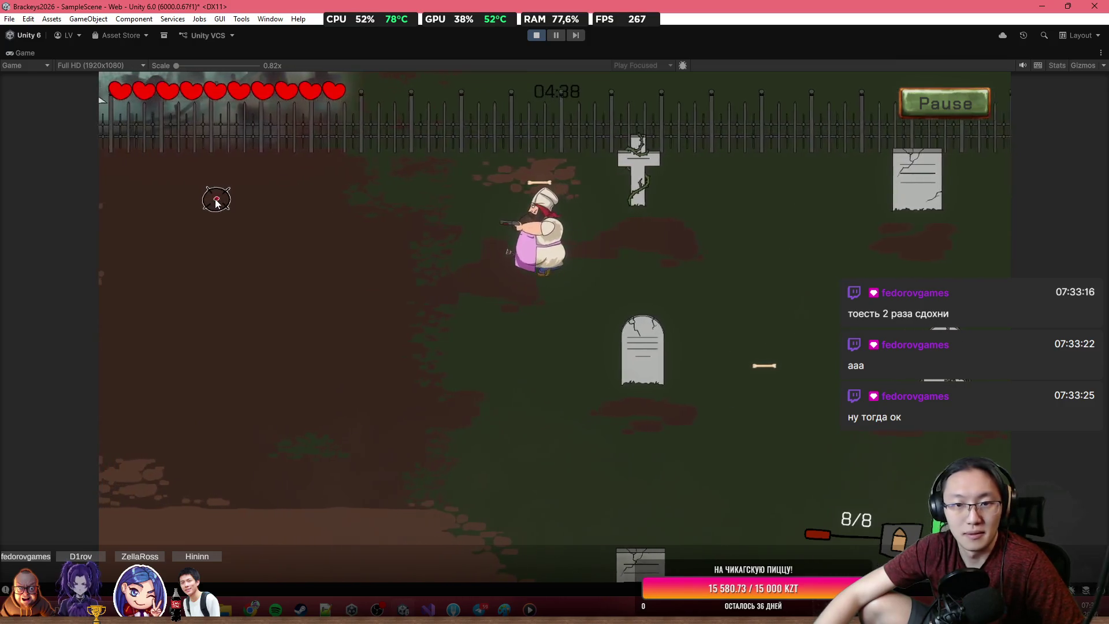
Step: Walk the chef back to the cart and press E to bring up the kitchen
{"action": "key", "text": "a"}
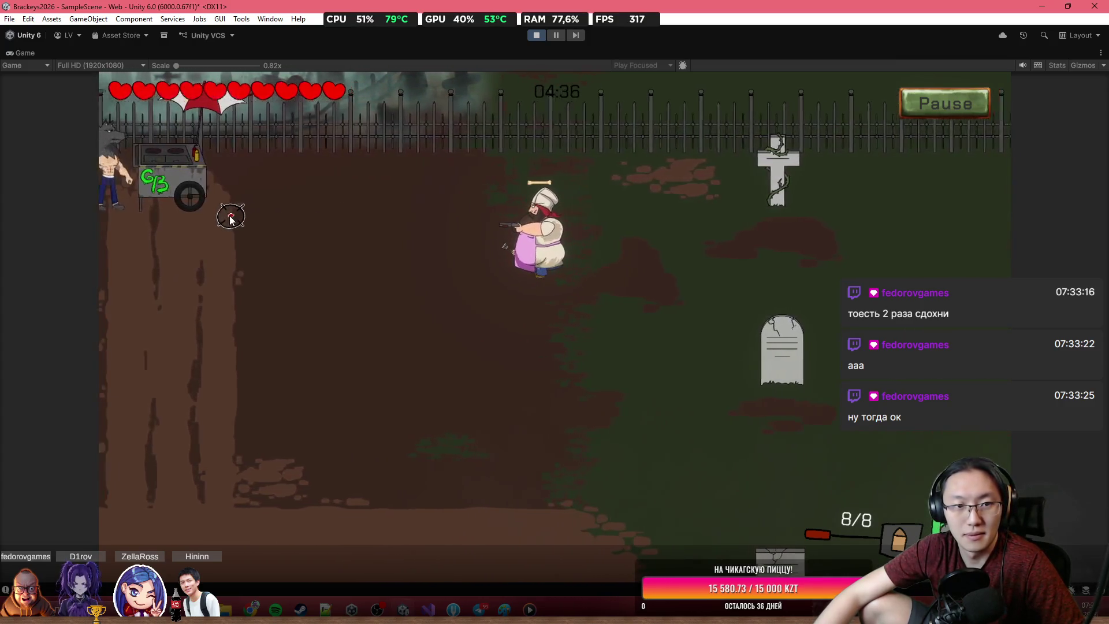
{"action": "key", "text": "a"}
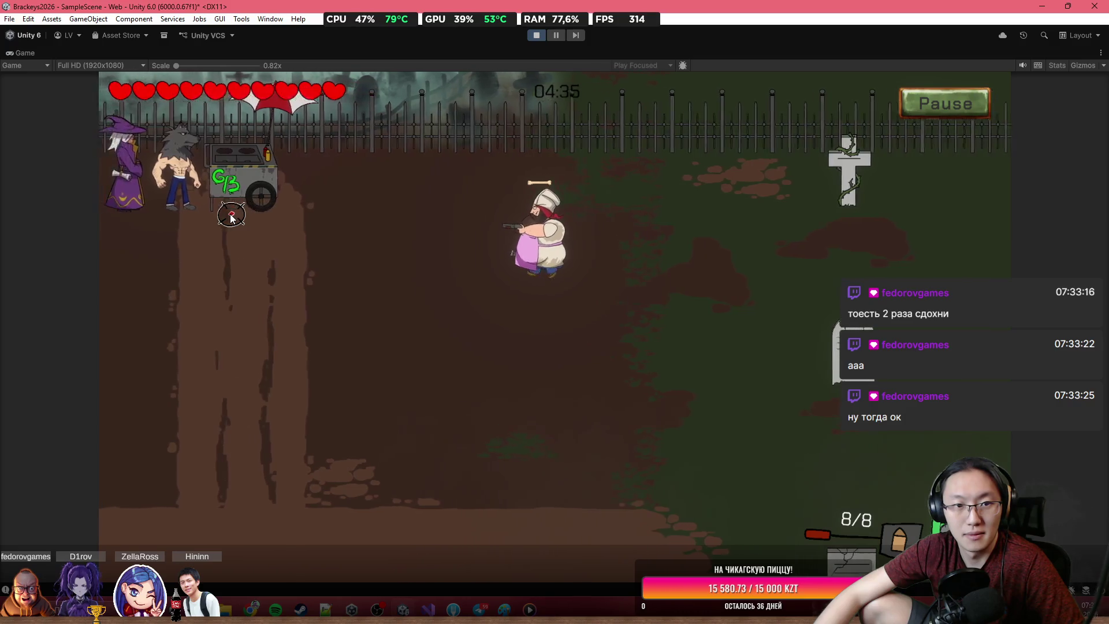
{"action": "key", "text": "a"}
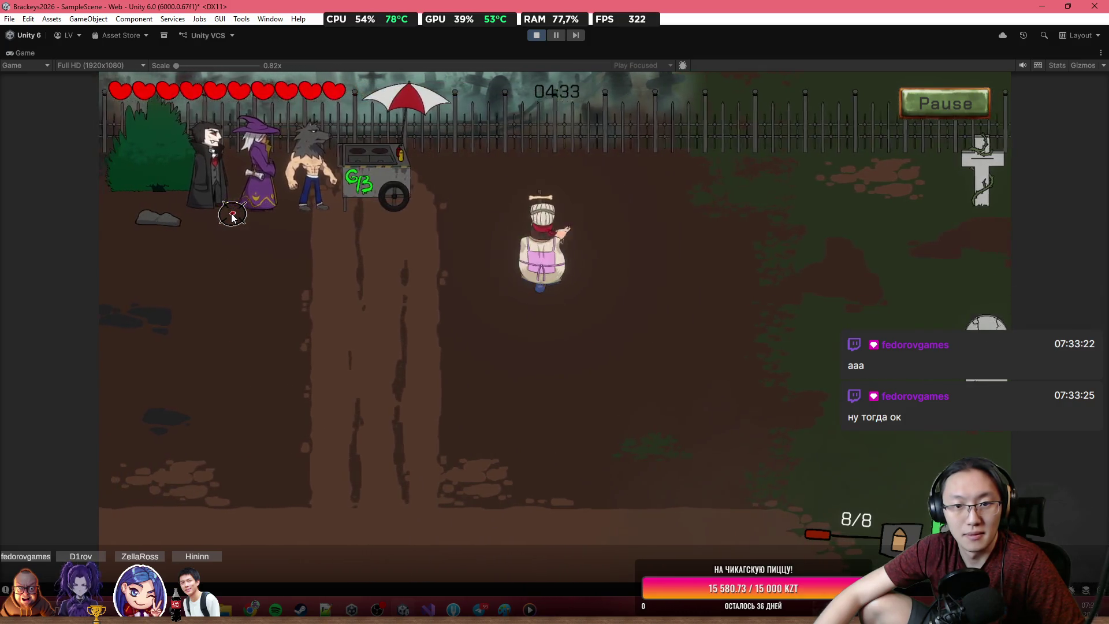
{"action": "key", "text": "a"}
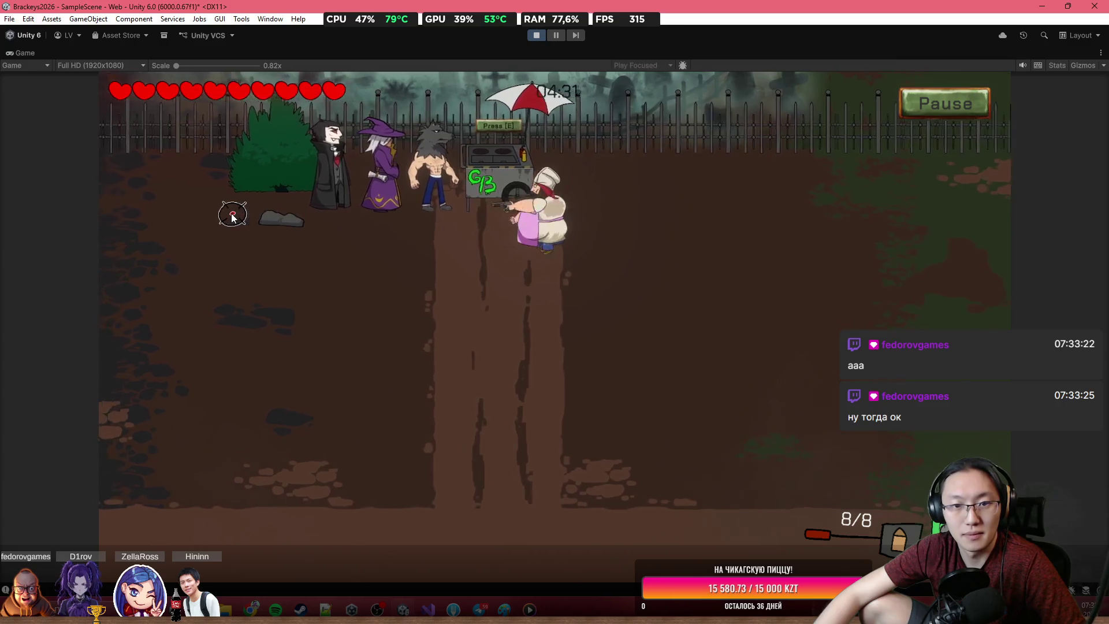
{"action": "key", "text": "e"}
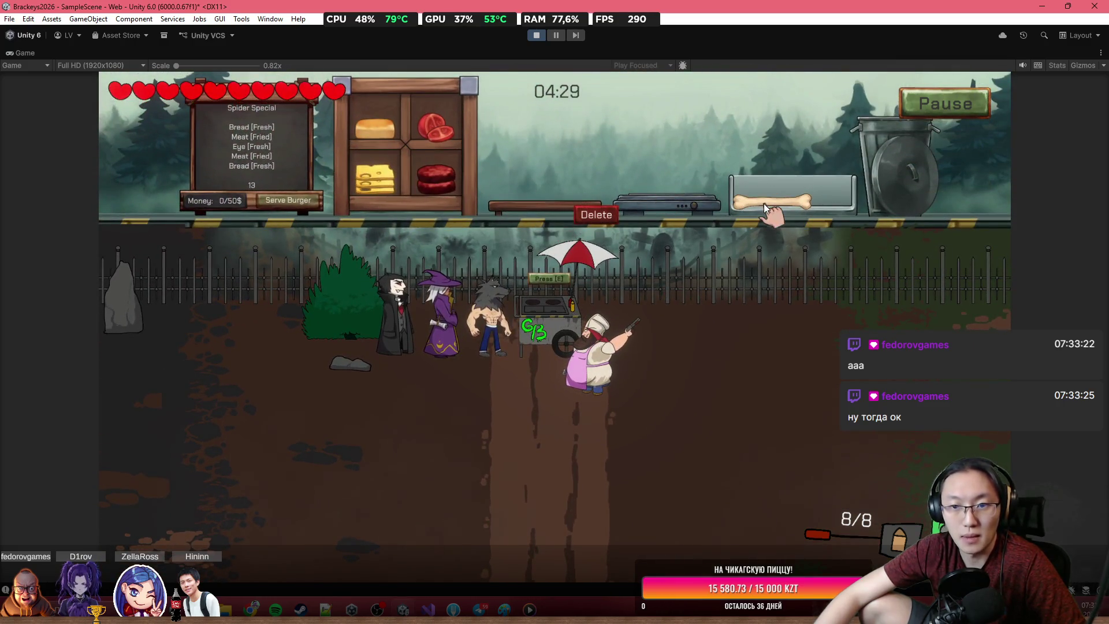
Step: Put a bun on the cutting board, grill raw meat, and stack the fried meat on the bun
{"action": "left_click", "coordinate": [446, 168]}
{"action": "left_click_drag", "start_coordinate": [553, 148], "coordinate": [548, 190]}
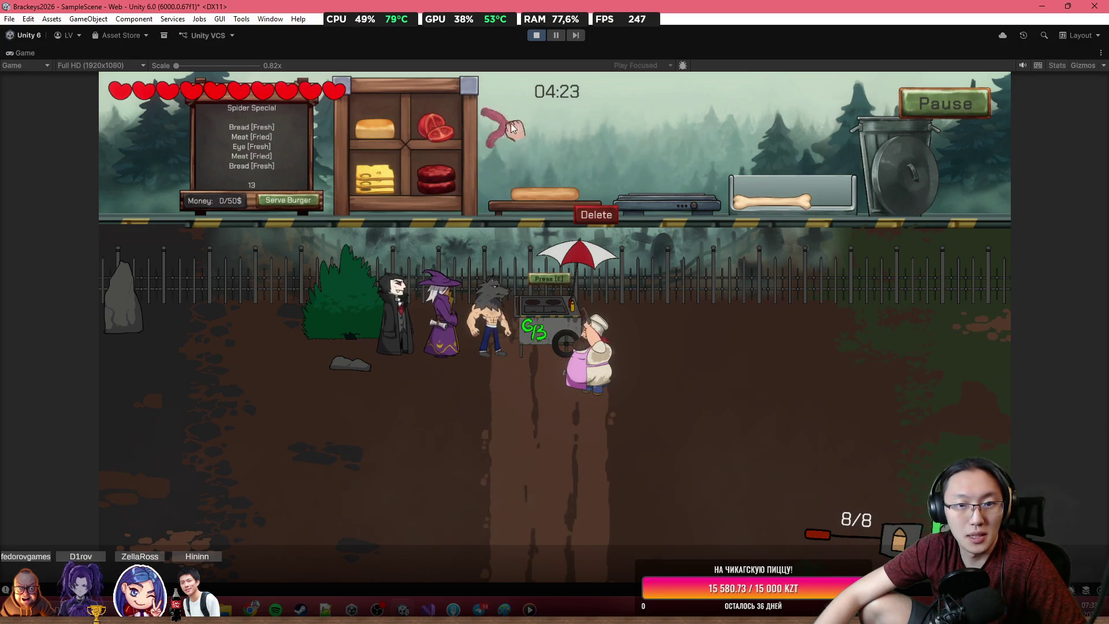
{"action": "left_click_drag", "start_coordinate": [650, 133], "coordinate": [668, 188]}
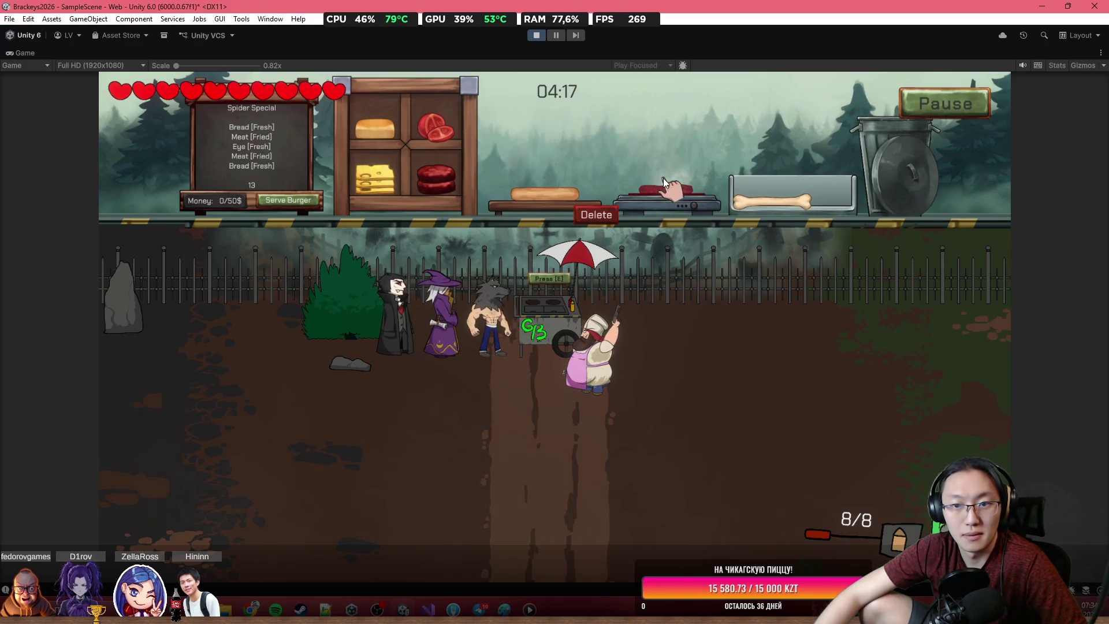
{"action": "mouse_move", "coordinate": [667, 191]}
{"action": "left_mouse_down"}
{"action": "mouse_move", "coordinate": [612, 119]}
{"action": "mouse_move", "coordinate": [552, 129]}
{"action": "mouse_move", "coordinate": [546, 181]}
{"action": "left_mouse_up"}
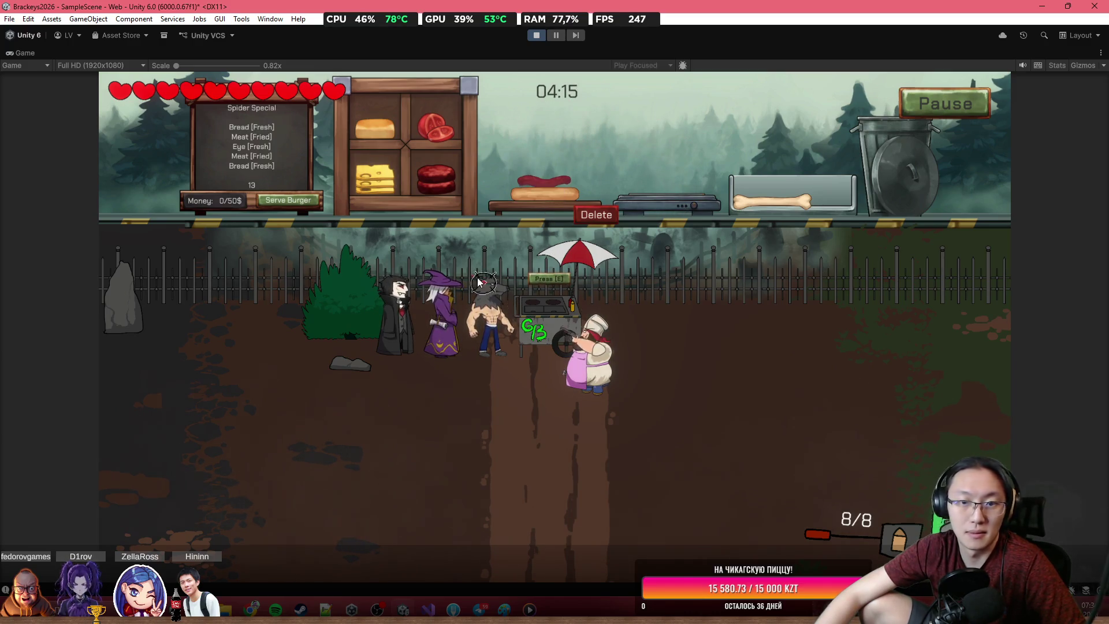
Step: Walk the chef into the yard and shoot the spider and other approaching enemies
{"action": "key", "text": "s"}
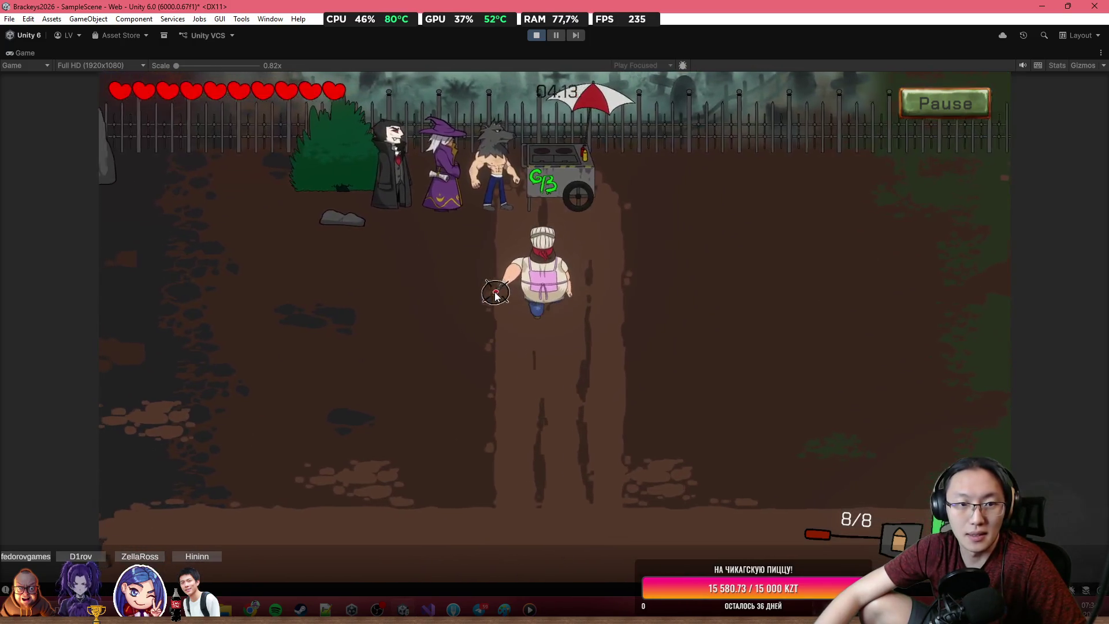
{"action": "key", "text": "a"}
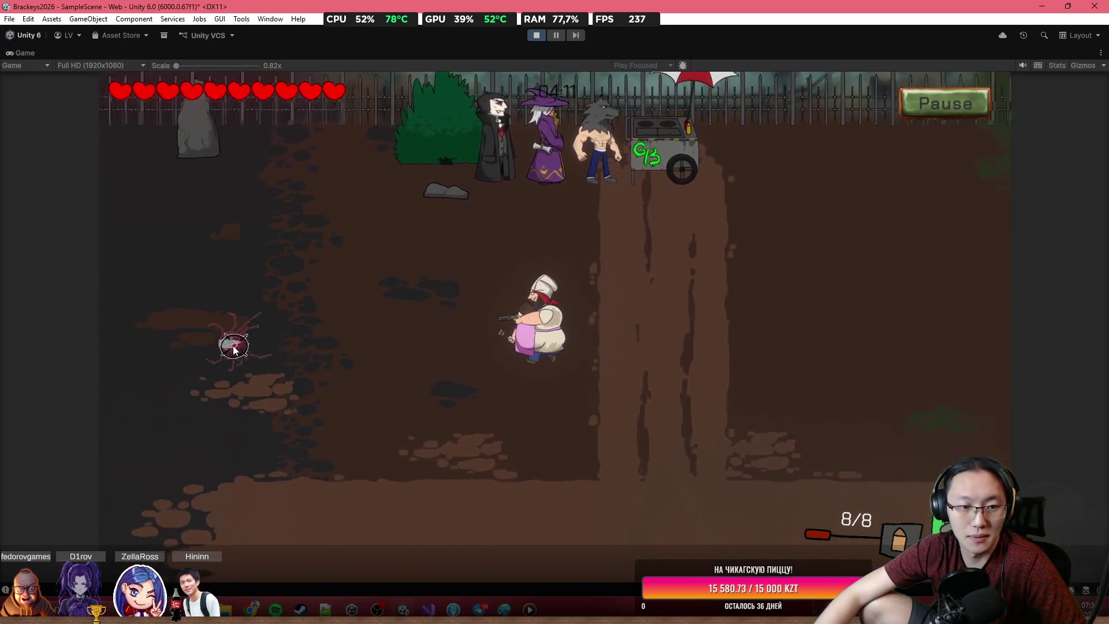
{"action": "left_click", "coordinate": [260, 349]}
{"action": "key", "text": "a"}
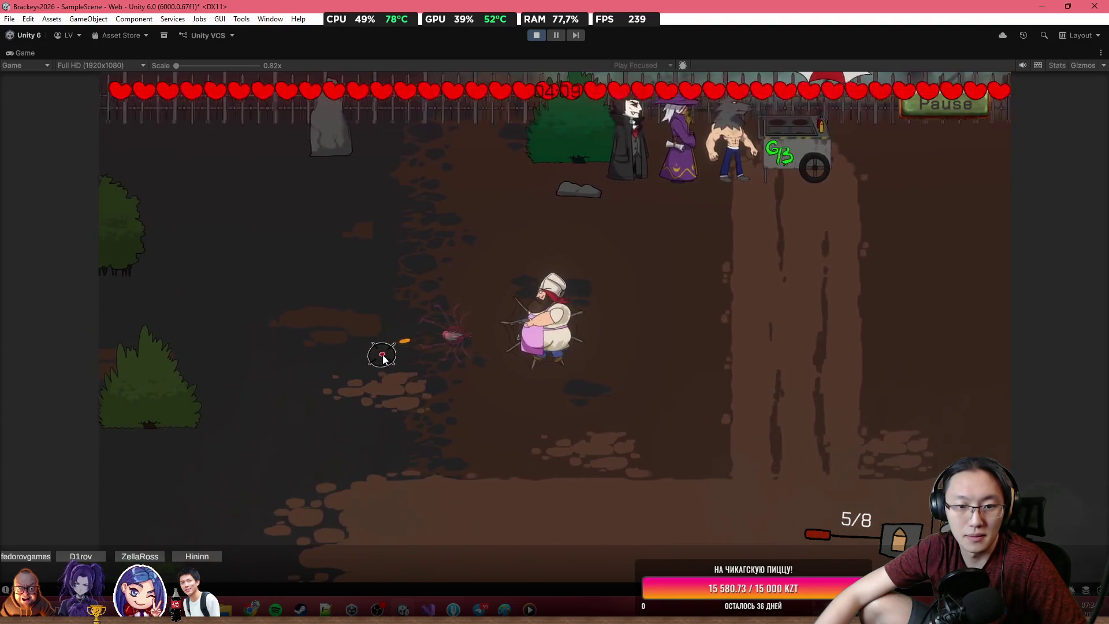
{"action": "left_click", "coordinate": [432, 336]}
{"action": "key", "text": "w"}
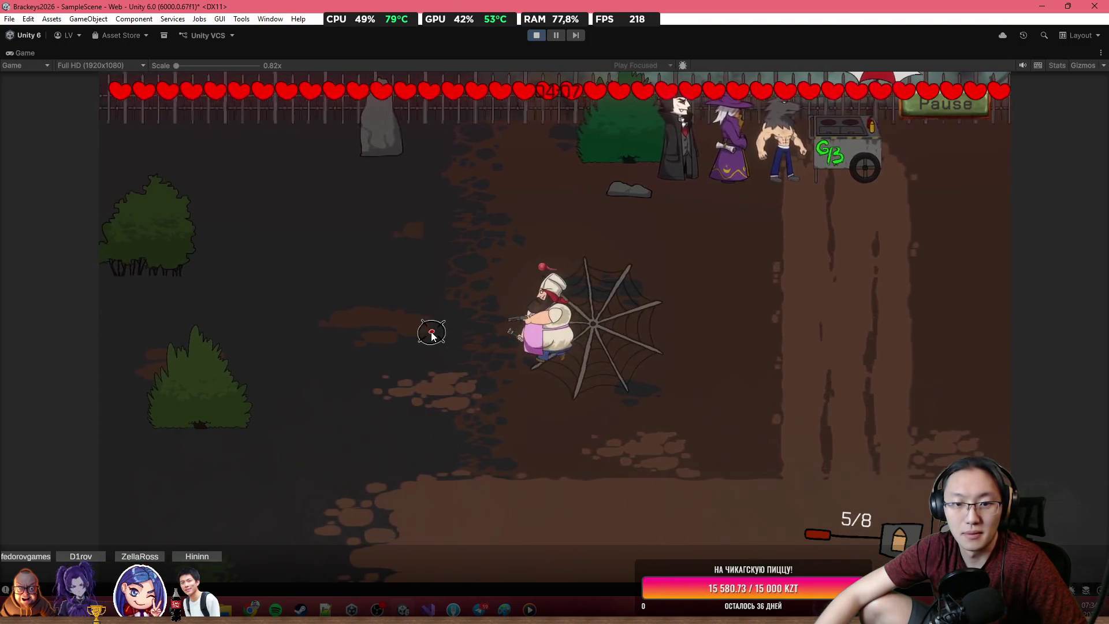
{"action": "key", "text": "d"}
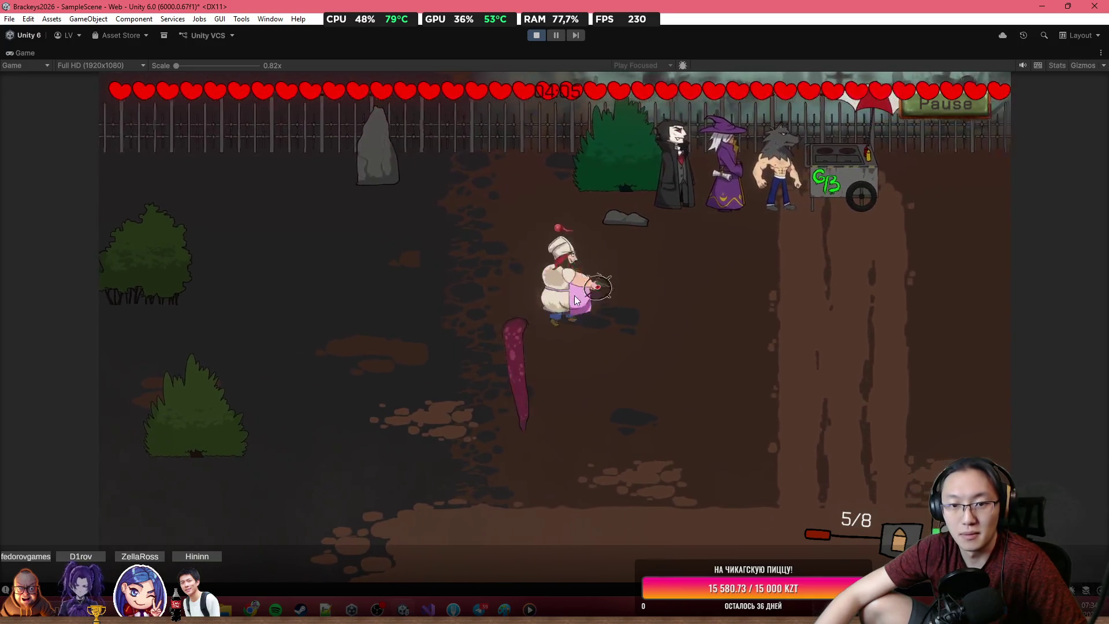
{"action": "left_click", "coordinate": [463, 339]}
{"action": "left_click", "coordinate": [439, 343]}
{"action": "left_click", "coordinate": [440, 342]}
{"action": "left_click", "coordinate": [520, 341]}
{"action": "left_click", "coordinate": [648, 334]}
{"action": "key", "text": "w"}
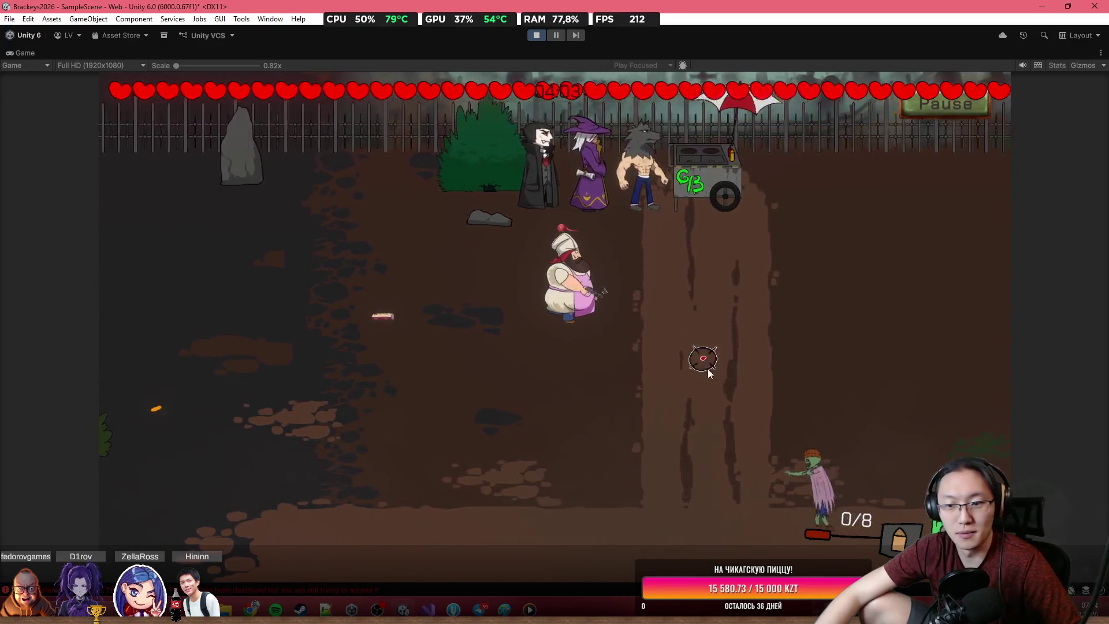
{"action": "key", "text": "r"}
{"action": "left_click", "coordinate": [711, 405]}
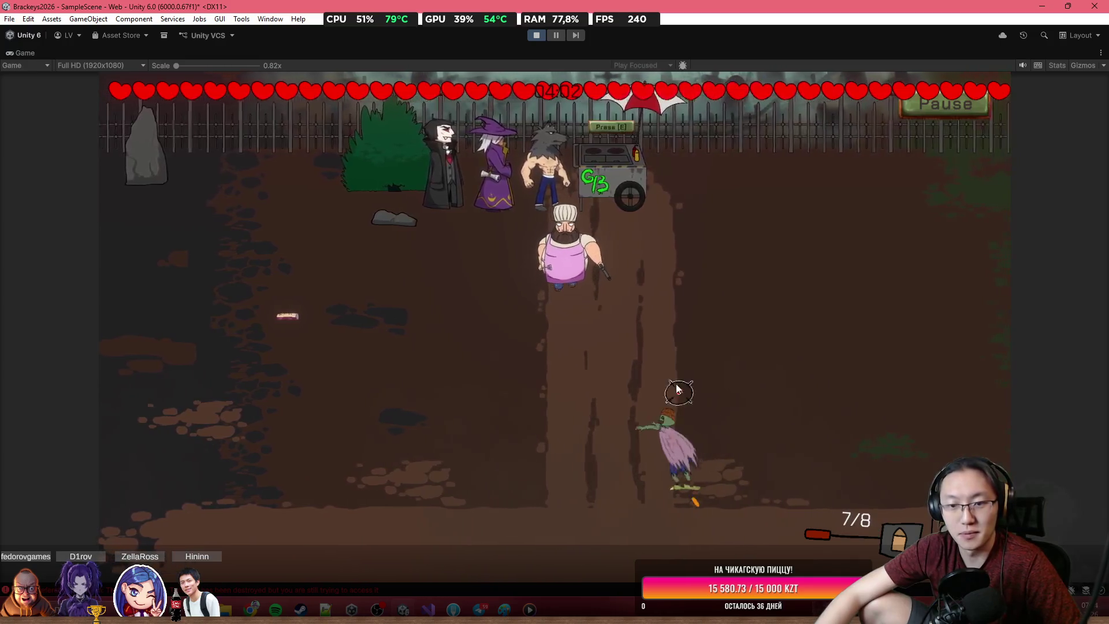
Step: Back at the cart, add the eye to the burger and carry a meat piece to the grill
{"action": "key", "text": "w"}
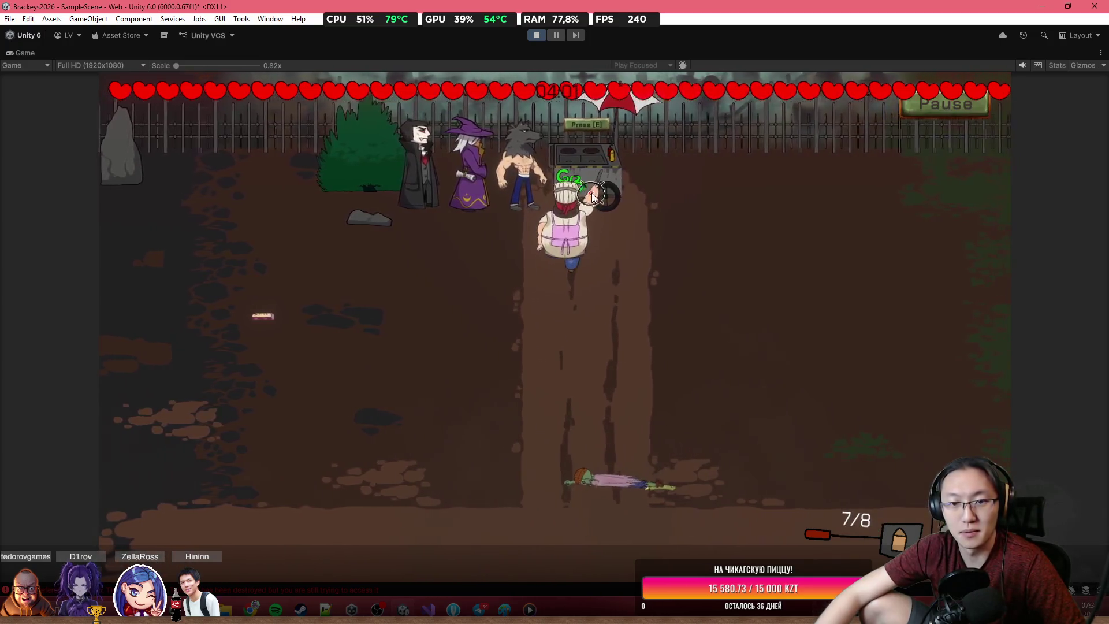
{"action": "key", "text": "e"}
{"action": "mouse_move", "coordinate": [779, 186]}
{"action": "left_mouse_down"}
{"action": "mouse_move", "coordinate": [714, 116]}
{"action": "mouse_move", "coordinate": [619, 122]}
{"action": "mouse_move", "coordinate": [536, 164]}
{"action": "left_mouse_up"}
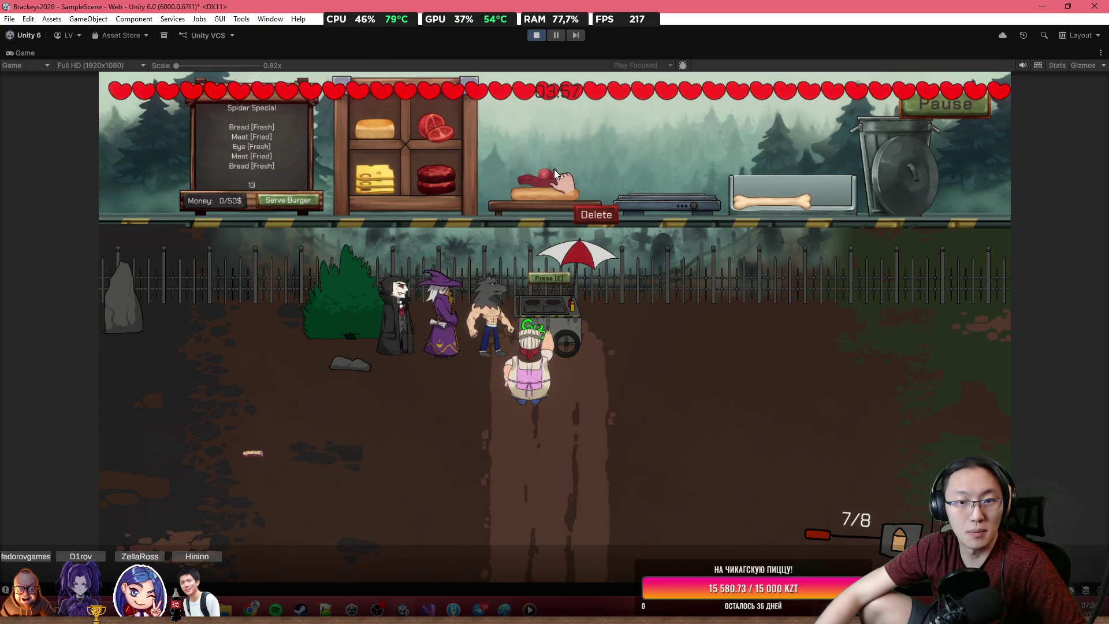
{"action": "mouse_move", "coordinate": [436, 176]}
{"action": "left_mouse_down"}
{"action": "mouse_move", "coordinate": [518, 125]}
{"action": "mouse_move", "coordinate": [642, 153]}
{"action": "mouse_move", "coordinate": [680, 193]}
{"action": "left_mouse_up"}
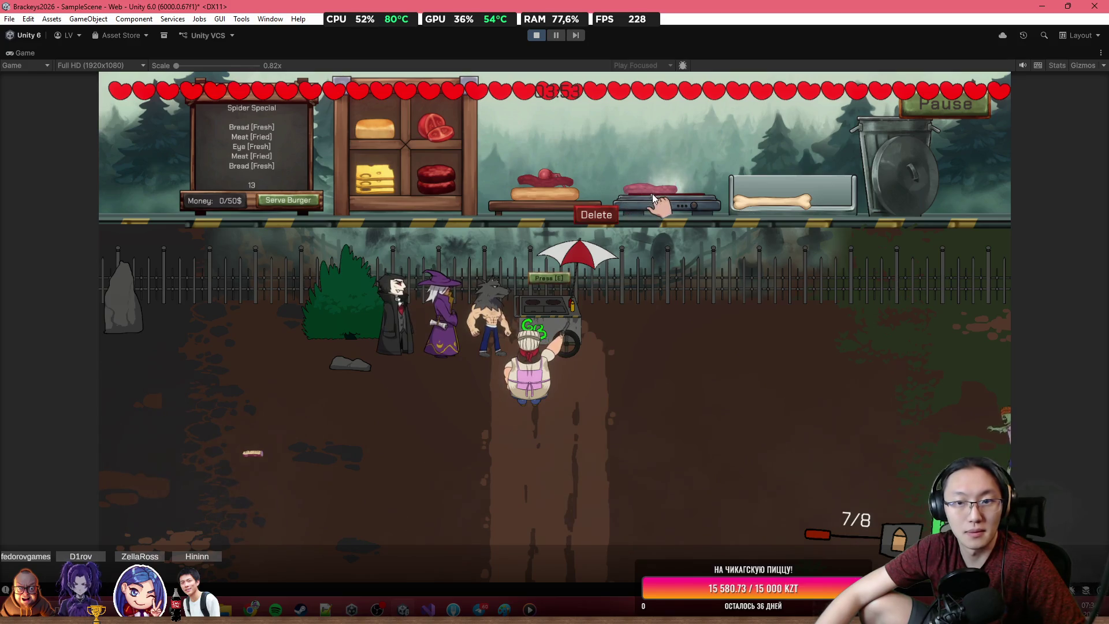
Step: Shoot down the ghost and the spider attacking the chef
{"action": "left_click", "coordinate": [940, 421]}
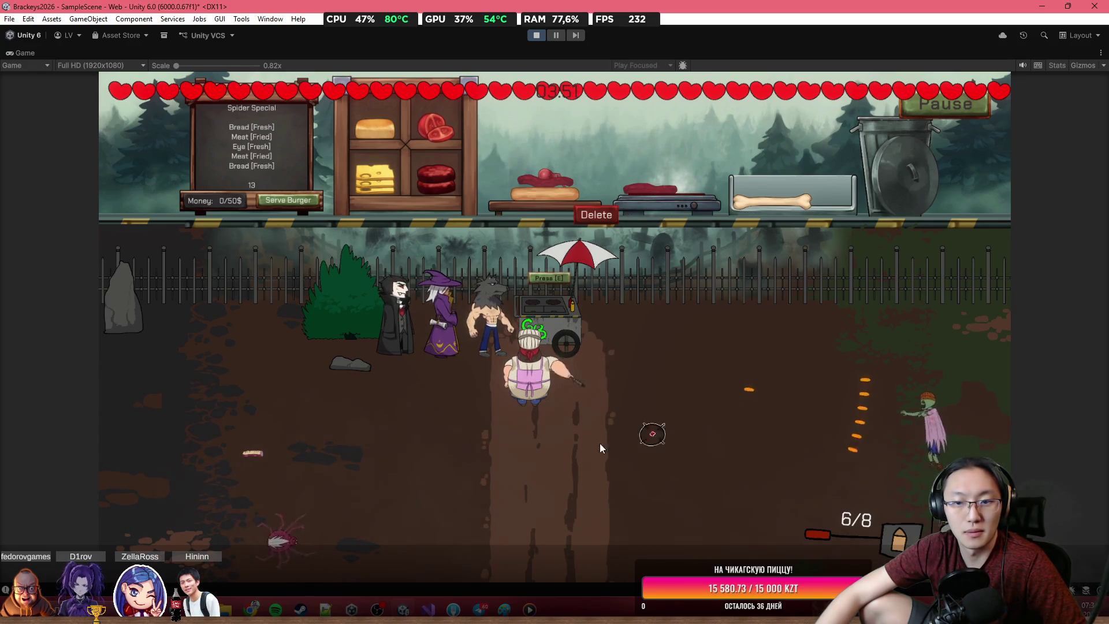
{"action": "left_click", "coordinate": [335, 503]}
{"action": "left_click", "coordinate": [335, 502]}
{"action": "left_click", "coordinate": [338, 505]}
{"action": "left_click", "coordinate": [338, 504]}
{"action": "left_click", "coordinate": [338, 505]}
{"action": "left_click", "coordinate": [335, 502]}
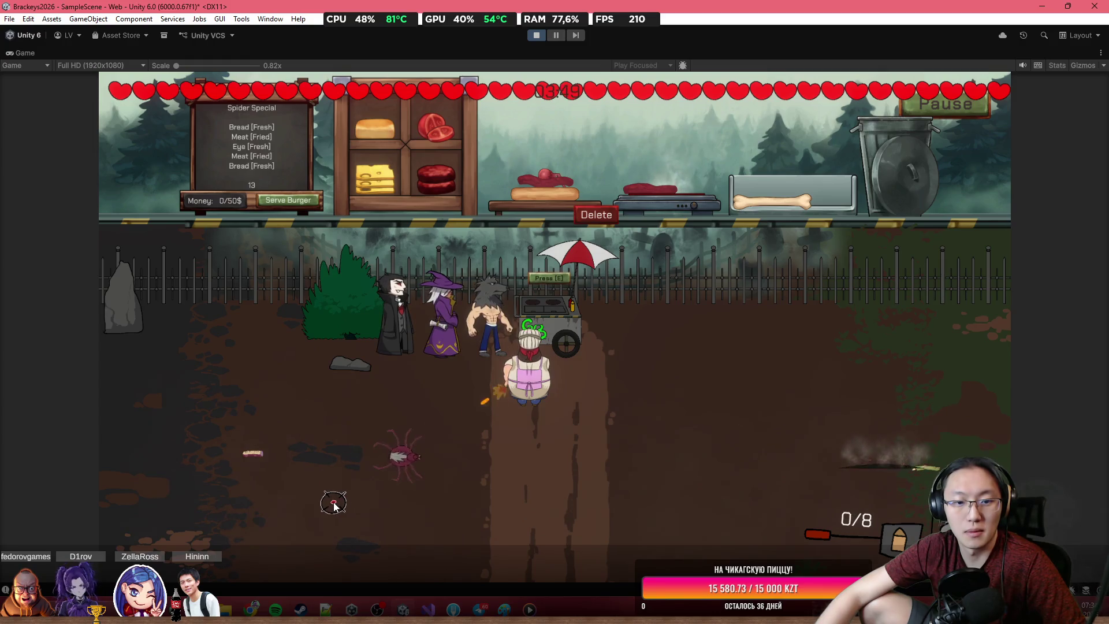
Step: Clear the kitchen by trashing the grilled meat, the unfinished burger, and the bone
{"action": "mouse_move", "coordinate": [637, 181]}
{"action": "left_mouse_down"}
{"action": "mouse_move", "coordinate": [646, 137]}
{"action": "mouse_move", "coordinate": [896, 112]}
{"action": "mouse_move", "coordinate": [843, 154]}
{"action": "left_mouse_up"}
{"action": "mouse_move", "coordinate": [410, 189]}
{"action": "left_mouse_down"}
{"action": "mouse_move", "coordinate": [544, 137]}
{"action": "mouse_move", "coordinate": [796, 182]}
{"action": "mouse_move", "coordinate": [657, 169]}
{"action": "mouse_move", "coordinate": [590, 223]}
{"action": "left_mouse_up"}
{"action": "left_click", "coordinate": [590, 219]}
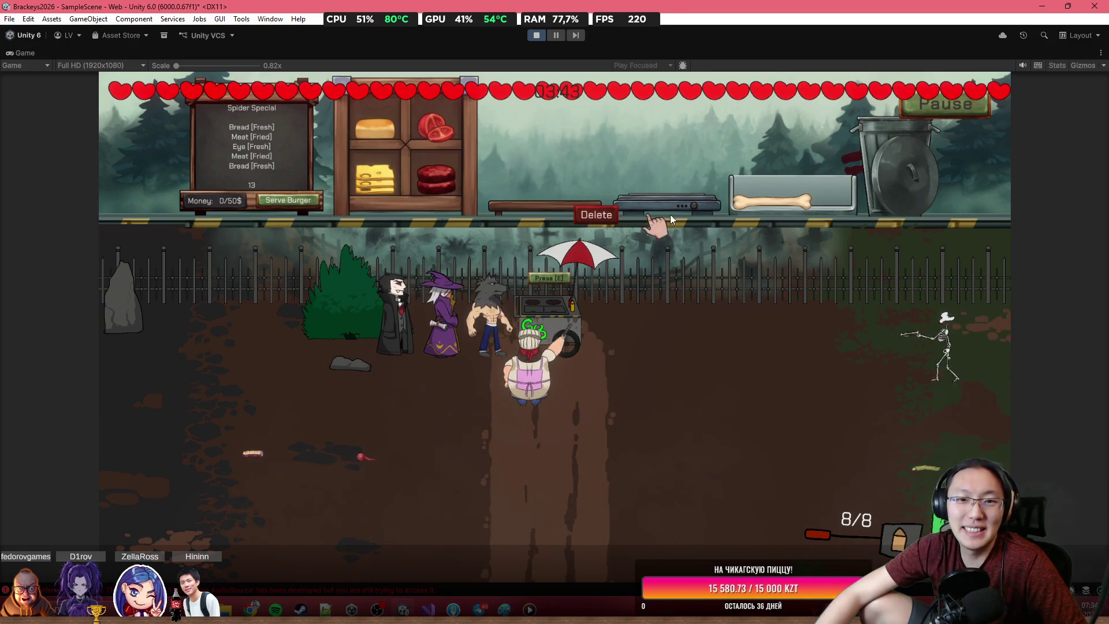
{"action": "mouse_move", "coordinate": [768, 200]}
{"action": "left_mouse_down"}
{"action": "mouse_move", "coordinate": [799, 122]}
{"action": "mouse_move", "coordinate": [852, 156]}
{"action": "left_mouse_up"}
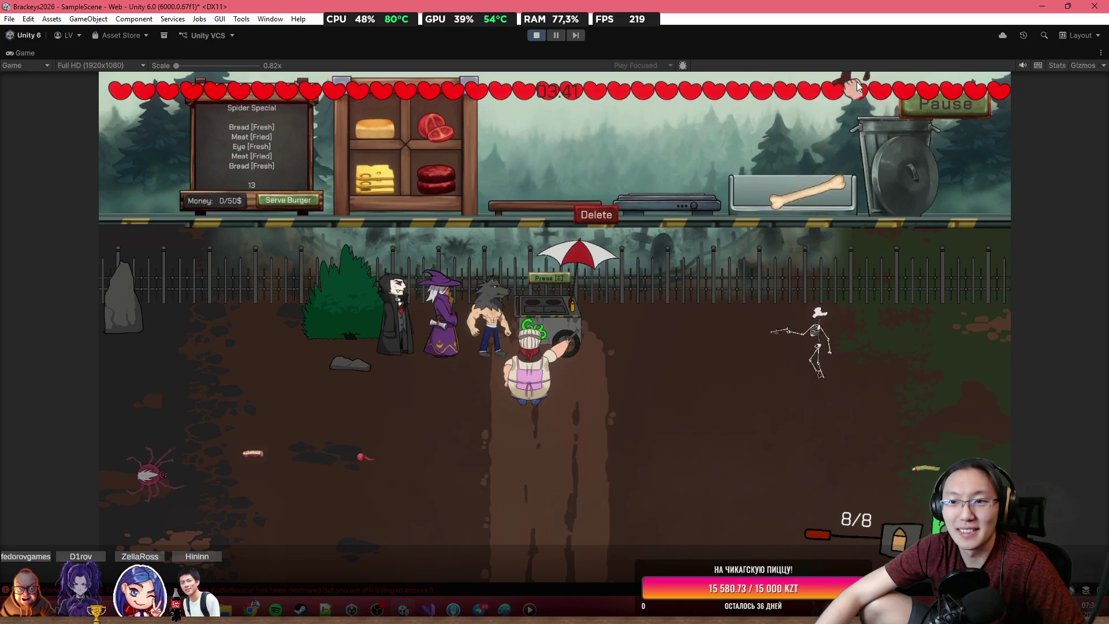
Step: Walk into the yard and shoot the spider until it dies
{"action": "key", "text": "s"}
{"action": "key", "text": "a"}
{"action": "left_click", "coordinate": [271, 312]}
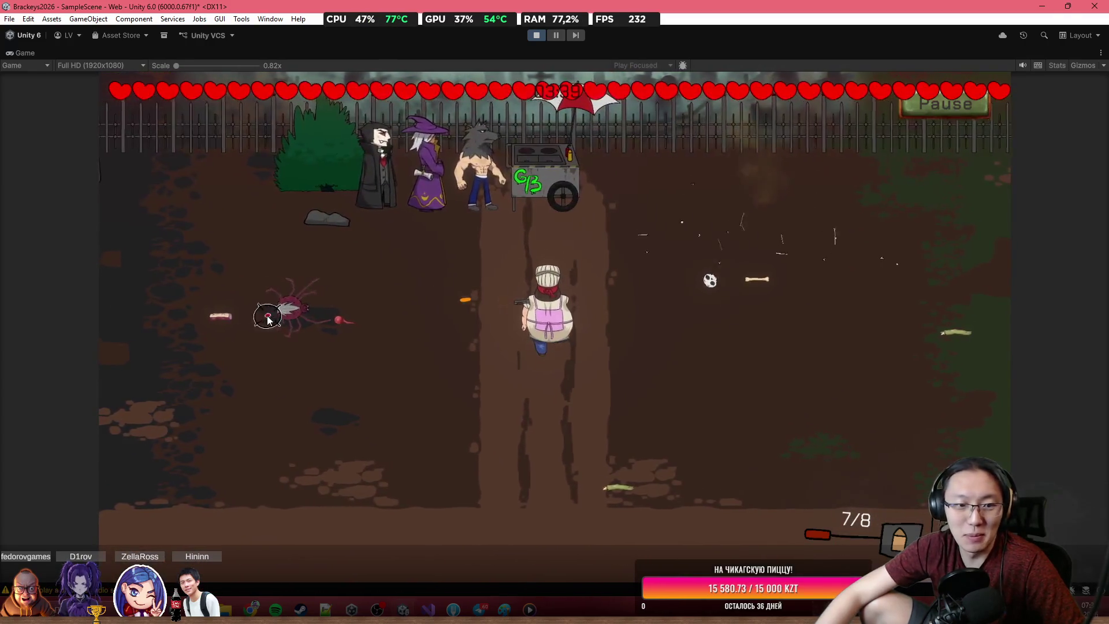
{"action": "left_click", "coordinate": [293, 302]}
{"action": "left_click", "coordinate": [341, 274]}
{"action": "left_click", "coordinate": [359, 260]}
{"action": "left_click", "coordinate": [390, 259]}
{"action": "left_click", "coordinate": [399, 254]}
{"action": "left_click", "coordinate": [428, 243]}
{"action": "left_click", "coordinate": [463, 231]}
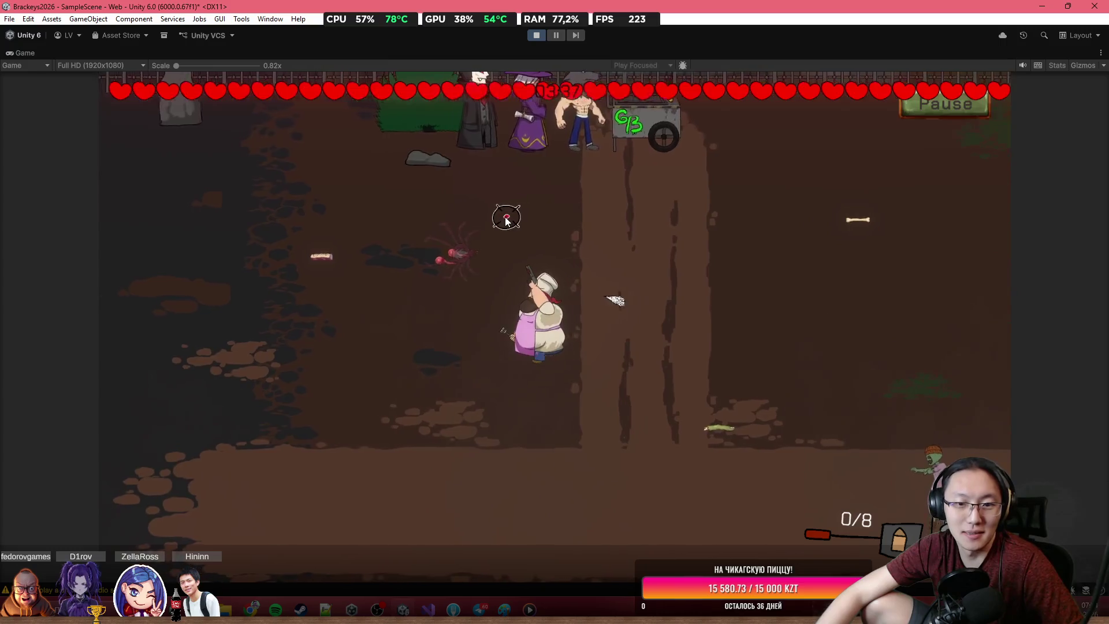
Step: Head back toward the food cart while shooting the approaching zombie
{"action": "key", "text": "w"}
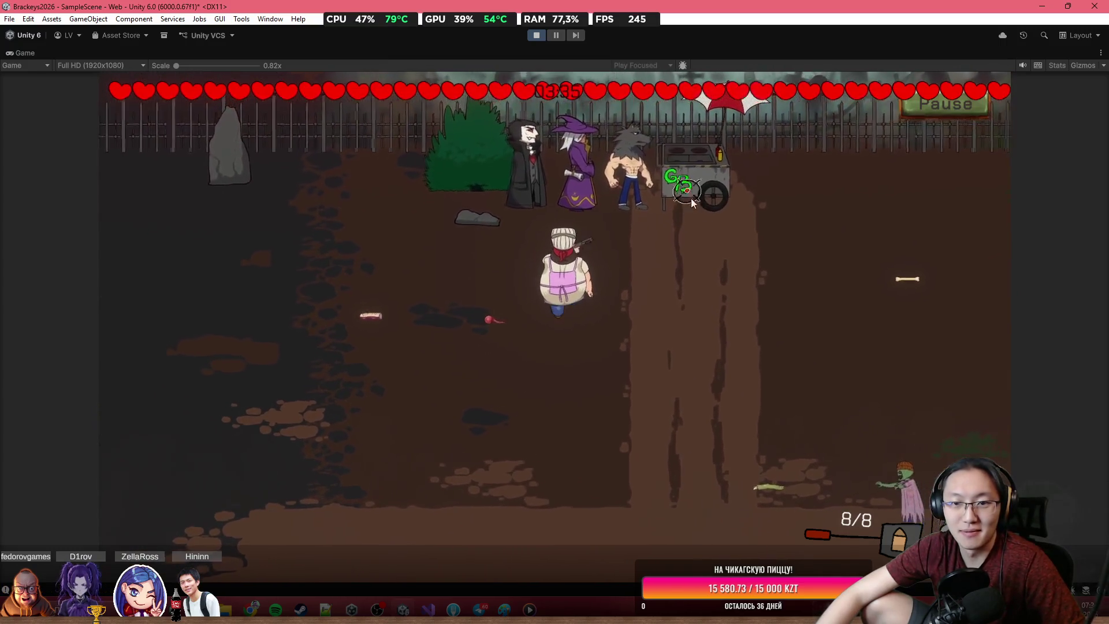
{"action": "key", "text": "d"}
{"action": "left_click", "coordinate": [791, 454]}
{"action": "left_click", "coordinate": [757, 445]}
{"action": "left_click", "coordinate": [748, 442]}
{"action": "left_click", "coordinate": [740, 438]}
{"action": "left_click", "coordinate": [734, 435]}
{"action": "left_click", "coordinate": [740, 428]}
{"action": "left_click", "coordinate": [748, 416]}
{"action": "left_click", "coordinate": [756, 406]}
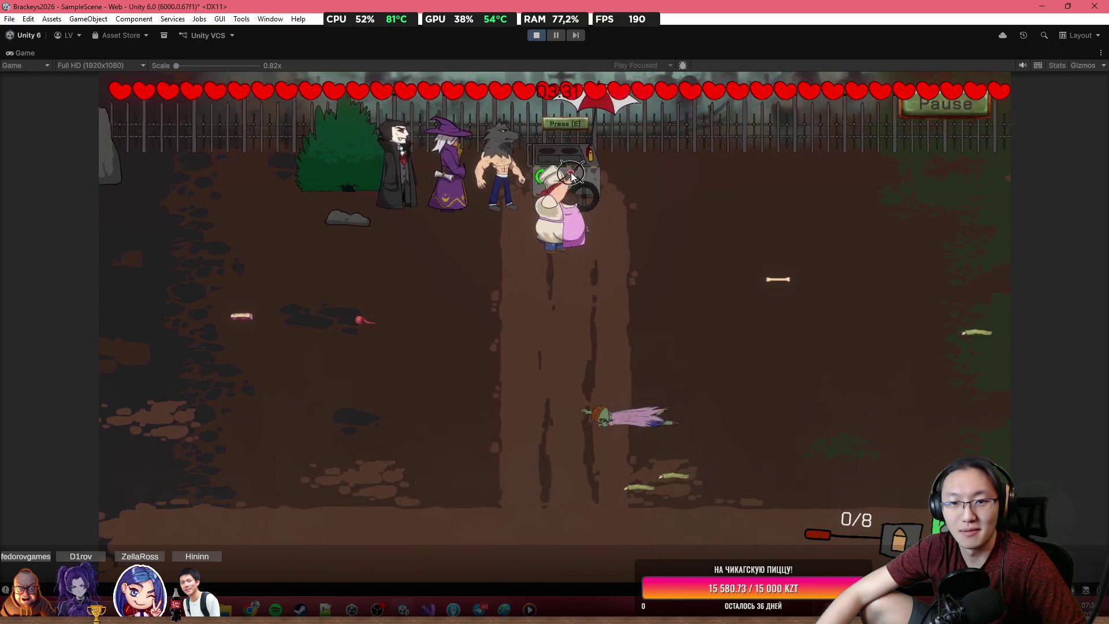
Step: Assemble a Spider Special: bun, grilled meat patty, and an eye on top
{"action": "key", "text": "e"}
{"action": "left_click_drag", "start_coordinate": [376, 130], "coordinate": [520, 197]}
{"action": "mouse_move", "coordinate": [436, 130]}
{"action": "left_mouse_down"}
{"action": "mouse_move", "coordinate": [493, 150]}
{"action": "mouse_move", "coordinate": [664, 168]}
{"action": "mouse_move", "coordinate": [687, 187]}
{"action": "left_mouse_up"}
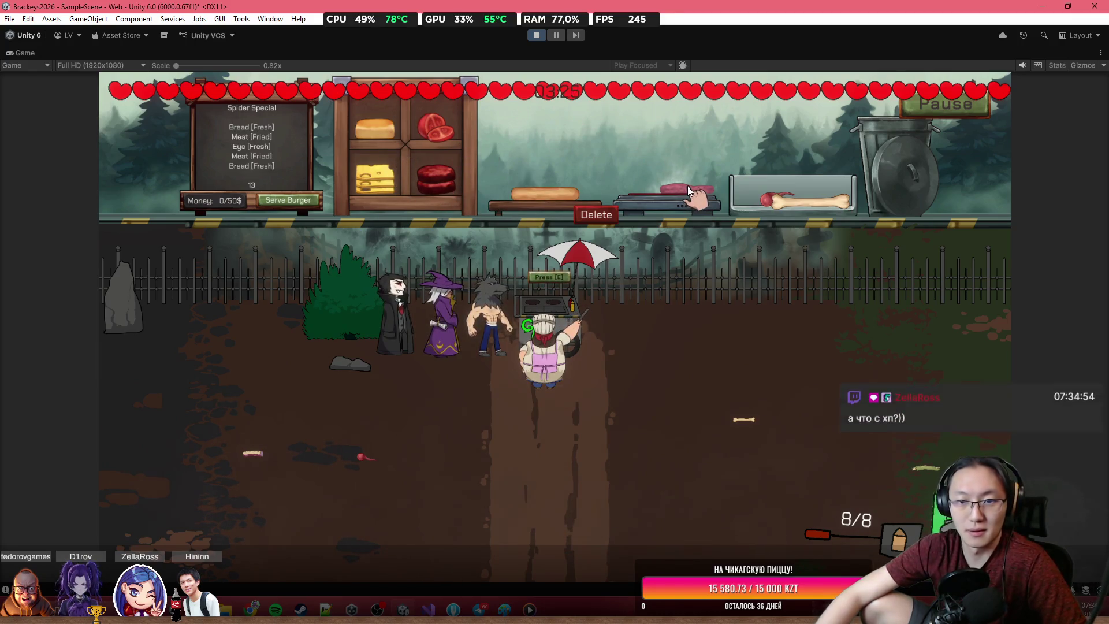
{"action": "mouse_move", "coordinate": [688, 190]}
{"action": "left_mouse_down"}
{"action": "mouse_move", "coordinate": [638, 149]}
{"action": "mouse_move", "coordinate": [546, 156]}
{"action": "left_mouse_up"}
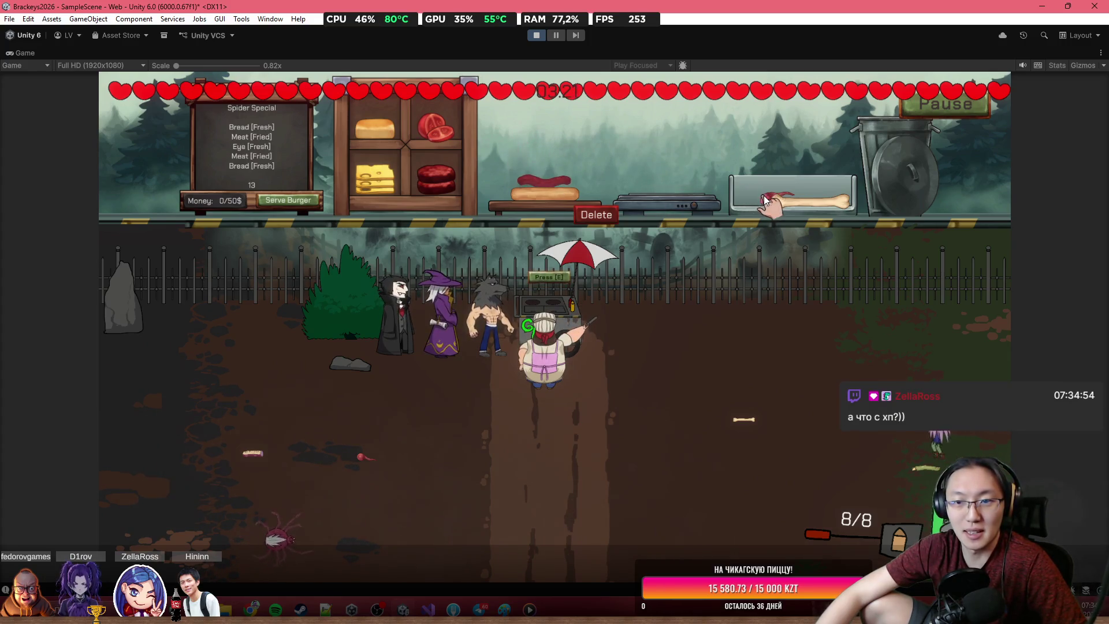
{"action": "left_click_drag", "start_coordinate": [748, 197], "coordinate": [553, 154]}
Step: Go down into the yard and shoot the zombie until it dies
{"action": "key", "text": "s"}
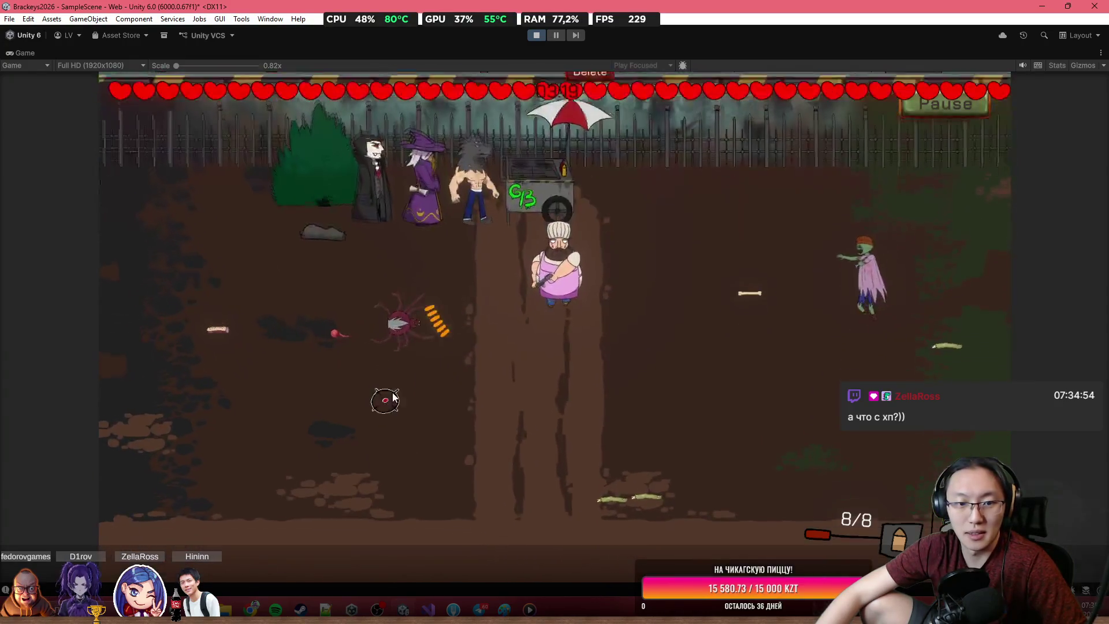
{"action": "left_click", "coordinate": [387, 324]}
{"action": "left_click", "coordinate": [381, 312]}
{"action": "left_click", "coordinate": [379, 314]}
{"action": "left_click", "coordinate": [578, 278]}
{"action": "left_click", "coordinate": [794, 252]}
{"action": "left_click", "coordinate": [795, 250]}
{"action": "left_click", "coordinate": [803, 243]}
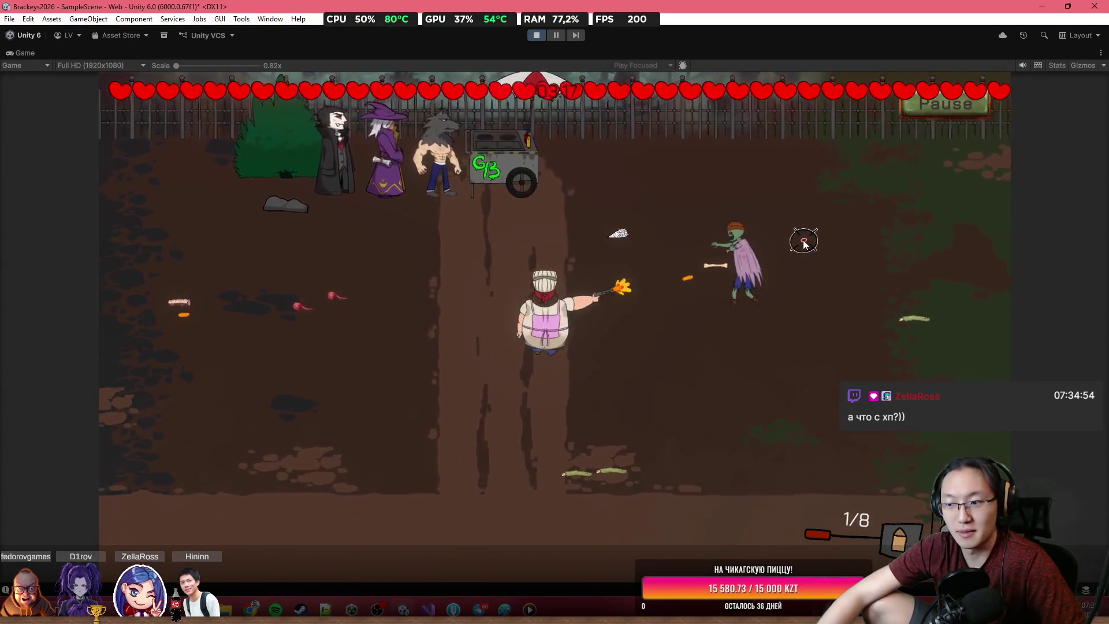
{"action": "key", "text": "a"}
{"action": "left_click", "coordinate": [816, 266]}
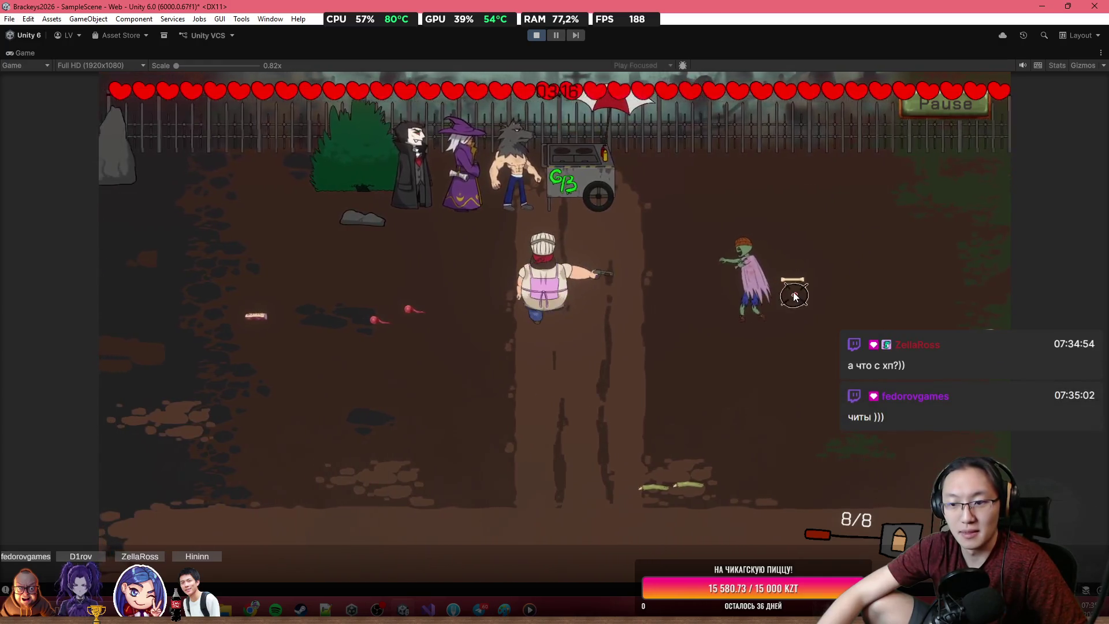
{"action": "left_click", "coordinate": [794, 296]}
{"action": "left_click", "coordinate": [809, 295]}
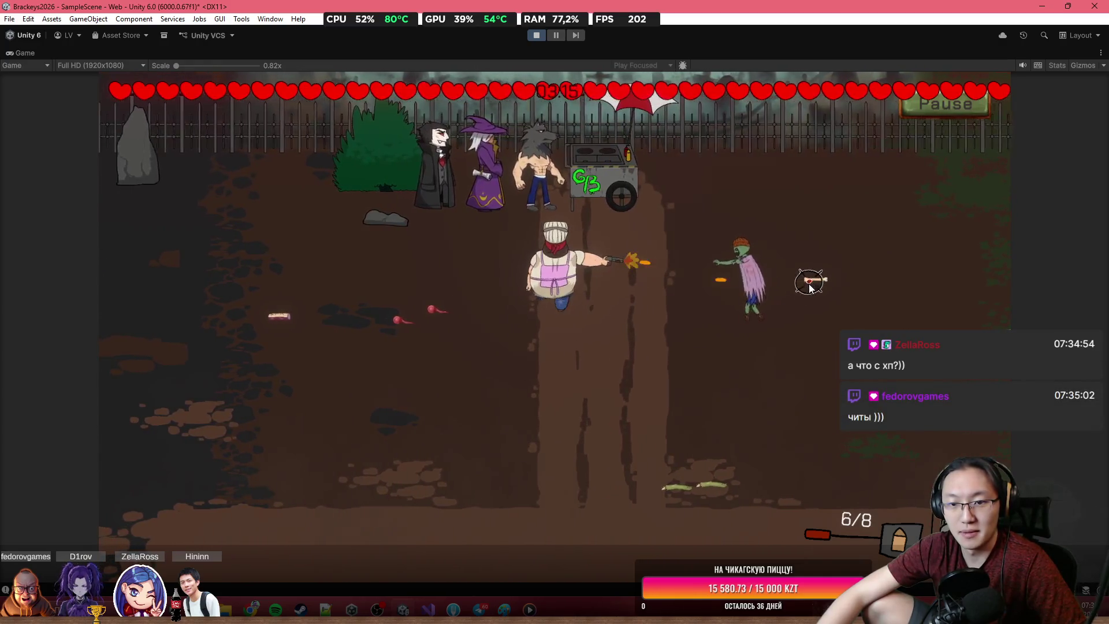
Step: Briefly reopen the kitchen at the cart, then return to the yard and fire at the approaching enemy
{"action": "key", "text": "w"}
{"action": "key", "text": "e"}
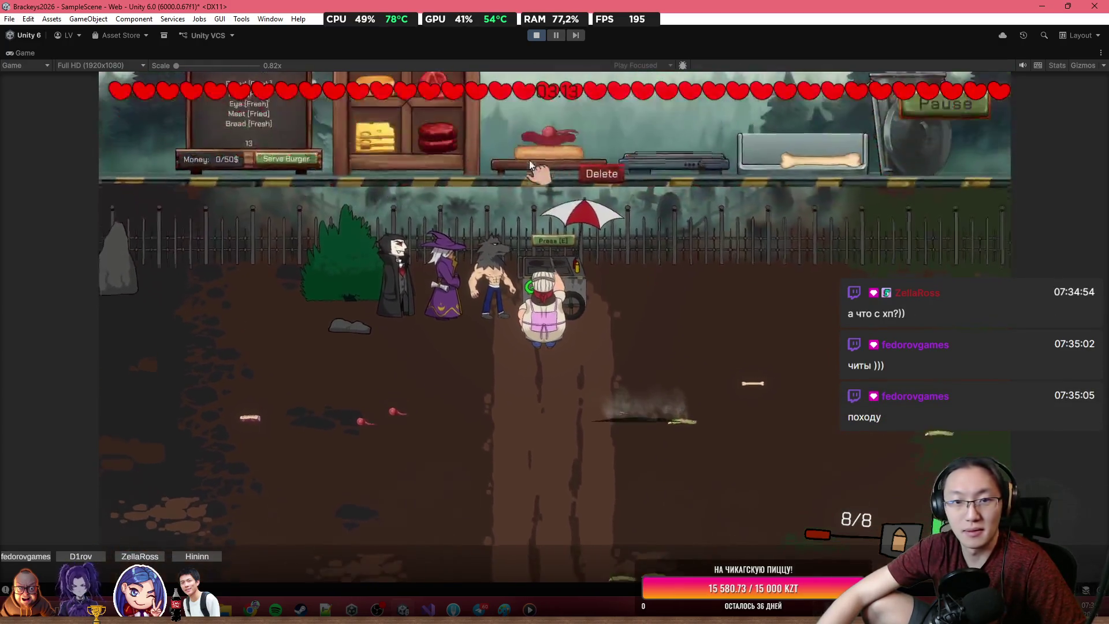
{"action": "key", "text": "s"}
{"action": "left_click", "coordinate": [606, 360]}
{"action": "left_click", "coordinate": [608, 300]}
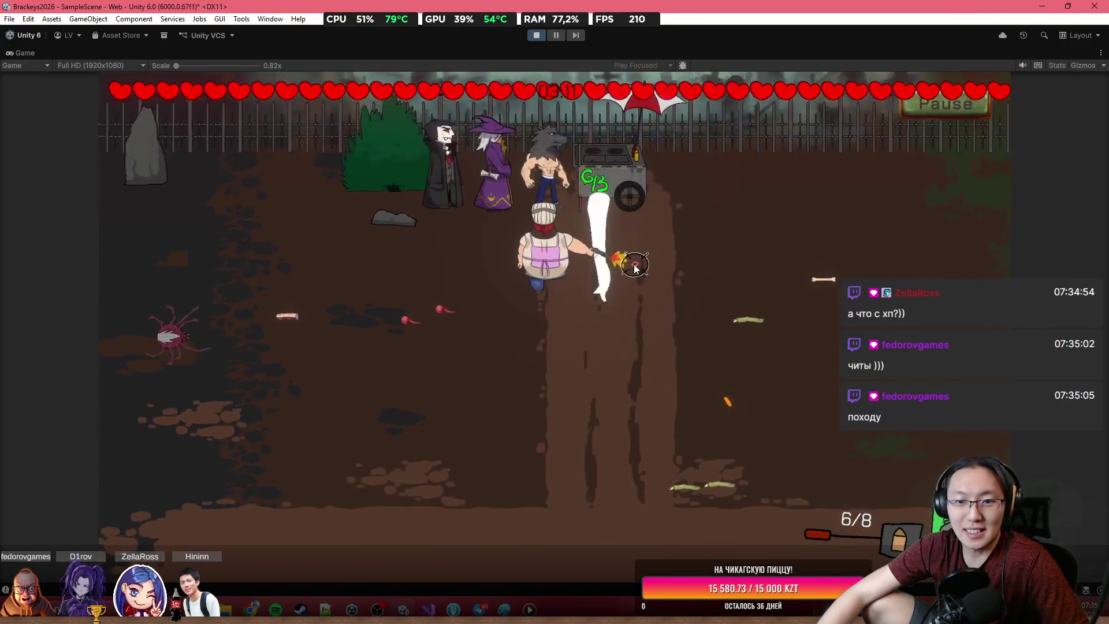
{"action": "left_click", "coordinate": [630, 266]}
{"action": "left_click", "coordinate": [627, 291]}
{"action": "left_click", "coordinate": [627, 297]}
{"action": "left_click", "coordinate": [601, 318]}
{"action": "left_click", "coordinate": [589, 329]}
{"action": "left_click", "coordinate": [585, 333]}
{"action": "key", "text": "r"}
Step: Reposition the chef and keep firing at the zombie until it goes down
{"action": "key", "text": "s"}
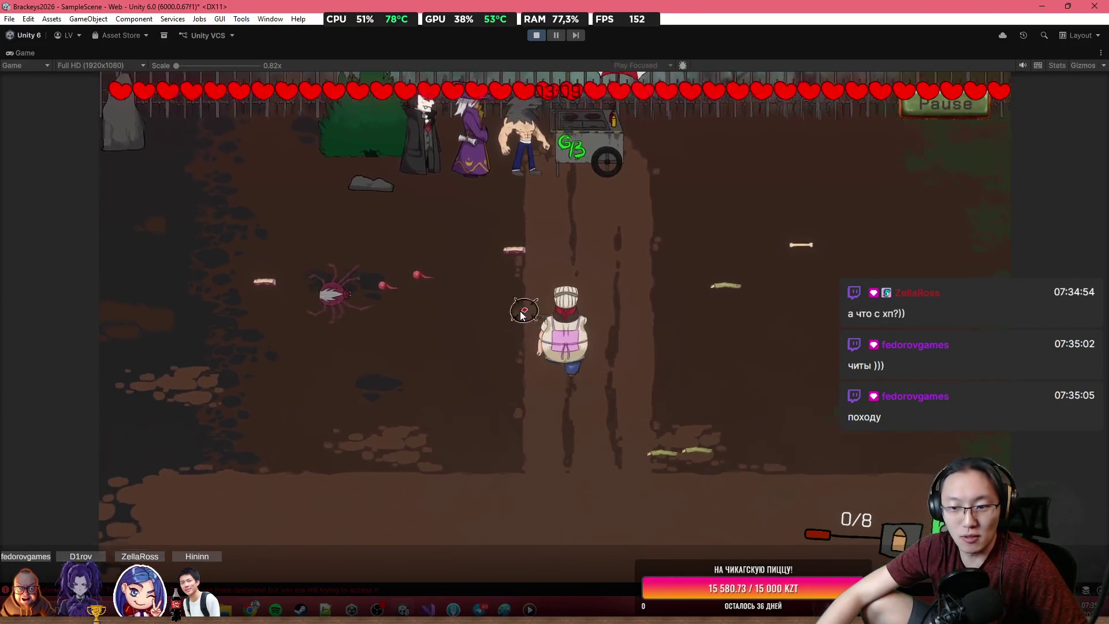
{"action": "key", "text": "d"}
{"action": "key", "text": "a"}
{"action": "key", "text": "w"}
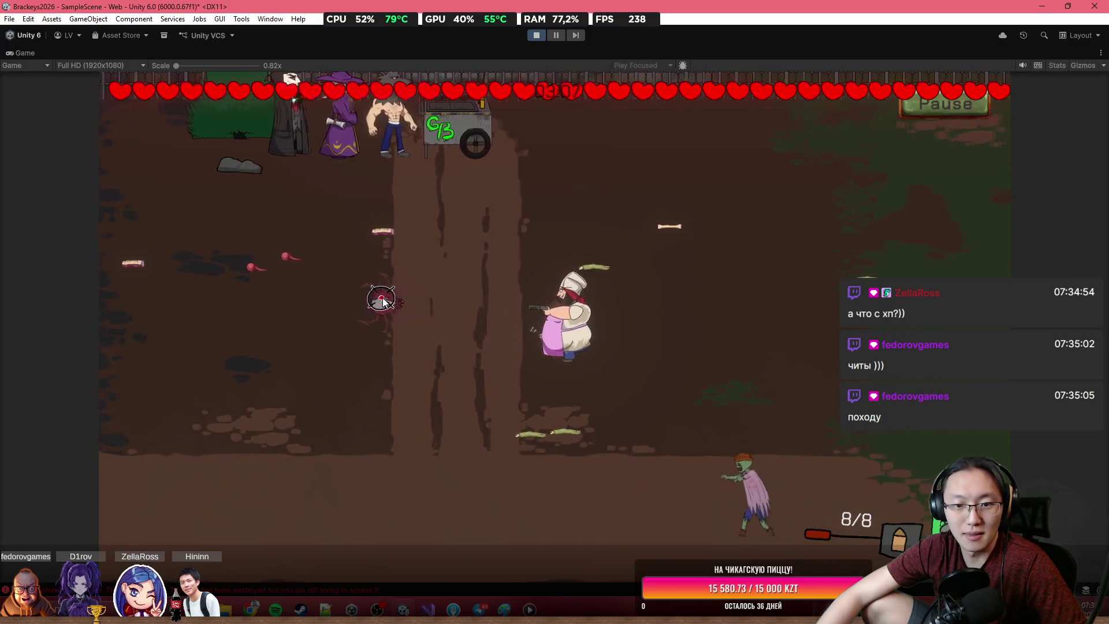
{"action": "left_click", "coordinate": [366, 355]}
{"action": "left_click", "coordinate": [359, 361]}
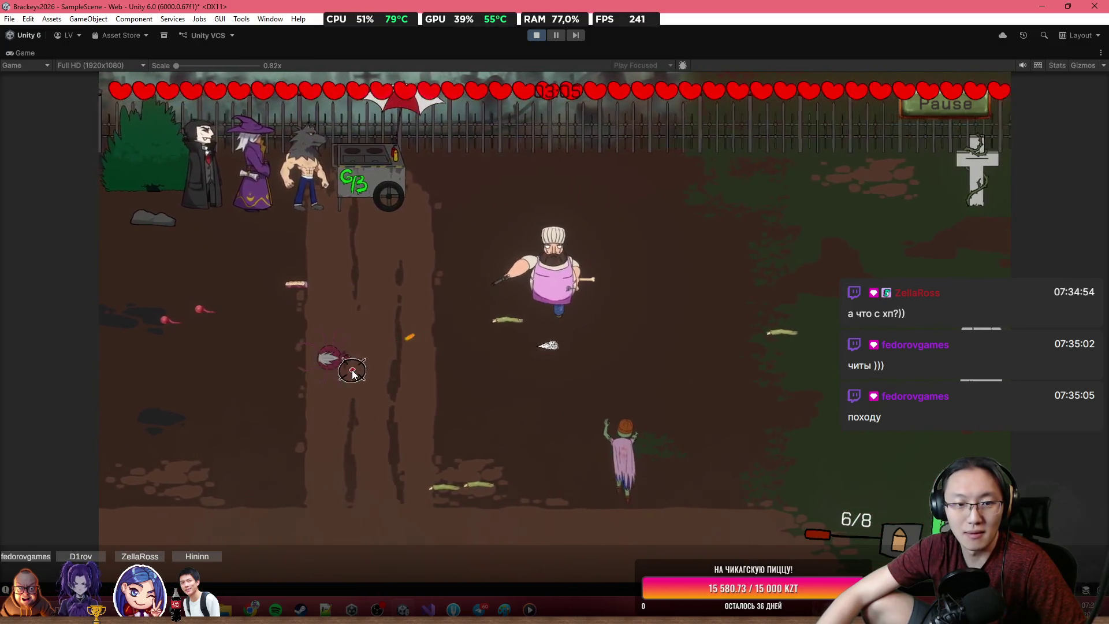
{"action": "left_click", "coordinate": [350, 367]}
{"action": "left_click", "coordinate": [349, 367]}
{"action": "left_click", "coordinate": [370, 372]}
{"action": "left_click", "coordinate": [392, 379]}
{"action": "left_click", "coordinate": [463, 389]}
{"action": "left_click", "coordinate": [520, 397]}
Step: Back at the cart, fry one more patty, add it to the burger, and serve it for 13 money
{"action": "key", "text": "s"}
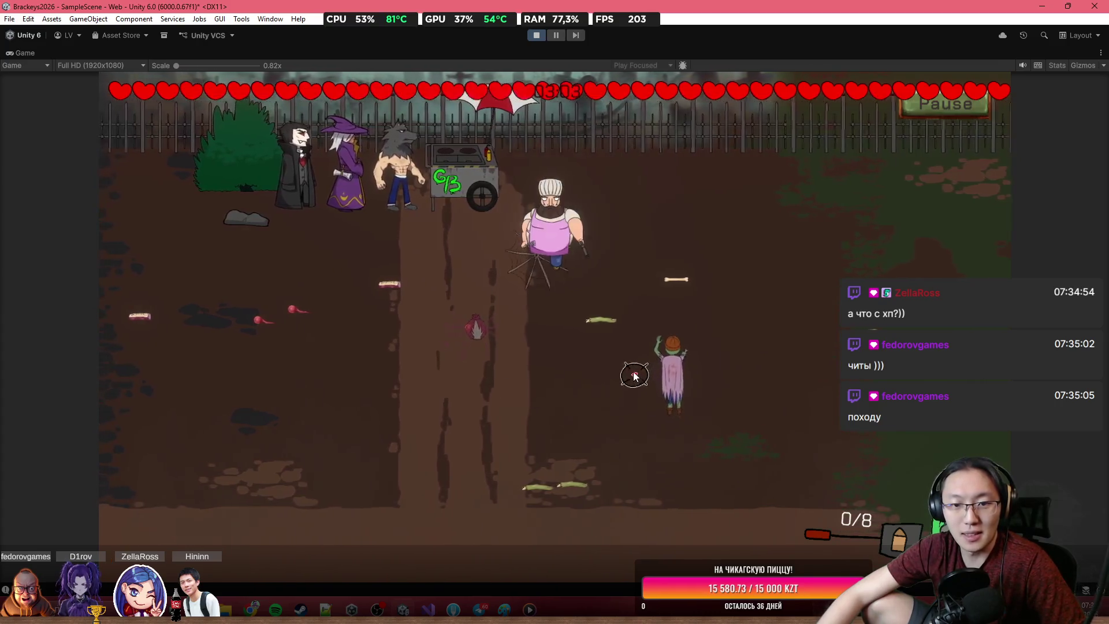
{"action": "key", "text": "r"}
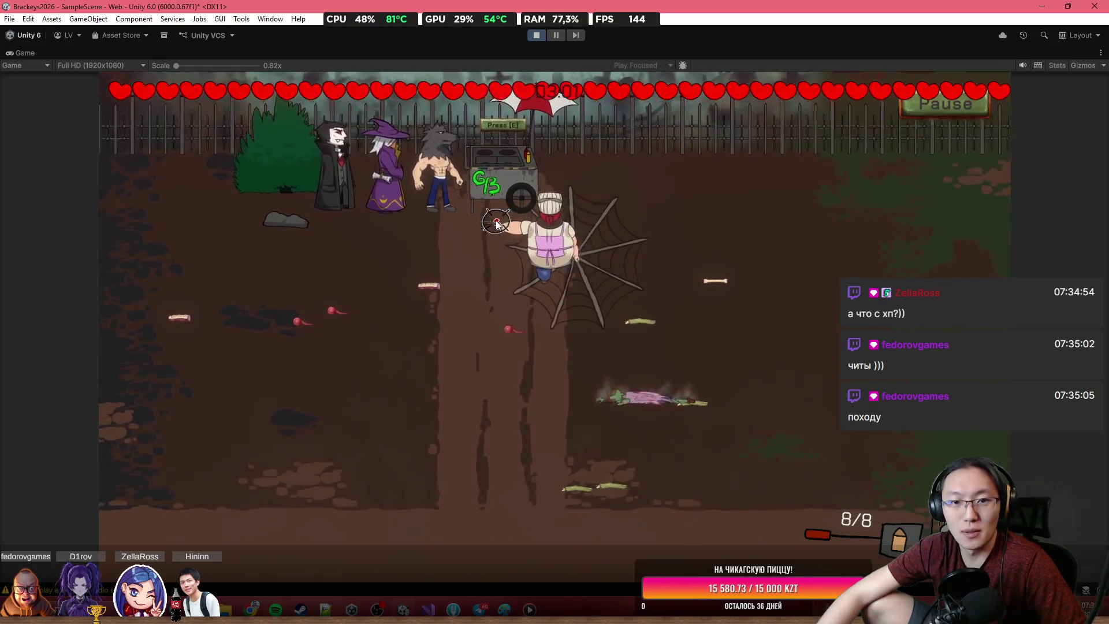
{"action": "key", "text": "e"}
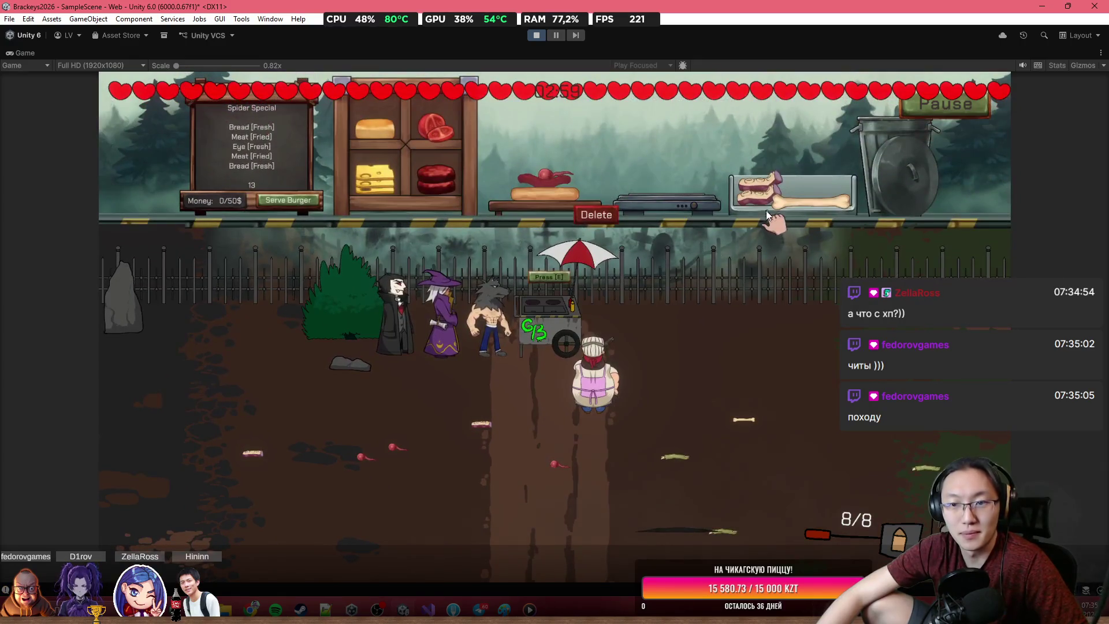
{"action": "mouse_move", "coordinate": [762, 182]}
{"action": "left_mouse_down"}
{"action": "mouse_move", "coordinate": [677, 176]}
{"action": "mouse_move", "coordinate": [765, 127]}
{"action": "mouse_move", "coordinate": [775, 167]}
{"action": "left_mouse_up"}
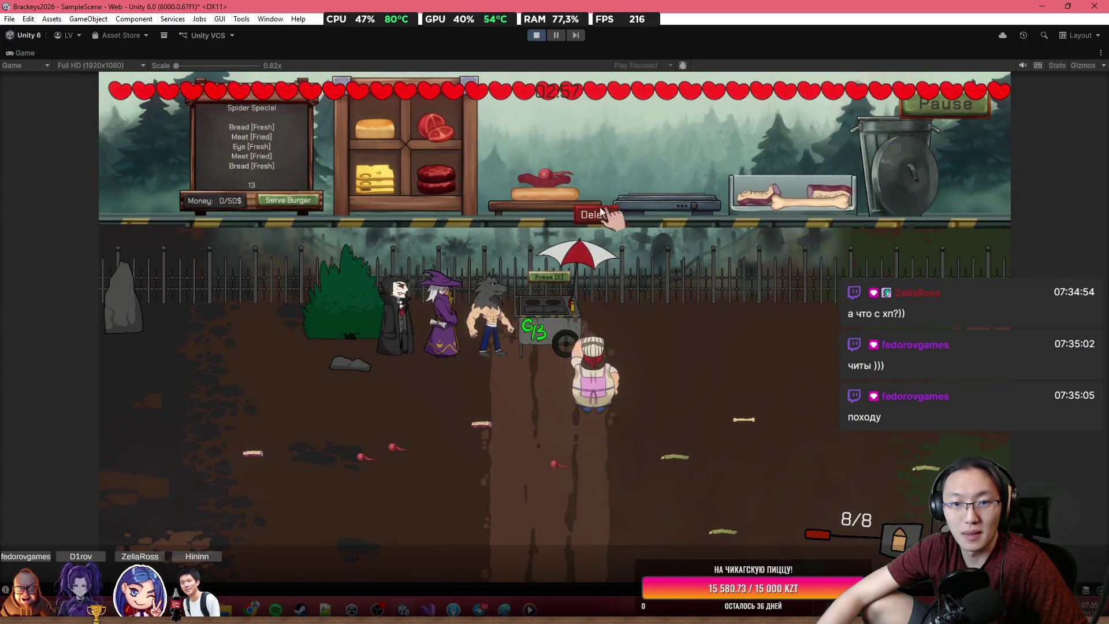
{"action": "mouse_move", "coordinate": [451, 175]}
{"action": "left_mouse_down"}
{"action": "mouse_move", "coordinate": [647, 150]}
{"action": "mouse_move", "coordinate": [667, 207]}
{"action": "left_mouse_up"}
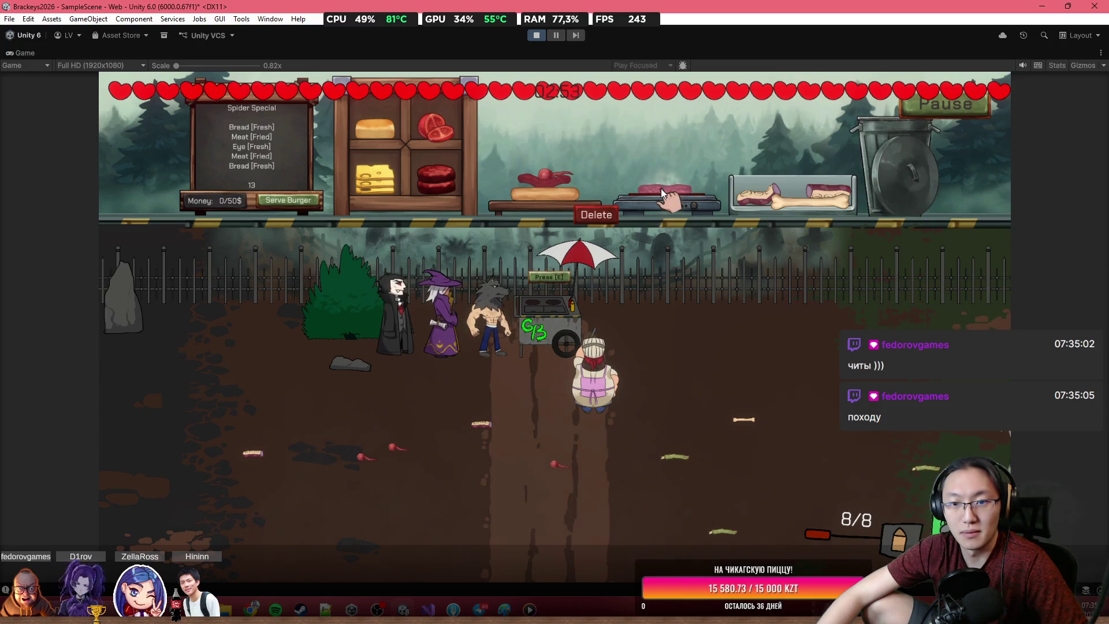
{"action": "mouse_move", "coordinate": [661, 189]}
{"action": "left_mouse_down"}
{"action": "mouse_move", "coordinate": [563, 130]}
{"action": "mouse_move", "coordinate": [505, 158]}
{"action": "left_mouse_up"}
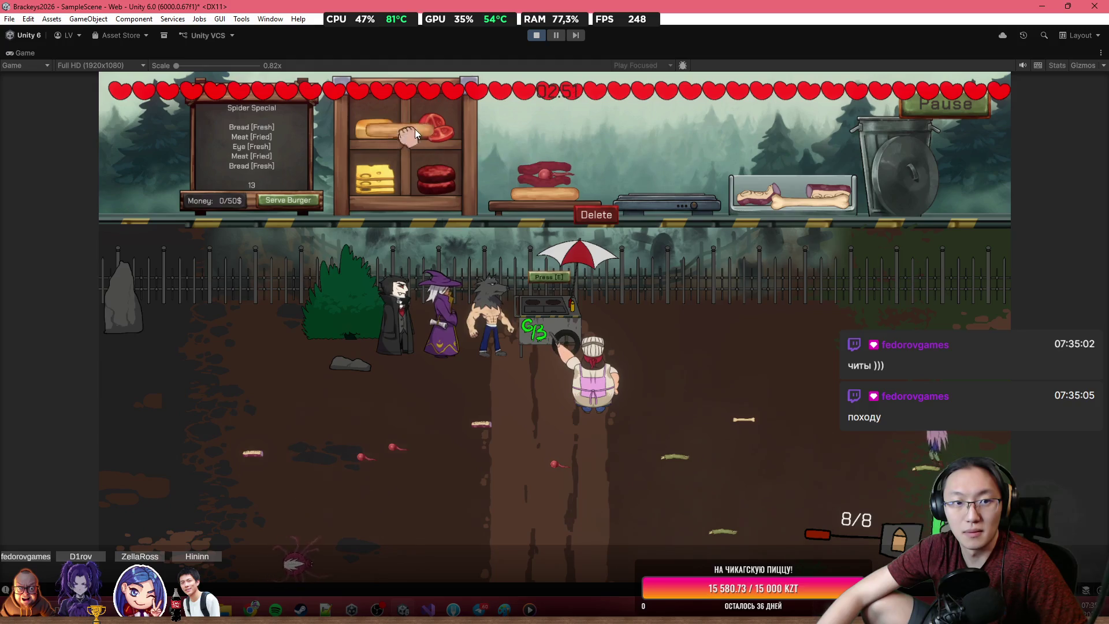
{"action": "left_click", "coordinate": [292, 201]}
Step: Walk the chef into the yard and back, shooting the zombie until it falls
{"action": "key", "text": "s"}
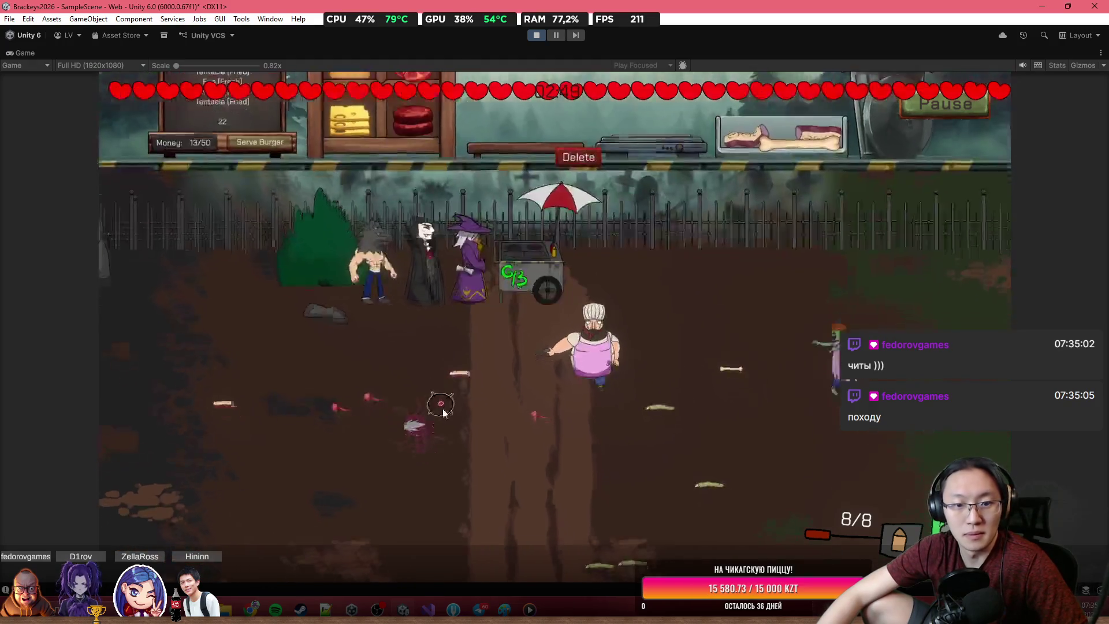
{"action": "left_click", "coordinate": [809, 258]}
{"action": "left_click", "coordinate": [806, 259]}
{"action": "left_click", "coordinate": [803, 260]}
{"action": "key", "text": "w"}
{"action": "left_click", "coordinate": [804, 259]}
{"action": "left_click", "coordinate": [805, 258]}
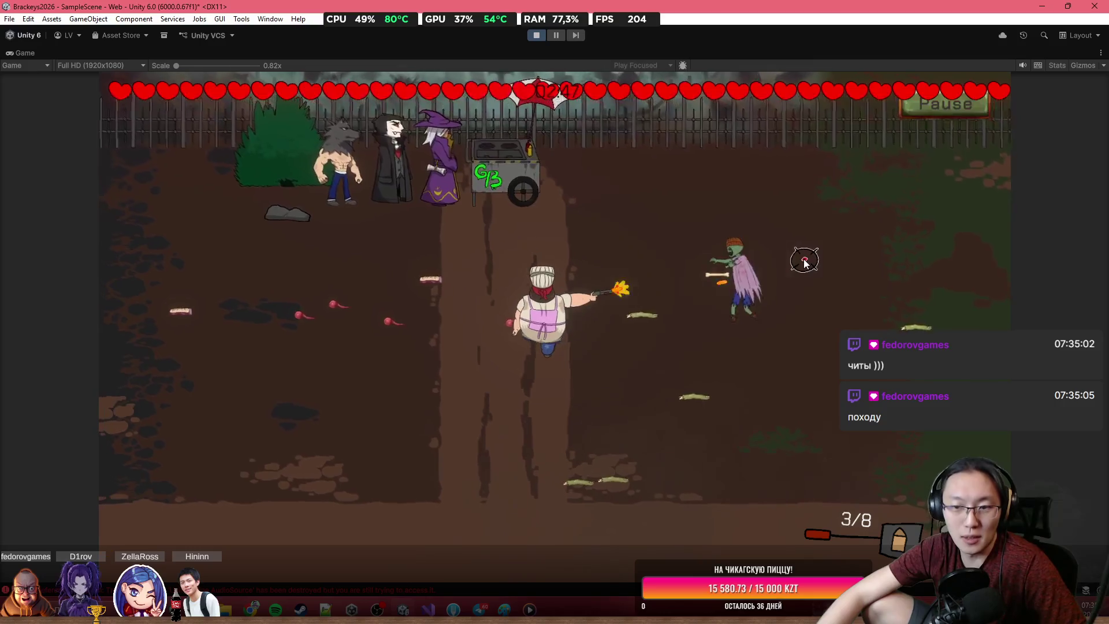
{"action": "left_click", "coordinate": [849, 322]}
{"action": "left_click", "coordinate": [775, 292]}
{"action": "left_click", "coordinate": [775, 292]}
Step: Fry a tentacle on the grill, shoot the spider, and move the fried piece to the board
{"action": "key", "text": "e"}
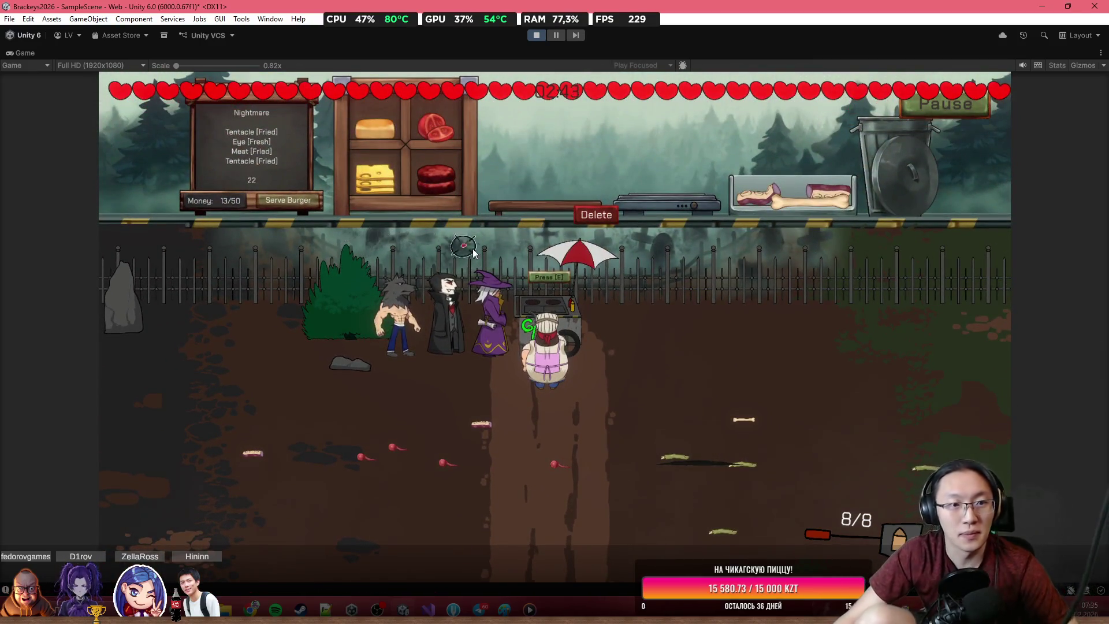
{"action": "mouse_move", "coordinate": [761, 196]}
{"action": "left_mouse_down"}
{"action": "mouse_move", "coordinate": [667, 148]}
{"action": "mouse_move", "coordinate": [674, 185]}
{"action": "left_mouse_up"}
{"action": "left_click", "coordinate": [302, 422]}
{"action": "left_click", "coordinate": [301, 422]}
{"action": "left_click", "coordinate": [302, 422]}
{"action": "left_click", "coordinate": [309, 422]}
{"action": "mouse_move", "coordinate": [671, 189]}
{"action": "left_mouse_down"}
{"action": "mouse_move", "coordinate": [594, 147]}
{"action": "mouse_move", "coordinate": [564, 196]}
{"action": "left_mouse_up"}
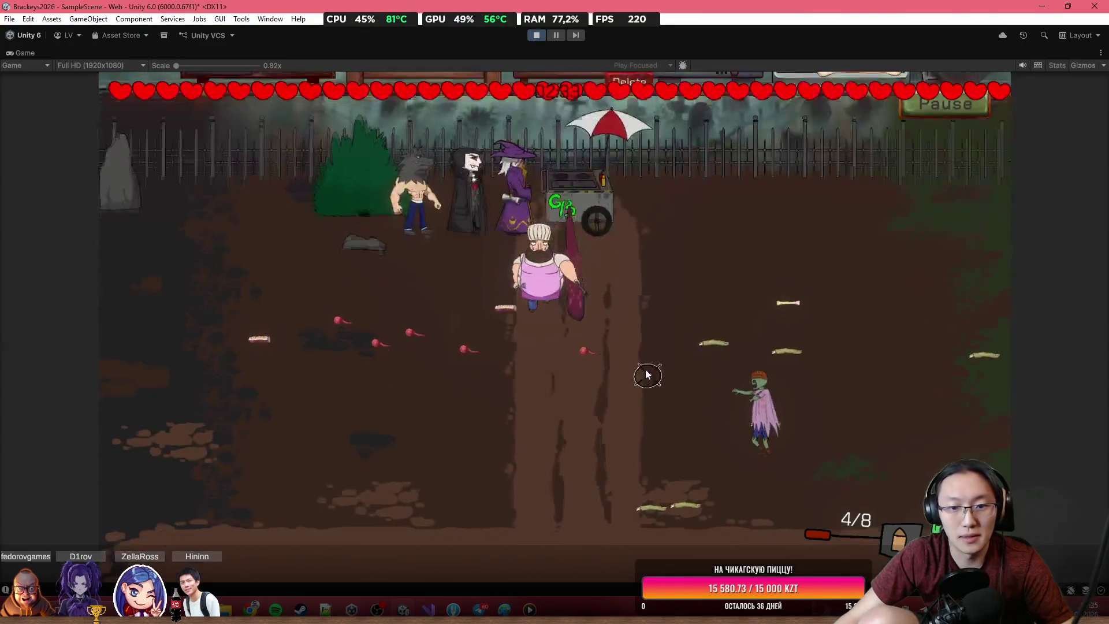
Step: Shoot the approaching zombie, reload, and walk the chef back to the food cart
{"action": "left_click", "coordinate": [723, 312]}
{"action": "left_click", "coordinate": [769, 343]}
{"action": "left_click", "coordinate": [797, 353]}
{"action": "left_click", "coordinate": [809, 357]}
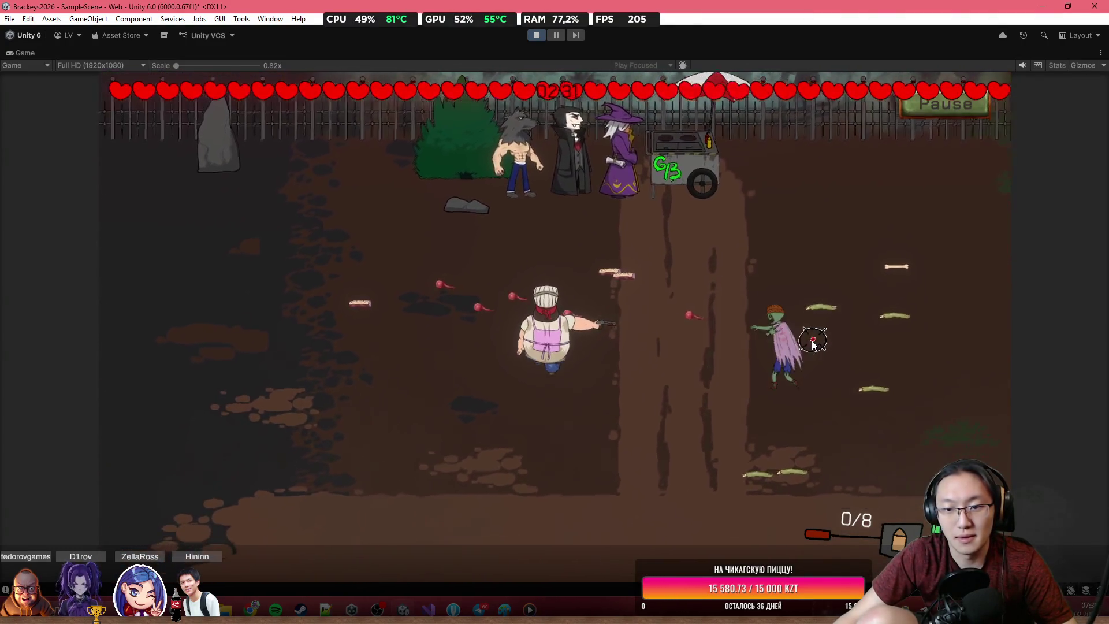
{"action": "key", "text": "r"}
{"action": "key", "text": "w"}
{"action": "key", "text": "d"}
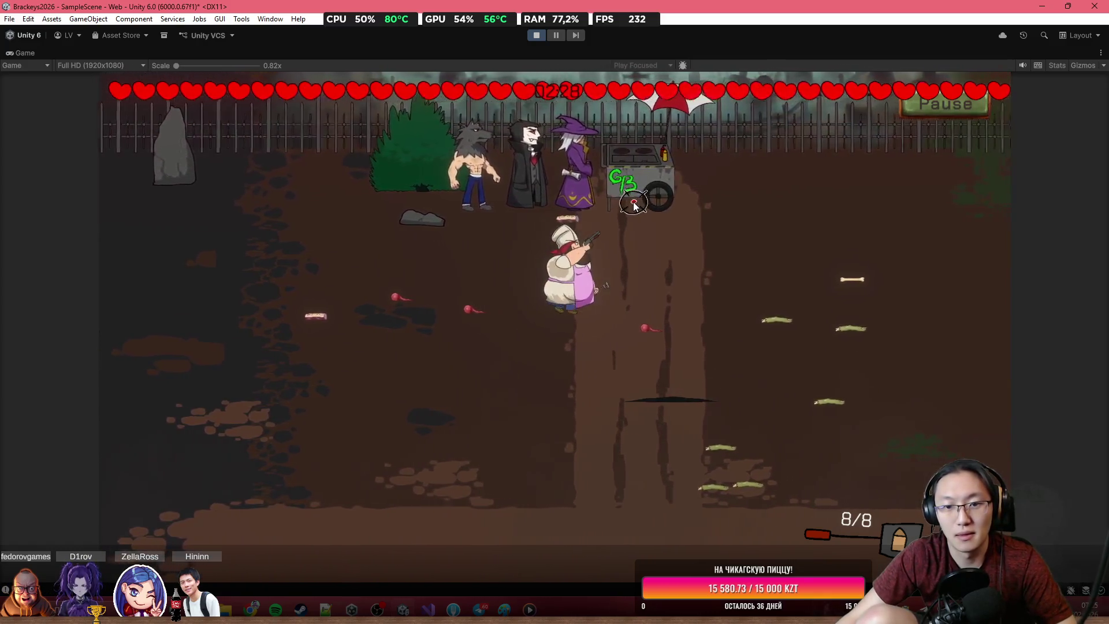
{"action": "key", "text": "w"}
{"action": "key", "text": "d"}
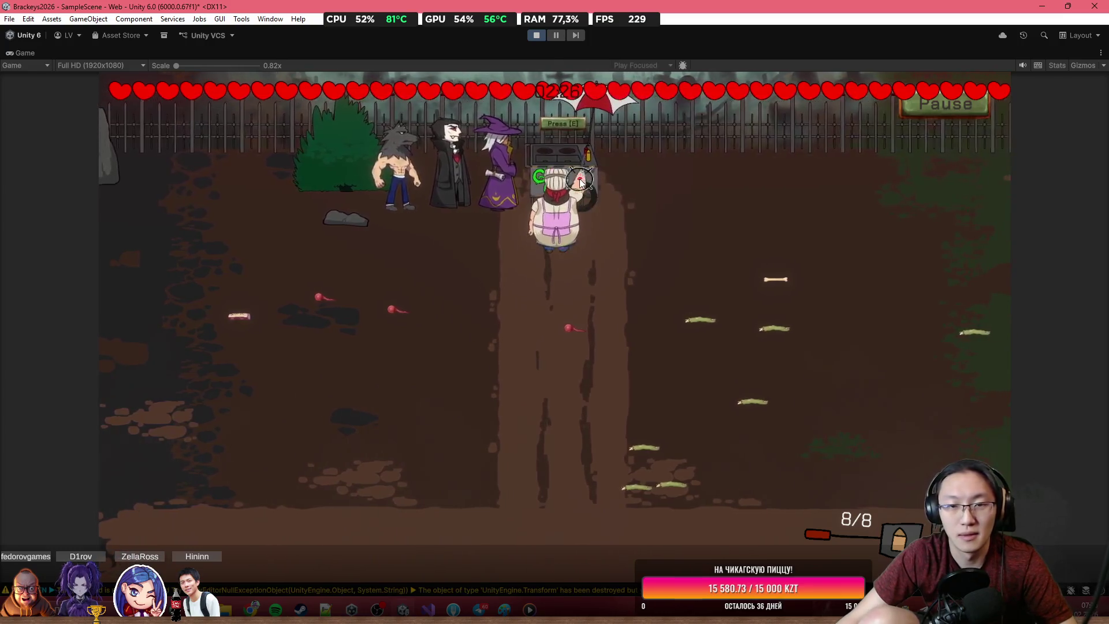
Step: Drop the eye into the ingredient tray, grill a raw patty, and shoot the crawling creature
{"action": "key", "text": "e"}
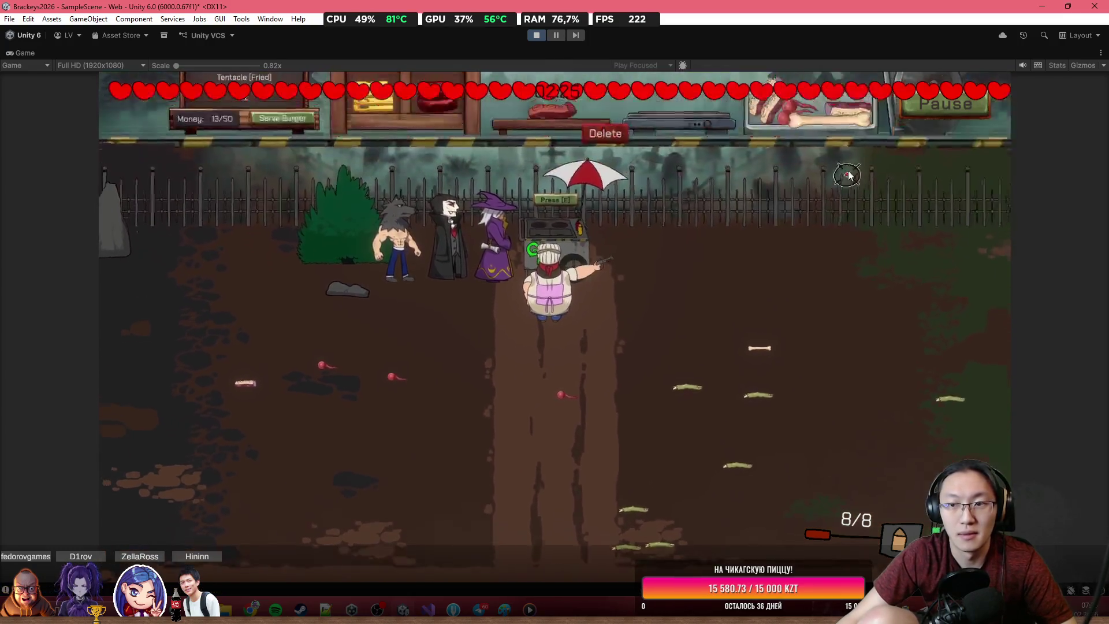
{"action": "left_click_drag", "start_coordinate": [810, 126], "coordinate": [804, 129]}
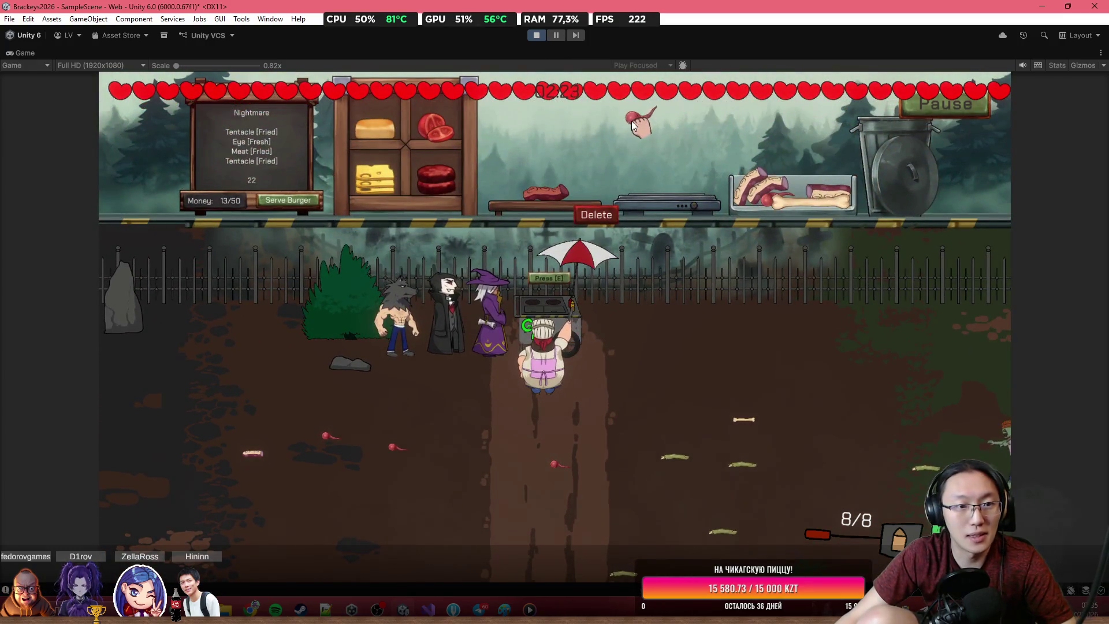
{"action": "left_click_drag", "start_coordinate": [424, 171], "coordinate": [681, 157]}
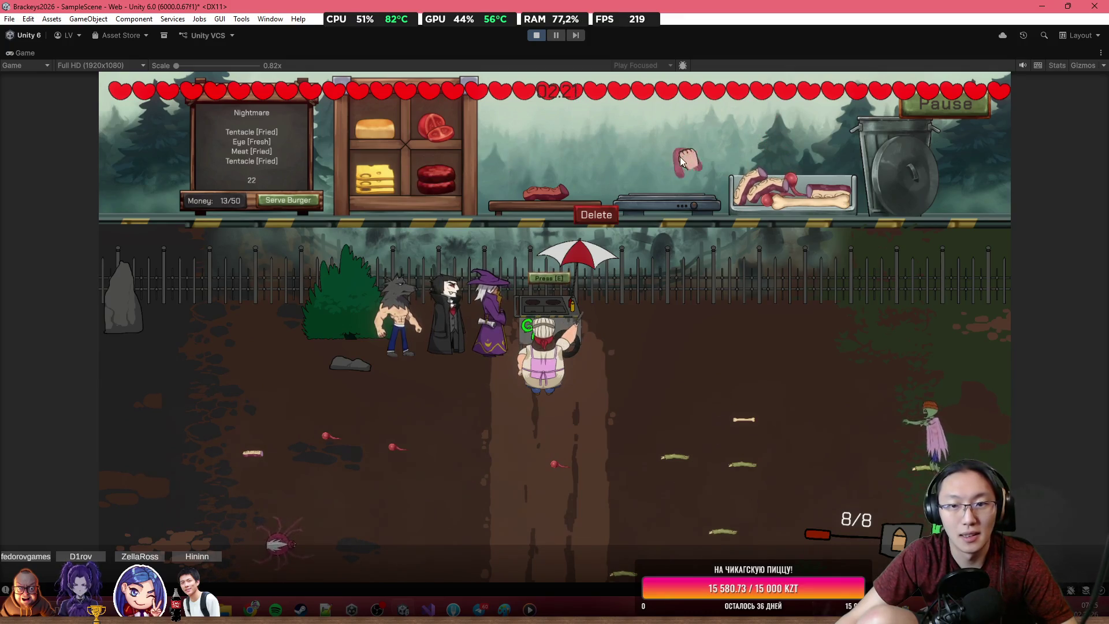
{"action": "left_click", "coordinate": [374, 480]}
{"action": "left_click", "coordinate": [375, 480]}
{"action": "left_click", "coordinate": [374, 479]}
{"action": "left_click", "coordinate": [375, 480]}
{"action": "left_click", "coordinate": [374, 479]}
{"action": "left_click", "coordinate": [838, 416]}
{"action": "left_click", "coordinate": [843, 416]}
{"action": "left_click", "coordinate": [843, 416]}
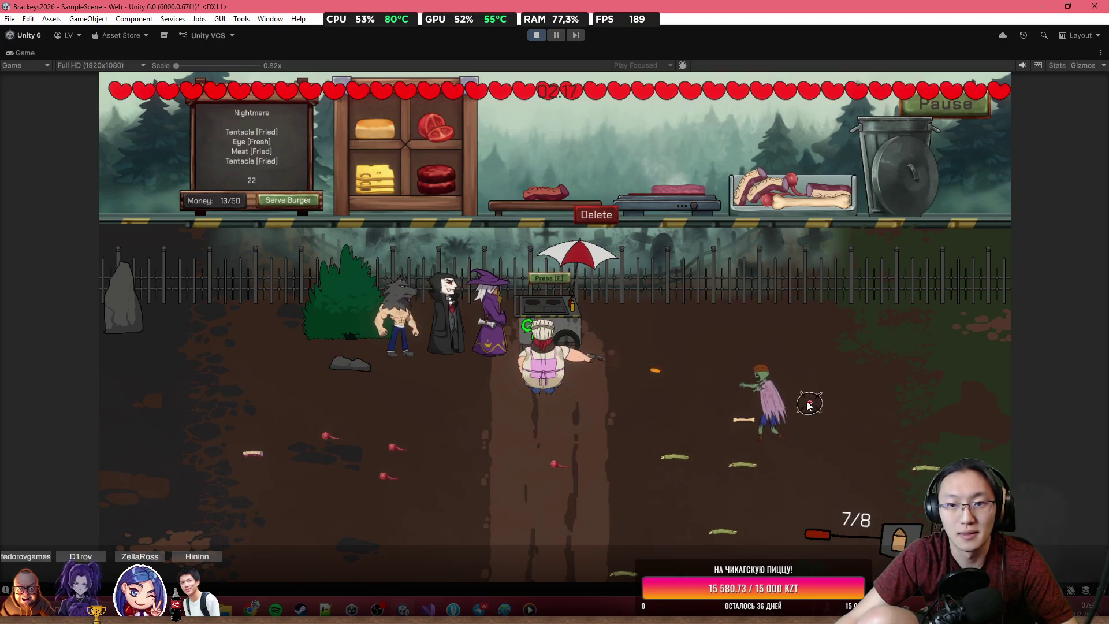
Step: Take the fried tentacle off the grill and shoot down the zombie and the left spider
{"action": "mouse_move", "coordinate": [681, 187]}
{"action": "left_mouse_down"}
{"action": "mouse_move", "coordinate": [557, 130]}
{"action": "mouse_move", "coordinate": [546, 185]}
{"action": "left_mouse_up"}
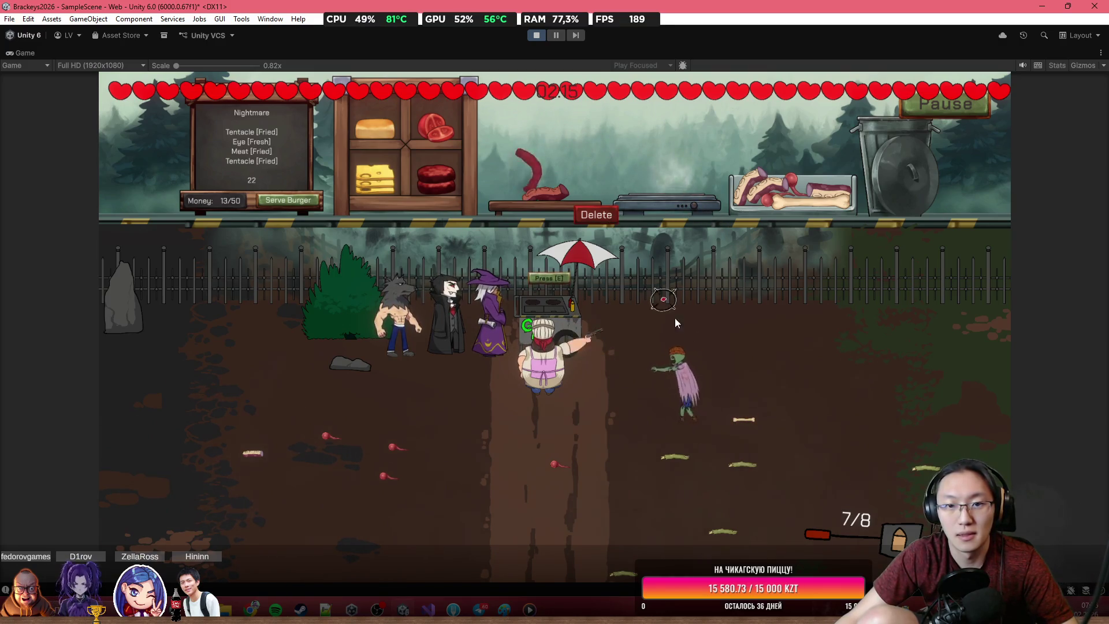
{"action": "left_click", "coordinate": [665, 378]}
{"action": "left_click", "coordinate": [642, 373]}
{"action": "left_click", "coordinate": [613, 393]}
{"action": "left_click", "coordinate": [587, 388]}
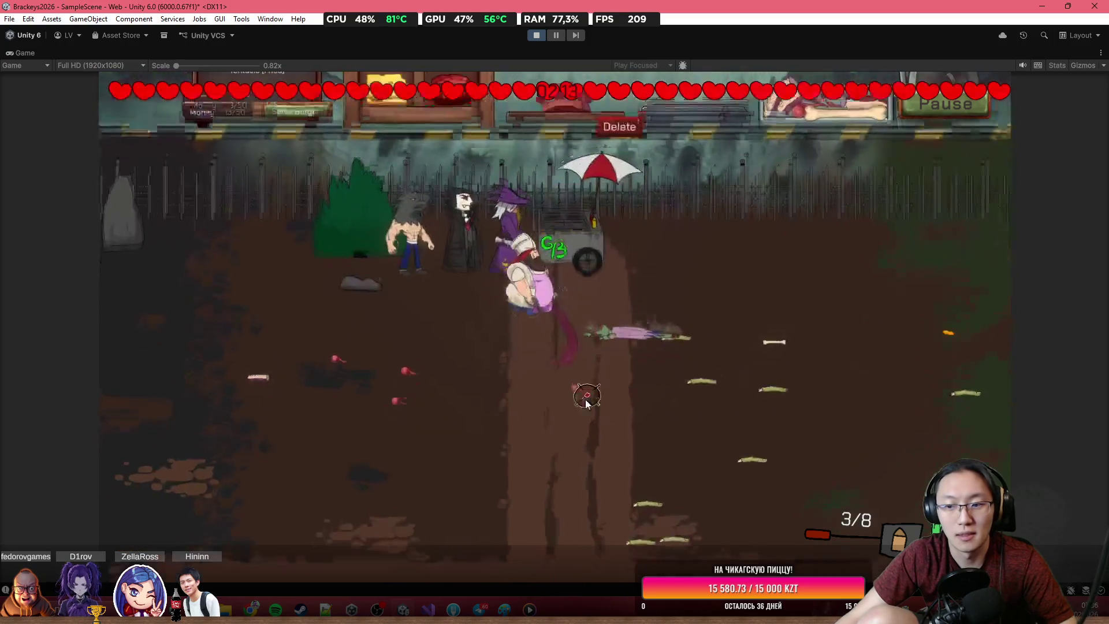
{"action": "left_click", "coordinate": [661, 312]}
{"action": "left_click", "coordinate": [661, 312]}
{"action": "left_click", "coordinate": [718, 193]}
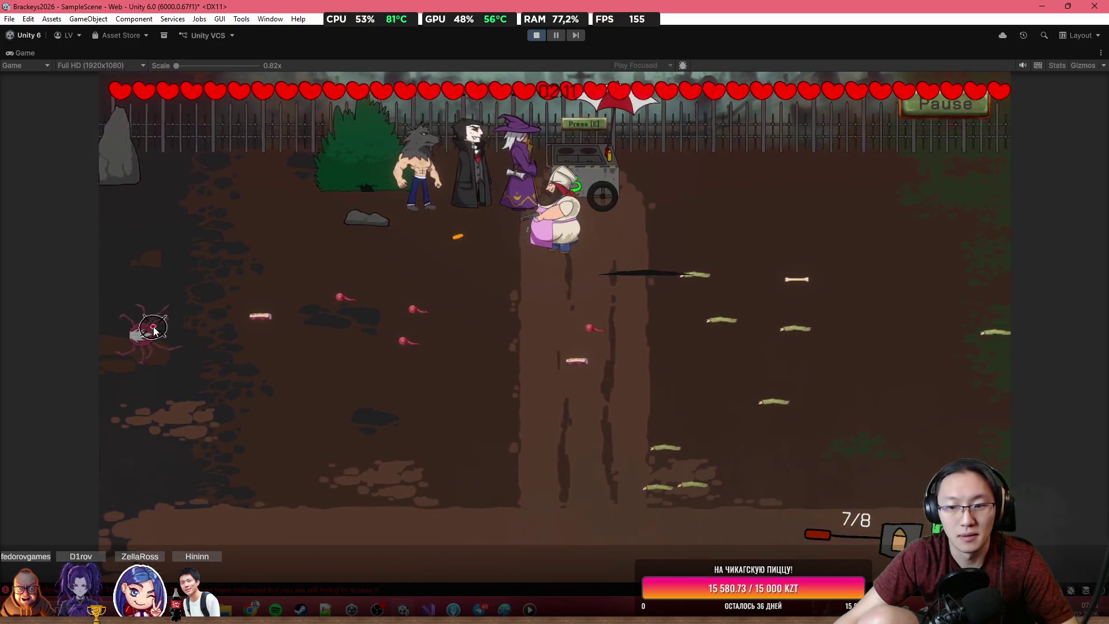
{"action": "left_click", "coordinate": [155, 321]}
Step: Stack the remaining fried tentacles on the board and serve the Nightmare burger
{"action": "key", "text": "e"}
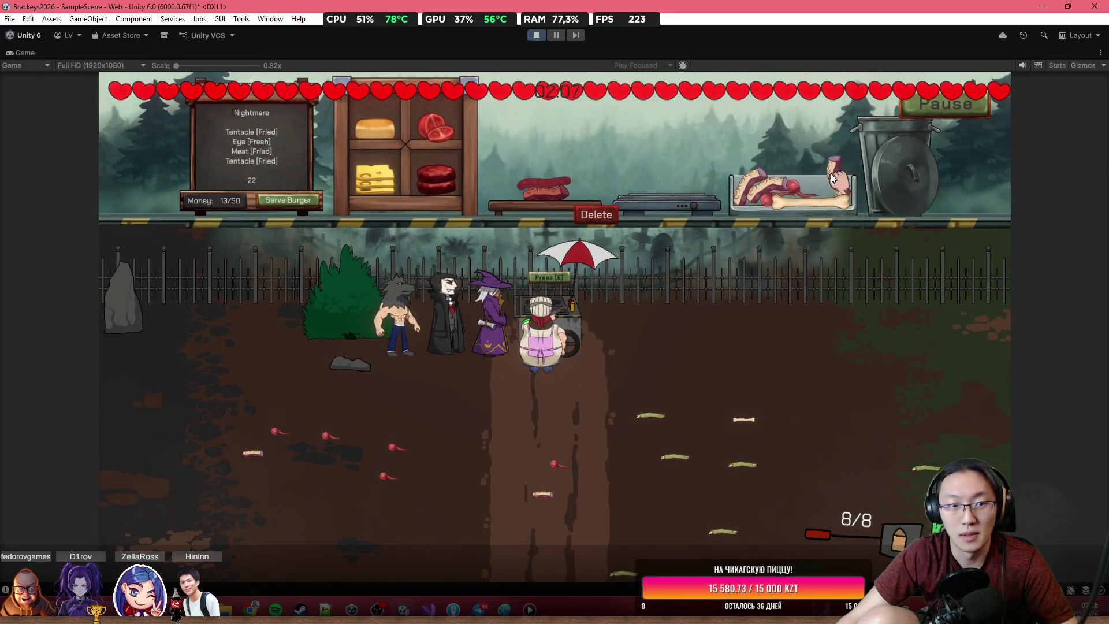
{"action": "left_click_drag", "start_coordinate": [793, 189], "coordinate": [546, 144]}
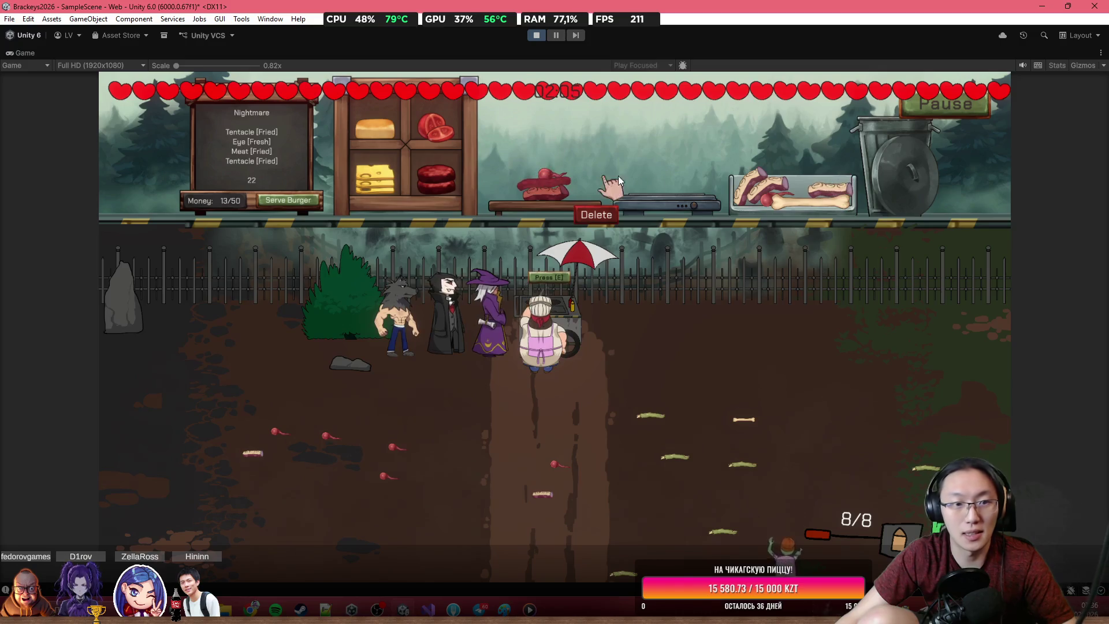
{"action": "left_click_drag", "start_coordinate": [792, 173], "coordinate": [656, 179]}
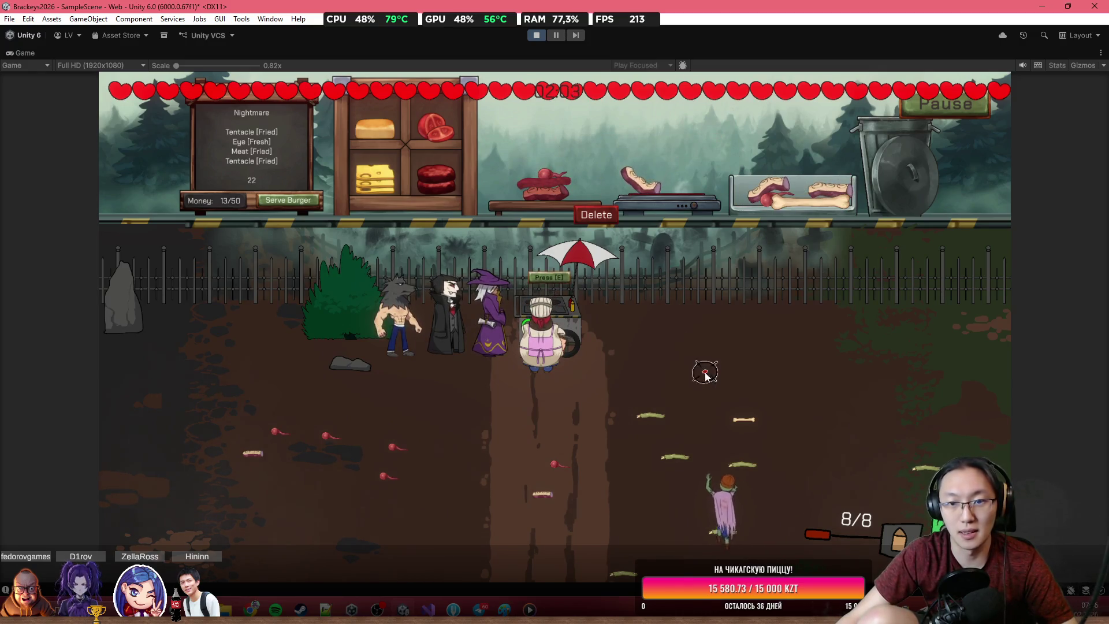
{"action": "left_click", "coordinate": [714, 497]}
{"action": "left_click", "coordinate": [702, 511]}
{"action": "left_click", "coordinate": [698, 520]}
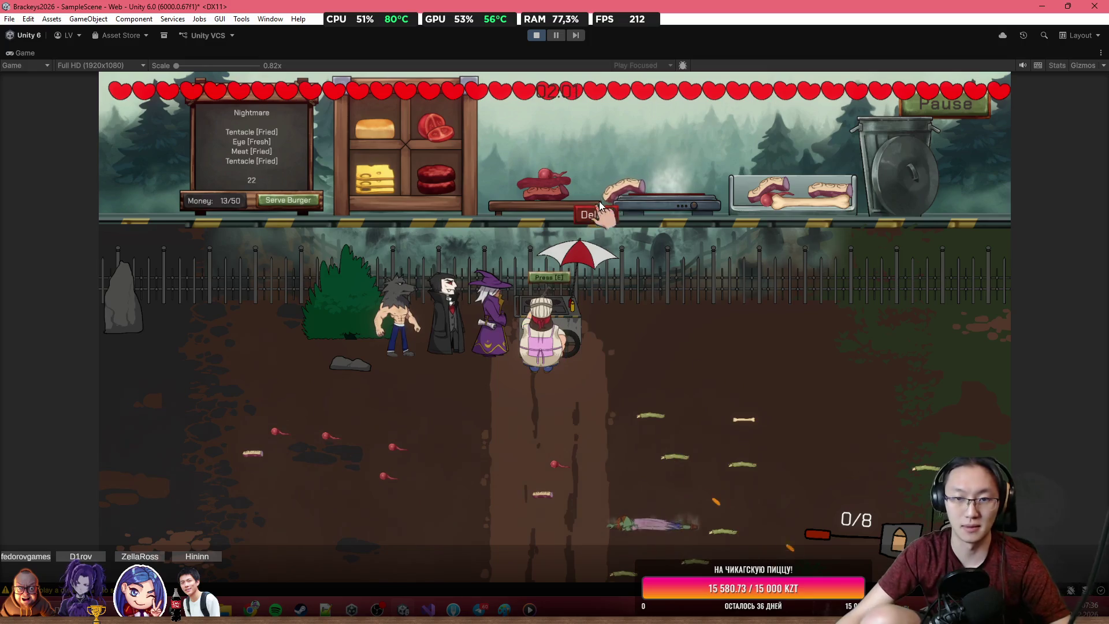
{"action": "mouse_move", "coordinate": [622, 187]}
{"action": "left_mouse_down"}
{"action": "mouse_move", "coordinate": [589, 140]}
{"action": "mouse_move", "coordinate": [546, 176]}
{"action": "left_mouse_up"}
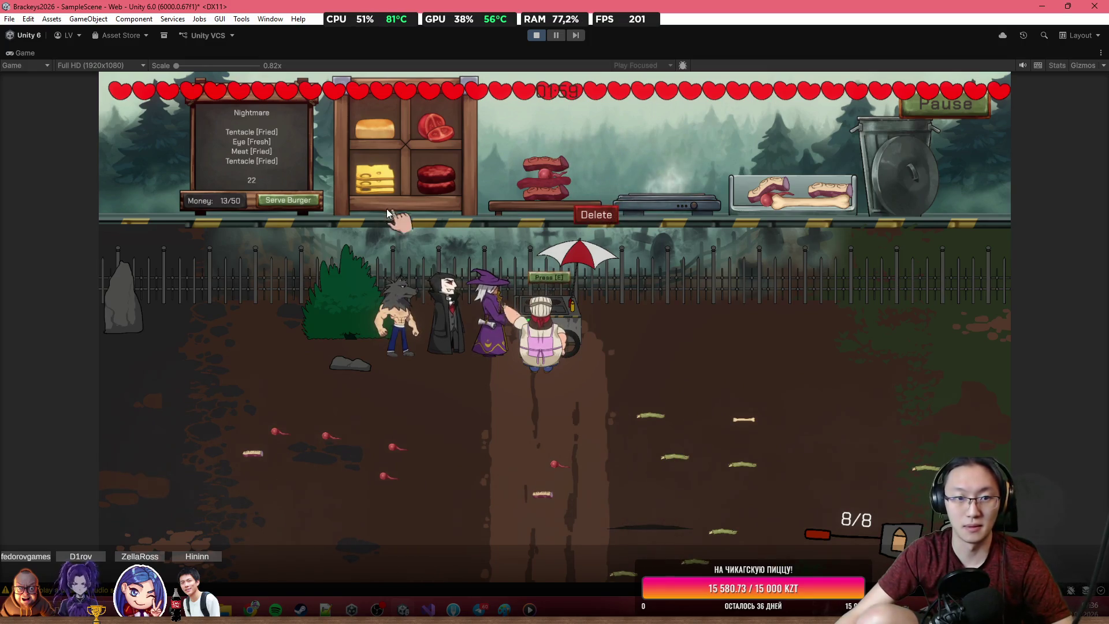
{"action": "left_click", "coordinate": [300, 202]}
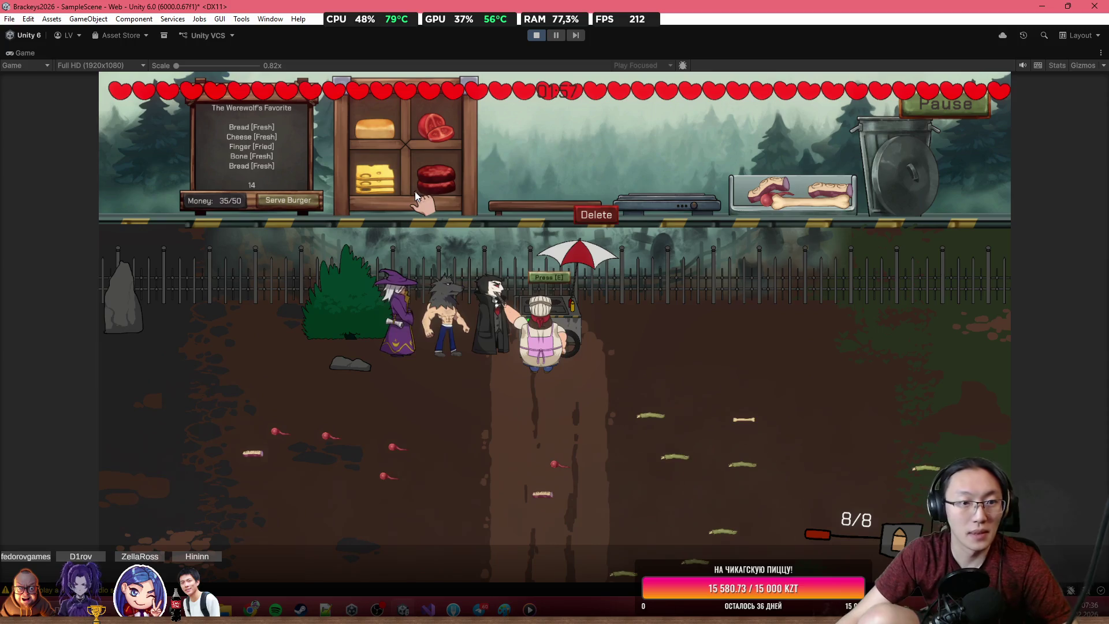
Step: Place a bun on the board, remove a misplaced cheese slice, and shoot the approaching zombies
{"action": "mouse_move", "coordinate": [375, 129]}
{"action": "left_mouse_down"}
{"action": "mouse_move", "coordinate": [491, 144]}
{"action": "mouse_move", "coordinate": [473, 189]}
{"action": "left_mouse_up"}
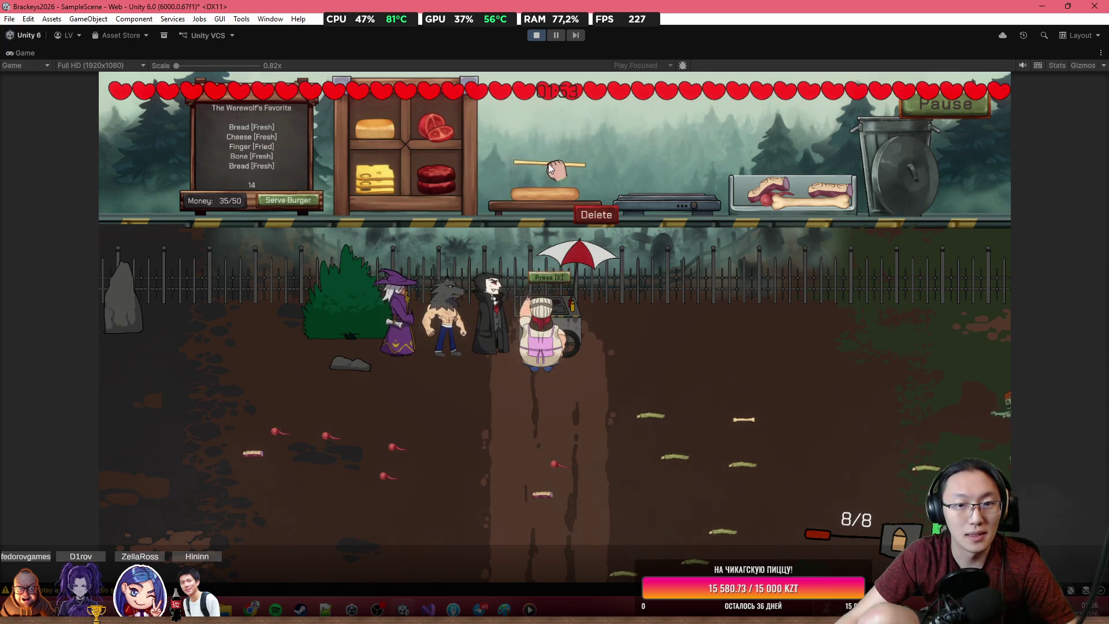
{"action": "left_click_drag", "start_coordinate": [380, 175], "coordinate": [526, 189]}
{"action": "left_click", "coordinate": [587, 216]}
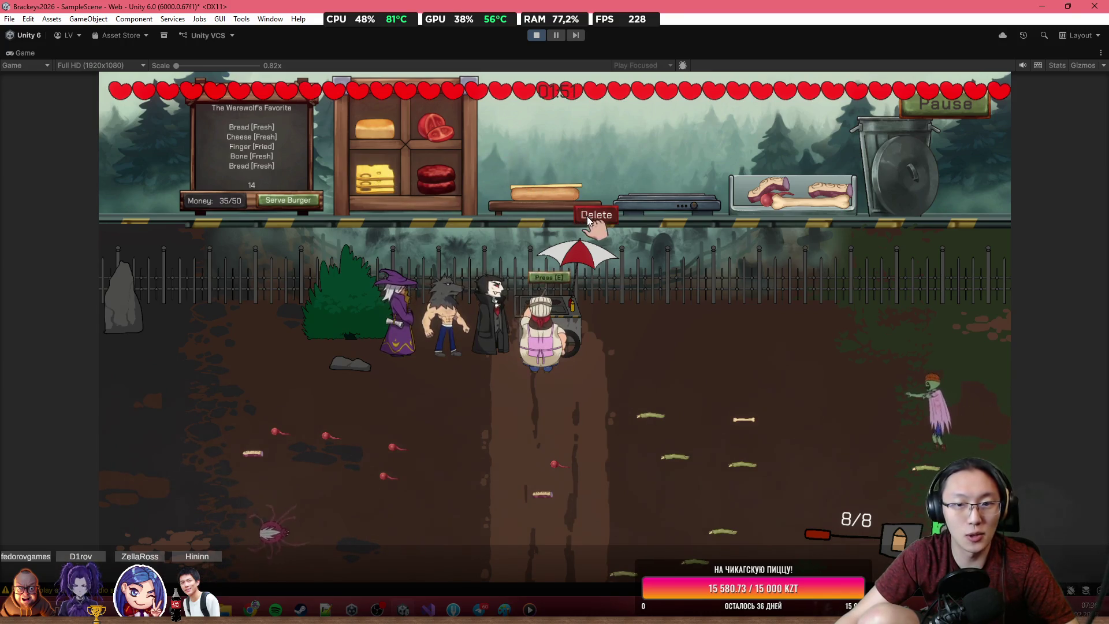
{"action": "left_click", "coordinate": [412, 424]}
{"action": "left_click", "coordinate": [409, 426]}
{"action": "left_click", "coordinate": [451, 427]}
{"action": "left_click", "coordinate": [491, 427]}
{"action": "left_click", "coordinate": [528, 427]}
{"action": "left_click", "coordinate": [861, 387]}
{"action": "left_click", "coordinate": [860, 388]}
{"action": "left_click", "coordinate": [859, 389]}
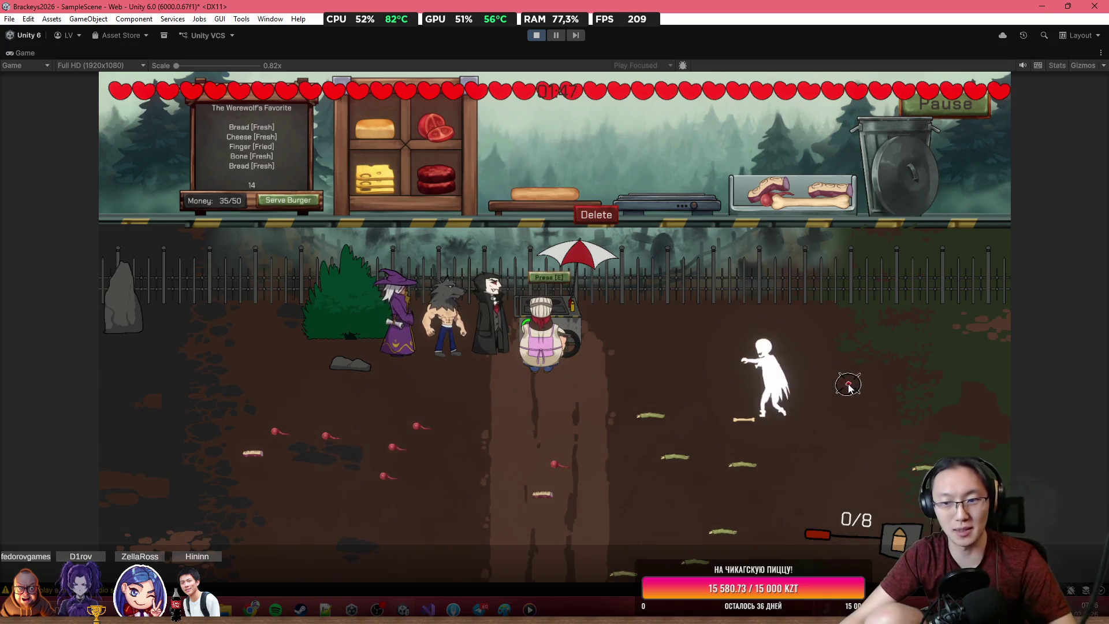
Step: Keep firing until the zombie is finished off
{"action": "left_click", "coordinate": [792, 347]}
{"action": "left_click", "coordinate": [740, 371]}
{"action": "left_click", "coordinate": [726, 374]}
{"action": "left_click", "coordinate": [723, 365]}
{"action": "left_click", "coordinate": [712, 351]}
{"action": "left_click", "coordinate": [699, 343]}
{"action": "left_click", "coordinate": [687, 336]}
{"action": "left_click", "coordinate": [673, 327]}
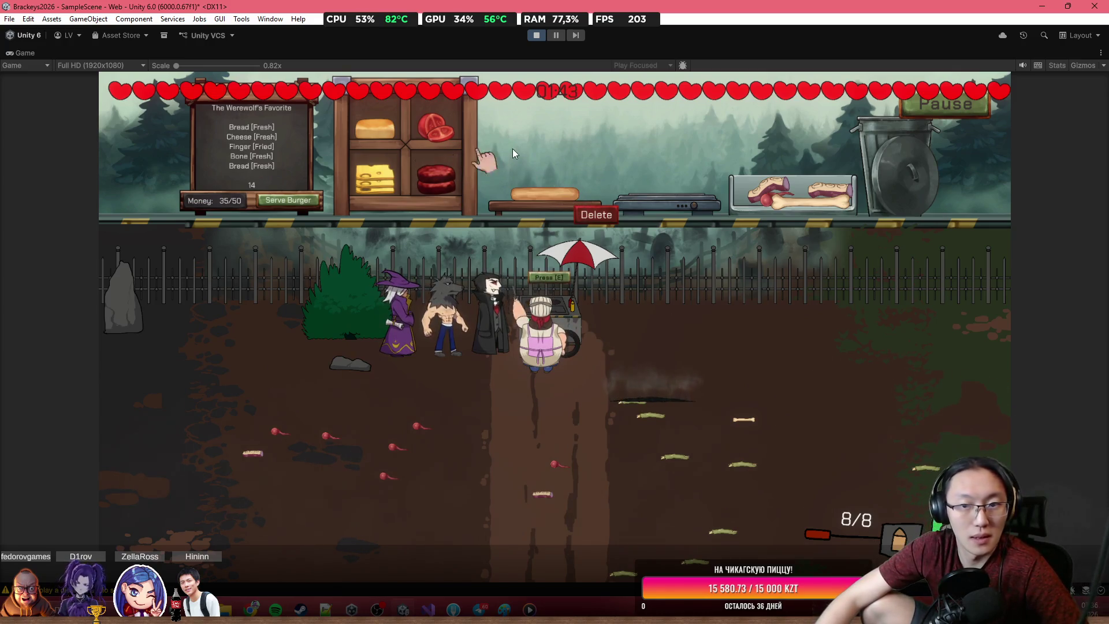
Step: Pull a bone from the tray and shoot down the spider
{"action": "mouse_move", "coordinate": [796, 202]}
{"action": "left_mouse_down"}
{"action": "mouse_move", "coordinate": [803, 161]}
{"action": "mouse_move", "coordinate": [681, 103]}
{"action": "mouse_move", "coordinate": [563, 150]}
{"action": "mouse_move", "coordinate": [546, 180]}
{"action": "left_mouse_up"}
{"action": "left_click", "coordinate": [312, 410]}
{"action": "left_click", "coordinate": [332, 405]}
{"action": "left_click", "coordinate": [370, 393]}
{"action": "left_click", "coordinate": [399, 384]}
{"action": "left_click", "coordinate": [404, 382]}
{"action": "left_click", "coordinate": [416, 379]}
{"action": "left_click", "coordinate": [439, 370]}
{"action": "left_click", "coordinate": [474, 359]}
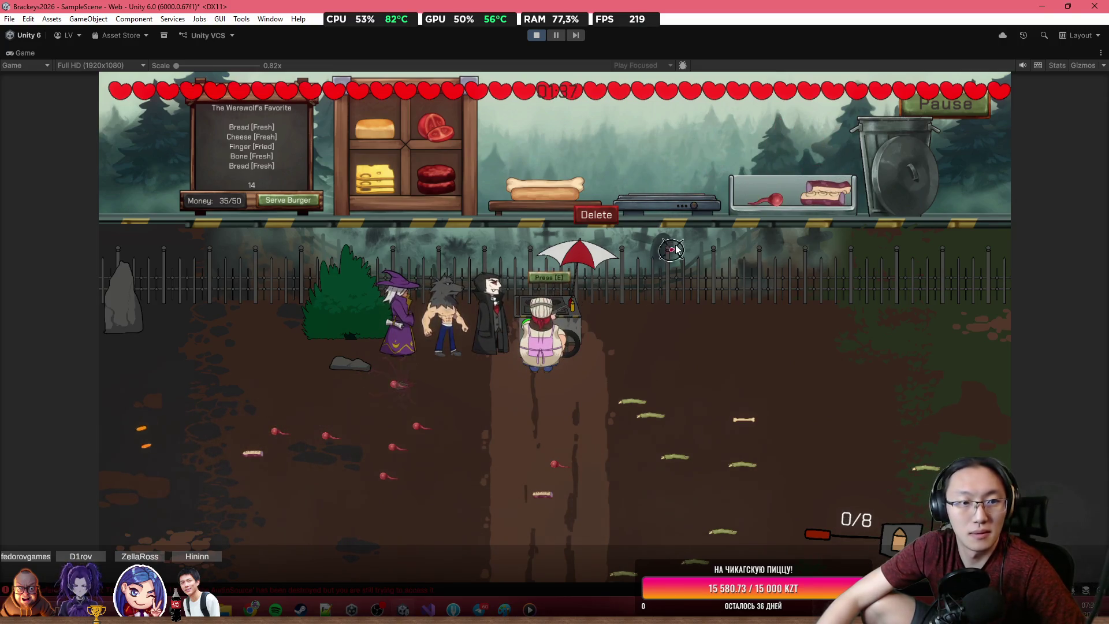
Step: Walk the chef away from the cart and kill the zombie on the right
{"action": "key", "text": "e"}
{"action": "key", "text": "d"}
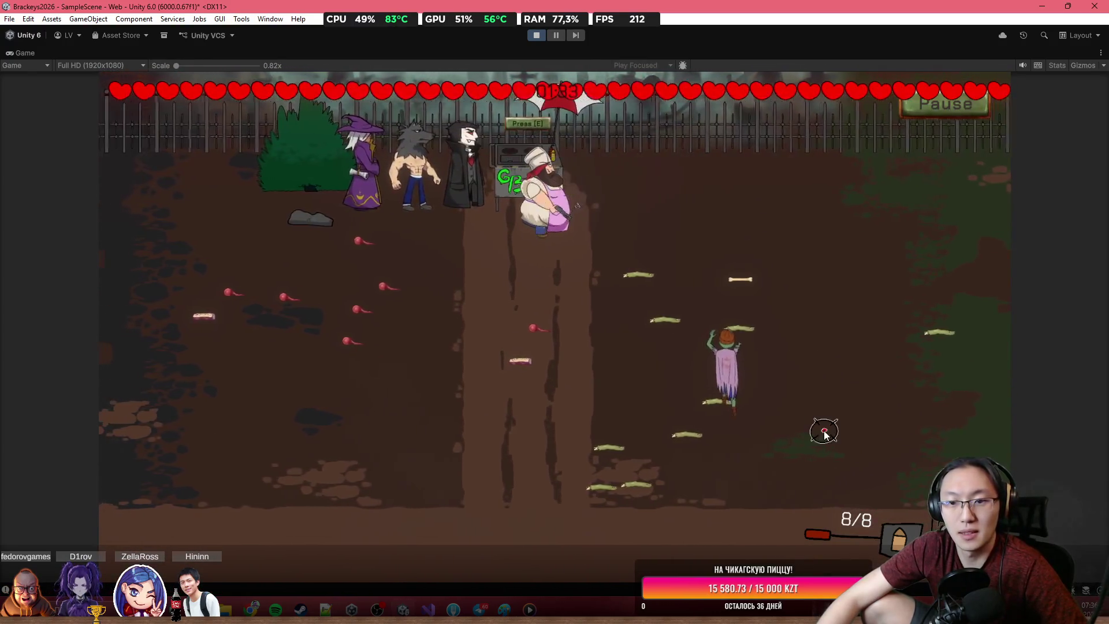
{"action": "left_click", "coordinate": [815, 425]}
{"action": "left_click", "coordinate": [800, 411]}
{"action": "left_click", "coordinate": [792, 406]}
{"action": "left_click", "coordinate": [786, 402]}
{"action": "left_click", "coordinate": [787, 404]}
{"action": "left_click", "coordinate": [787, 401]}
{"action": "left_click", "coordinate": [788, 398]}
{"action": "left_click", "coordinate": [783, 397]}
Step: Add the fried finger and last slice, then serve the Werewolf's Favorite burger
{"action": "key", "text": "e"}
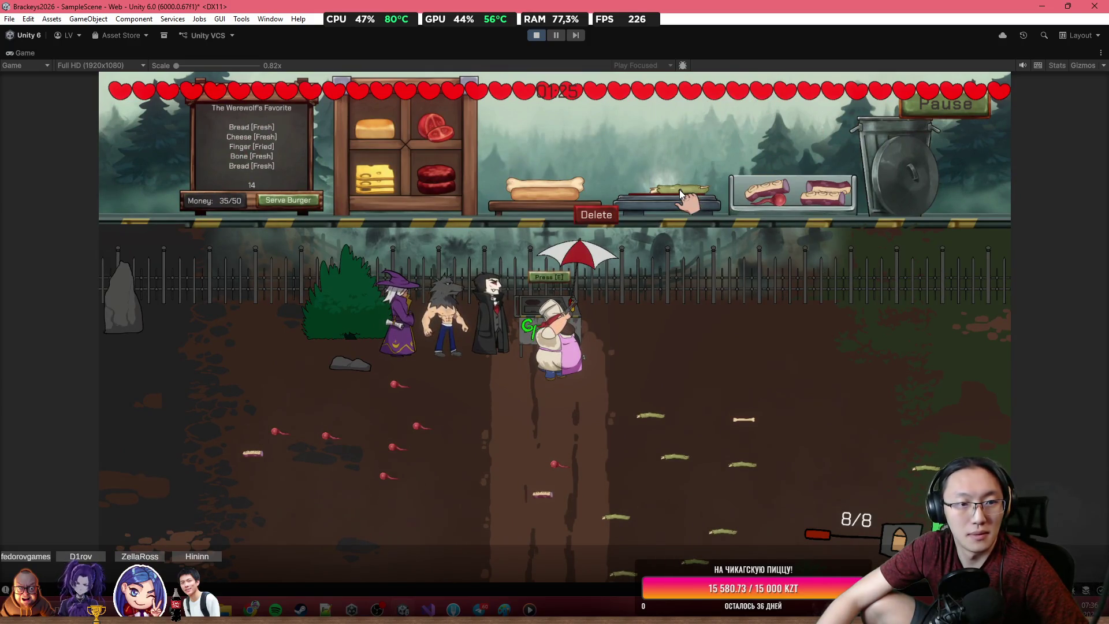
{"action": "mouse_move", "coordinate": [680, 189]}
{"action": "left_mouse_down"}
{"action": "mouse_move", "coordinate": [653, 160]}
{"action": "mouse_move", "coordinate": [555, 168]}
{"action": "left_mouse_up"}
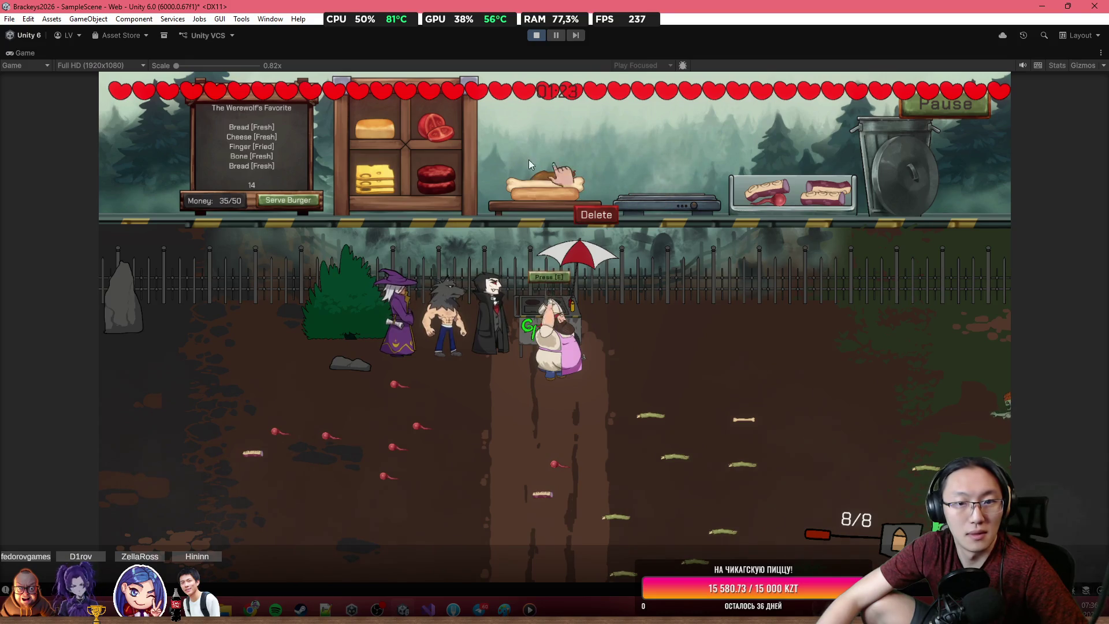
{"action": "left_click", "coordinate": [393, 171]}
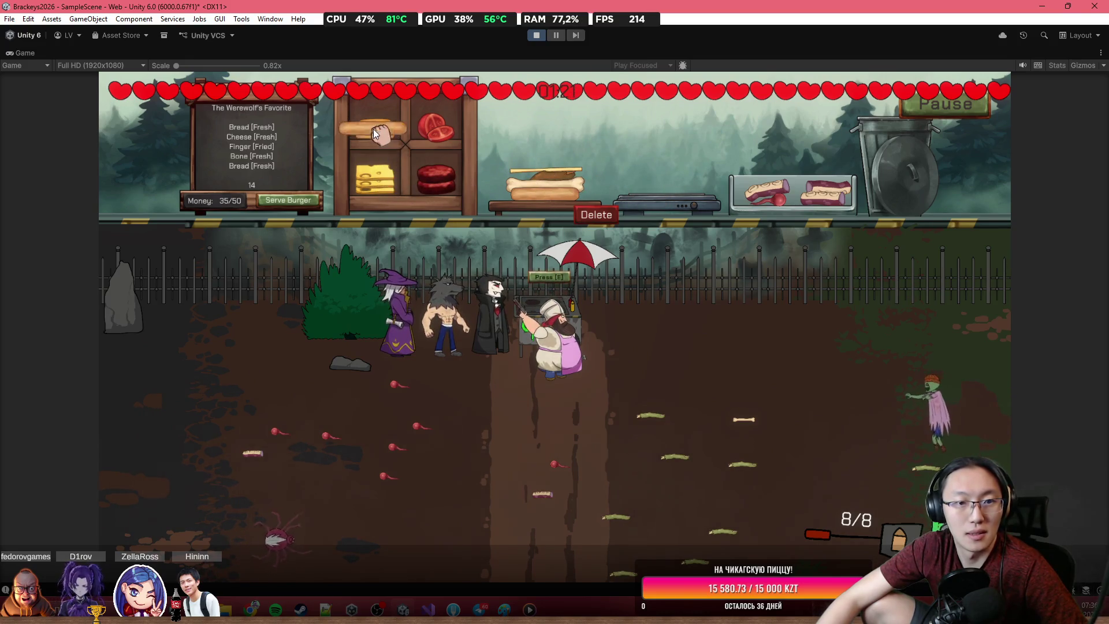
{"action": "left_click", "coordinate": [292, 202]}
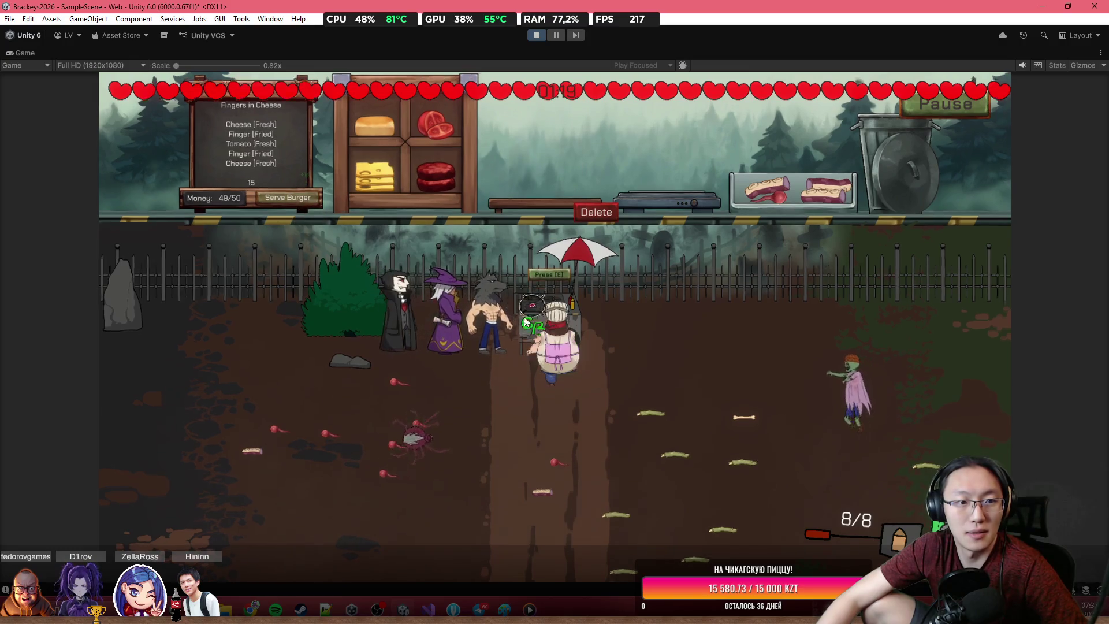
Step: Walk the chef away from the cart and shoot down the approaching zombie
{"action": "key", "text": "s"}
{"action": "left_click", "coordinate": [350, 307]}
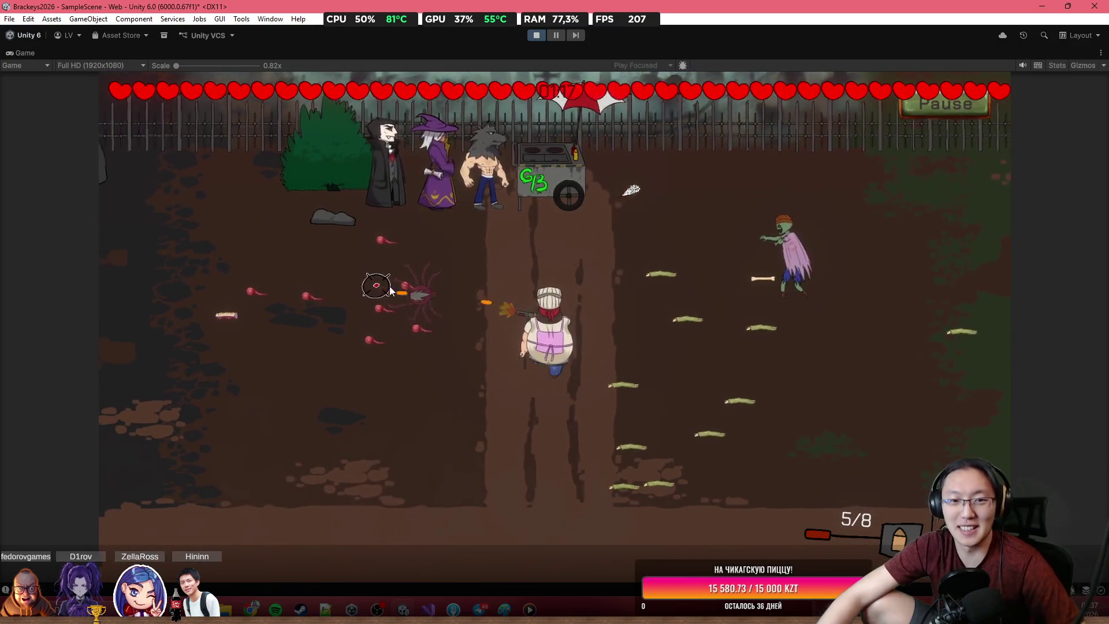
{"action": "key", "text": "a"}
{"action": "left_click", "coordinate": [858, 234]}
{"action": "left_click", "coordinate": [856, 241]}
{"action": "left_click", "coordinate": [846, 255]}
{"action": "left_click", "coordinate": [838, 263]}
{"action": "left_click", "coordinate": [825, 266]}
{"action": "left_click", "coordinate": [808, 261]}
{"action": "left_click", "coordinate": [772, 251]}
Step: Return to the cart, kill the spider, and start the Fingers in Cheese burger
{"action": "key", "text": "w"}
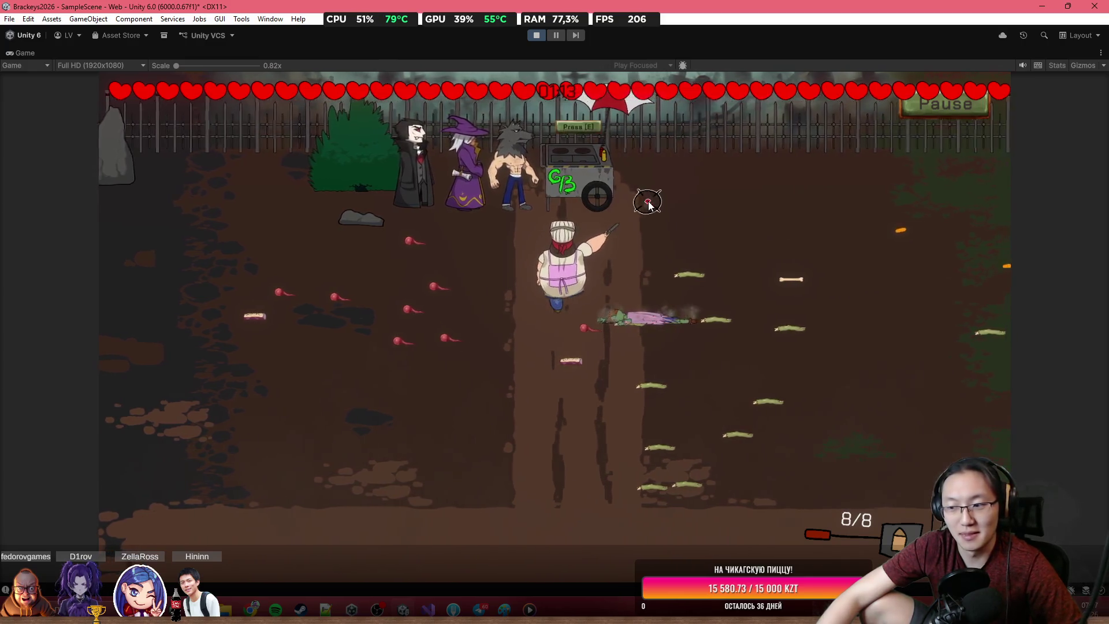
{"action": "left_click", "coordinate": [199, 465]}
{"action": "left_click", "coordinate": [186, 459]}
{"action": "left_click", "coordinate": [185, 458]}
{"action": "left_click", "coordinate": [190, 463]}
{"action": "left_click", "coordinate": [191, 463]}
{"action": "left_click", "coordinate": [188, 469]}
{"action": "left_click", "coordinate": [189, 469]}
{"action": "left_click", "coordinate": [188, 469]}
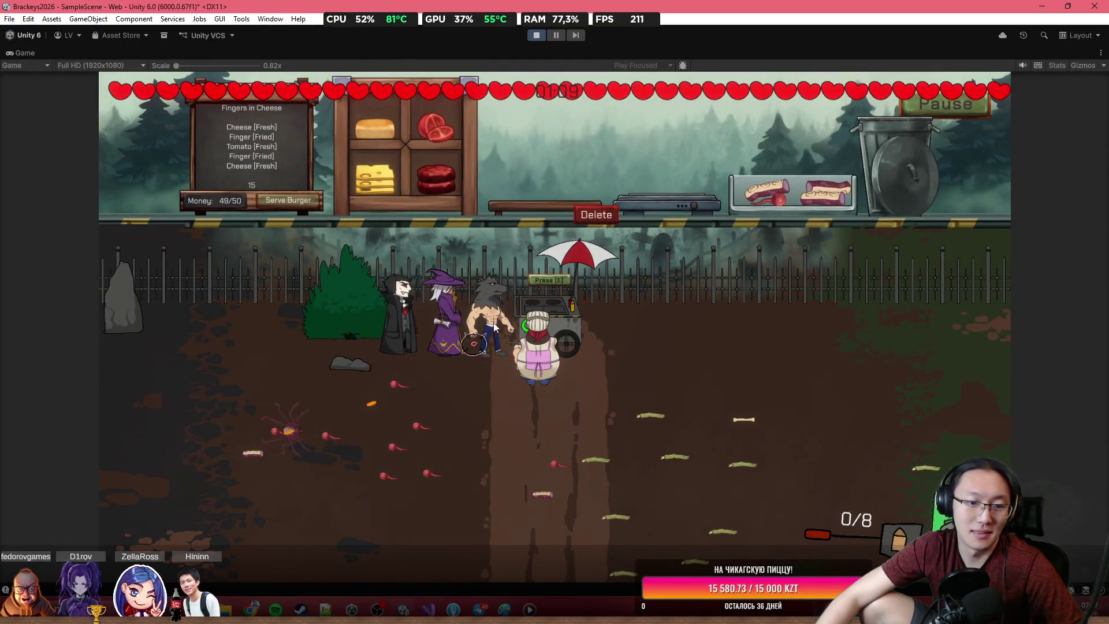
{"action": "left_click", "coordinate": [375, 140]}
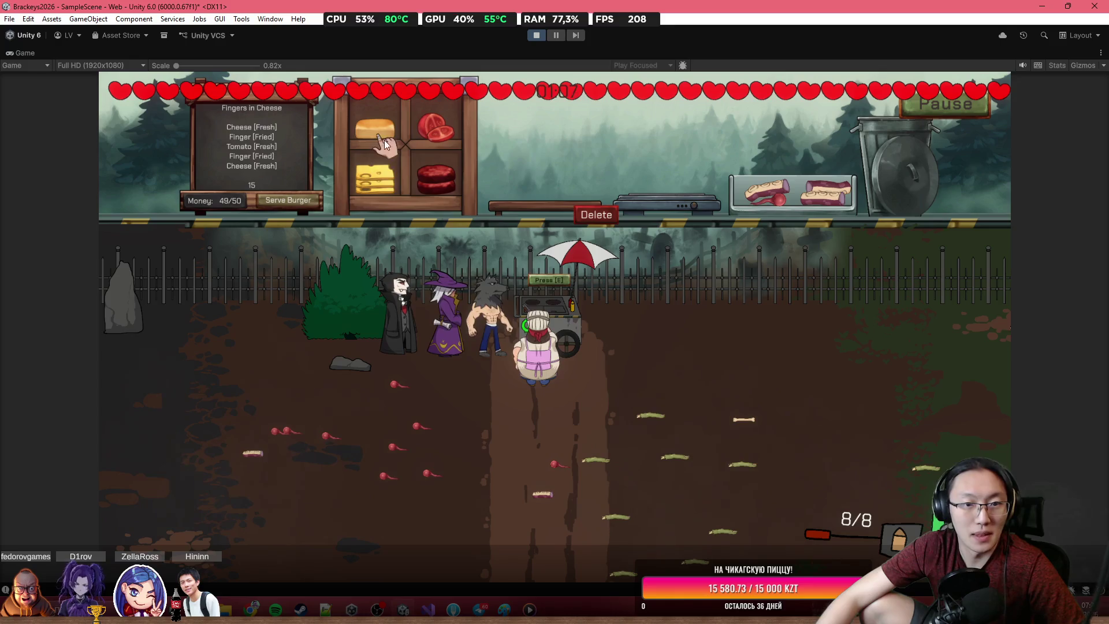
Step: Head out into the field to shoot the skeleton, then return to the cart
{"action": "key", "text": "e"}
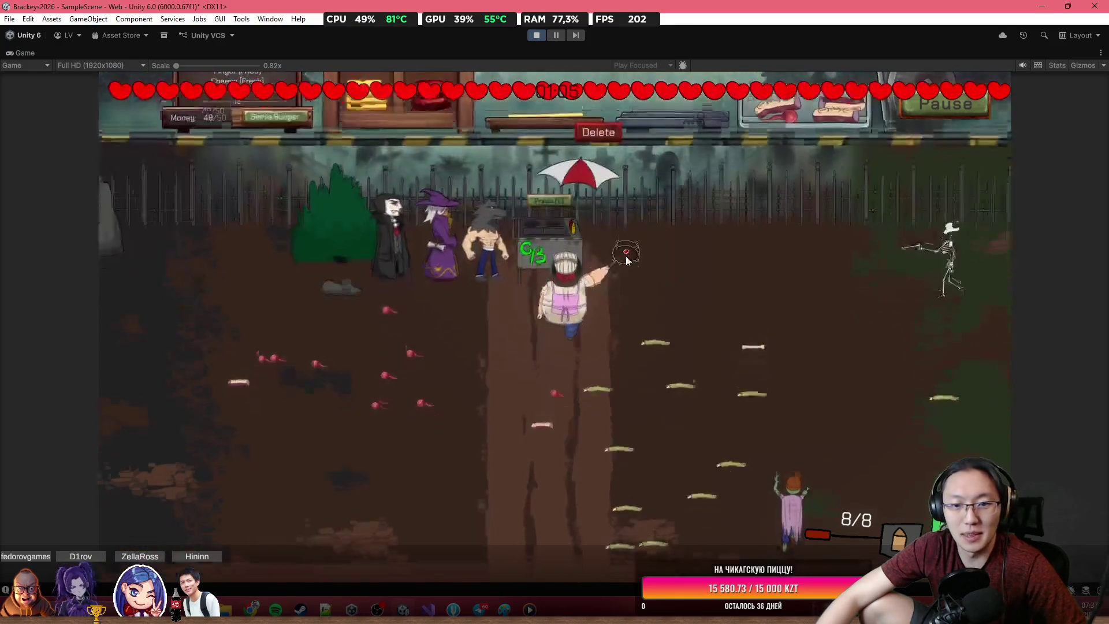
{"action": "left_click", "coordinate": [867, 188]}
{"action": "left_click", "coordinate": [870, 170]}
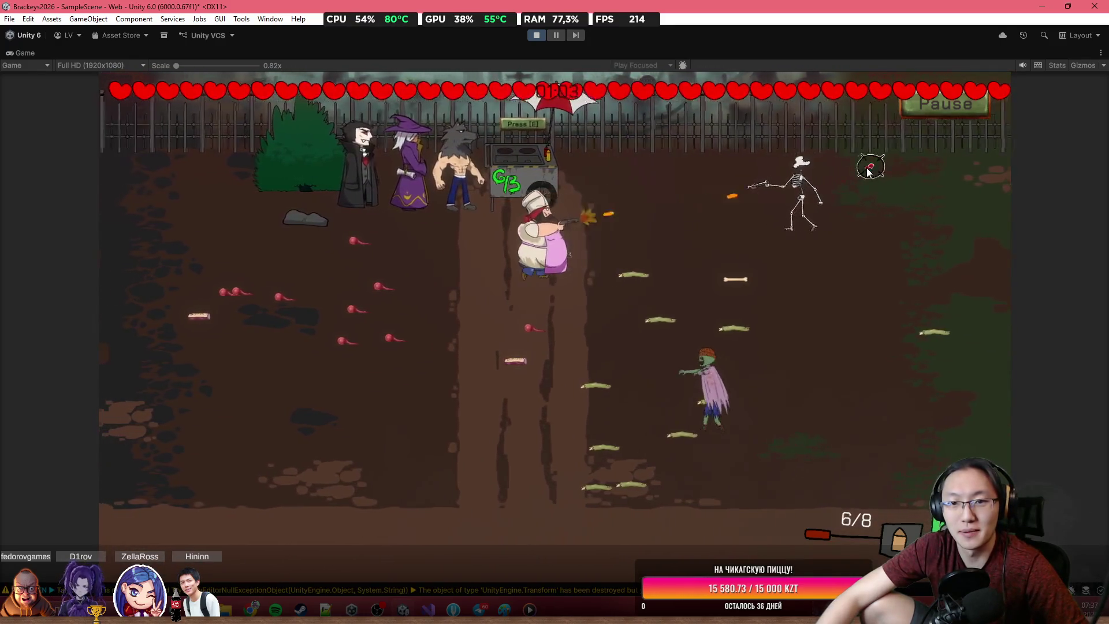
{"action": "left_click", "coordinate": [855, 165]}
{"action": "left_click", "coordinate": [839, 164]}
{"action": "left_click", "coordinate": [839, 190]}
{"action": "left_click", "coordinate": [841, 228]}
{"action": "key", "text": "w"}
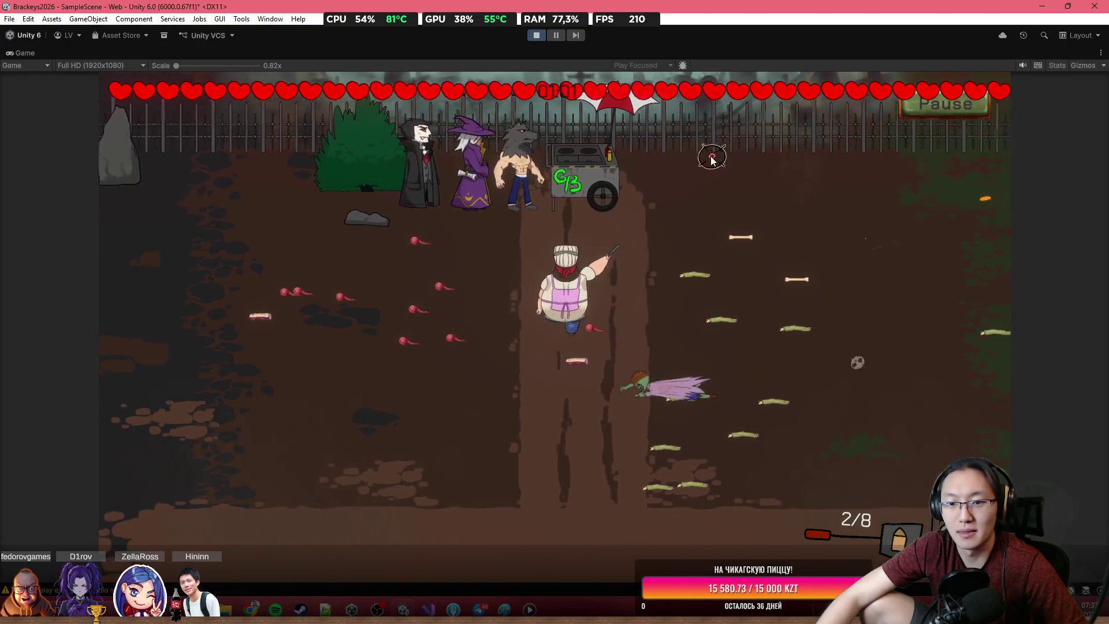
{"action": "key", "text": "e"}
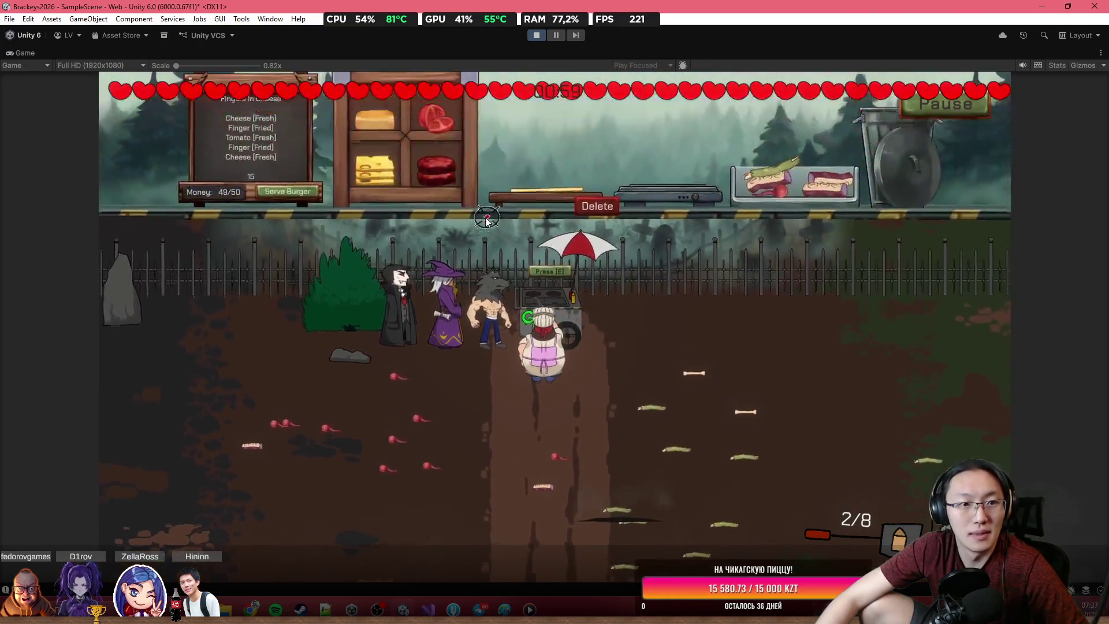
Step: Fry the finger, move it to the prep board, and add a tomato slice
{"action": "mouse_move", "coordinate": [783, 185]}
{"action": "left_mouse_down"}
{"action": "mouse_move", "coordinate": [781, 195]}
{"action": "mouse_move", "coordinate": [780, 161]}
{"action": "mouse_move", "coordinate": [682, 196]}
{"action": "mouse_move", "coordinate": [653, 187]}
{"action": "left_mouse_up"}
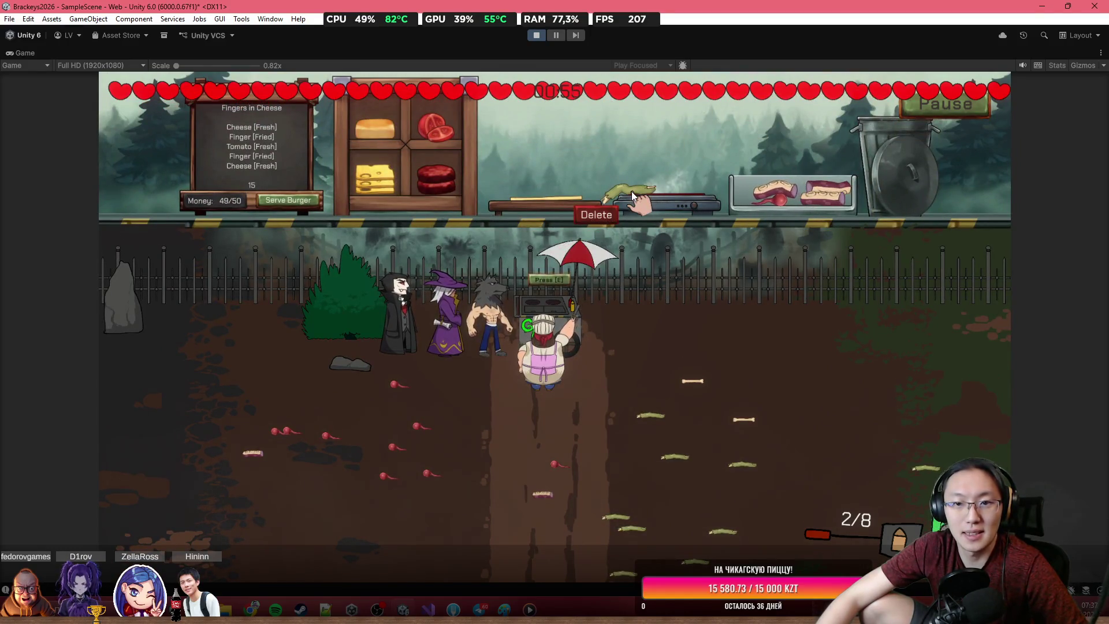
{"action": "mouse_move", "coordinate": [632, 191]}
{"action": "left_mouse_down"}
{"action": "mouse_move", "coordinate": [574, 161]}
{"action": "mouse_move", "coordinate": [570, 192]}
{"action": "left_mouse_up"}
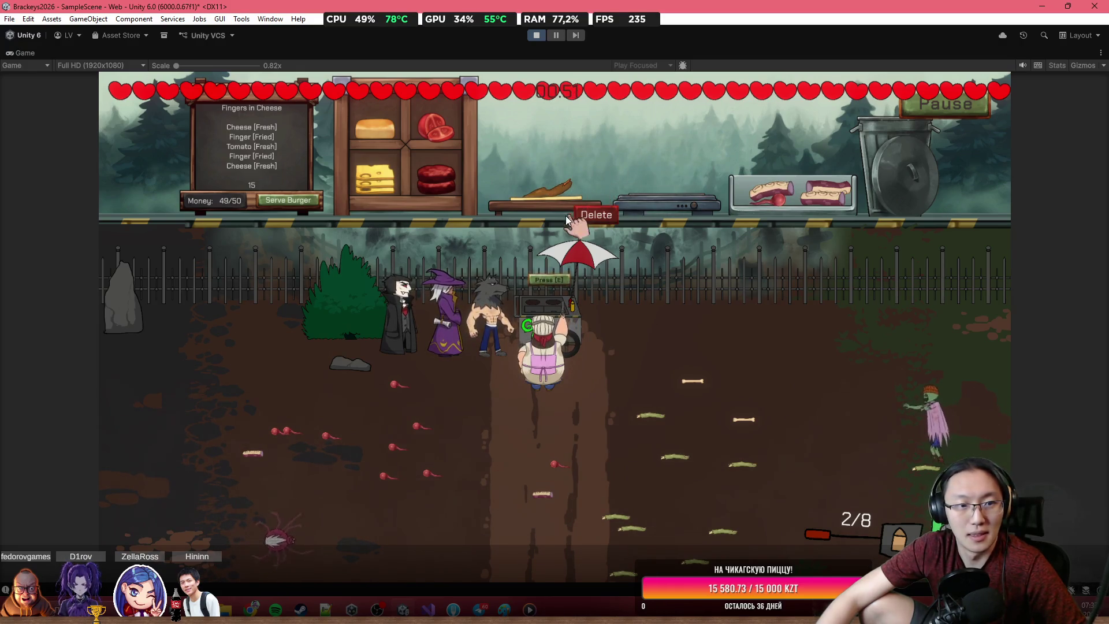
{"action": "left_click_drag", "start_coordinate": [446, 138], "coordinate": [545, 189]}
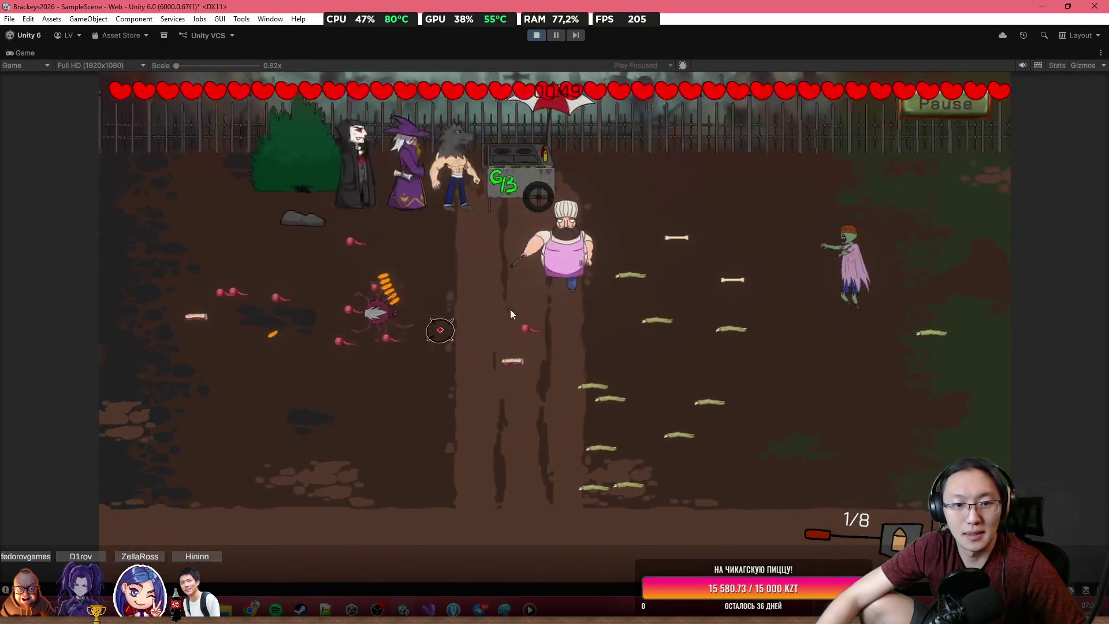
Step: Shoot the spiders and zombies closing in from the left and right
{"action": "left_click", "coordinate": [419, 315]}
{"action": "left_click", "coordinate": [379, 287]}
{"action": "key", "text": "a"}
{"action": "left_click", "coordinate": [378, 283]}
{"action": "left_click", "coordinate": [376, 272]}
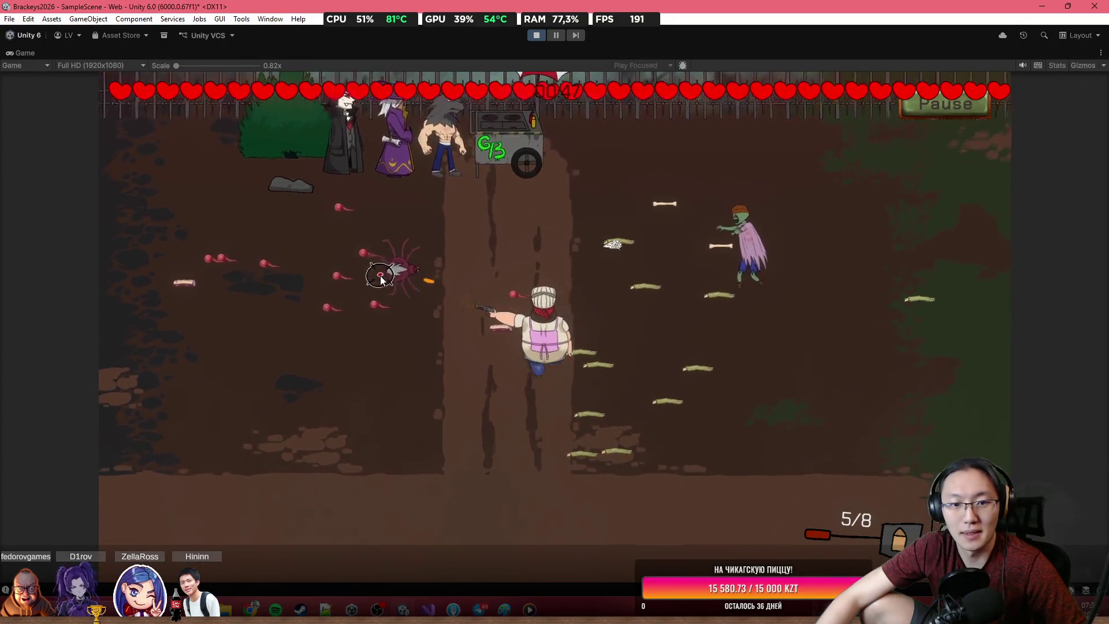
{"action": "left_click", "coordinate": [405, 269]}
{"action": "left_click", "coordinate": [837, 228]}
{"action": "left_click", "coordinate": [835, 226]}
{"action": "left_click", "coordinate": [830, 218]}
{"action": "left_click", "coordinate": [809, 306]}
{"action": "left_click", "coordinate": [751, 292]}
{"action": "left_click", "coordinate": [745, 286]}
{"action": "left_click", "coordinate": [919, 272]}
Step: Walk back to the cart, open the cooking panel, and kill the spider on the left
{"action": "key", "text": "w"}
{"action": "key", "text": "e"}
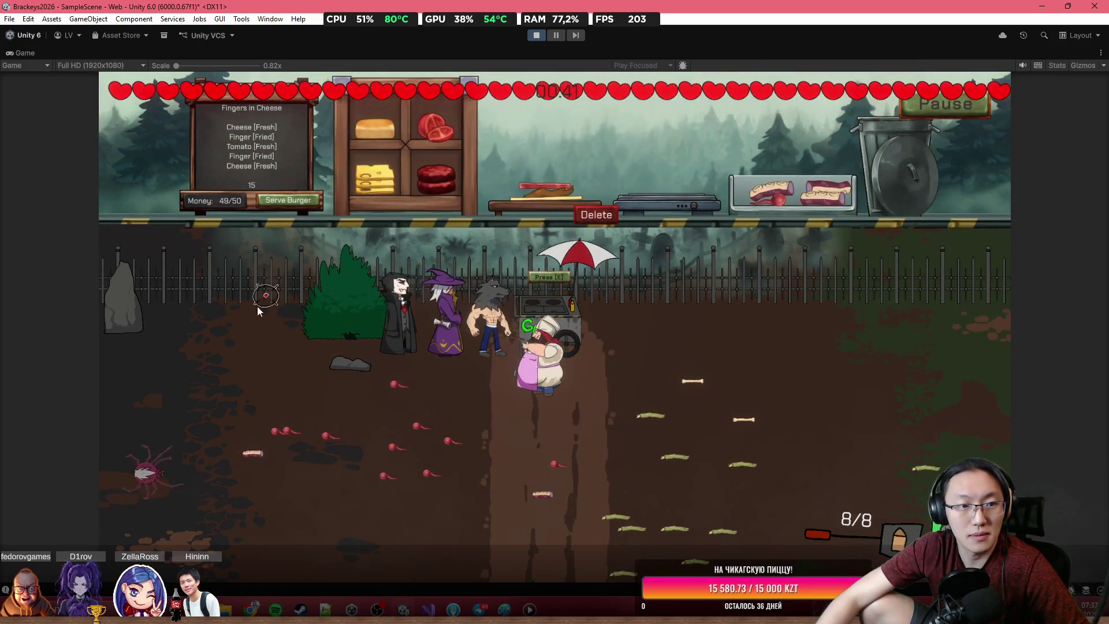
{"action": "left_click", "coordinate": [196, 457]}
{"action": "left_click", "coordinate": [211, 454]}
{"action": "left_click", "coordinate": [217, 455]}
{"action": "left_click", "coordinate": [217, 455]}
{"action": "left_click", "coordinate": [218, 454]}
{"action": "left_click", "coordinate": [218, 453]}
{"action": "left_click", "coordinate": [219, 452]}
{"action": "left_click", "coordinate": [222, 450]}
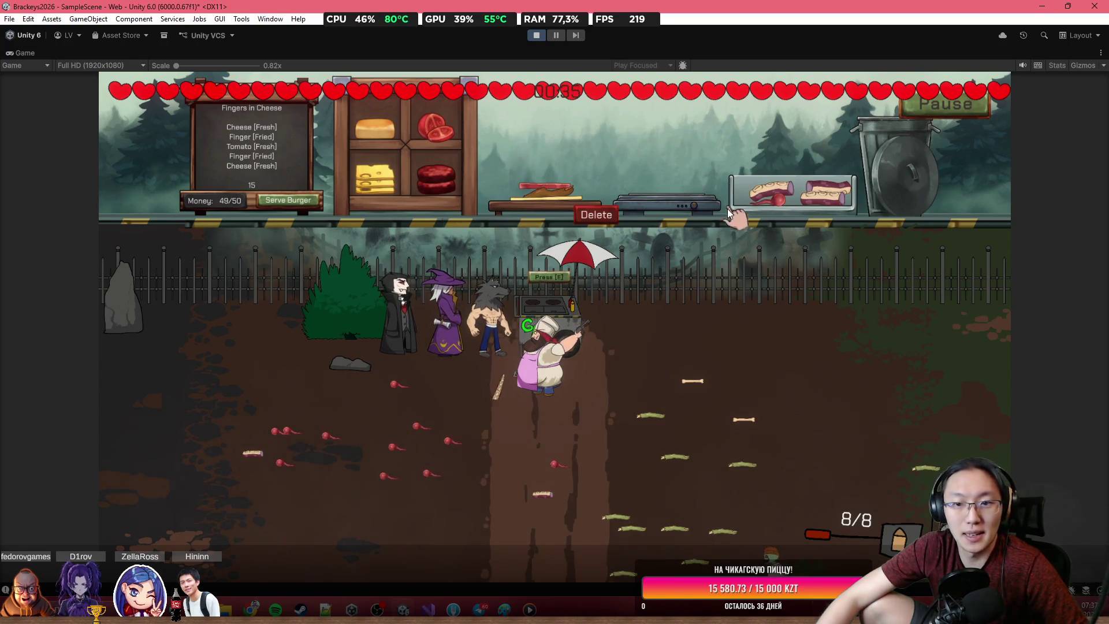
Step: Step away from the cart, shoot the yard zombie dead, and head back to cook
{"action": "key", "text": "s"}
{"action": "left_click", "coordinate": [471, 282]}
{"action": "left_click", "coordinate": [467, 269]}
{"action": "left_click", "coordinate": [459, 250]}
{"action": "left_click", "coordinate": [439, 252]}
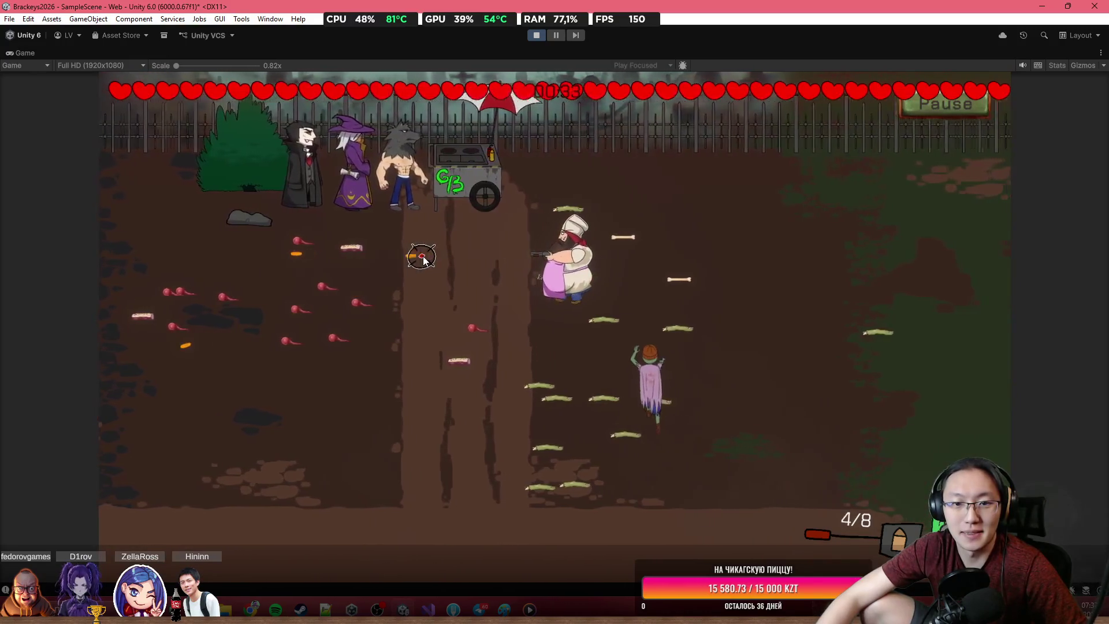
{"action": "left_click", "coordinate": [720, 357]}
{"action": "left_click", "coordinate": [708, 361]}
{"action": "left_click", "coordinate": [701, 355]}
{"action": "left_click", "coordinate": [699, 348]}
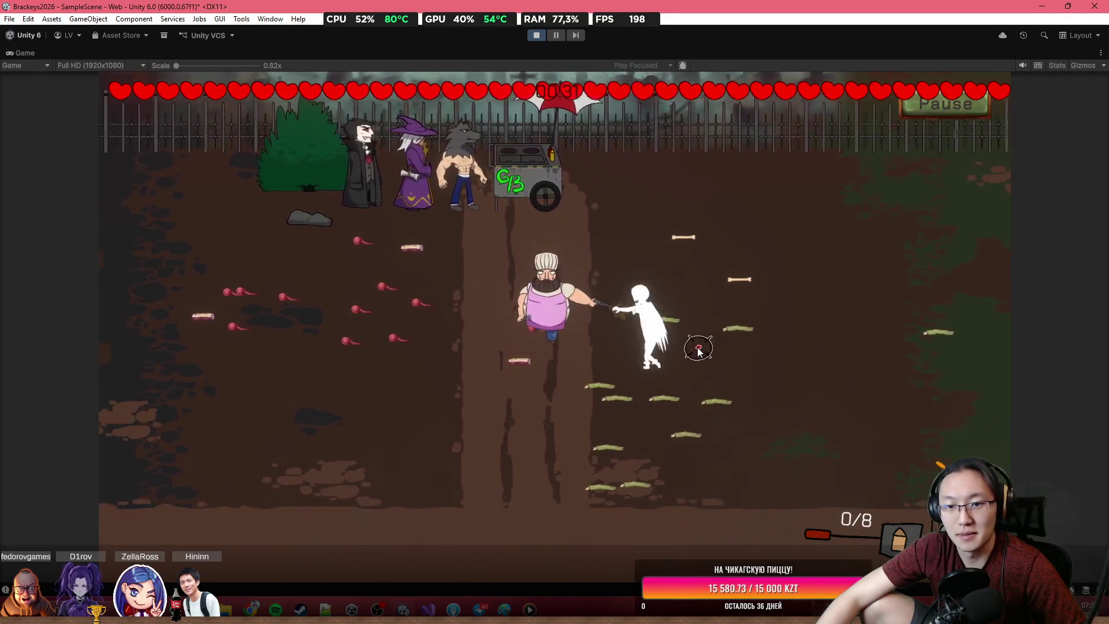
{"action": "left_click", "coordinate": [699, 292]}
{"action": "left_click", "coordinate": [701, 265]}
{"action": "left_click", "coordinate": [716, 283]}
{"action": "left_click", "coordinate": [727, 303]}
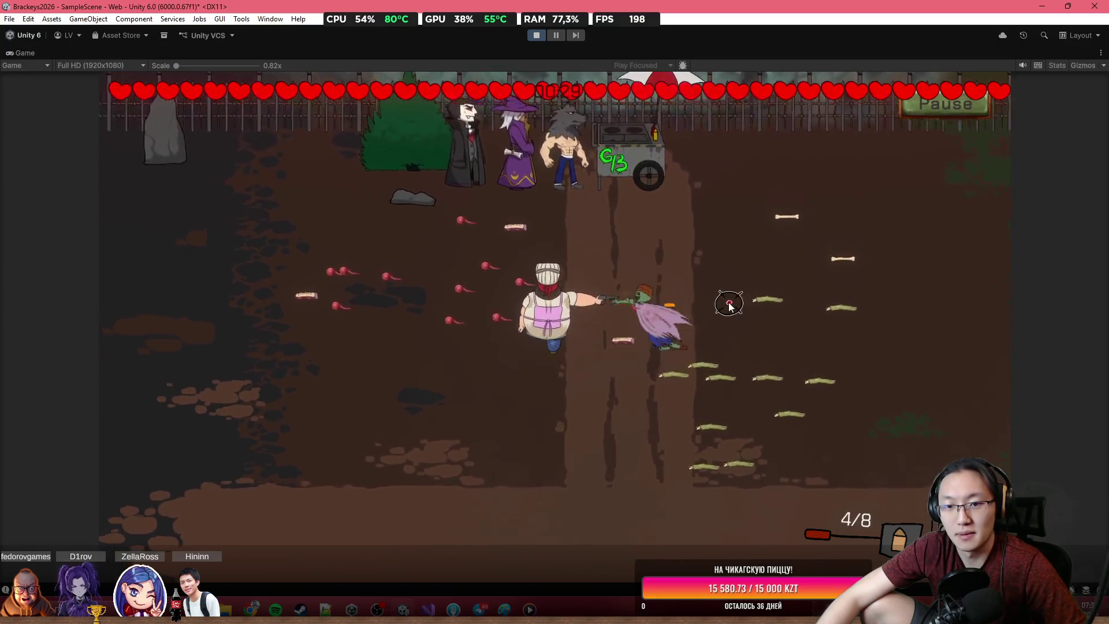
{"action": "left_click", "coordinate": [723, 266]}
{"action": "left_click", "coordinate": [716, 231]}
{"action": "left_click", "coordinate": [708, 191]}
{"action": "left_click", "coordinate": [701, 156]}
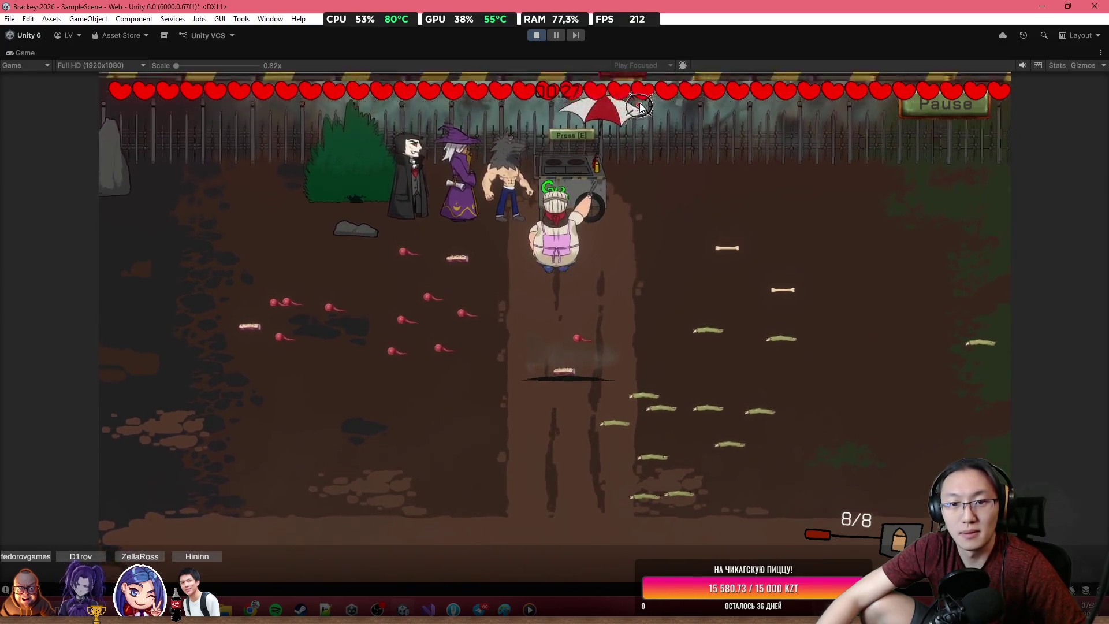
{"action": "key", "text": "e"}
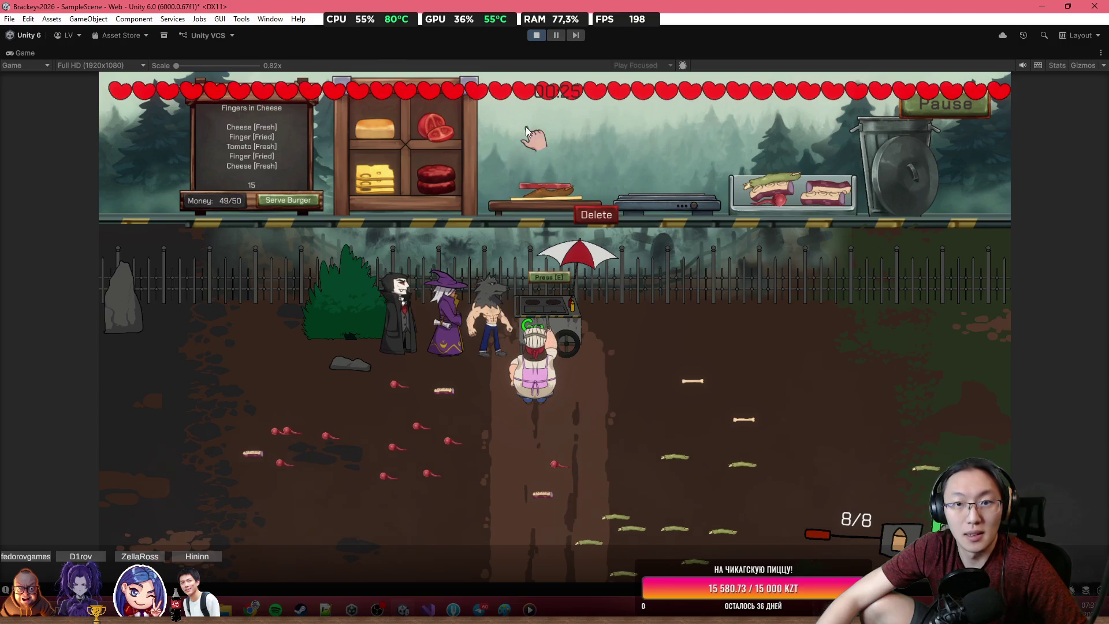
Step: Put the fried finger on the grill while shooting the spider and the zombie
{"action": "mouse_move", "coordinate": [764, 199]}
{"action": "left_mouse_down"}
{"action": "mouse_move", "coordinate": [767, 183]}
{"action": "mouse_move", "coordinate": [702, 165]}
{"action": "mouse_move", "coordinate": [664, 179]}
{"action": "mouse_move", "coordinate": [670, 191]}
{"action": "left_mouse_up"}
{"action": "left_click", "coordinate": [323, 511]}
{"action": "left_click", "coordinate": [327, 510]}
{"action": "left_click", "coordinate": [358, 505]}
{"action": "left_click", "coordinate": [369, 504]}
{"action": "left_click", "coordinate": [909, 406]}
{"action": "left_click", "coordinate": [904, 413]}
{"action": "left_click", "coordinate": [900, 422]}
{"action": "left_click", "coordinate": [897, 426]}
Step: Move the finger onto the burger board, add cheese, and serve the Fingers in Cheese burger
{"action": "mouse_move", "coordinate": [688, 194]}
{"action": "left_mouse_down"}
{"action": "mouse_move", "coordinate": [594, 109]}
{"action": "mouse_move", "coordinate": [548, 185]}
{"action": "left_mouse_up"}
{"action": "left_click", "coordinate": [736, 404]}
{"action": "left_click", "coordinate": [736, 402]}
{"action": "left_click", "coordinate": [748, 384]}
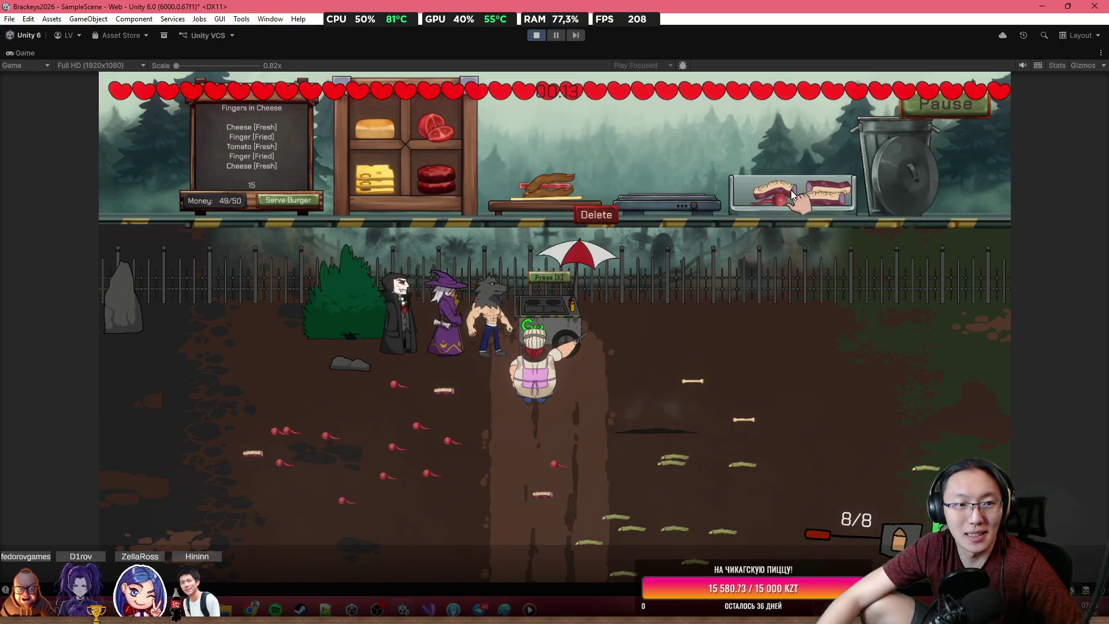
{"action": "left_click_drag", "start_coordinate": [381, 179], "coordinate": [487, 215]}
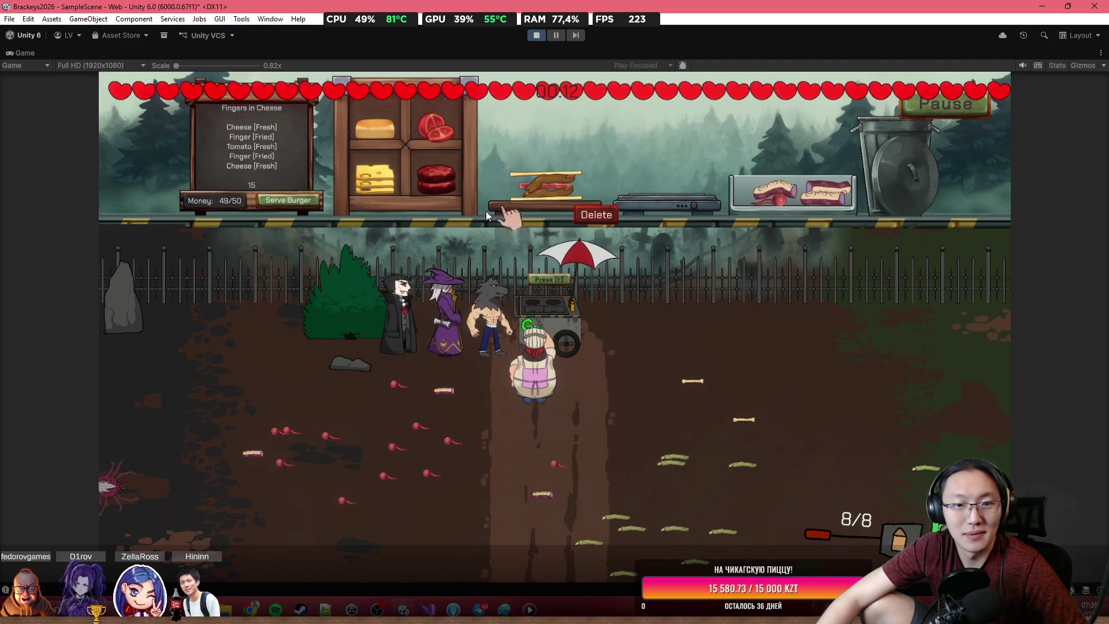
{"action": "left_click", "coordinate": [286, 201]}
{"action": "key", "text": "s"}
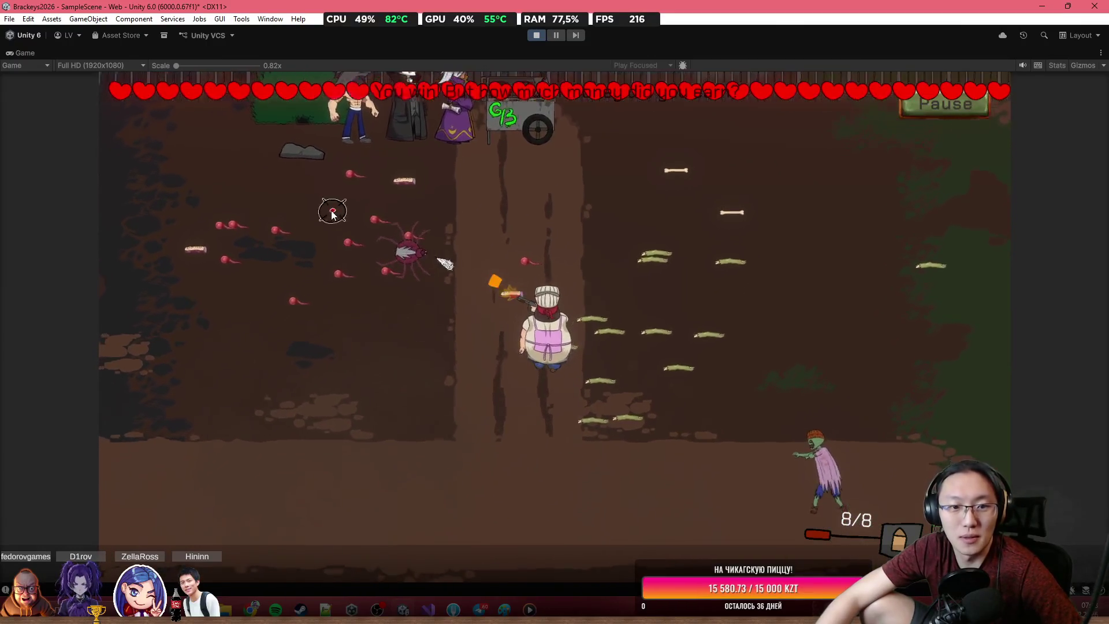
Step: Shoot down the spider ahead and the zombie on the right
{"action": "left_click", "coordinate": [405, 181]}
{"action": "left_click", "coordinate": [479, 177]}
{"action": "left_click", "coordinate": [491, 167]}
{"action": "left_click", "coordinate": [507, 154]}
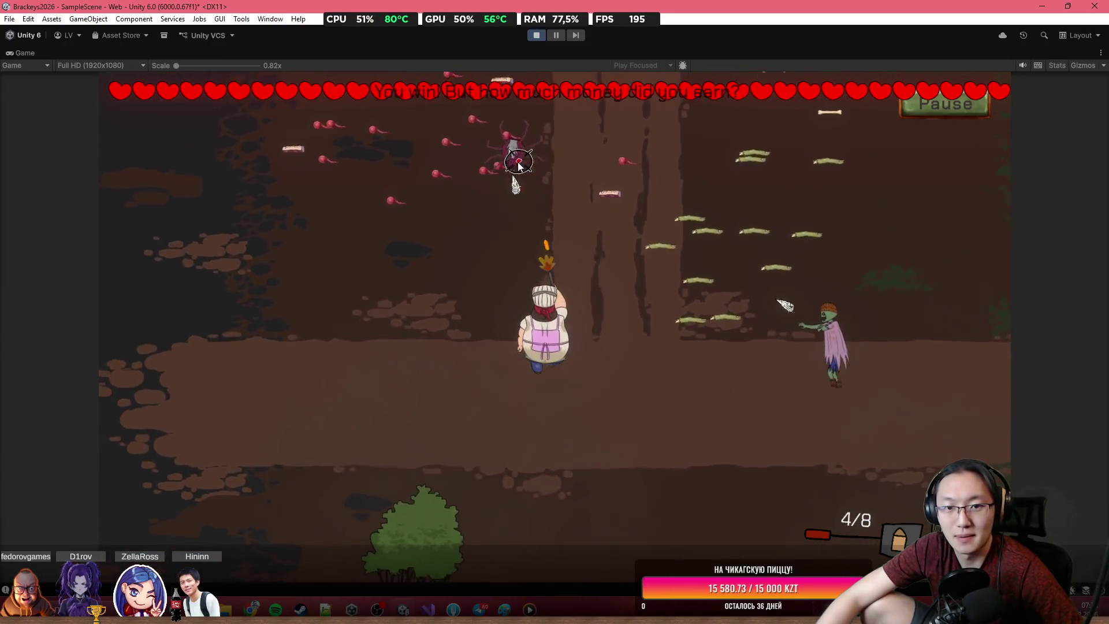
{"action": "left_click", "coordinate": [641, 233]}
{"action": "left_click", "coordinate": [647, 289]}
{"action": "left_click", "coordinate": [656, 365]}
{"action": "left_click", "coordinate": [664, 441]}
{"action": "left_click", "coordinate": [824, 381]}
{"action": "left_click", "coordinate": [820, 376]}
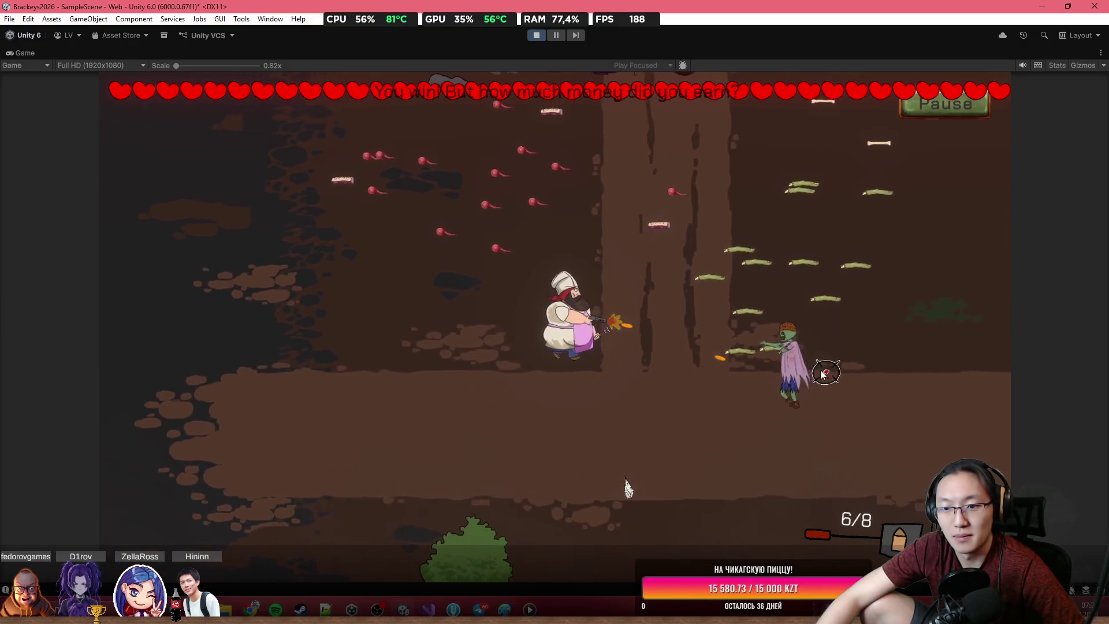
{"action": "left_click", "coordinate": [803, 367]}
{"action": "left_click", "coordinate": [780, 358]}
{"action": "left_click", "coordinate": [739, 373]}
{"action": "left_click", "coordinate": [699, 399]}
{"action": "left_click", "coordinate": [679, 406]}
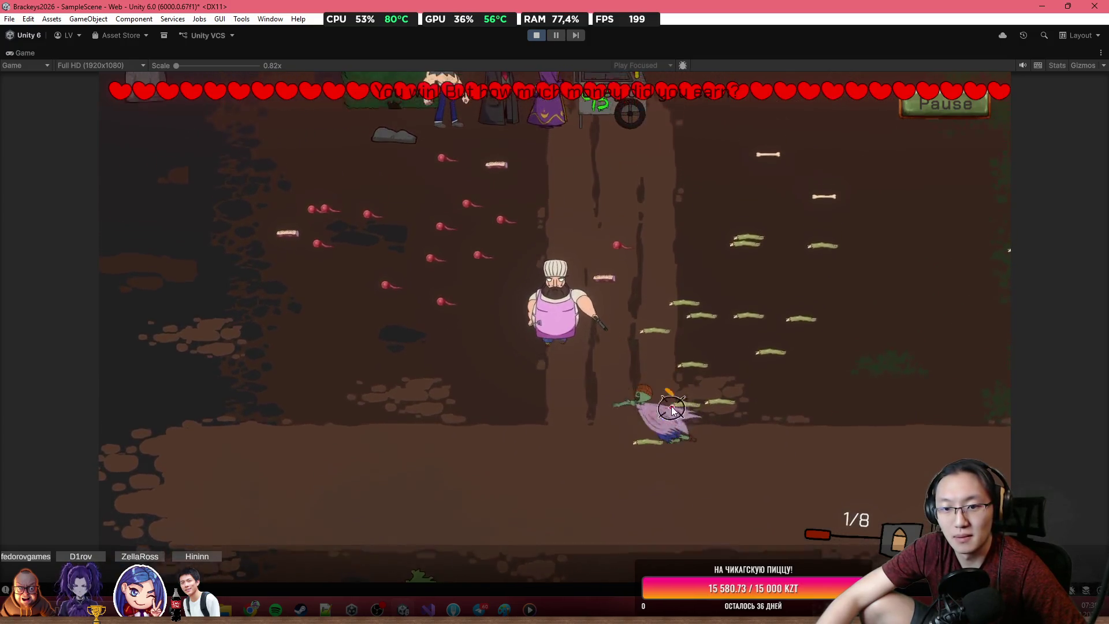
{"action": "left_click", "coordinate": [673, 407]}
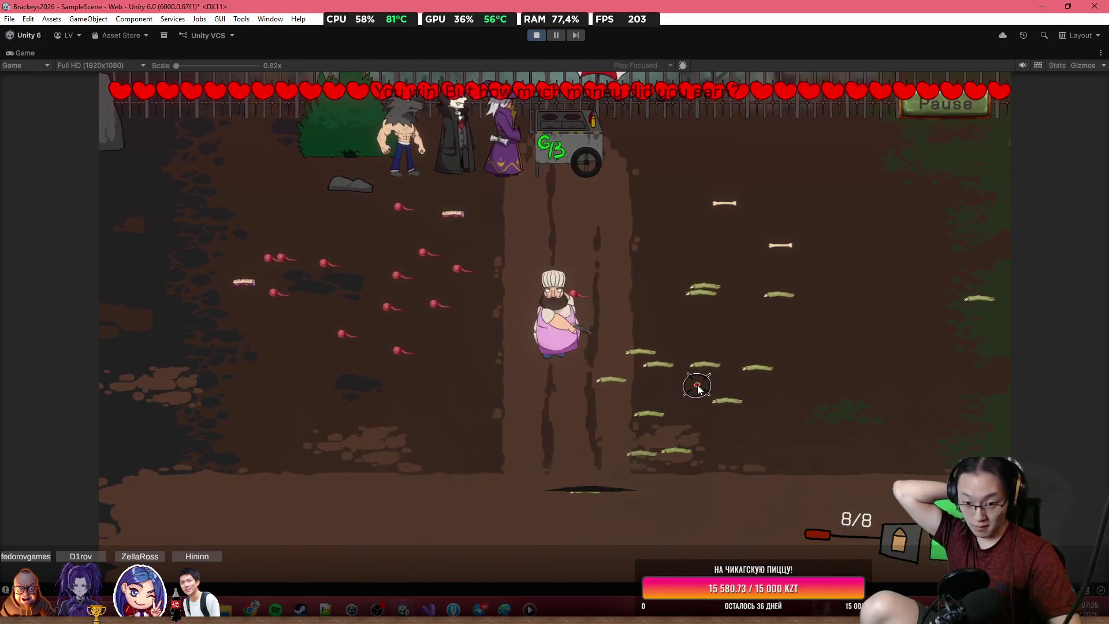
Step: Walk the chef around the yard and shoot another zombie on the right
{"action": "key", "text": "s"}
{"action": "key", "text": "d"}
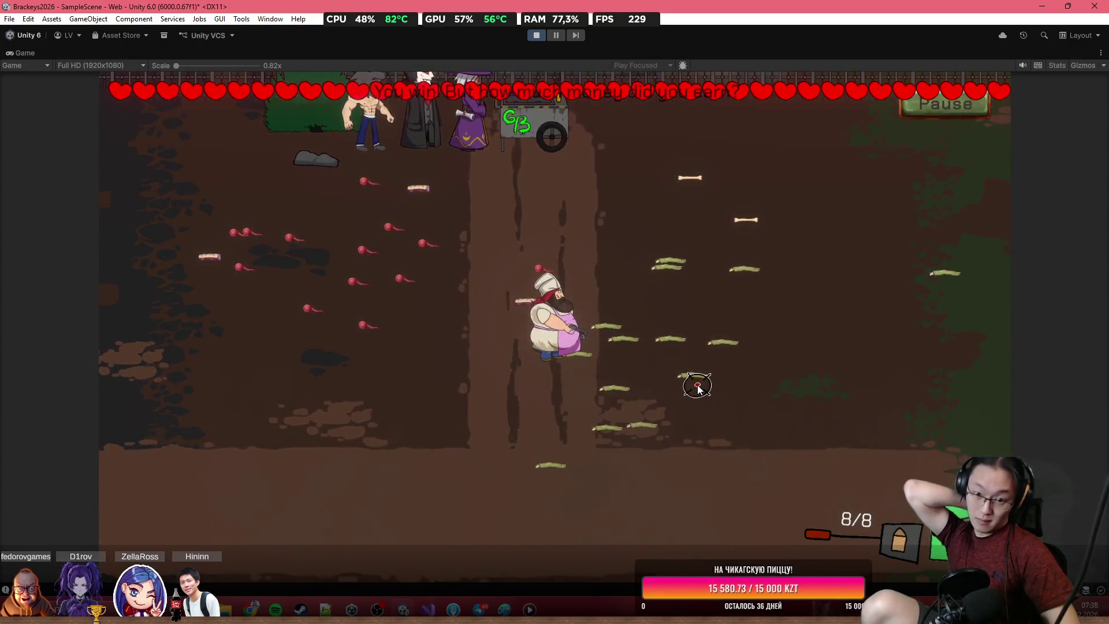
{"action": "key", "text": "w"}
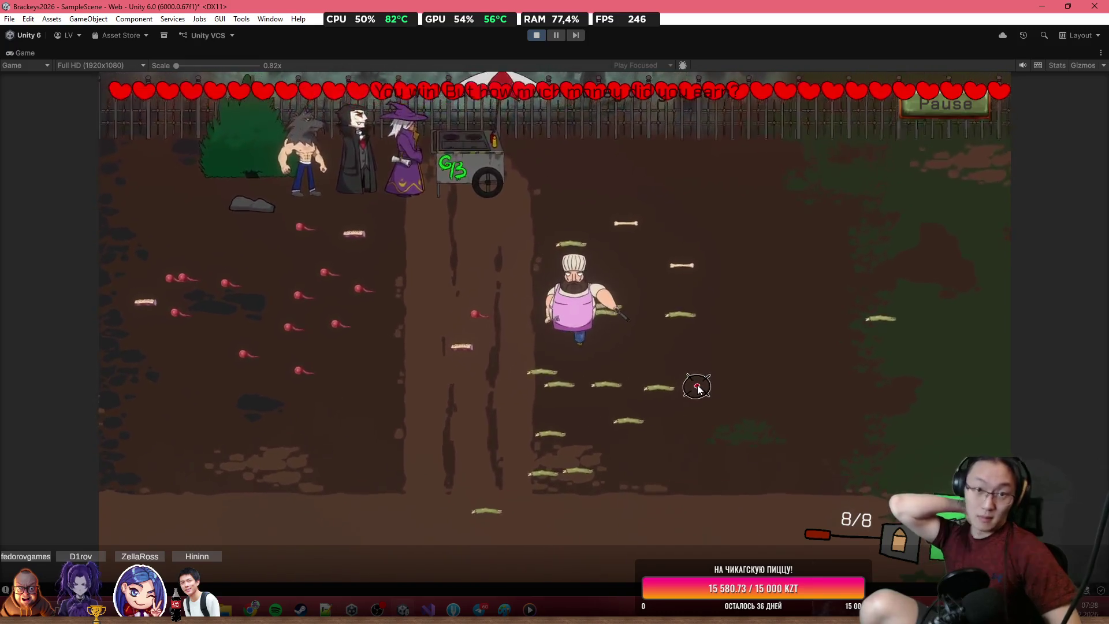
{"action": "key", "text": "w"}
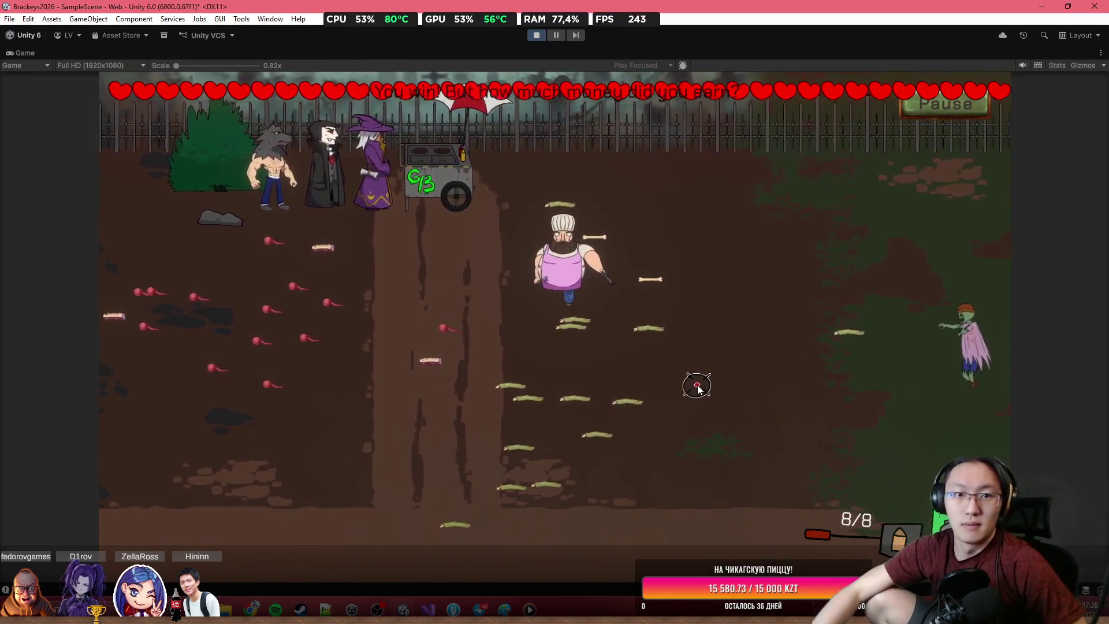
{"action": "key", "text": "s"}
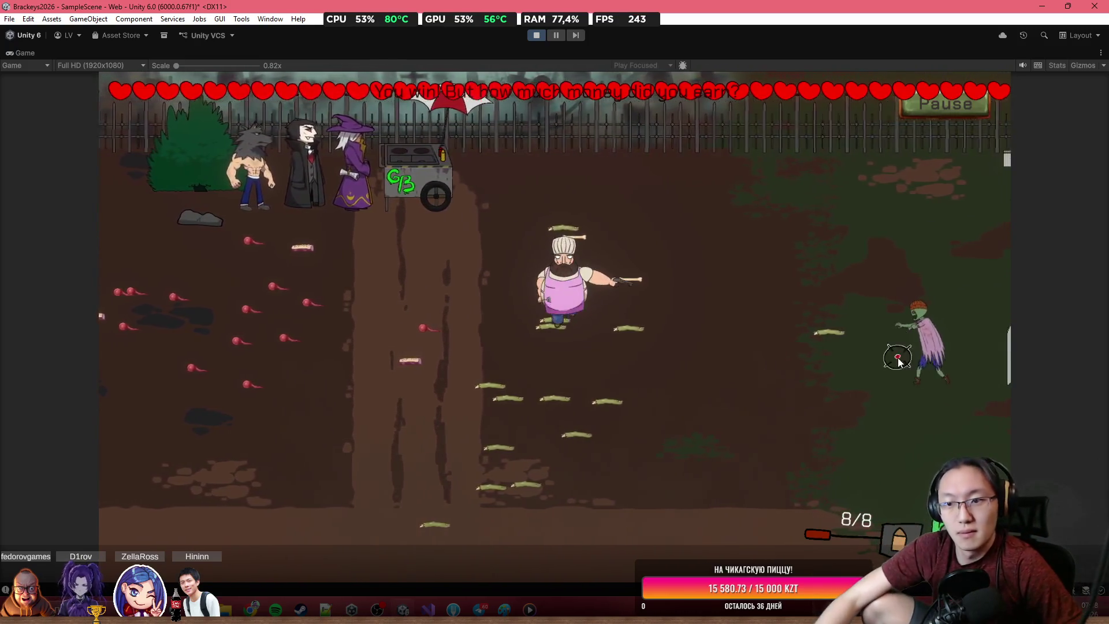
{"action": "left_click", "coordinate": [892, 355]}
{"action": "left_click", "coordinate": [891, 347]}
{"action": "left_click", "coordinate": [891, 341]}
{"action": "left_click", "coordinate": [809, 350]}
Step: Return to the cart to bring up the All-Meat Burger order, then stop play mode
{"action": "key", "text": "a"}
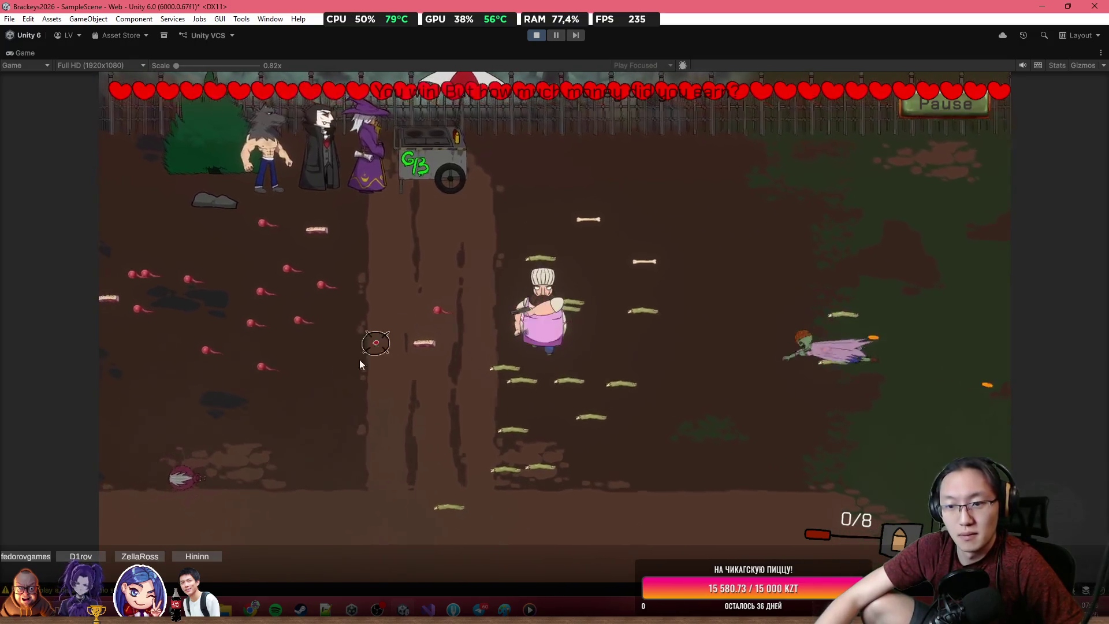
{"action": "key", "text": "w"}
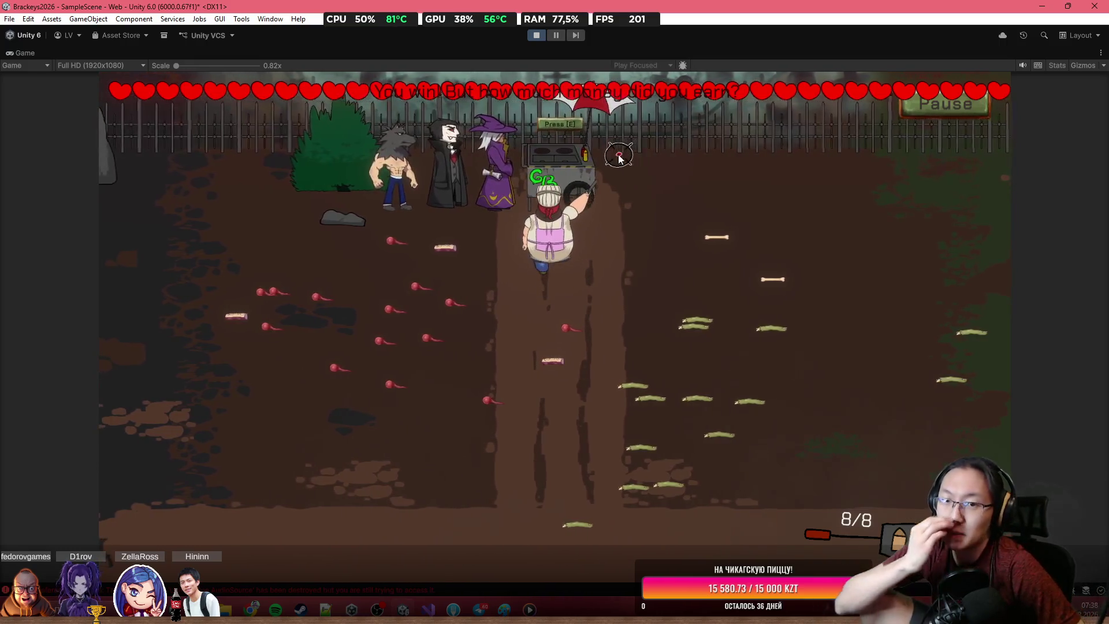
{"action": "key", "text": "e"}
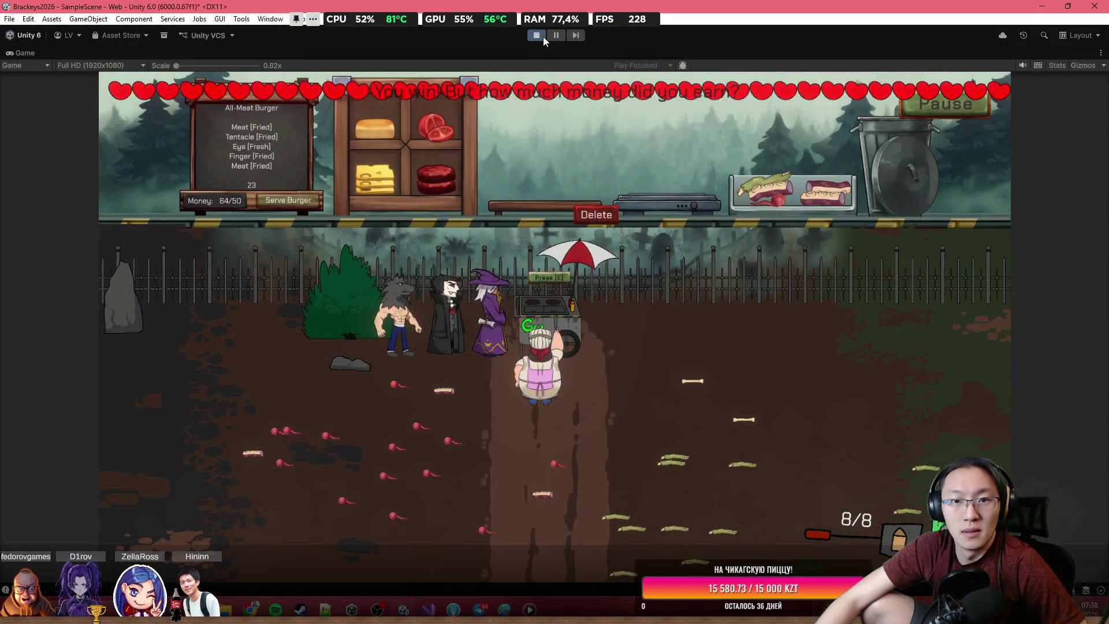
{"action": "left_click", "coordinate": [536, 35]}
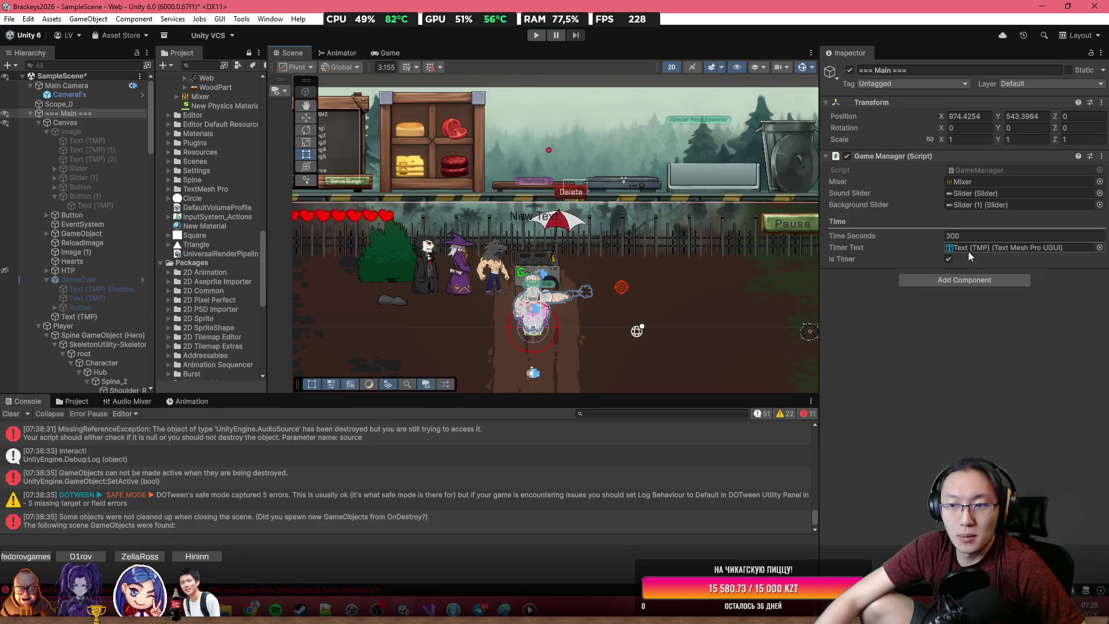
Step: Enter 7*60 in the Game Manager's Time Seconds field so it becomes 420
{"action": "left_click", "coordinate": [977, 236]}
{"action": "type", "text": "7*"}
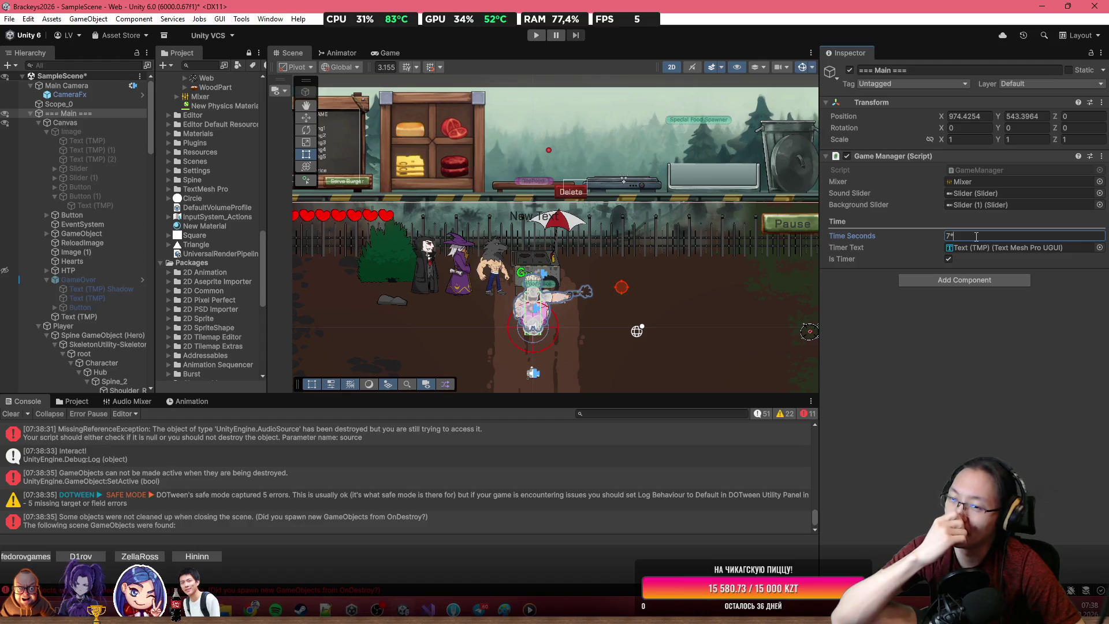
{"action": "type", "text": "60"}
{"action": "key", "text": "Return"}
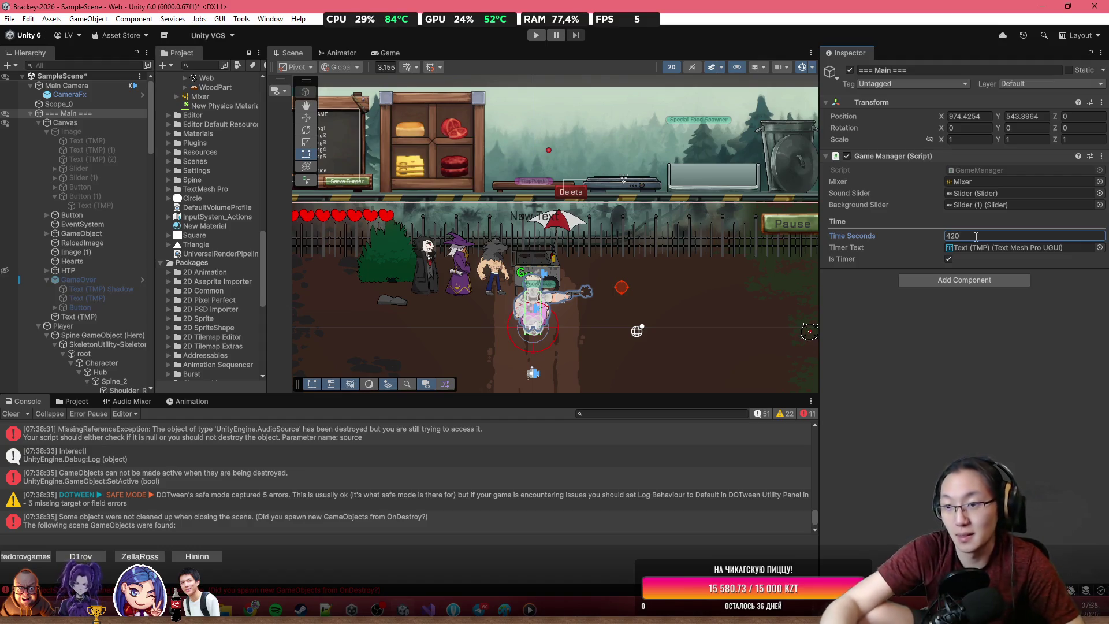
{"action": "left_click", "coordinate": [1016, 412]}
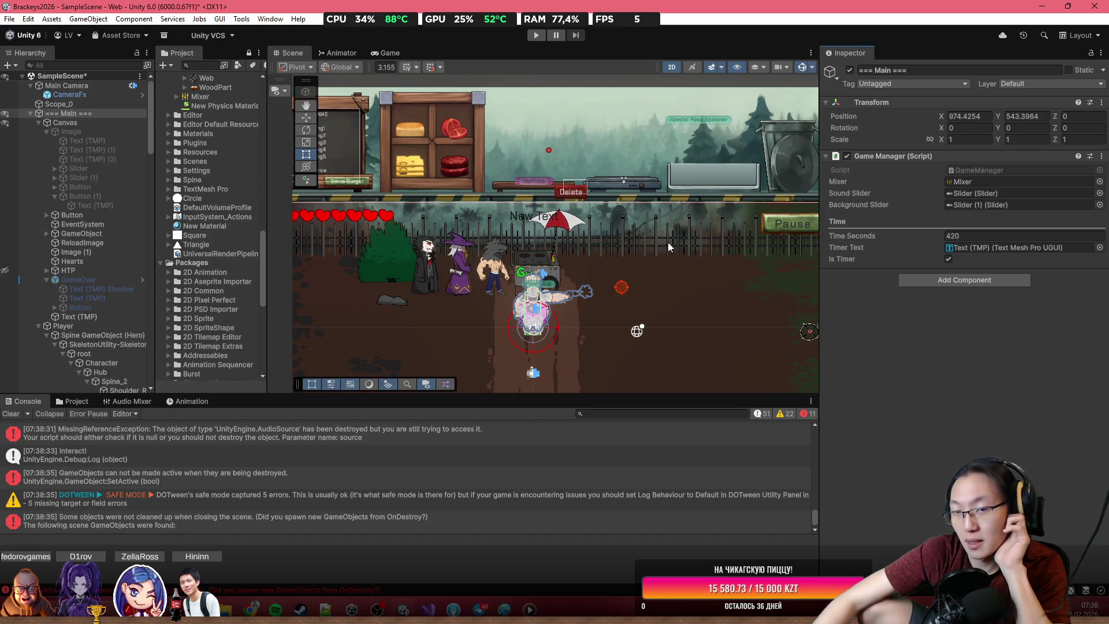
{"action": "left_click", "coordinate": [63, 326]}
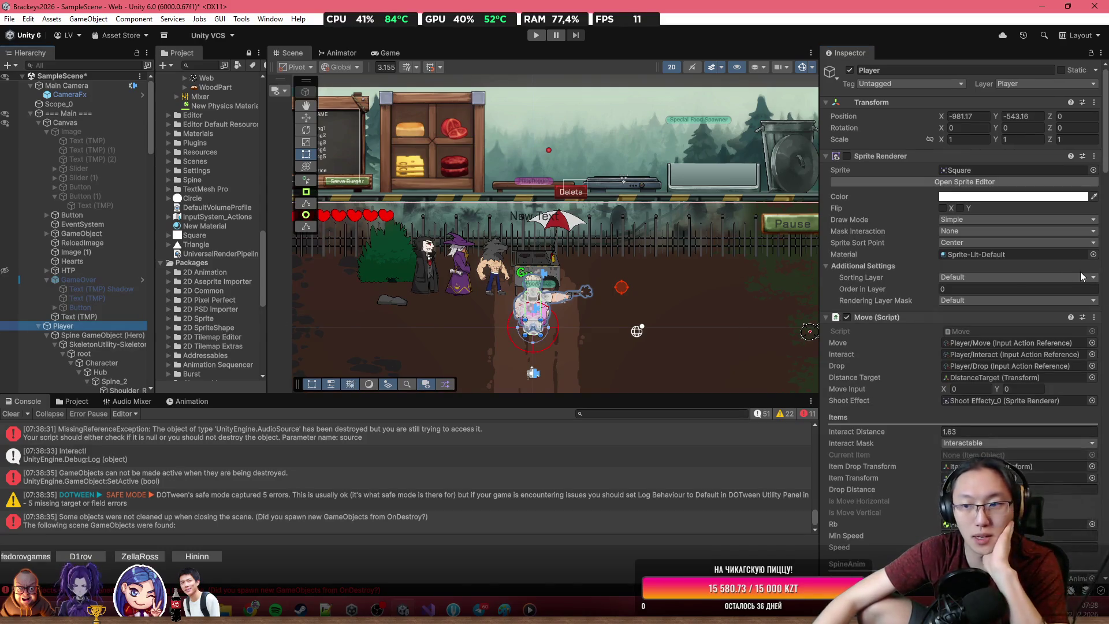
Step: Scroll the Player's Inspector to HP (Script) and edit its Hp field, now 10
{"action": "scroll", "coordinate": [1017, 291], "scroll_direction": "down", "scroll_amount": 20}
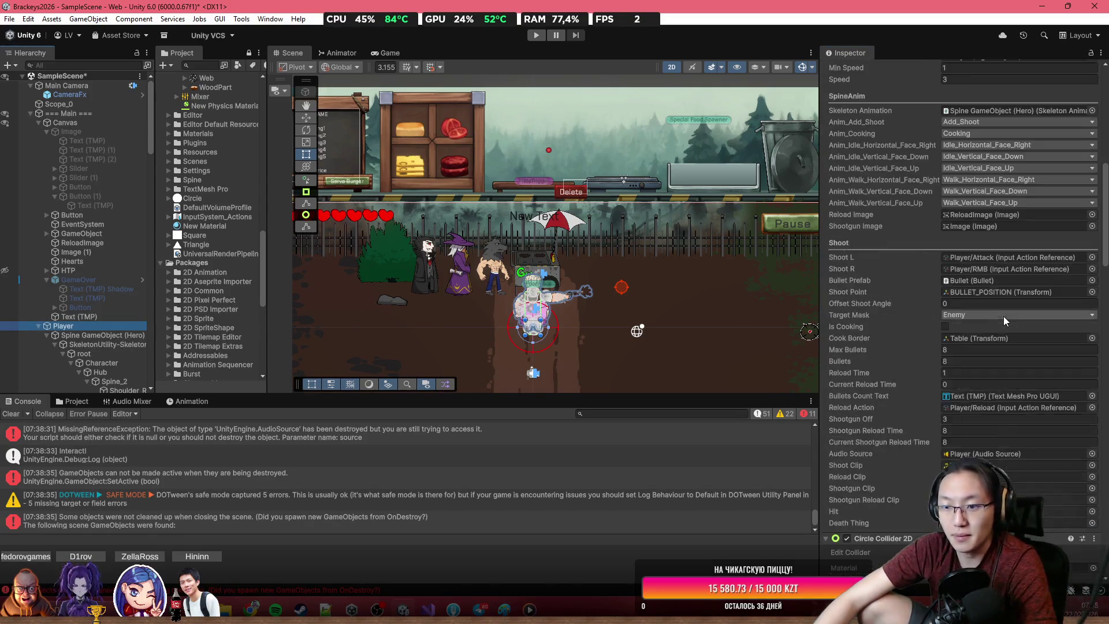
{"action": "scroll", "coordinate": [1000, 321], "scroll_direction": "down", "scroll_amount": 5}
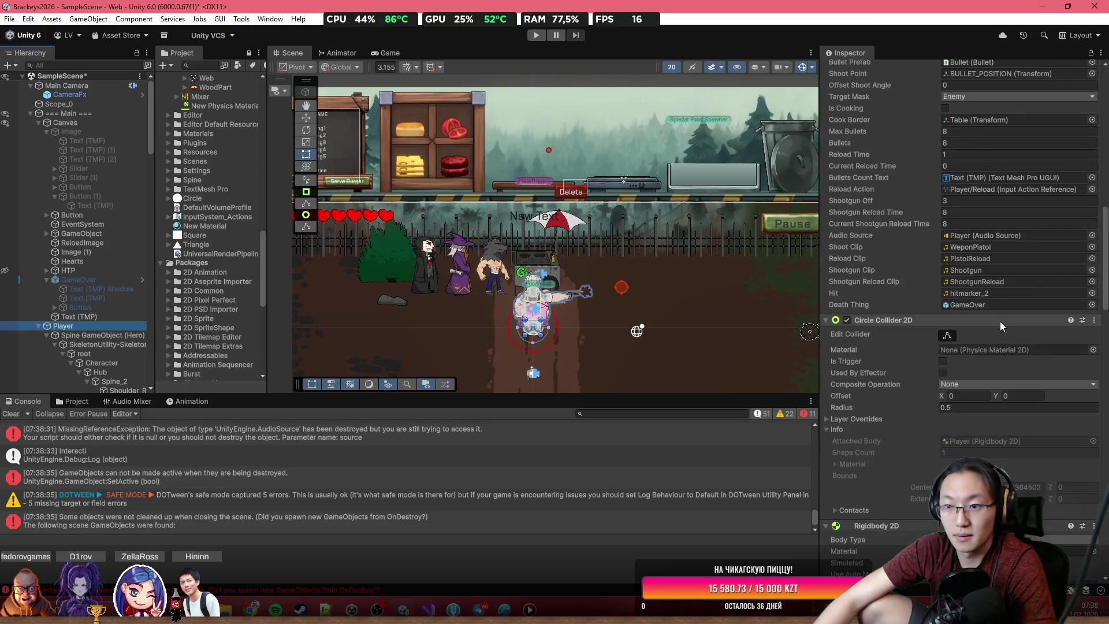
{"action": "scroll", "coordinate": [1000, 321], "scroll_direction": "down", "scroll_amount": 10}
{"action": "left_click", "coordinate": [999, 316]}
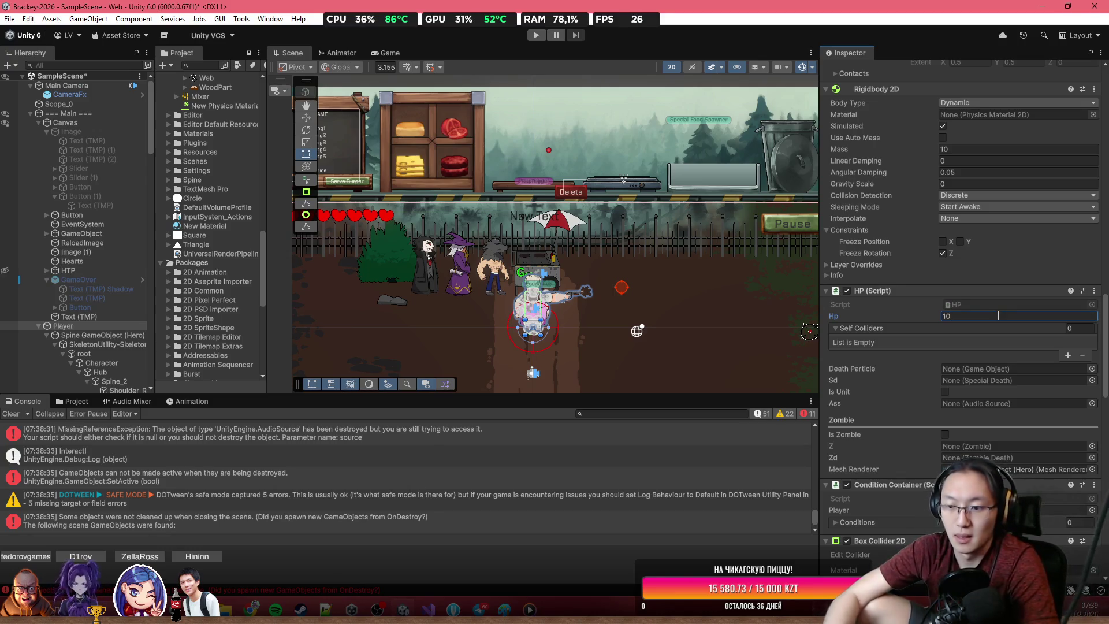
{"action": "scroll", "coordinate": [591, 277], "scroll_direction": "down", "scroll_amount": 3}
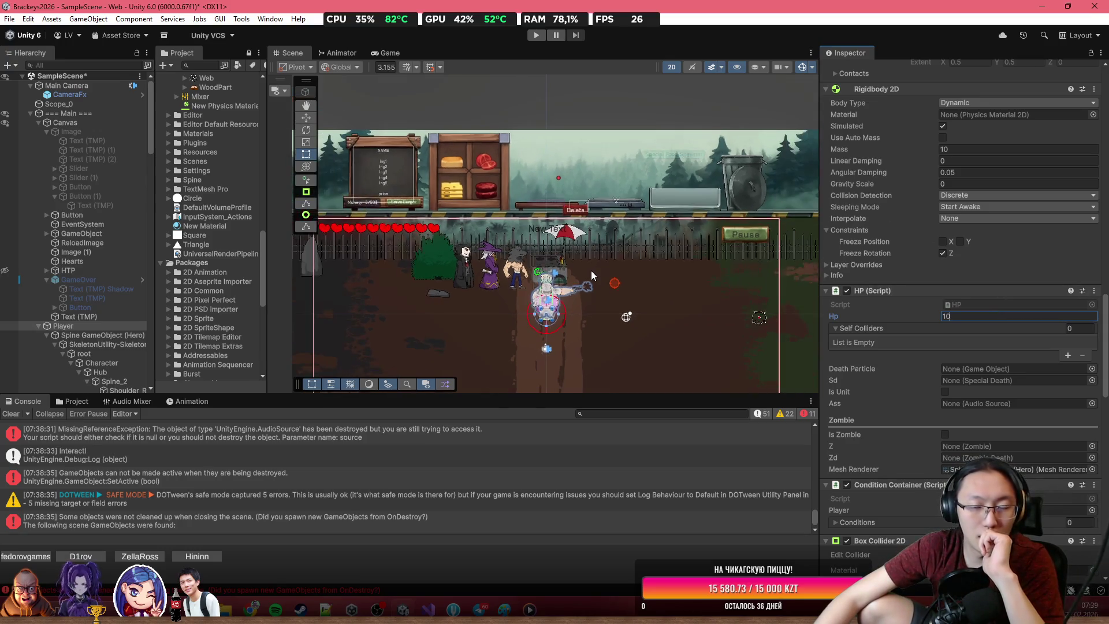
{"action": "scroll", "coordinate": [535, 253], "scroll_direction": "up", "scroll_amount": 1}
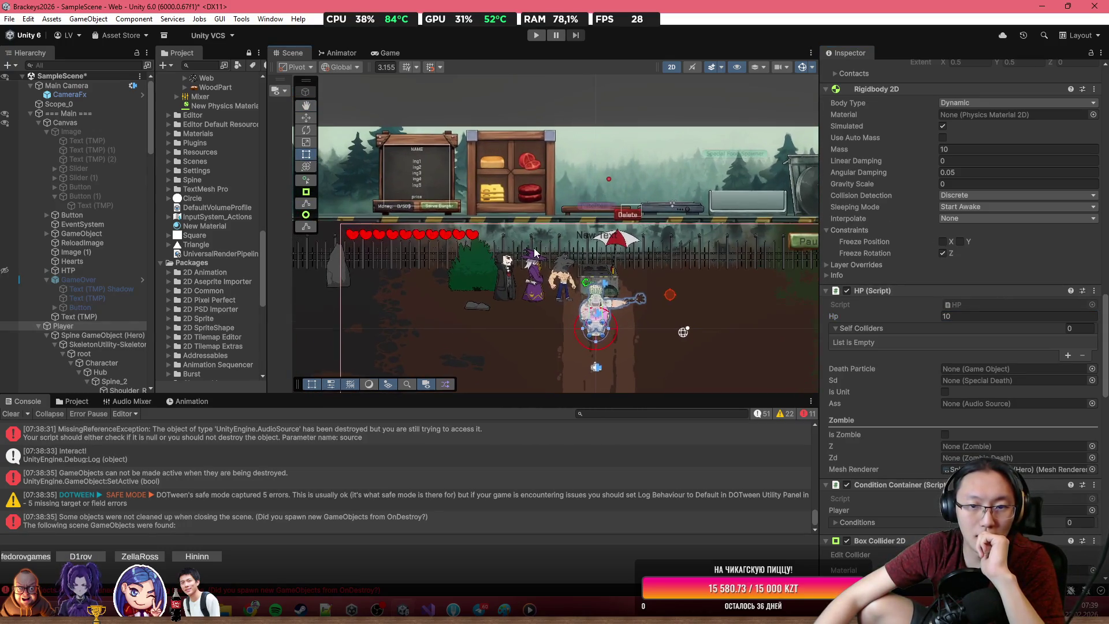
{"action": "scroll", "coordinate": [647, 175], "scroll_direction": "up", "scroll_amount": 4}
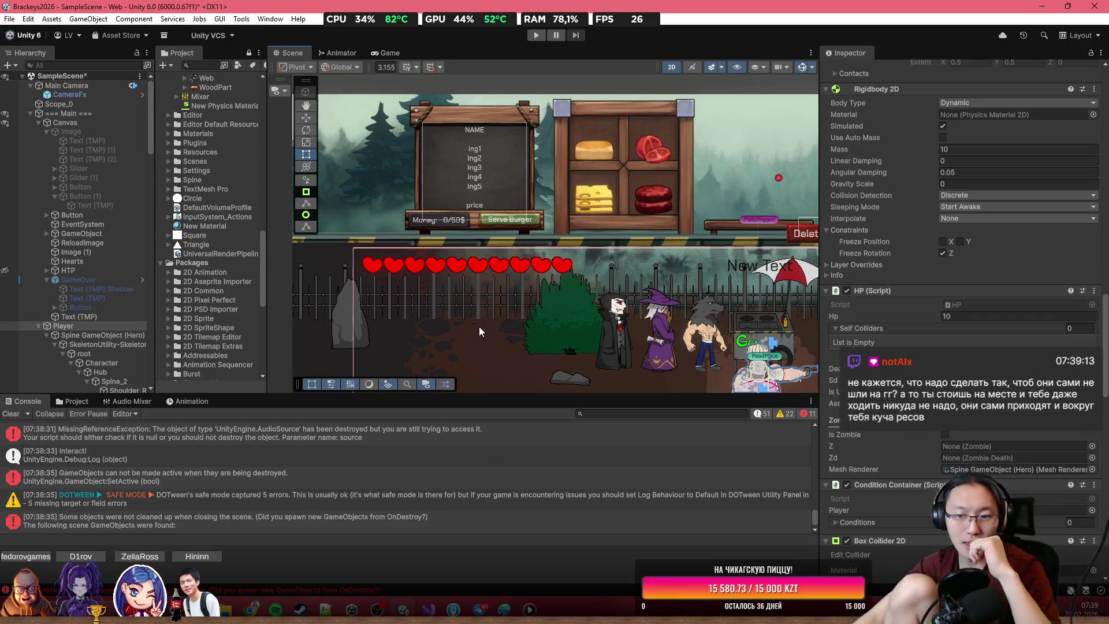
{"action": "scroll", "coordinate": [511, 352], "scroll_direction": "down", "scroll_amount": 2}
{"action": "left_click_drag", "start_coordinate": [511, 351], "coordinate": [425, 248]}
{"action": "scroll", "coordinate": [426, 248], "scroll_direction": "down", "scroll_amount": 8}
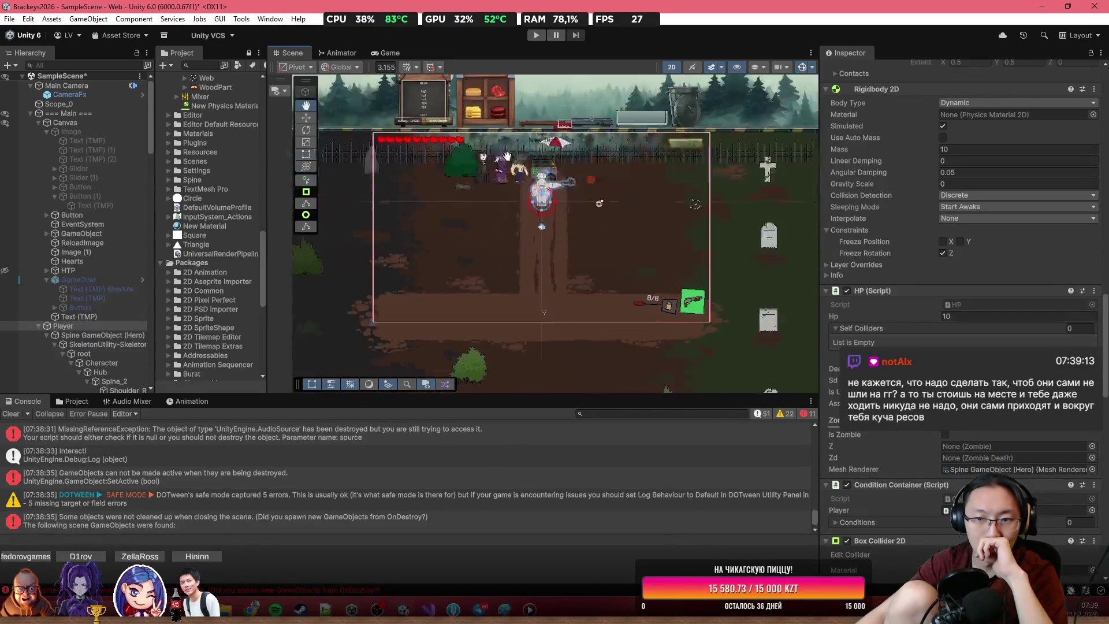
{"action": "left_click_drag", "start_coordinate": [717, 172], "coordinate": [499, 207]}
{"action": "key", "text": "t"}
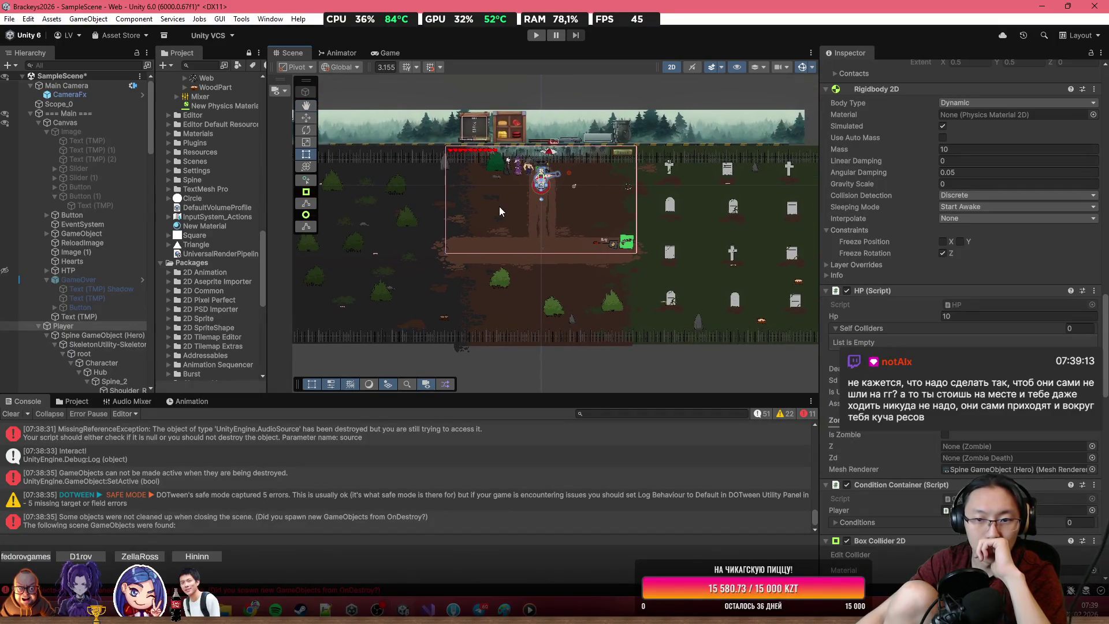
{"action": "scroll", "coordinate": [499, 206], "scroll_direction": "up", "scroll_amount": 3}
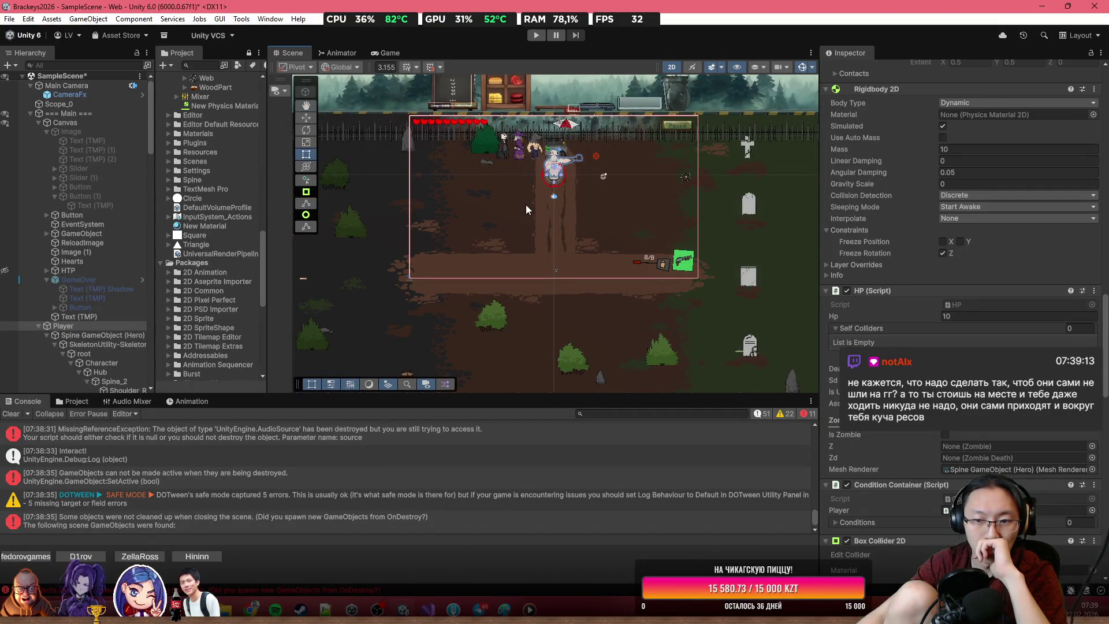
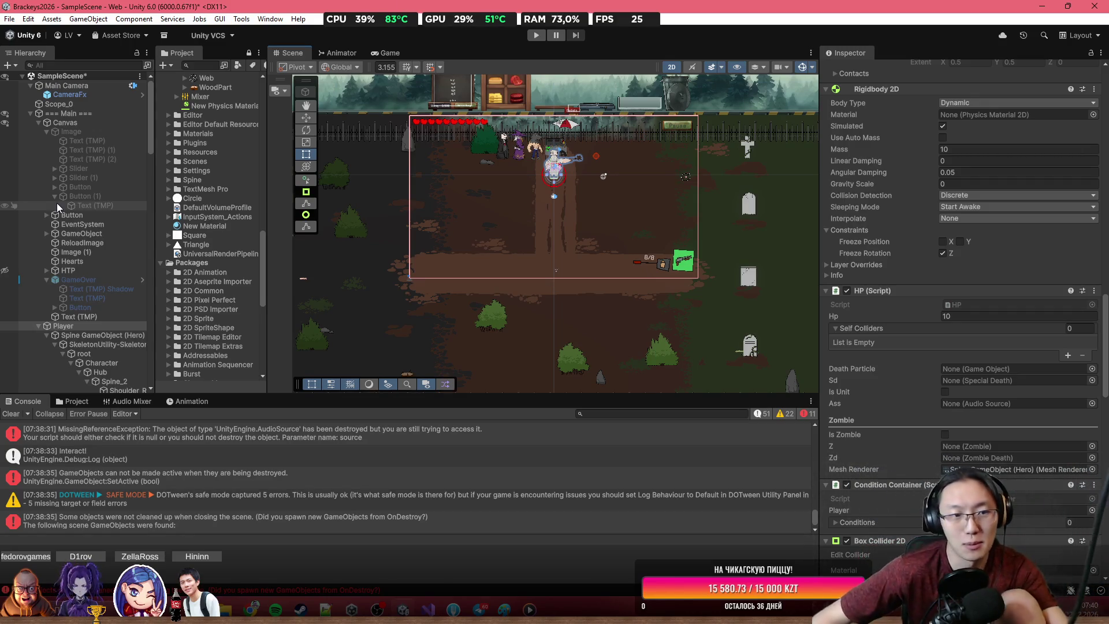
Step: Widen the Hierarchy and drag the Special Food Spawner to X 11.14, Y 0.47
{"action": "scroll", "coordinate": [143, 312], "scroll_direction": "down", "scroll_amount": 5}
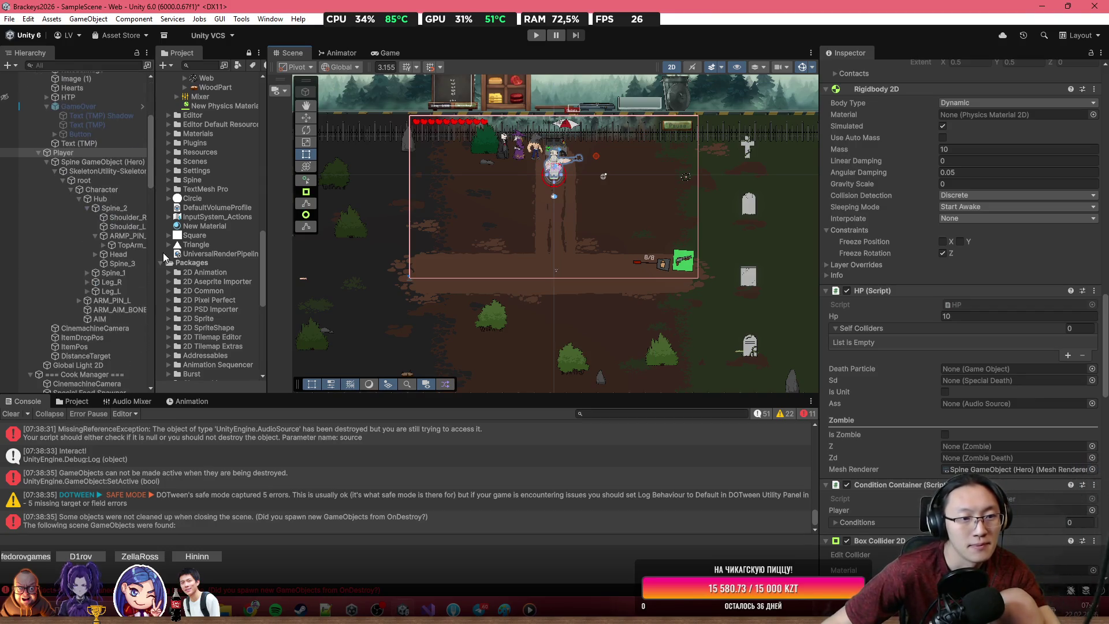
{"action": "left_click_drag", "start_coordinate": [164, 250], "coordinate": [362, 237]}
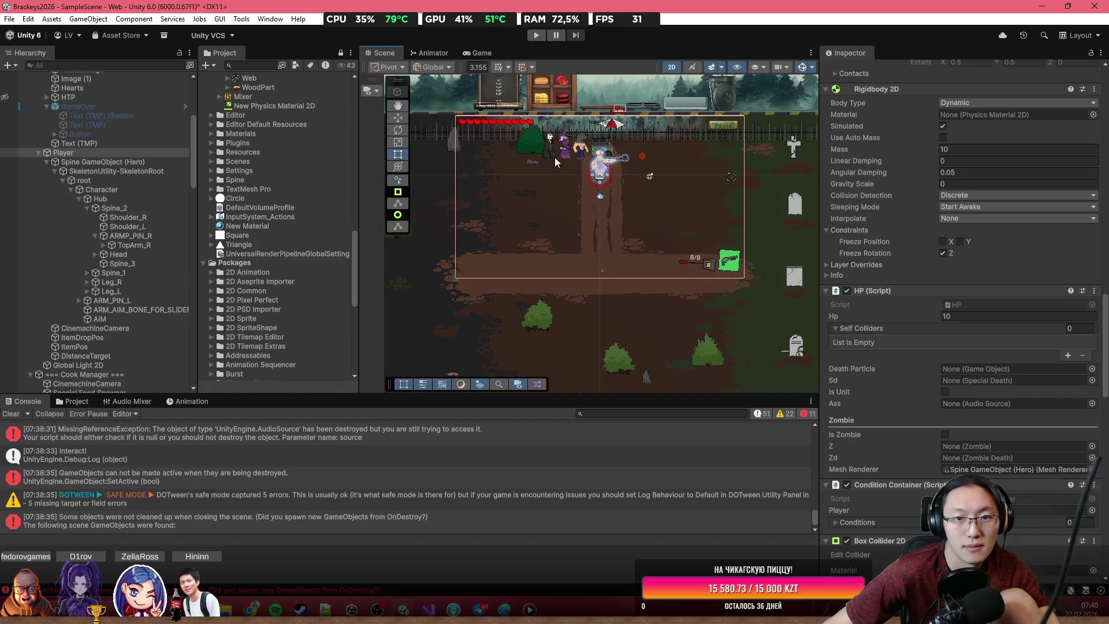
{"action": "scroll", "coordinate": [556, 163], "scroll_direction": "up", "scroll_amount": 10}
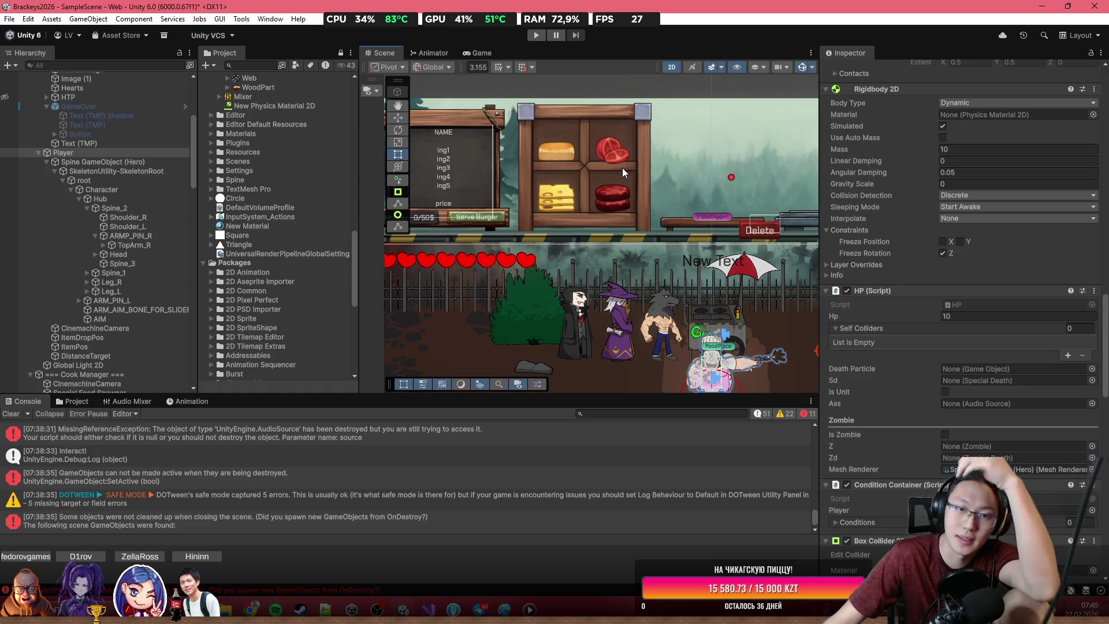
{"action": "scroll", "coordinate": [664, 185], "scroll_direction": "down", "scroll_amount": 5}
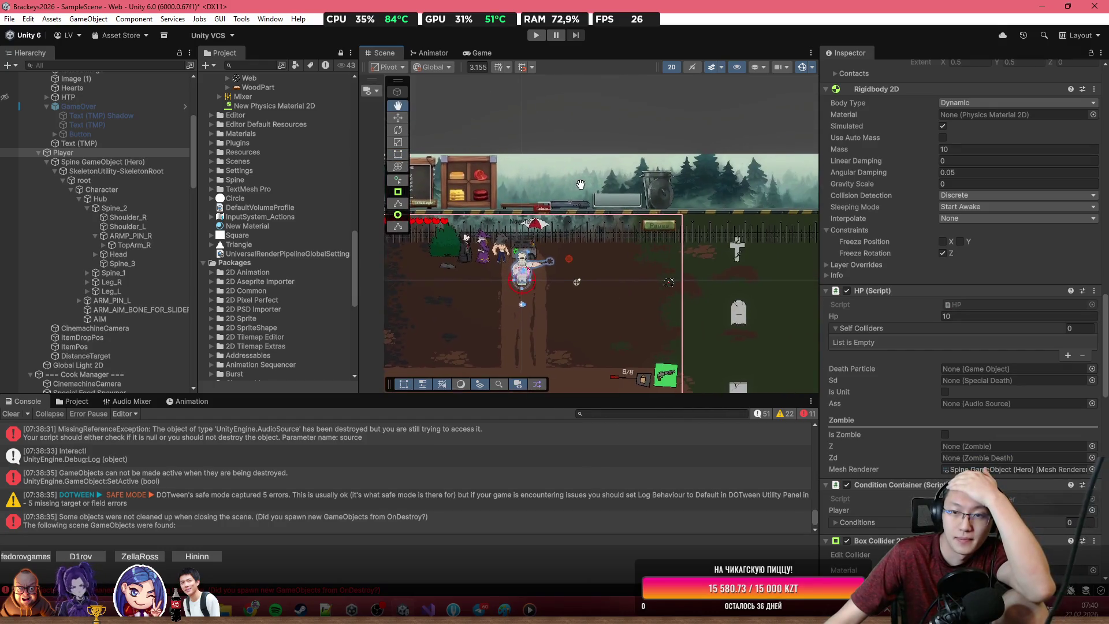
{"action": "scroll", "coordinate": [584, 189], "scroll_direction": "up", "scroll_amount": 5}
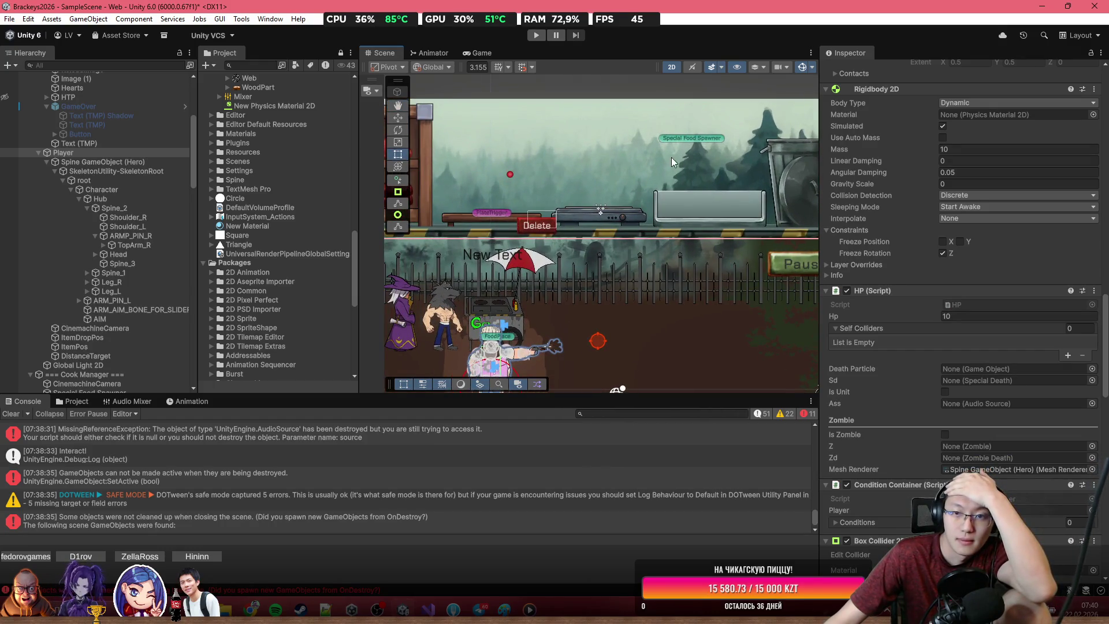
{"action": "left_click", "coordinate": [696, 138]}
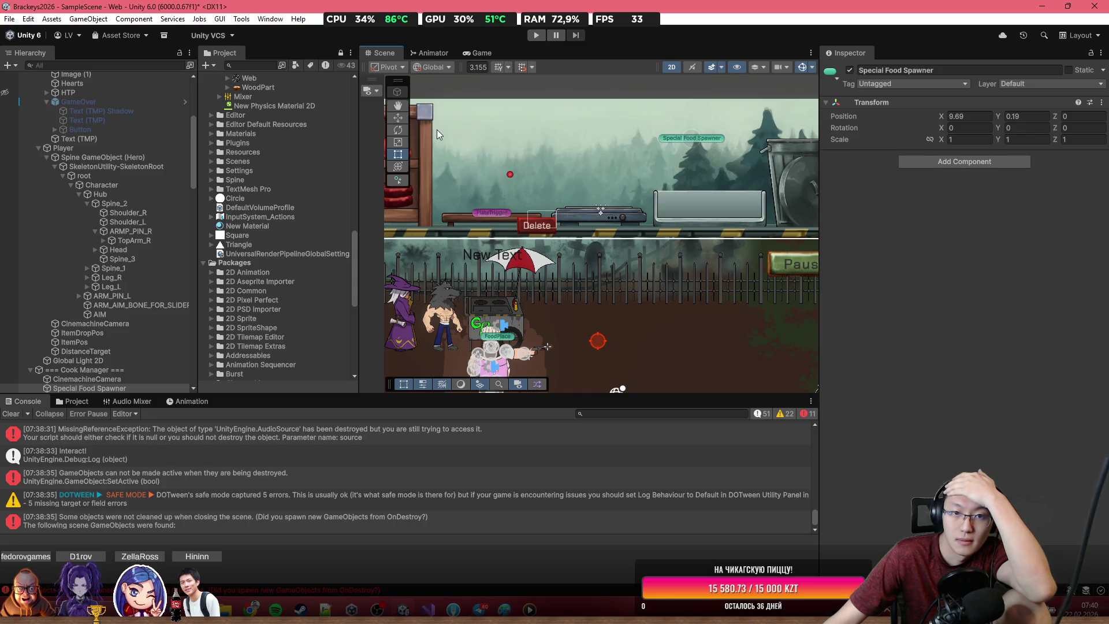
{"action": "left_click_drag", "start_coordinate": [696, 137], "coordinate": [724, 130]}
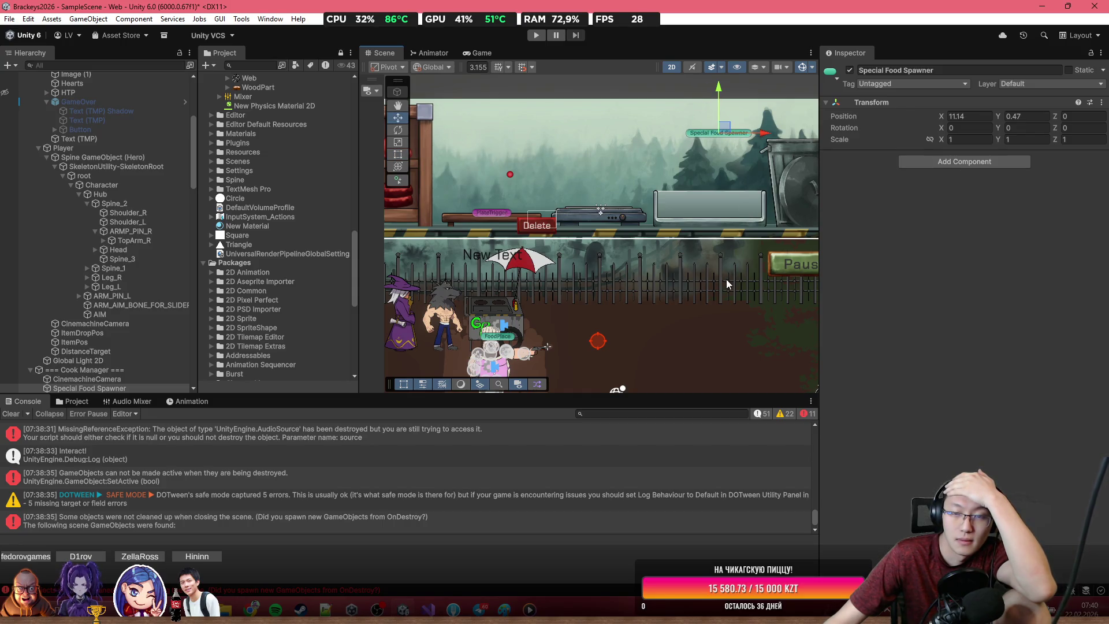
Step: Switch to the browser and preview a kitchen sound clip
{"action": "left_click", "coordinate": [633, 336]}
{"action": "key", "text": "alt+Tab"}
{"action": "left_click", "coordinate": [221, 329]}
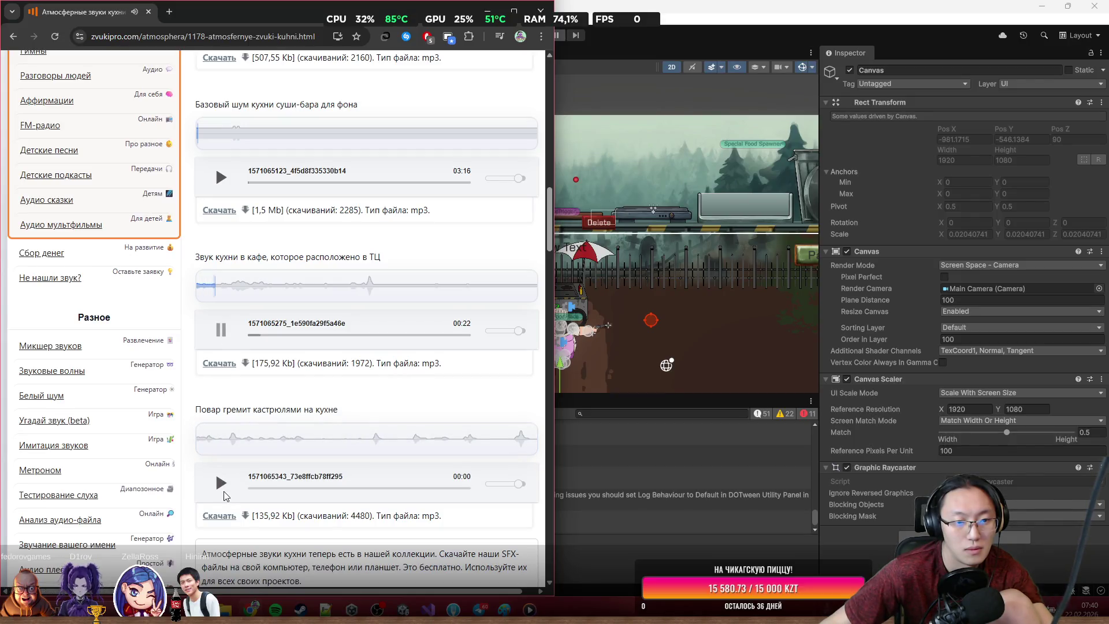
Step: Preview the restaurant kitchen work and distant kitchen atmosphere clips, then return to the search results
{"action": "scroll", "coordinate": [226, 456], "scroll_direction": "down", "scroll_amount": 2}
{"action": "scroll", "coordinate": [222, 404], "scroll_direction": "down", "scroll_amount": 8}
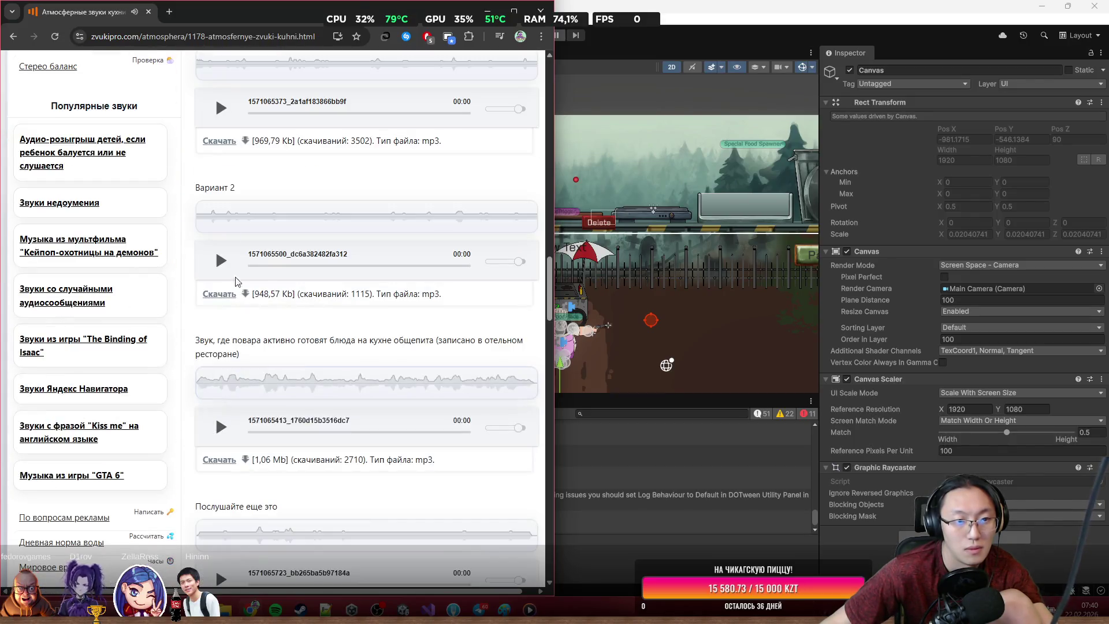
{"action": "left_click", "coordinate": [221, 109]}
{"action": "scroll", "coordinate": [231, 285], "scroll_direction": "up", "scroll_amount": 2}
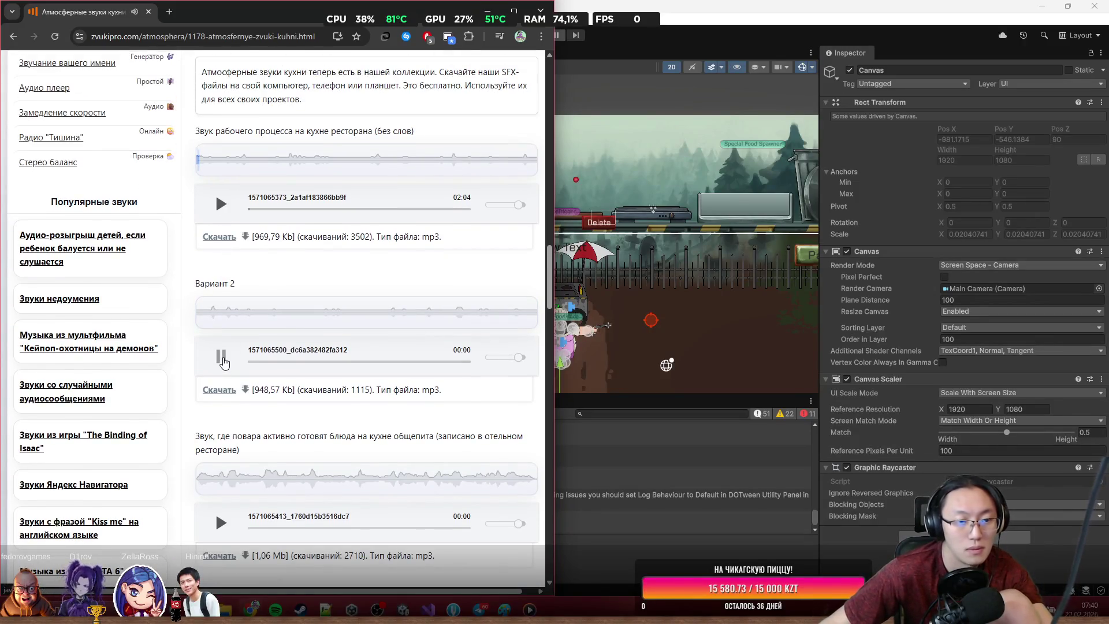
{"action": "scroll", "coordinate": [224, 363], "scroll_direction": "down", "scroll_amount": 2}
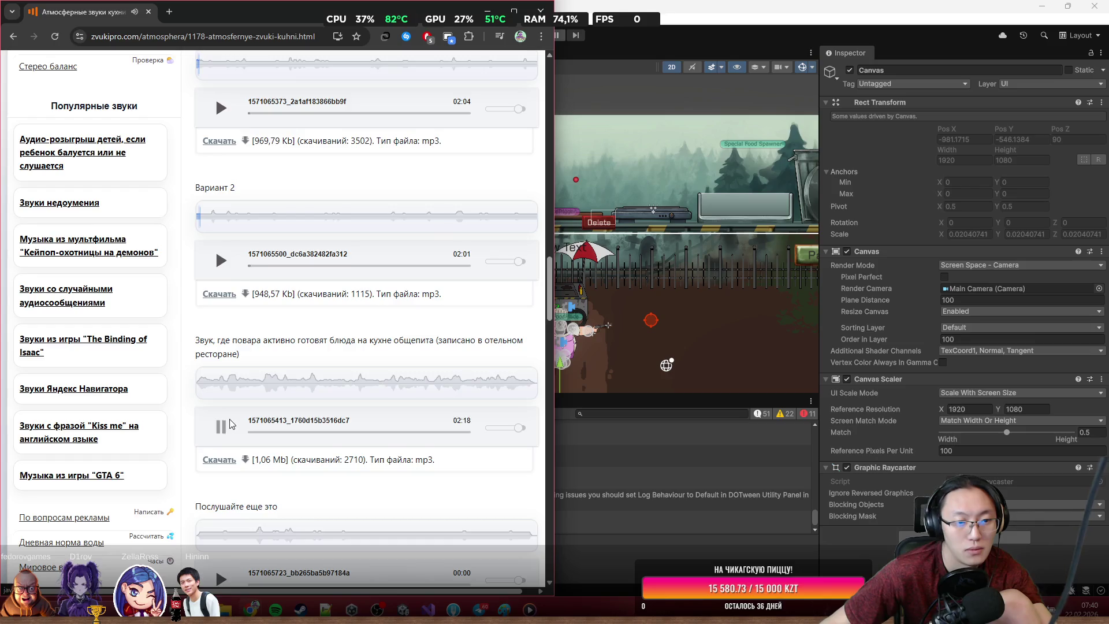
{"action": "scroll", "coordinate": [231, 419], "scroll_direction": "down", "scroll_amount": 2}
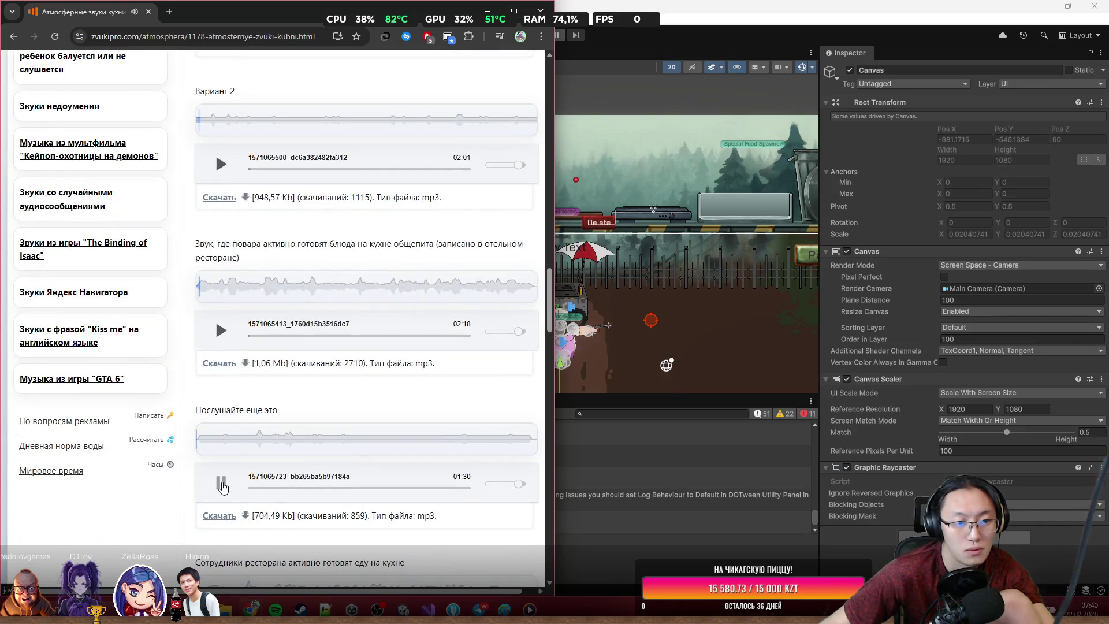
{"action": "scroll", "coordinate": [223, 485], "scroll_direction": "down", "scroll_amount": 8}
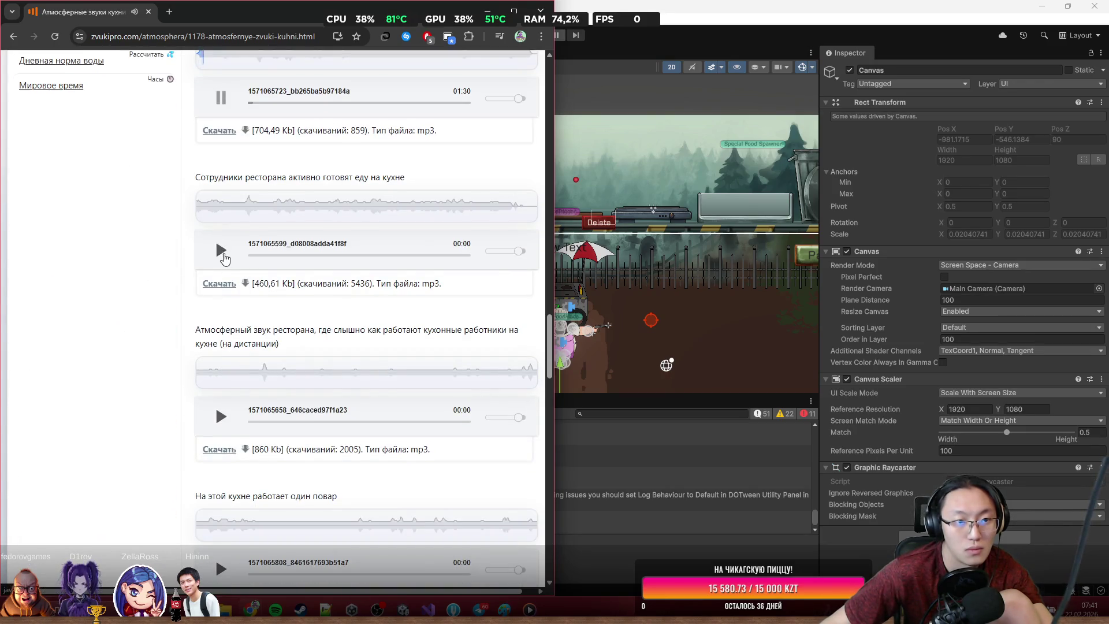
{"action": "left_click", "coordinate": [223, 418]}
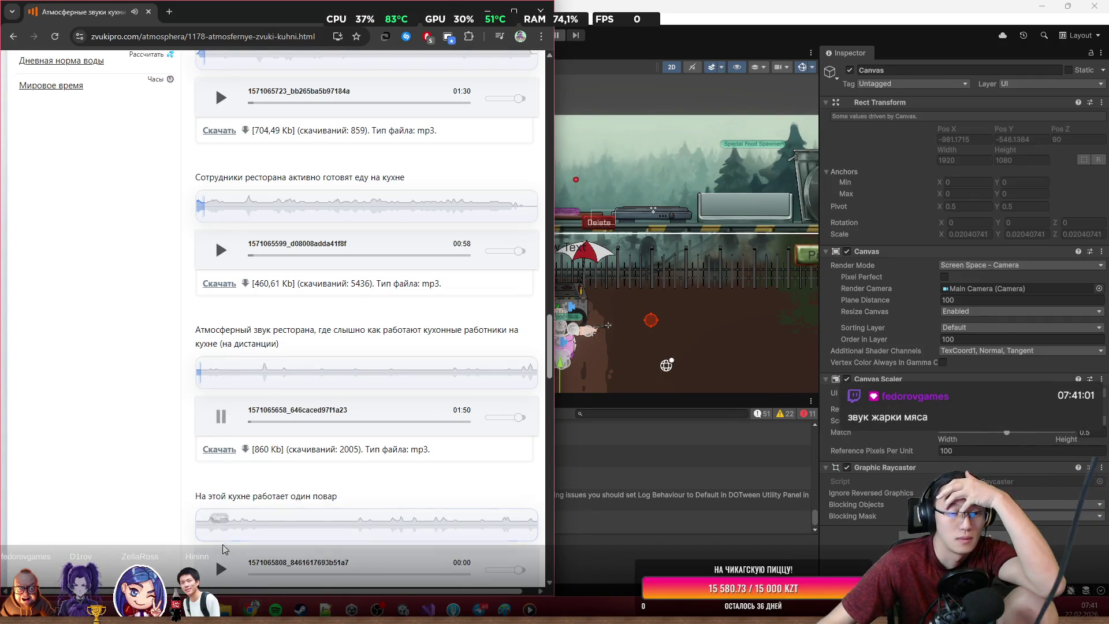
{"action": "scroll", "coordinate": [220, 571], "scroll_direction": "down", "scroll_amount": 3}
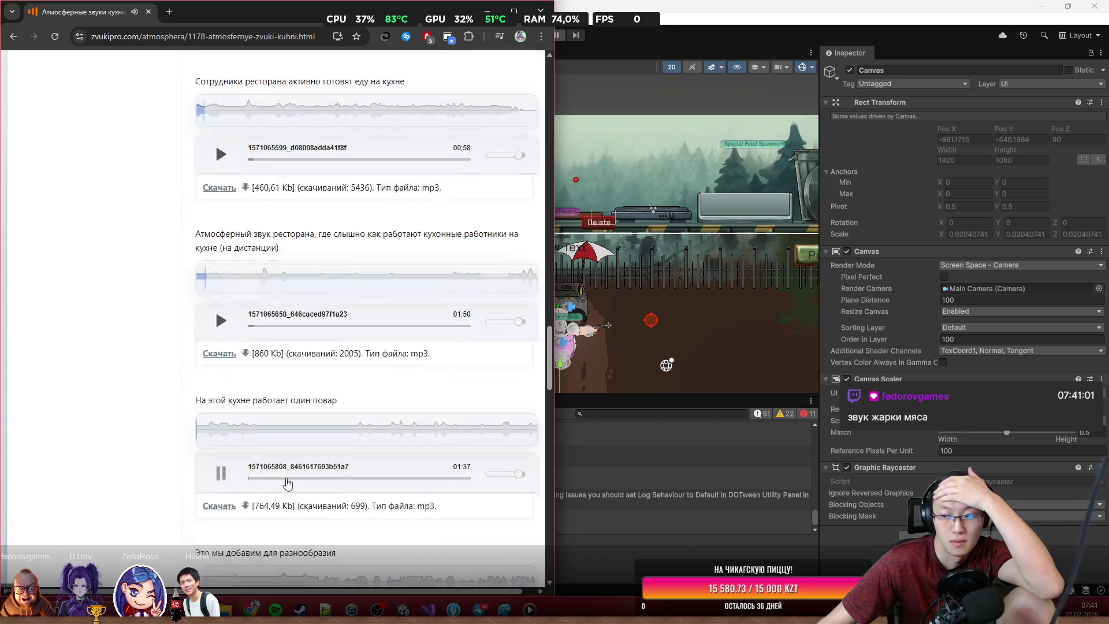
{"action": "scroll", "coordinate": [322, 290], "scroll_direction": "up", "scroll_amount": 15}
{"action": "scroll", "coordinate": [265, 96], "scroll_direction": "up", "scroll_amount": 2}
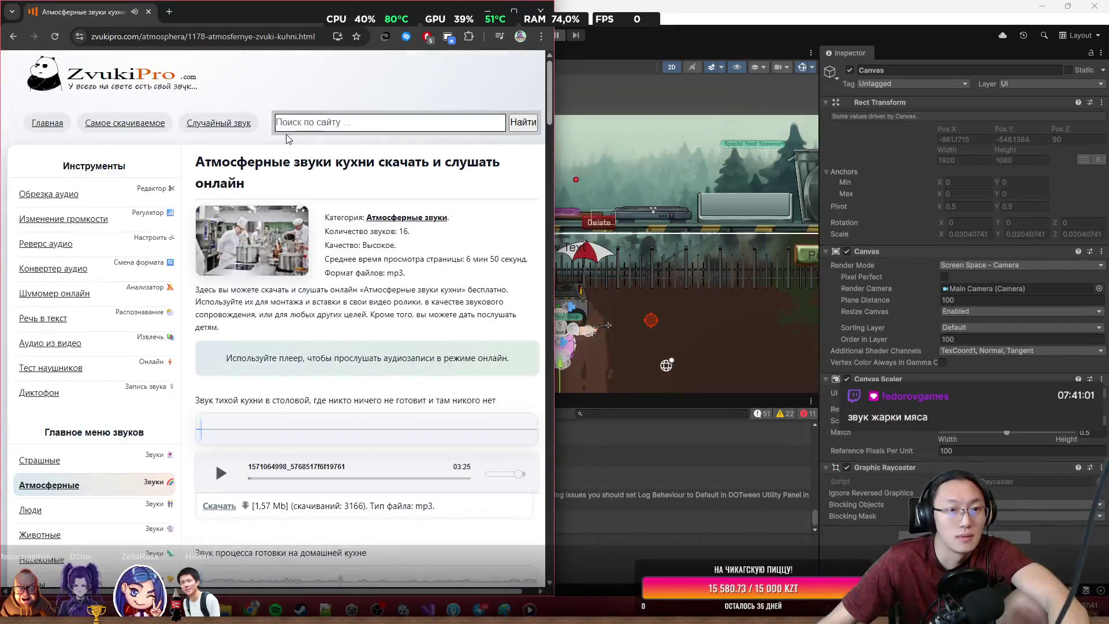
{"action": "left_click", "coordinate": [13, 36]}
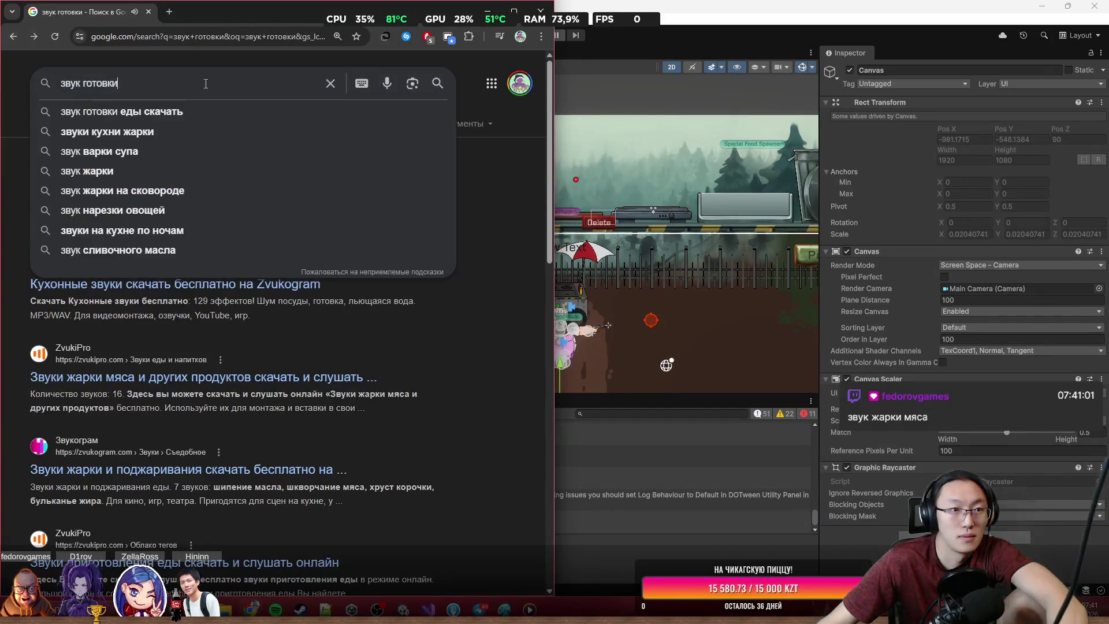
Step: Search 'звук жарки', open ZvukiPro's meat-frying page and preview the low-heat and cutlet clips
{"action": "type", "text": "звук"}
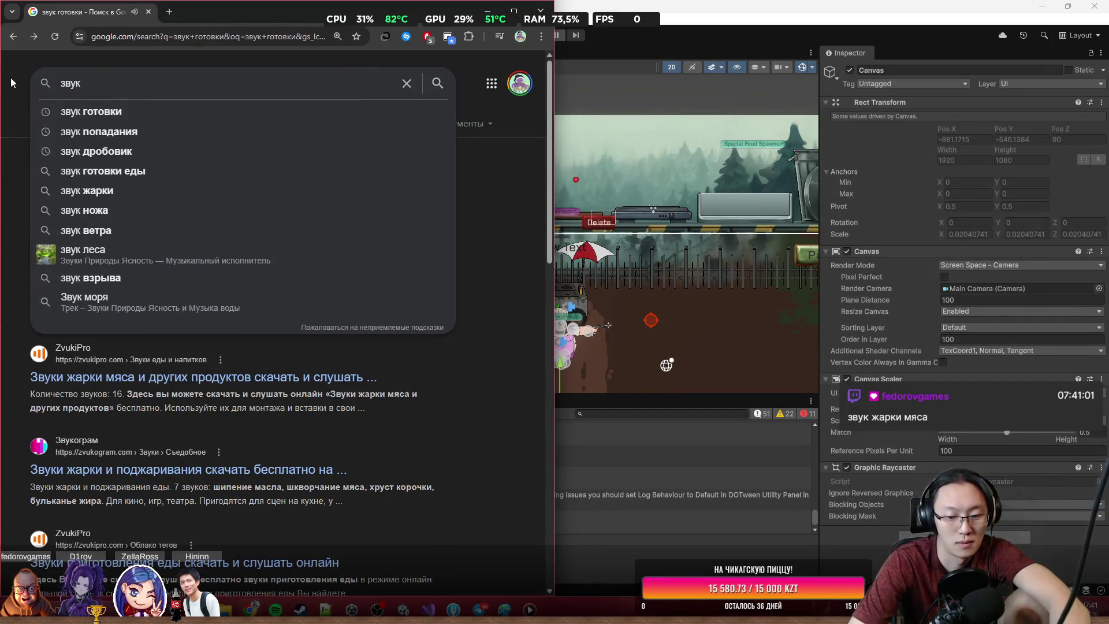
{"action": "type", "text": " жарки"}
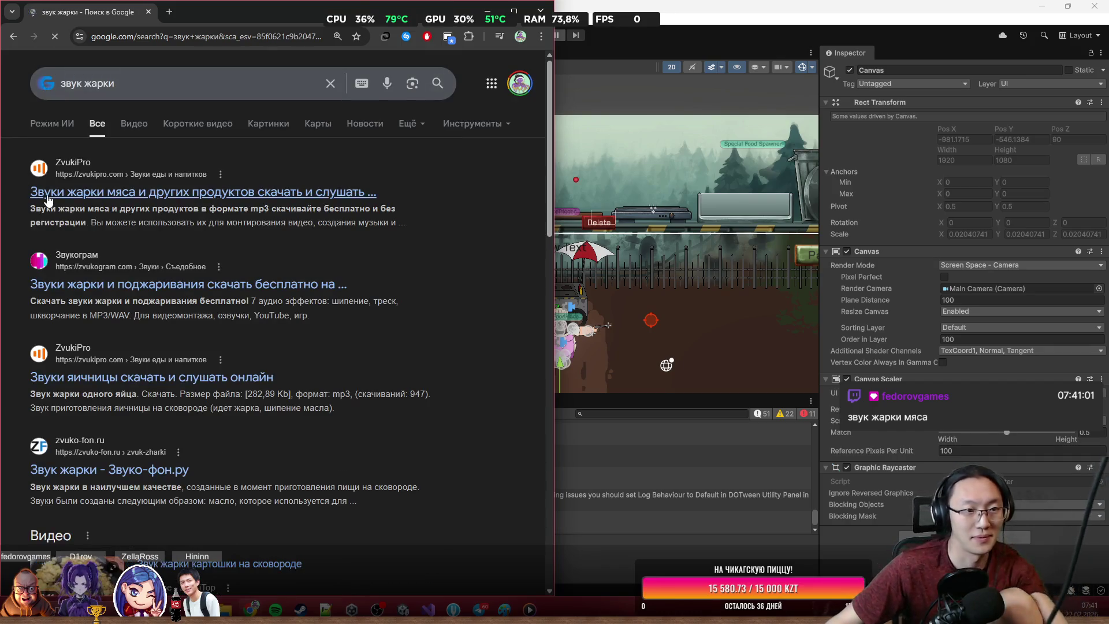
{"action": "left_click", "coordinate": [33, 192]}
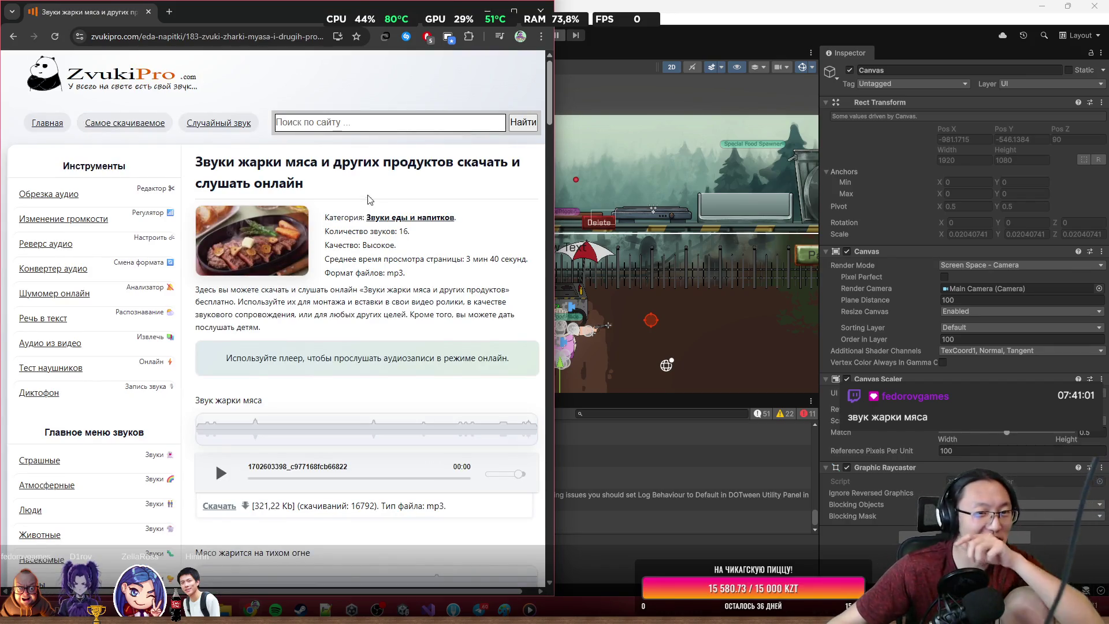
{"action": "scroll", "coordinate": [240, 298], "scroll_direction": "down", "scroll_amount": 3}
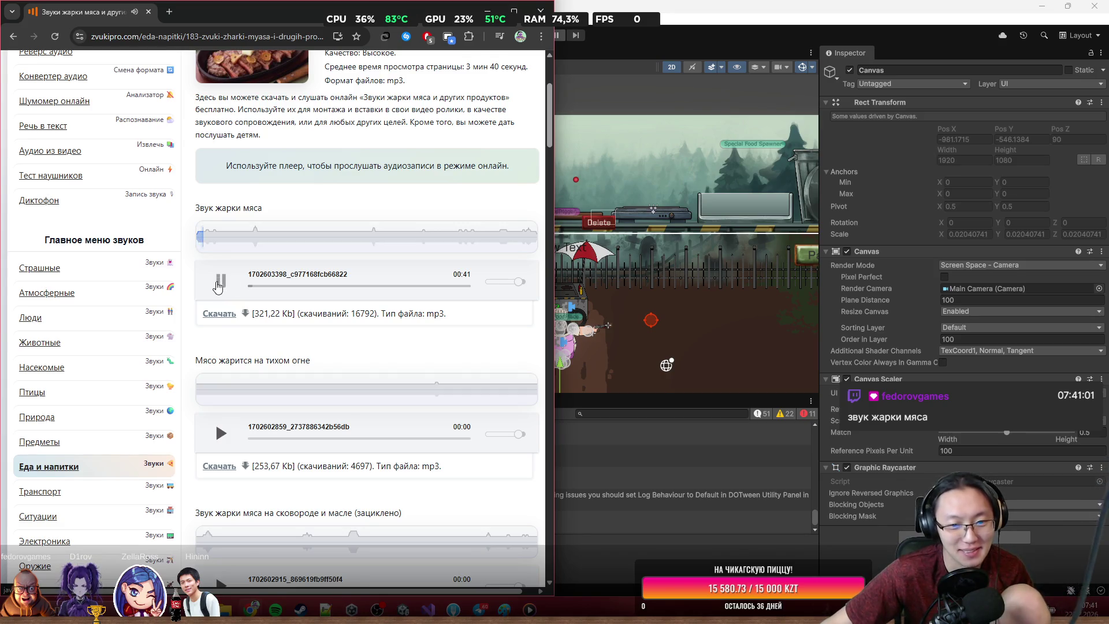
{"action": "left_click", "coordinate": [221, 433]}
{"action": "scroll", "coordinate": [226, 430], "scroll_direction": "down", "scroll_amount": 3}
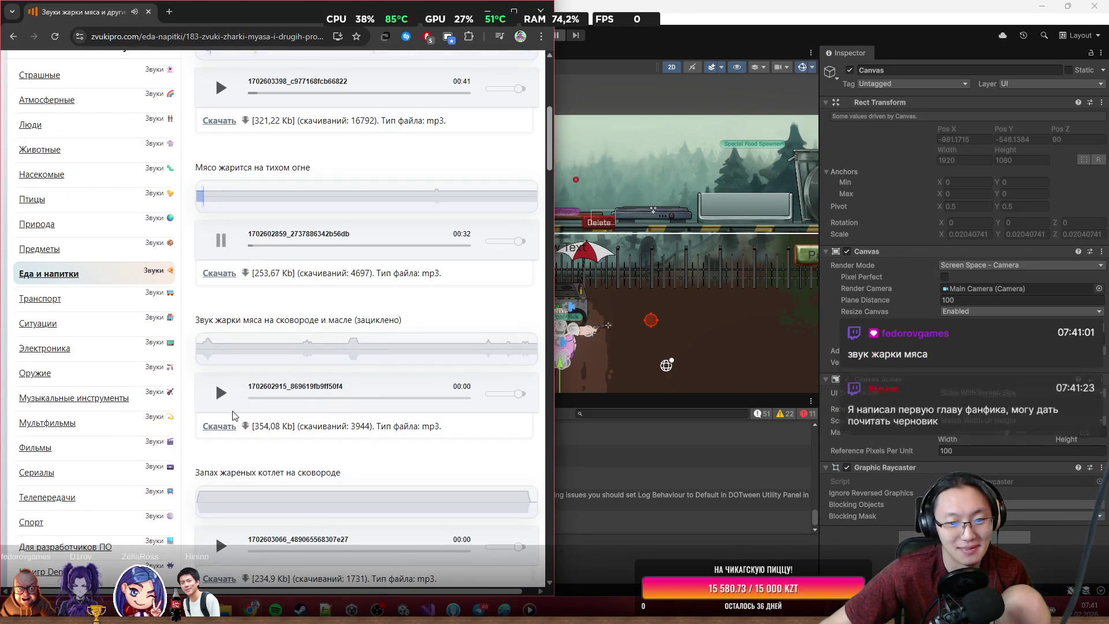
{"action": "scroll", "coordinate": [234, 416], "scroll_direction": "down", "scroll_amount": 3}
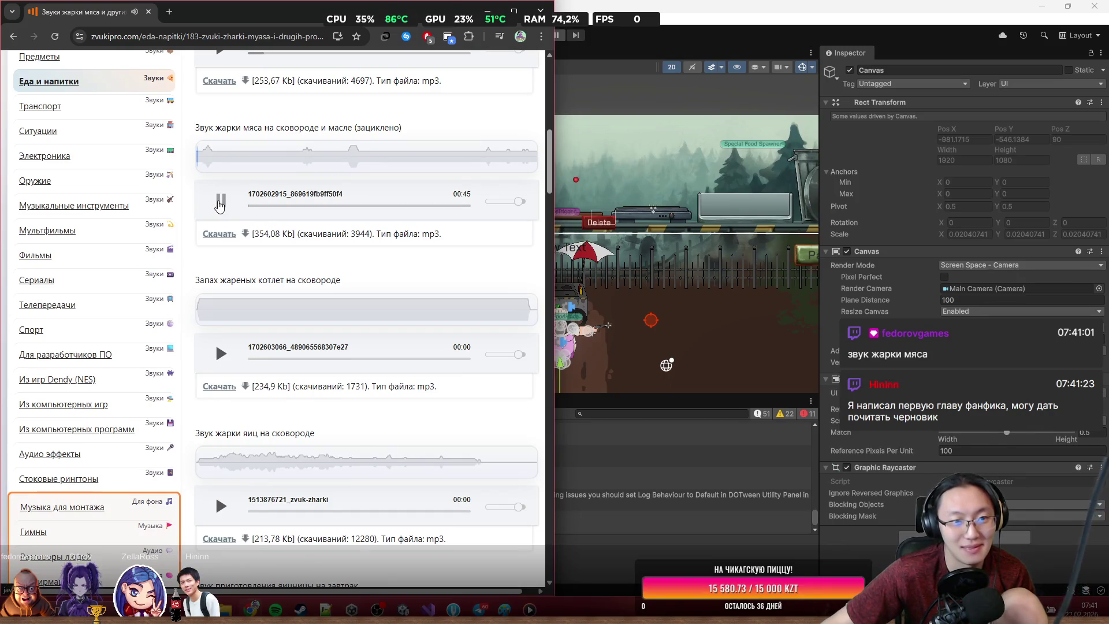
{"action": "left_click", "coordinate": [221, 358]}
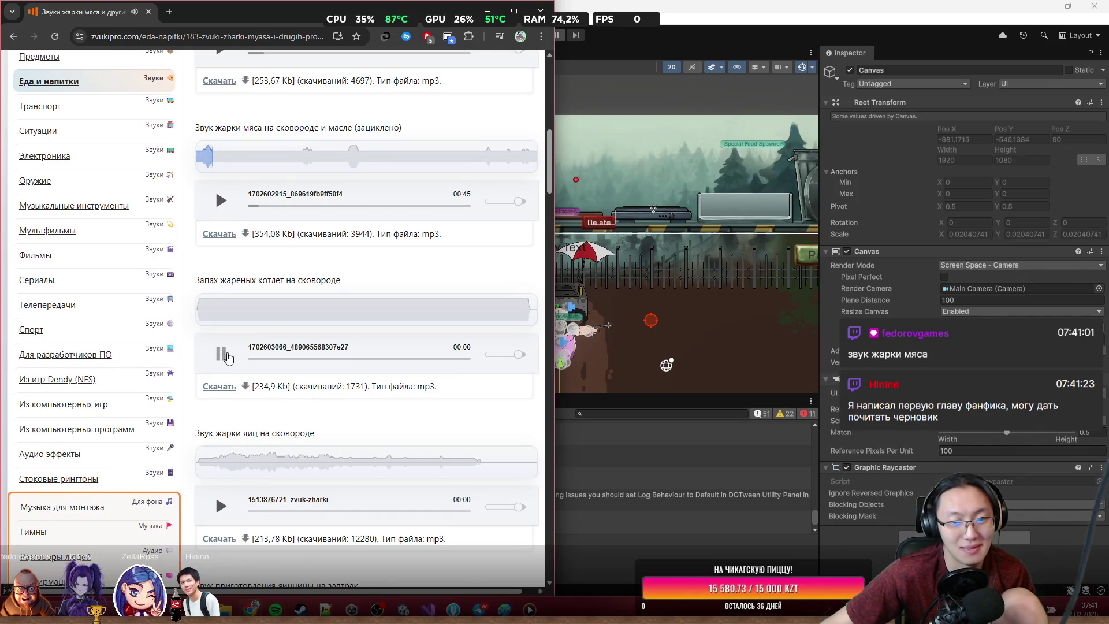
Step: Preview the fried eggs, grill sizzling, water-in-hot-pan and bacon frying clips
{"action": "scroll", "coordinate": [230, 364], "scroll_direction": "down", "scroll_amount": 3}
{"action": "scroll", "coordinate": [240, 376], "scroll_direction": "up", "scroll_amount": 2}
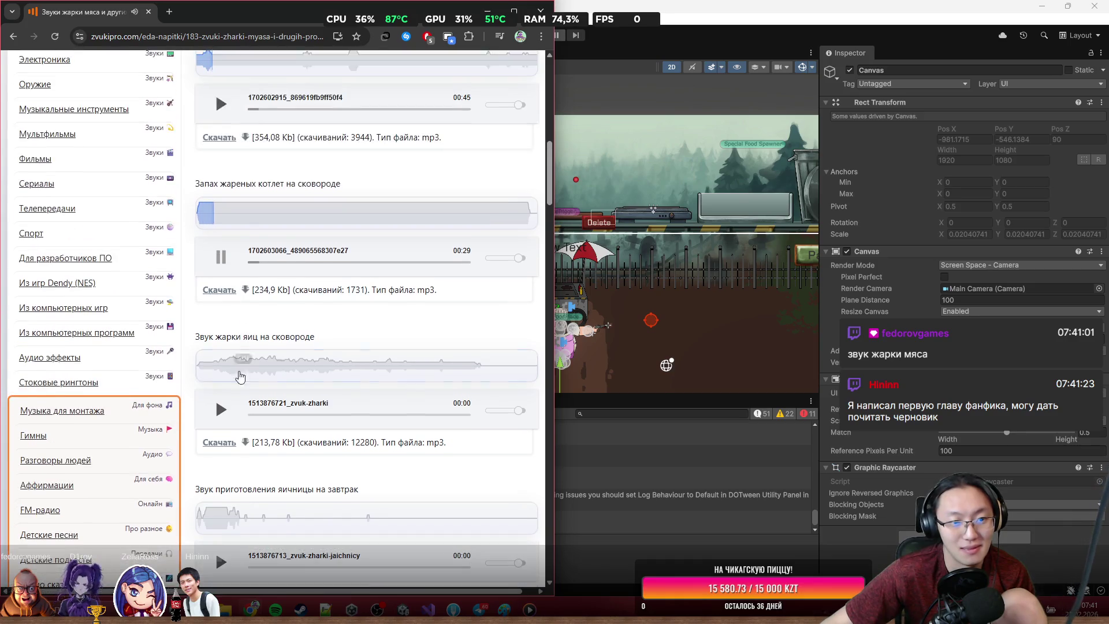
{"action": "scroll", "coordinate": [237, 415], "scroll_direction": "down", "scroll_amount": 2}
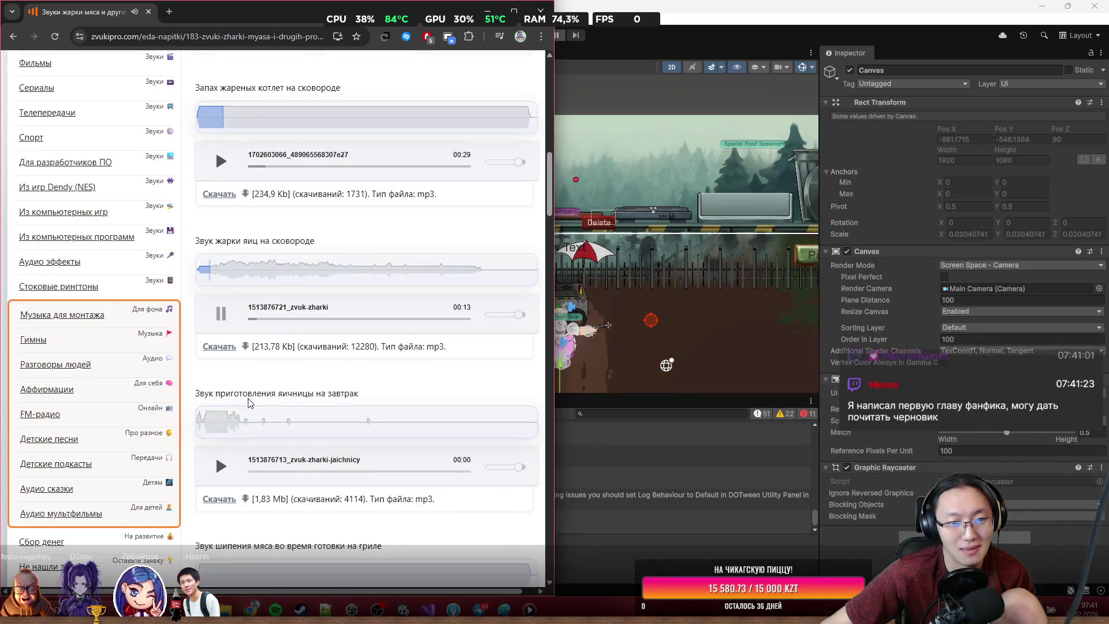
{"action": "left_click", "coordinate": [220, 466]}
{"action": "scroll", "coordinate": [219, 462], "scroll_direction": "down", "scroll_amount": 3}
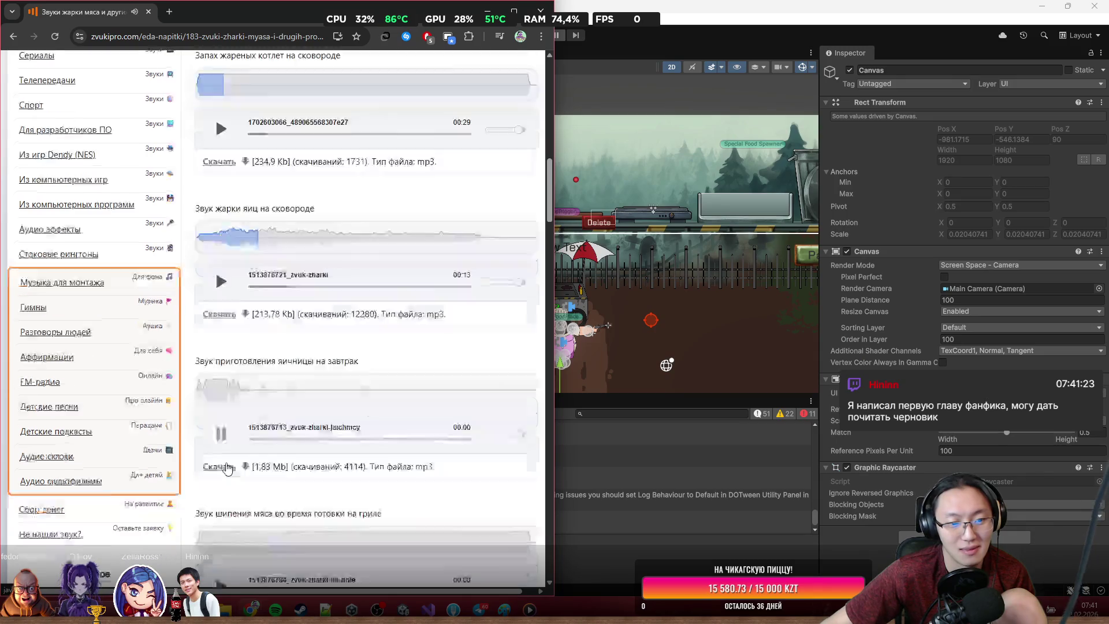
{"action": "left_click", "coordinate": [222, 426]}
{"action": "scroll", "coordinate": [225, 416], "scroll_direction": "down", "scroll_amount": 4}
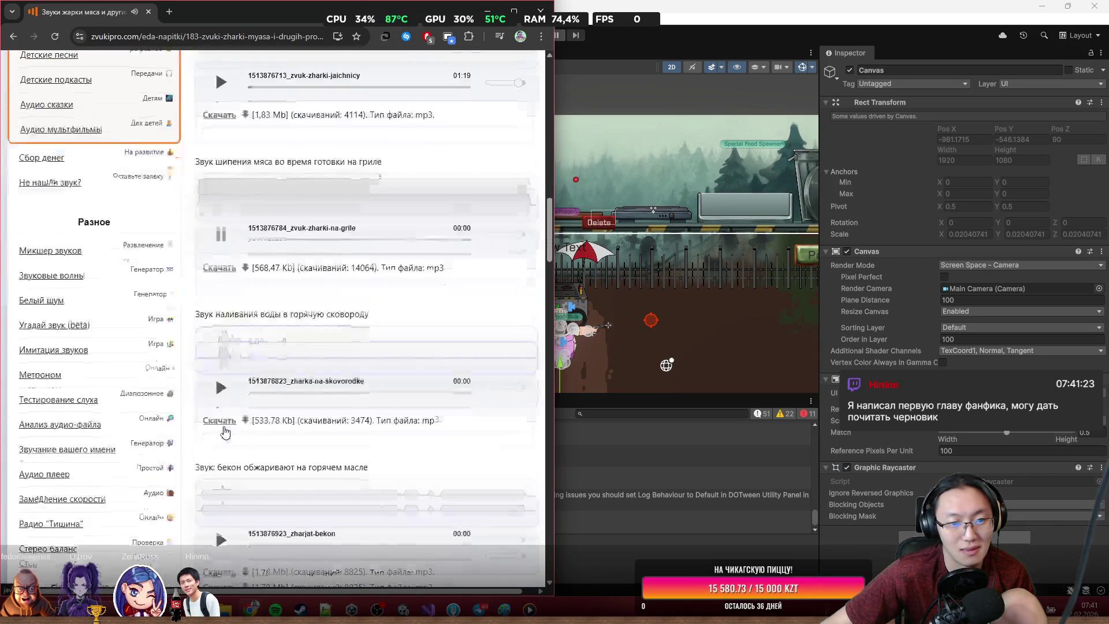
{"action": "left_click", "coordinate": [219, 394]}
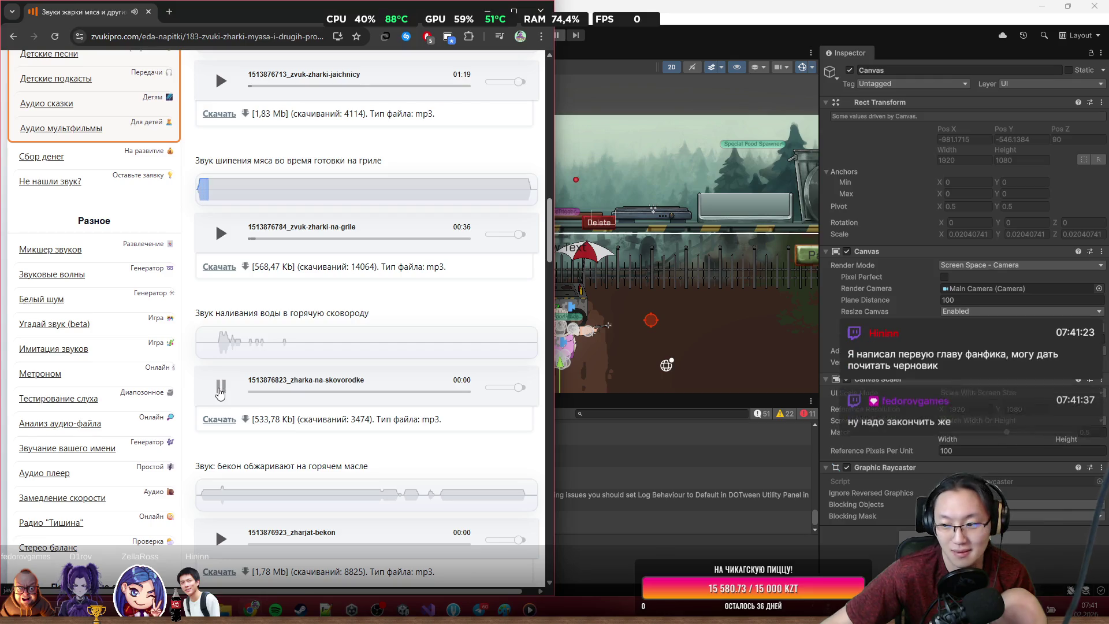
{"action": "left_click", "coordinate": [221, 539]}
{"action": "scroll", "coordinate": [248, 497], "scroll_direction": "down", "scroll_amount": 5}
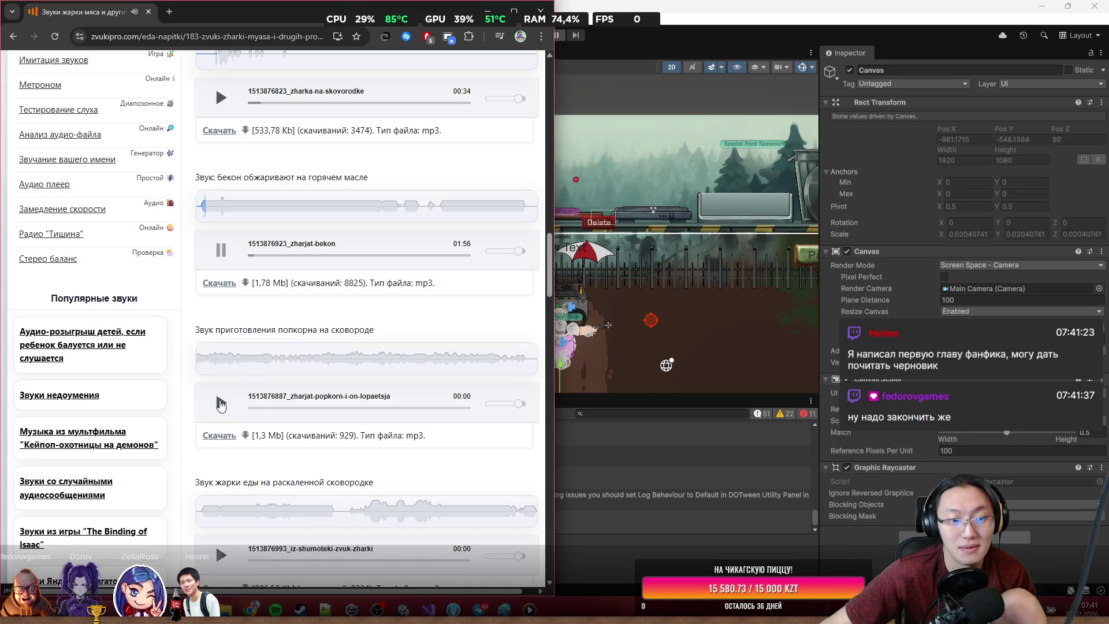
Step: Preview the popcorn, hot-pan, shashlik, meat-hammer and raw-meat-on-pan sounds
{"action": "left_click", "coordinate": [220, 403]}
{"action": "scroll", "coordinate": [223, 393], "scroll_direction": "down", "scroll_amount": 3}
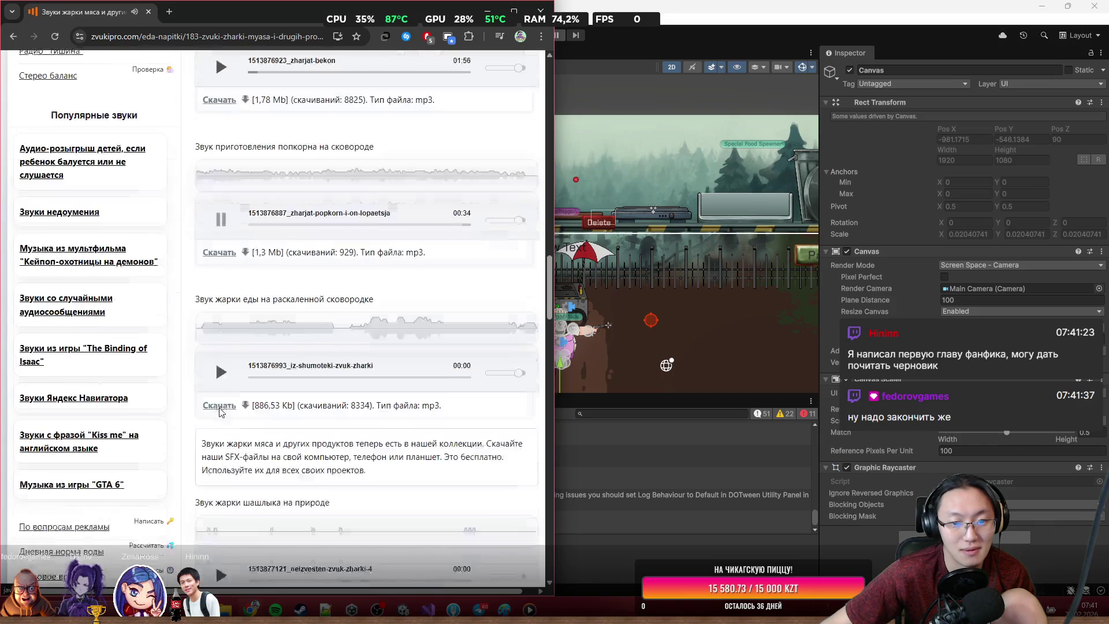
{"action": "left_click", "coordinate": [220, 364]}
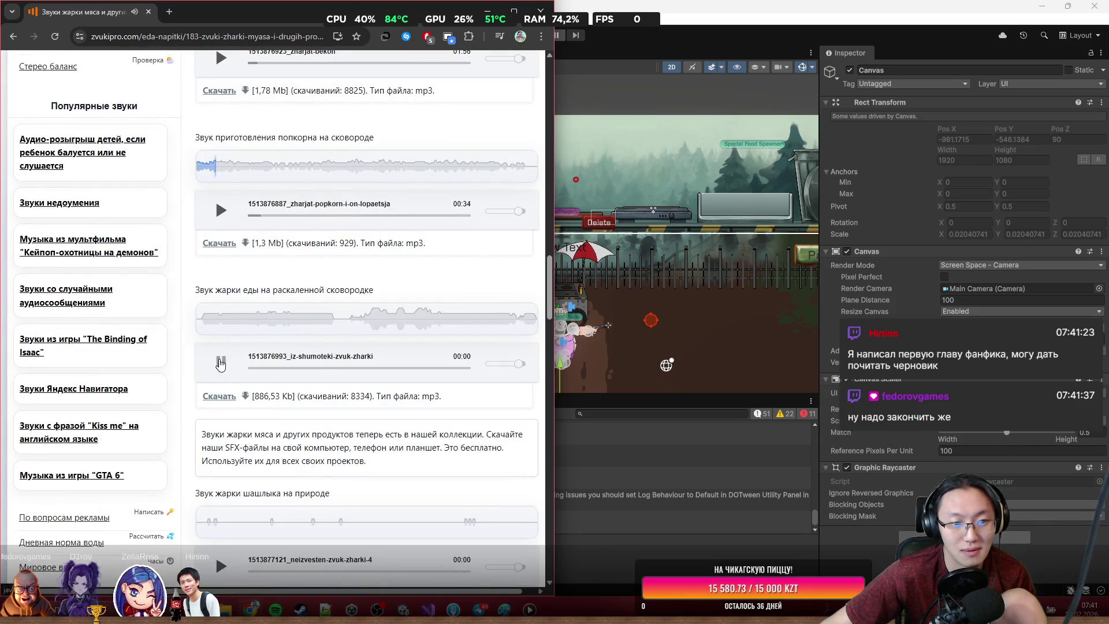
{"action": "scroll", "coordinate": [221, 366], "scroll_direction": "down", "scroll_amount": 2}
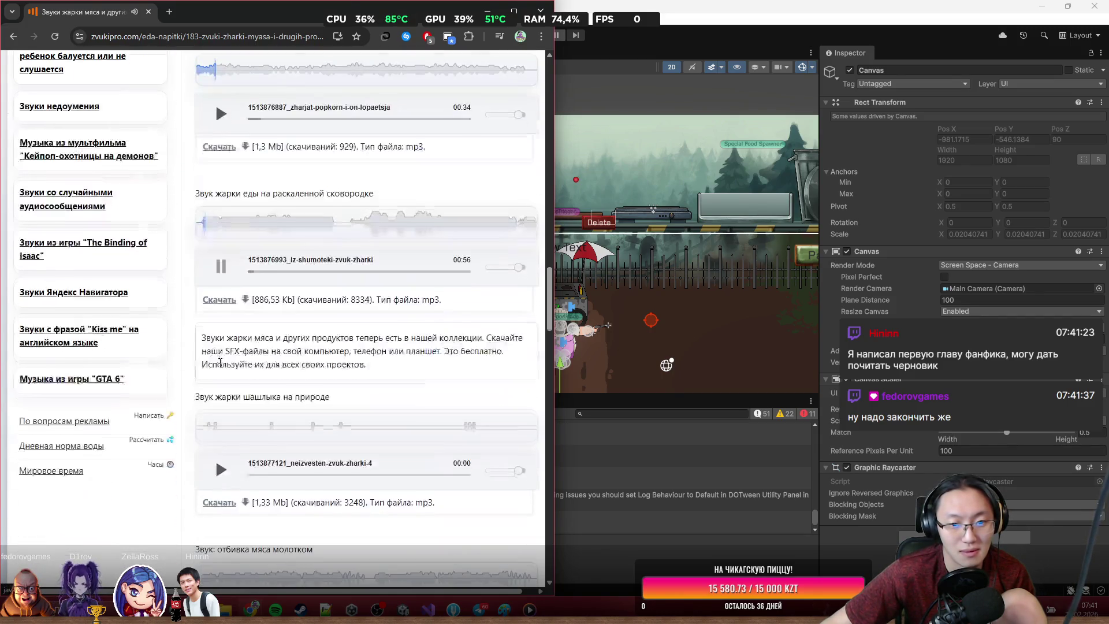
{"action": "left_click", "coordinate": [221, 467]}
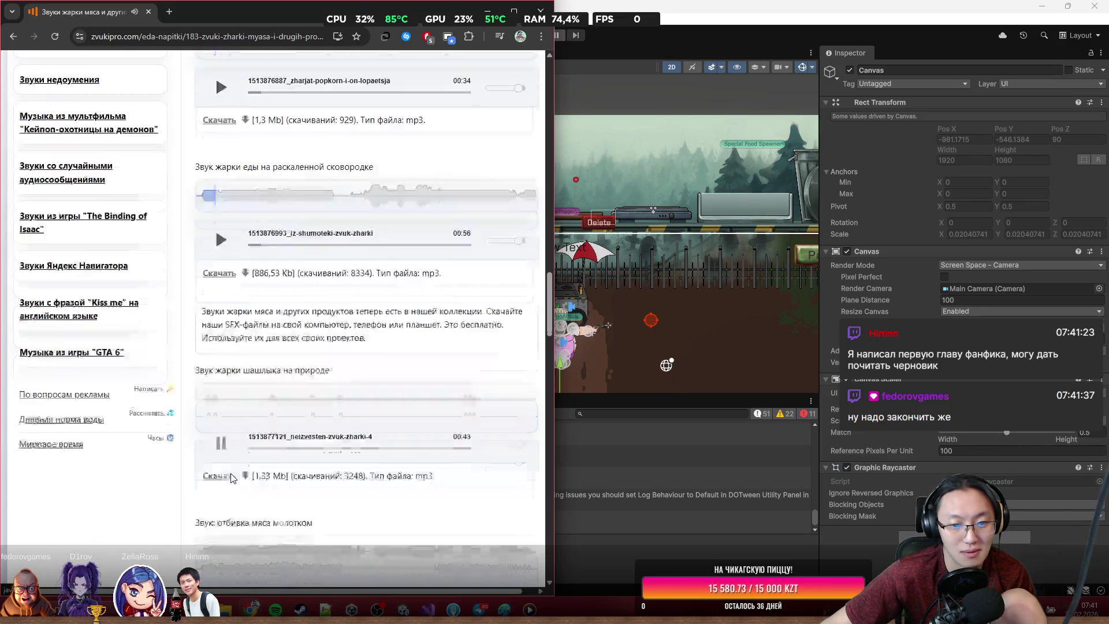
{"action": "scroll", "coordinate": [247, 447], "scroll_direction": "down", "scroll_amount": 4}
{"action": "left_click", "coordinate": [220, 429]}
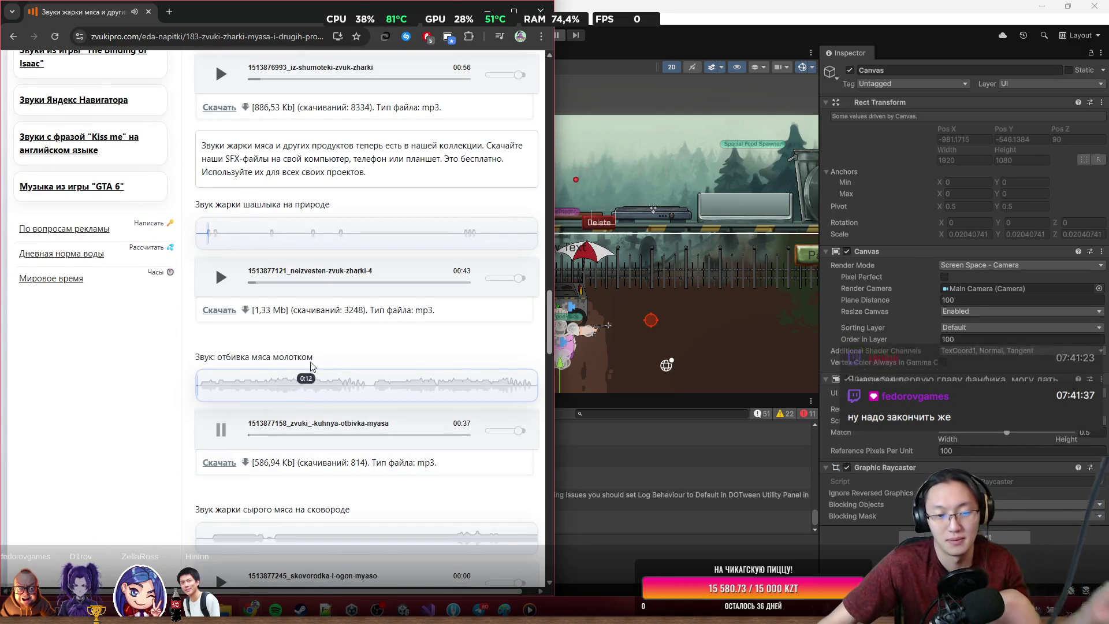
{"action": "scroll", "coordinate": [285, 386], "scroll_direction": "down", "scroll_amount": 2}
{"action": "scroll", "coordinate": [285, 387], "scroll_direction": "down", "scroll_amount": 2}
{"action": "left_click", "coordinate": [220, 390]}
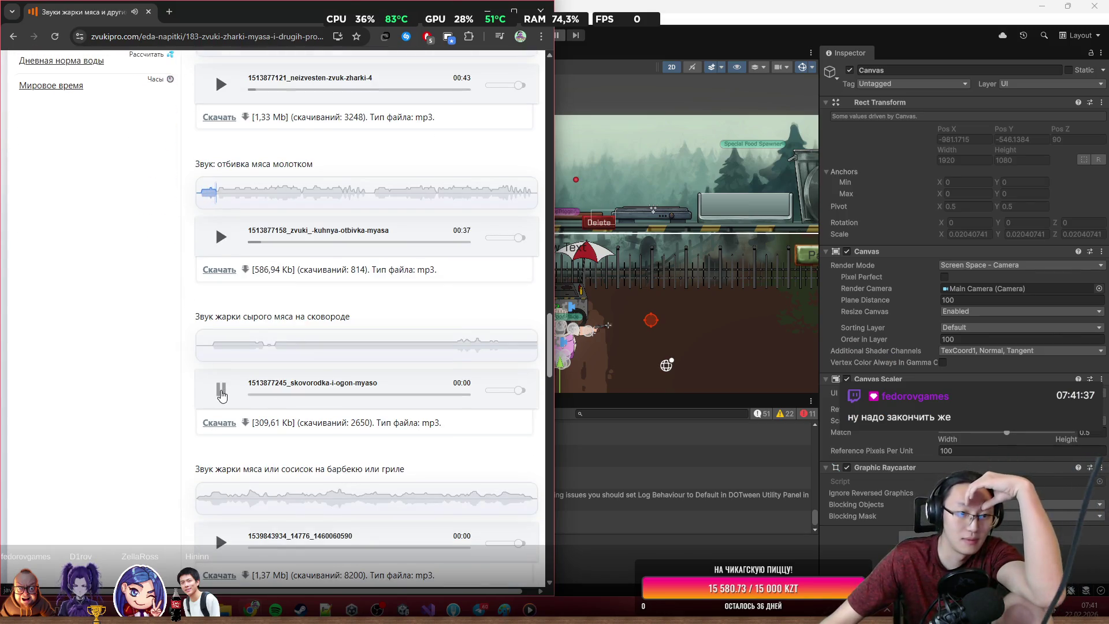
{"action": "scroll", "coordinate": [223, 388], "scroll_direction": "down", "scroll_amount": 4}
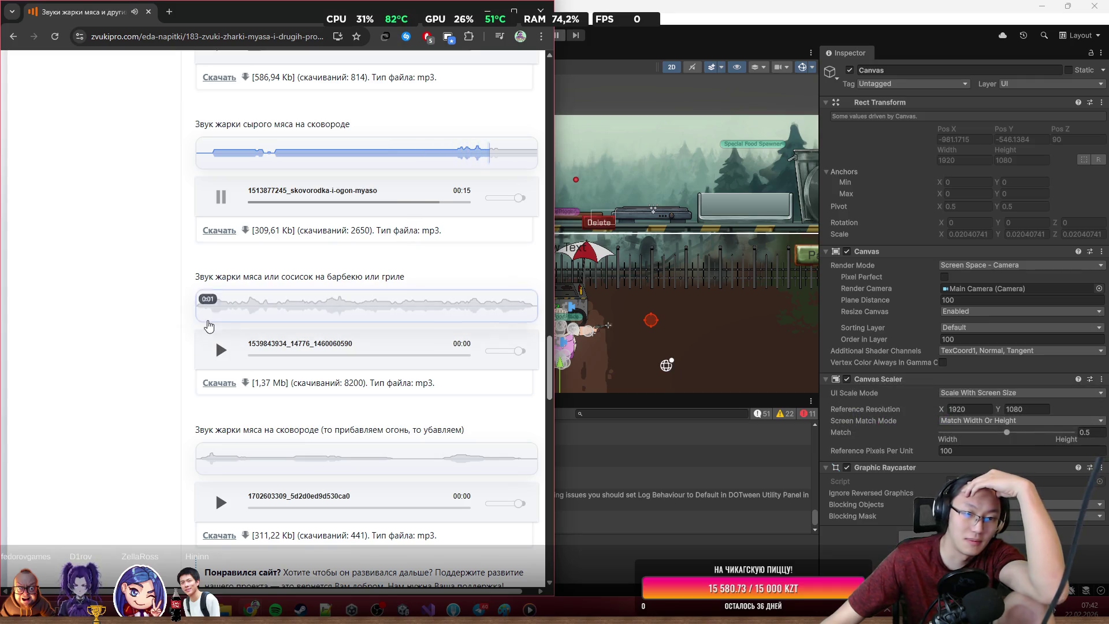
Step: Preview the barbecue and changing-flame clips, then download 'Звук жарки мяса' as mp3
{"action": "left_click", "coordinate": [219, 202]}
{"action": "left_click", "coordinate": [220, 354]}
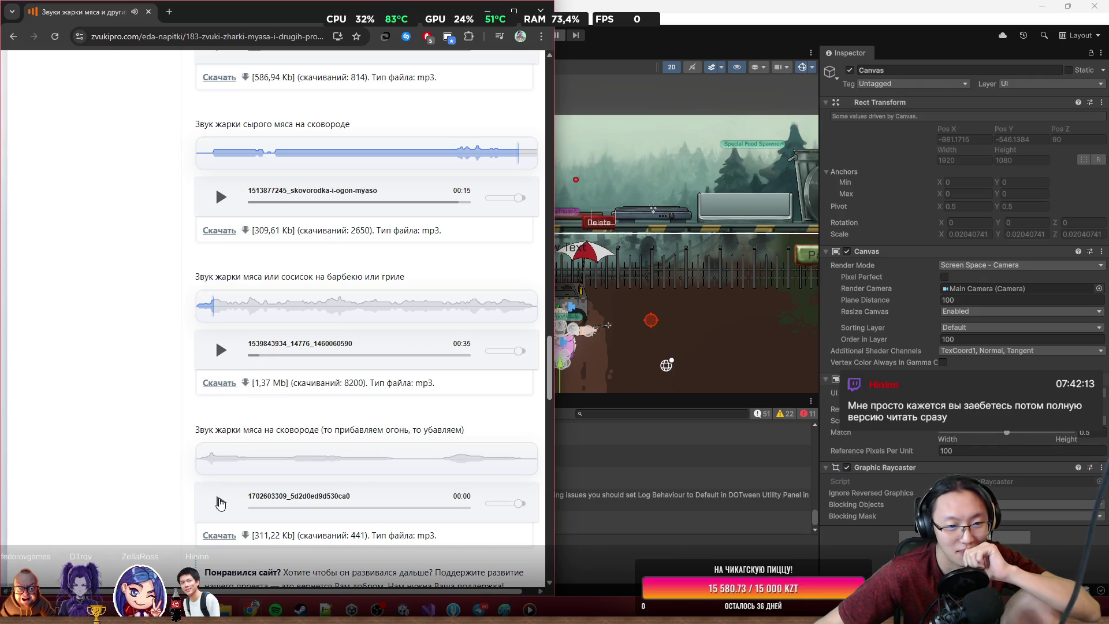
{"action": "left_click", "coordinate": [218, 497]}
{"action": "scroll", "coordinate": [217, 488], "scroll_direction": "down", "scroll_amount": 2}
{"action": "scroll", "coordinate": [242, 443], "scroll_direction": "down", "scroll_amount": 5}
{"action": "scroll", "coordinate": [245, 331], "scroll_direction": "up", "scroll_amount": 15}
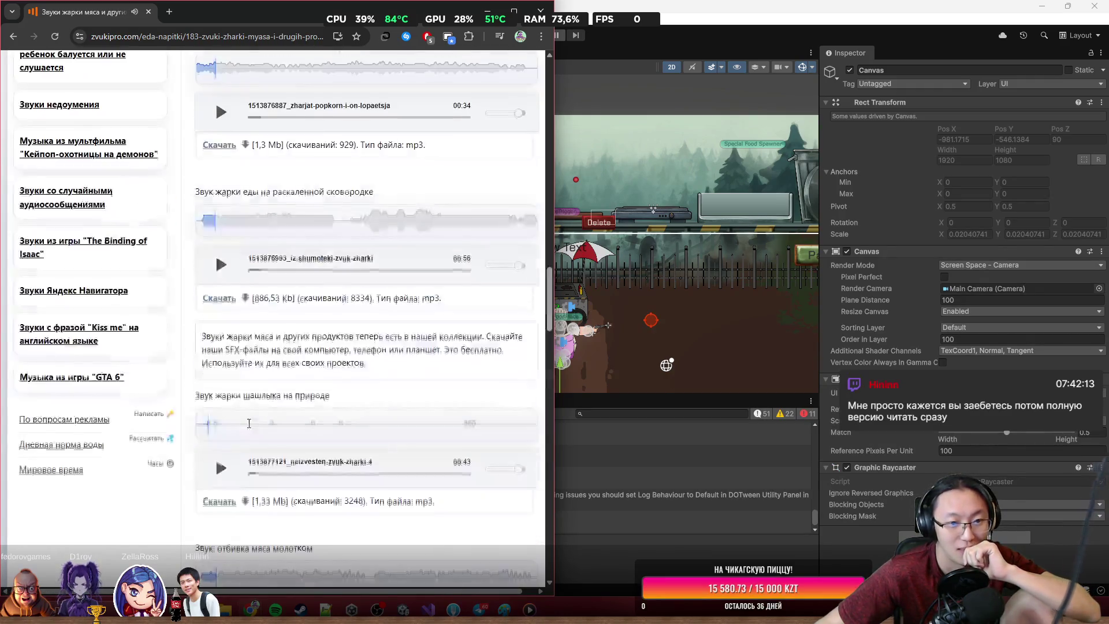
{"action": "scroll", "coordinate": [243, 331], "scroll_direction": "up", "scroll_amount": 15}
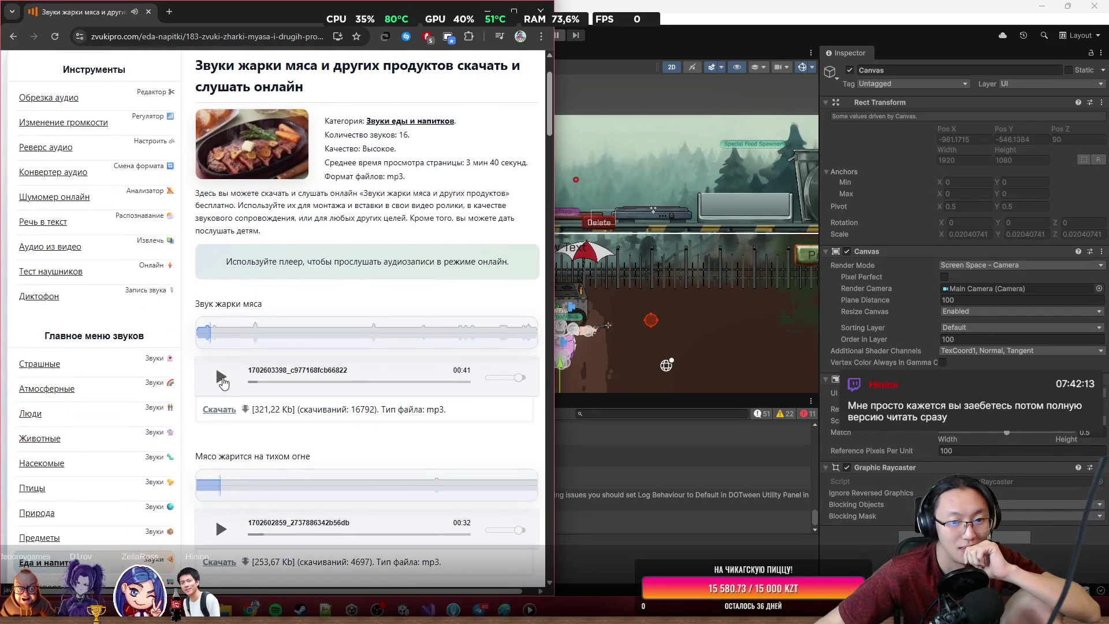
{"action": "left_click_drag", "start_coordinate": [288, 346], "coordinate": [500, 343]}
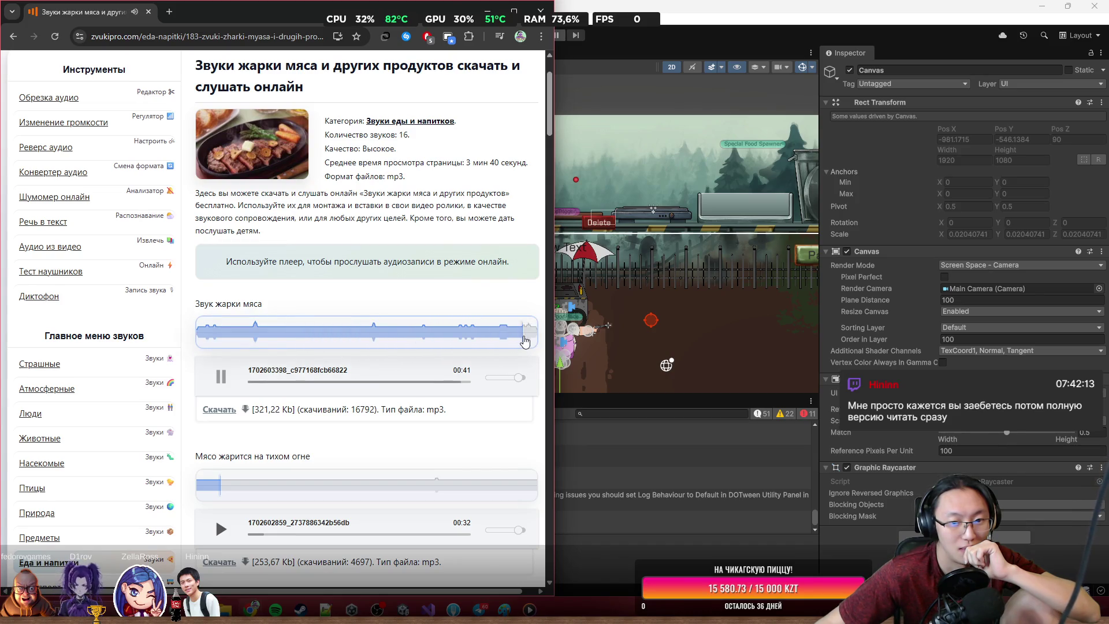
{"action": "left_click", "coordinate": [220, 410]}
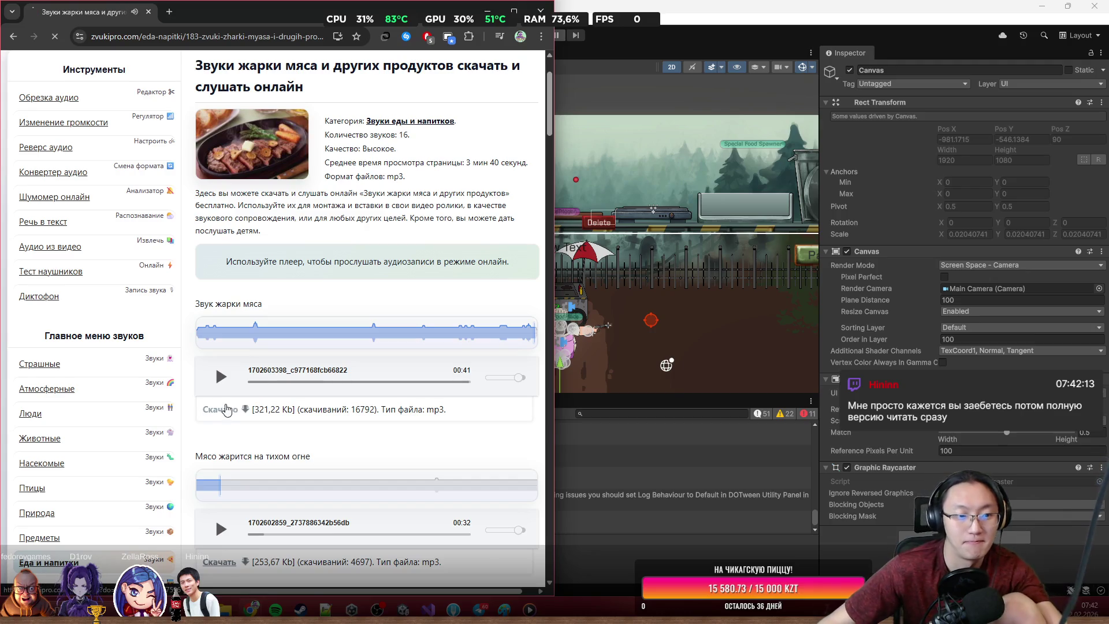
Step: Open the Downloads folder and rename the downloaded frying clip to Fry.mp3
{"action": "left_click", "coordinate": [465, 65]}
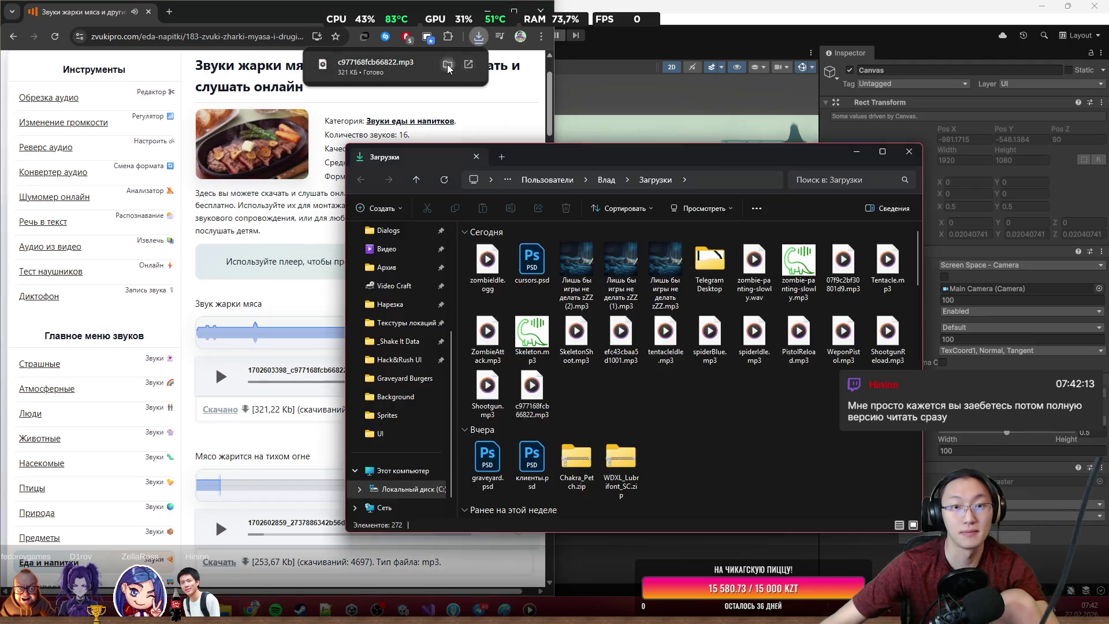
{"action": "left_click", "coordinate": [519, 8]}
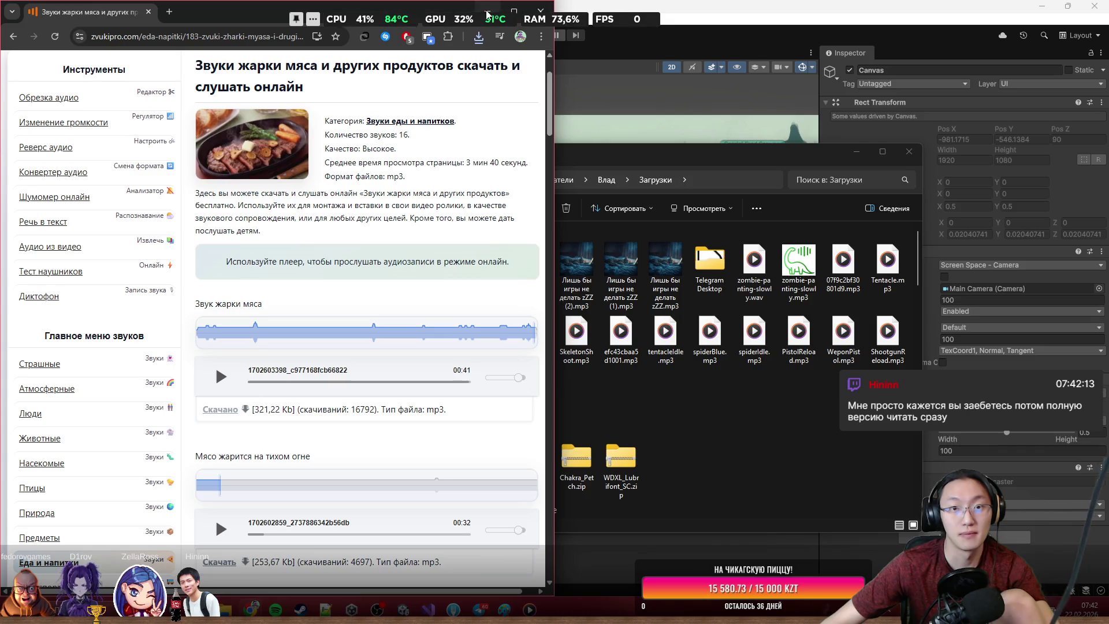
{"action": "left_click", "coordinate": [519, 8]}
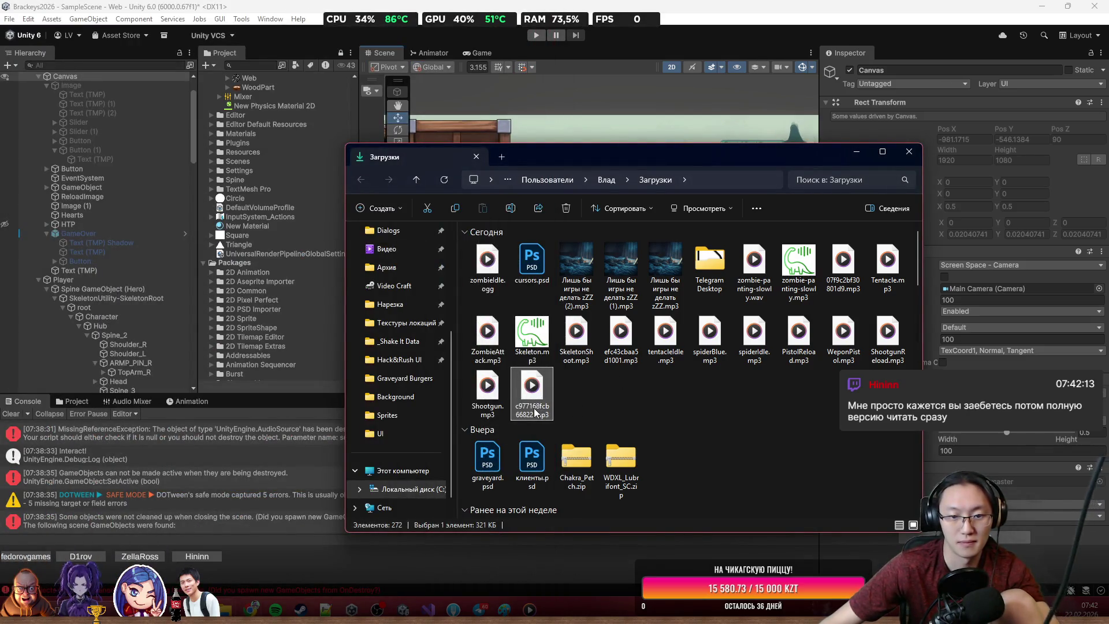
{"action": "key", "text": "F2"}
{"action": "type", "text": "Ак"}
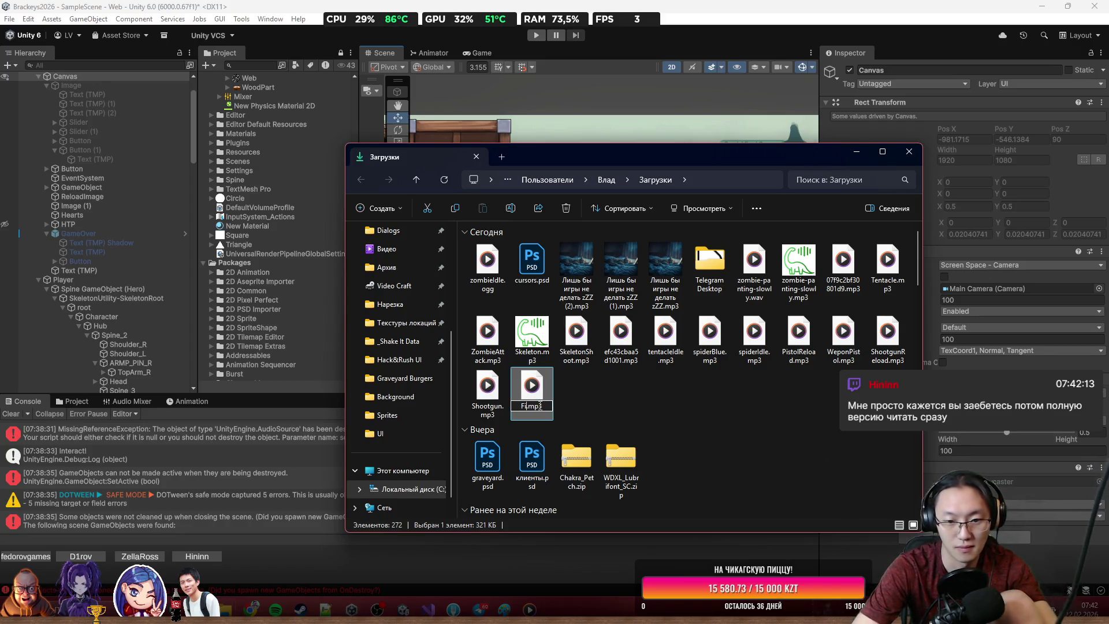
{"action": "key", "text": "Return"}
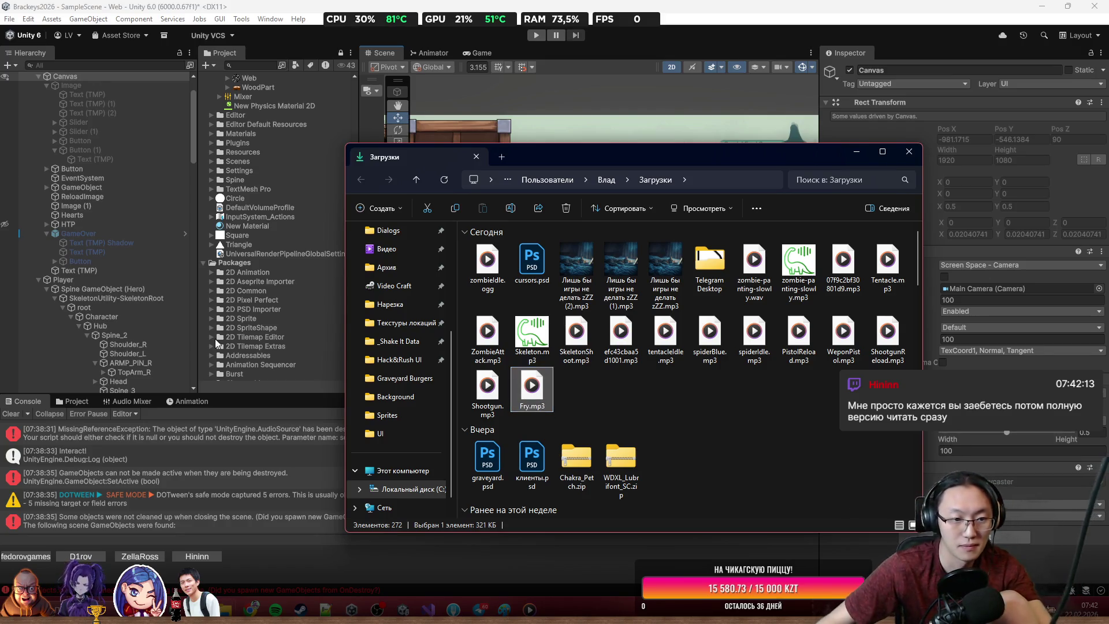
Step: Bring Unity back to the front, then switch to the Fork git client
{"action": "left_click", "coordinate": [72, 401]}
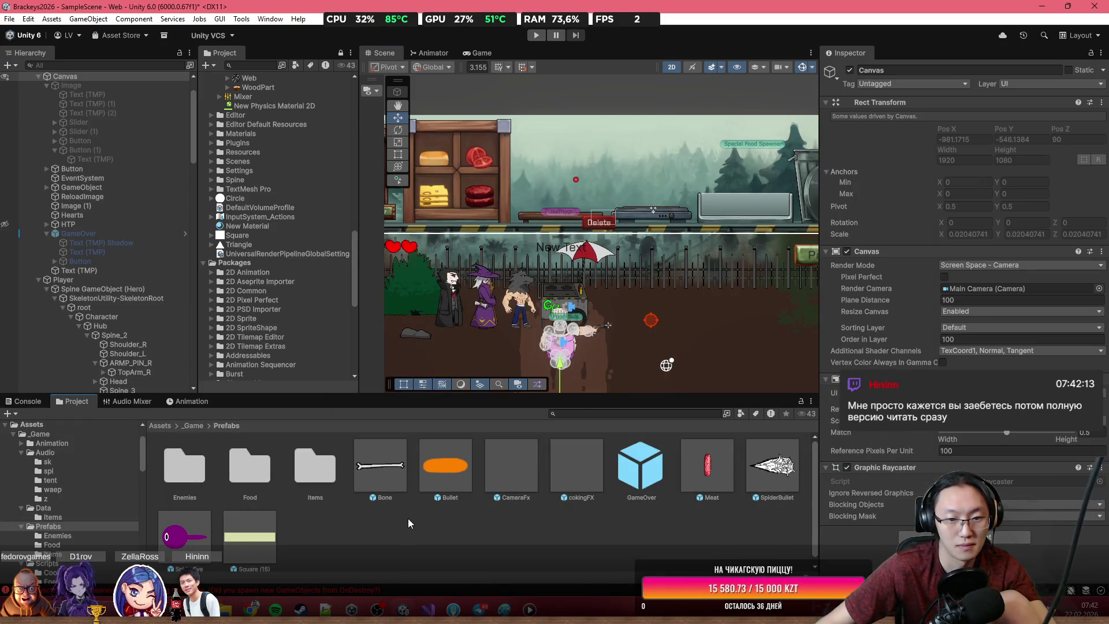
{"action": "mouse_move", "coordinate": [504, 610]}
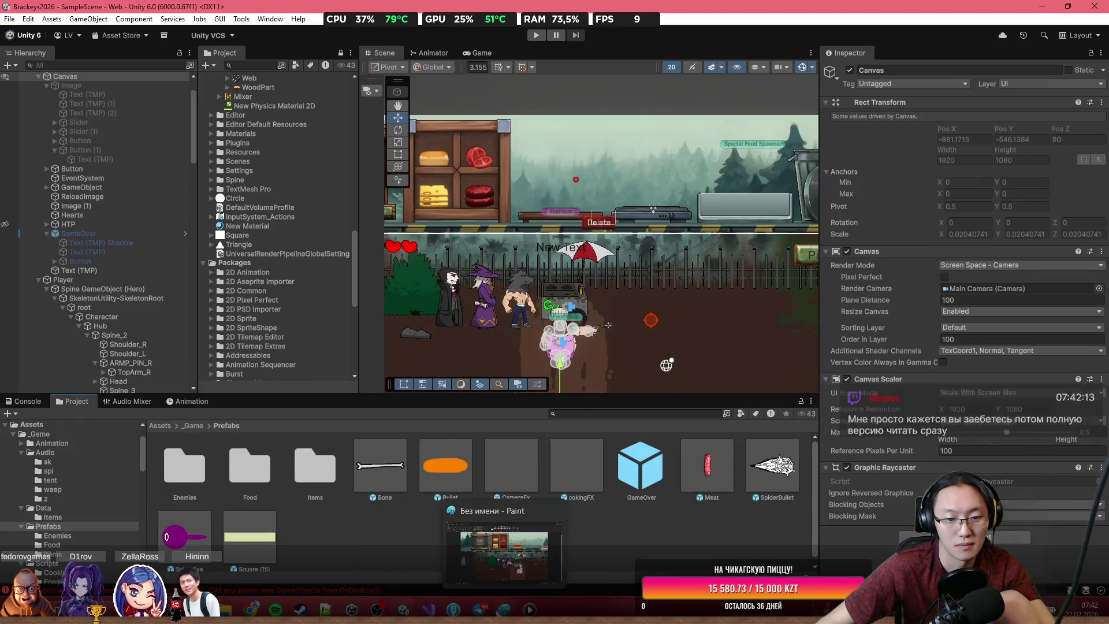
{"action": "left_click", "coordinate": [454, 610]}
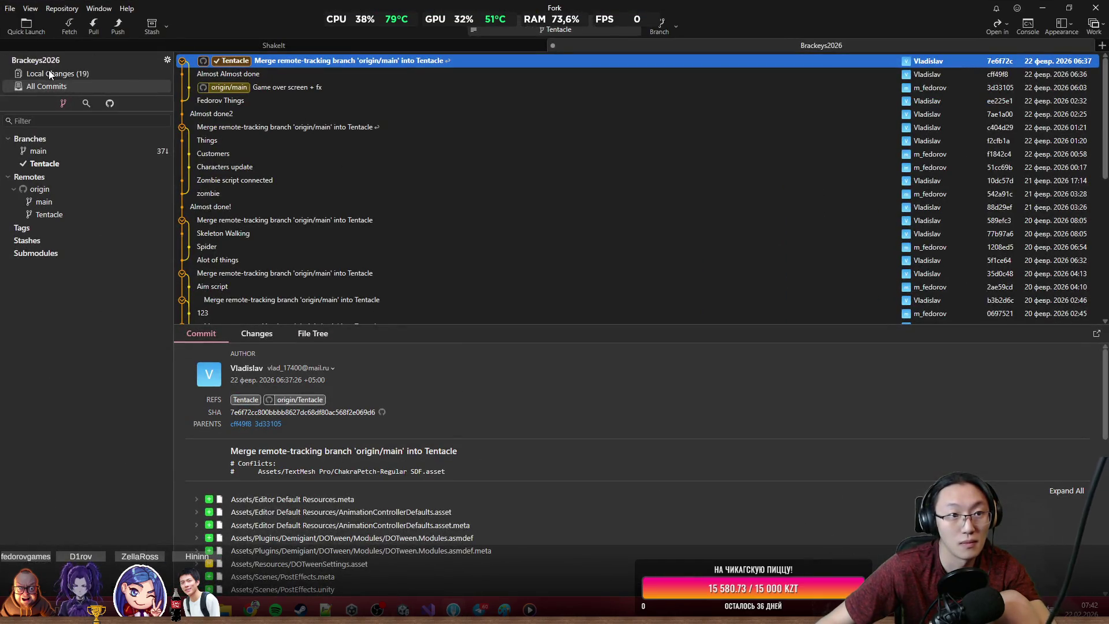
Step: Stage all local changes and commit them as 'AlmostAlmostAlmost Done'
{"action": "left_click", "coordinate": [51, 74]}
{"action": "key", "text": "ctrl+a"}
{"action": "left_click", "coordinate": [384, 72]}
{"action": "left_click", "coordinate": [512, 547]}
{"action": "type", "text": "AlmostAlmostAlmost"}
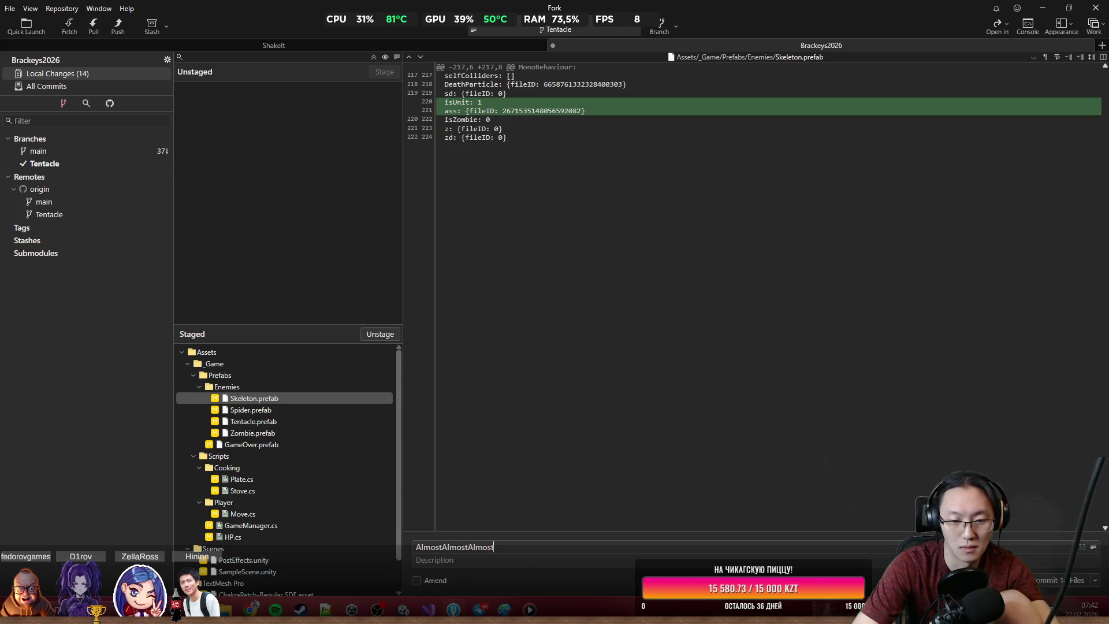
{"action": "type", "text": " Done"}
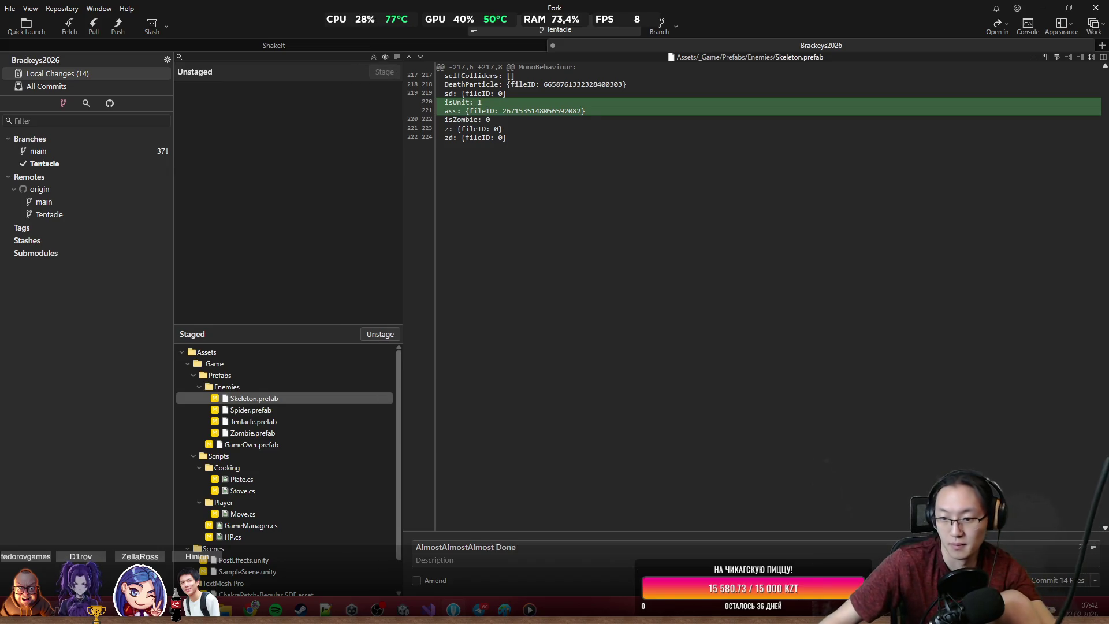
{"action": "left_click", "coordinate": [1038, 584]}
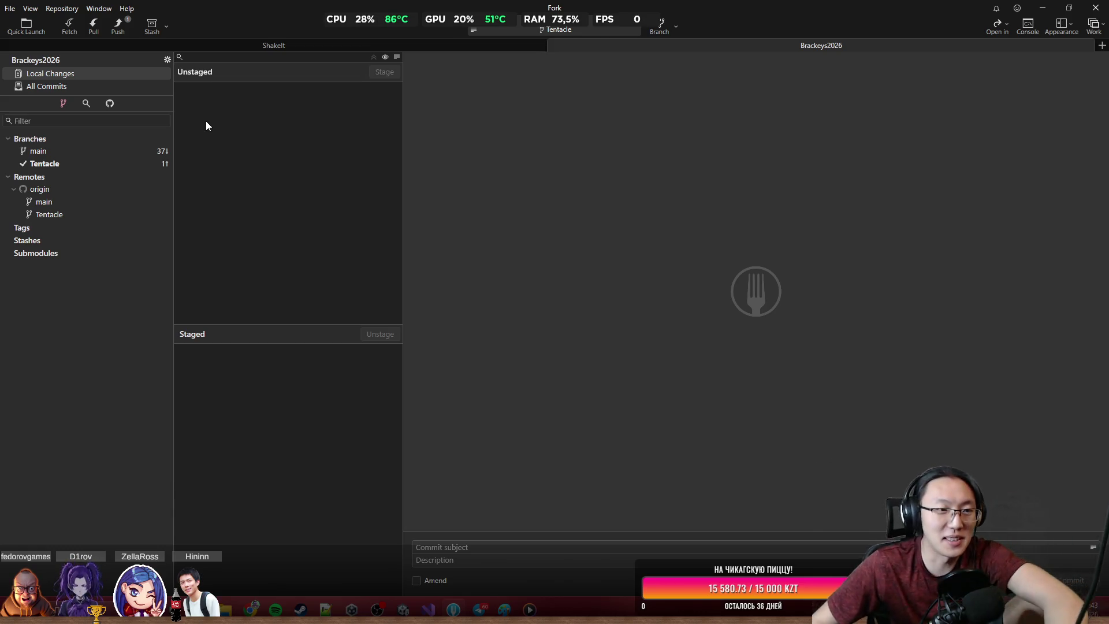
Step: Push the Tentacle branch's commits to origin and minimize Fork
{"action": "left_click", "coordinate": [118, 26]}
{"action": "left_click", "coordinate": [623, 339]}
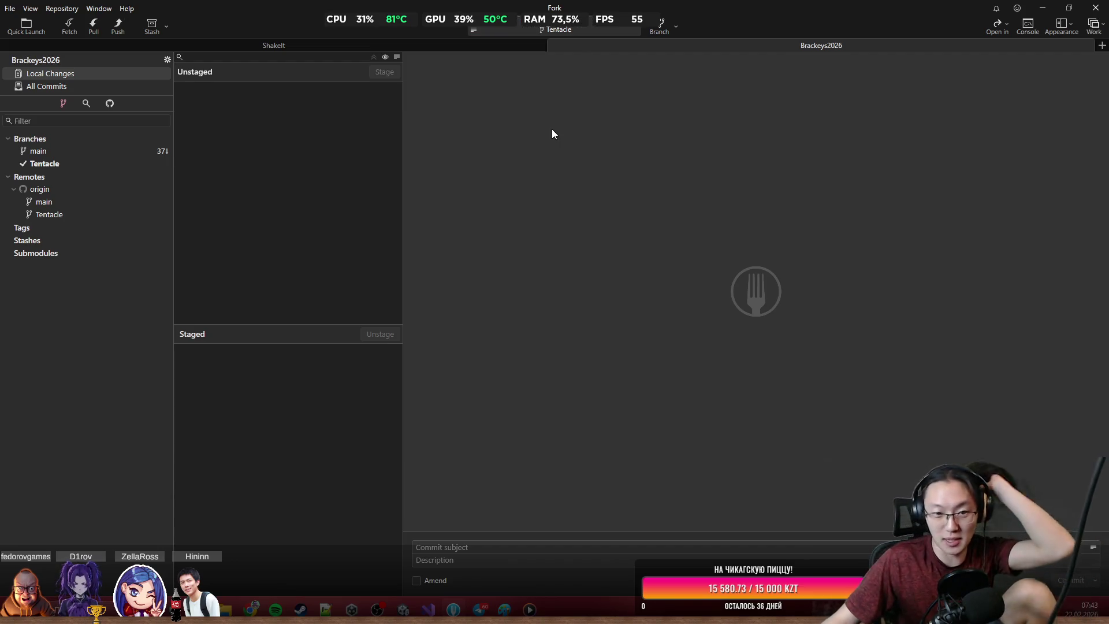
{"action": "left_click", "coordinate": [1051, 5]}
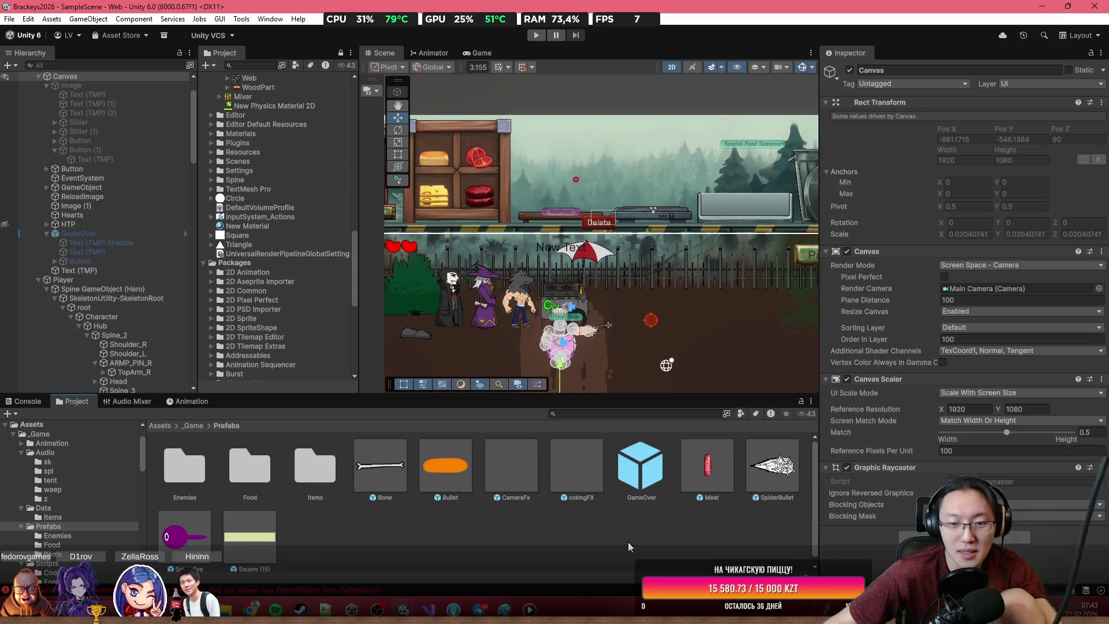
Step: Import Fry.mp3 from Downloads into the Assets/_Game/Audio folder
{"action": "left_click", "coordinate": [362, 527]}
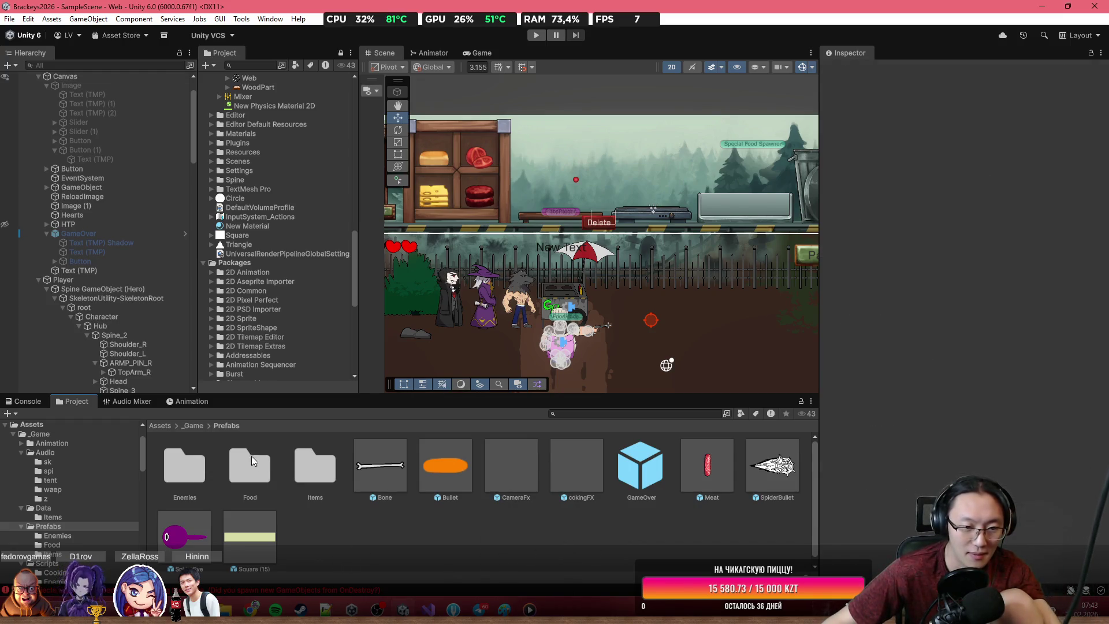
{"action": "left_click", "coordinate": [193, 427]}
{"action": "left_click", "coordinate": [161, 425]}
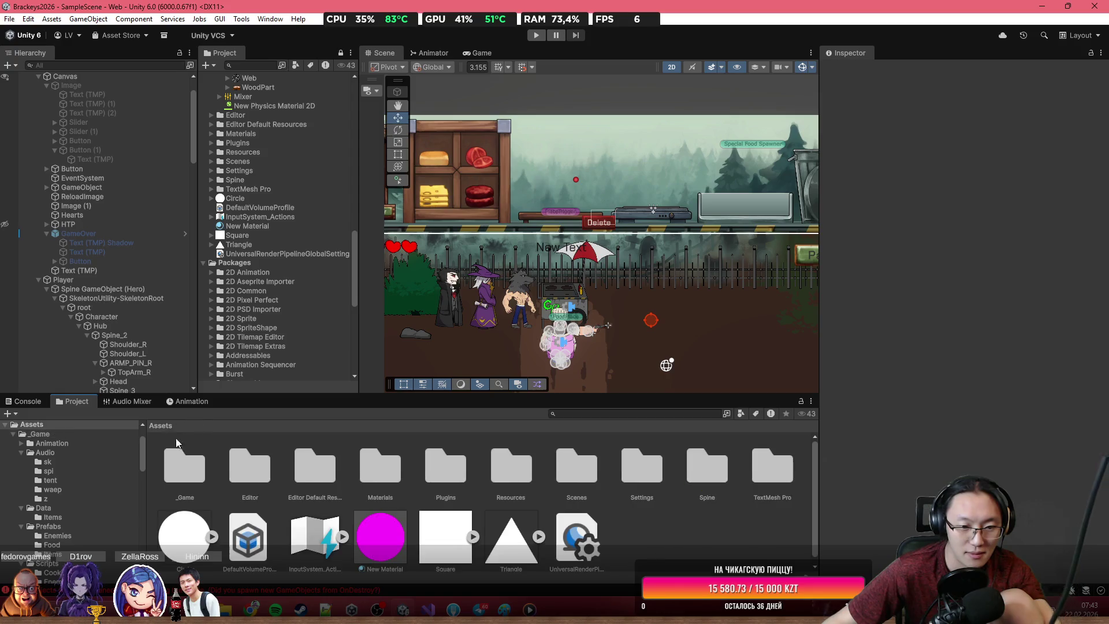
{"action": "double_click", "coordinate": [707, 474]}
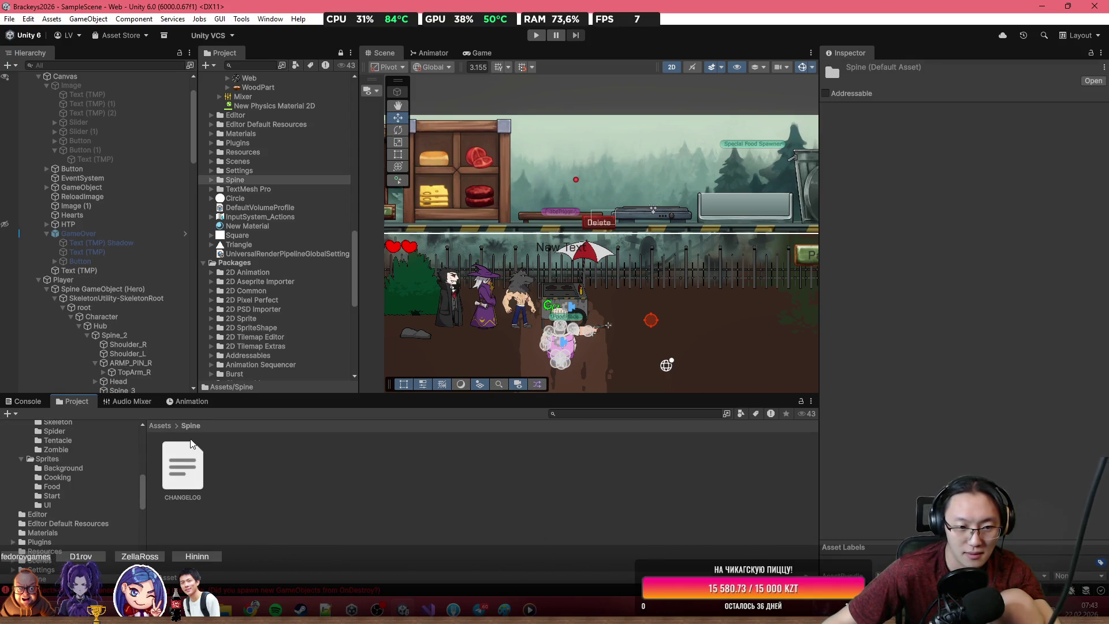
{"action": "key", "text": "BackSpace"}
{"action": "key", "text": "alt+Tab"}
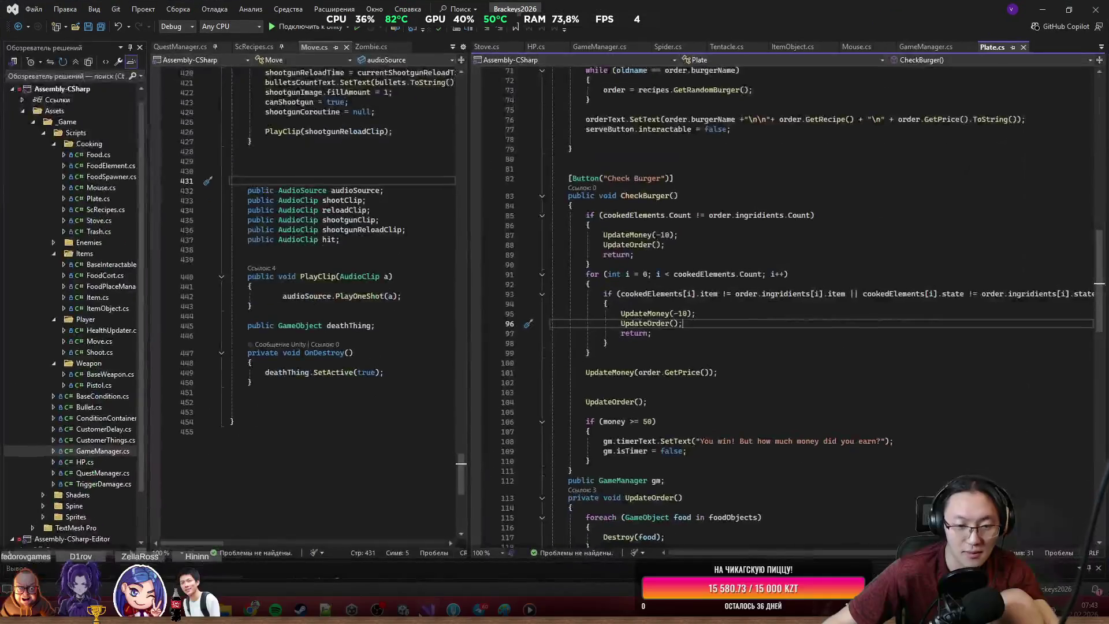
{"action": "key", "text": "alt+Tab"}
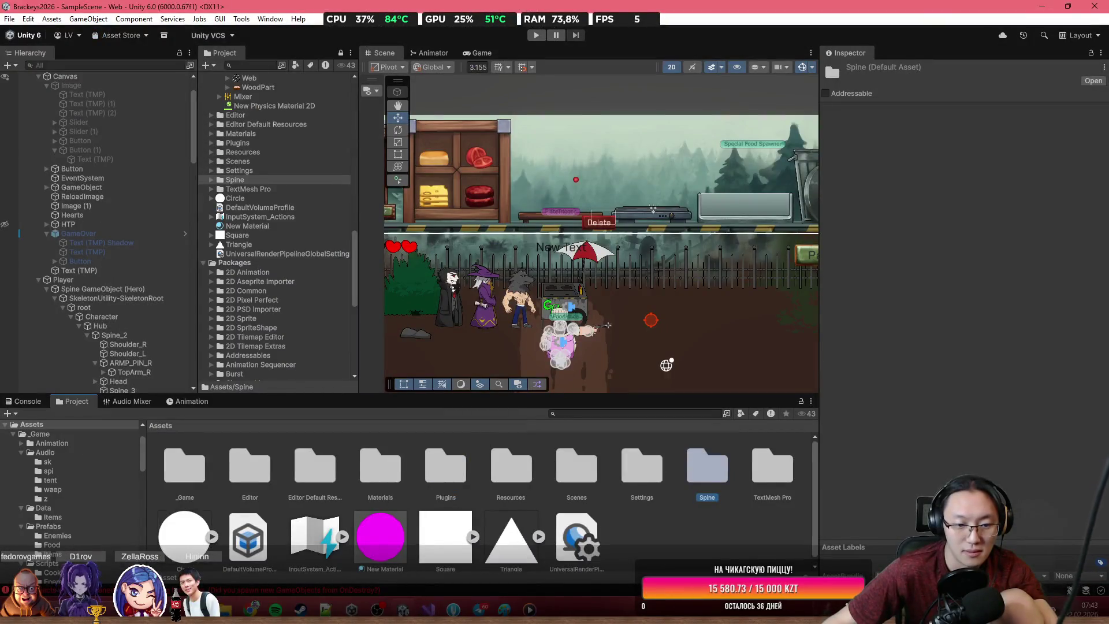
{"action": "double_click", "coordinate": [210, 471]}
{"action": "double_click", "coordinate": [251, 476]}
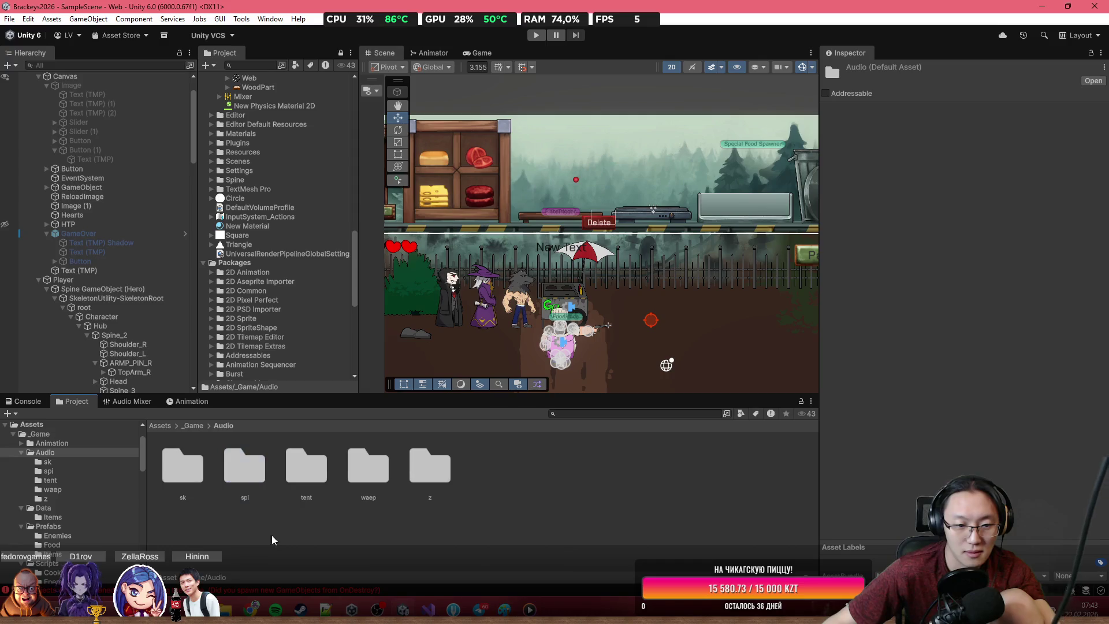
{"action": "mouse_move", "coordinate": [225, 609]}
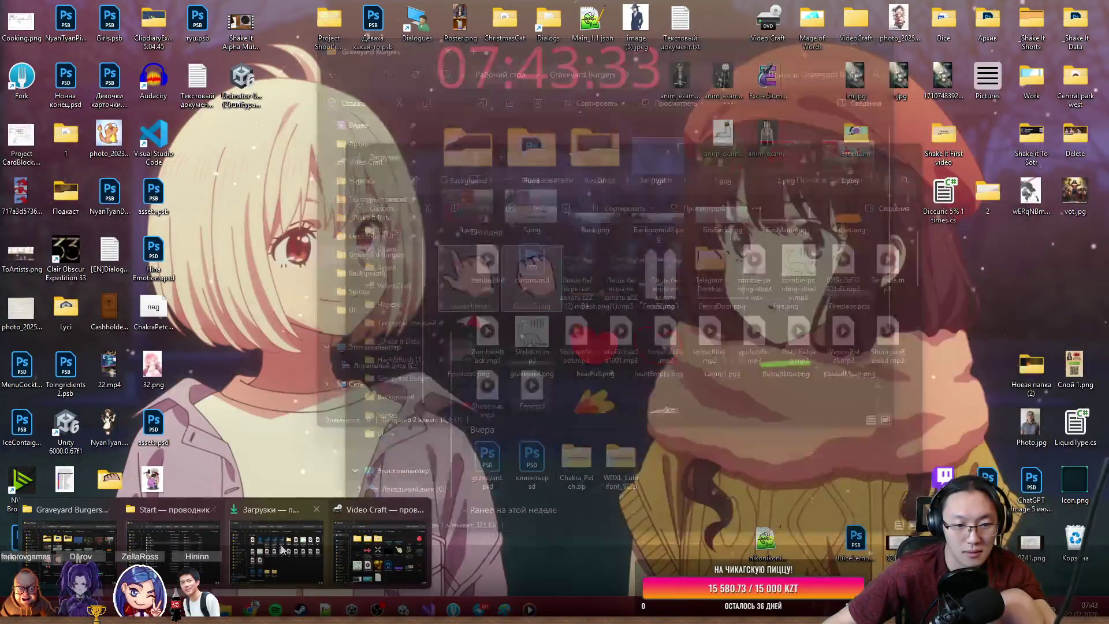
{"action": "left_click", "coordinate": [281, 549]}
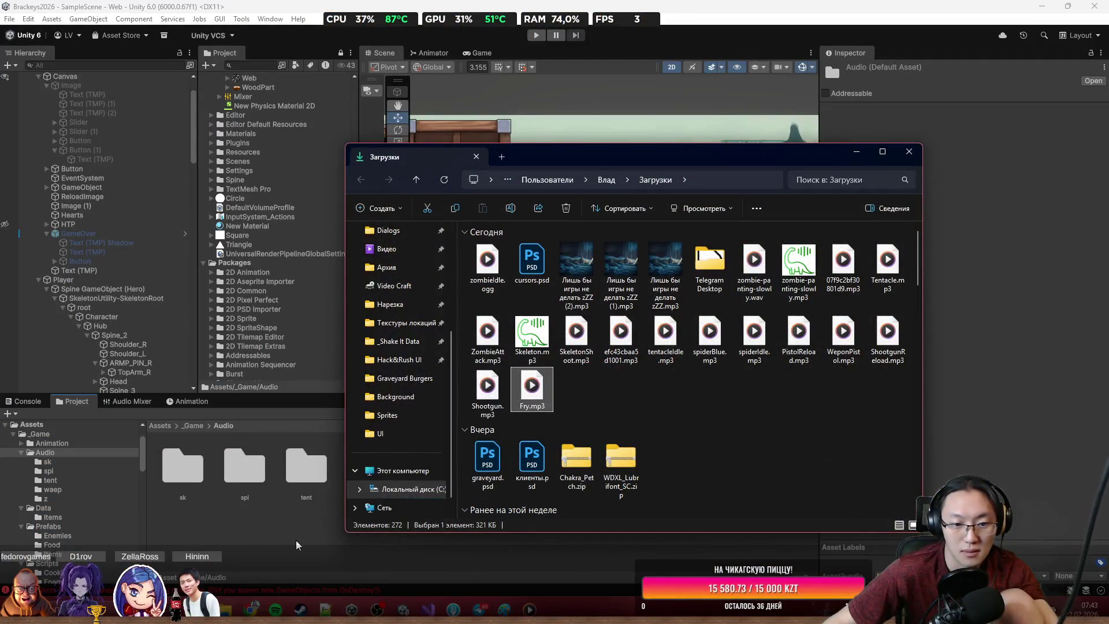
{"action": "left_click_drag", "start_coordinate": [532, 389], "coordinate": [347, 555]}
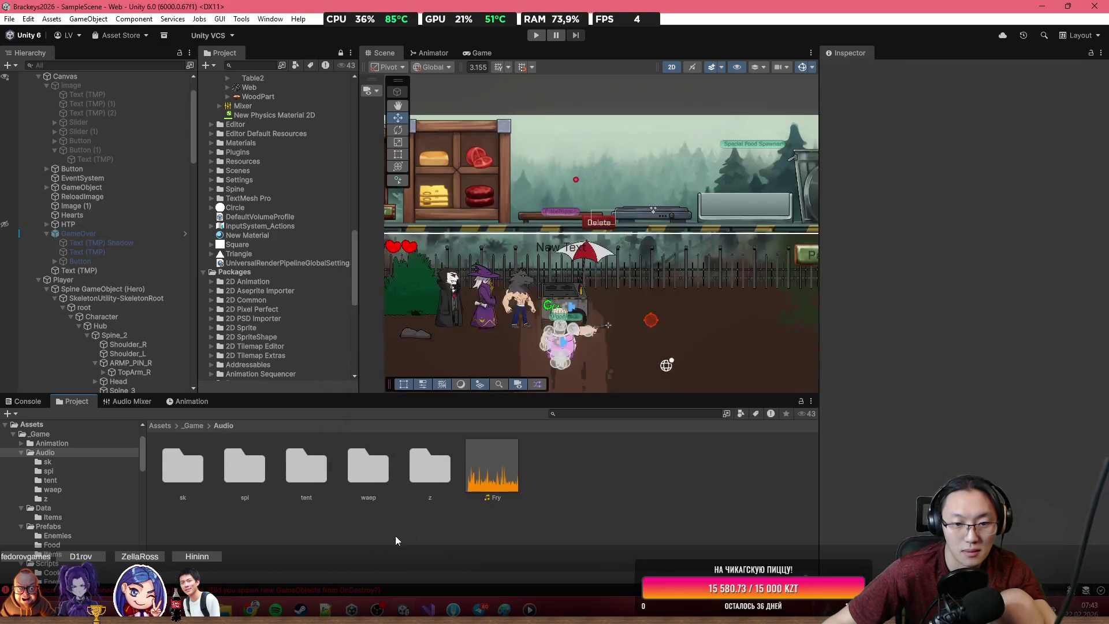
Step: Select the fireplace's Trigger object and open its Stove script in Visual Studio
{"action": "left_click", "coordinate": [561, 347]}
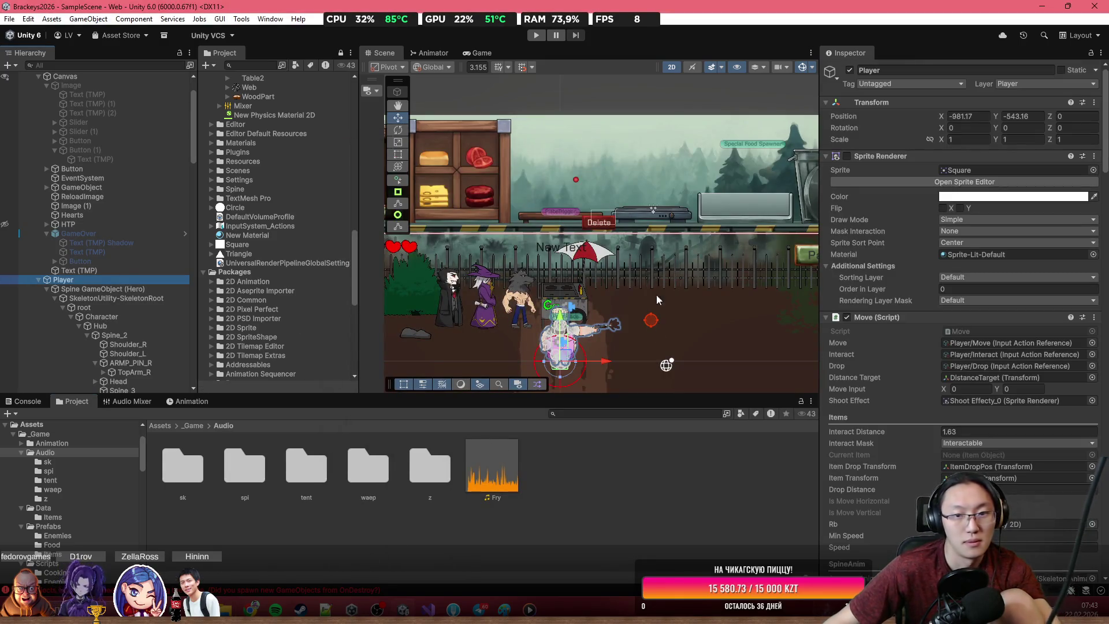
{"action": "left_click", "coordinate": [667, 218]}
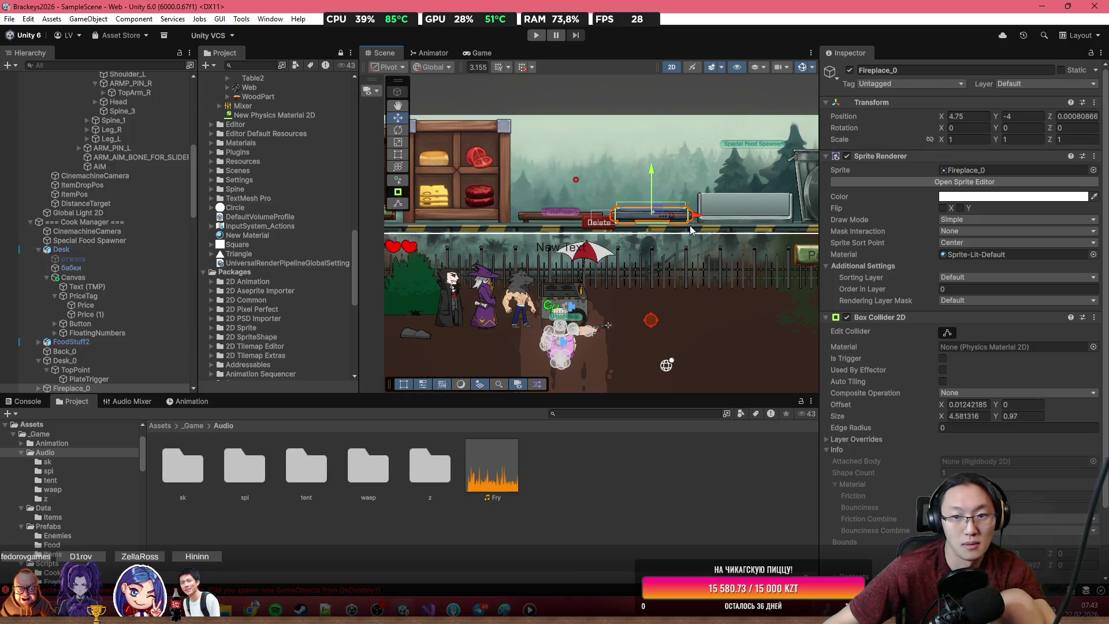
{"action": "left_click", "coordinate": [679, 209]}
{"action": "left_click", "coordinate": [664, 211]}
{"action": "scroll", "coordinate": [664, 211], "scroll_direction": "up", "scroll_amount": 1}
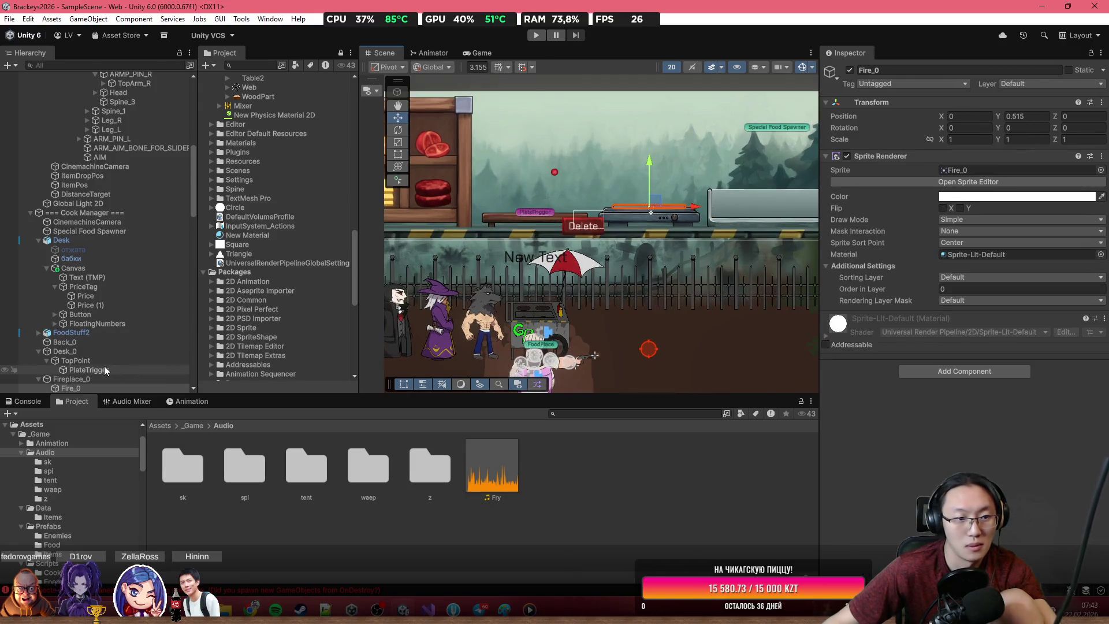
{"action": "scroll", "coordinate": [116, 335], "scroll_direction": "down", "scroll_amount": 2}
{"action": "left_click", "coordinate": [47, 328]}
{"action": "left_click", "coordinate": [81, 337]}
{"action": "scroll", "coordinate": [928, 429], "scroll_direction": "down", "scroll_amount": 5}
{"action": "double_click", "coordinate": [998, 453]}
Step: Declare 'public AudioSource ass;' below the CheckWork method
{"action": "left_click", "coordinate": [809, 464]}
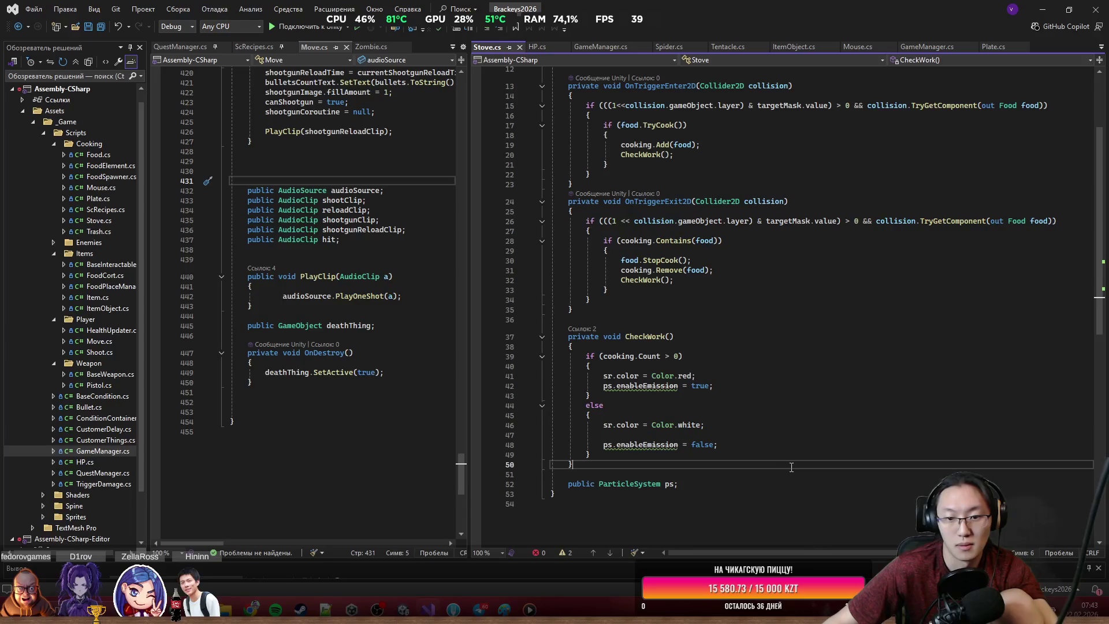
{"action": "key", "text": "Return"}
{"action": "key", "text": "Return"}
{"action": "type", "text": "public v"}
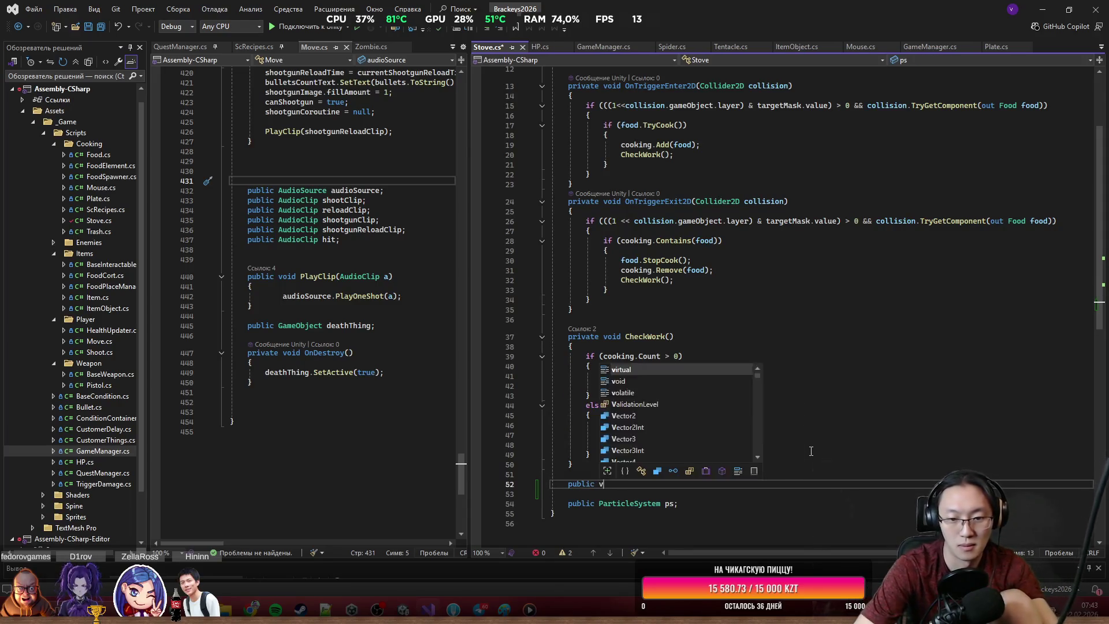
{"action": "type", "text": "oid Audi"}
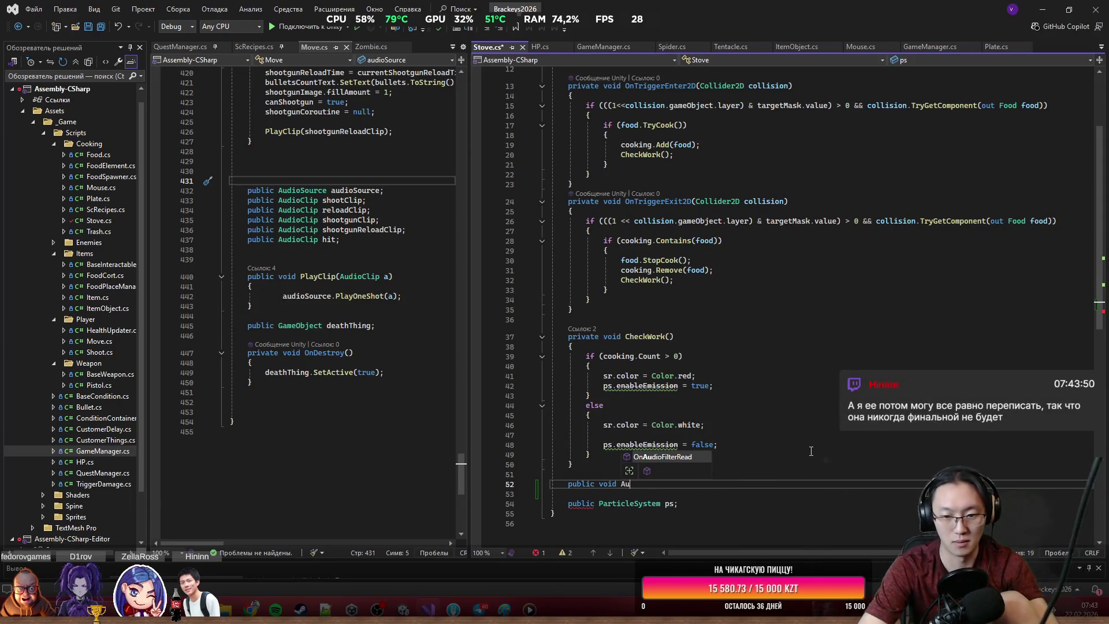
{"action": "key", "text": "BackSpace"}
{"action": "key", "text": "BackSpace"}
{"action": "key", "text": "BackSpace"}
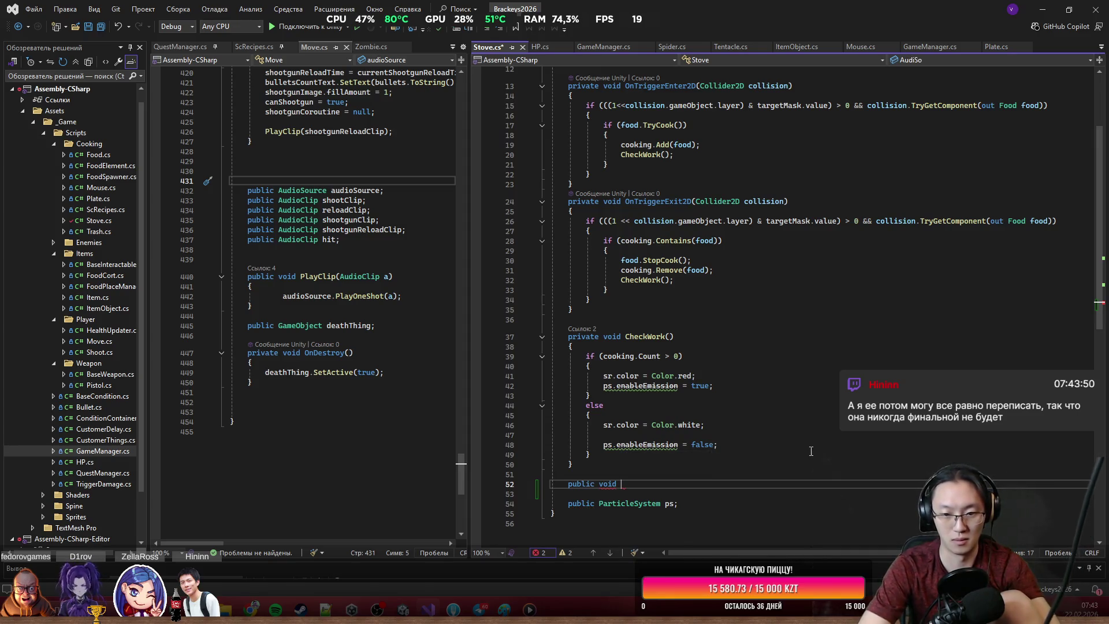
{"action": "type", "text": "AUS"}
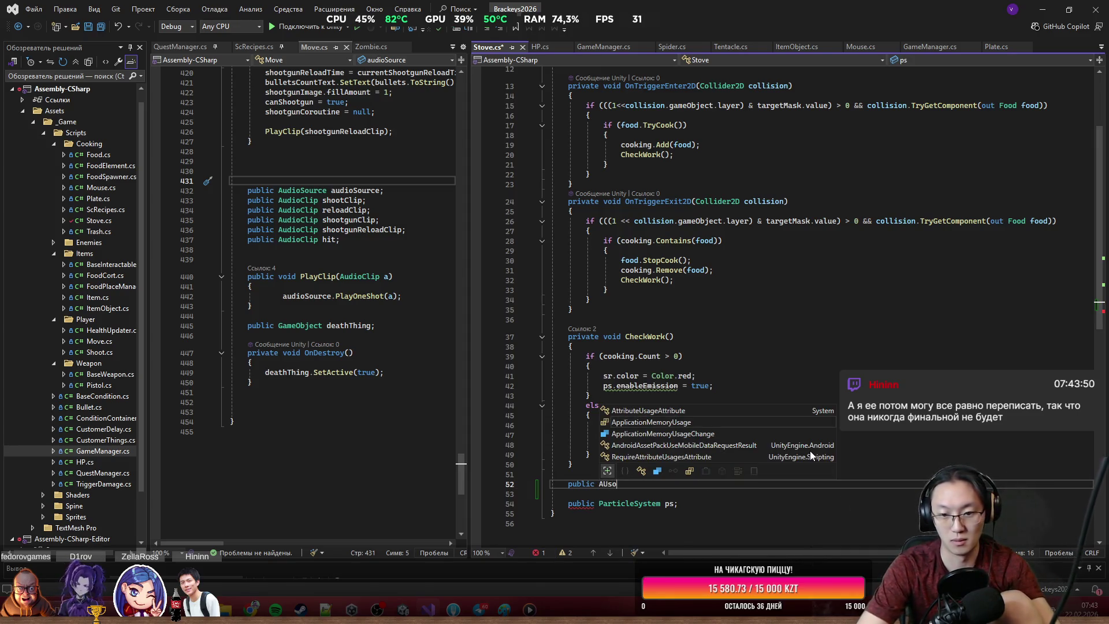
{"action": "key", "text": "Tab"}
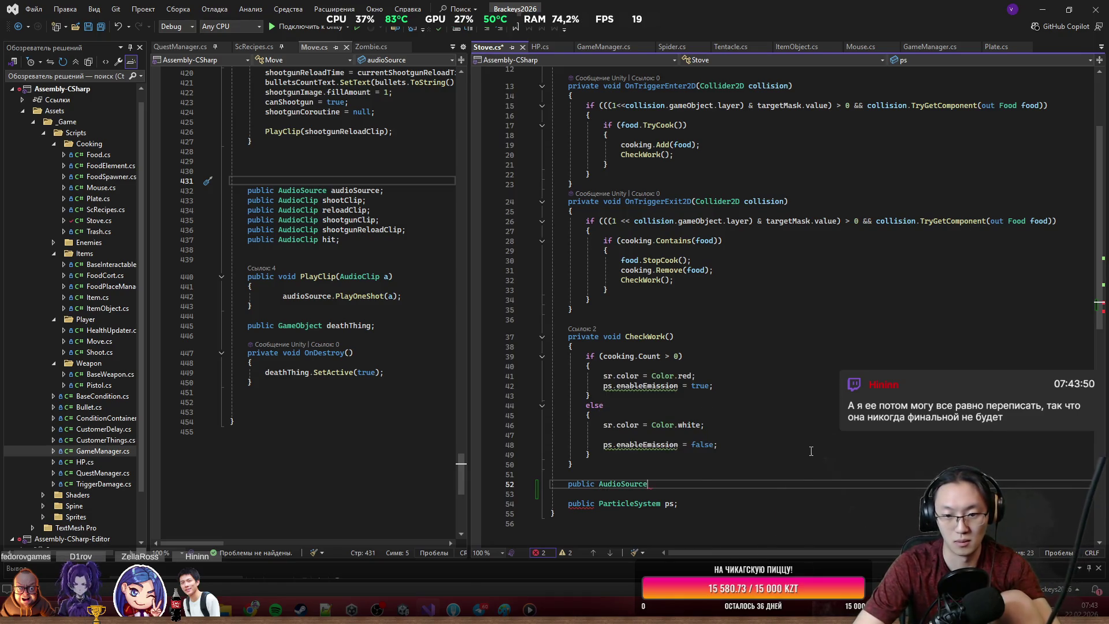
{"action": "type", "text": "ass;"}
{"action": "key", "text": "Return"}
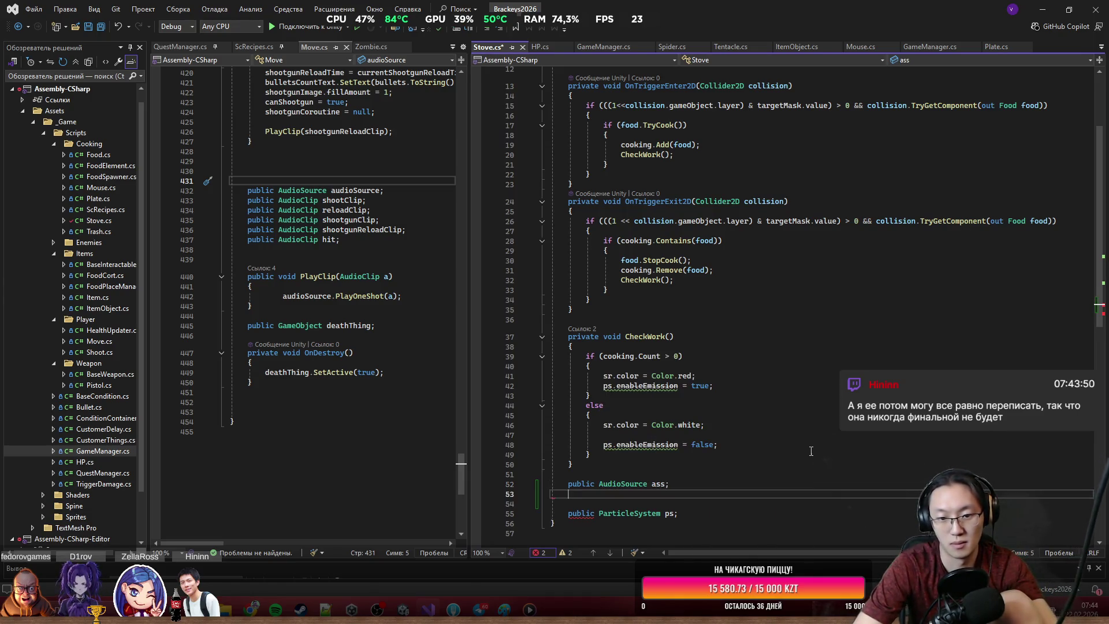
Step: Add a line after ps.enableEmission = true and browse ass's DO member suggestions
{"action": "left_click", "coordinate": [829, 385]}
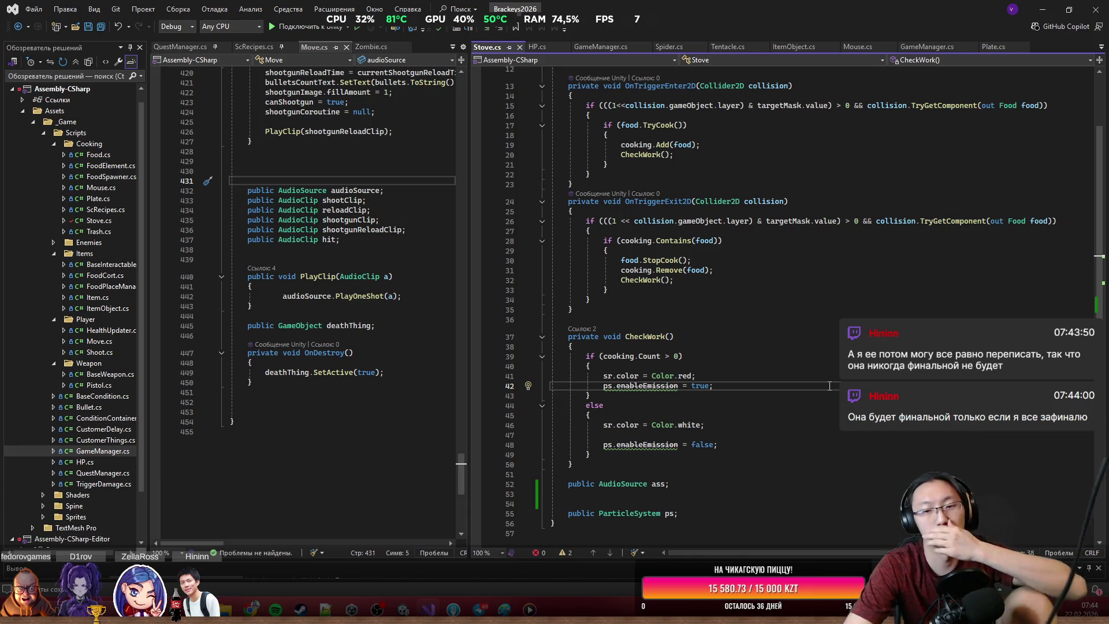
{"action": "key", "text": "Return"}
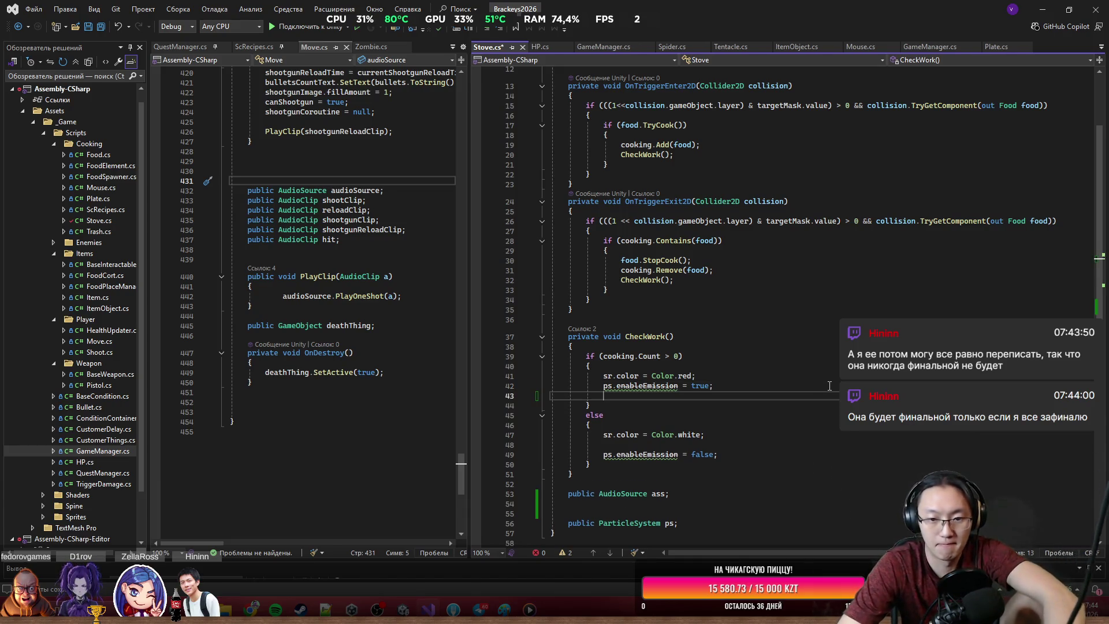
{"action": "type", "text": "ass."}
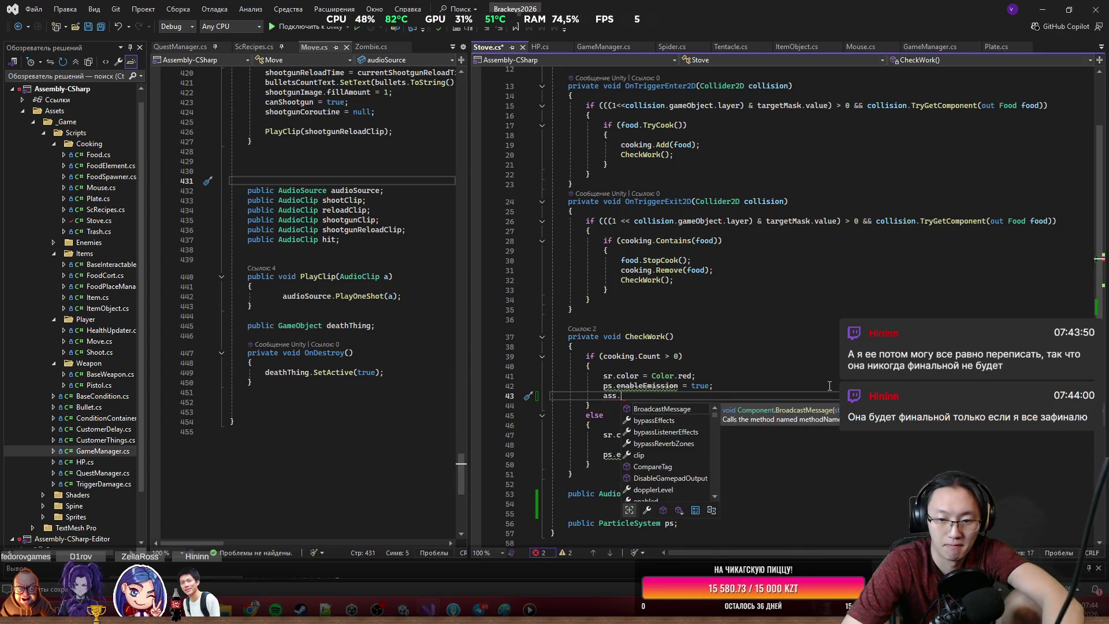
{"action": "type", "text": "Do"}
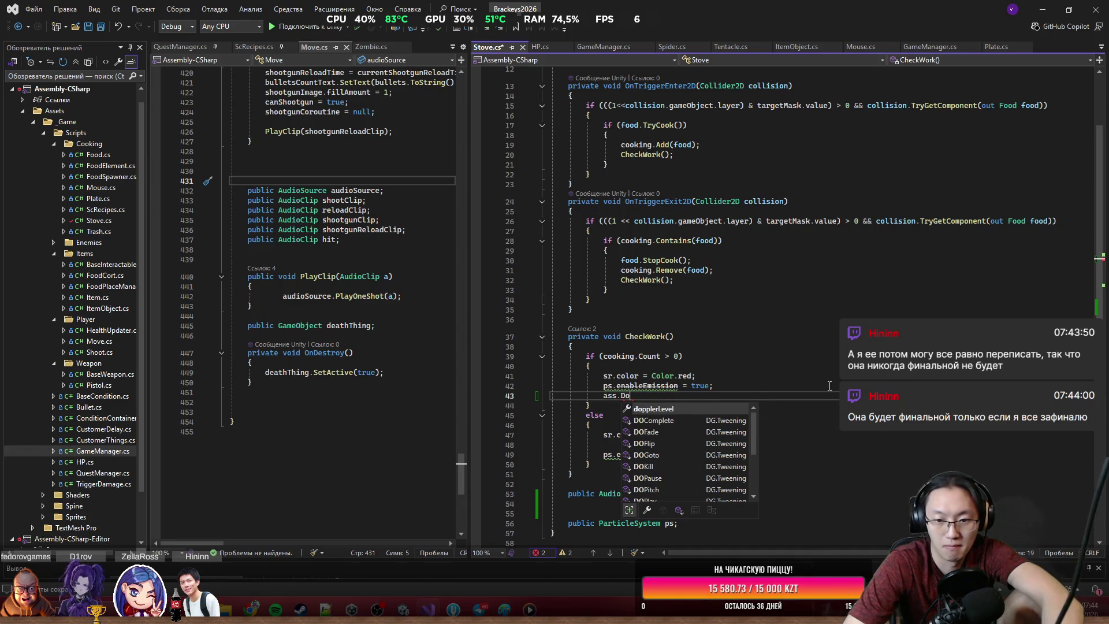
{"action": "key", "text": "Down"}
{"action": "key", "text": "Down"}
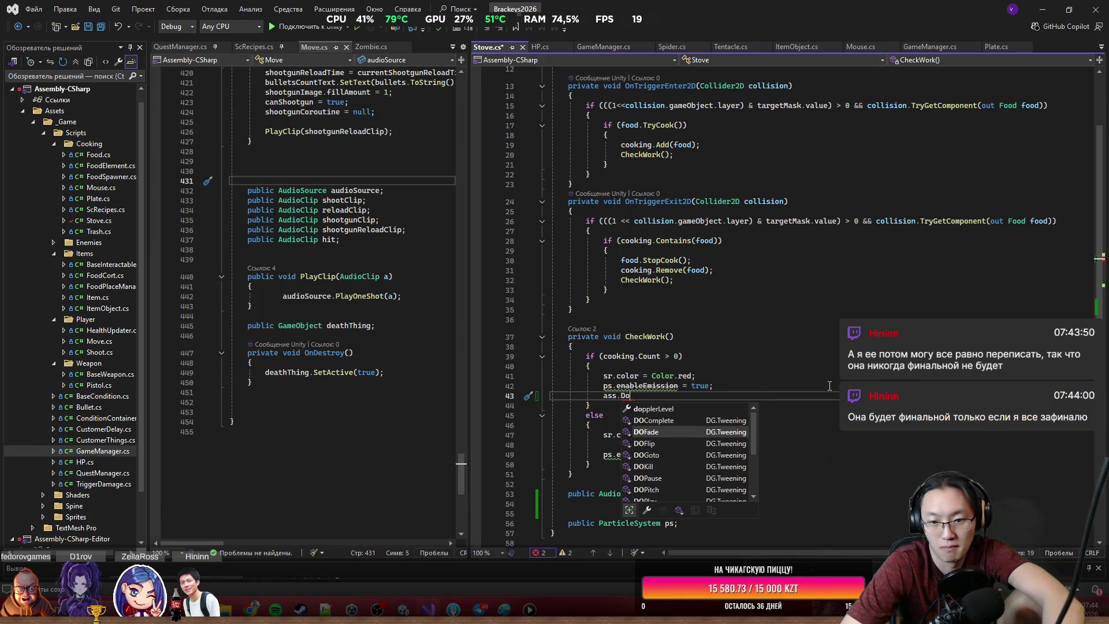
{"action": "key", "text": "Down"}
{"action": "key", "text": "Down"}
{"action": "key", "text": "Down"}
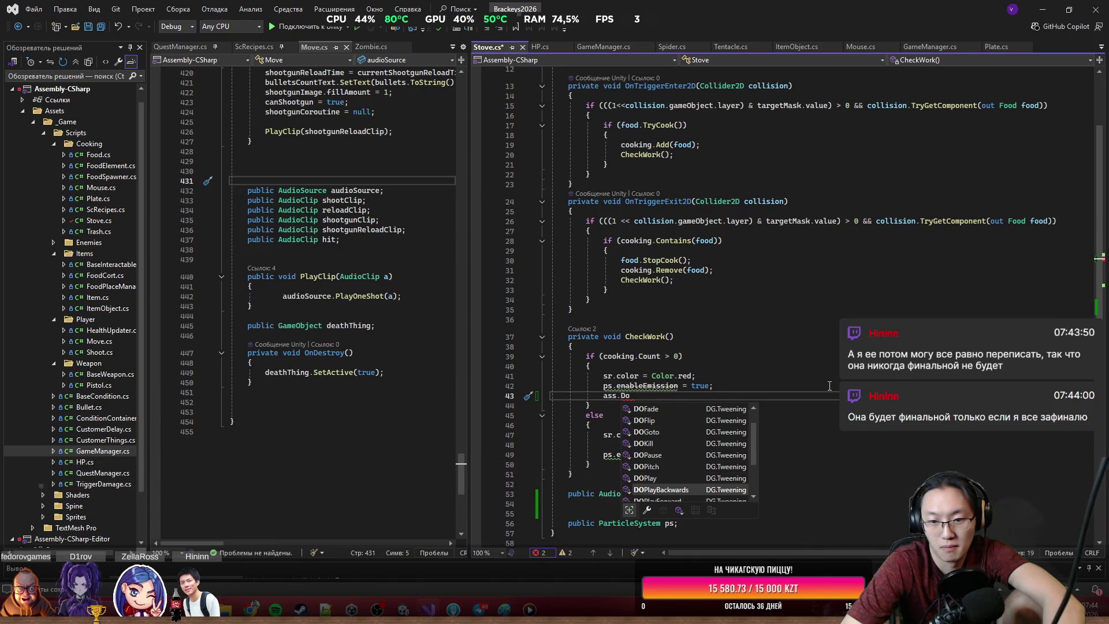
{"action": "key", "text": "Down"}
{"action": "key", "text": "Down"}
{"action": "key", "text": "Down"}
{"action": "key", "text": "Down"}
{"action": "key", "text": "Down"}
{"action": "key", "text": "Down"}
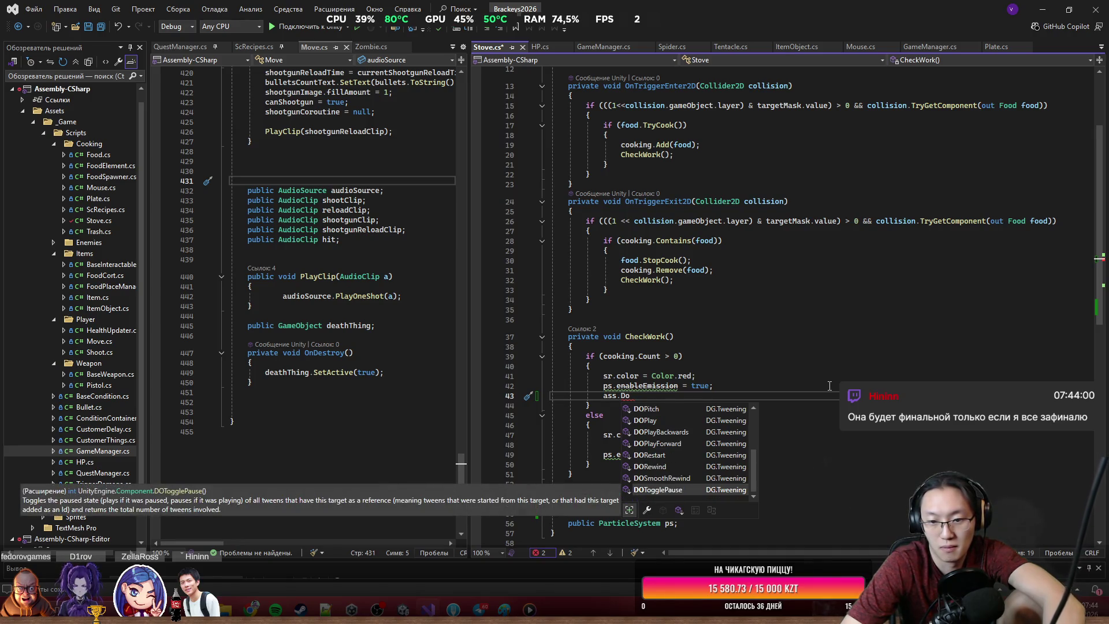
{"action": "key", "text": "Up"}
{"action": "key", "text": "Up"}
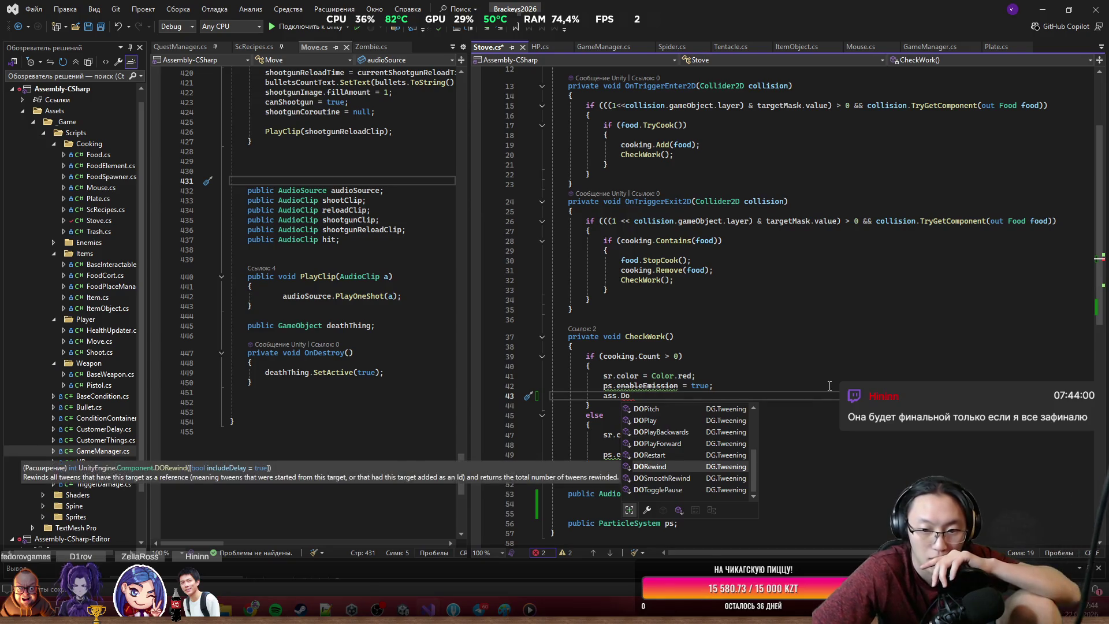
{"action": "key", "text": "Up"}
{"action": "key", "text": "Up"}
{"action": "key", "text": "Up"}
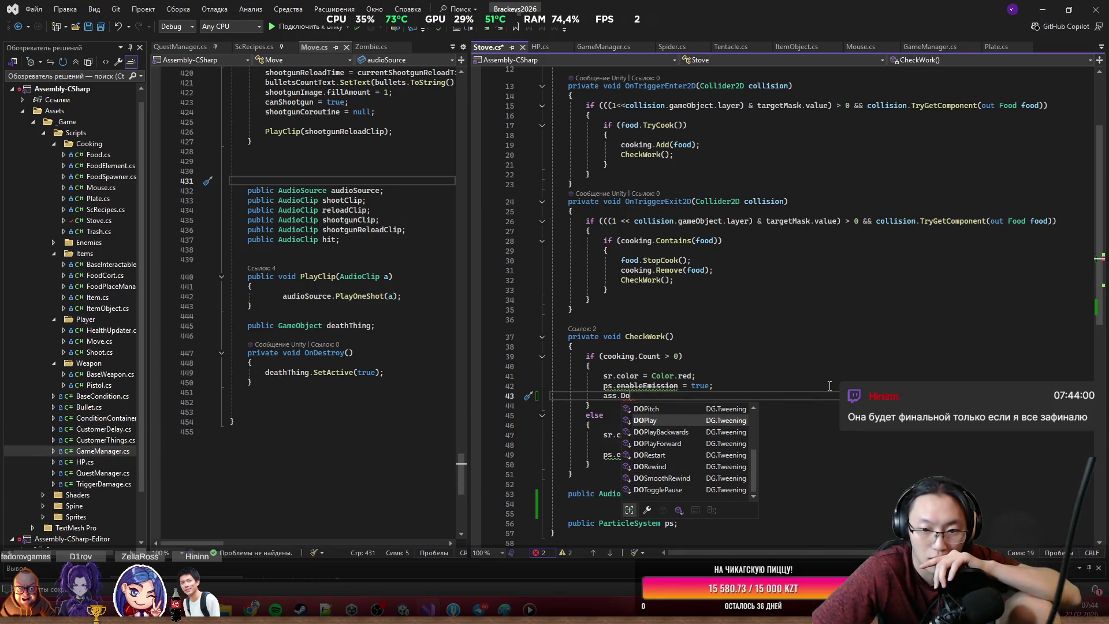
{"action": "key", "text": "Up"}
{"action": "key", "text": "Down"}
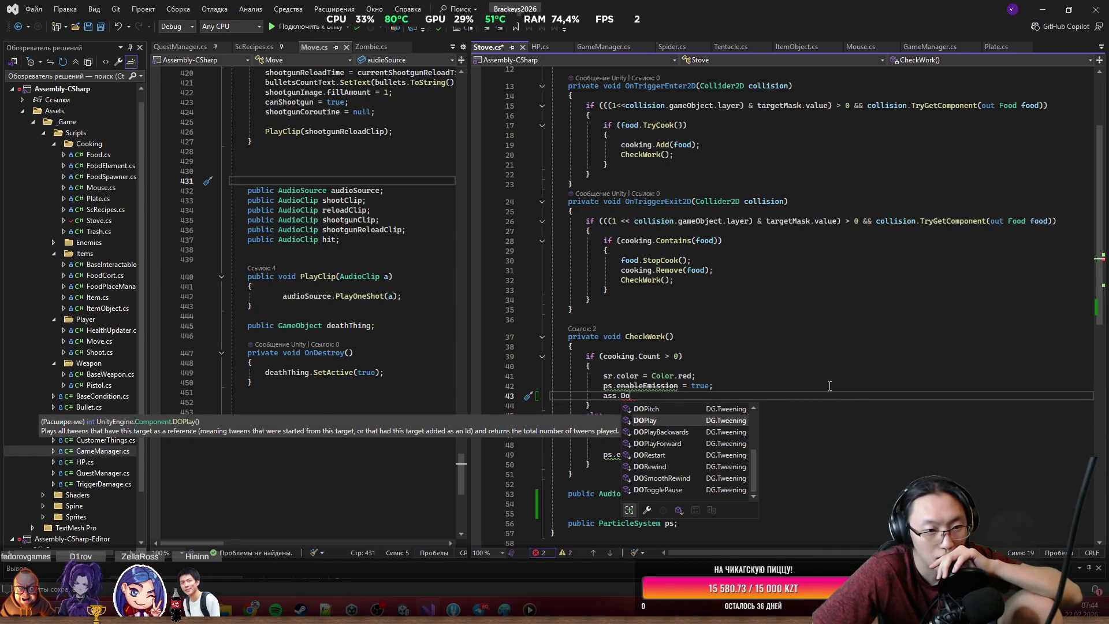
{"action": "key", "text": "Up"}
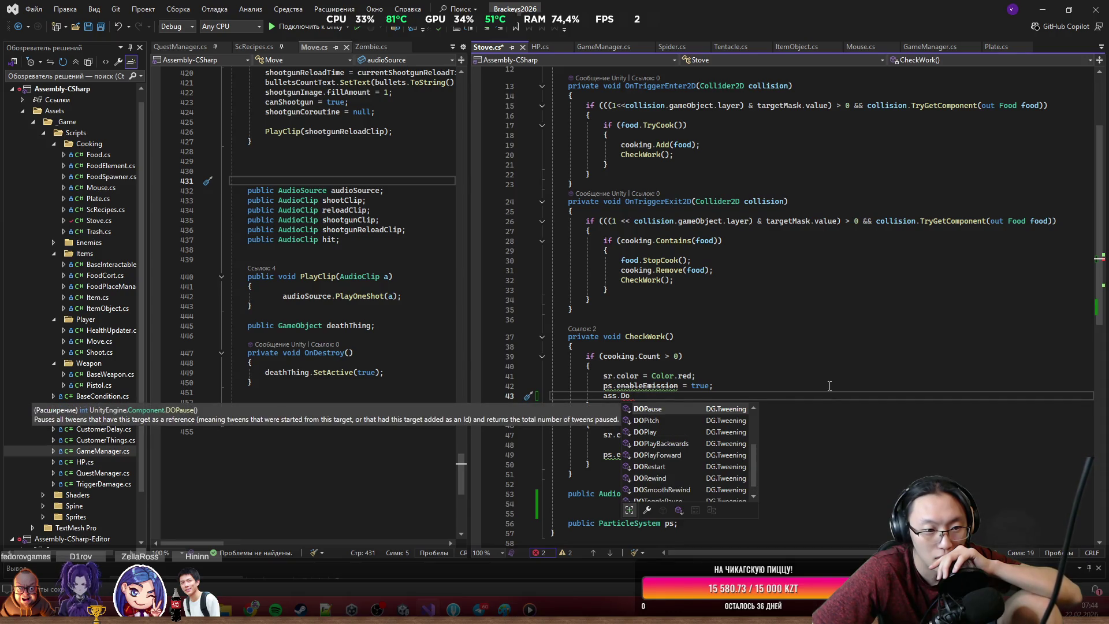
{"action": "key", "text": "Up"}
{"action": "key", "text": "Up"}
{"action": "key", "text": "Up"}
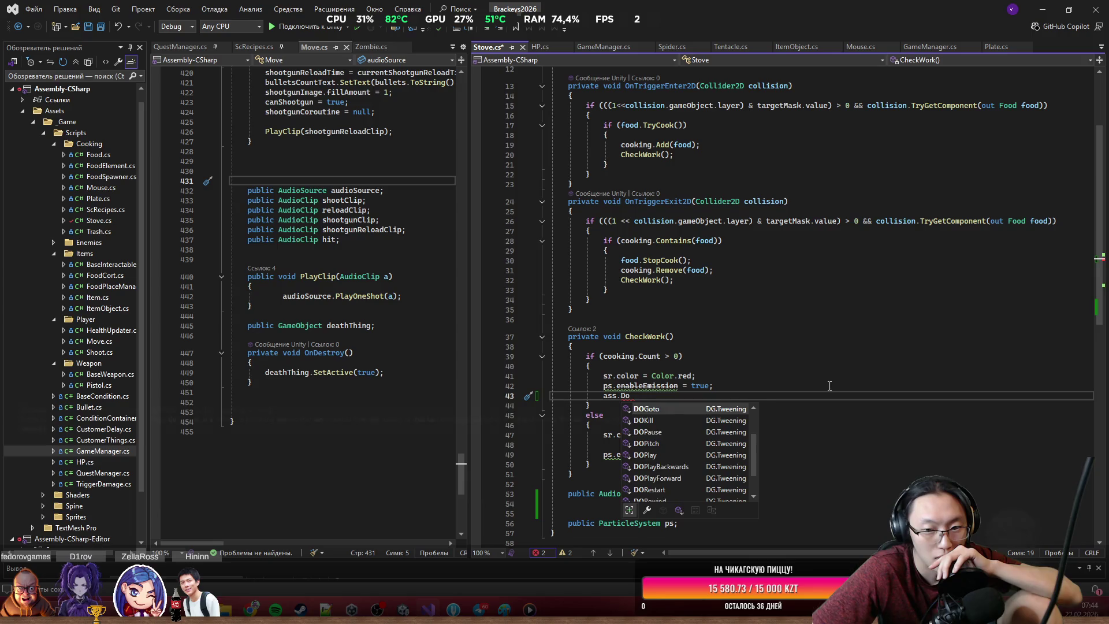
{"action": "key", "text": "Up"}
{"action": "key", "text": "Up"}
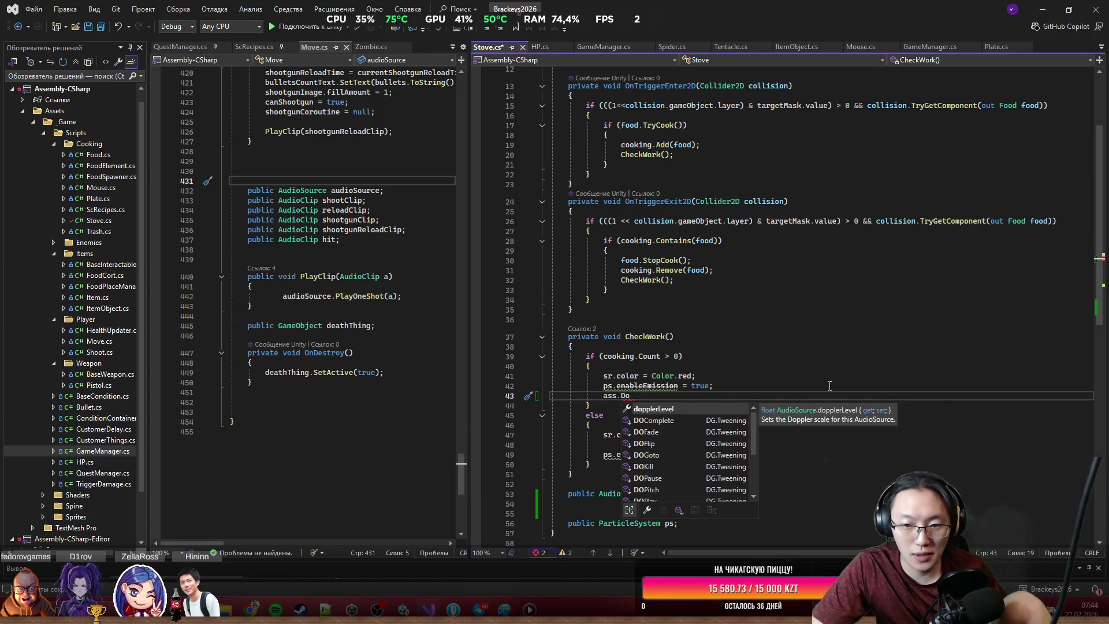
{"action": "key", "text": "Down"}
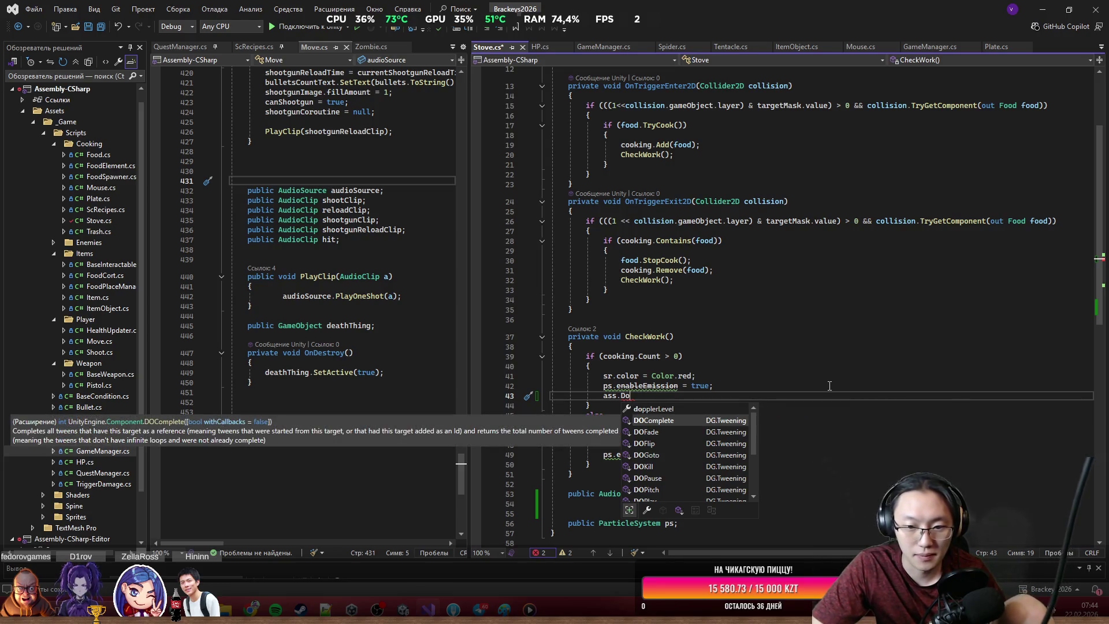
Step: Replace that line with the start of an 'if (ass.volume' check
{"action": "key", "text": "BackSpace"}
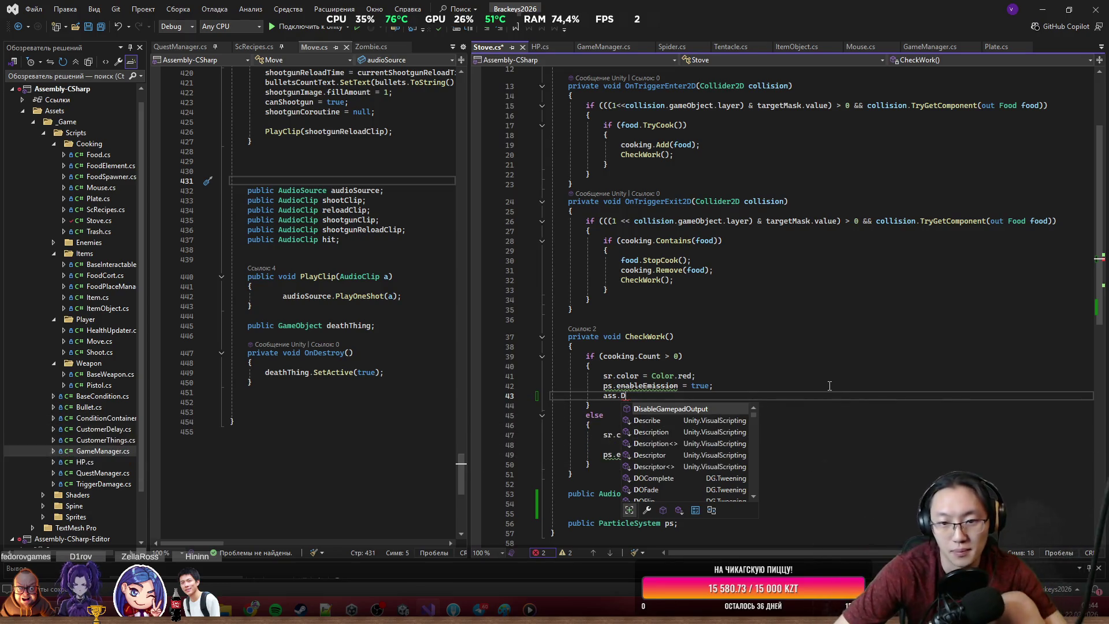
{"action": "key", "text": "BackSpace"}
{"action": "key", "text": "BackSpace"}
{"action": "key", "text": "BackSpace"}
{"action": "type", "text": "if ("}
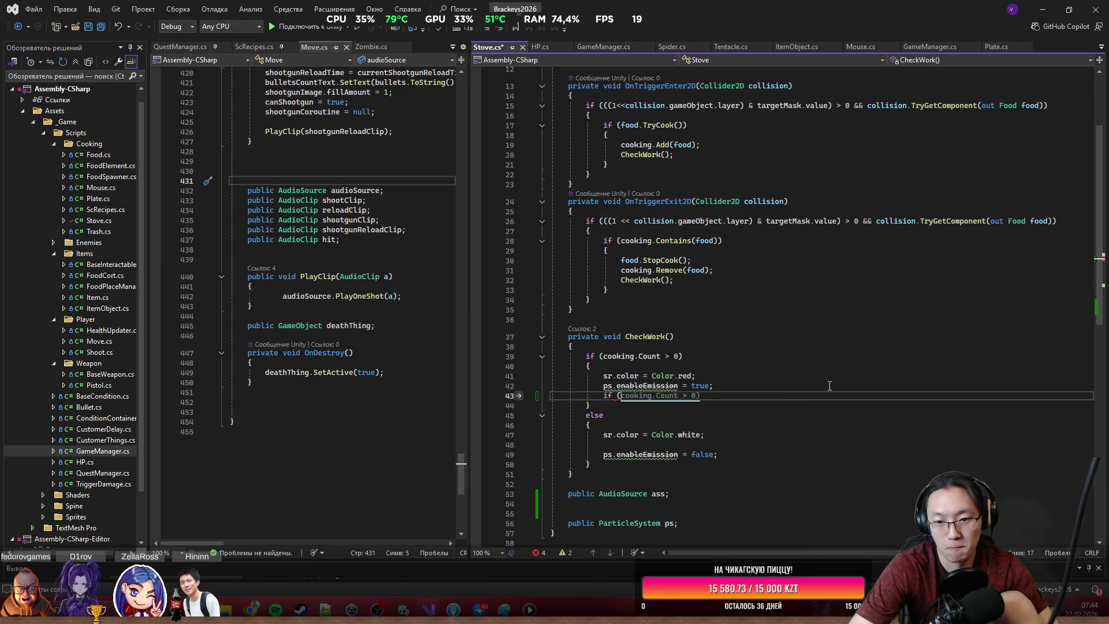
{"action": "type", "text": "ass."}
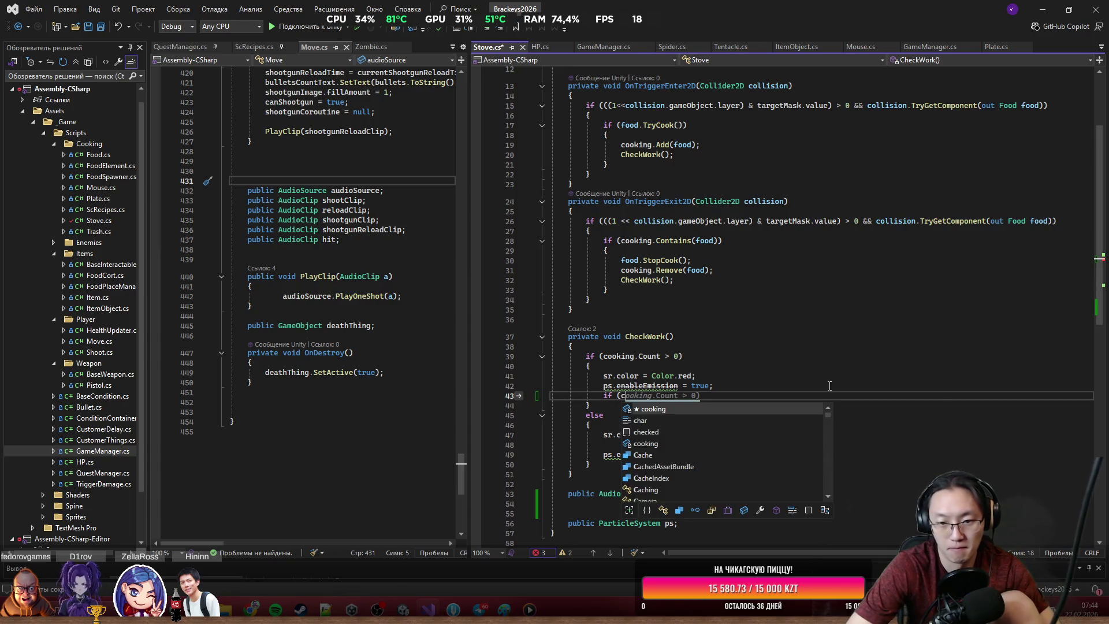
{"action": "type", "text": "v"}
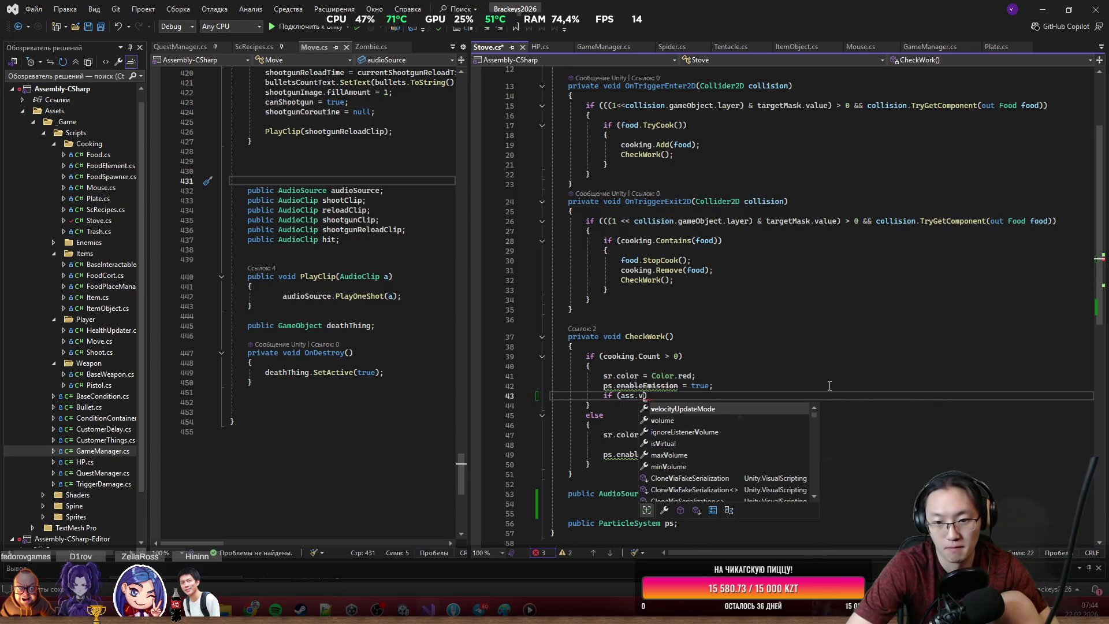
Step: Complete the condition if (ass.volume < 0.6f) and open its block
{"action": "key", "text": "Tab"}
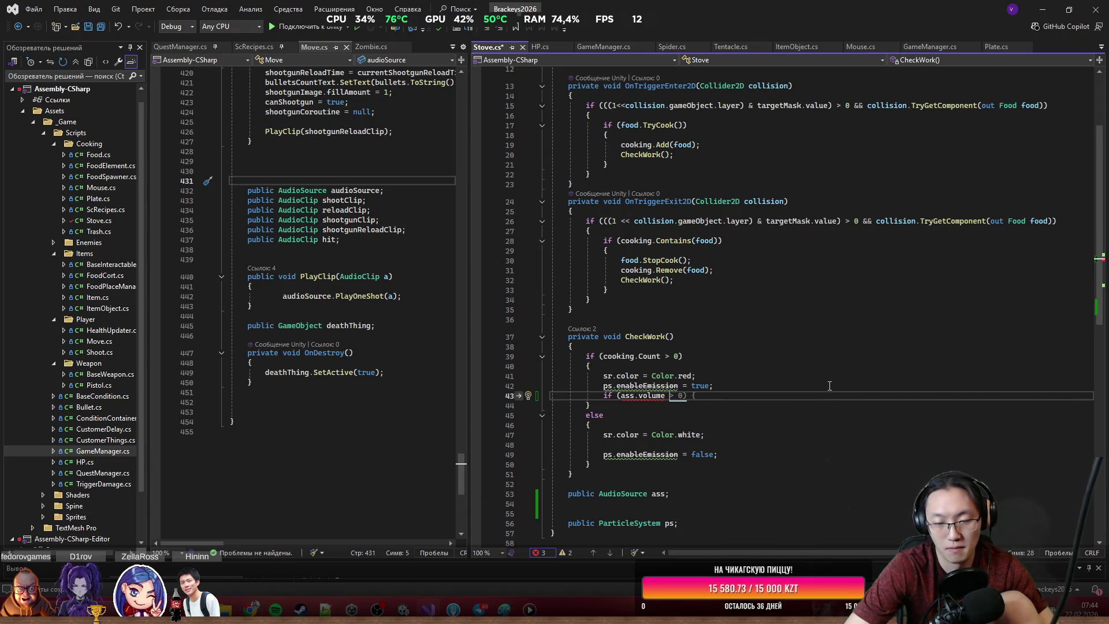
{"action": "type", "text": "<"}
{"action": "type", "text": " 0.6"}
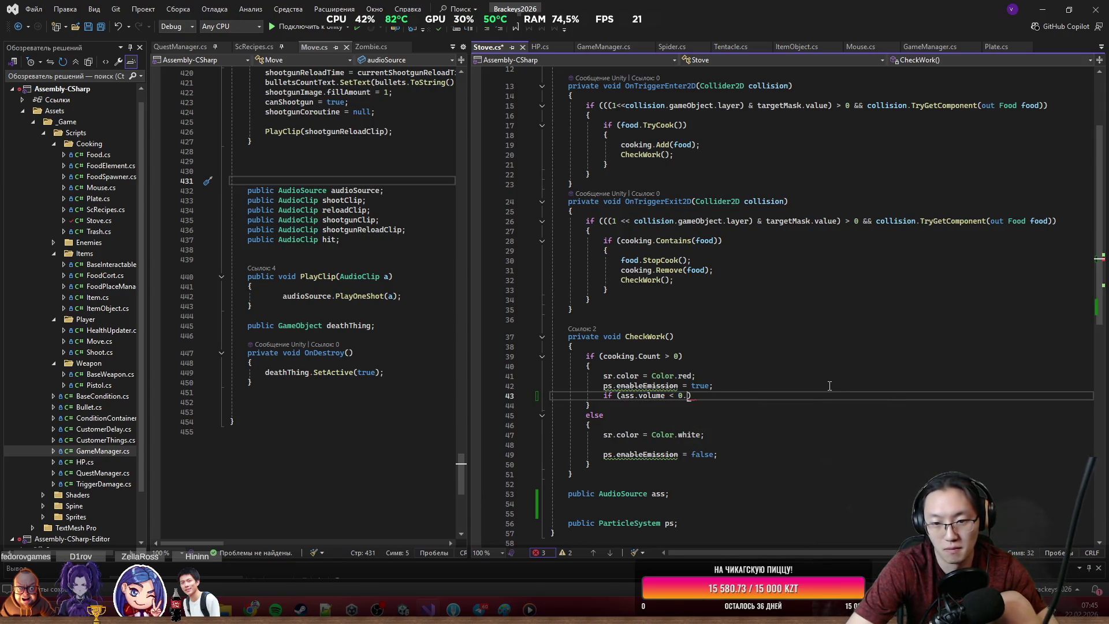
{"action": "type", "text": "f)"}
{"action": "key", "text": "Return"}
{"action": "type", "text": "{"}
{"action": "key", "text": "Return"}
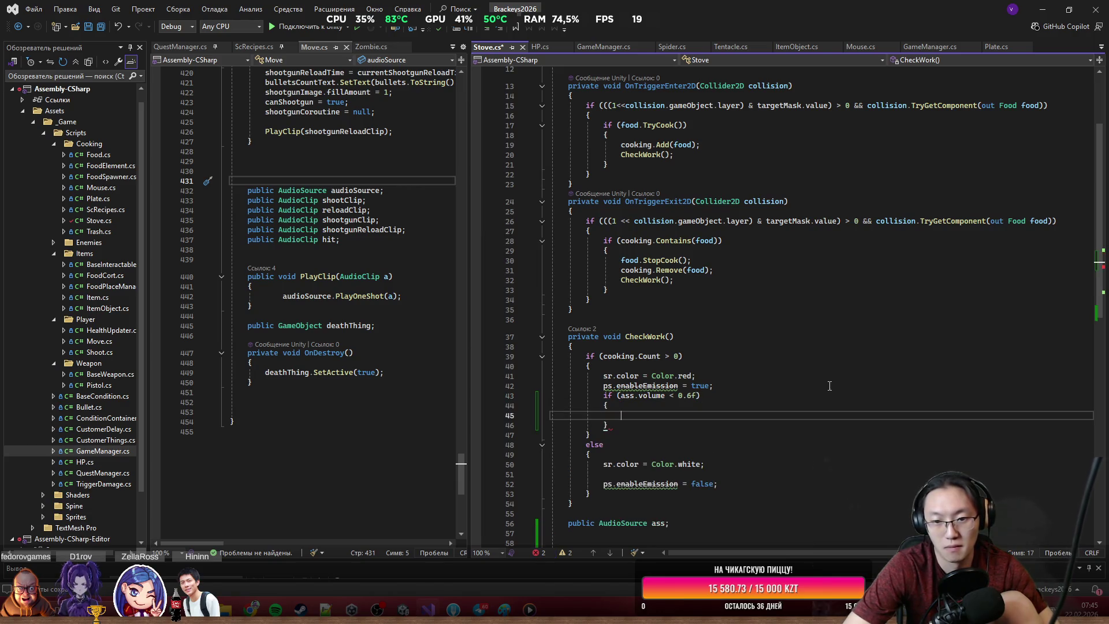
Step: Inside the block, write a one-second DOTween.To call tweening ass.volume
{"action": "type", "text": "ass."}
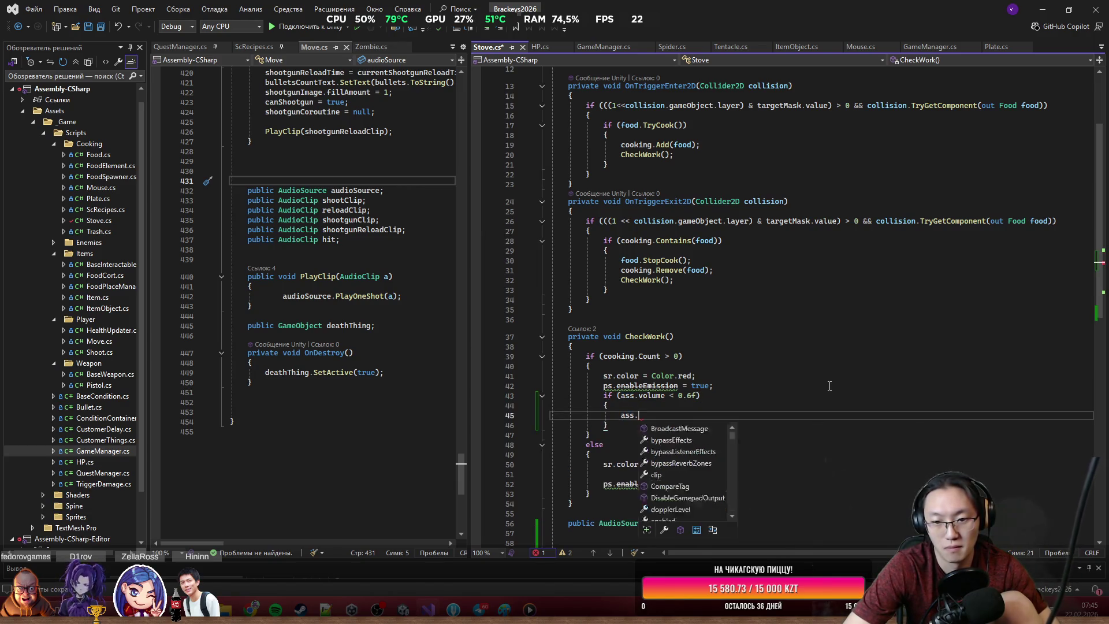
{"action": "key", "text": "BackSpace"}
{"action": "key", "text": "BackSpace"}
{"action": "key", "text": "BackSpace"}
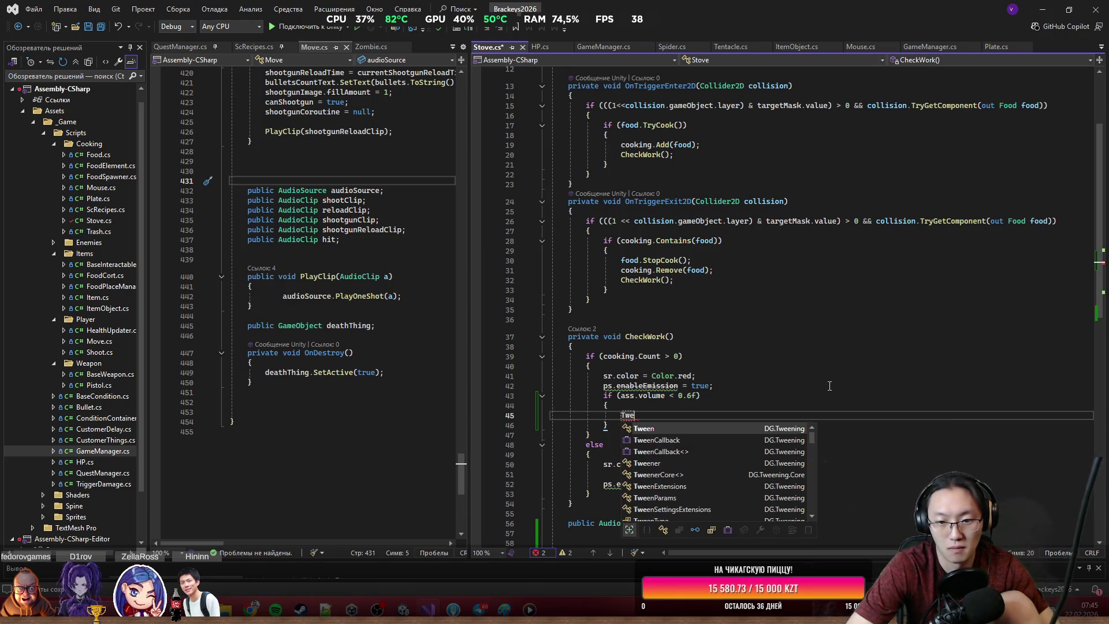
{"action": "type", "text": "DoTween"}
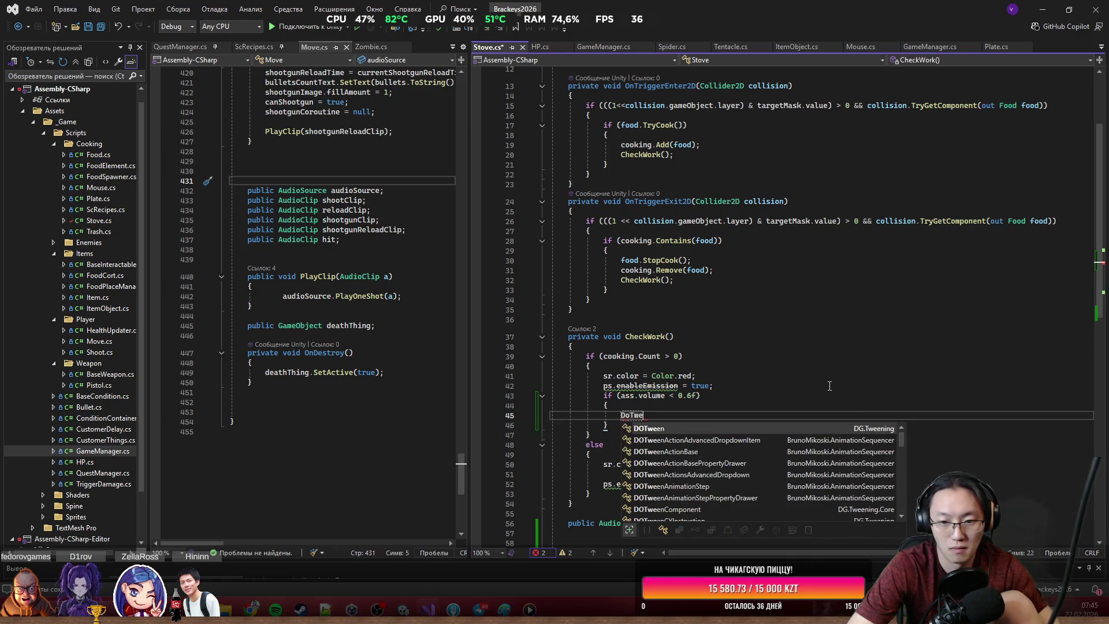
{"action": "type", "text": ".T"}
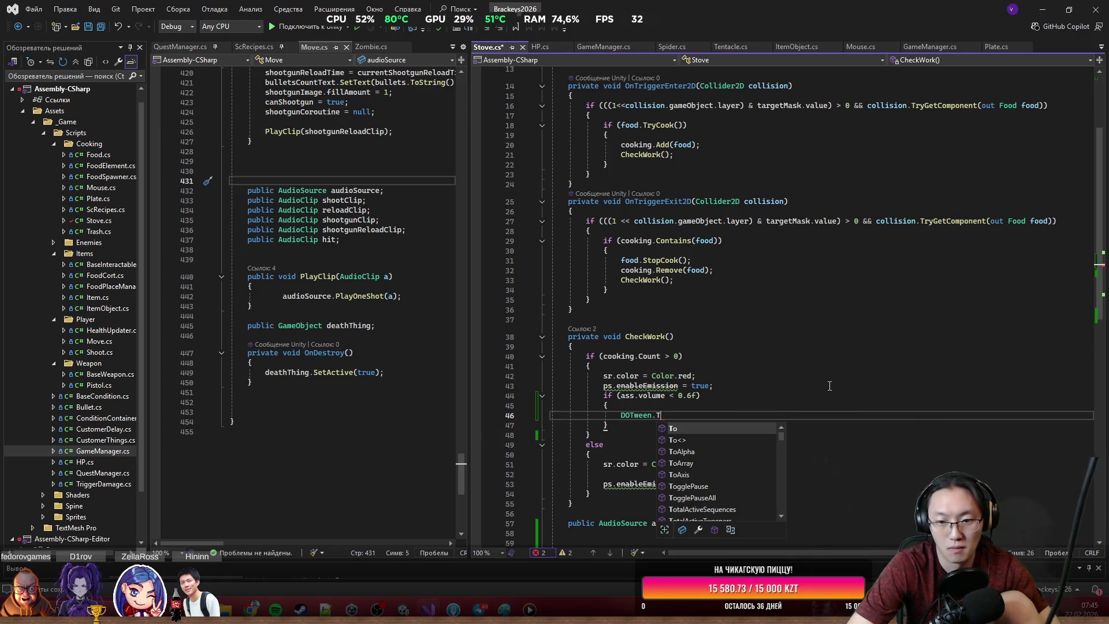
{"action": "type", "text": "o("}
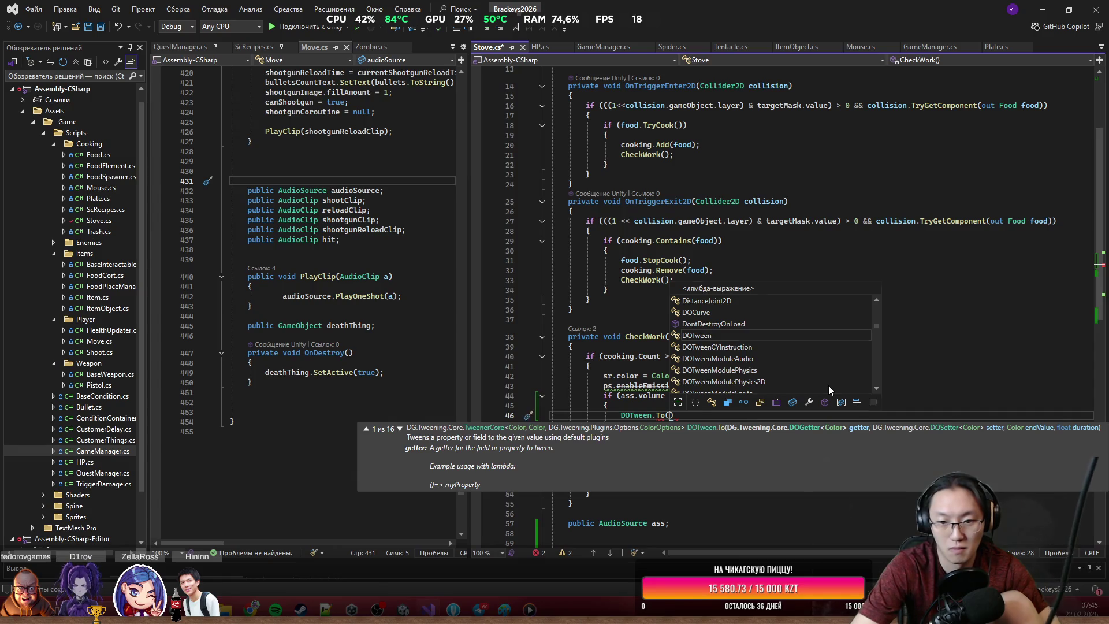
{"action": "type", "text": "() =>"}
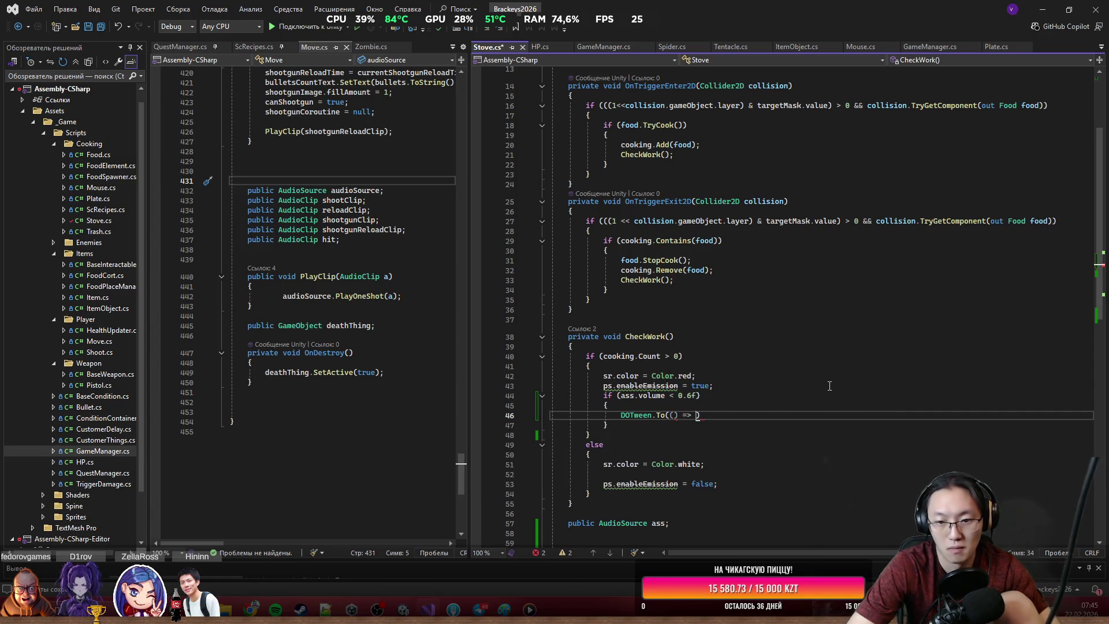
{"action": "type", "text": " ass.vo"}
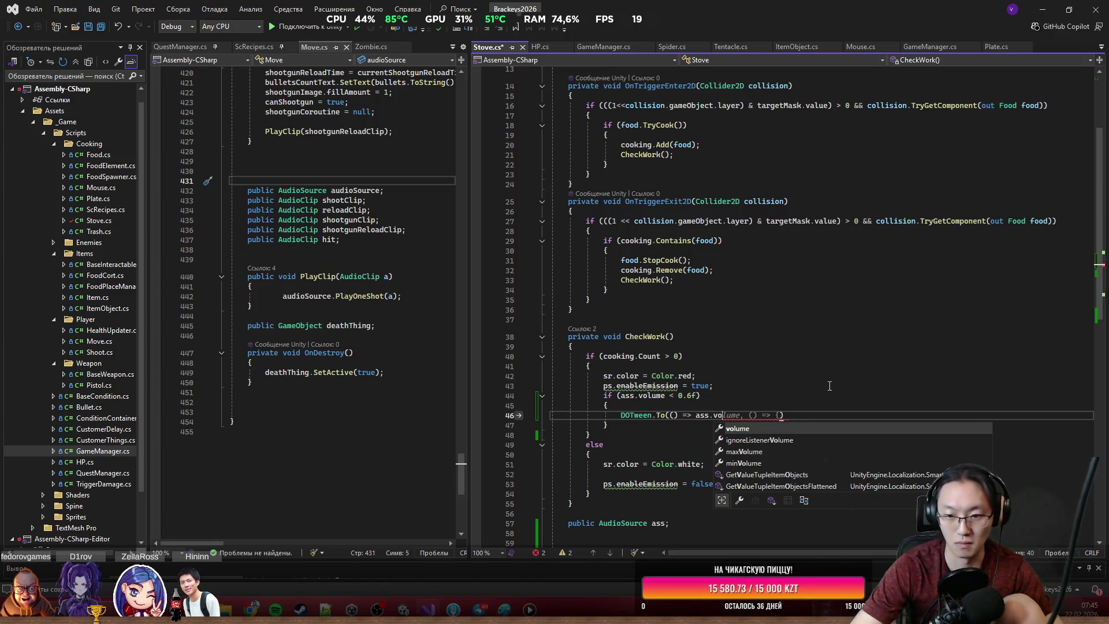
{"action": "key", "text": "Tab"}
{"action": "type", "text": ", x,"}
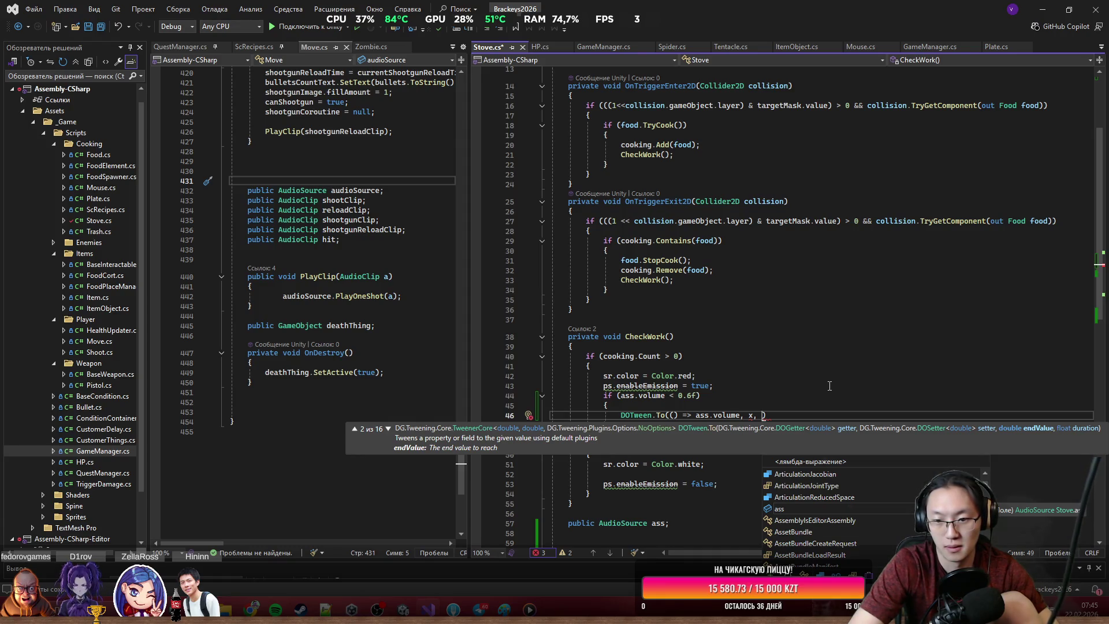
{"action": "type", "text": "x = "}
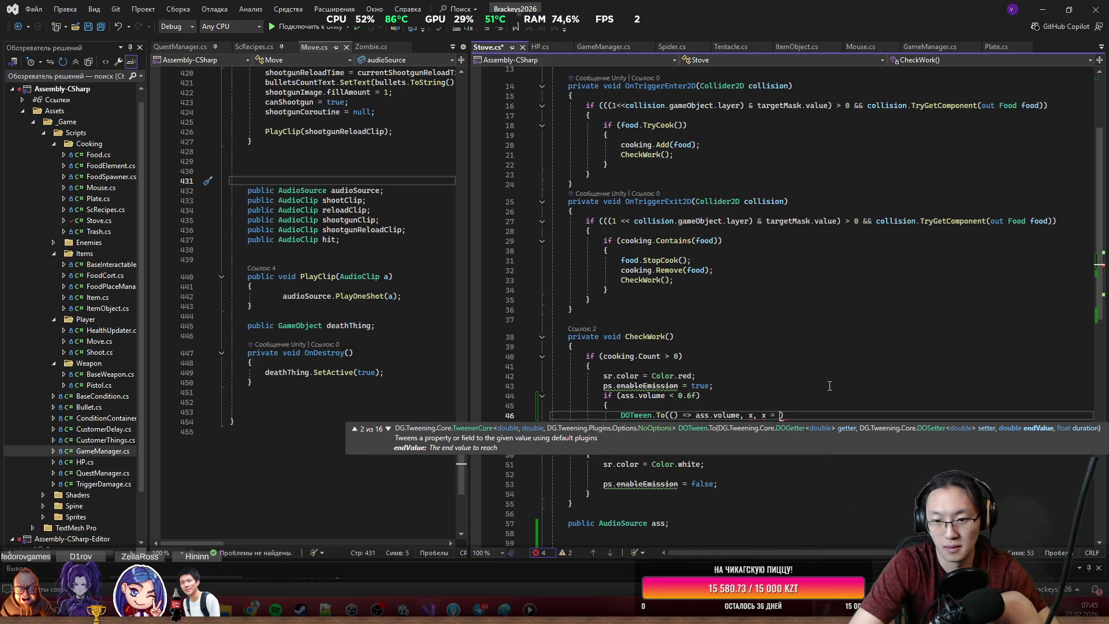
{"action": "type", "text": "ass.x"}
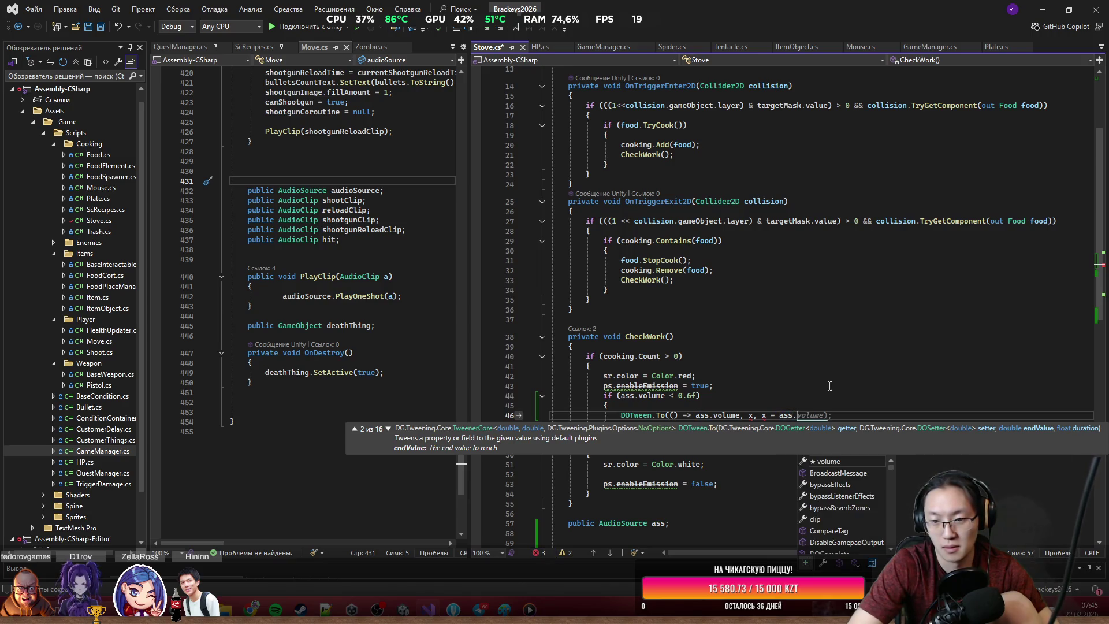
{"action": "type", "text": ","}
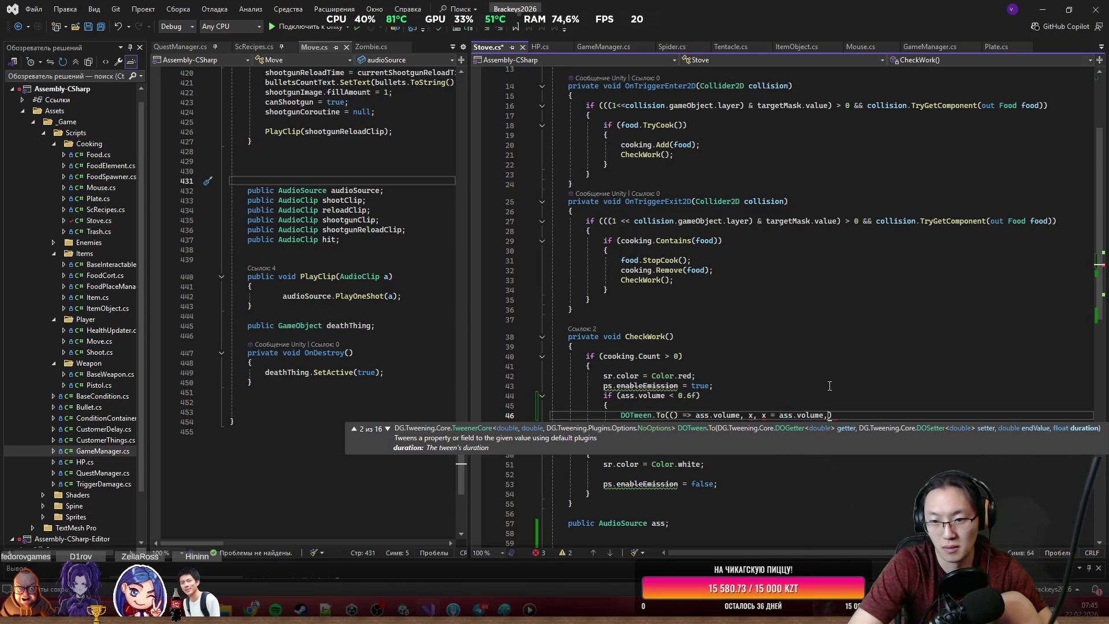
{"action": "type", "text": " 1);"}
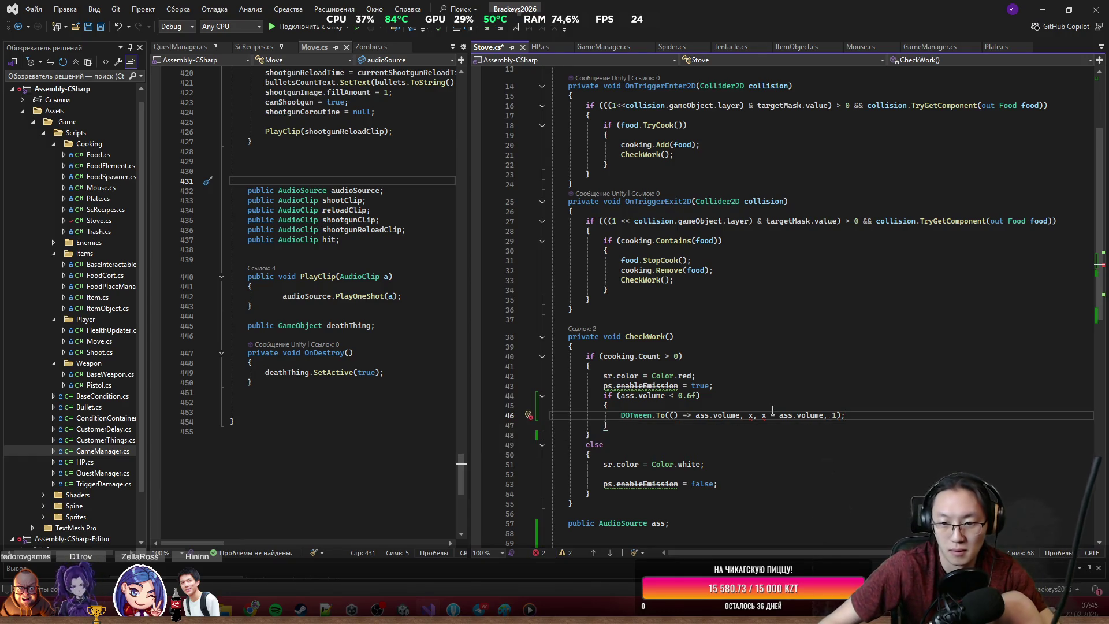
{"action": "mouse_move", "coordinate": [751, 416]}
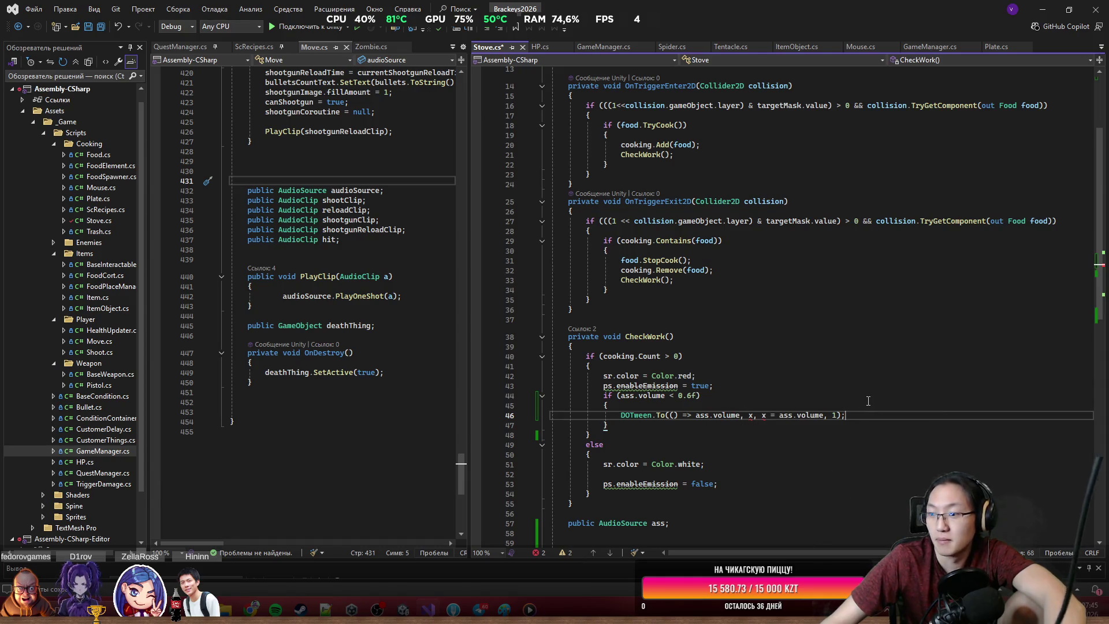
{"action": "left_click", "coordinate": [928, 428]}
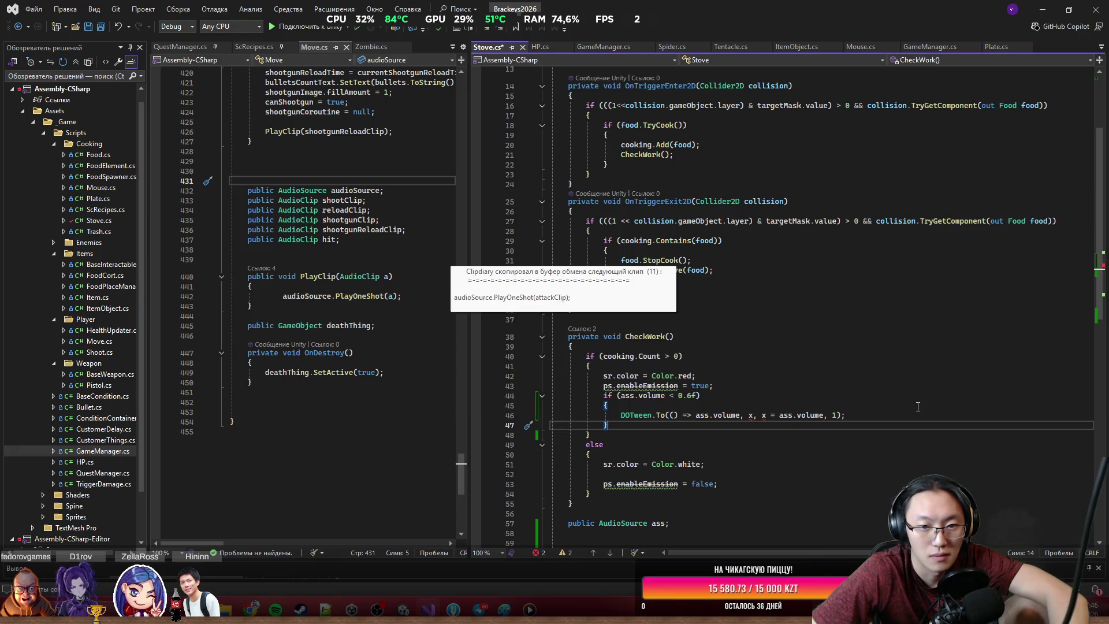
{"action": "key", "text": "ctrl+shift+Down"}
{"action": "key", "text": "ctrl+shift+Down"}
{"action": "key", "text": "ctrl+shift+Down"}
{"action": "key", "text": "ctrl+shift+Down"}
{"action": "key", "text": "ctrl+shift+Down"}
{"action": "key", "text": "ctrl+shift+Down"}
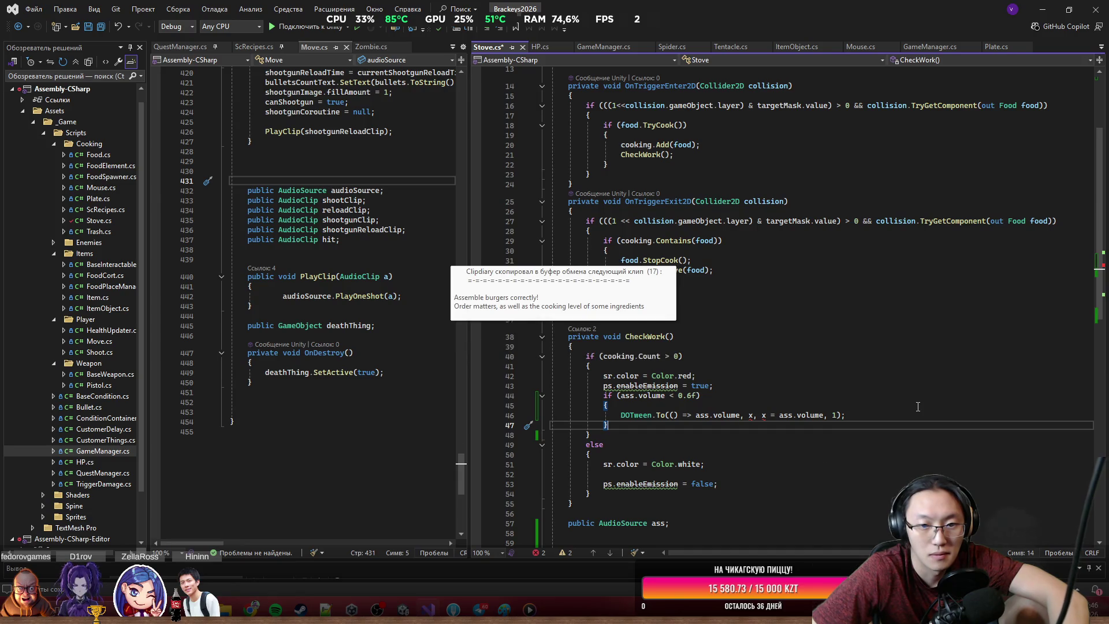
{"action": "key", "text": "ctrl+shift+Down"}
{"action": "key", "text": "ctrl+shift+Down"}
{"action": "key", "text": "ctrl+shift+Down"}
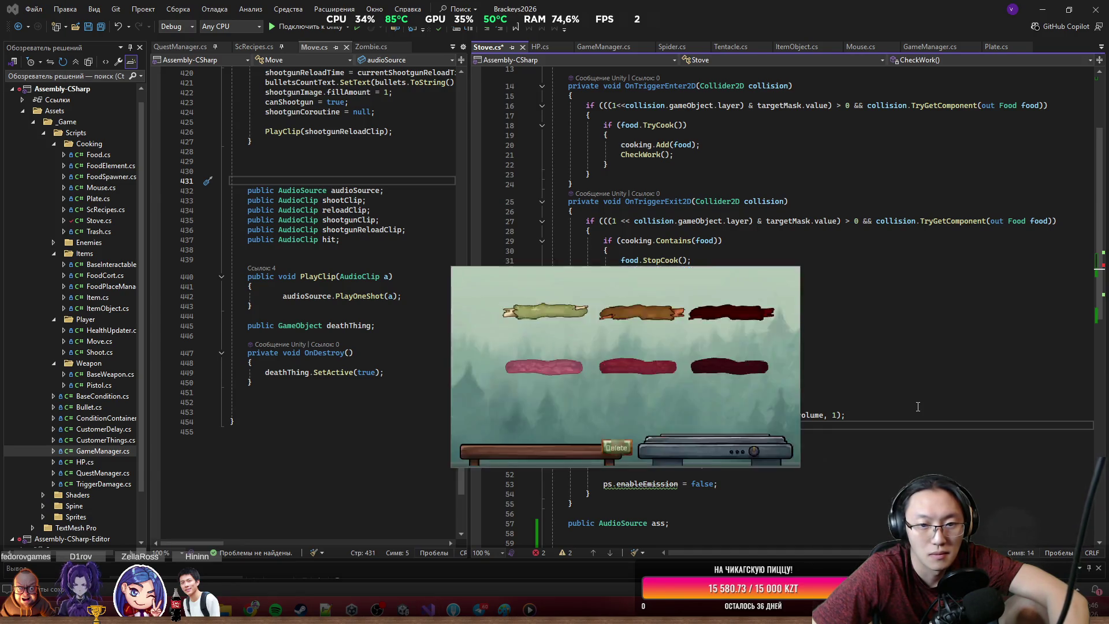
{"action": "key", "text": "ctrl+shift+Down"}
{"action": "key", "text": "ctrl+shift+Down"}
{"action": "key", "text": "ctrl+shift+Down"}
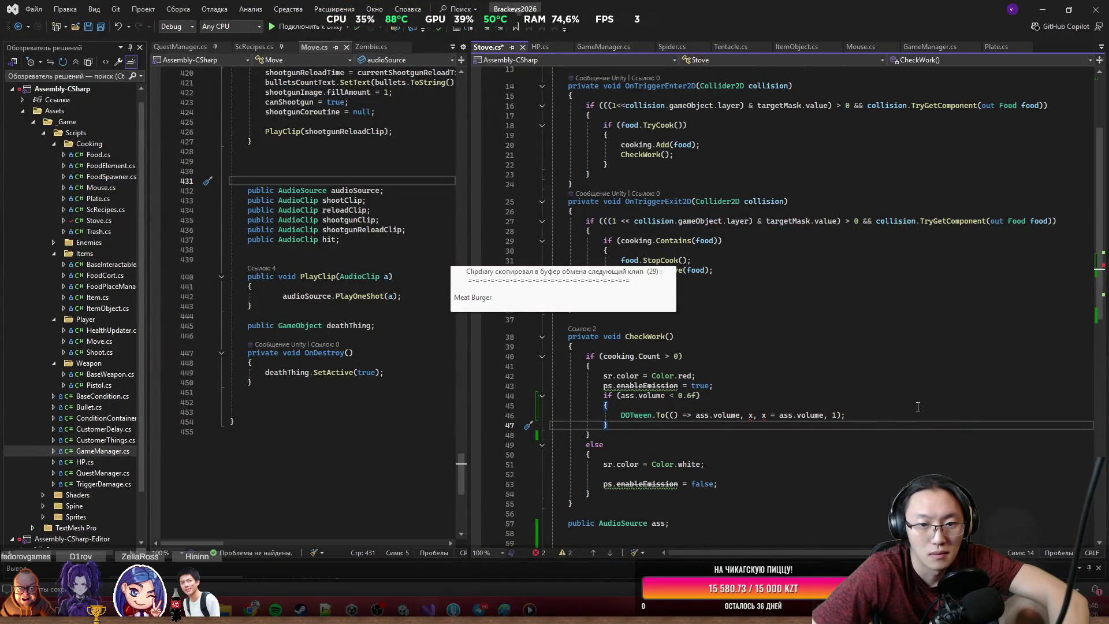
{"action": "key", "text": "ctrl+shift+Down"}
{"action": "key", "text": "ctrl+shift+Down"}
{"action": "key", "text": "ctrl+shift+Down"}
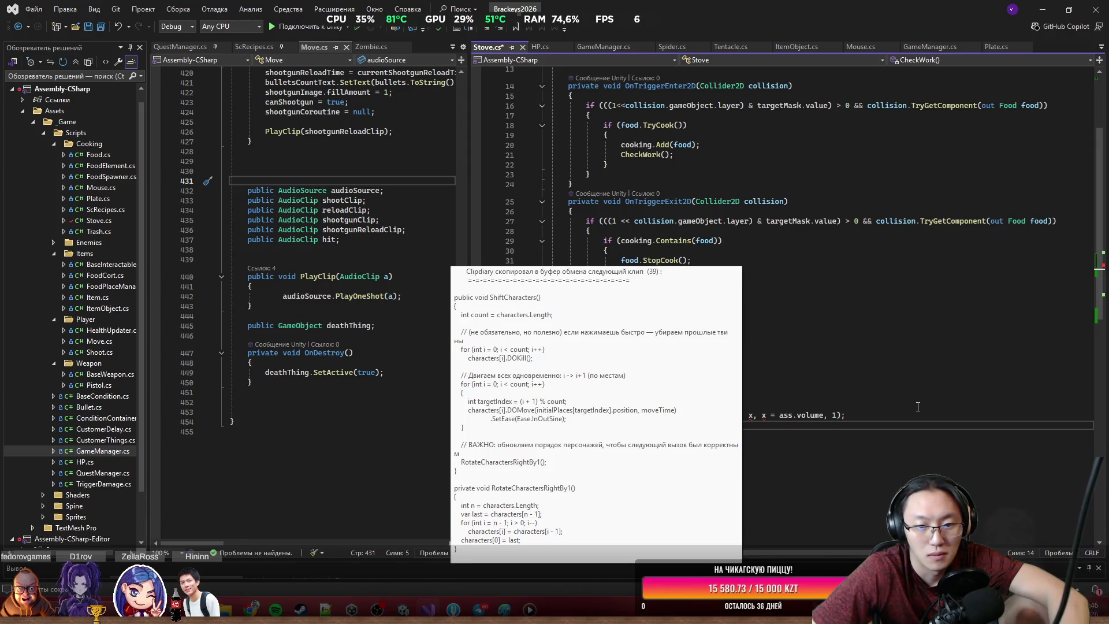
{"action": "key", "text": "ctrl+v"}
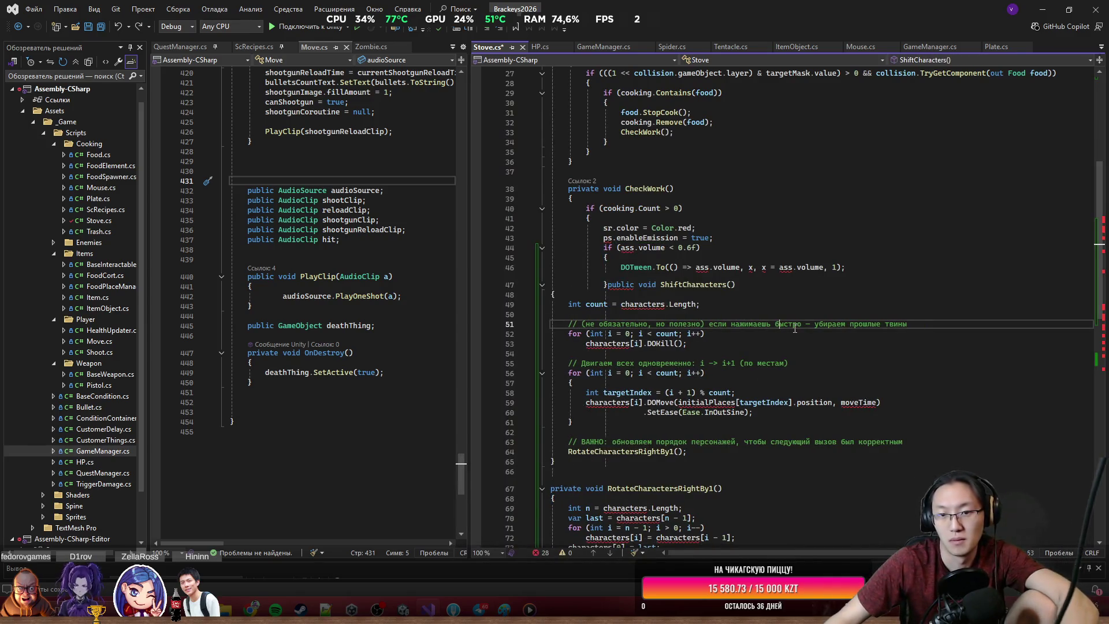
{"action": "key", "text": "ctrl+z"}
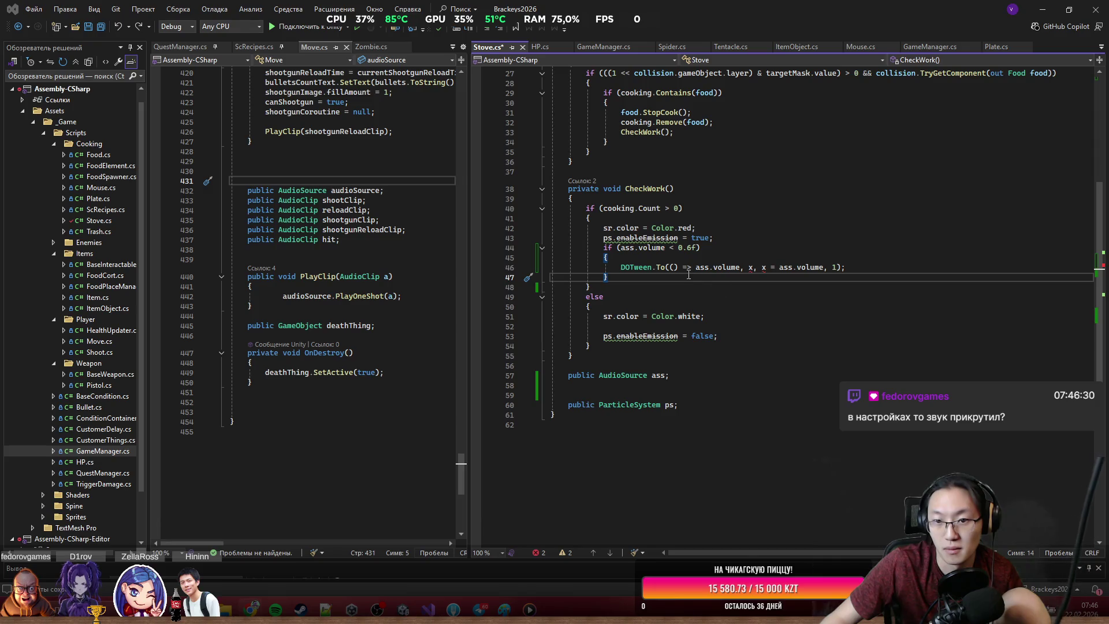
Step: Change the tween's setter argument to x => ass.volume = x
{"action": "mouse_move", "coordinate": [750, 267]}
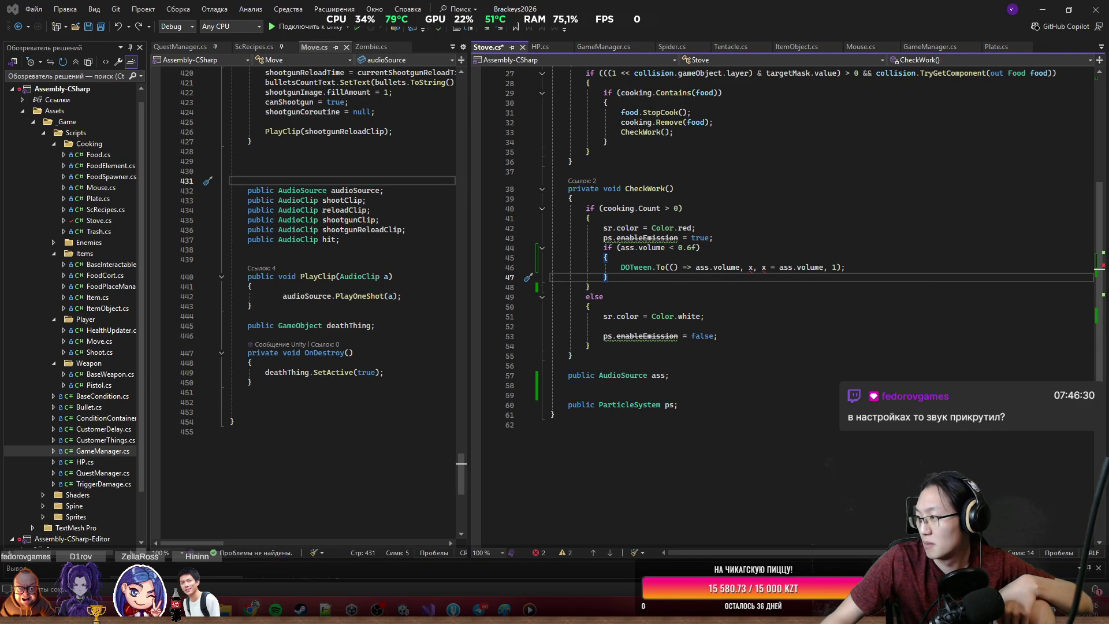
{"action": "left_click", "coordinate": [767, 267]}
{"action": "key", "text": "BackSpace"}
{"action": "key", "text": "BackSpace"}
{"action": "key", "text": "BackSpace"}
{"action": "type", "text": "=> x"}
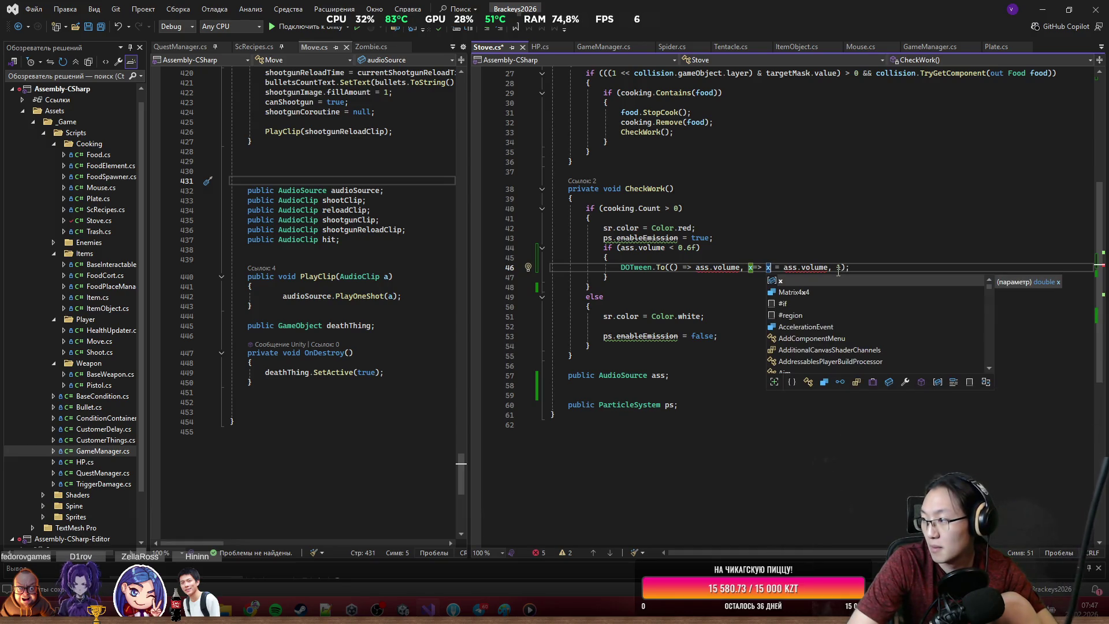
{"action": "key", "text": "ctrl+Right"}
{"action": "key", "text": "ctrl+Right"}
{"action": "key", "text": "ctrl+Delete"}
{"action": "key", "text": "ctrl+BackSpace"}
{"action": "key", "text": "ctrl+BackSpace"}
{"action": "key", "text": "ctrl+BackSpace"}
{"action": "type", "text": "ass.volume "}
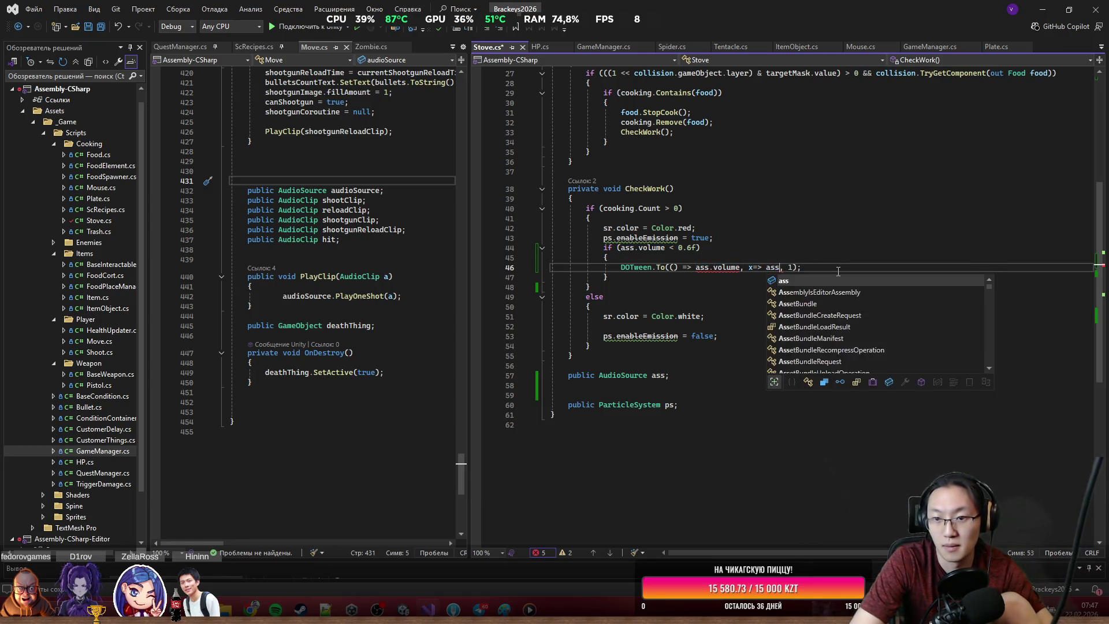
{"action": "type", "text": "= x"}
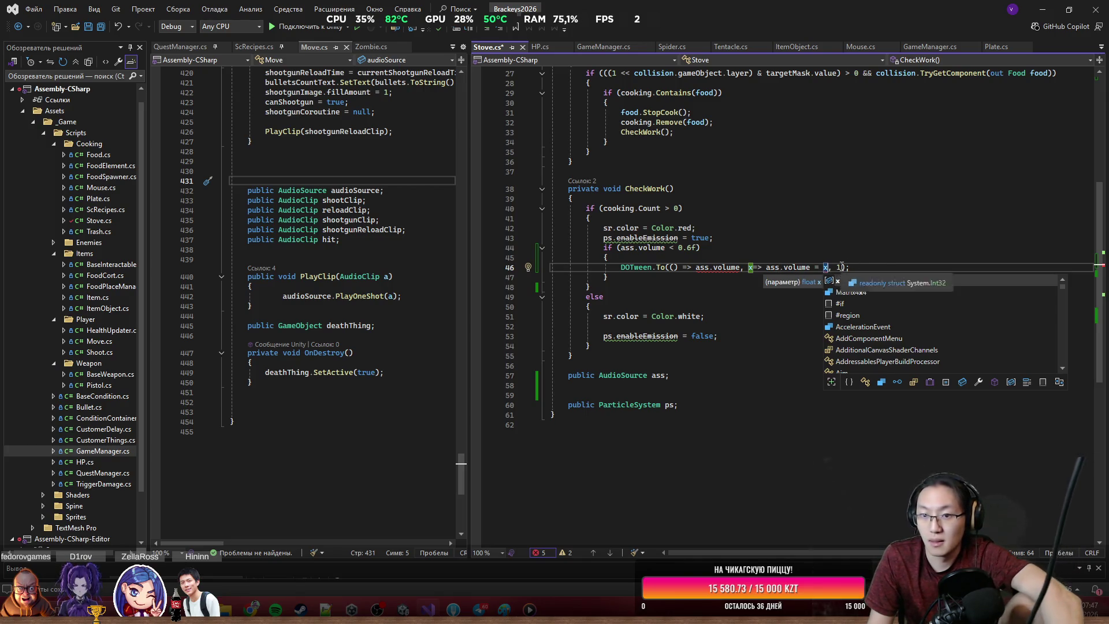
Step: Set the tween's target volume to 0.6f and its duration to 1
{"action": "left_click", "coordinate": [842, 267]}
{"action": "key", "text": "ctrl+shift+space"}
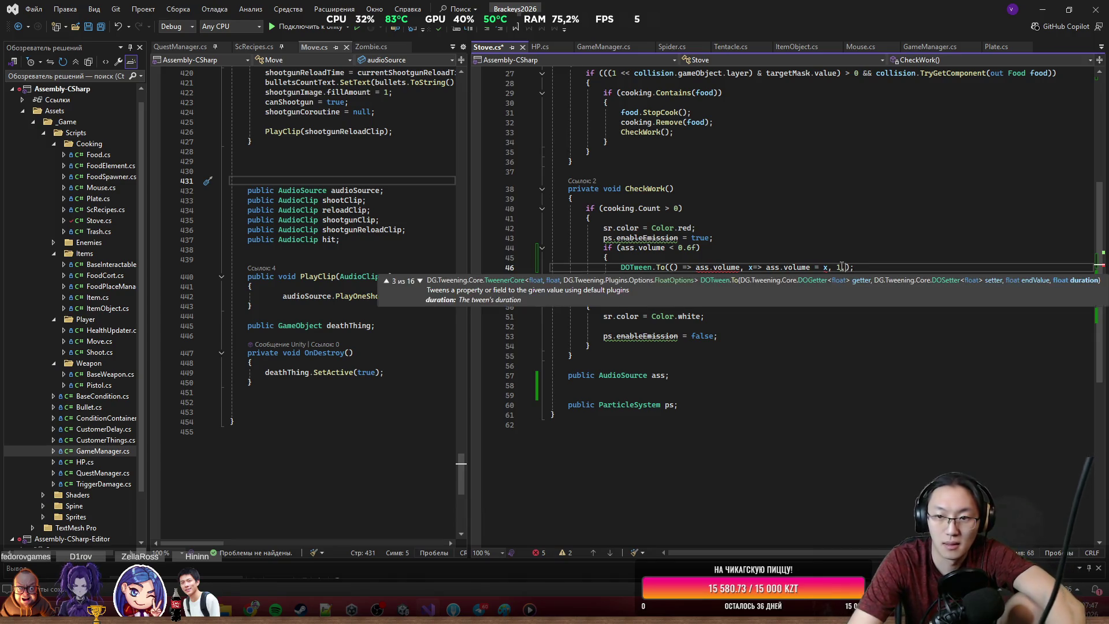
{"action": "type", "text": "f,1"}
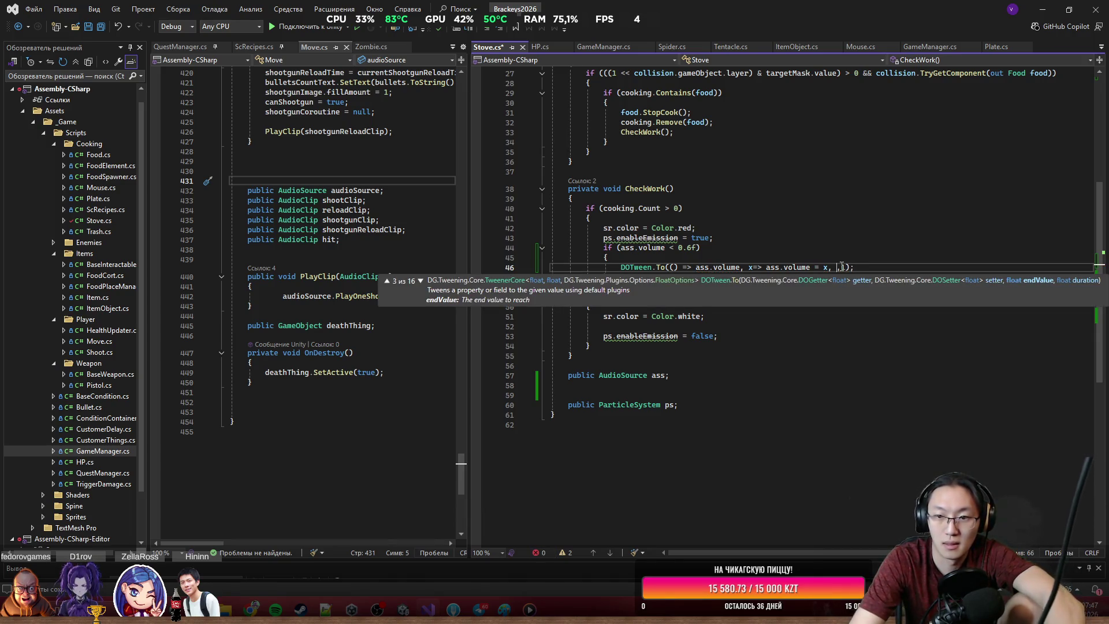
{"action": "key", "text": "BackSpace"}
{"action": "key", "text": "BackSpace"}
{"action": "type", "text": "0.6f"}
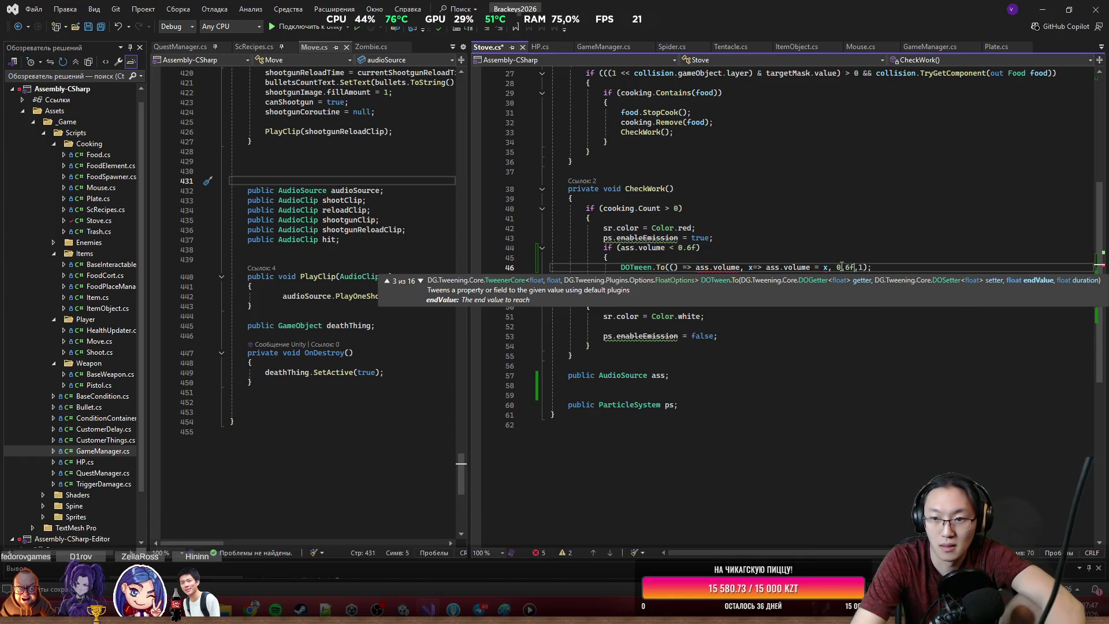
{"action": "left_click", "coordinate": [716, 228]}
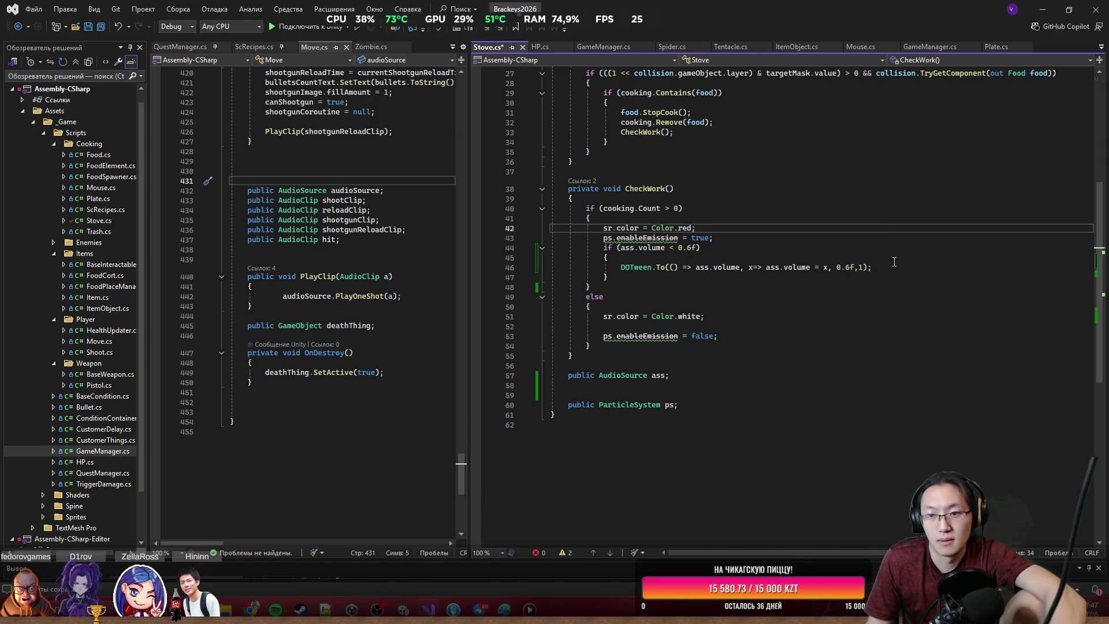
Step: Copy the if (ass.volume < 0.6f) fade block into the end of the else branch
{"action": "left_click_drag", "start_coordinate": [873, 267], "coordinate": [622, 271]}
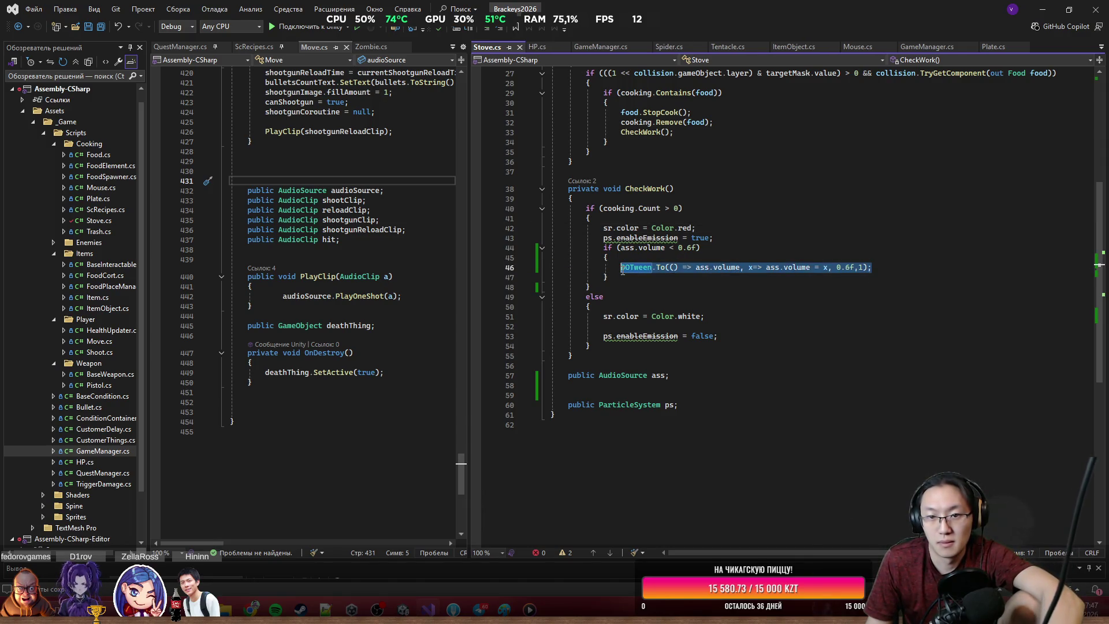
{"action": "mouse_move", "coordinate": [709, 277]}
{"action": "left_mouse_down"}
{"action": "mouse_move", "coordinate": [704, 249]}
{"action": "mouse_move", "coordinate": [716, 238]}
{"action": "left_mouse_up"}
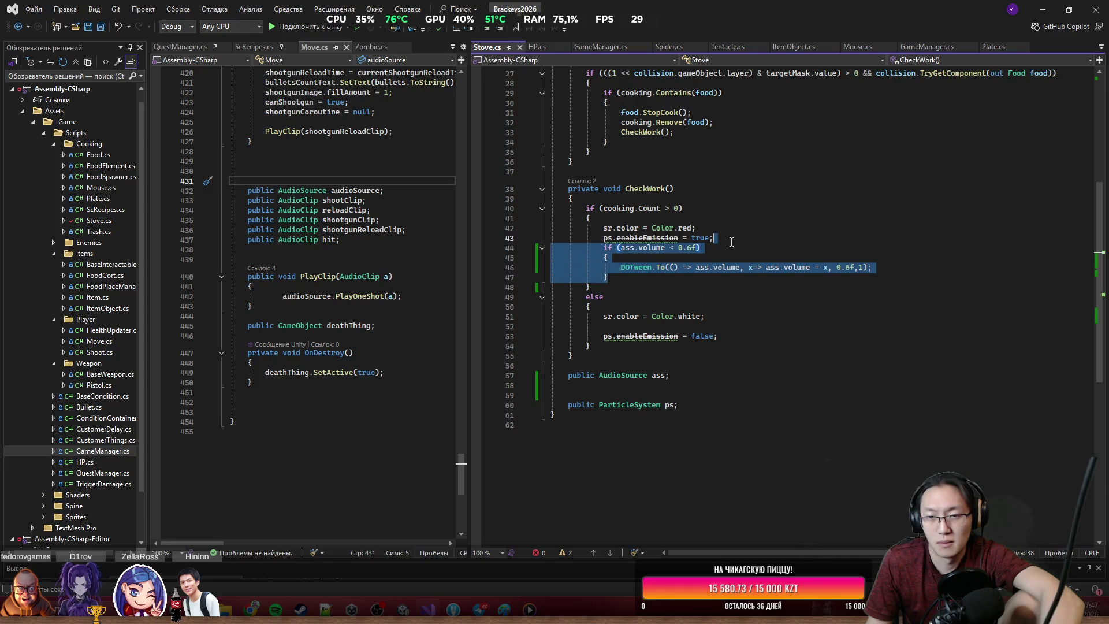
{"action": "left_click", "coordinate": [749, 336]}
{"action": "key", "text": "Return"}
{"action": "key", "text": "Return"}
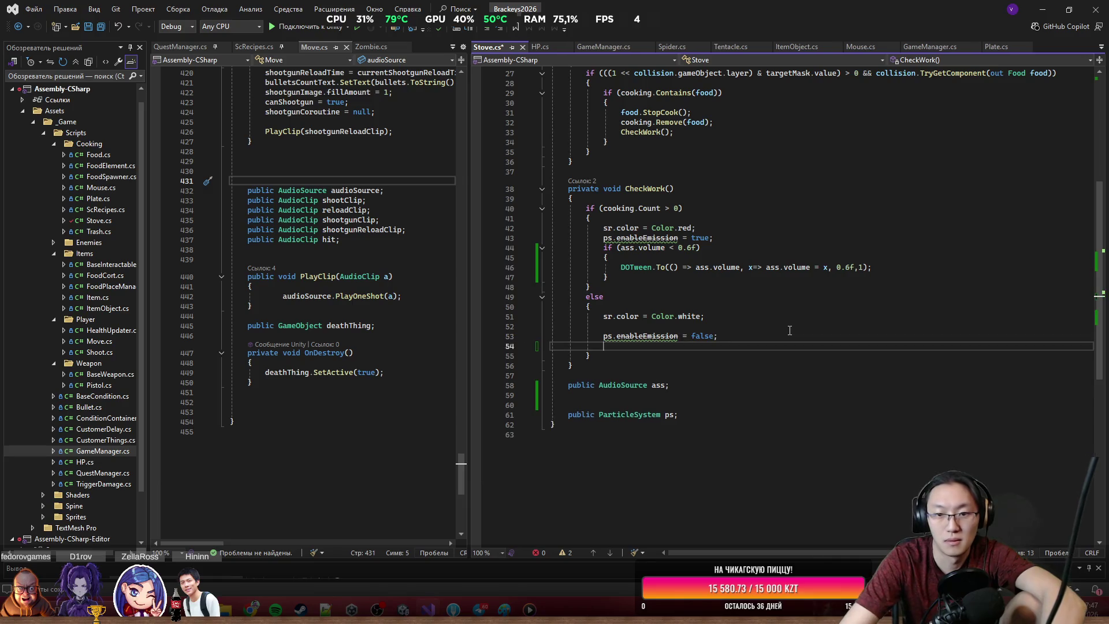
{"action": "type", "text": "if (ass.volume < 0.6f) {     DOTween.To(() => ass.volume, x => ass.volume = x, 0.6f, 1); }"}
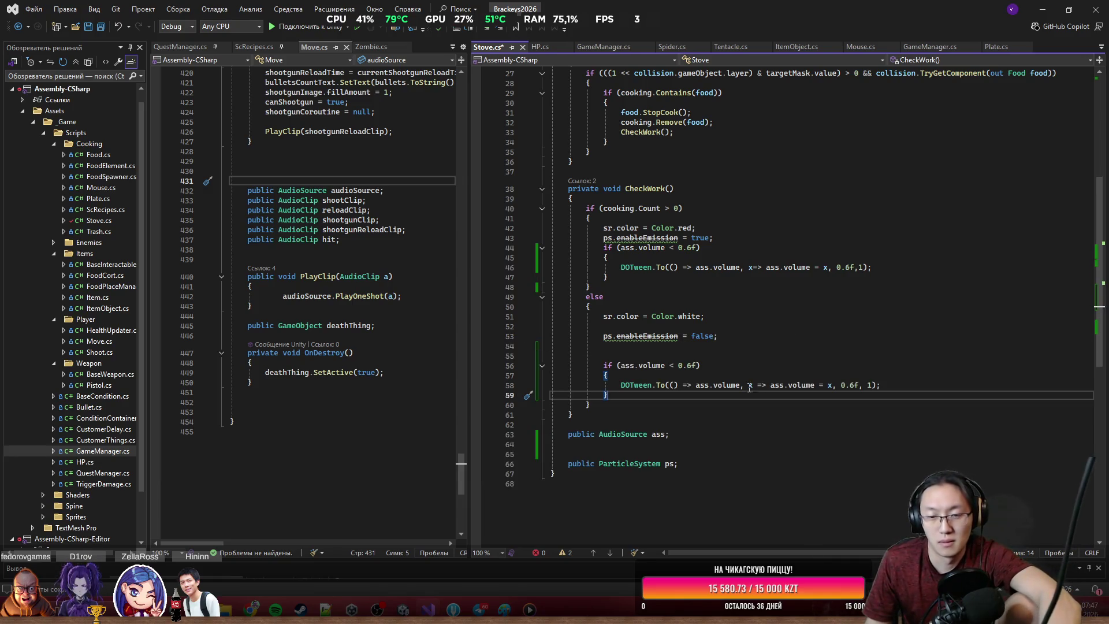
Step: Change the pasted block to run when ass.volume > 0 and fade to 0
{"action": "left_click", "coordinate": [675, 365]}
{"action": "key", "text": "BackSpace"}
{"action": "type", "text": ">0"}
{"action": "key", "text": "Right"}
{"action": "key", "text": "Right"}
{"action": "key", "text": "Right"}
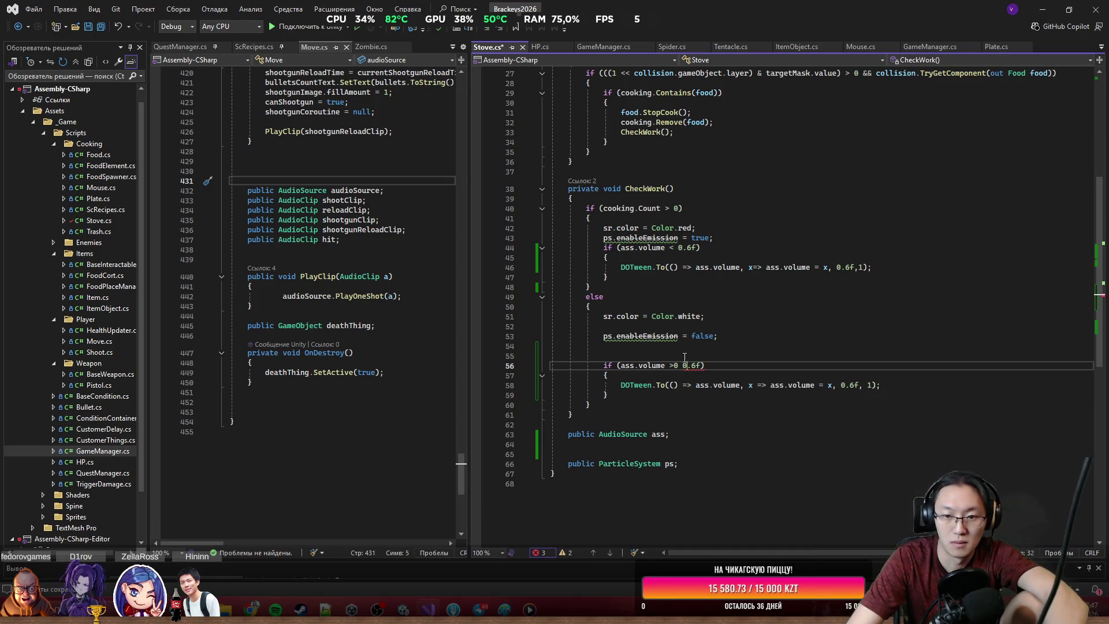
{"action": "key", "text": "BackSpace"}
{"action": "key", "text": "BackSpace"}
{"action": "key", "text": "BackSpace"}
{"action": "type", "text": "-"}
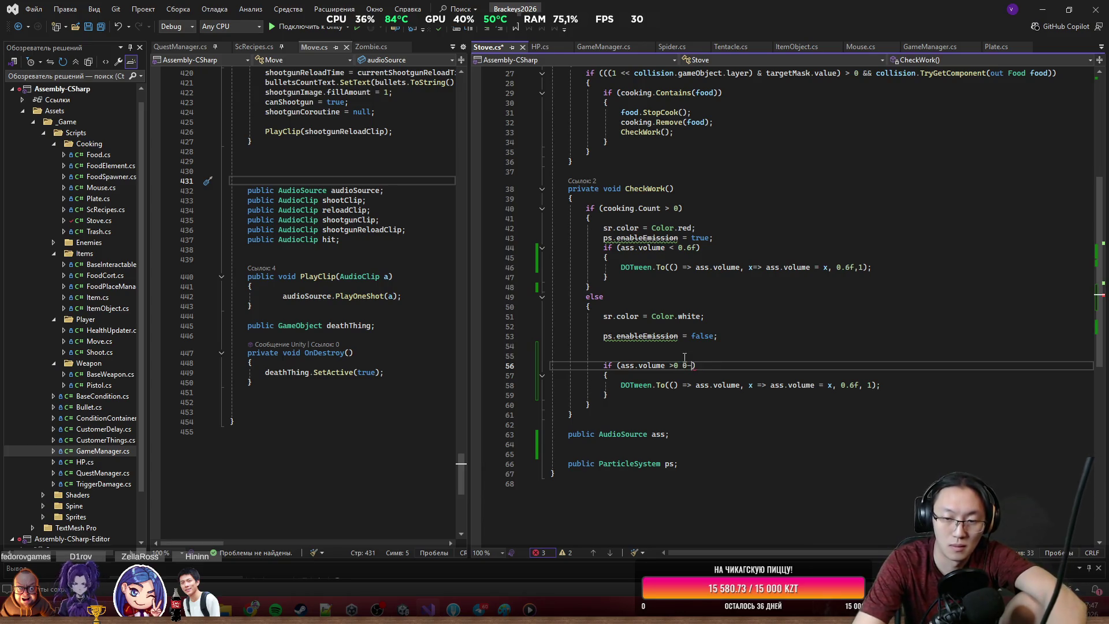
{"action": "key", "text": "BackSpace"}
{"action": "double_click", "coordinate": [849, 385]}
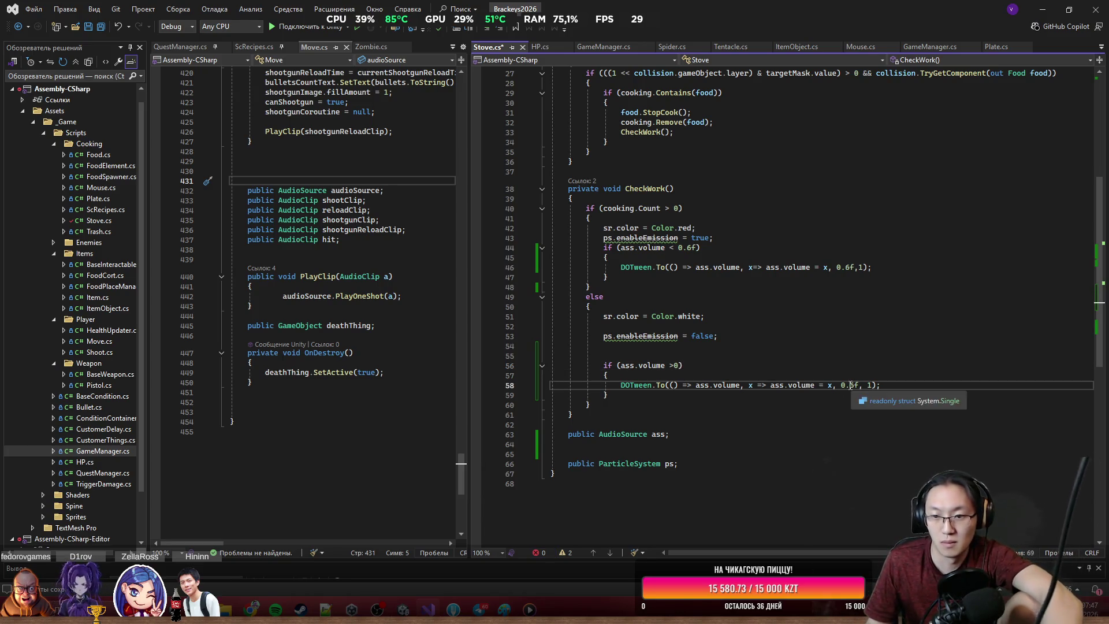
{"action": "type", "text": "0"}
{"action": "left_click", "coordinate": [860, 356]}
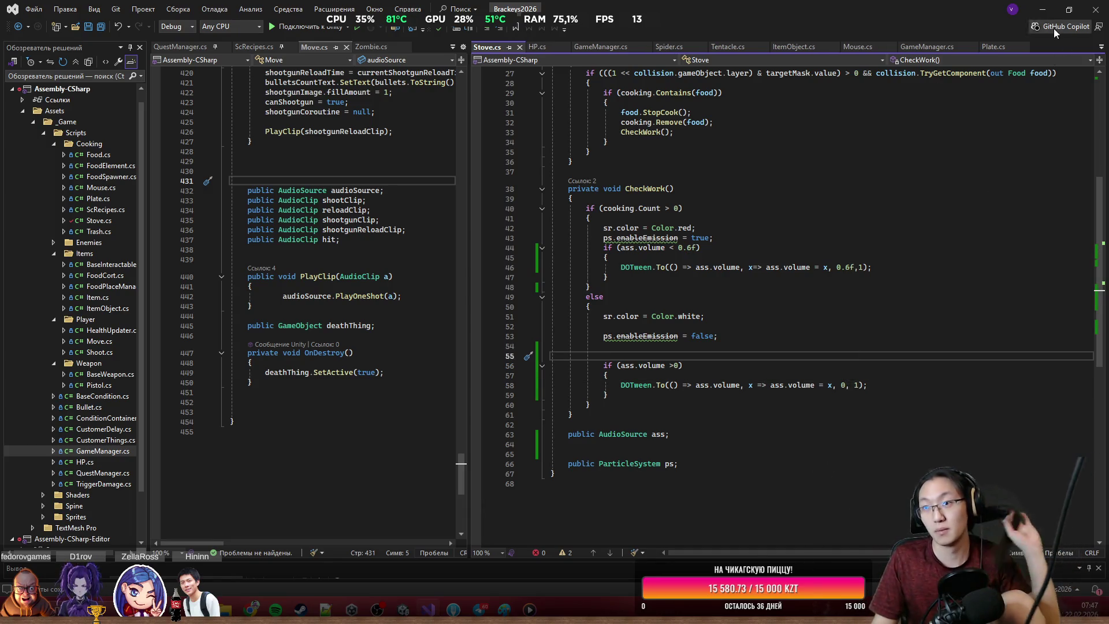
{"action": "key", "text": "alt+Tab"}
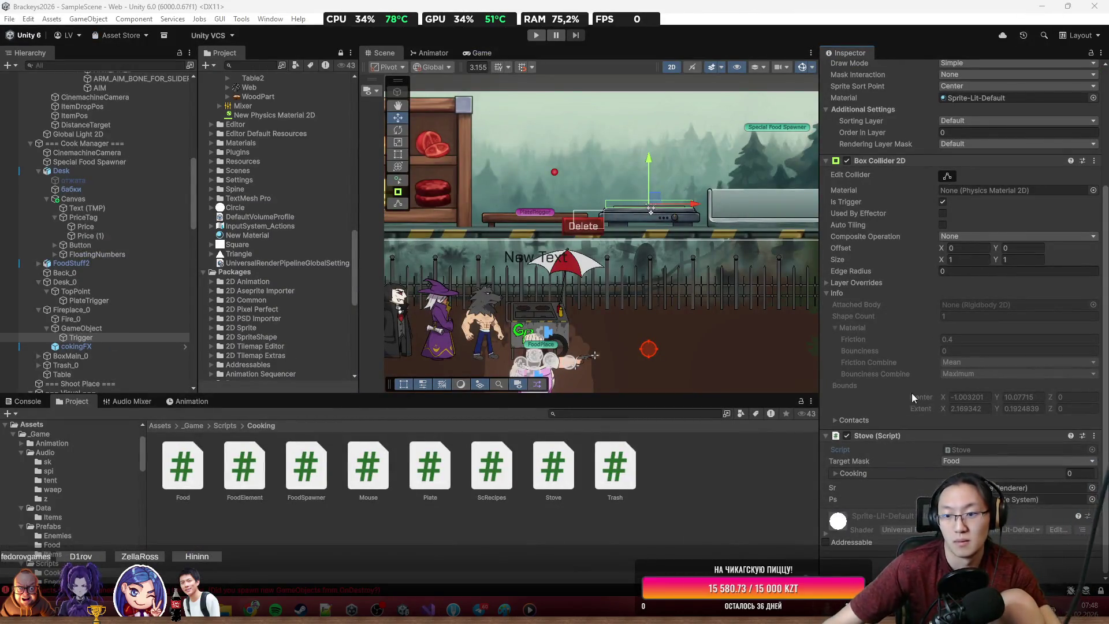
Step: Add an Audio Source to Trigger and assign it to the Stove script's Ass field
{"action": "scroll", "coordinate": [924, 347], "scroll_direction": "up", "scroll_amount": 3}
{"action": "scroll", "coordinate": [927, 338], "scroll_direction": "down", "scroll_amount": 5}
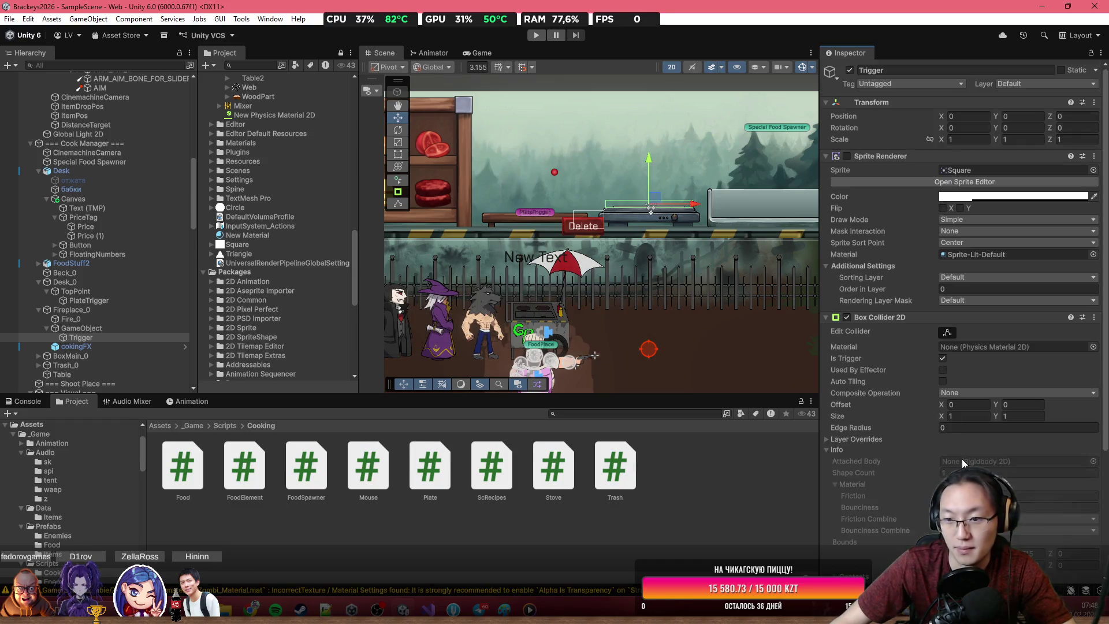
{"action": "scroll", "coordinate": [977, 442], "scroll_direction": "down", "scroll_amount": 5}
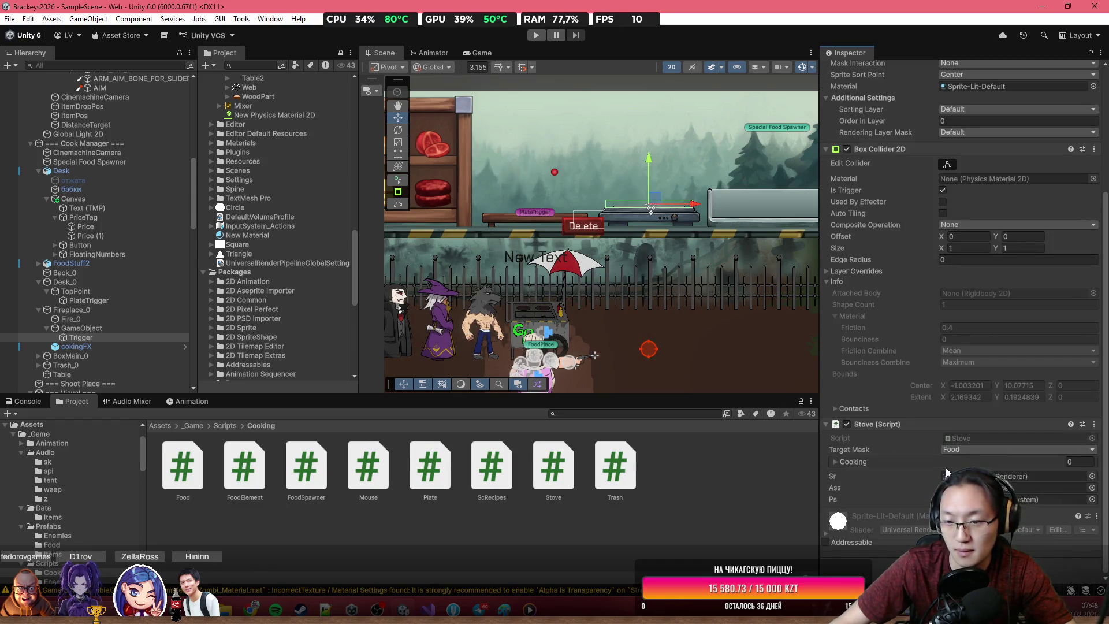
{"action": "left_click", "coordinate": [932, 462]}
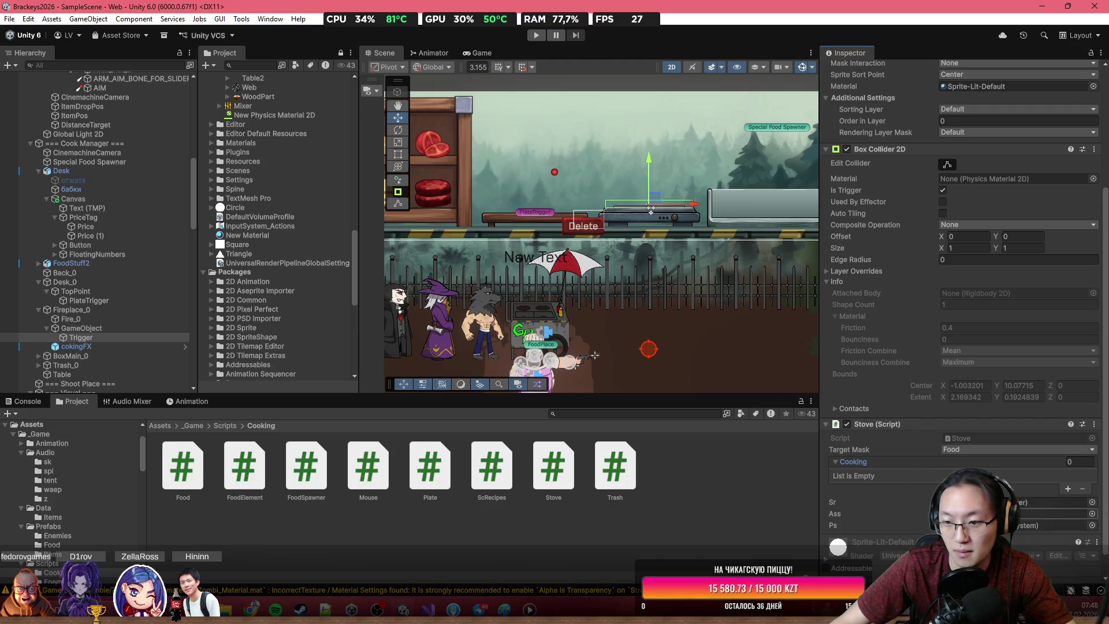
{"action": "left_click", "coordinate": [834, 463]}
{"action": "left_click", "coordinate": [961, 565]}
{"action": "type", "text": "Au"}
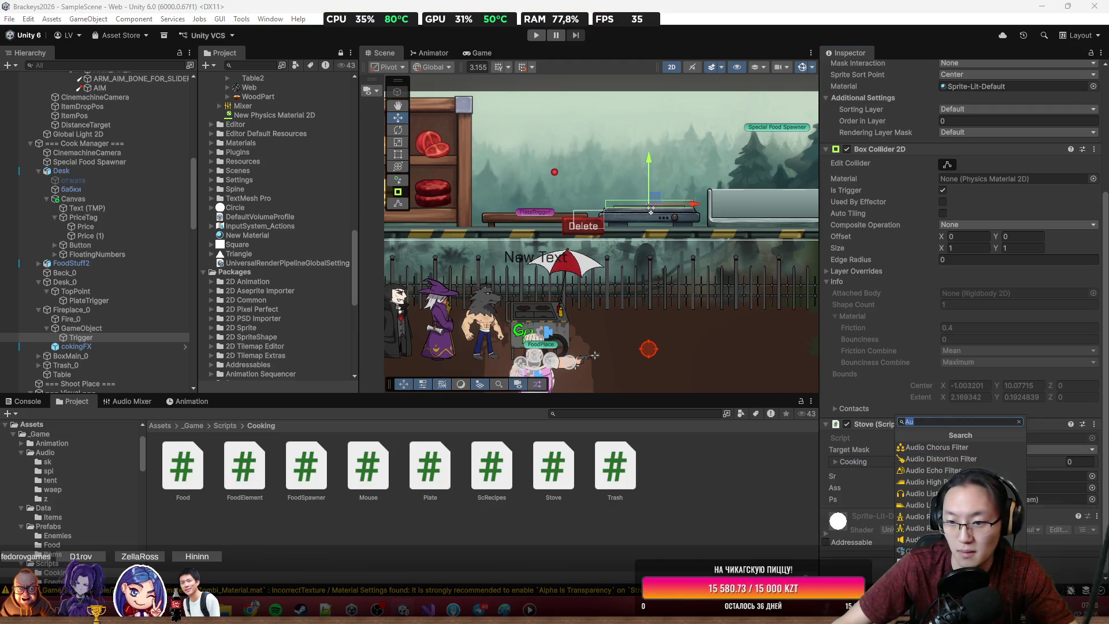
{"action": "key", "text": "Return"}
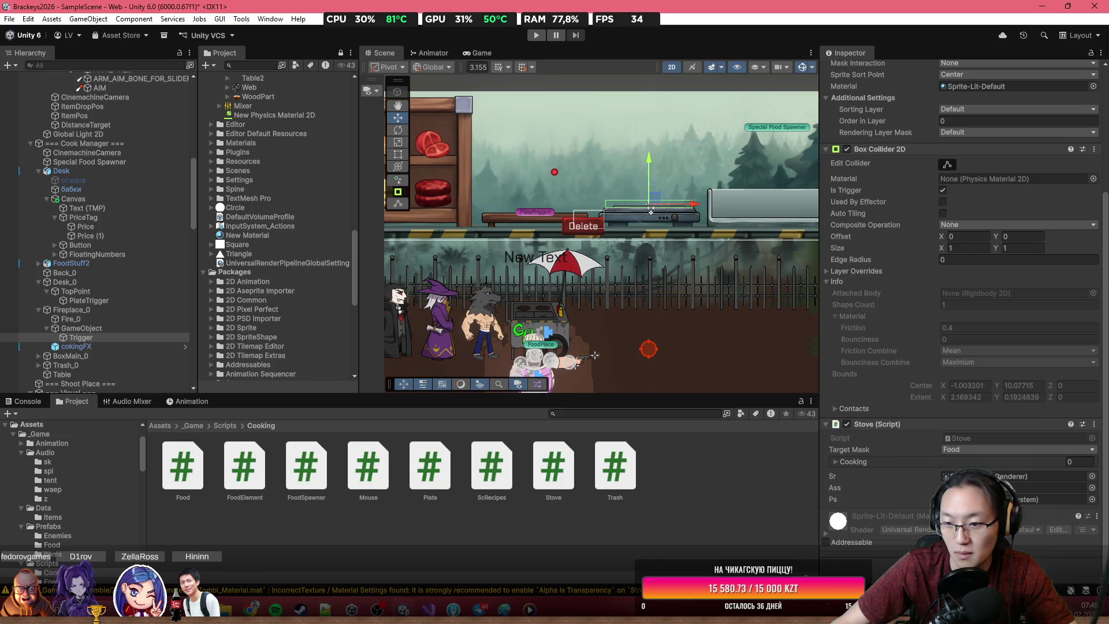
{"action": "scroll", "coordinate": [924, 448], "scroll_direction": "down", "scroll_amount": 3}
{"action": "left_click_drag", "start_coordinate": [925, 421], "coordinate": [979, 390]}
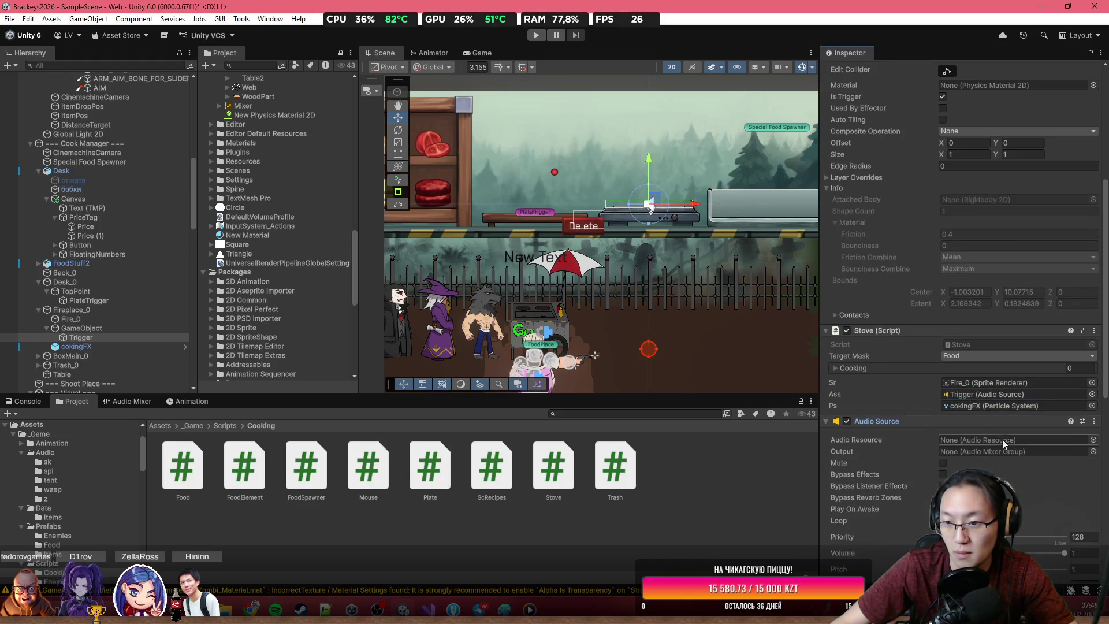
Step: Set the Audio Source's clip to Fry and its output to the Sounds mixer group
{"action": "left_click", "coordinate": [1093, 440]}
{"action": "type", "text": "ass"}
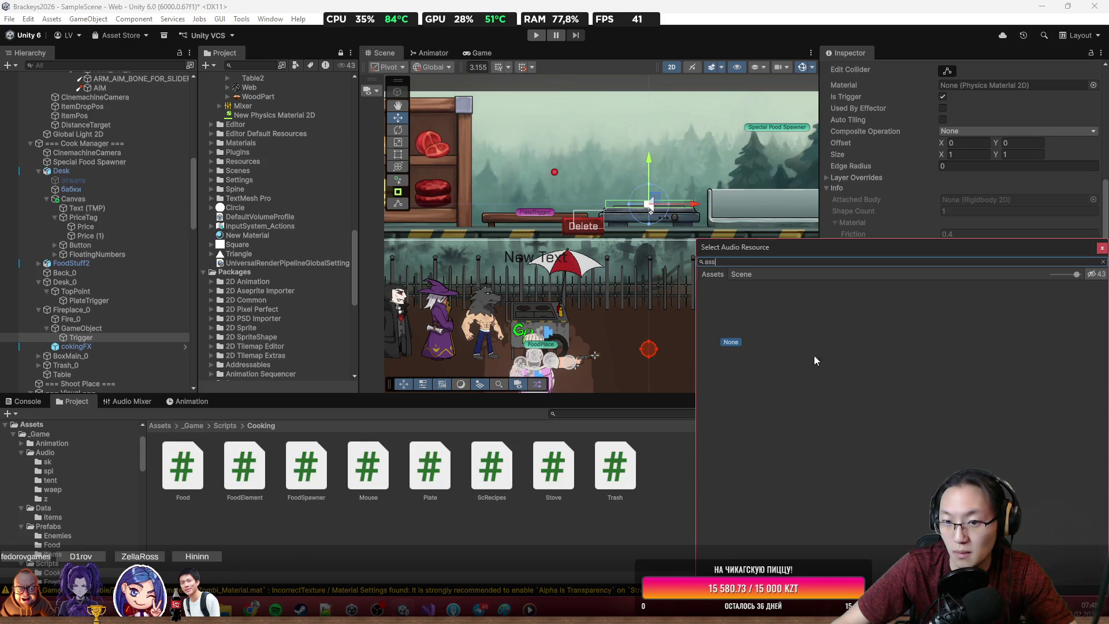
{"action": "key", "text": "BackSpace"}
{"action": "key", "text": "BackSpace"}
{"action": "key", "text": "BackSpace"}
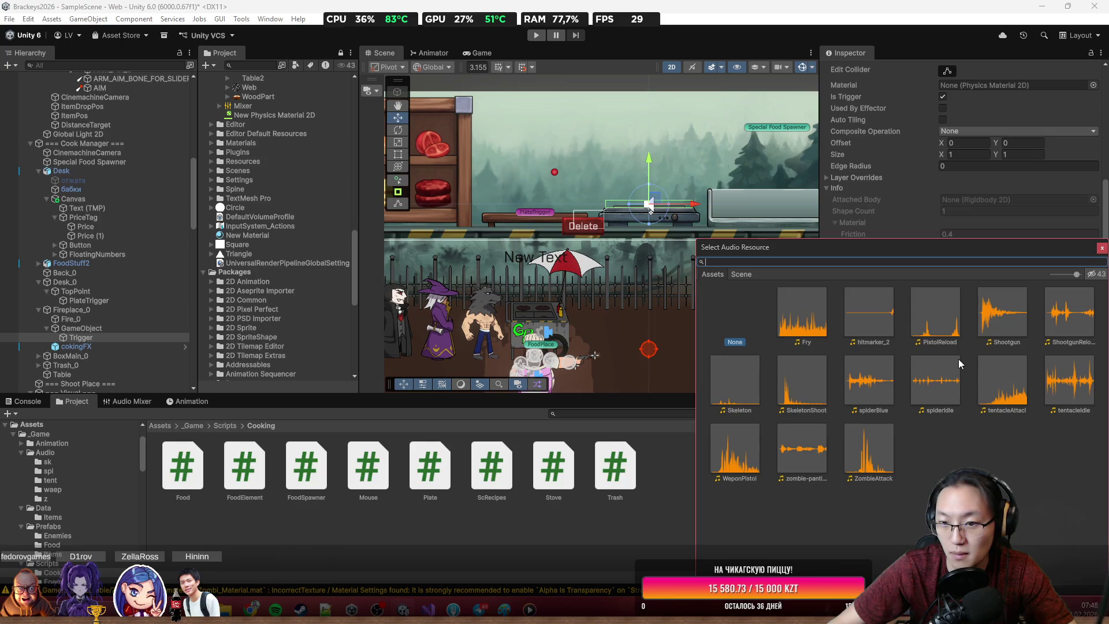
{"action": "double_click", "coordinate": [797, 321]}
{"action": "left_click", "coordinate": [1080, 456]}
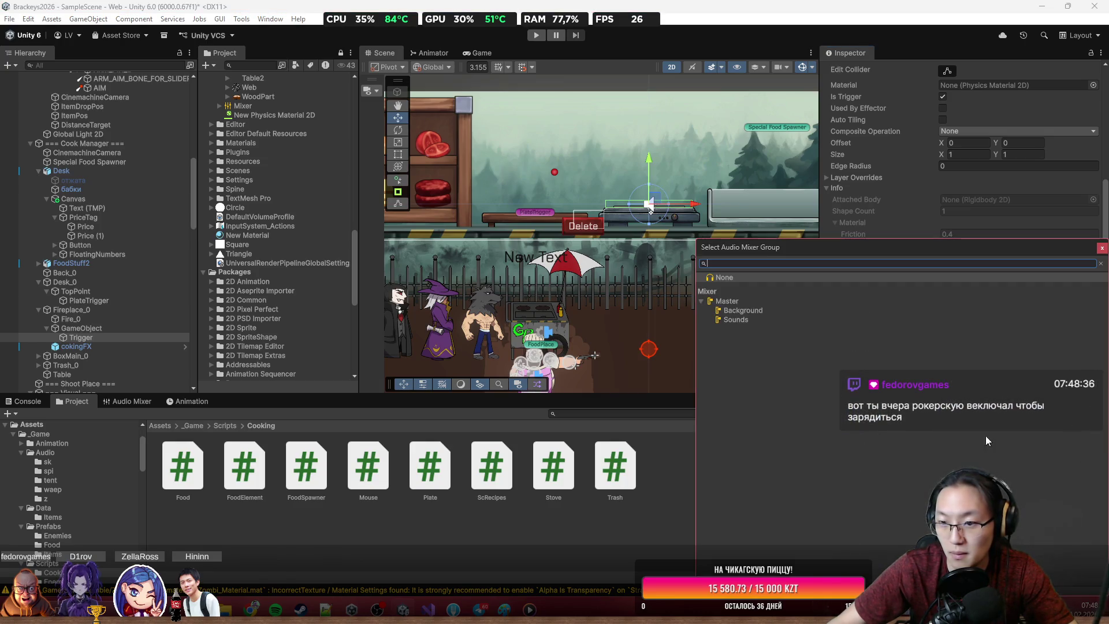
{"action": "double_click", "coordinate": [779, 317]}
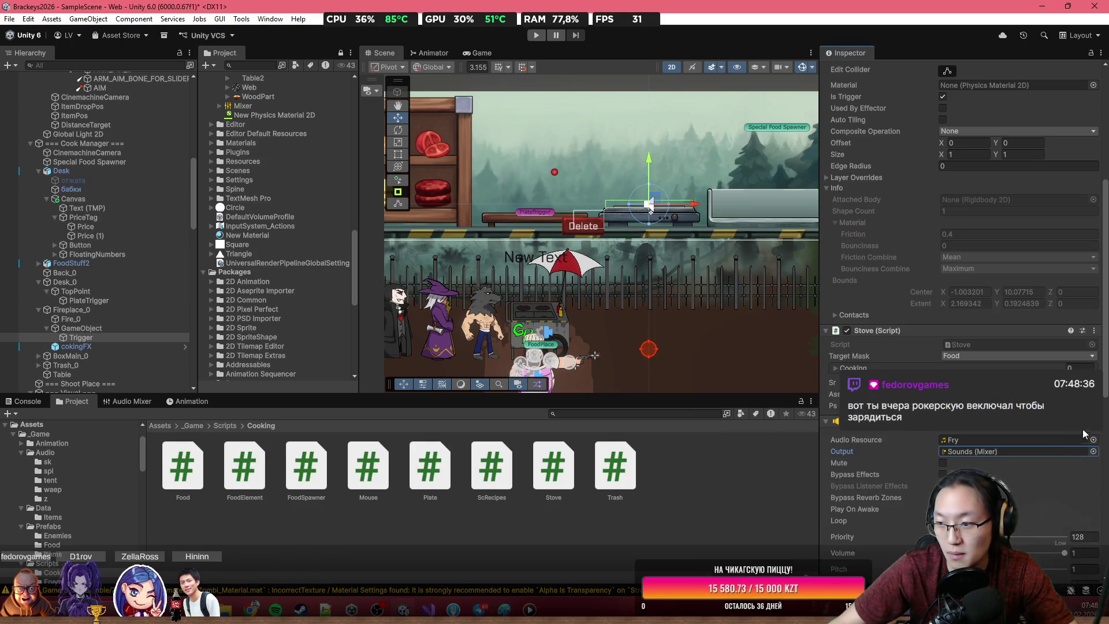
{"action": "scroll", "coordinate": [959, 289], "scroll_direction": "down", "scroll_amount": 3}
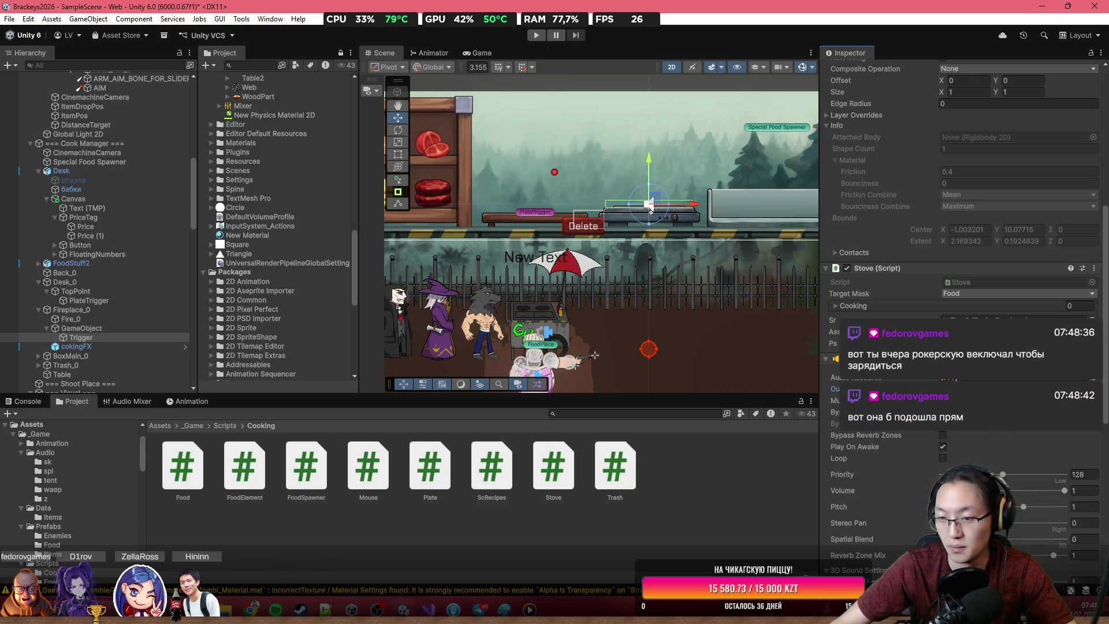
{"action": "scroll", "coordinate": [959, 289], "scroll_direction": "down", "scroll_amount": 6}
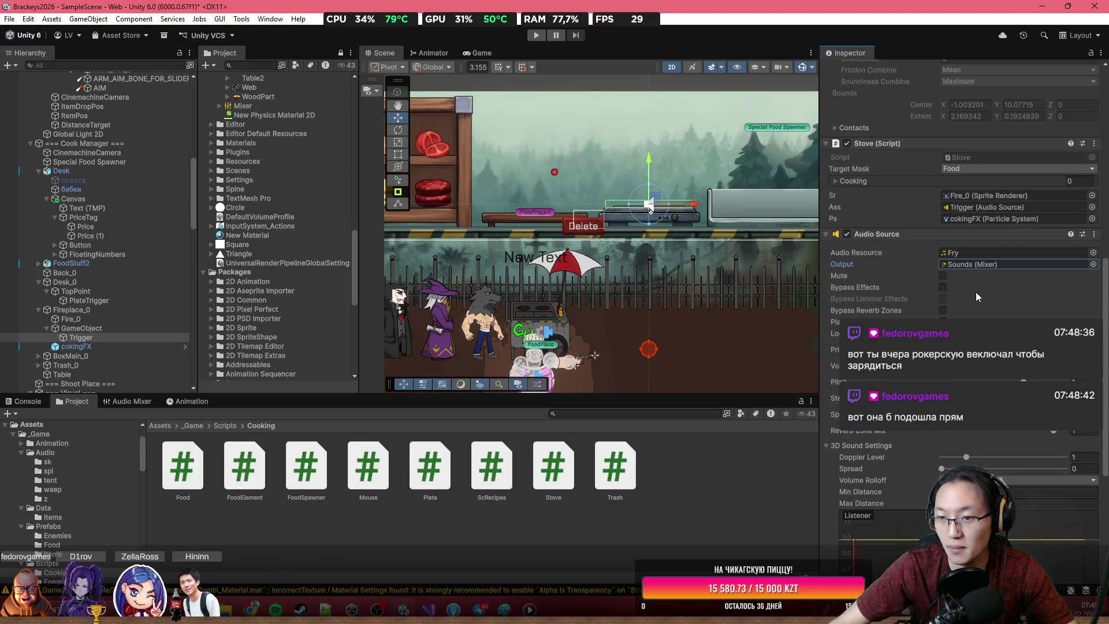
{"action": "left_click", "coordinate": [537, 36]}
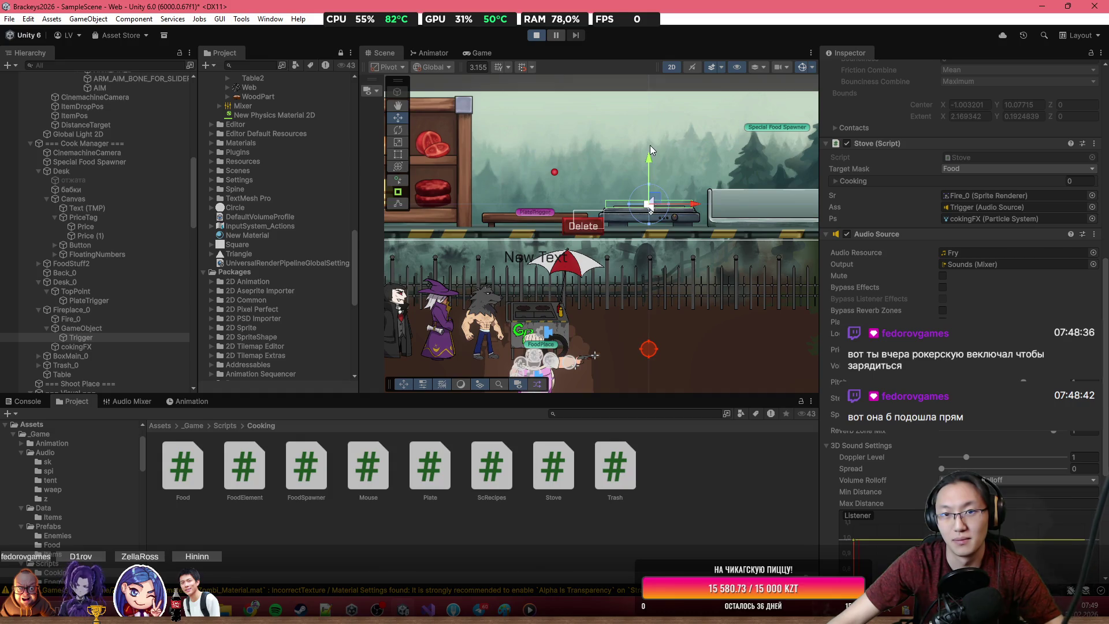
{"action": "left_click", "coordinate": [691, 202]}
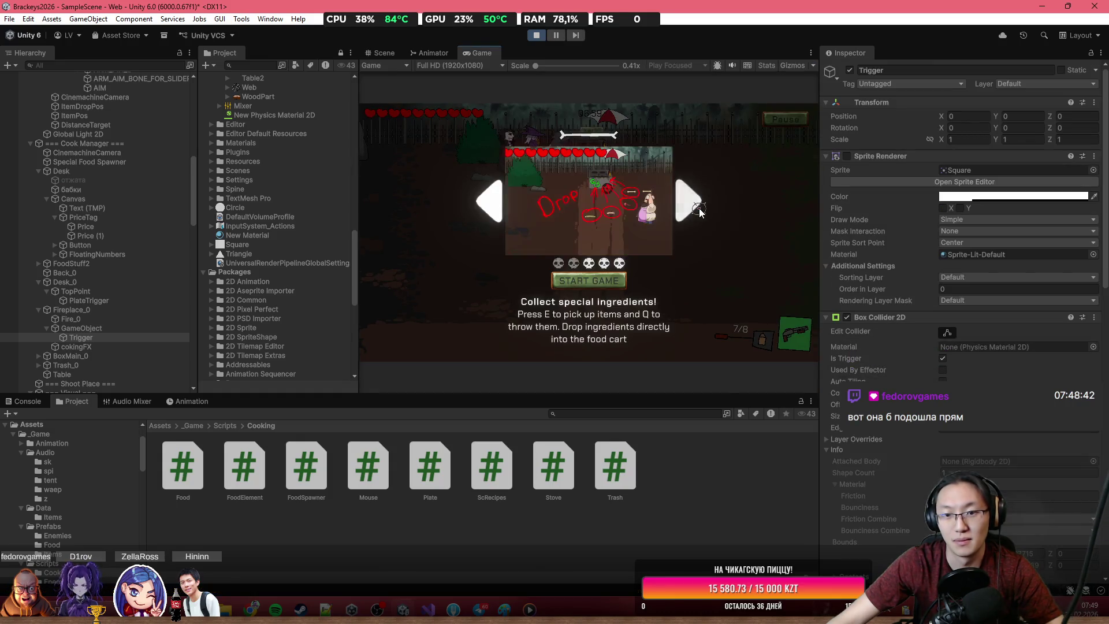
{"action": "left_click", "coordinate": [692, 204]}
{"action": "left_click", "coordinate": [692, 204]}
{"action": "left_click", "coordinate": [691, 204]}
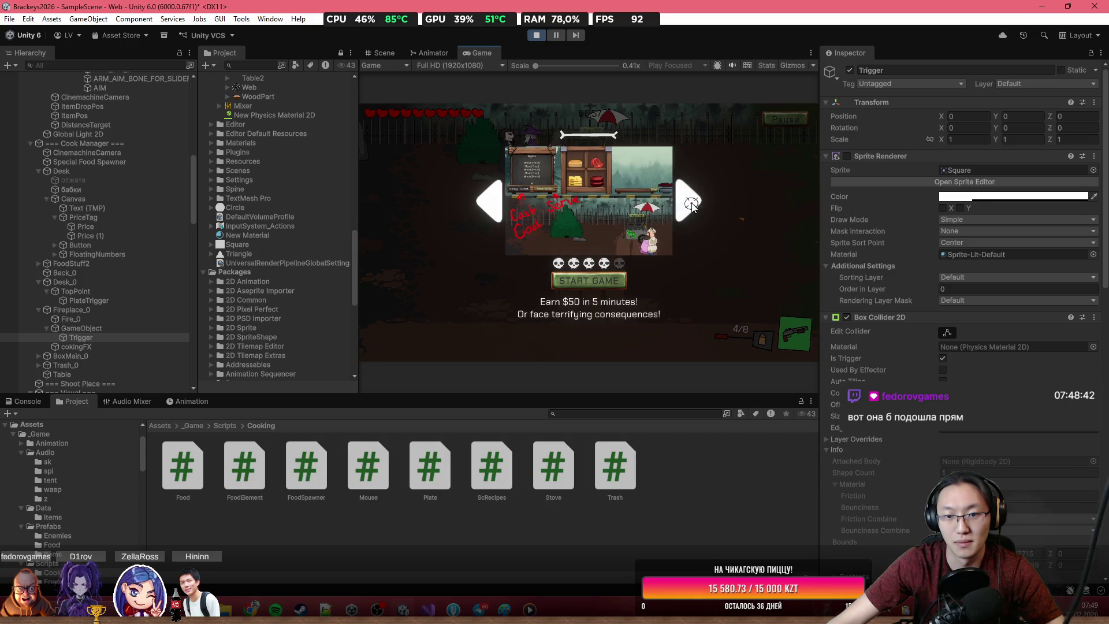
{"action": "left_click", "coordinate": [585, 281]}
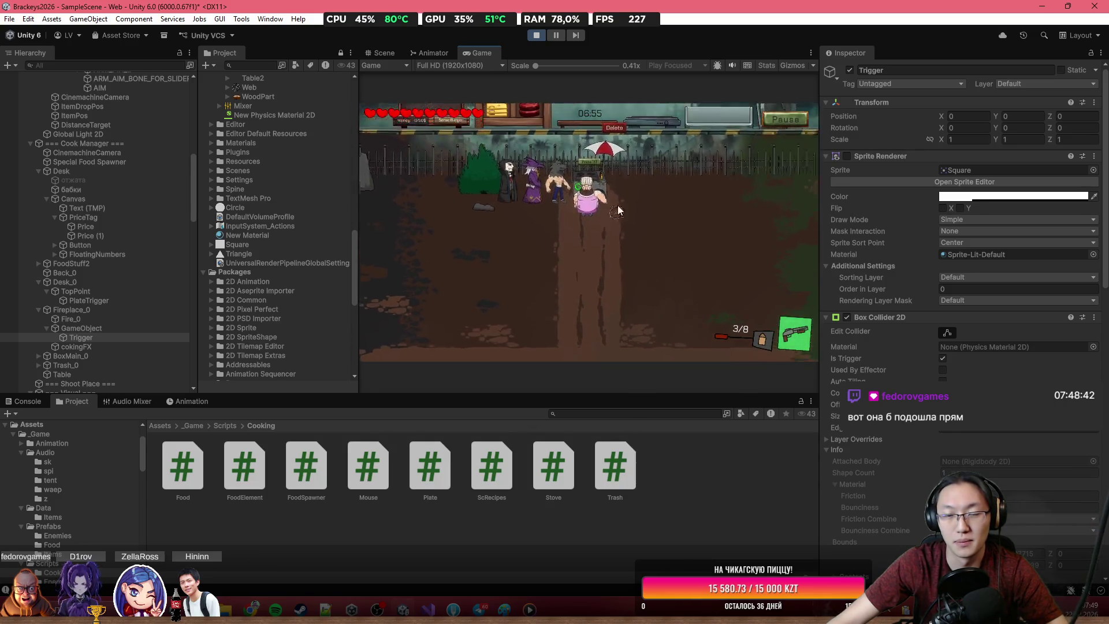
{"action": "double_click", "coordinate": [601, 53]}
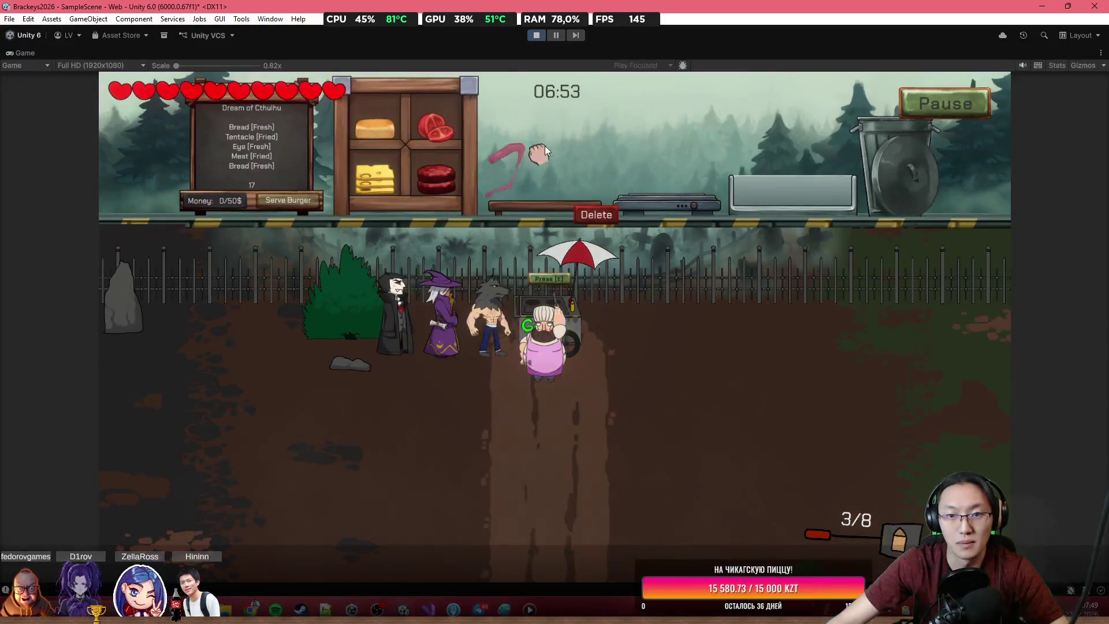
{"action": "left_click_drag", "start_coordinate": [659, 161], "coordinate": [664, 176]}
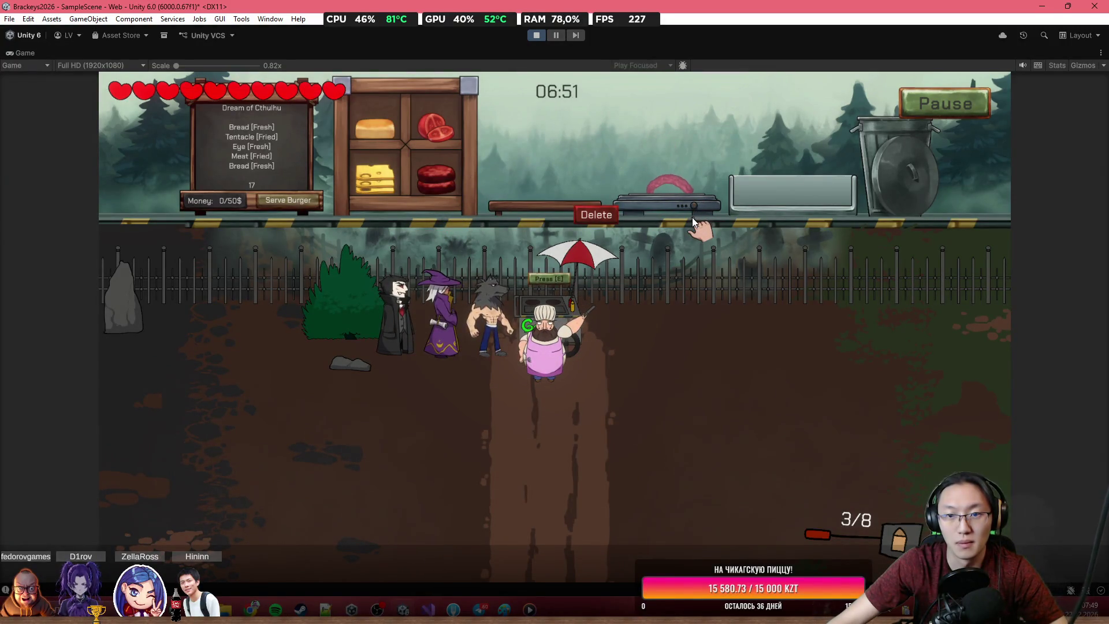
{"action": "mouse_move", "coordinate": [673, 188]}
{"action": "left_mouse_down"}
{"action": "mouse_move", "coordinate": [680, 133]}
{"action": "mouse_move", "coordinate": [692, 167]}
{"action": "mouse_move", "coordinate": [722, 188]}
{"action": "left_mouse_up"}
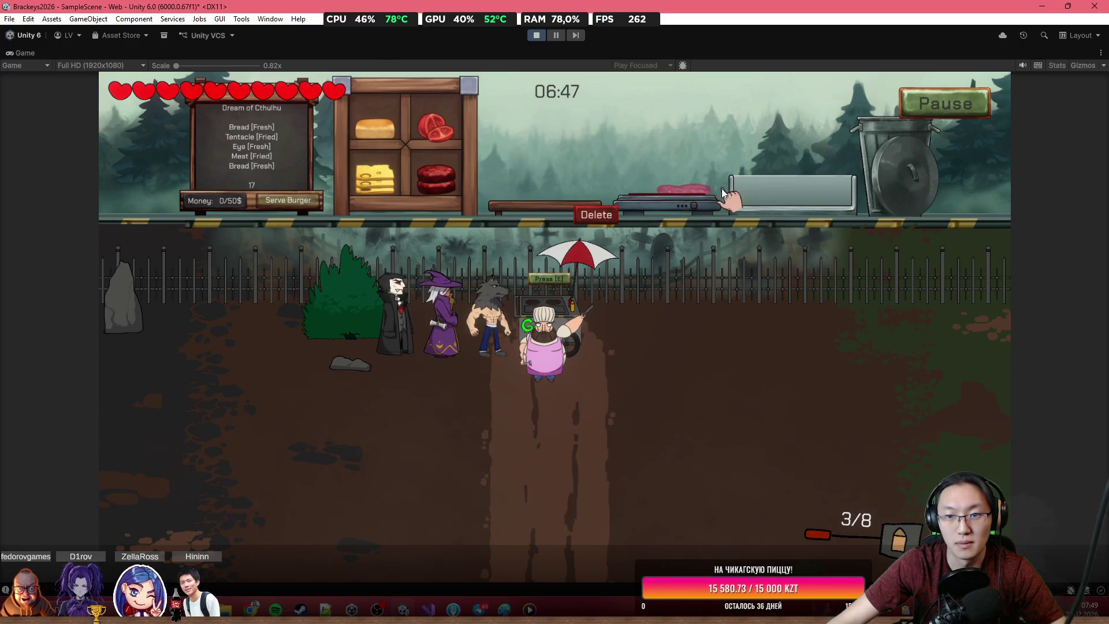
{"action": "mouse_move", "coordinate": [572, 192]}
{"action": "left_mouse_down"}
{"action": "mouse_move", "coordinate": [503, 156]}
{"action": "mouse_move", "coordinate": [636, 148]}
{"action": "mouse_move", "coordinate": [647, 184]}
{"action": "mouse_move", "coordinate": [696, 178]}
{"action": "mouse_move", "coordinate": [724, 120]}
{"action": "mouse_move", "coordinate": [827, 98]}
{"action": "mouse_move", "coordinate": [839, 157]}
{"action": "left_mouse_up"}
{"action": "mouse_move", "coordinate": [695, 175]}
{"action": "left_mouse_down"}
{"action": "mouse_move", "coordinate": [660, 152]}
{"action": "mouse_move", "coordinate": [654, 101]}
{"action": "mouse_move", "coordinate": [674, 154]}
{"action": "mouse_move", "coordinate": [665, 174]}
{"action": "mouse_move", "coordinate": [673, 109]}
{"action": "left_mouse_up"}
{"action": "mouse_move", "coordinate": [702, 191]}
{"action": "left_mouse_down"}
{"action": "mouse_move", "coordinate": [691, 189]}
{"action": "mouse_move", "coordinate": [789, 71]}
{"action": "mouse_move", "coordinate": [767, 210]}
{"action": "left_mouse_up"}
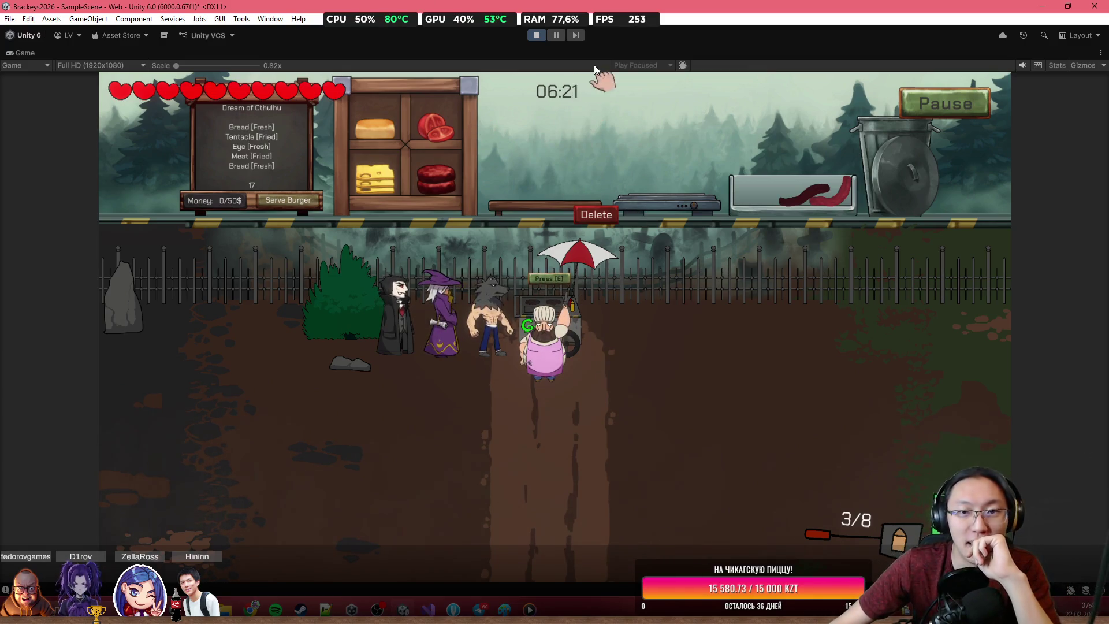
{"action": "left_click", "coordinate": [537, 36]}
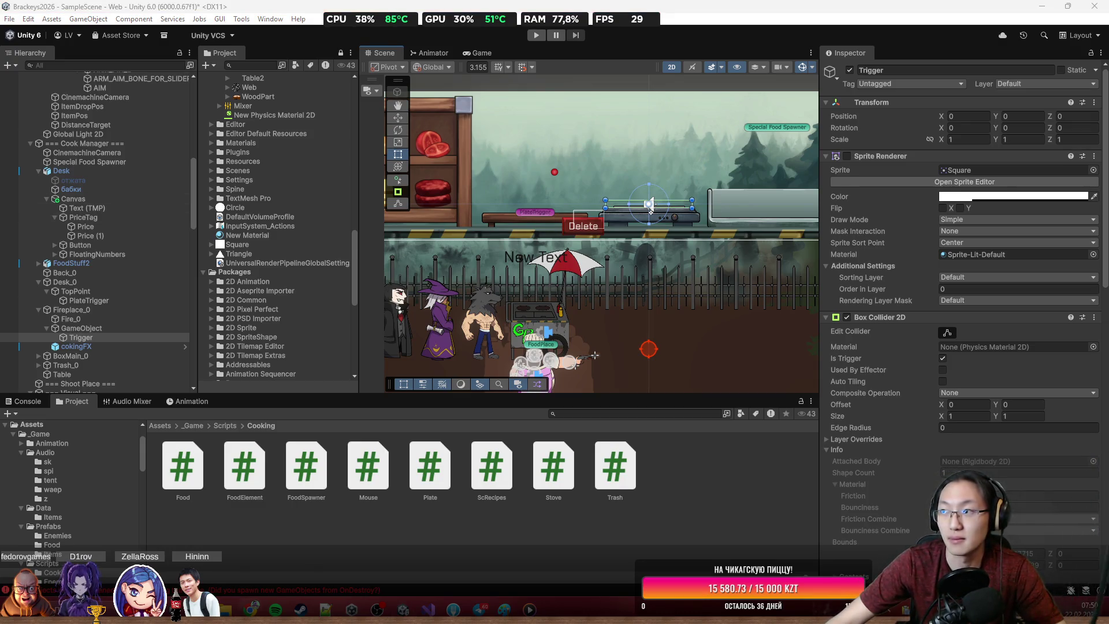
{"action": "left_click_drag", "start_coordinate": [219, 192], "coordinate": [263, 7]}
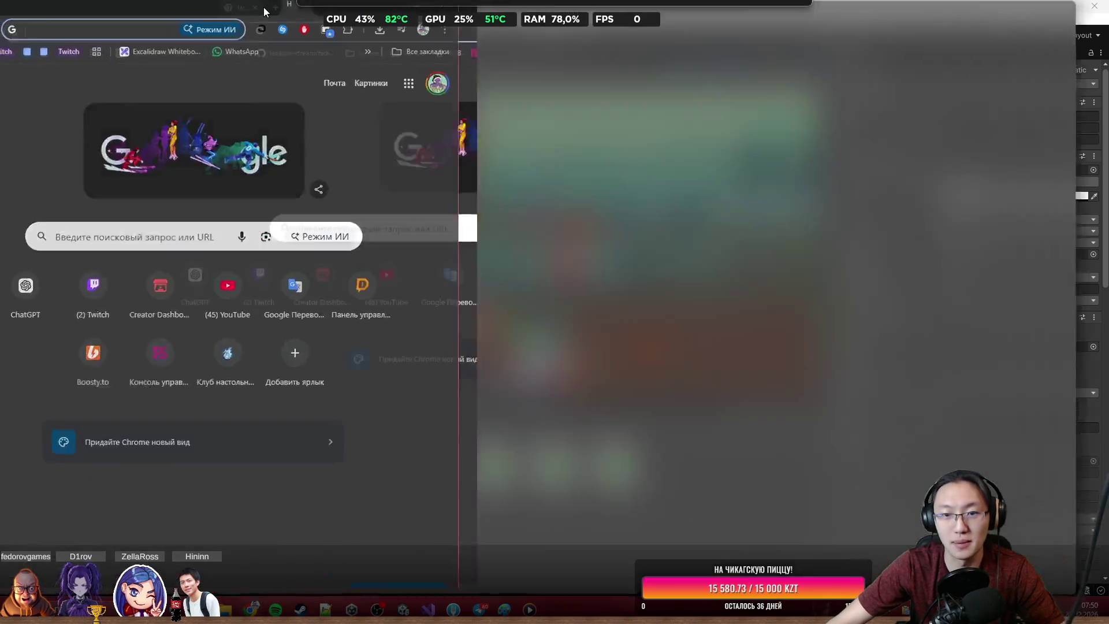
Step: Search Google for 'Звук денег' and open the ZvukiPro money-sounds page
{"action": "type", "text": "d"}
{"action": "key", "text": "BackSpace"}
{"action": "key", "text": "BackSpace"}
{"action": "type", "text": "Звук "}
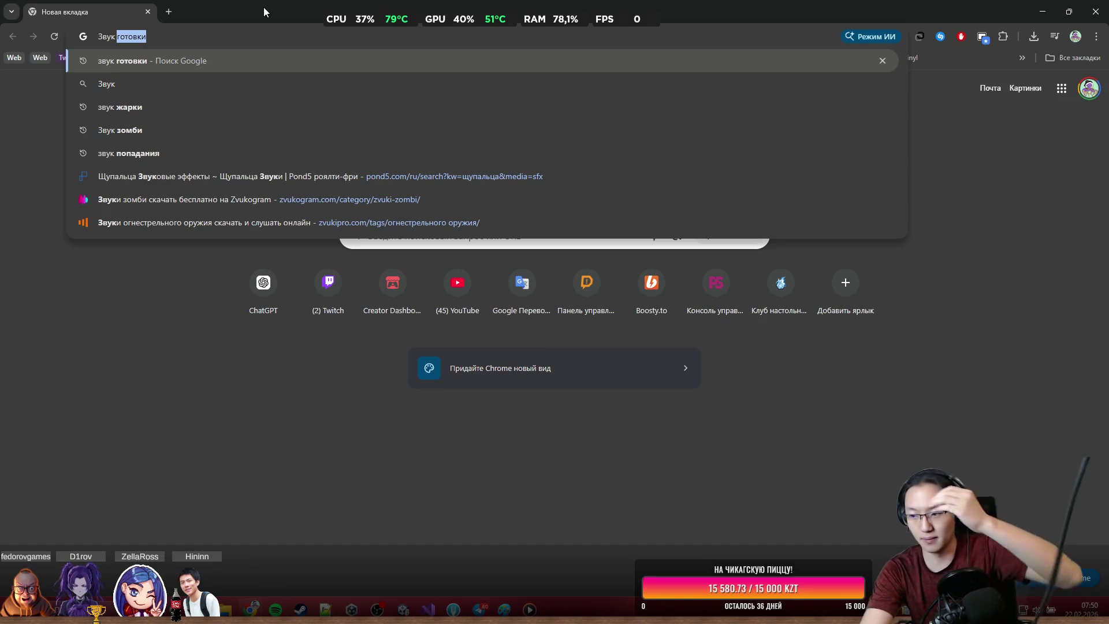
{"action": "type", "text": "денег"}
{"action": "key", "text": "Return"}
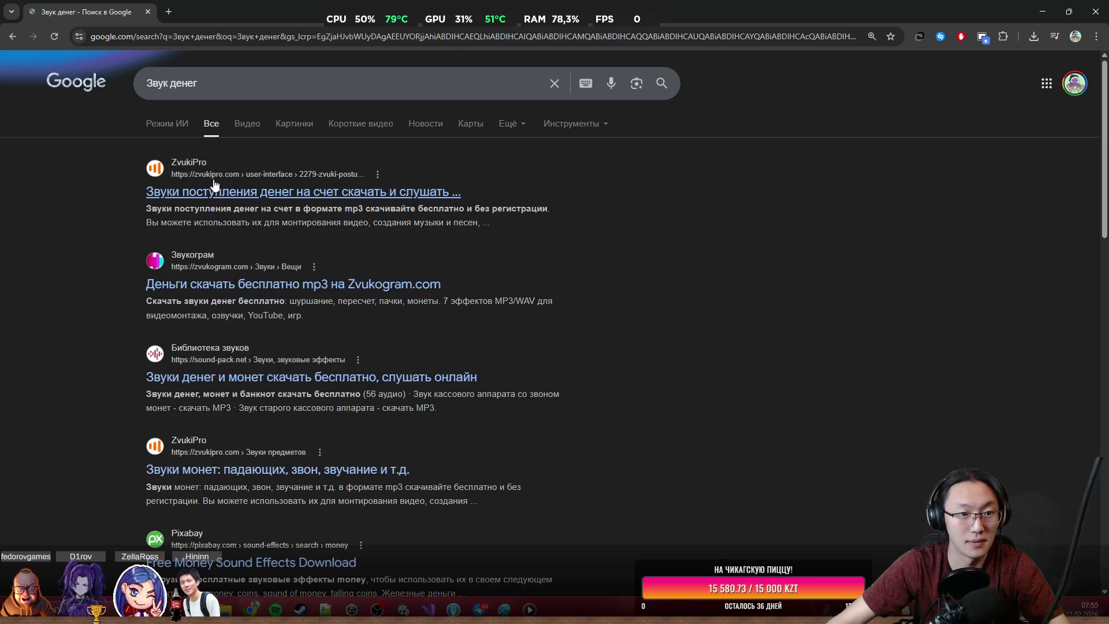
{"action": "left_click", "coordinate": [218, 201]}
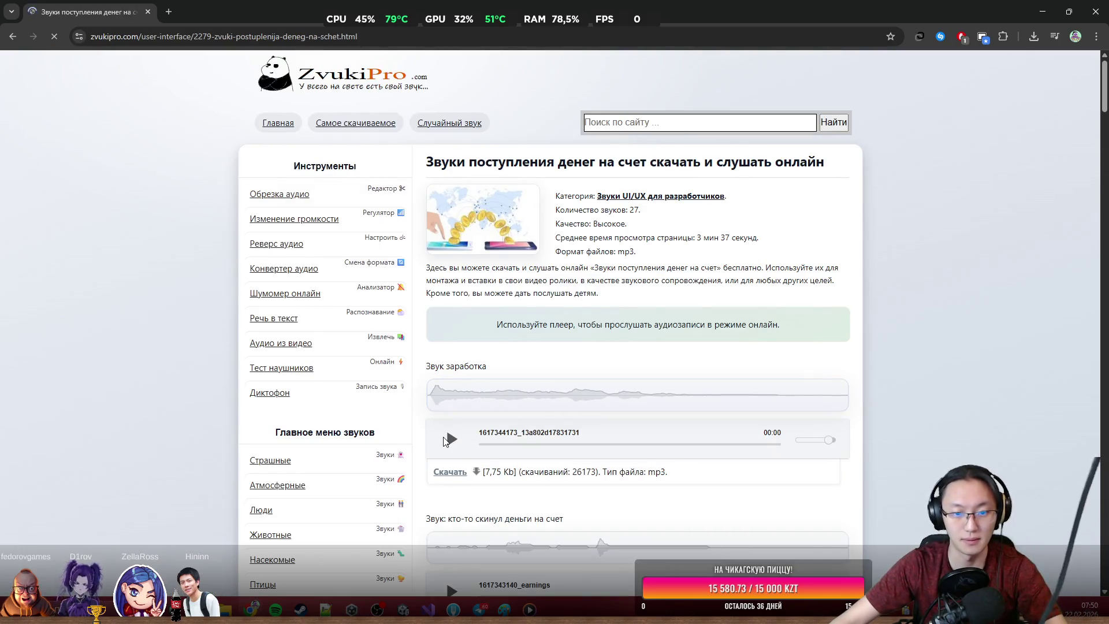
Step: Preview the money sounds down to coins-swoosh, replaying coins-swoosh twice
{"action": "left_click", "coordinate": [453, 440]}
{"action": "scroll", "coordinate": [455, 448], "scroll_direction": "down", "scroll_amount": 2}
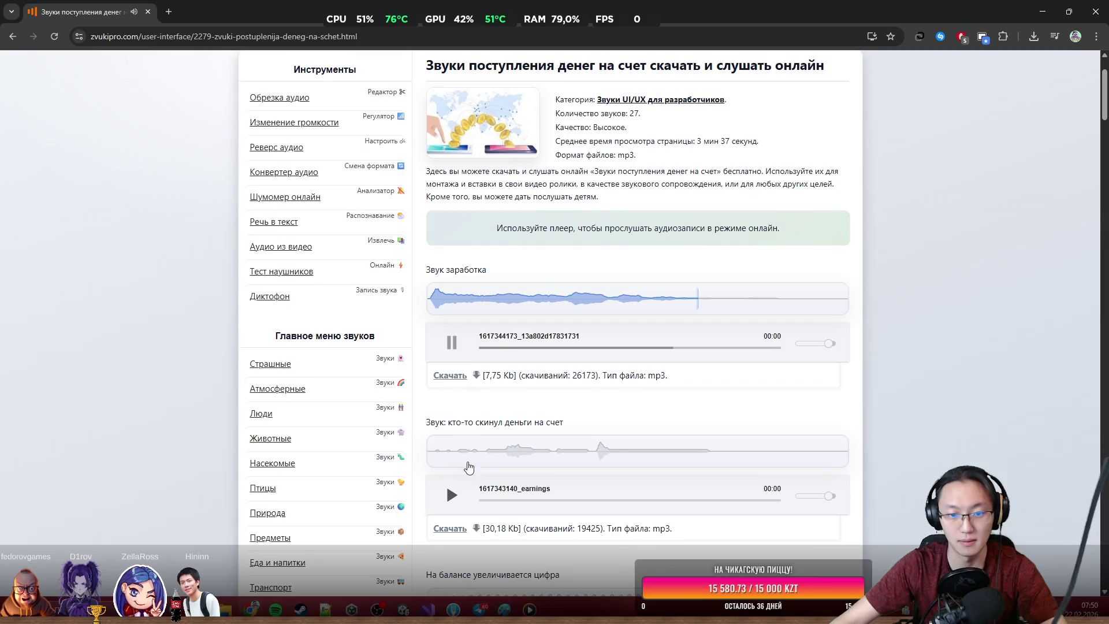
{"action": "left_click", "coordinate": [452, 494]}
{"action": "scroll", "coordinate": [470, 476], "scroll_direction": "down", "scroll_amount": 2}
{"action": "scroll", "coordinate": [463, 405], "scroll_direction": "down", "scroll_amount": 3}
{"action": "left_click", "coordinate": [453, 362]}
{"action": "scroll", "coordinate": [457, 381], "scroll_direction": "down", "scroll_amount": 3}
{"action": "left_click", "coordinate": [452, 318]}
{"action": "scroll", "coordinate": [459, 347], "scroll_direction": "down", "scroll_amount": 1}
{"action": "left_click", "coordinate": [452, 376]}
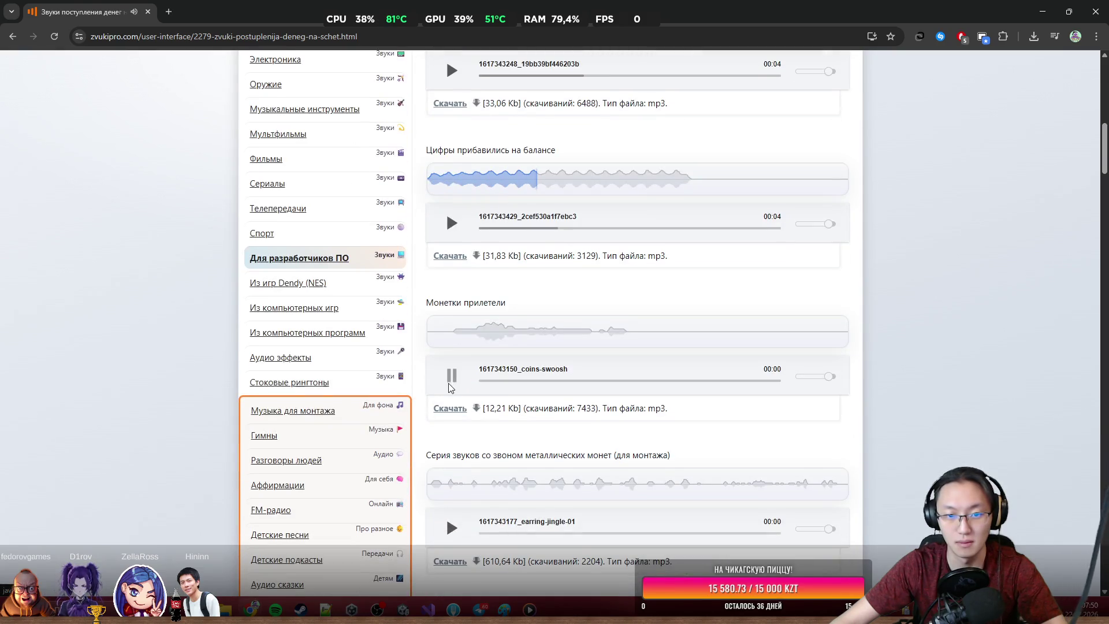
{"action": "scroll", "coordinate": [448, 421], "scroll_direction": "down", "scroll_amount": 2}
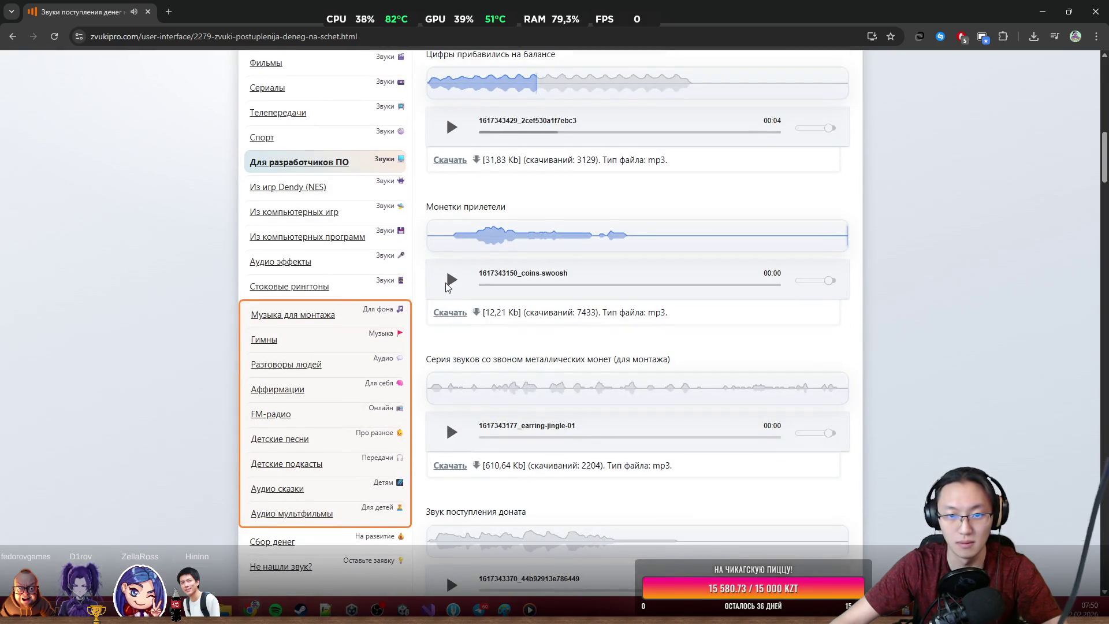
{"action": "left_click", "coordinate": [452, 281]}
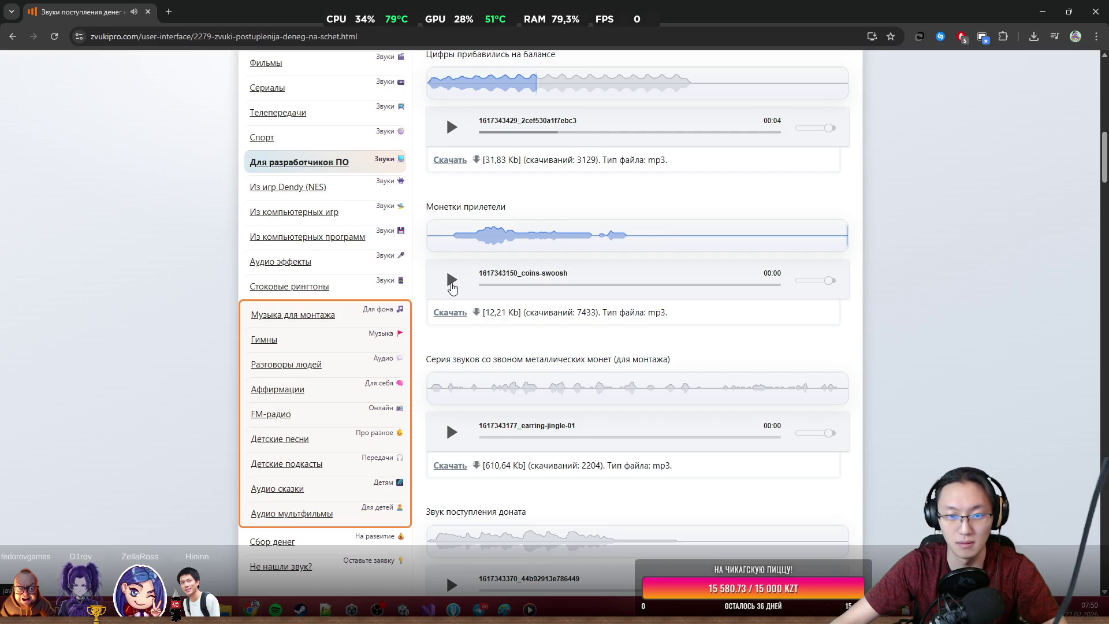
{"action": "left_click", "coordinate": [452, 282]}
Step: Download coins-swoosh as an MP3 and return to the Google results
{"action": "left_click", "coordinate": [456, 313]}
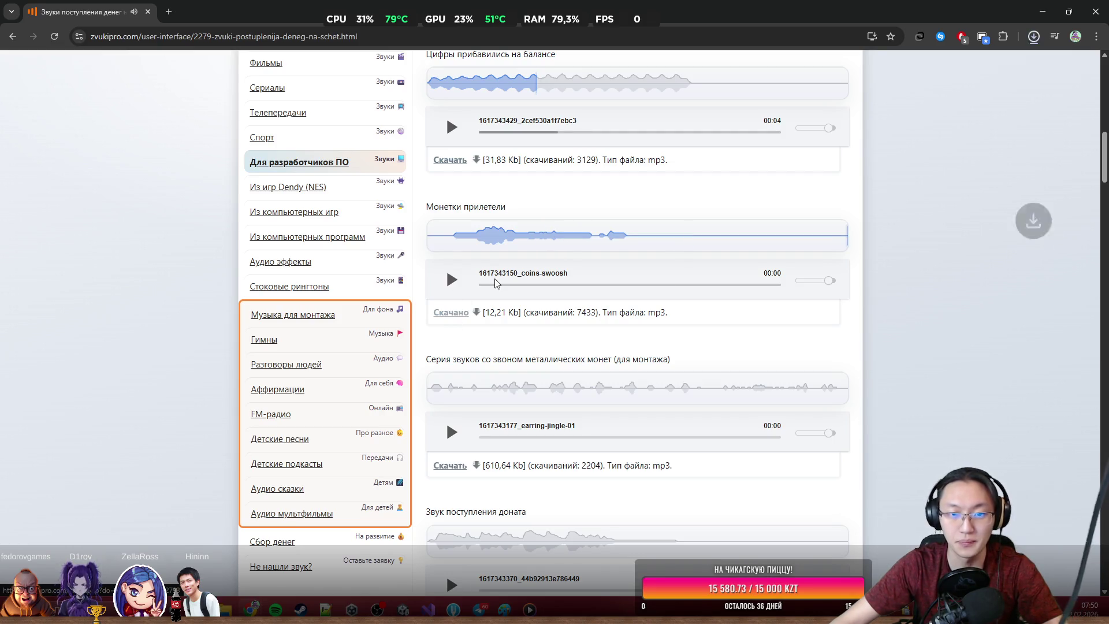
{"action": "scroll", "coordinate": [629, 263], "scroll_direction": "up", "scroll_amount": 15}
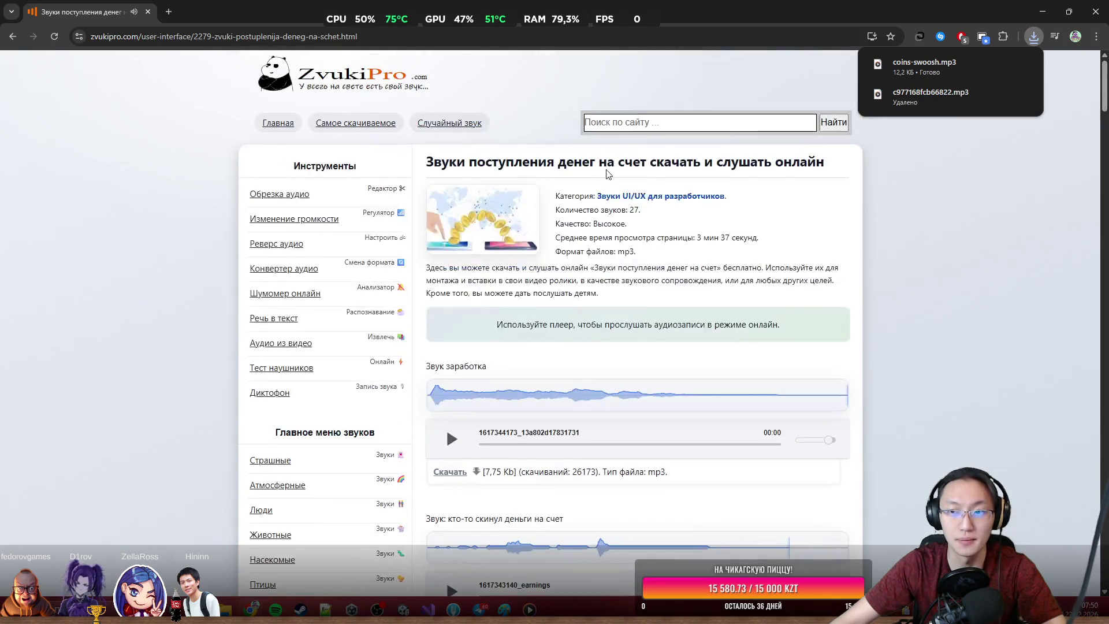
{"action": "left_click", "coordinate": [13, 37]}
{"action": "left_click", "coordinate": [404, 88]}
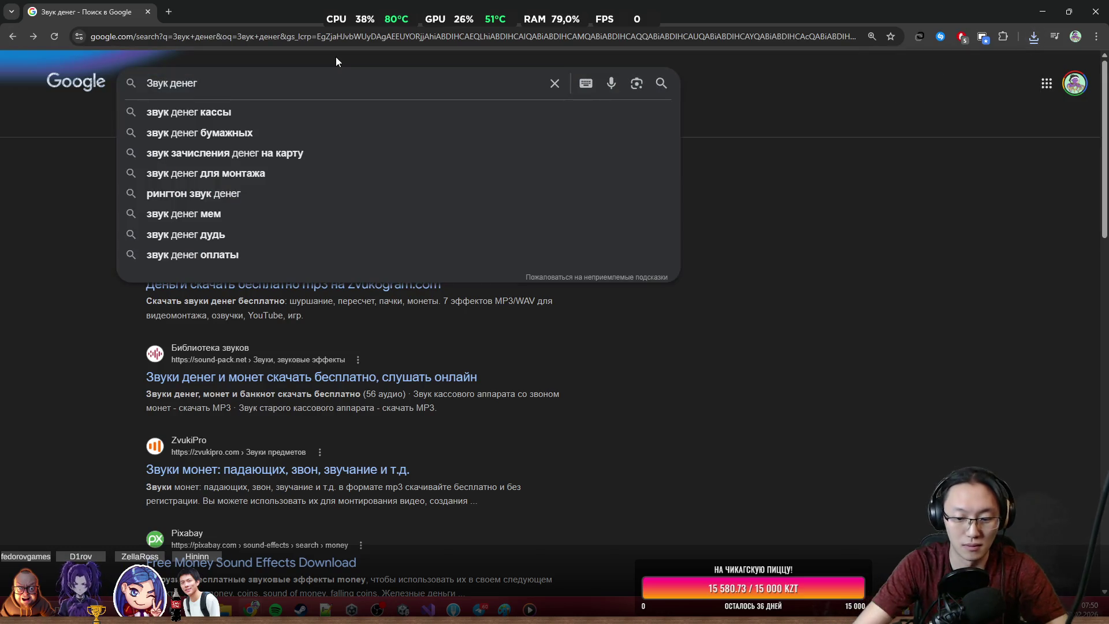
Step: Search Google for 'Звук неудачи' and open the ZvukiPro failure-sounds page
{"action": "key", "text": "BackSpace"}
{"action": "key", "text": "BackSpace"}
{"action": "key", "text": "BackSpace"}
{"action": "type", "text": "неудачи"}
{"action": "key", "text": "Return"}
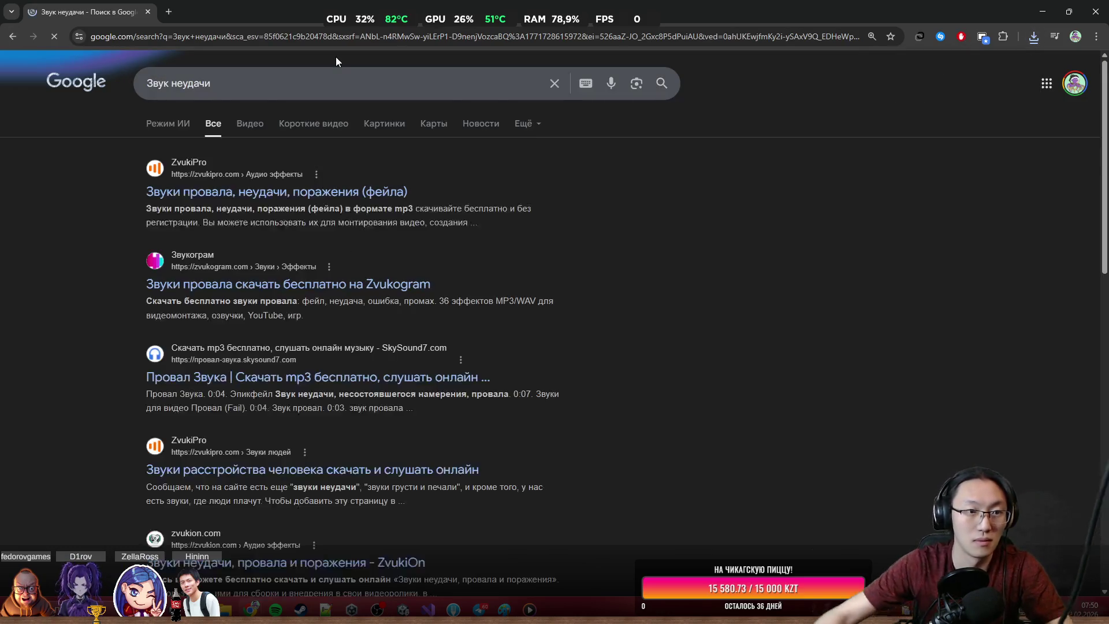
{"action": "left_click", "coordinate": [305, 194]}
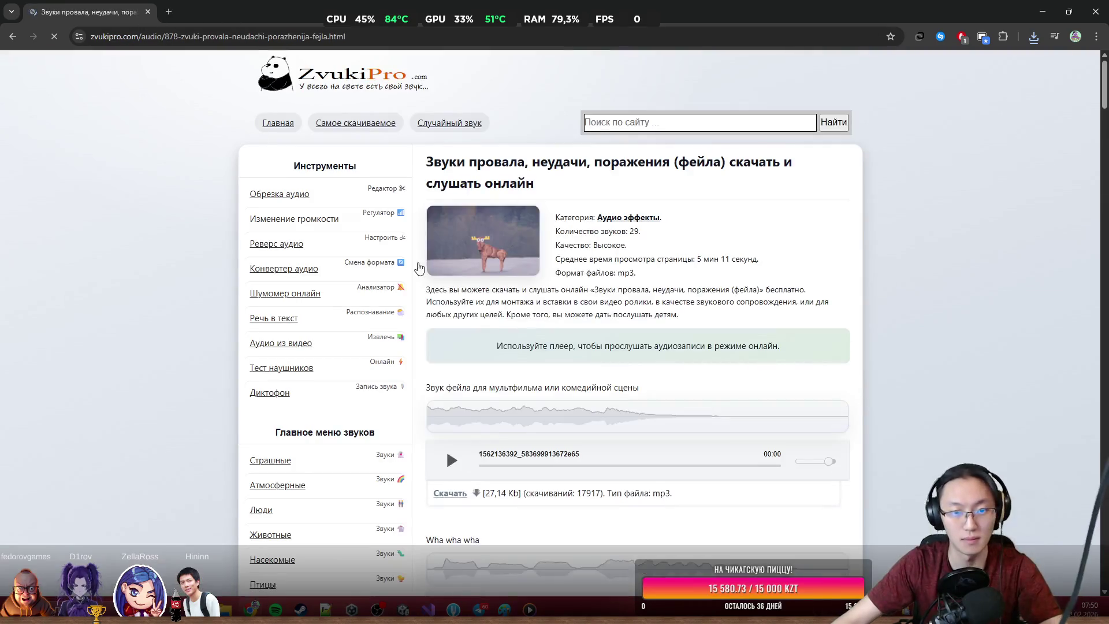
Step: Preview failure sounds from Вот еще вариант and Большой фэйл to the missed-profit sound
{"action": "left_click", "coordinate": [453, 467]}
{"action": "scroll", "coordinate": [454, 466], "scroll_direction": "down", "scroll_amount": 7}
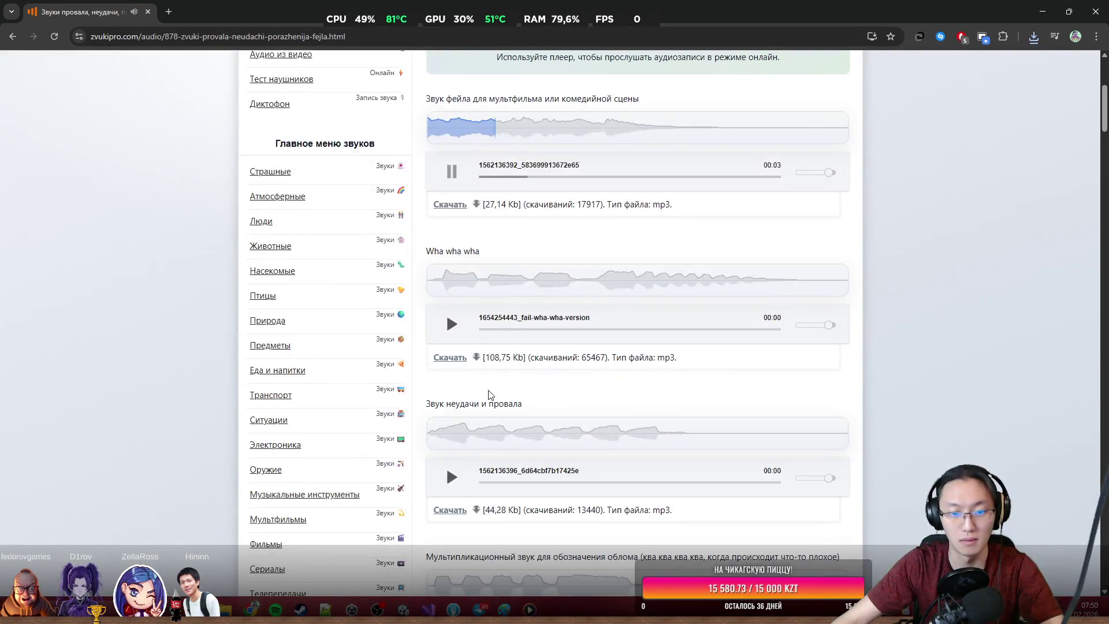
{"action": "scroll", "coordinate": [450, 427], "scroll_direction": "down", "scroll_amount": 11}
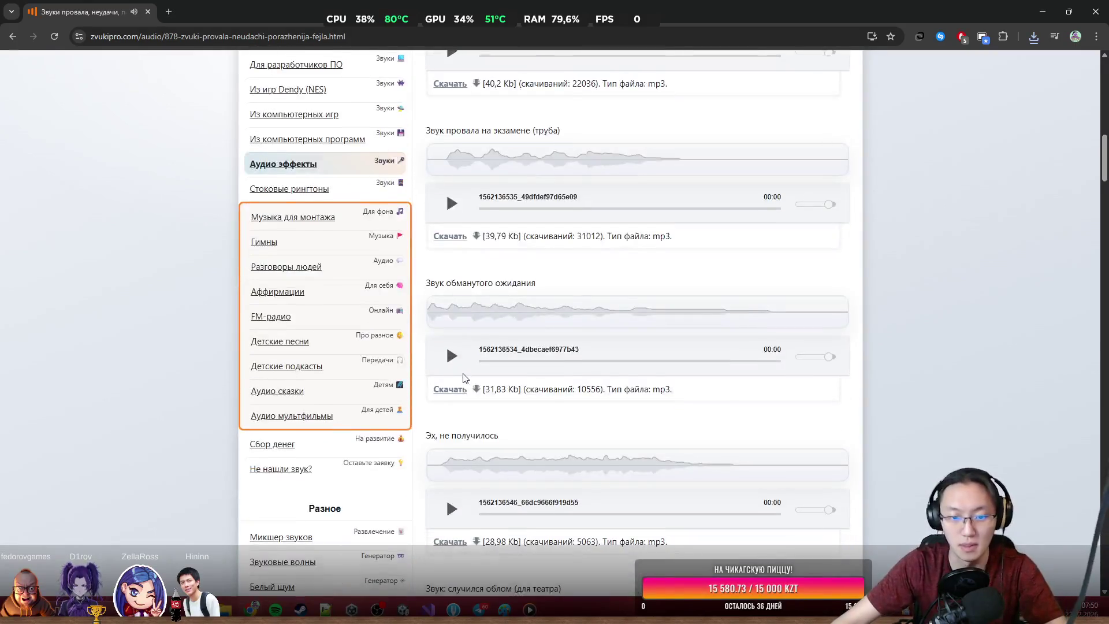
{"action": "scroll", "coordinate": [466, 381], "scroll_direction": "down", "scroll_amount": 2}
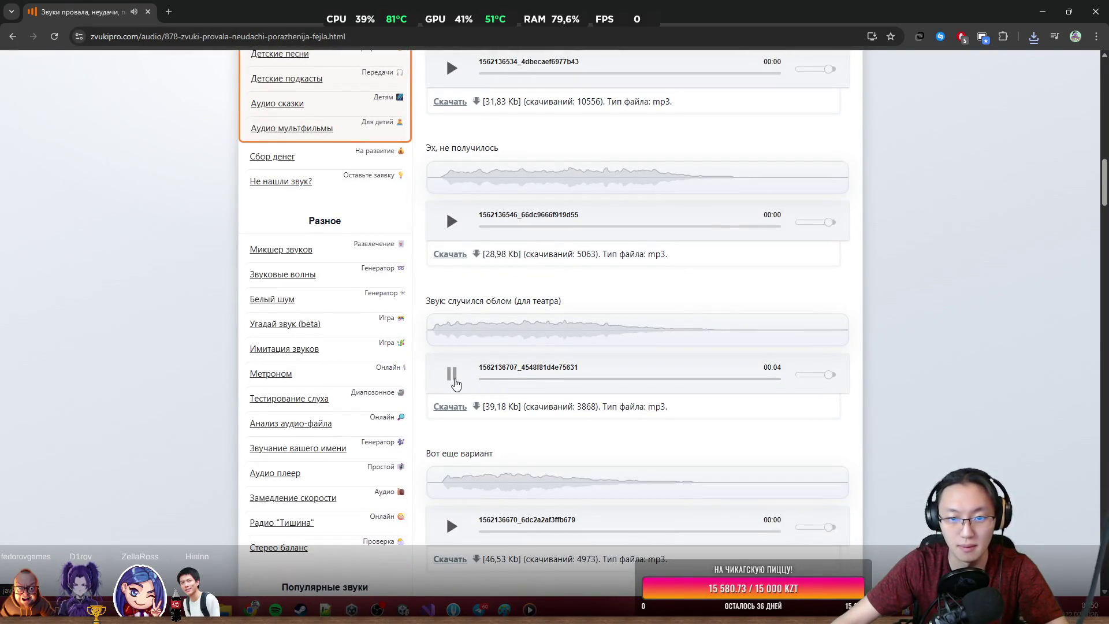
{"action": "scroll", "coordinate": [461, 387], "scroll_direction": "down", "scroll_amount": 3}
{"action": "left_click", "coordinate": [454, 336]}
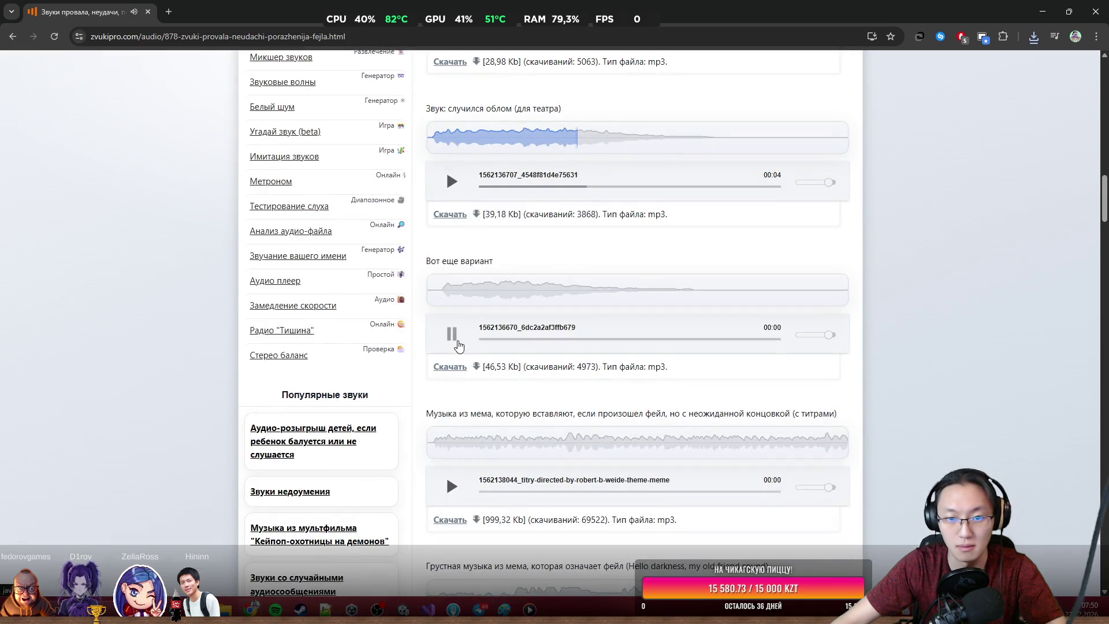
{"action": "scroll", "coordinate": [462, 335], "scroll_direction": "down", "scroll_amount": 10}
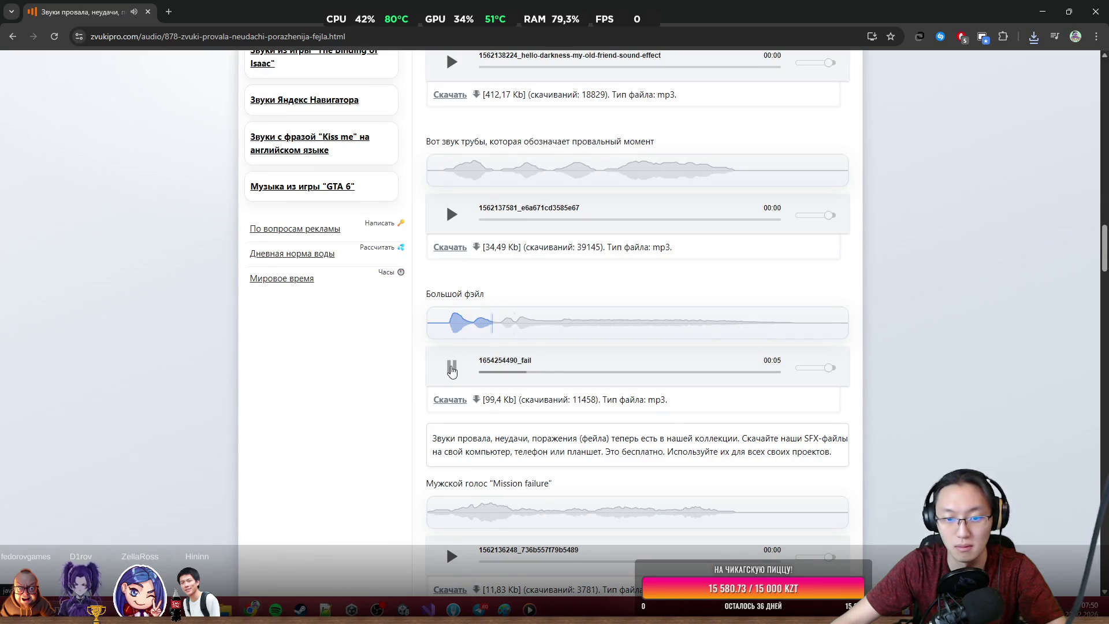
{"action": "left_click", "coordinate": [451, 369]}
{"action": "scroll", "coordinate": [460, 355], "scroll_direction": "down", "scroll_amount": 8}
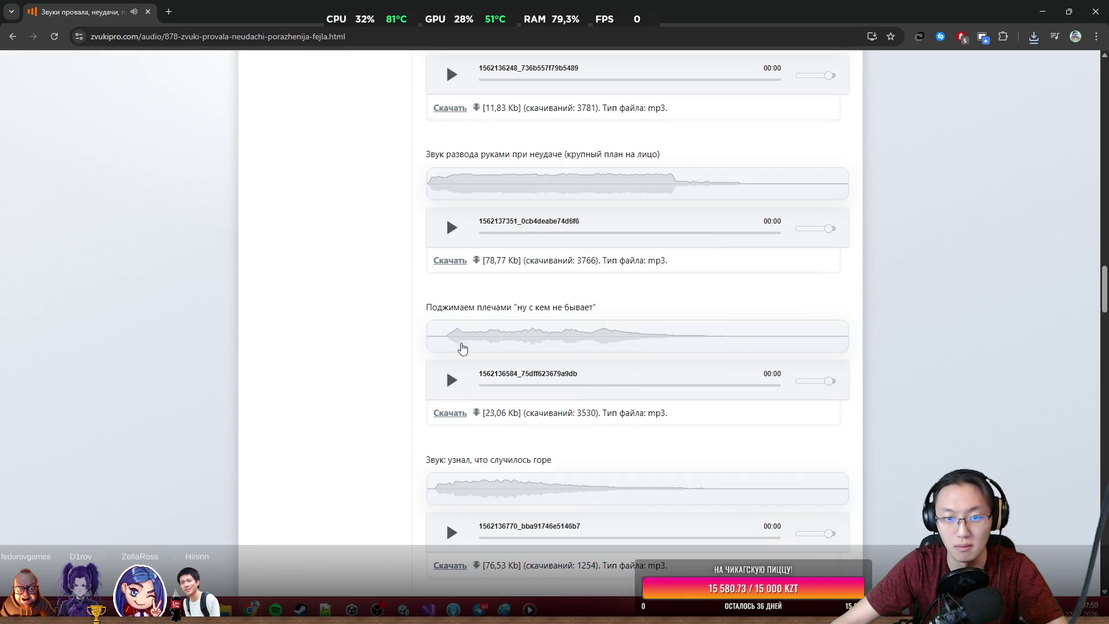
{"action": "left_click", "coordinate": [453, 231]}
{"action": "left_click", "coordinate": [454, 383]}
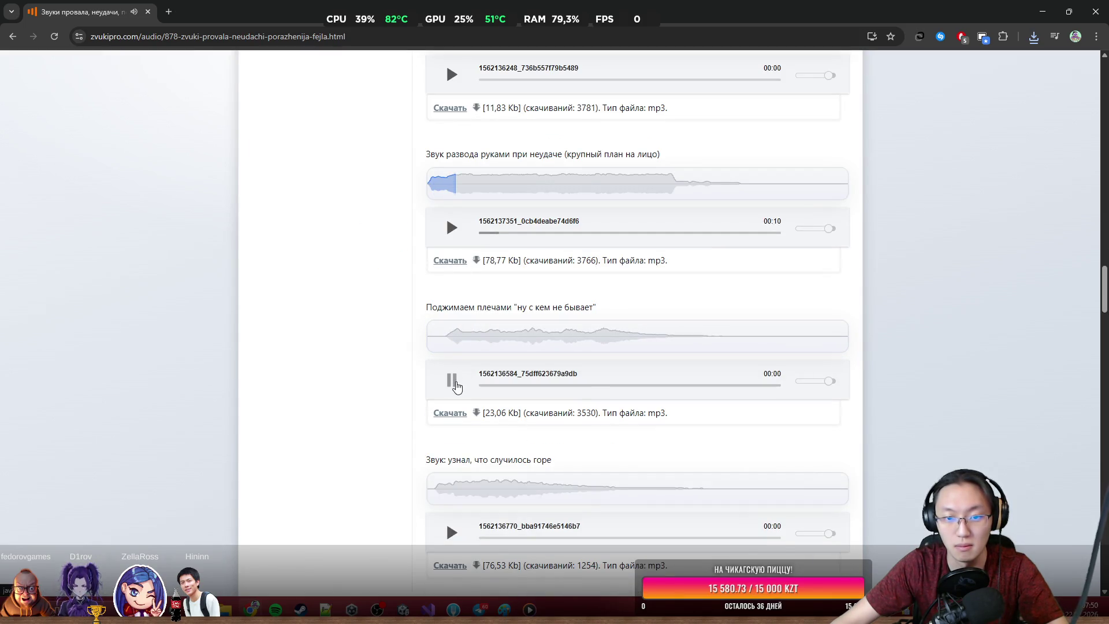
{"action": "scroll", "coordinate": [457, 386], "scroll_direction": "down", "scroll_amount": 1}
{"action": "scroll", "coordinate": [458, 386], "scroll_direction": "down", "scroll_amount": 3}
{"action": "left_click", "coordinate": [451, 340]}
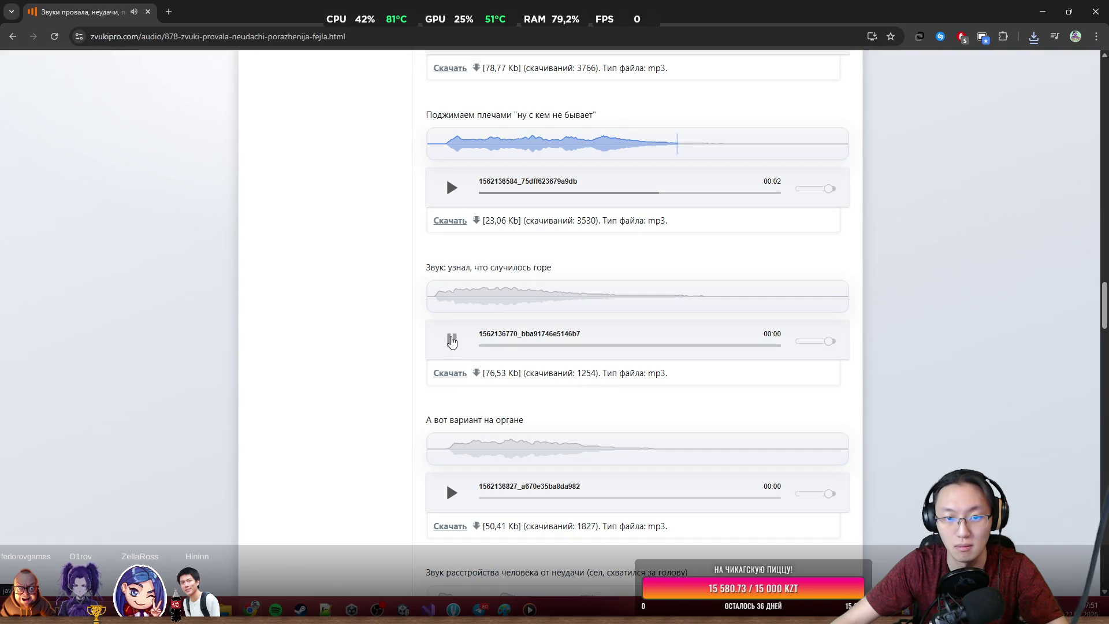
{"action": "scroll", "coordinate": [453, 341], "scroll_direction": "down", "scroll_amount": 3}
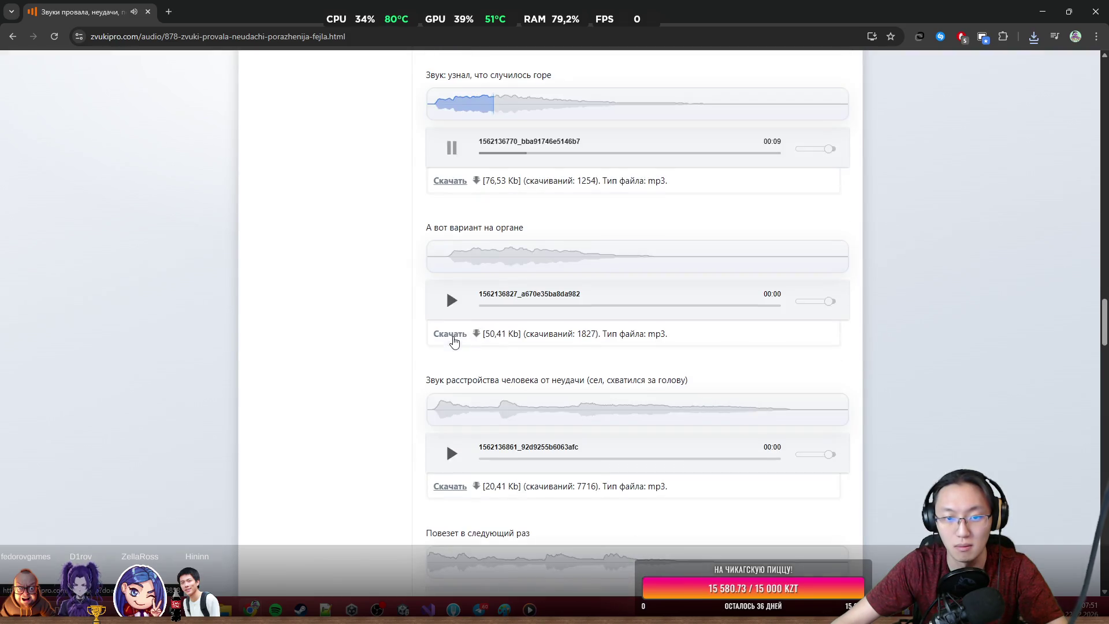
{"action": "left_click", "coordinate": [454, 297]}
{"action": "scroll", "coordinate": [455, 306], "scroll_direction": "down", "scroll_amount": 3}
{"action": "scroll", "coordinate": [466, 332], "scroll_direction": "down", "scroll_amount": 9}
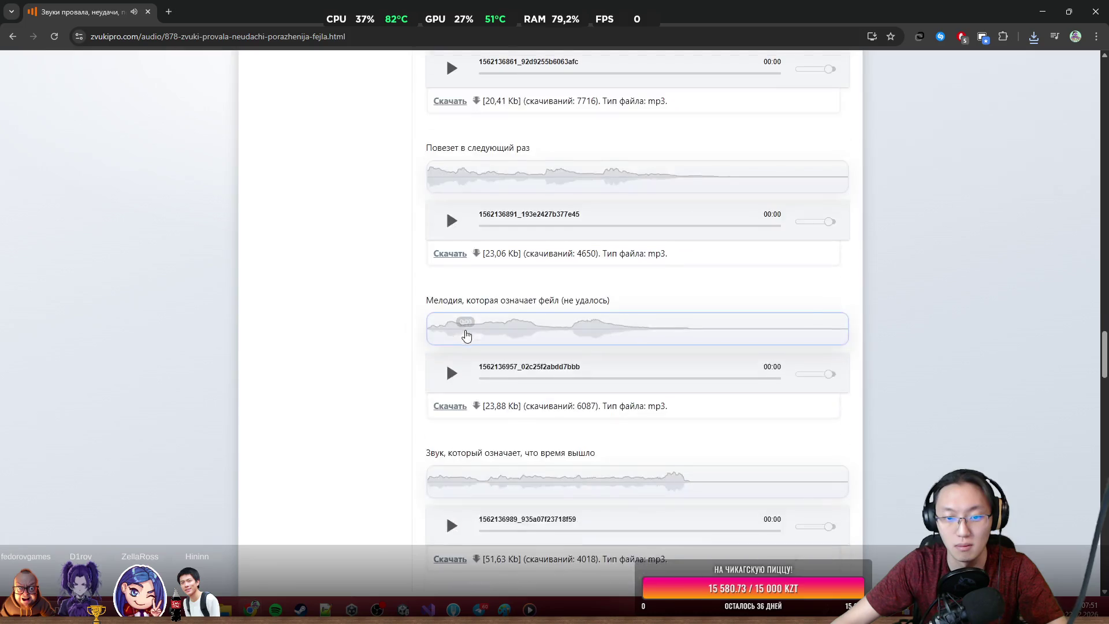
{"action": "scroll", "coordinate": [460, 411], "scroll_direction": "down", "scroll_amount": 5}
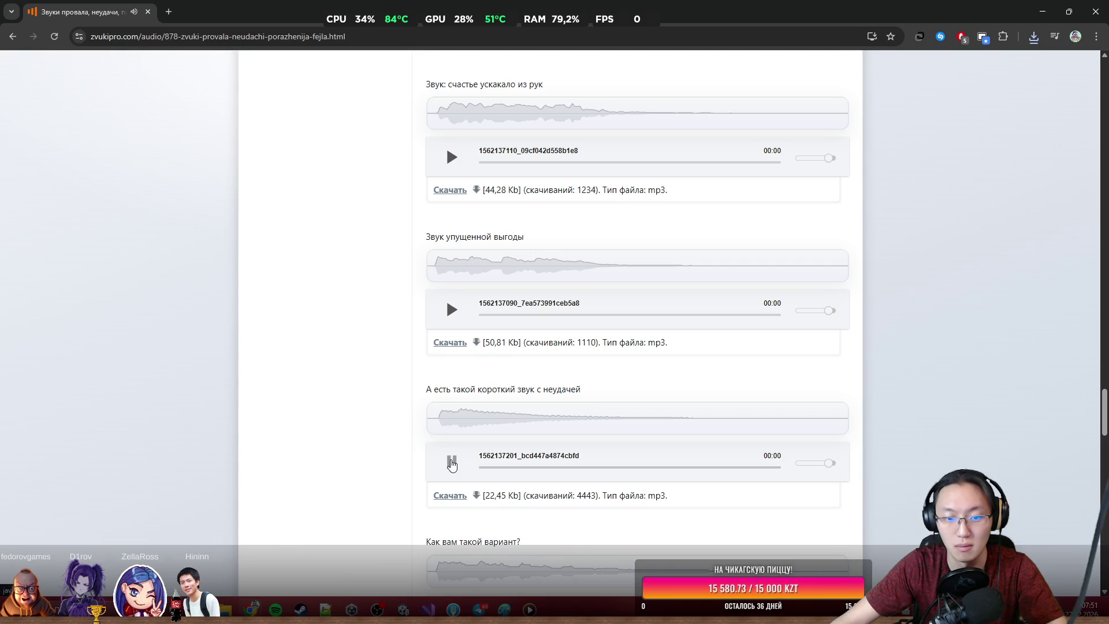
{"action": "left_click", "coordinate": [452, 314]}
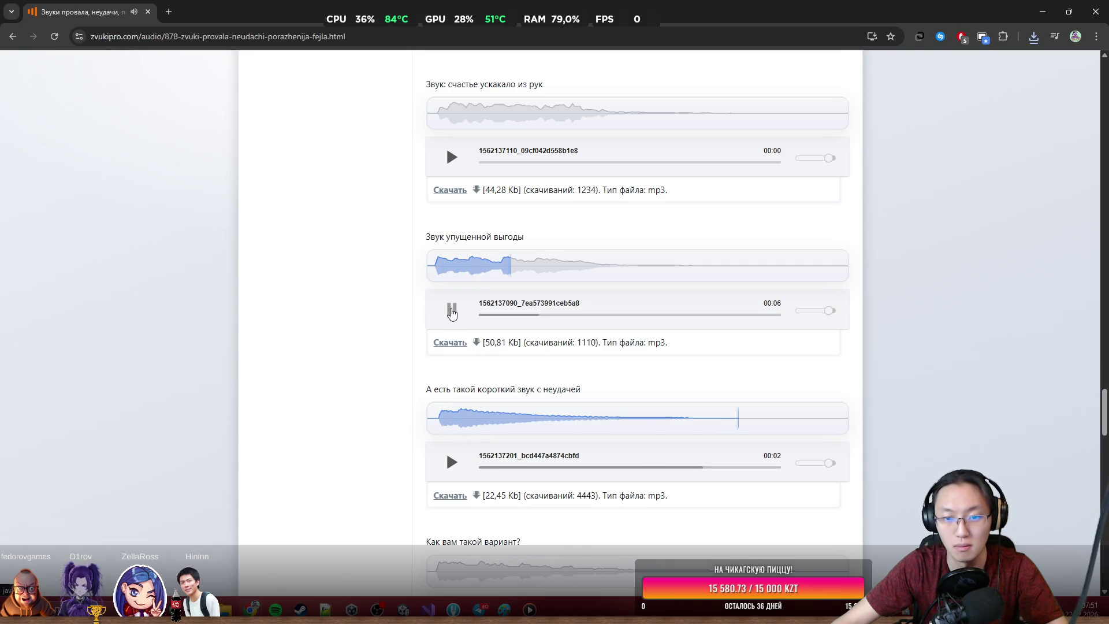
Step: Preview and replay the upset man sound and the 'Как вам такой вариант?' option
{"action": "scroll", "coordinate": [452, 313], "scroll_direction": "down", "scroll_amount": 5}
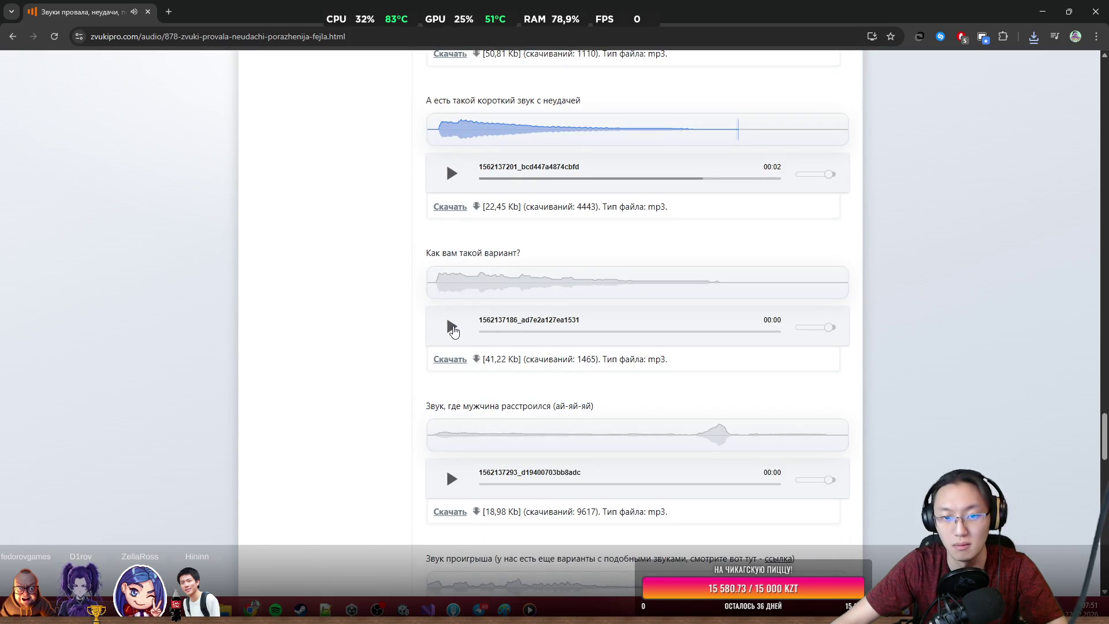
{"action": "scroll", "coordinate": [457, 272], "scroll_direction": "down", "scroll_amount": 2}
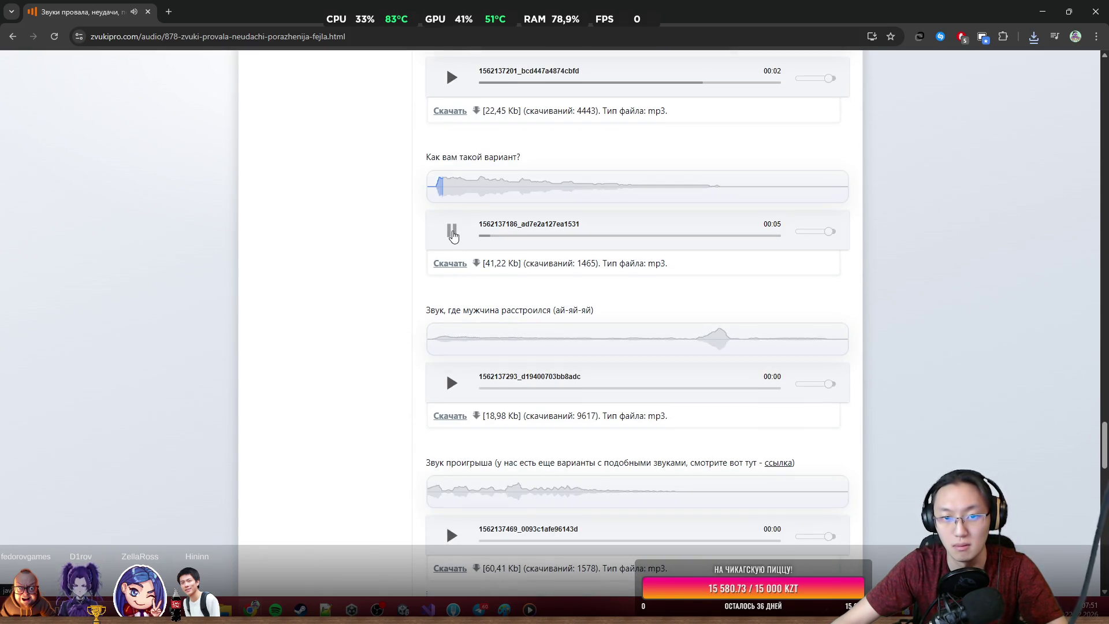
{"action": "scroll", "coordinate": [466, 257], "scroll_direction": "down", "scroll_amount": 2}
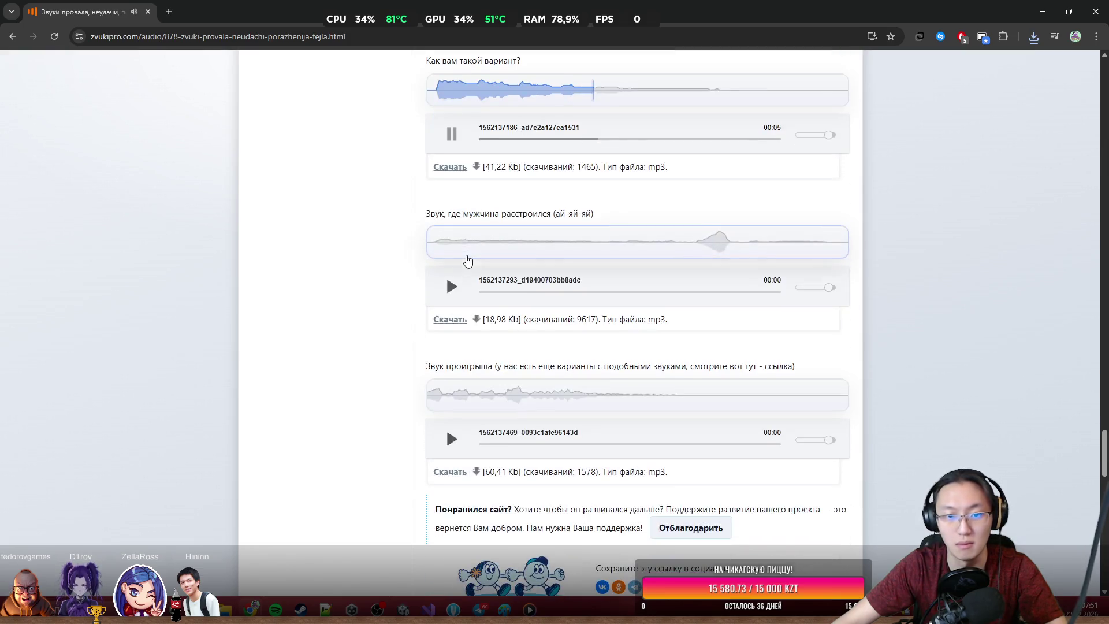
{"action": "left_click", "coordinate": [453, 287]}
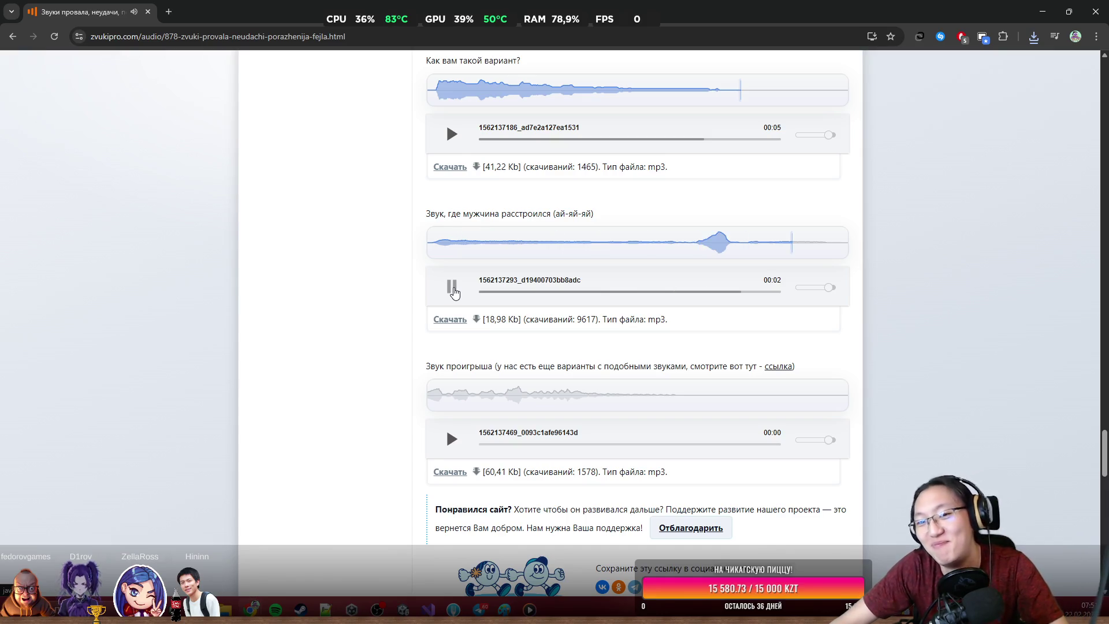
{"action": "scroll", "coordinate": [454, 288], "scroll_direction": "down", "scroll_amount": 2}
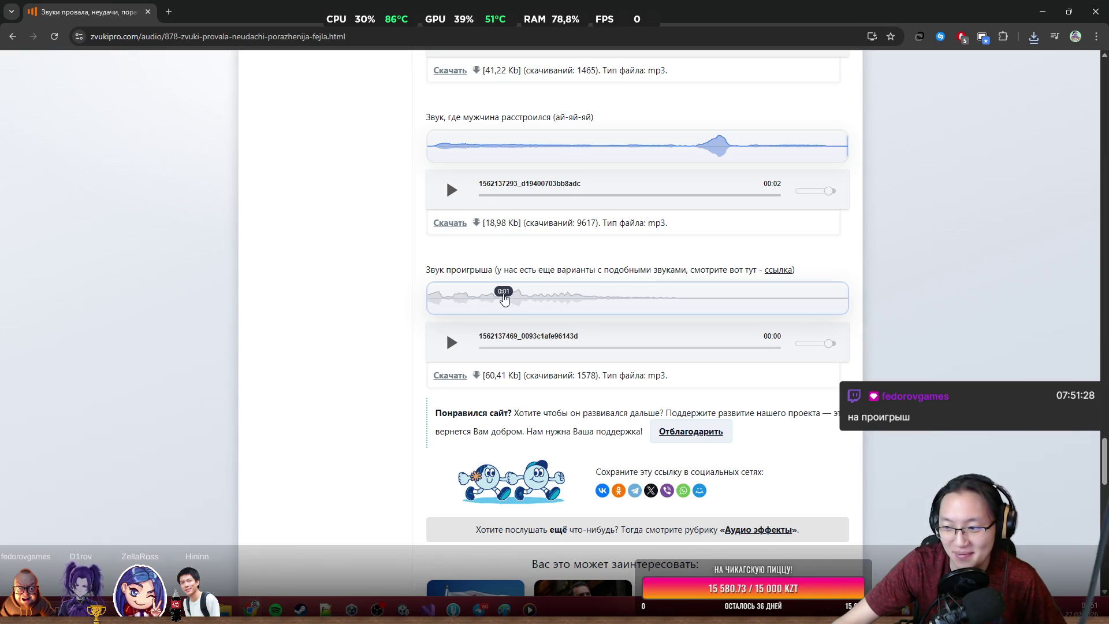
{"action": "scroll", "coordinate": [504, 298], "scroll_direction": "up", "scroll_amount": 2}
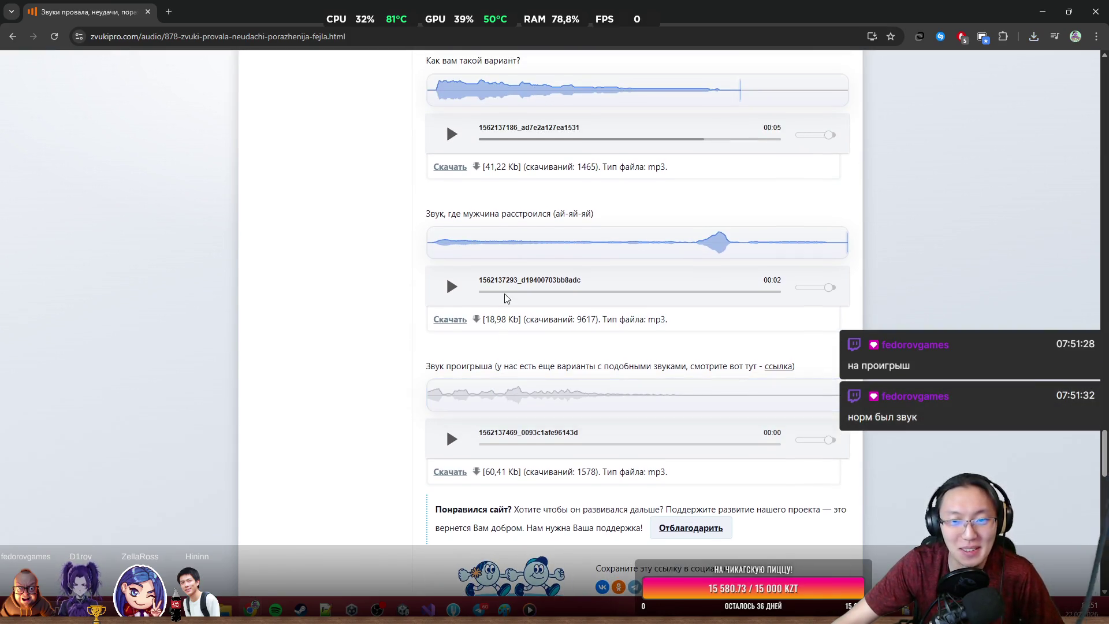
{"action": "left_click", "coordinate": [453, 285]}
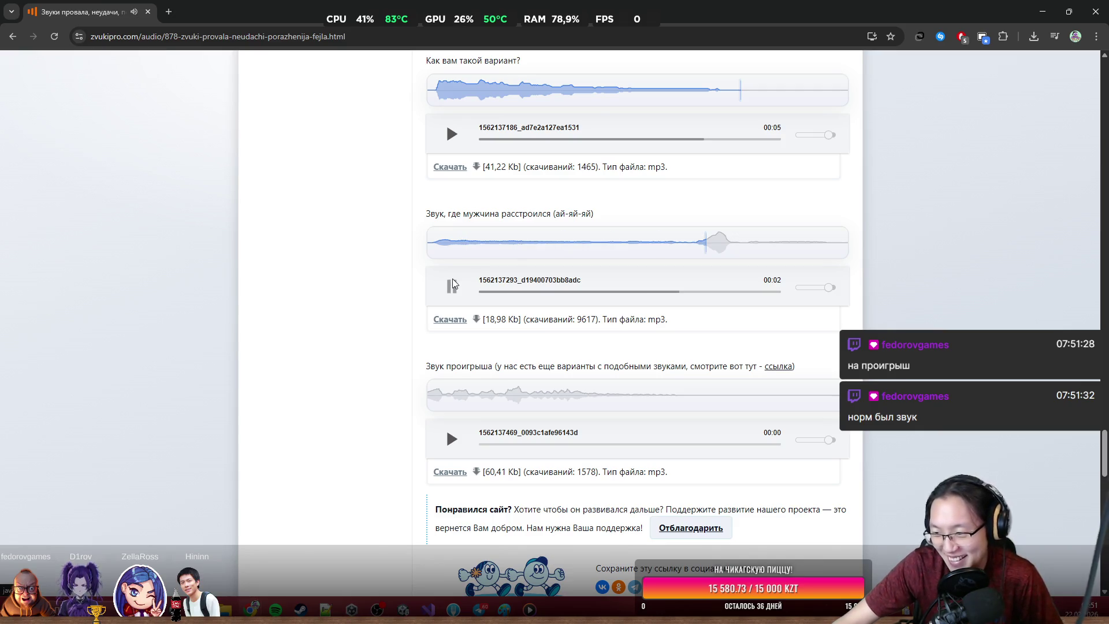
{"action": "scroll", "coordinate": [453, 282], "scroll_direction": "up", "scroll_amount": 2}
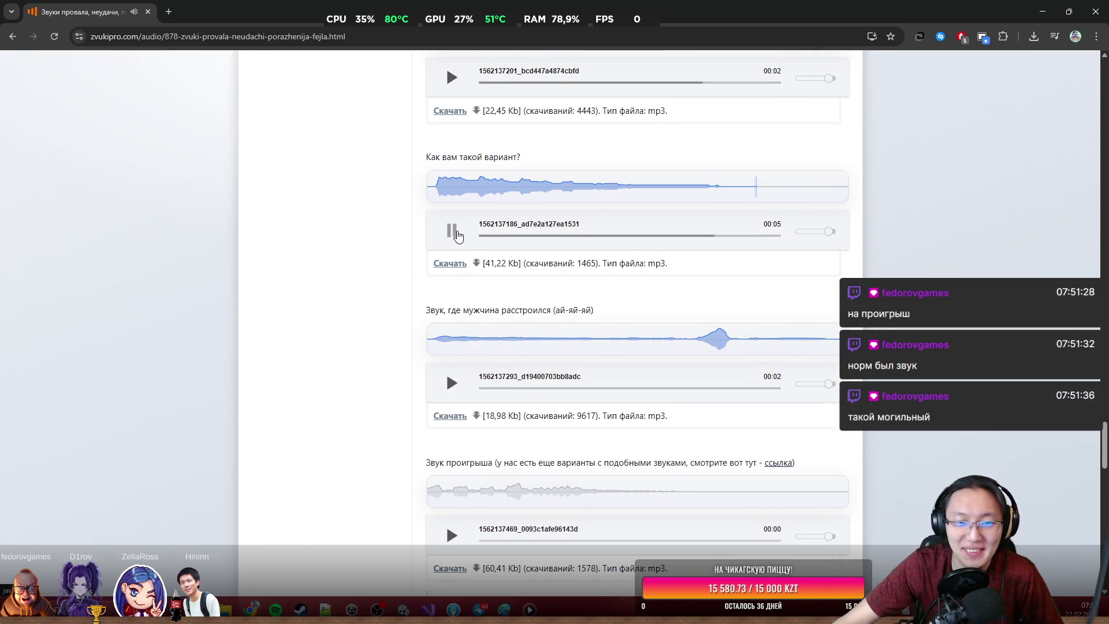
{"action": "scroll", "coordinate": [458, 235], "scroll_direction": "up", "scroll_amount": 2}
{"action": "left_click", "coordinate": [452, 330]}
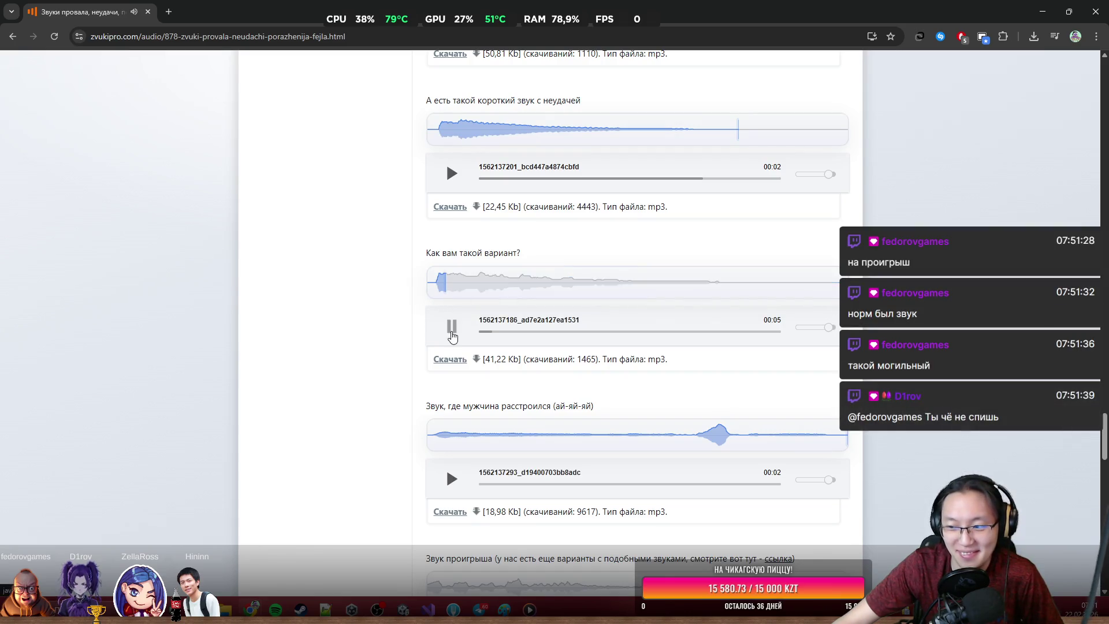
Step: Replay the short failure sound several times at a lowered preview volume
{"action": "left_click", "coordinate": [452, 173]}
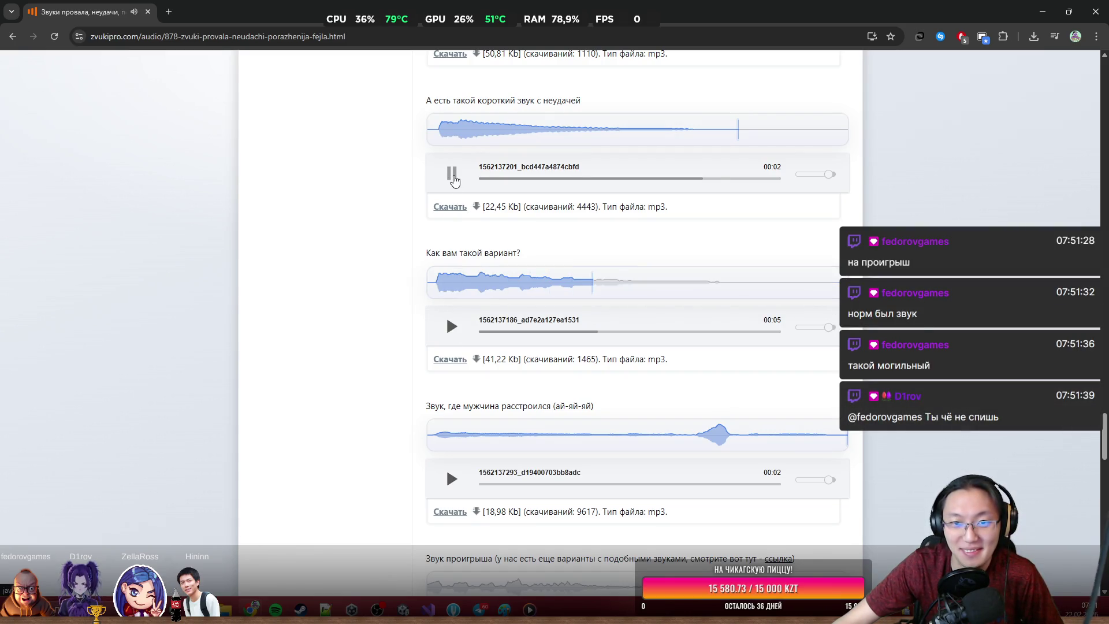
{"action": "left_click", "coordinate": [452, 176]}
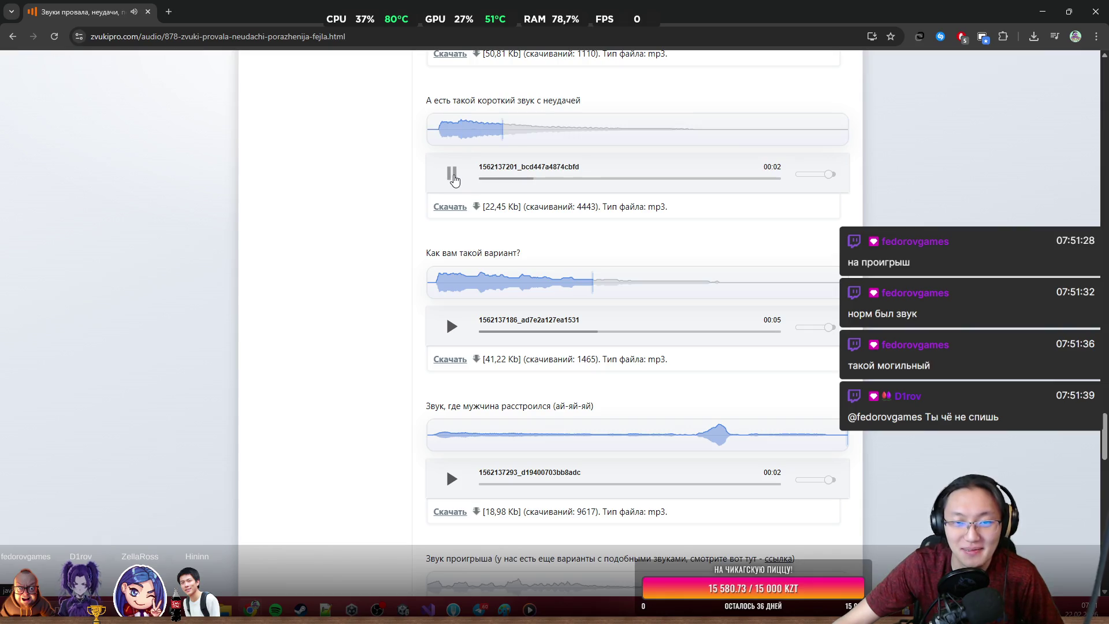
{"action": "scroll", "coordinate": [450, 181], "scroll_direction": "up", "scroll_amount": 3}
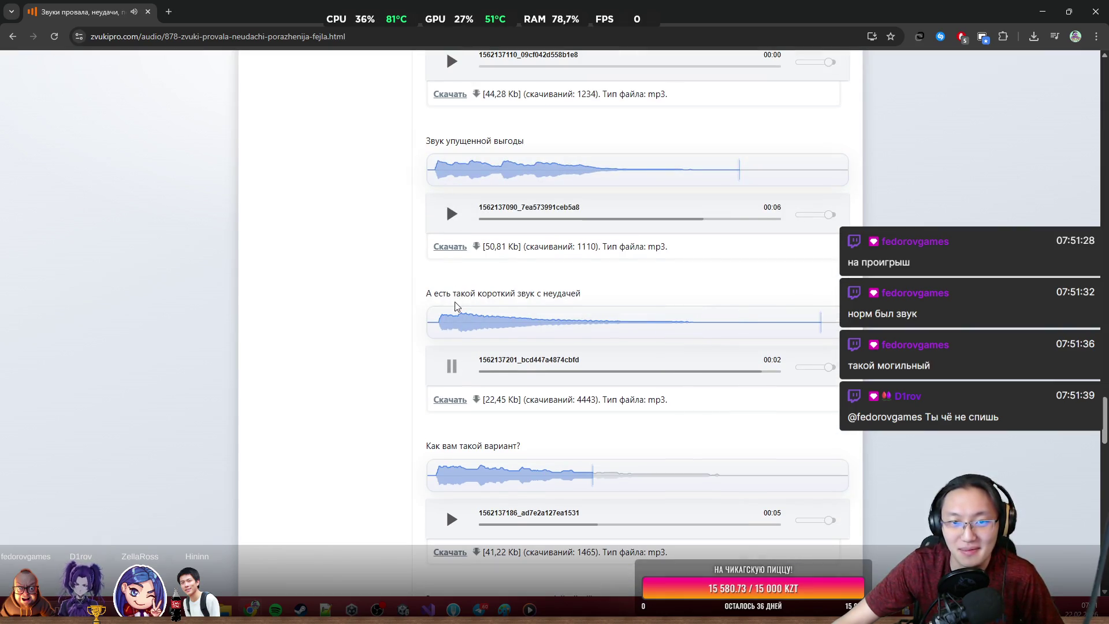
{"action": "left_click", "coordinate": [452, 366]}
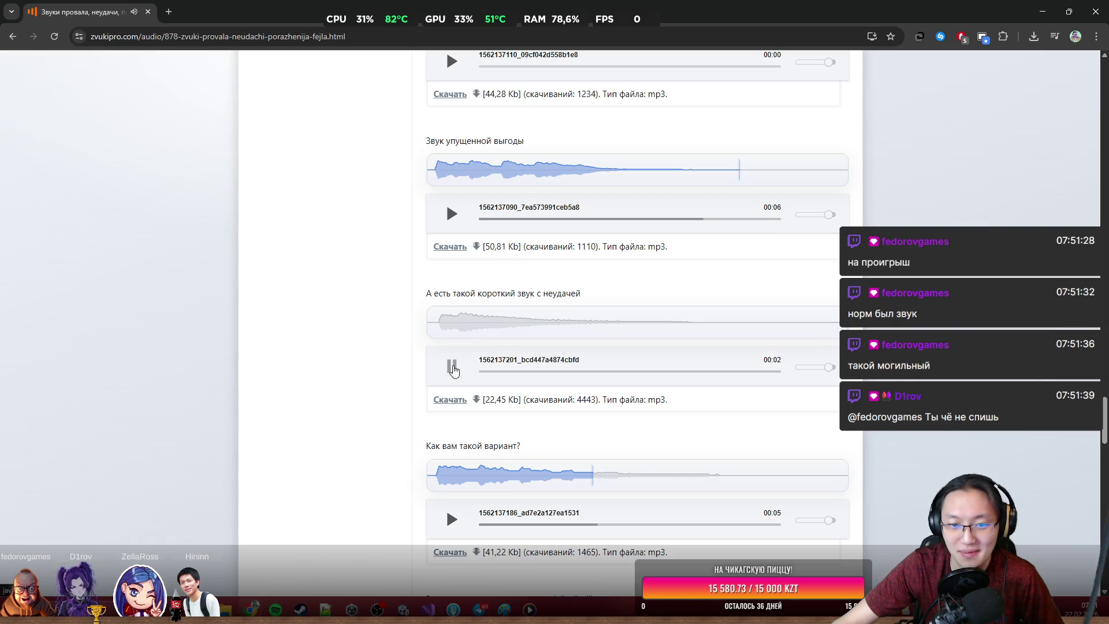
{"action": "left_click", "coordinate": [813, 368]}
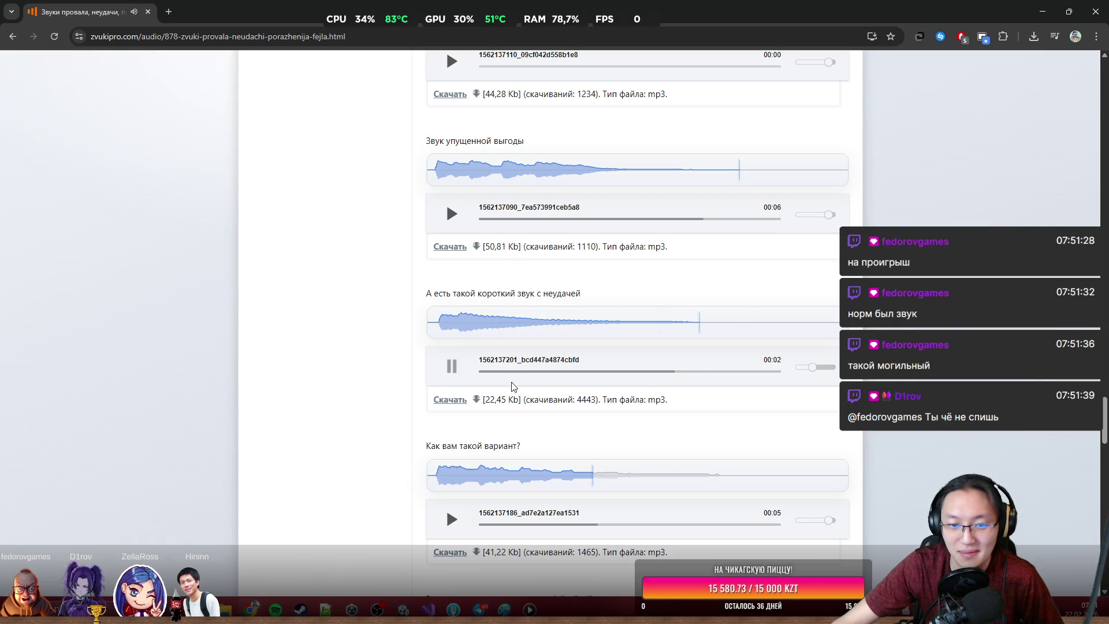
{"action": "left_click", "coordinate": [452, 367]}
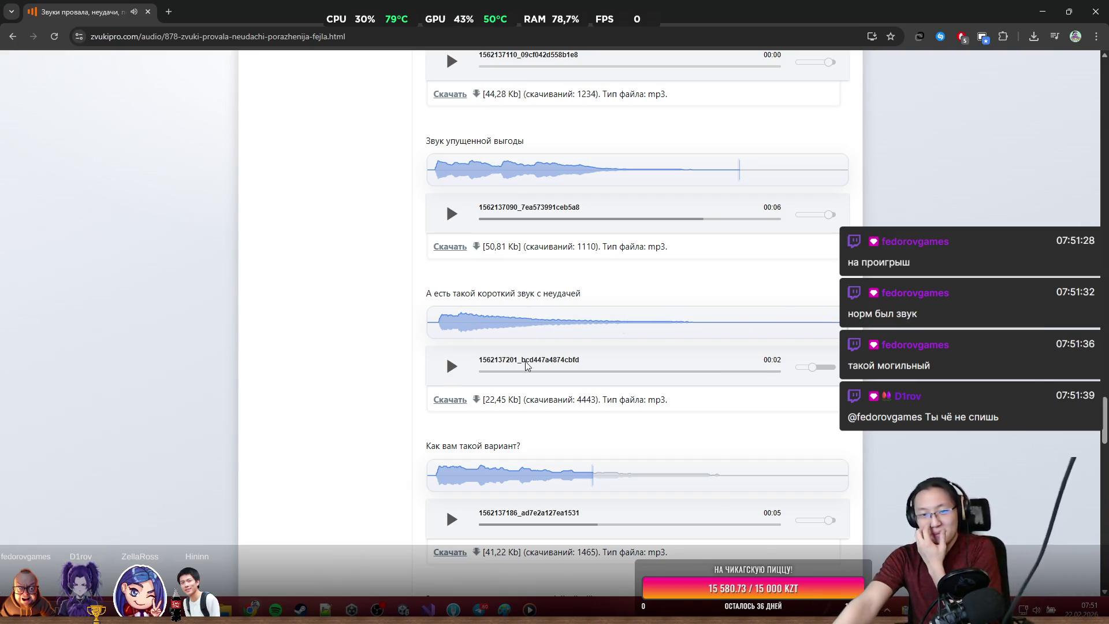
Step: Download the short failure sound and show it in the Downloads folder
{"action": "left_click", "coordinate": [450, 399]}
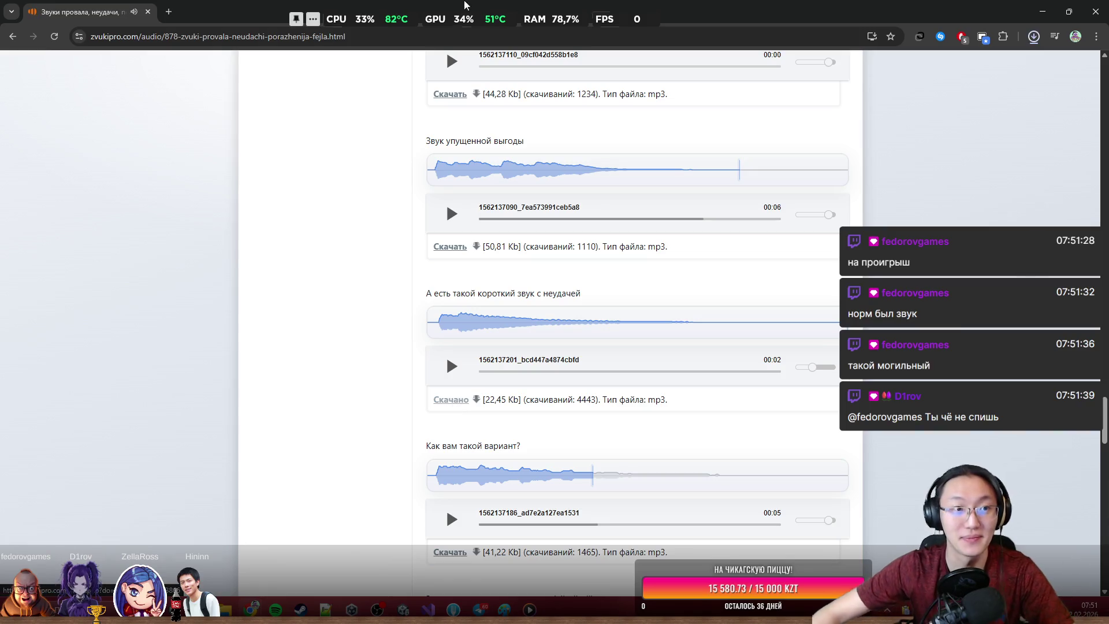
{"action": "left_click", "coordinate": [1000, 69]}
{"action": "left_click", "coordinate": [1038, 14]}
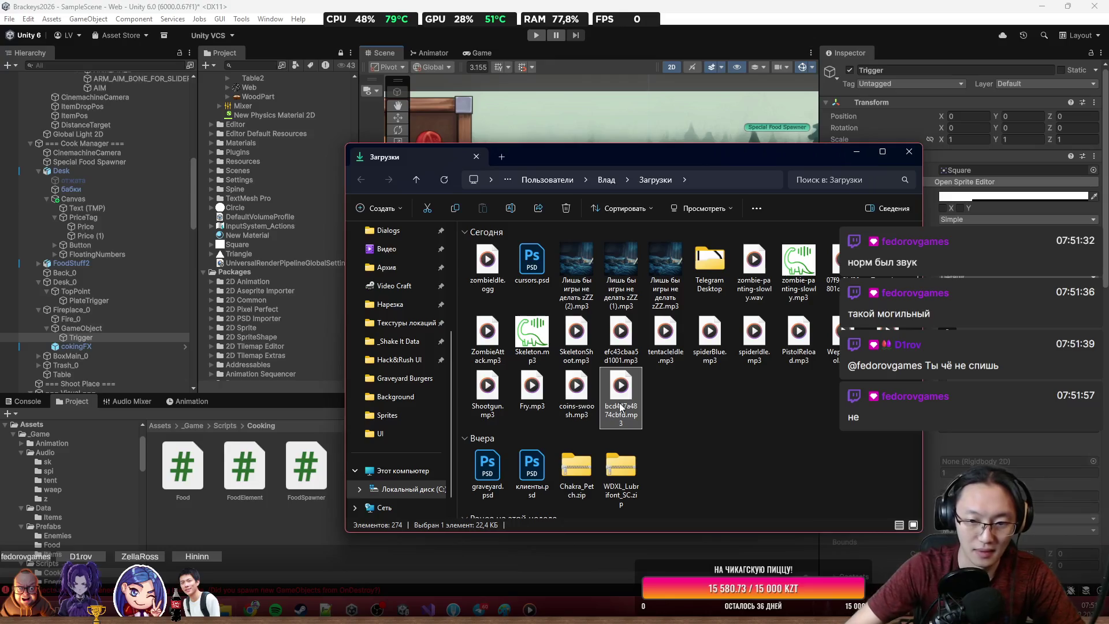
Step: Rename the downloaded failure sound to Lose.mp3
{"action": "left_click", "coordinate": [625, 413]}
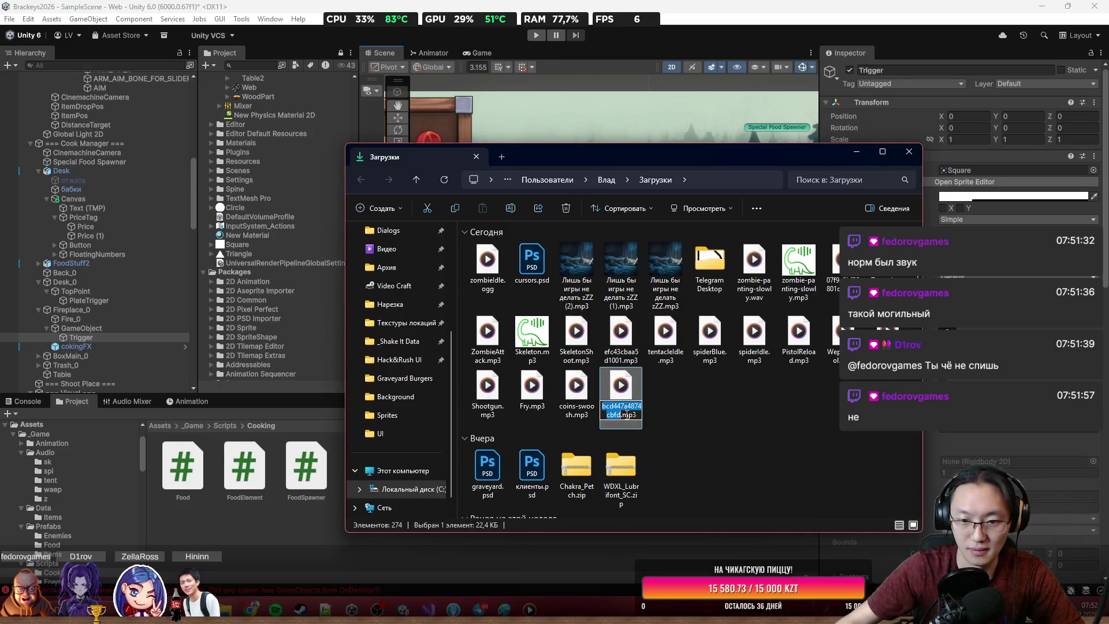
{"action": "type", "text": "дщ"}
{"action": "key", "text": "BackSpace"}
{"action": "key", "text": "BackSpace"}
{"action": "key", "text": "BackSpace"}
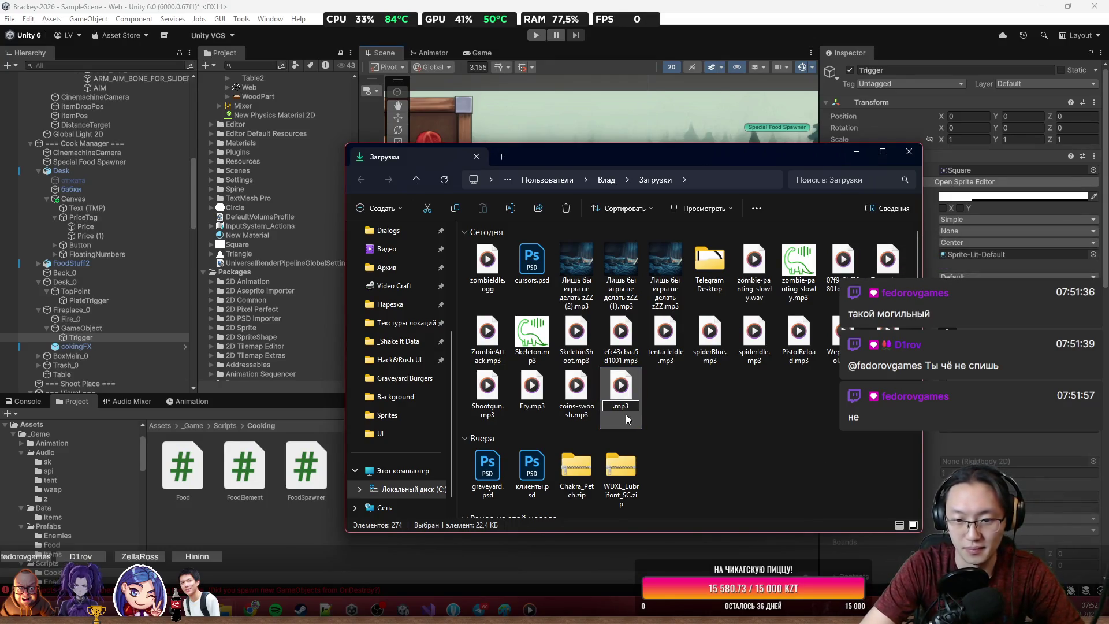
{"action": "type", "text": "Lose"}
{"action": "key", "text": "Return"}
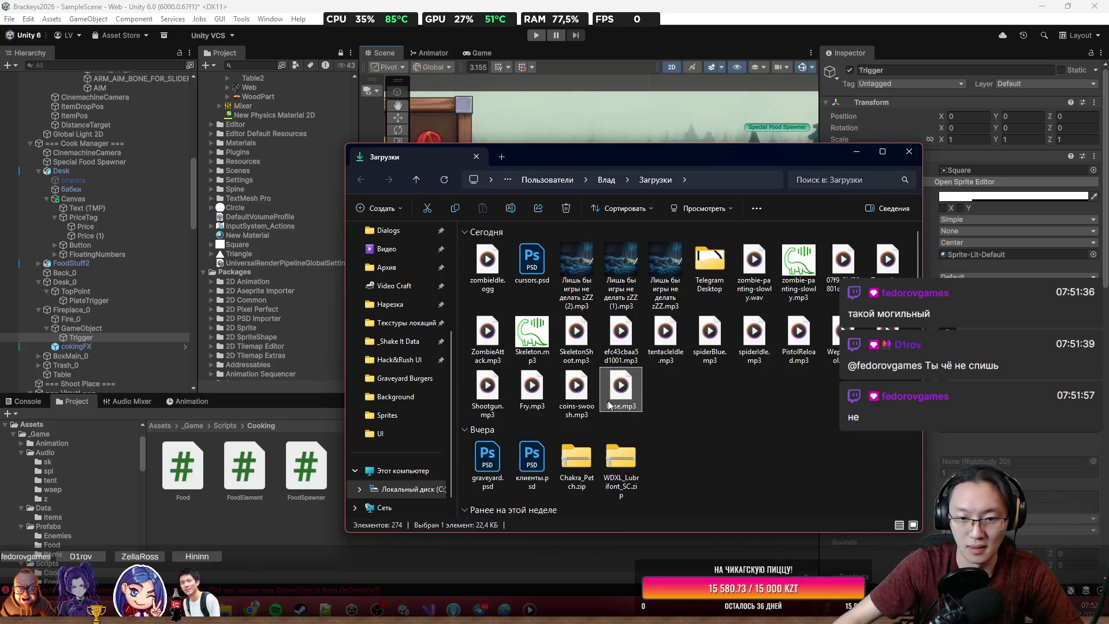
Step: Rename coins-swoosh.mp3 to win.mp3, then open Unity's _Game/Audio folder
{"action": "left_click", "coordinate": [571, 411]}
{"action": "left_click", "coordinate": [571, 411]}
{"action": "type", "text": "win"}
{"action": "key", "text": "Return"}
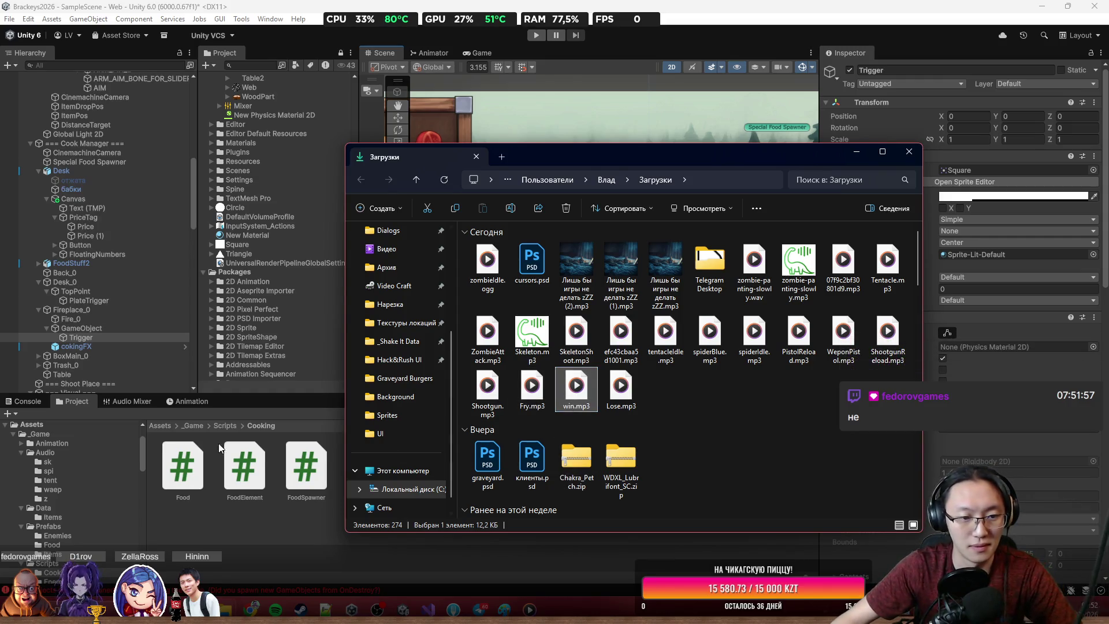
{"action": "left_click", "coordinate": [194, 426]}
{"action": "double_click", "coordinate": [237, 477]}
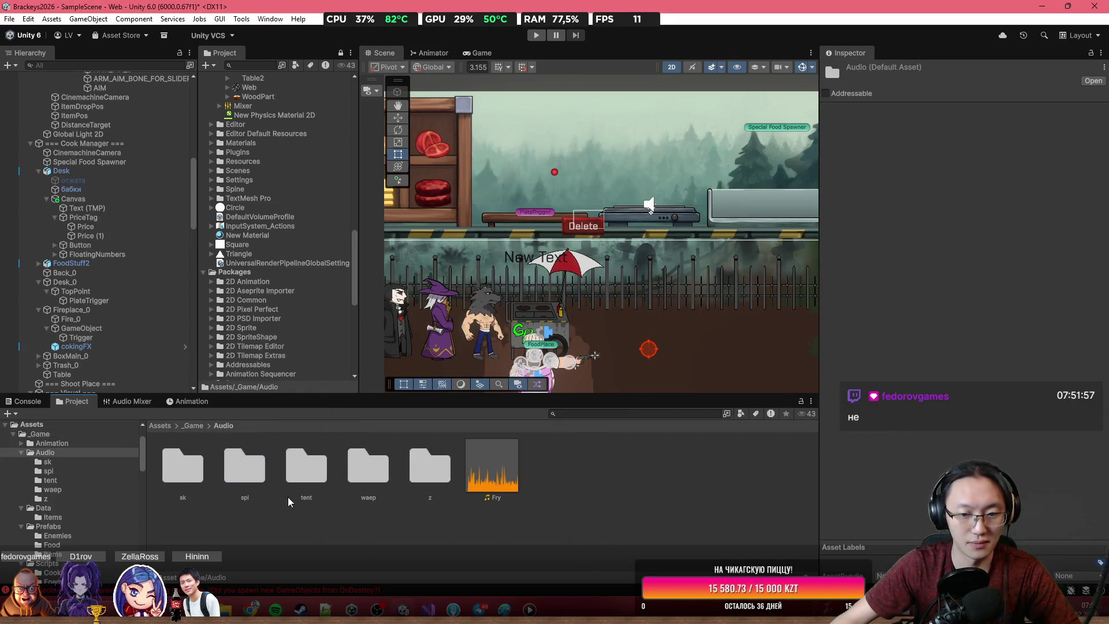
Step: Import Lose.mp3 and win.mp3 from Downloads into the _Game/Audio folder
{"action": "key", "text": "alt+Tab"}
{"action": "left_click", "coordinate": [621, 389]}
{"action": "left_click", "coordinate": [585, 391], "text": "ctrl"}
{"action": "mouse_move", "coordinate": [585, 391]}
{"action": "left_mouse_down"}
{"action": "mouse_move", "coordinate": [570, 463]}
{"action": "mouse_move", "coordinate": [571, 556]}
{"action": "left_mouse_up"}
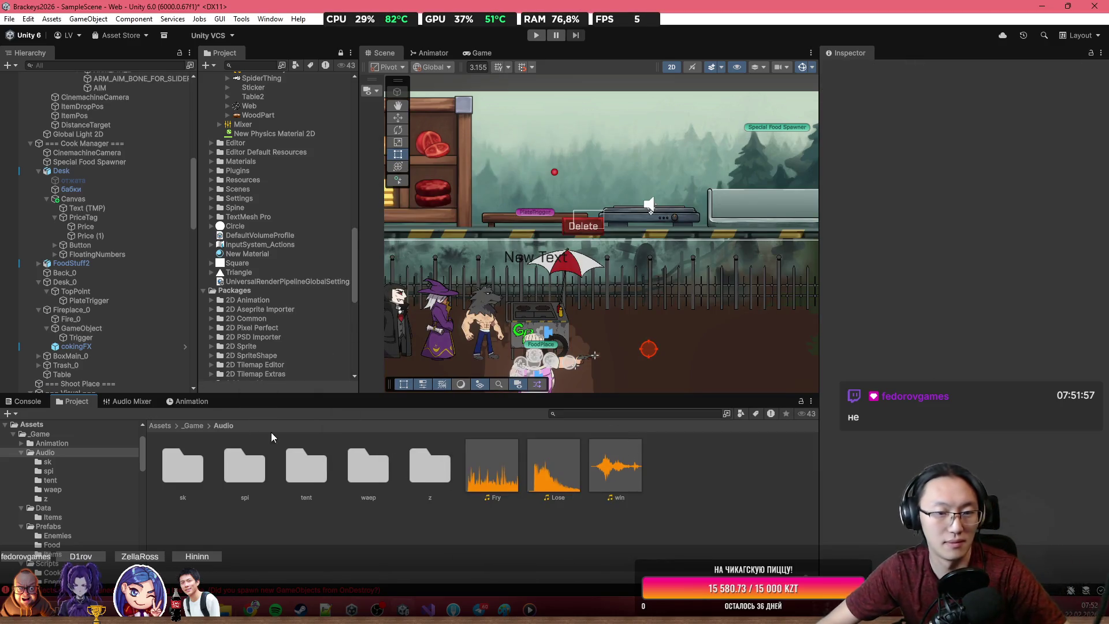
{"action": "left_click", "coordinate": [565, 462]}
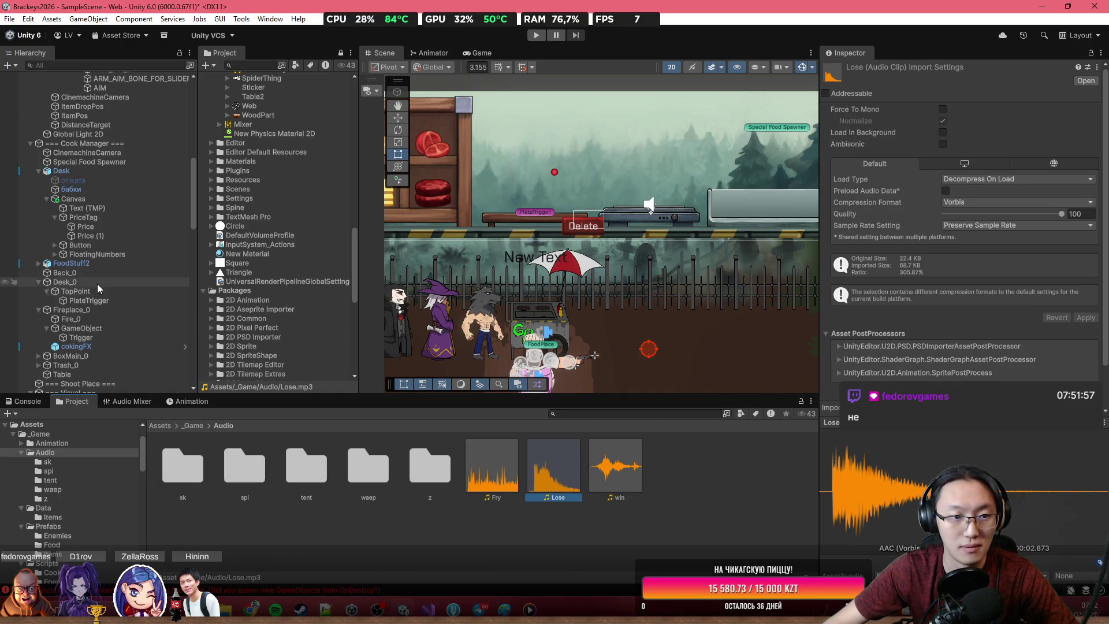
Step: Select PlateTrigger and open its Plate script in Visual Studio
{"action": "scroll", "coordinate": [638, 228], "scroll_direction": "down", "scroll_amount": 2}
{"action": "mouse_move", "coordinate": [547, 242]}
{"action": "left_mouse_down"}
{"action": "mouse_move", "coordinate": [597, 262]}
{"action": "mouse_move", "coordinate": [624, 198]}
{"action": "left_mouse_up"}
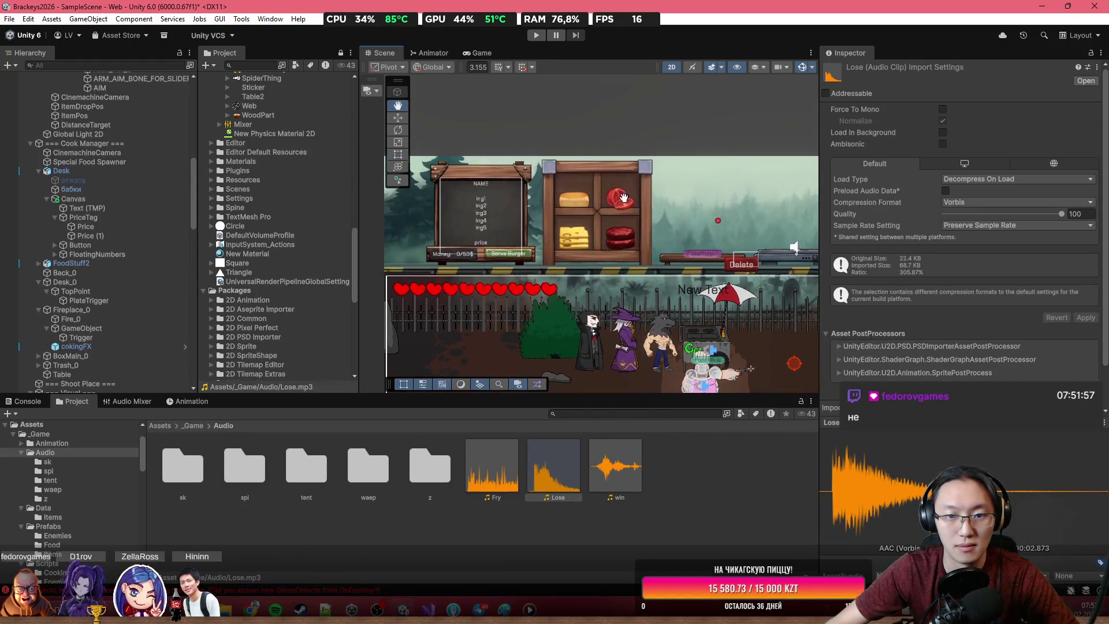
{"action": "left_click_drag", "start_coordinate": [548, 260], "coordinate": [579, 255]}
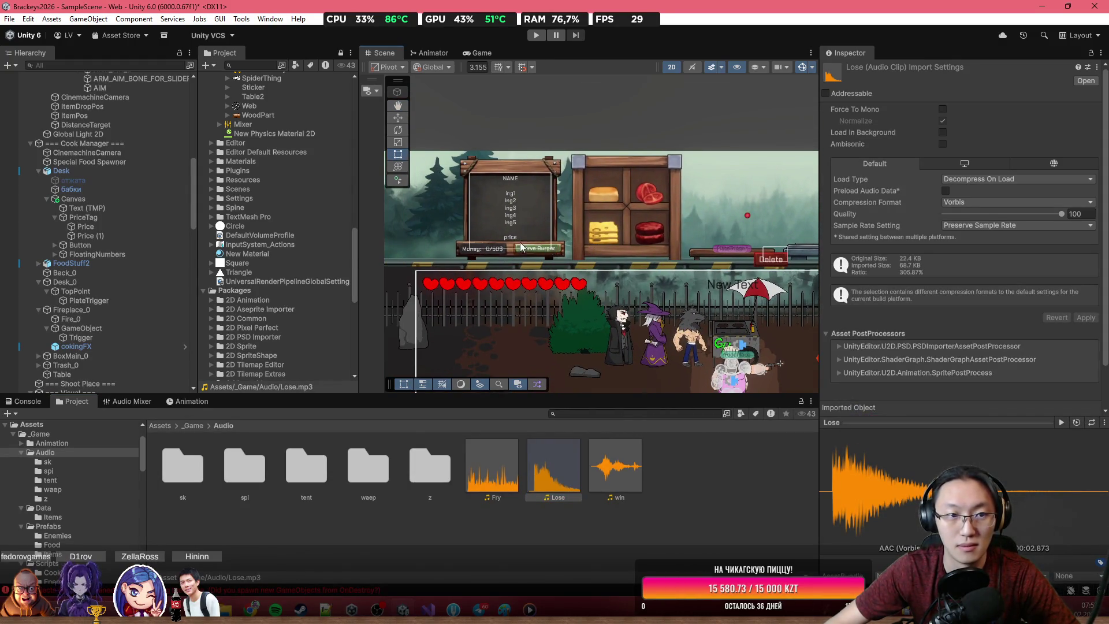
{"action": "scroll", "coordinate": [175, 221], "scroll_direction": "up", "scroll_amount": 3}
{"action": "left_click_drag", "start_coordinate": [797, 246], "coordinate": [622, 252]}
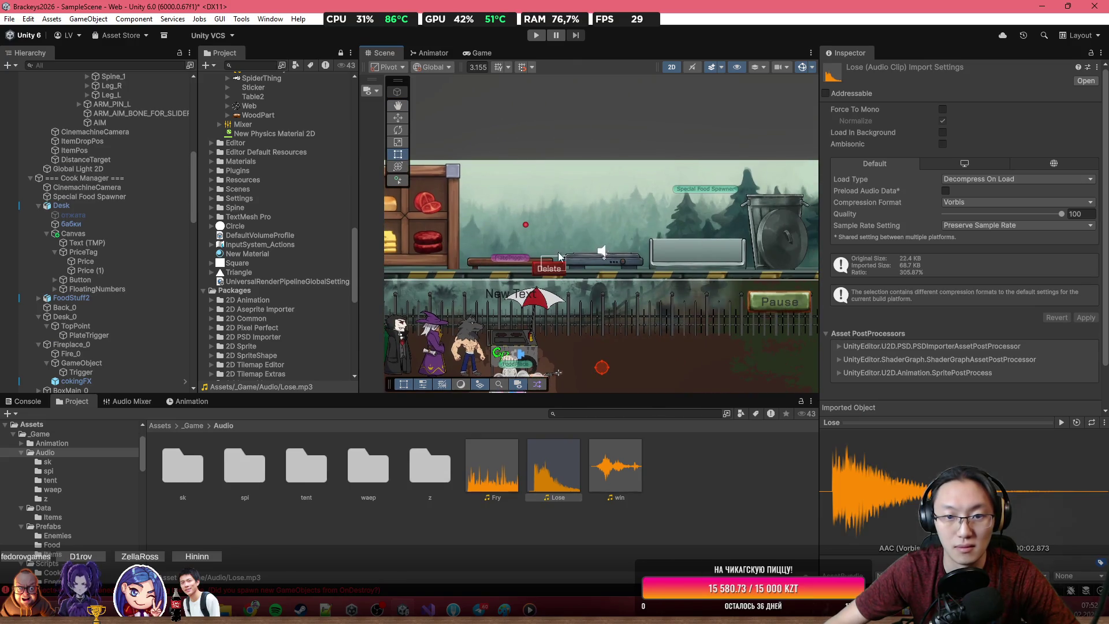
{"action": "scroll", "coordinate": [555, 257], "scroll_direction": "up", "scroll_amount": 2}
{"action": "left_click", "coordinate": [89, 335]}
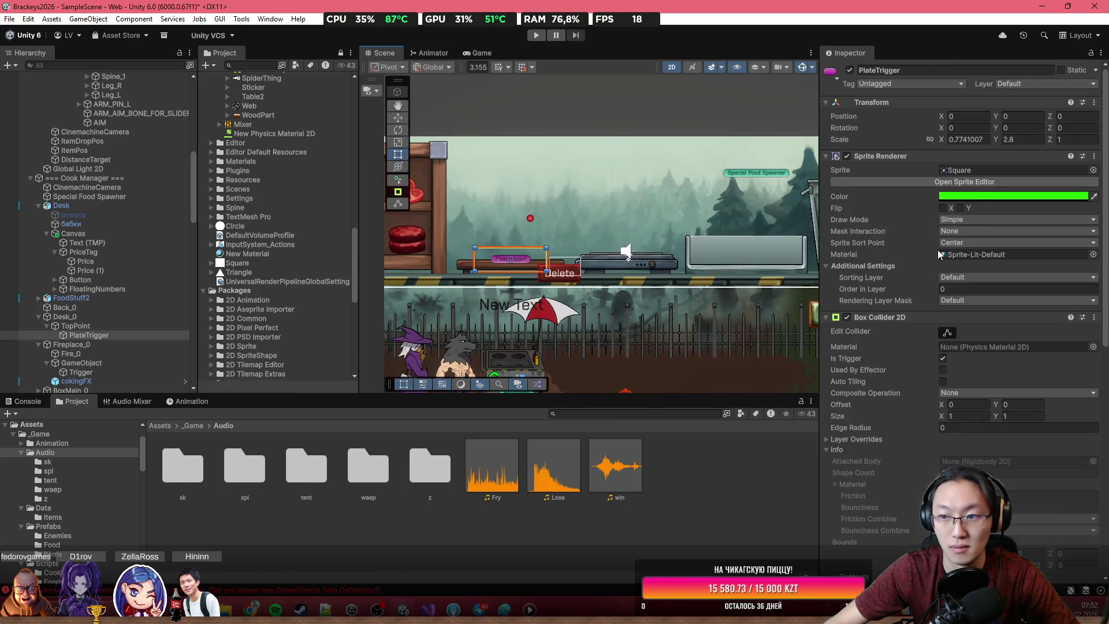
{"action": "scroll", "coordinate": [942, 363], "scroll_direction": "down", "scroll_amount": 10}
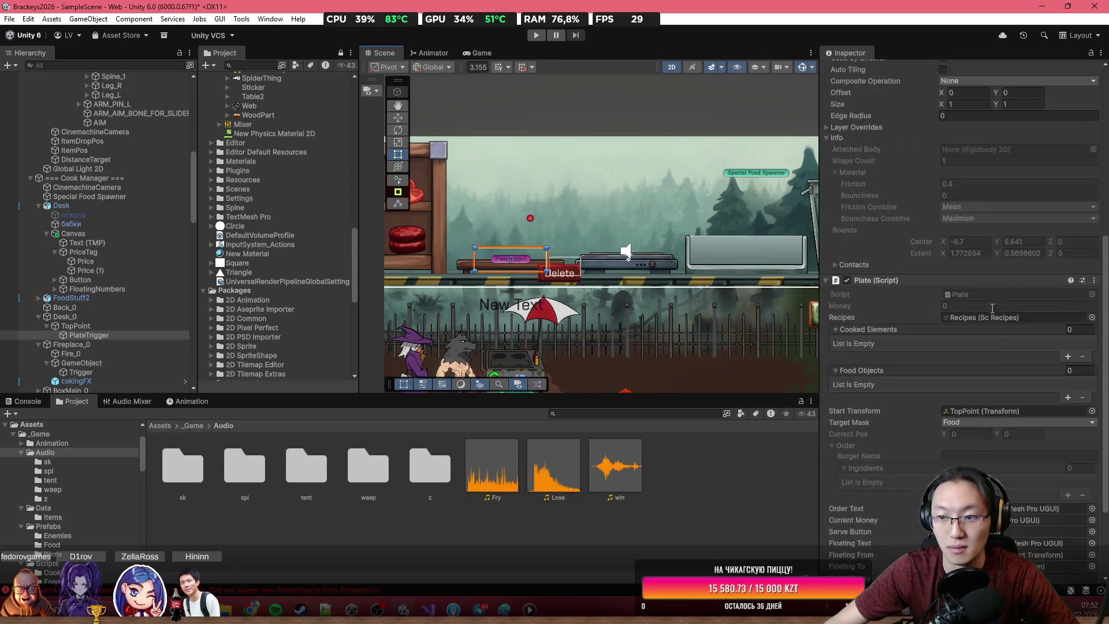
{"action": "double_click", "coordinate": [999, 295]}
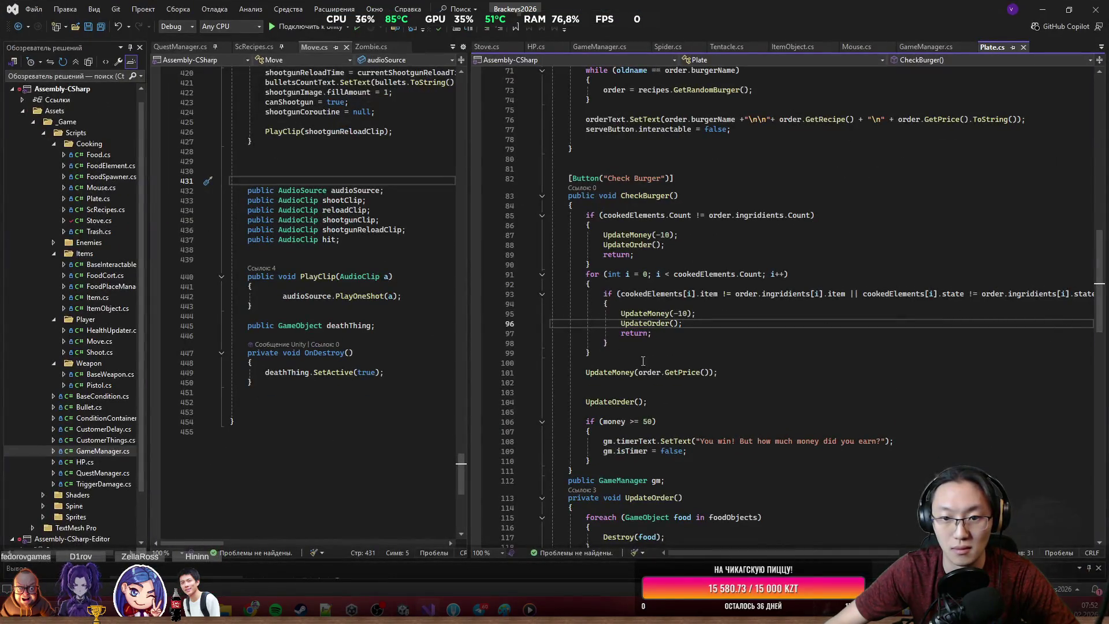
Step: After searching Plate.cs for 'Audio', declare a public AudioSource field named ass at the end of the class
{"action": "scroll", "coordinate": [659, 365], "scroll_direction": "down", "scroll_amount": 10}
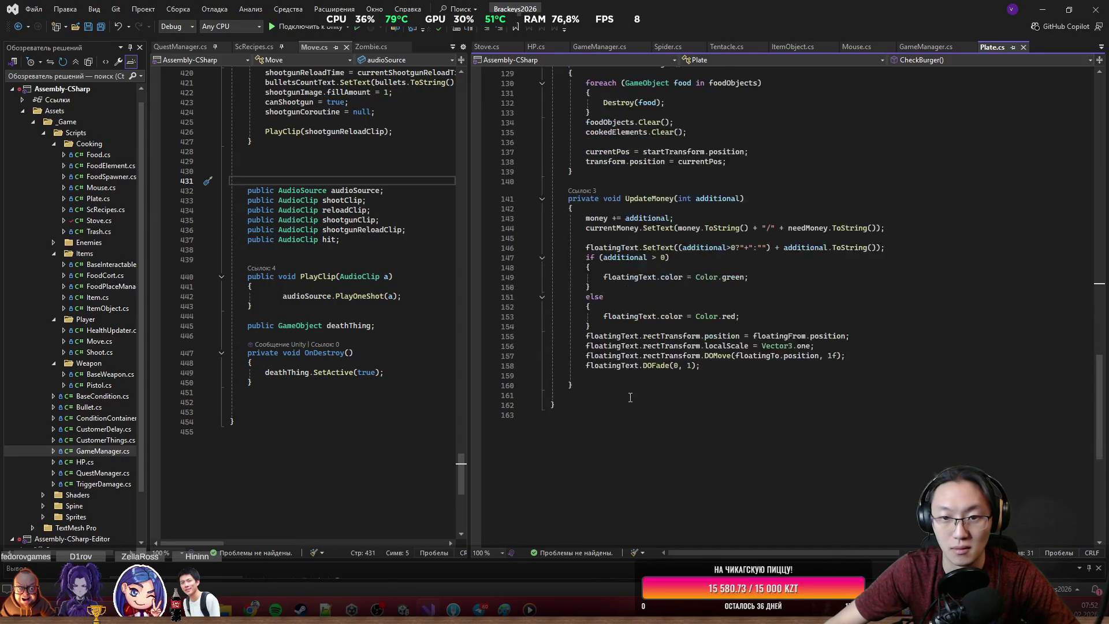
{"action": "scroll", "coordinate": [637, 408], "scroll_direction": "up", "scroll_amount": 15}
{"action": "scroll", "coordinate": [648, 426], "scroll_direction": "down", "scroll_amount": 16}
{"action": "scroll", "coordinate": [647, 426], "scroll_direction": "down", "scroll_amount": 7}
{"action": "scroll", "coordinate": [650, 416], "scroll_direction": "up", "scroll_amount": 16}
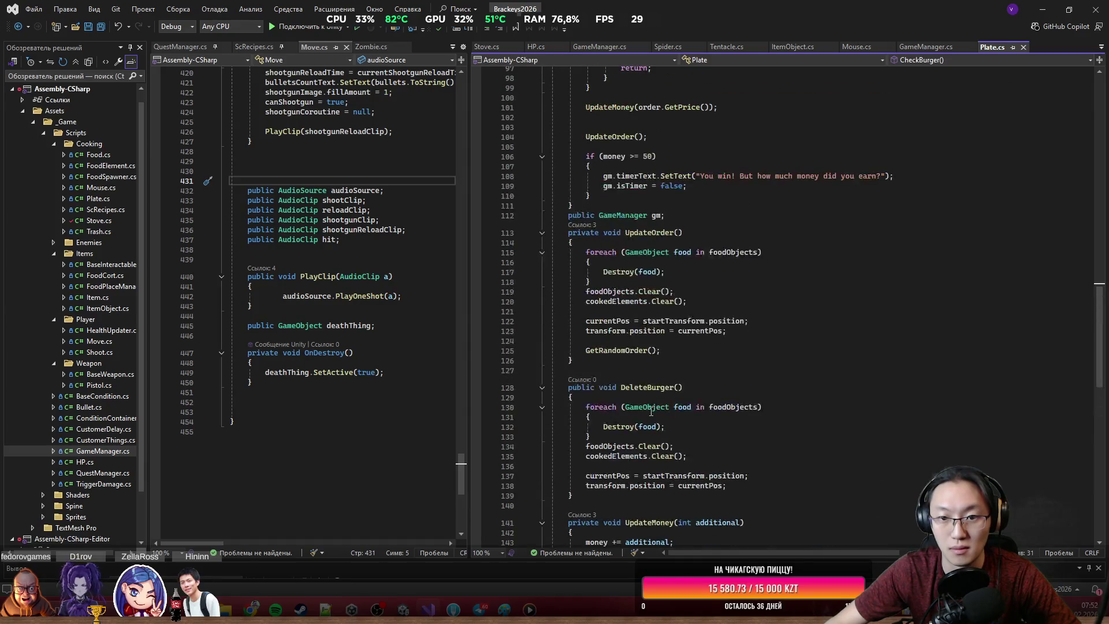
{"action": "scroll", "coordinate": [651, 412], "scroll_direction": "up", "scroll_amount": 6}
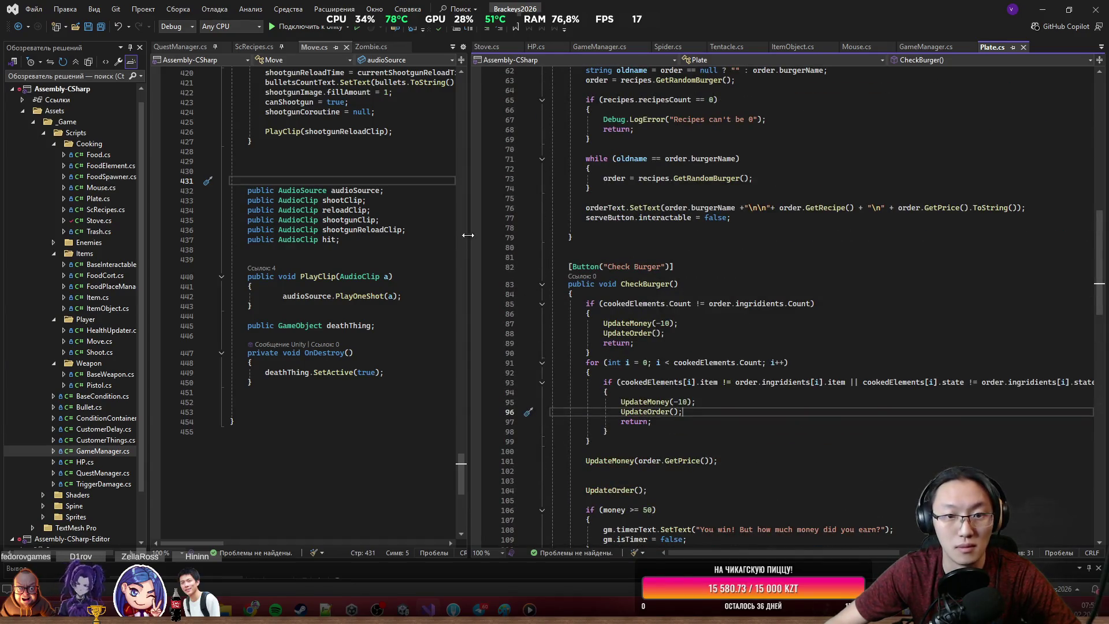
{"action": "key", "text": "ctrl+f"}
{"action": "type", "text": "A"}
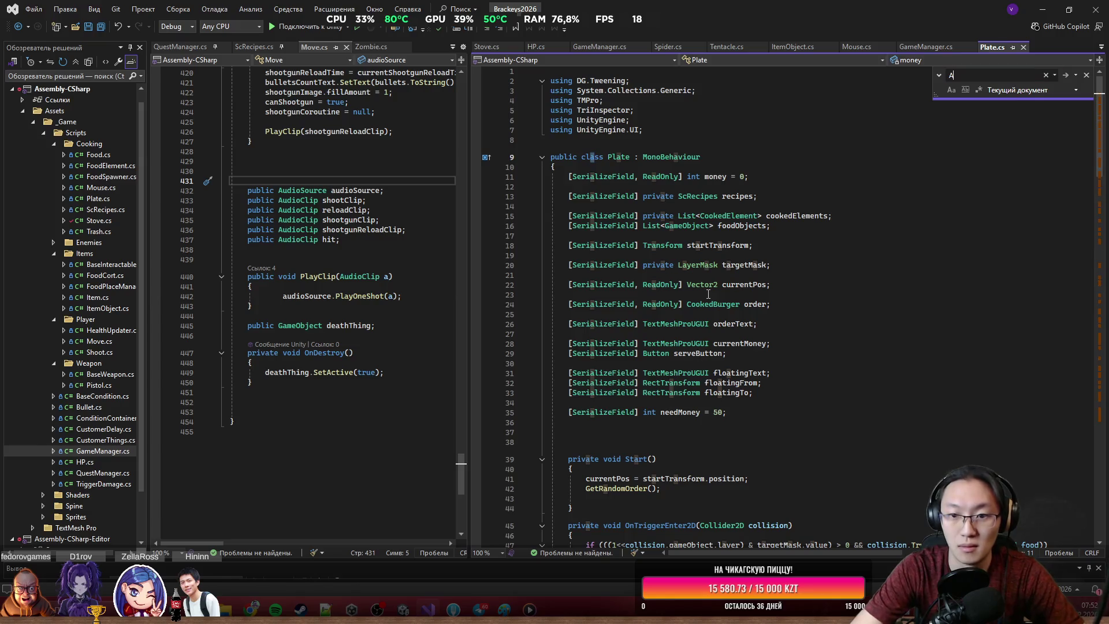
{"action": "type", "text": "udioS"}
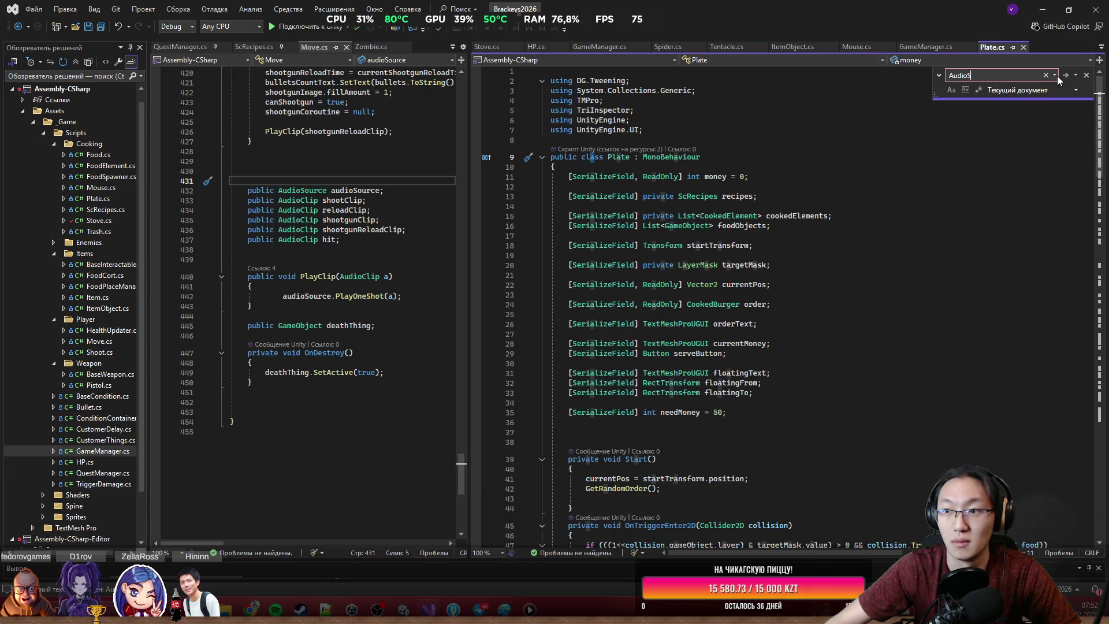
{"action": "key", "text": "alt+Down"}
{"action": "scroll", "coordinate": [910, 279], "scroll_direction": "down", "scroll_amount": 3}
{"action": "scroll", "coordinate": [876, 307], "scroll_direction": "down", "scroll_amount": 20}
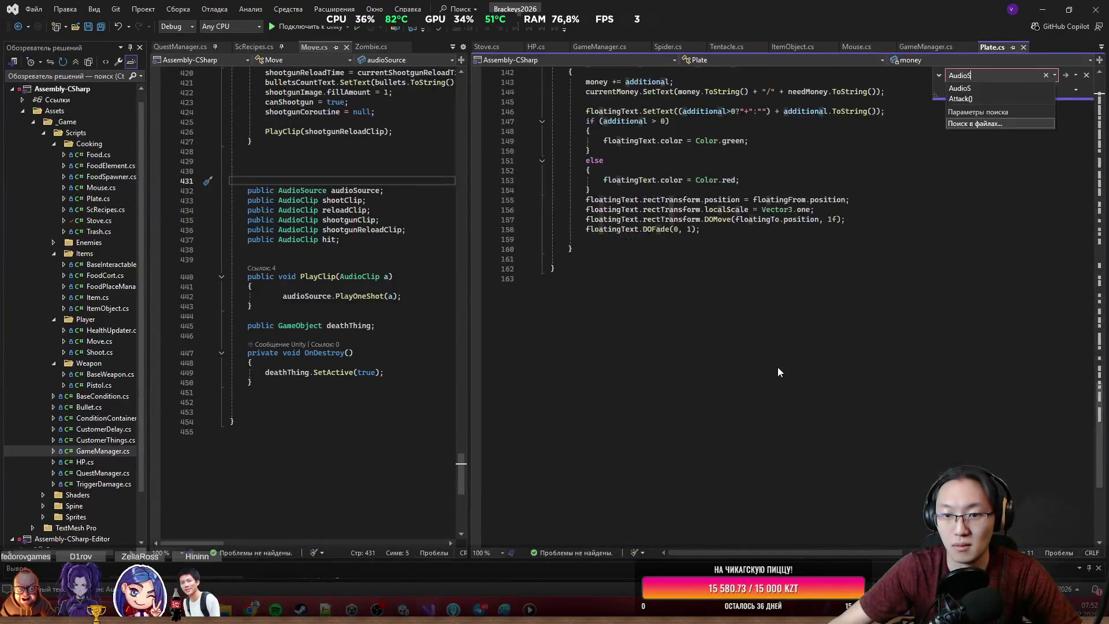
{"action": "left_click", "coordinate": [721, 276]}
{"action": "left_click", "coordinate": [726, 259]}
{"action": "key", "text": "Return"}
{"action": "key", "text": "Return"}
{"action": "type", "text": "public v"}
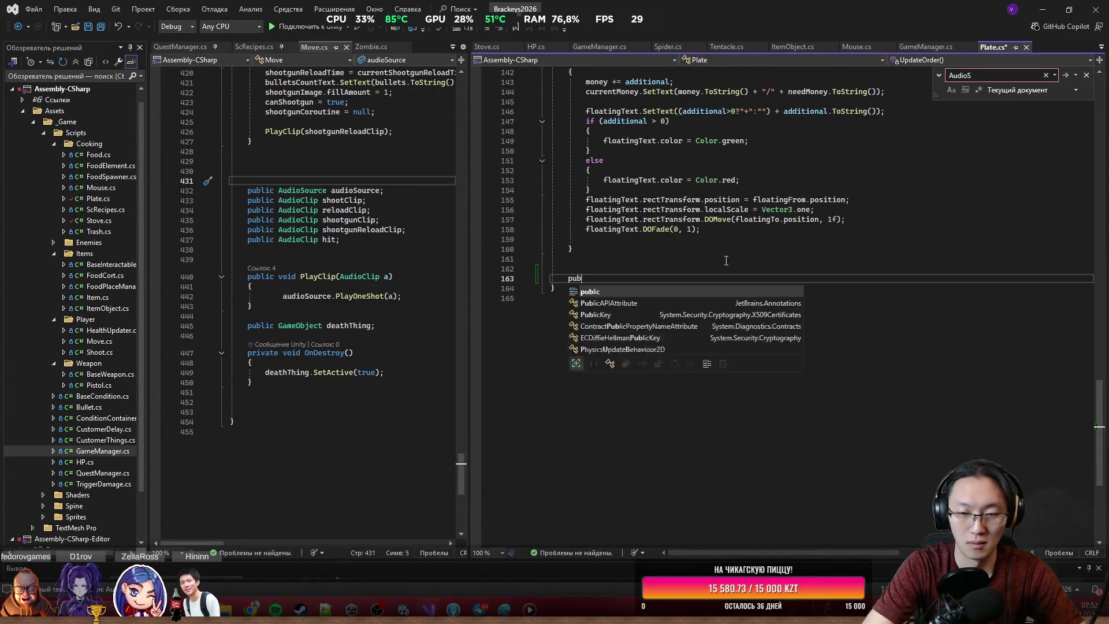
{"action": "key", "text": "BackSpace"}
{"action": "type", "text": "Au"}
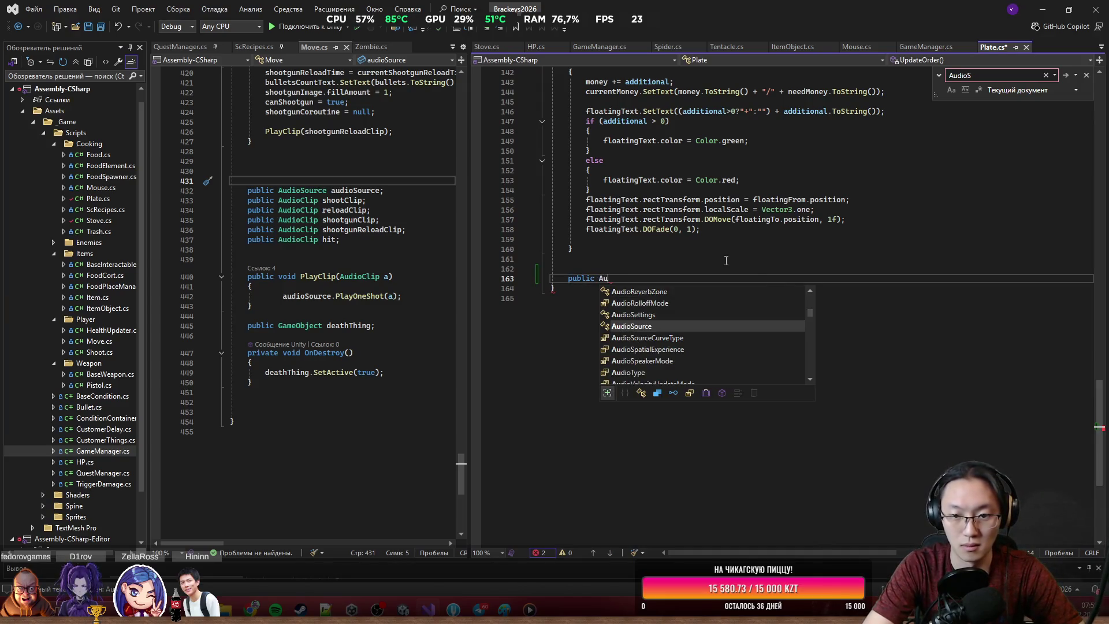
{"action": "key", "text": "Tab"}
{"action": "type", "text": "ass;"}
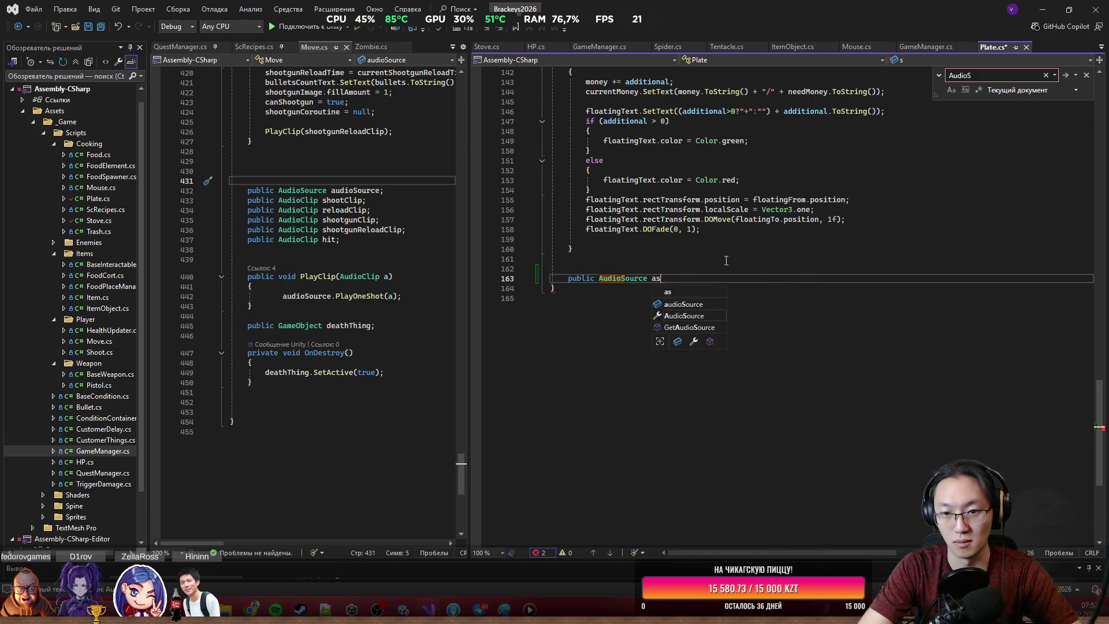
{"action": "key", "text": "Return"}
Step: Add public AudioClip fields winClip and loseClip, fix the stray parentheses, and save
{"action": "type", "text": "p"}
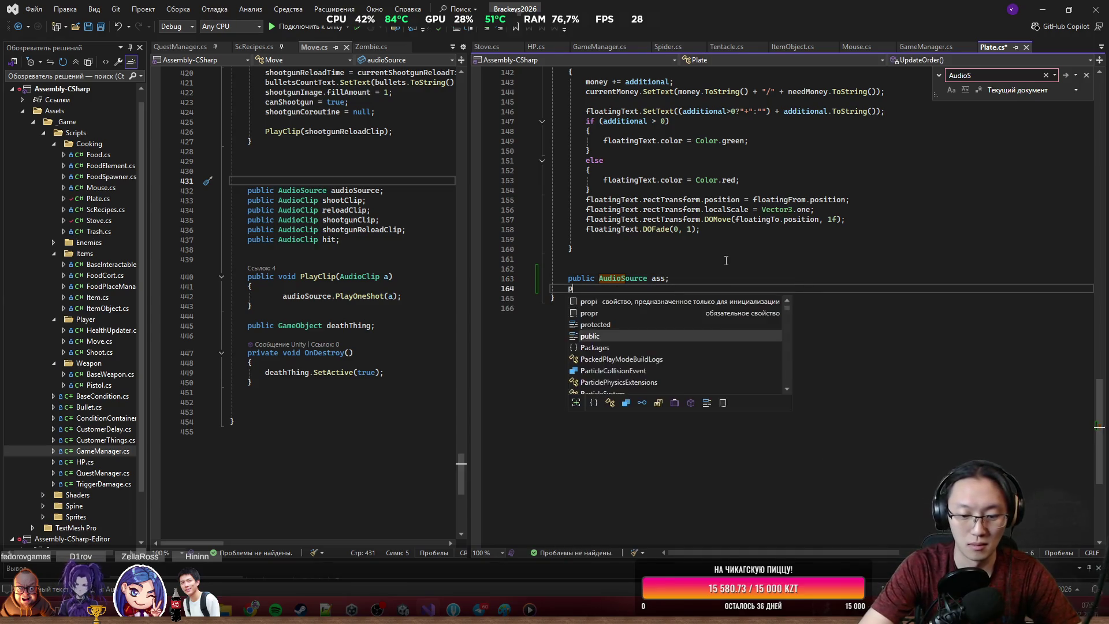
{"action": "type", "text": "ublic Au"}
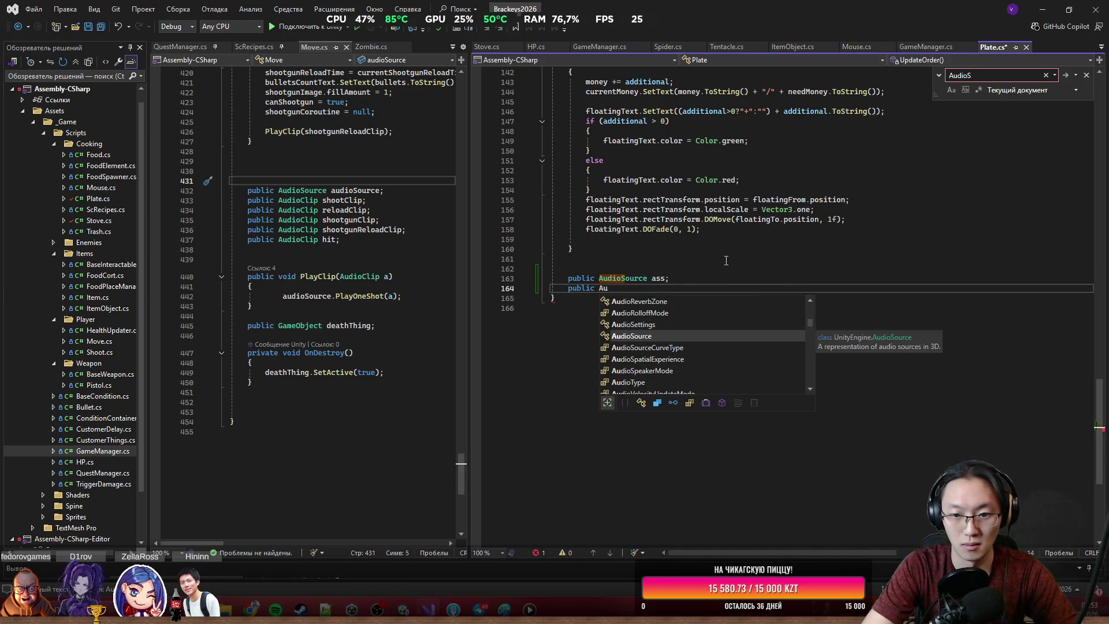
{"action": "type", "text": "dioCl"}
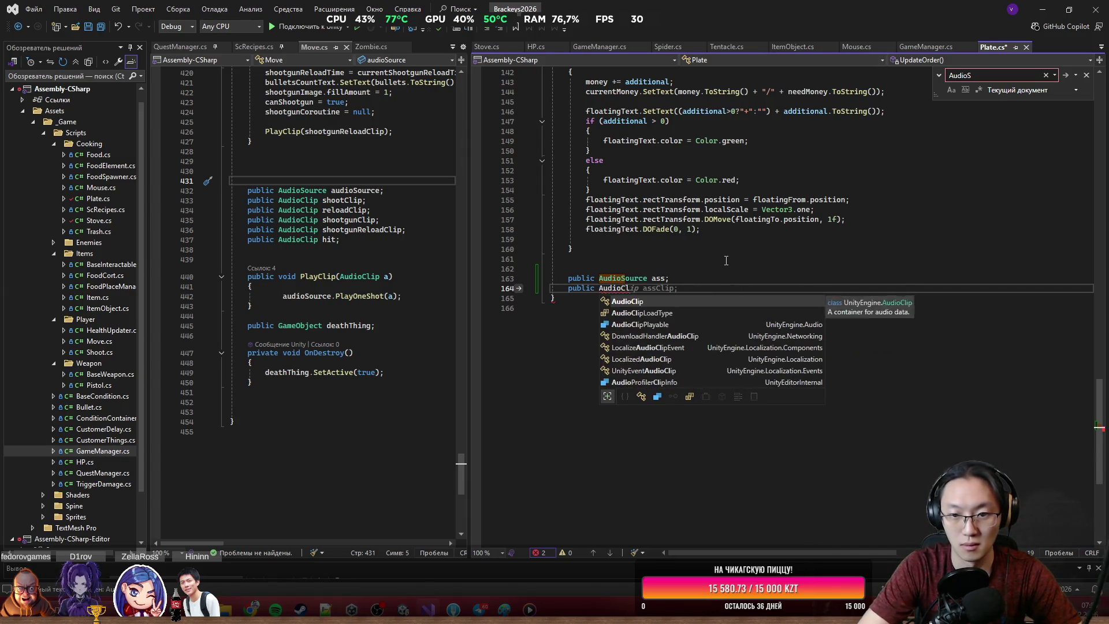
{"action": "type", "text": "ip win"}
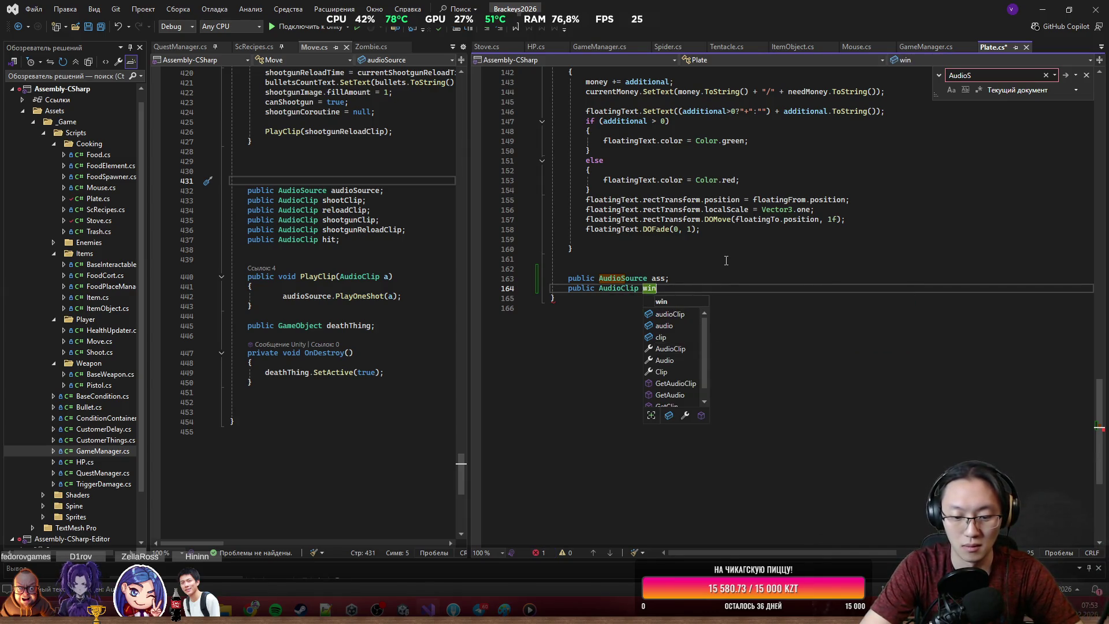
{"action": "type", "text": "Clip;"}
{"action": "key", "text": "Return"}
{"action": "type", "text": "public Aud"}
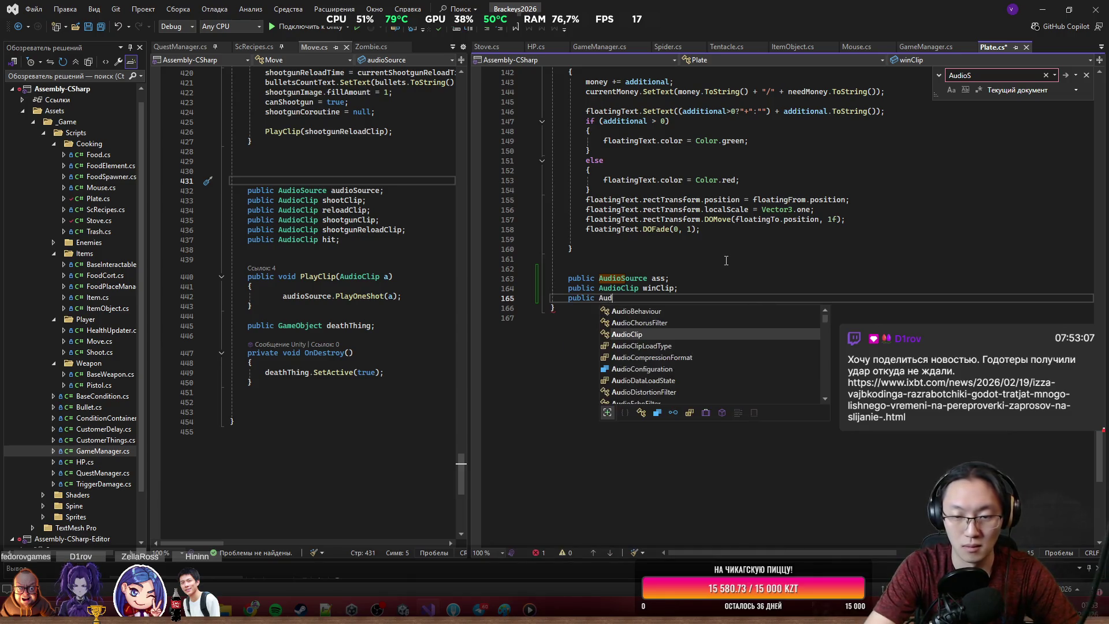
{"action": "key", "text": "Tab"}
{"action": "type", "text": "lose"}
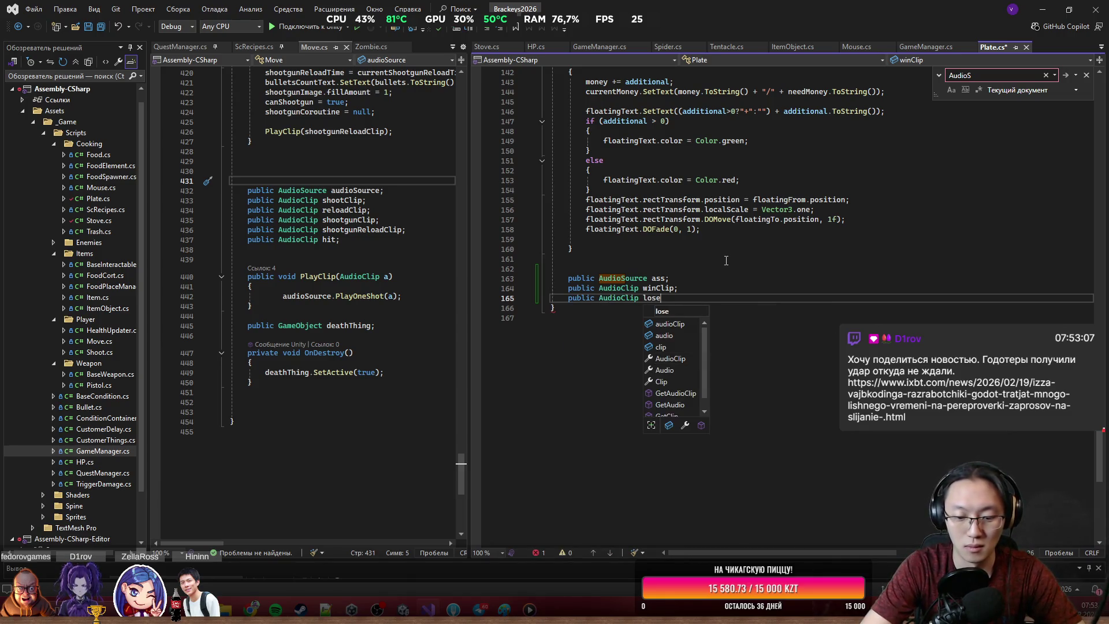
{"action": "type", "text": "Clip();"}
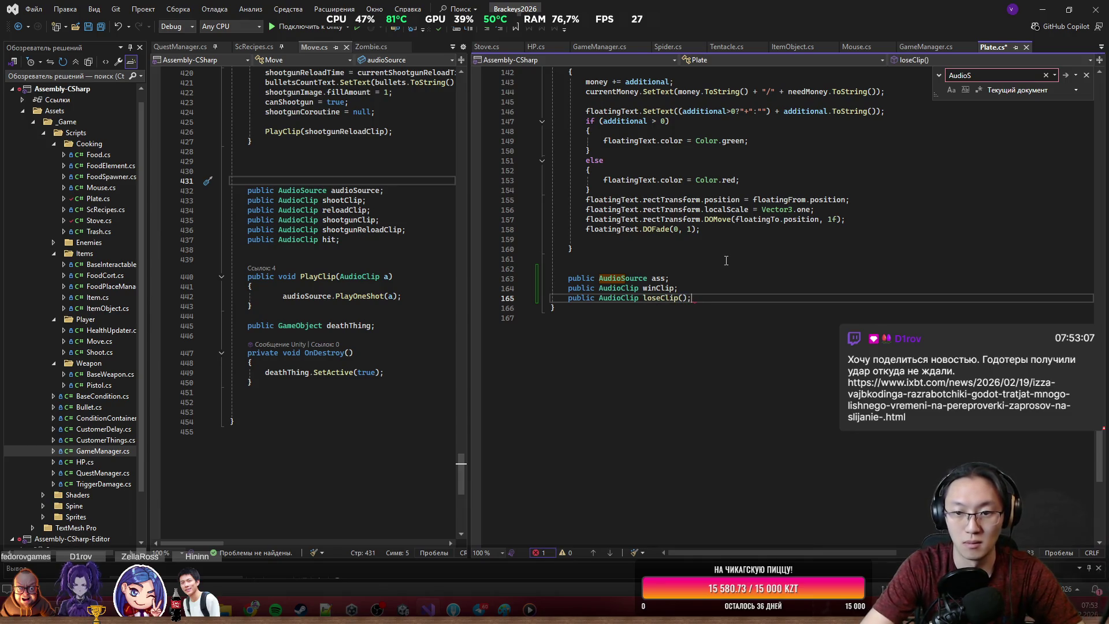
{"action": "left_click", "coordinate": [727, 260]}
{"action": "key", "text": "ctrl+s"}
{"action": "left_click", "coordinate": [692, 305]}
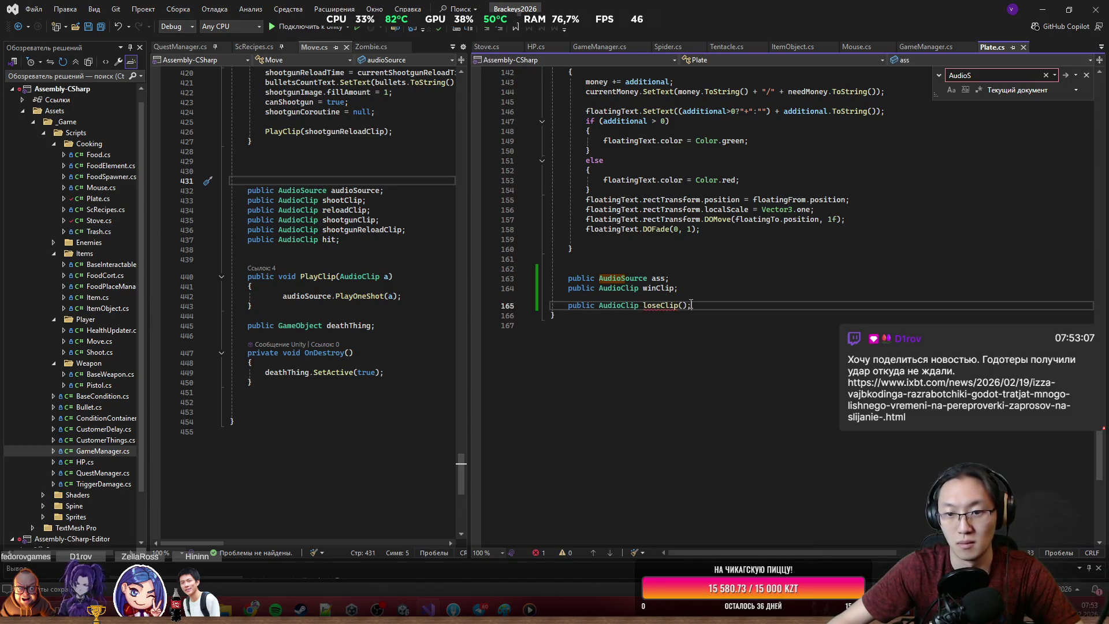
{"action": "key", "text": "BackSpace"}
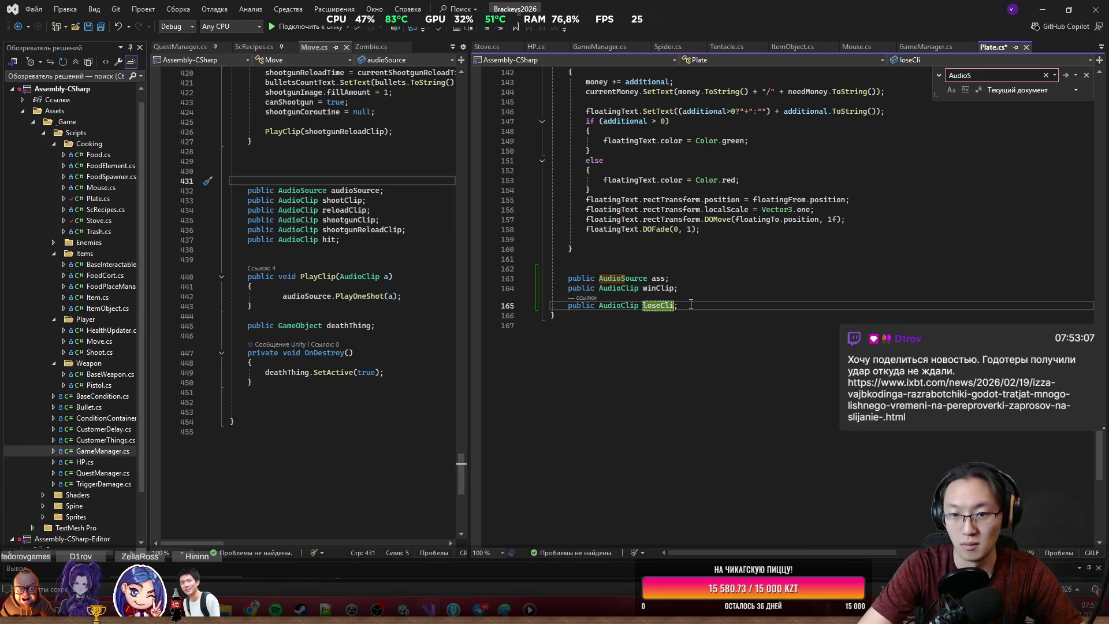
{"action": "type", "text": "p"}
{"action": "key", "text": "ctrl+s"}
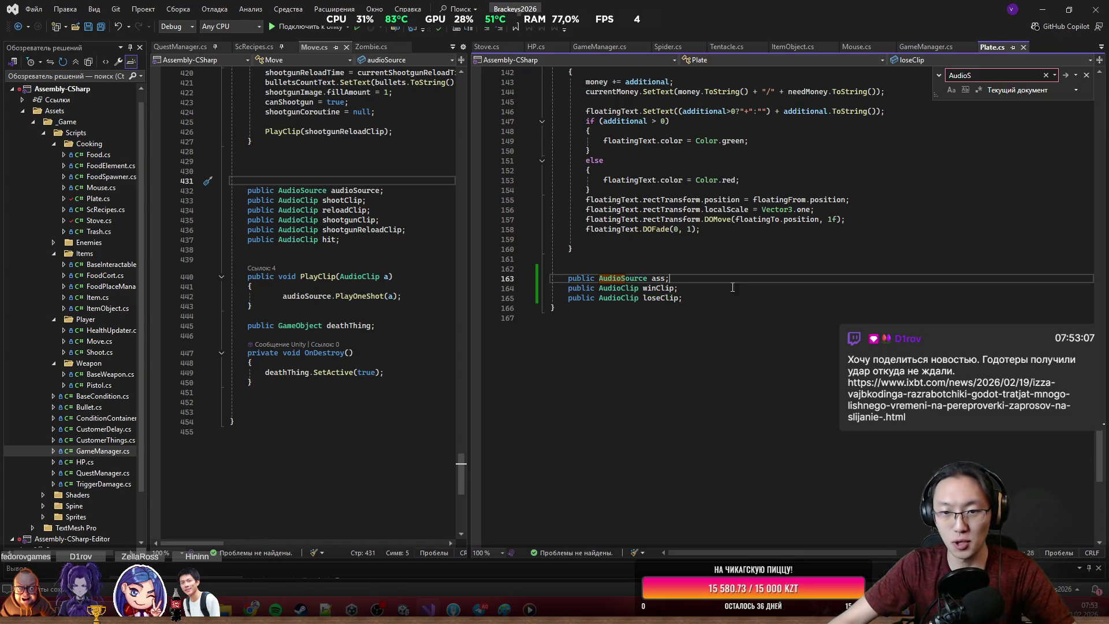
Step: Add ass.PlayOneShot(loseClip); after UpdateOrder in the first failure branch
{"action": "left_click", "coordinate": [657, 288]}
{"action": "scroll", "coordinate": [722, 312], "scroll_direction": "up", "scroll_amount": 20}
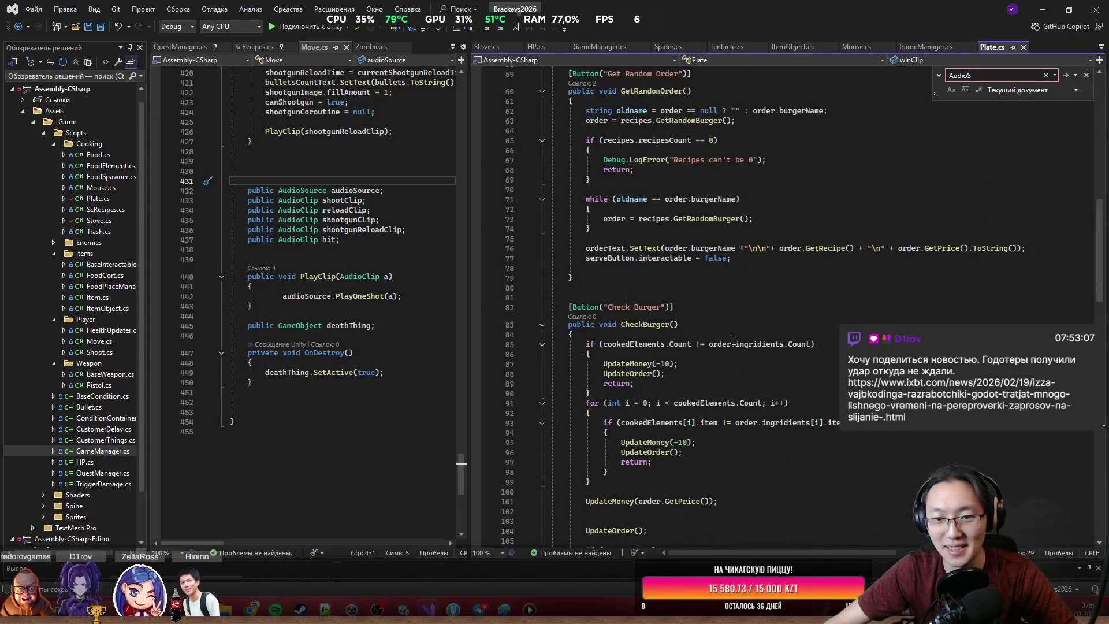
{"action": "scroll", "coordinate": [730, 344], "scroll_direction": "down", "scroll_amount": 4}
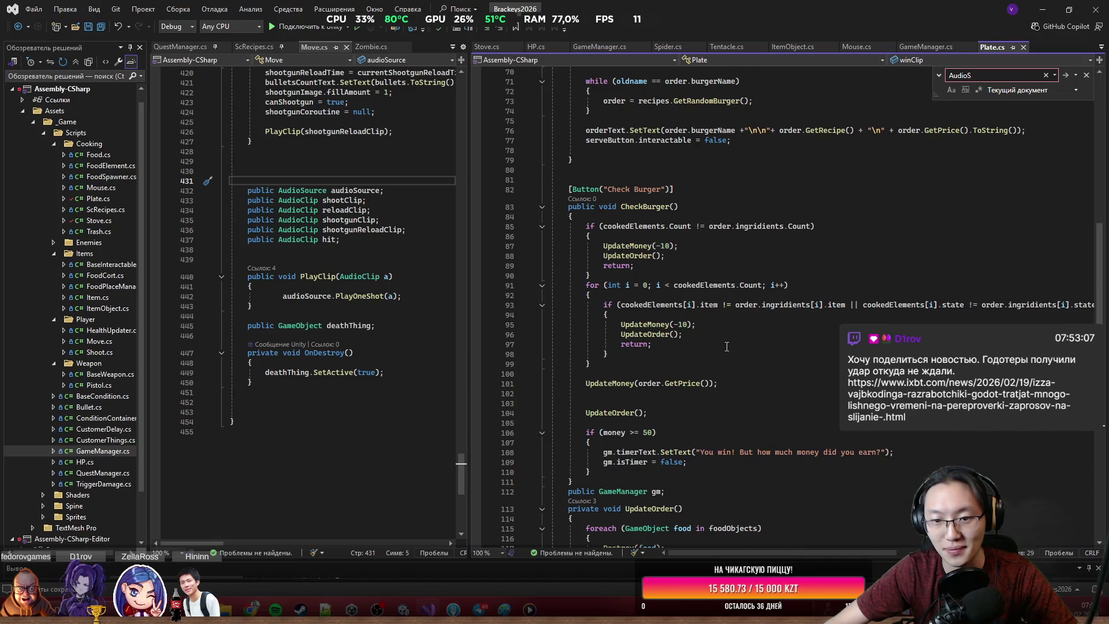
{"action": "scroll", "coordinate": [727, 346], "scroll_direction": "down", "scroll_amount": 1}
{"action": "left_click", "coordinate": [693, 223]}
{"action": "key", "text": "Return"}
{"action": "type", "text": "as.Pl"}
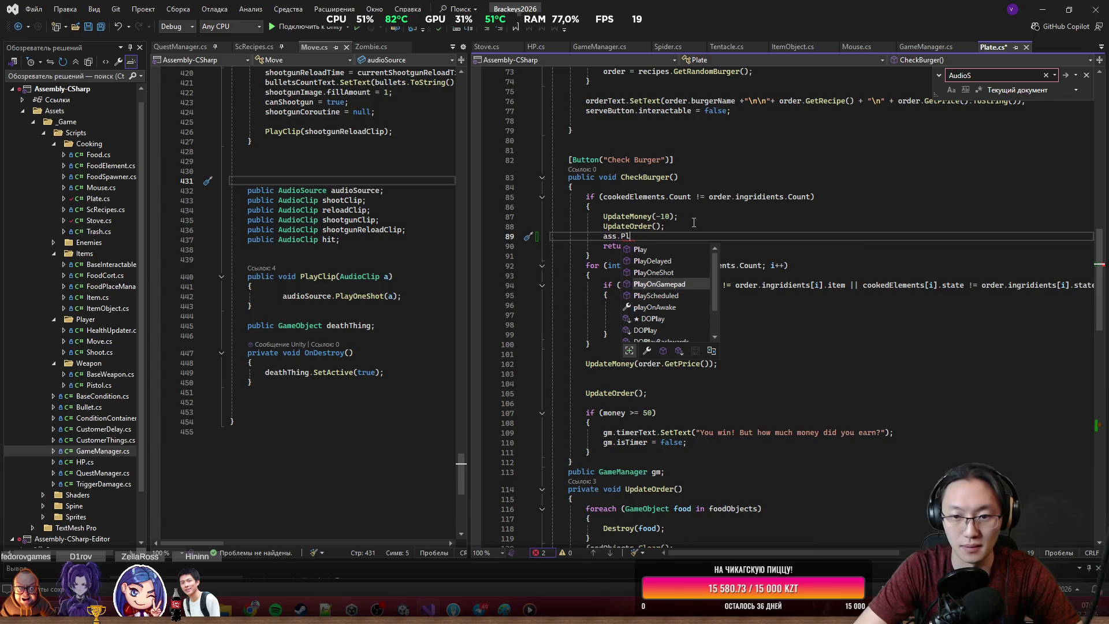
{"action": "type", "text": "O("}
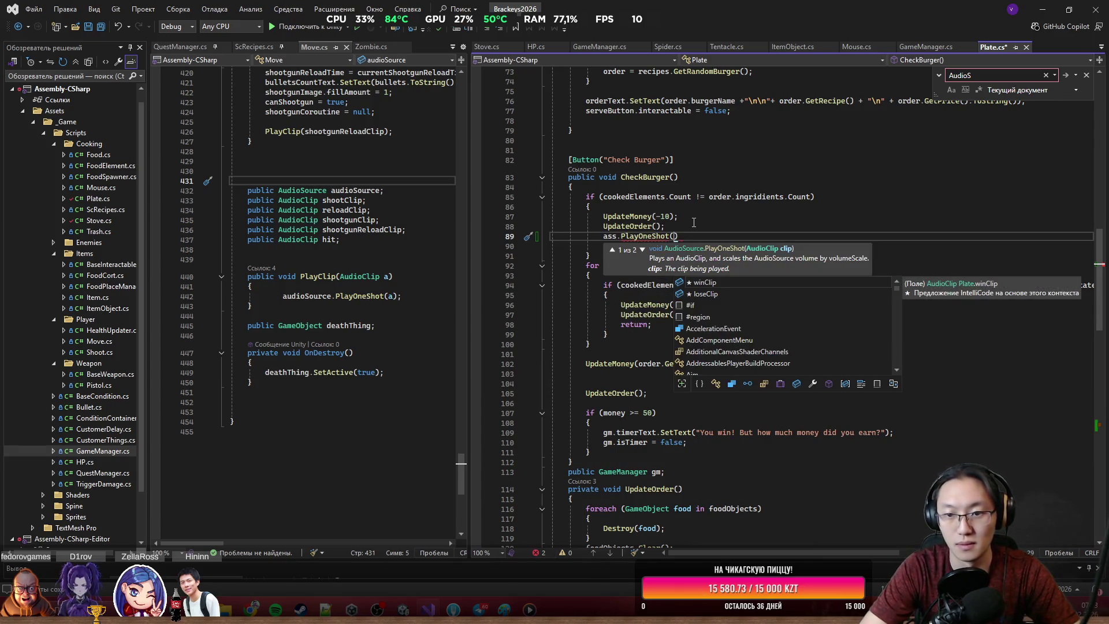
{"action": "type", "text": "l"}
{"action": "key", "text": "Tab"}
{"action": "type", "text": ";"}
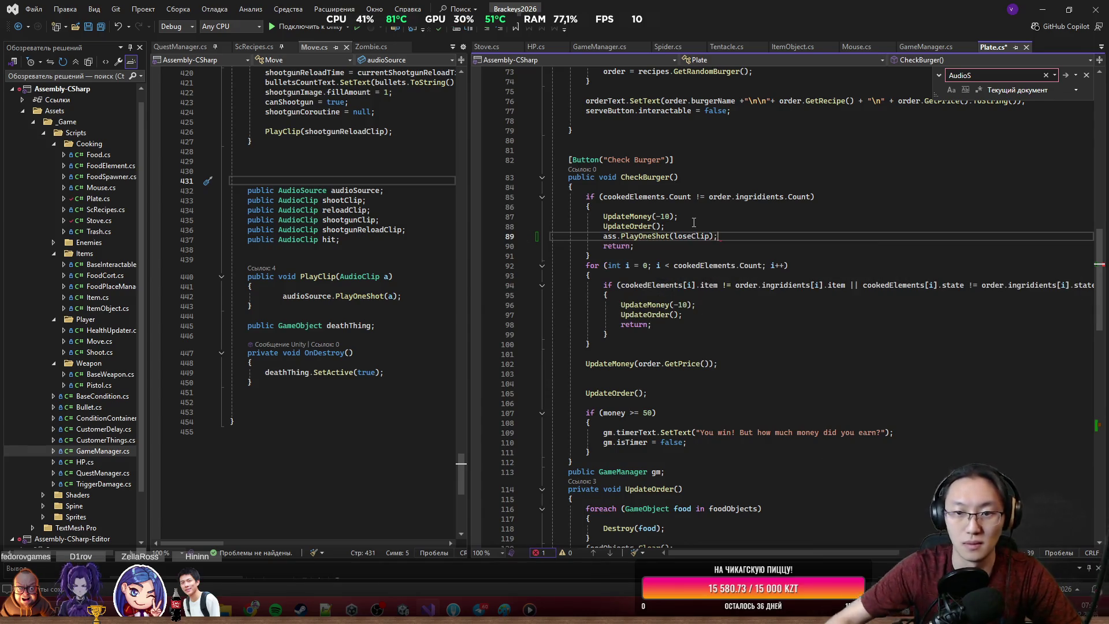
Step: Copy the lose-sound line into the second failure branch, play winClip after UpdateMoney, and save
{"action": "left_click_drag", "start_coordinate": [694, 224], "coordinate": [731, 231]}
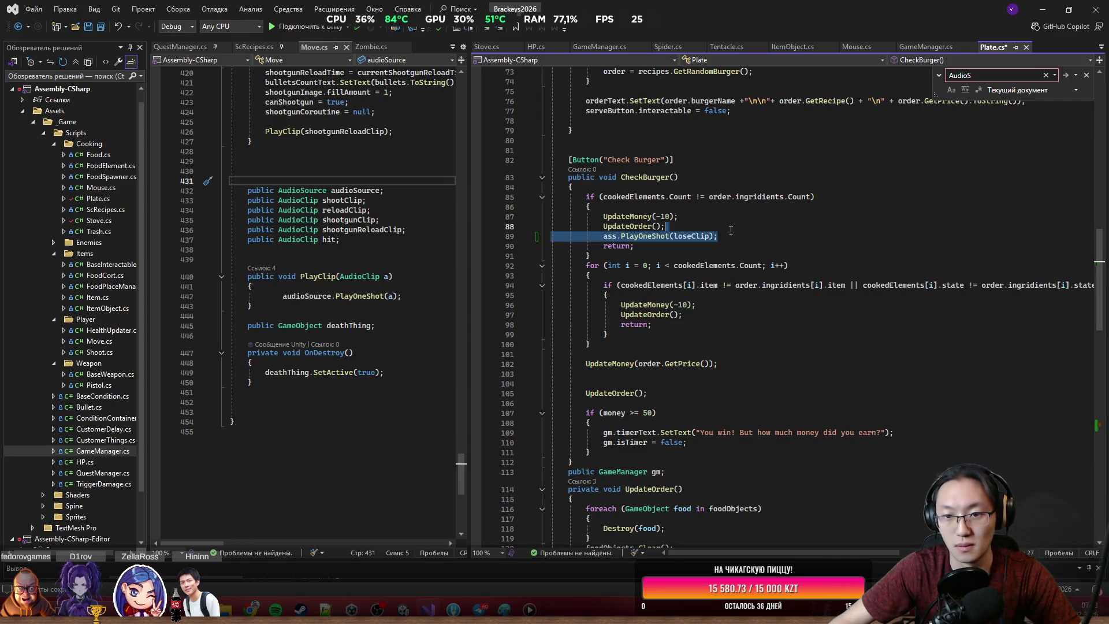
{"action": "key", "text": "ctrl+c"}
{"action": "left_click", "coordinate": [706, 320]}
{"action": "key", "text": "ctrl+v"}
{"action": "left_click", "coordinate": [698, 384]}
{"action": "key", "text": "ctrl+v"}
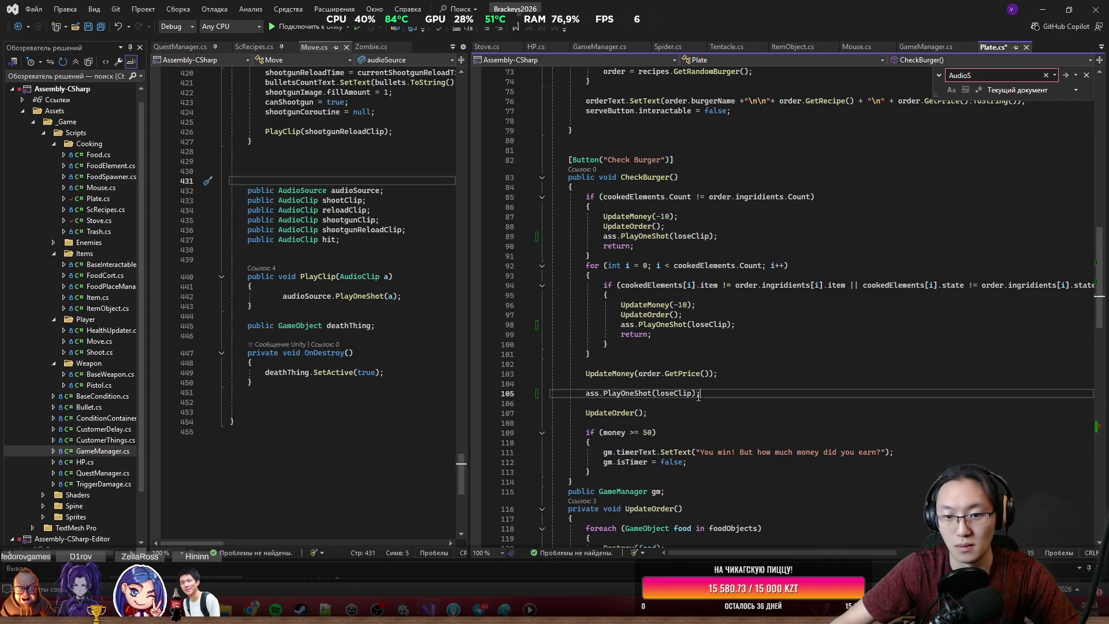
{"action": "double_click", "coordinate": [661, 393]}
{"action": "type", "text": "w"}
{"action": "key", "text": "Tab"}
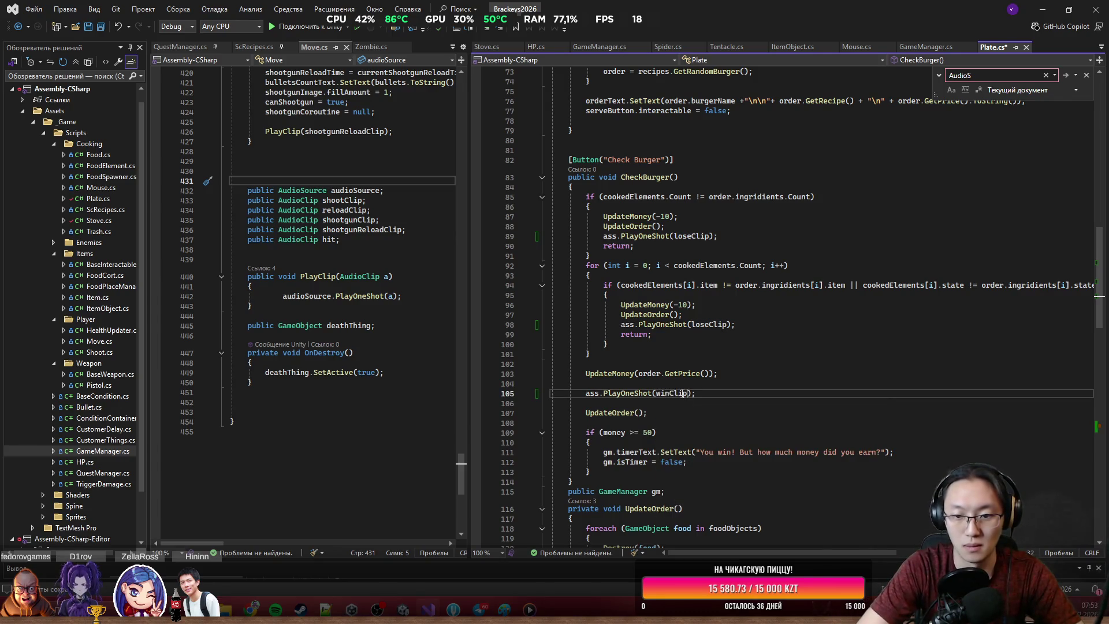
{"action": "key", "text": "ctrl+s"}
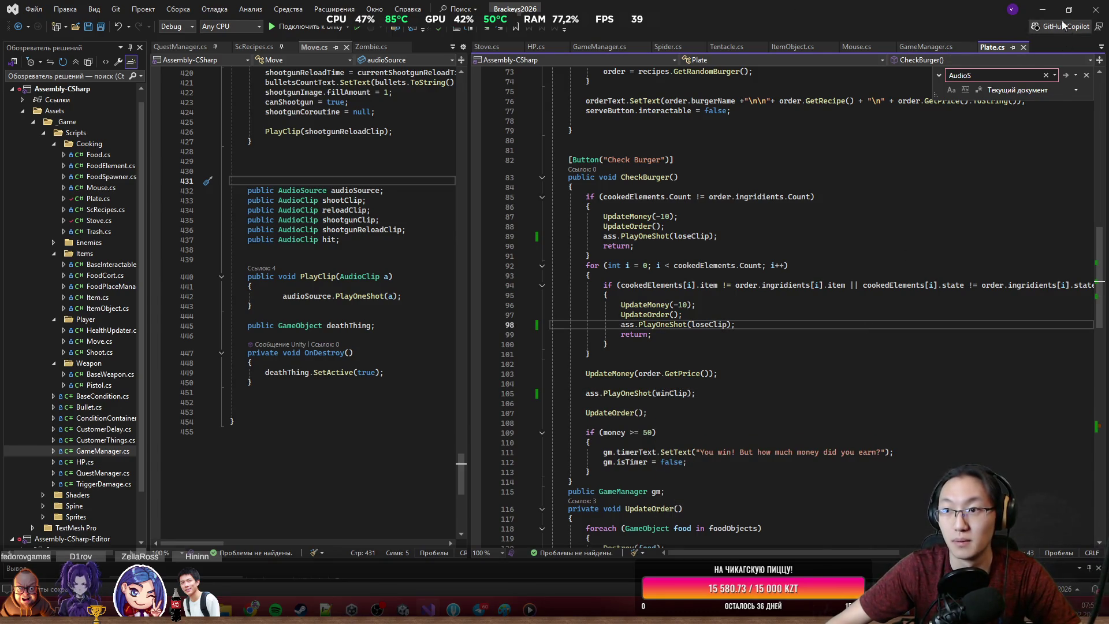
{"action": "left_click", "coordinate": [1043, 9]}
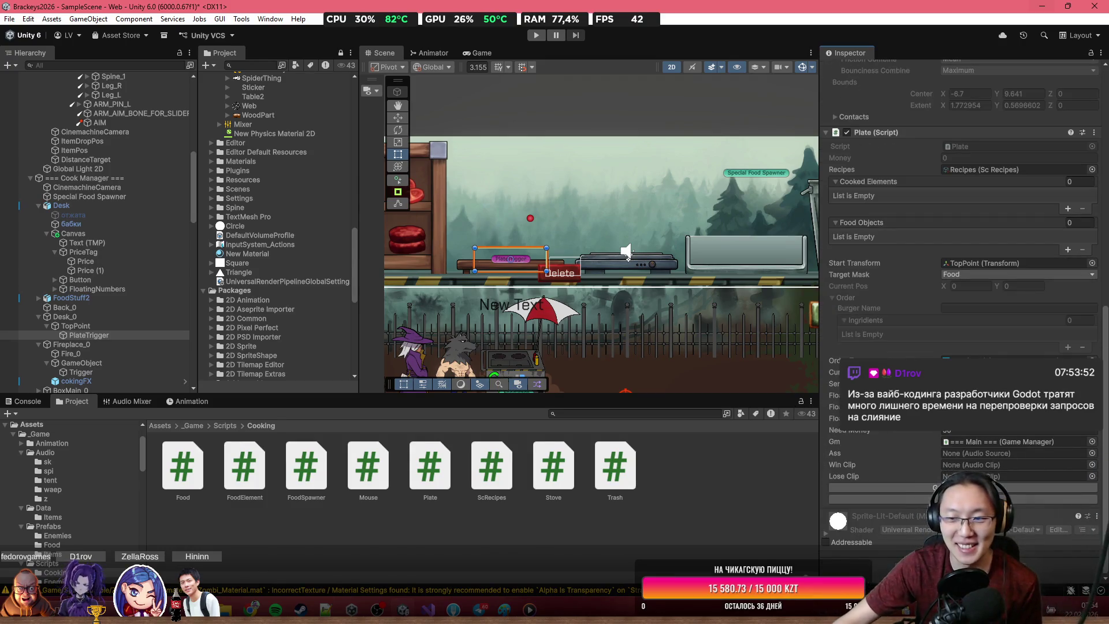
Step: Add an Audio Source with volume 0.46, output routed to the Sounds mixer group
{"action": "left_click", "coordinate": [961, 563]}
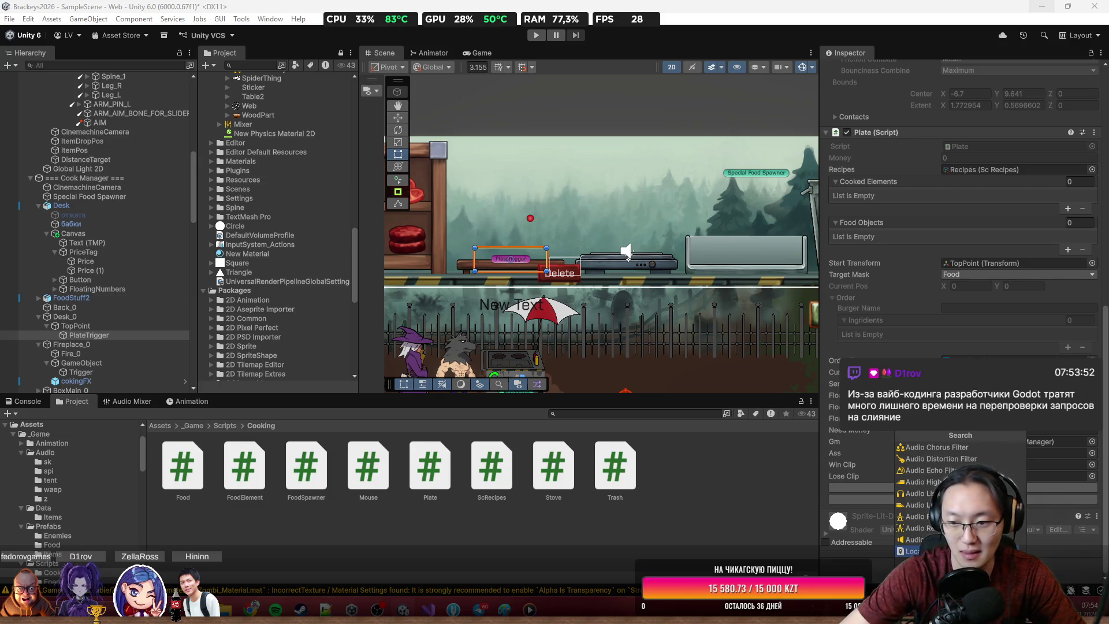
{"action": "key", "text": "Return"}
{"action": "scroll", "coordinate": [1018, 459], "scroll_direction": "down", "scroll_amount": 5}
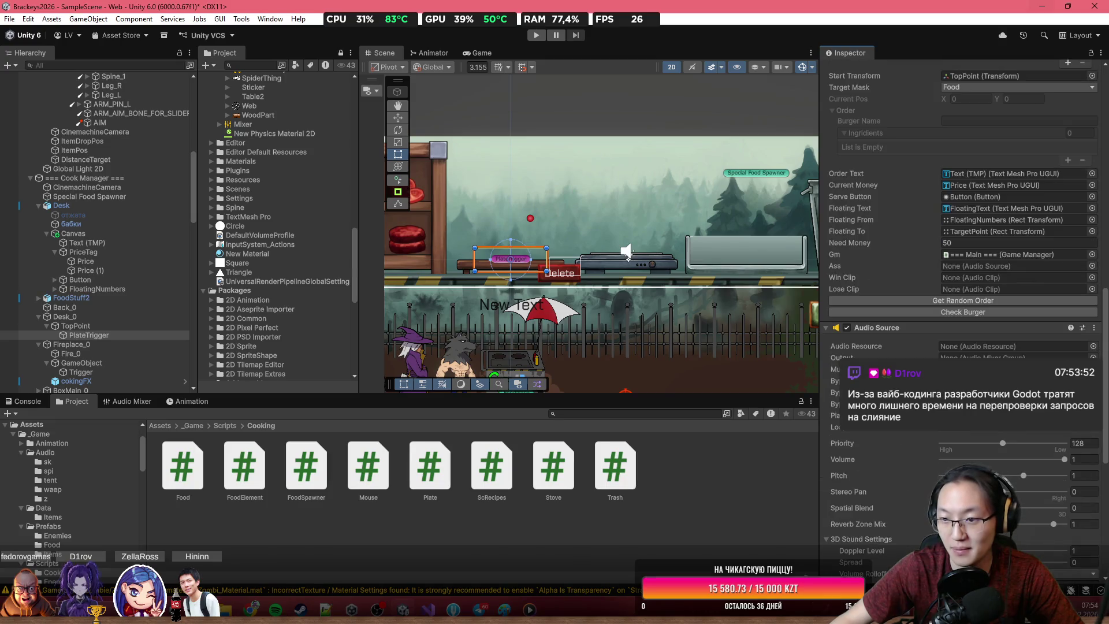
{"action": "left_click_drag", "start_coordinate": [1018, 459], "coordinate": [999, 462]}
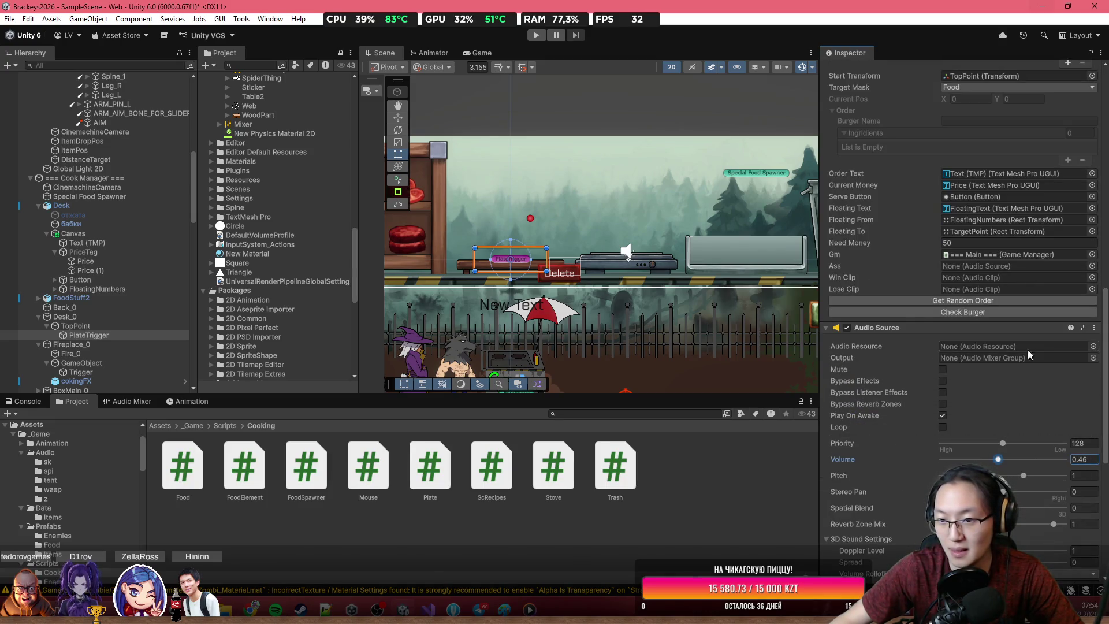
{"action": "left_click", "coordinate": [1092, 358]}
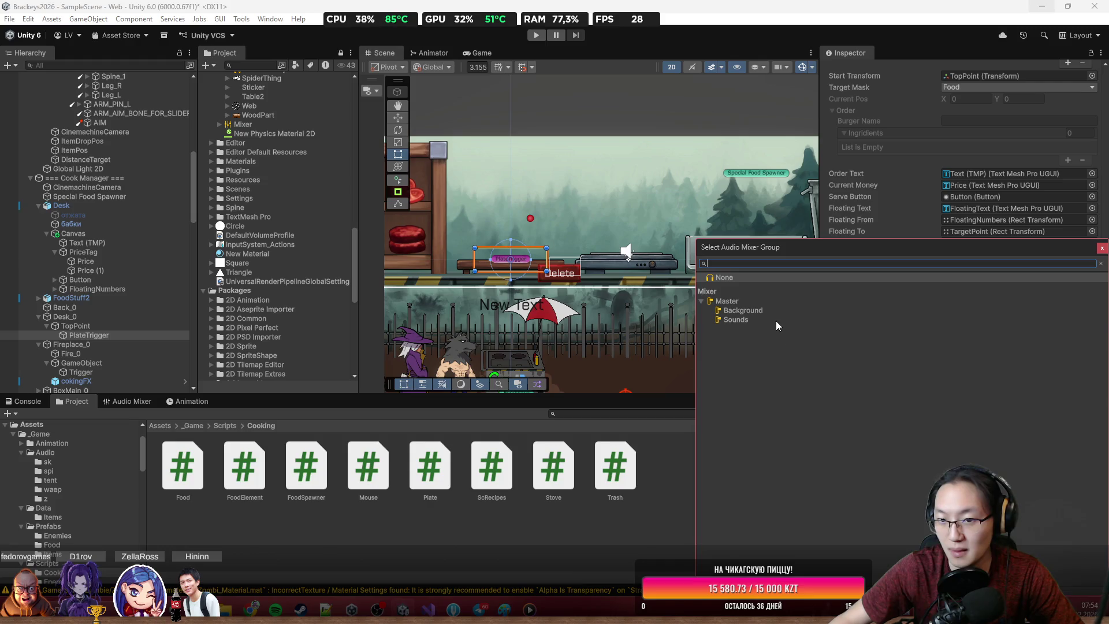
{"action": "double_click", "coordinate": [776, 321]}
Step: Set the Audio Source's resource to win, then clear it back to None
{"action": "left_click", "coordinate": [1093, 347]}
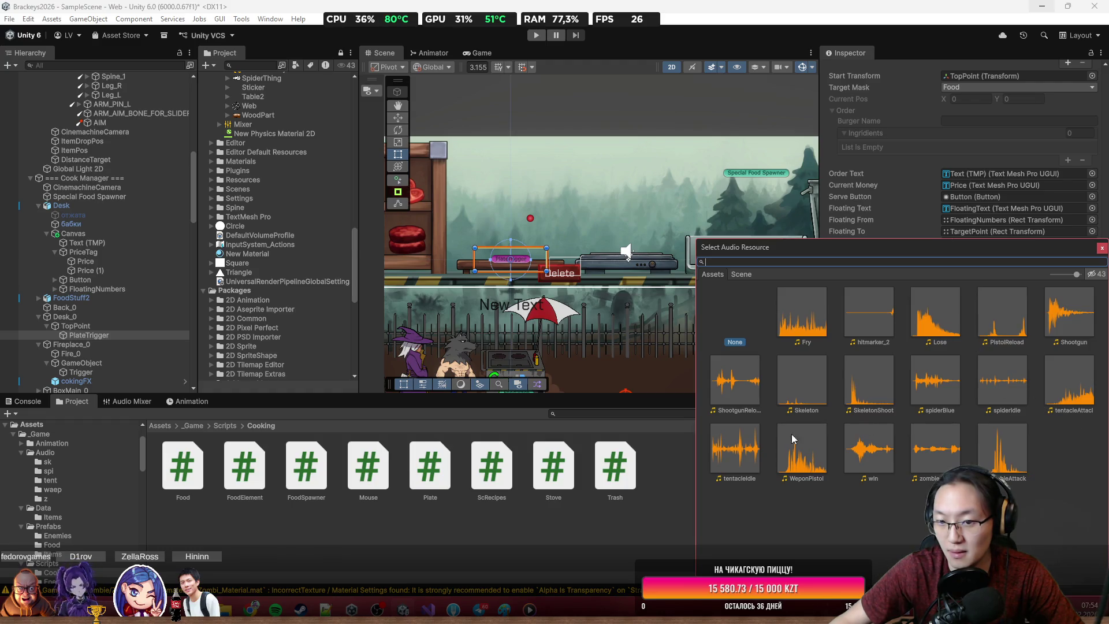
{"action": "double_click", "coordinate": [883, 448]}
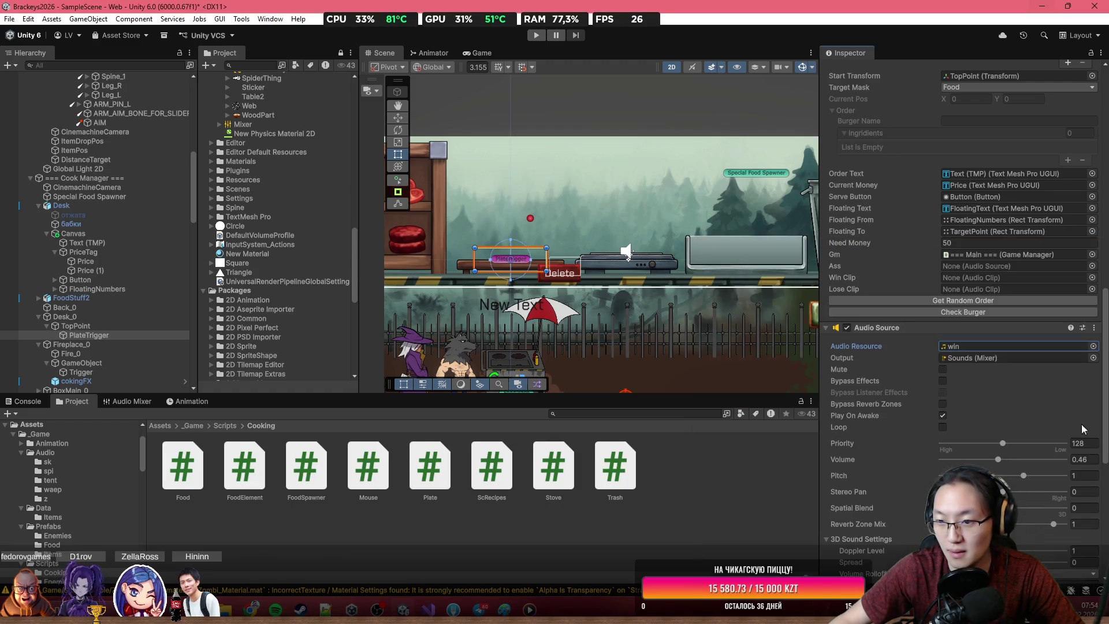
{"action": "left_click", "coordinate": [1093, 346]}
{"action": "double_click", "coordinate": [755, 333]}
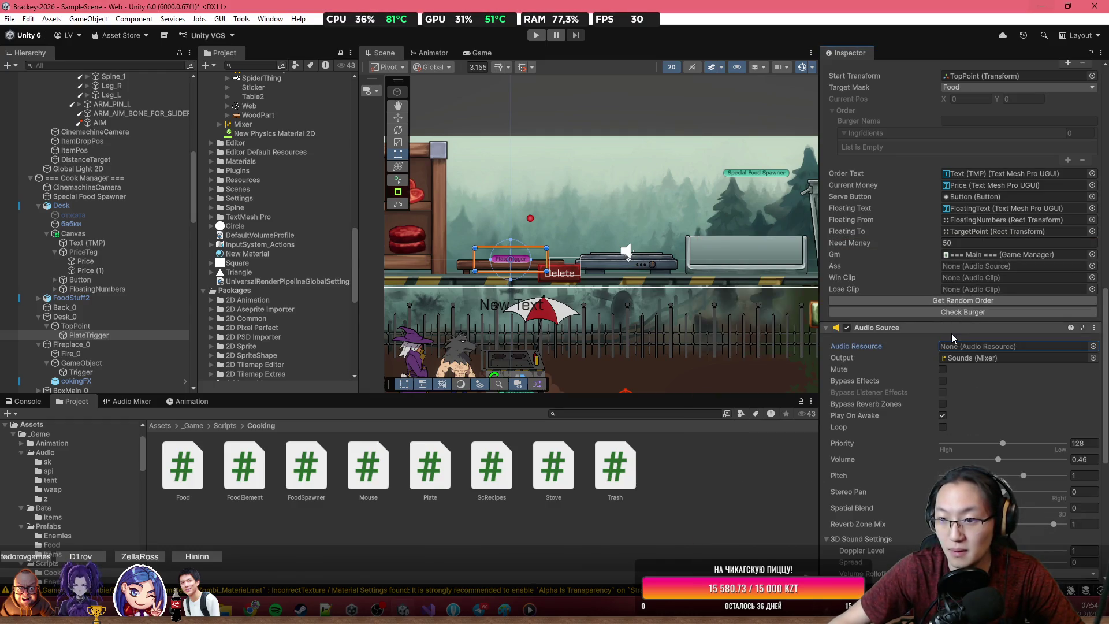
Step: Assign win and Lose to the Plate clips, link PlateTrigger's Audio Source as Ass, and enter Play mode
{"action": "left_click", "coordinate": [1090, 280]}
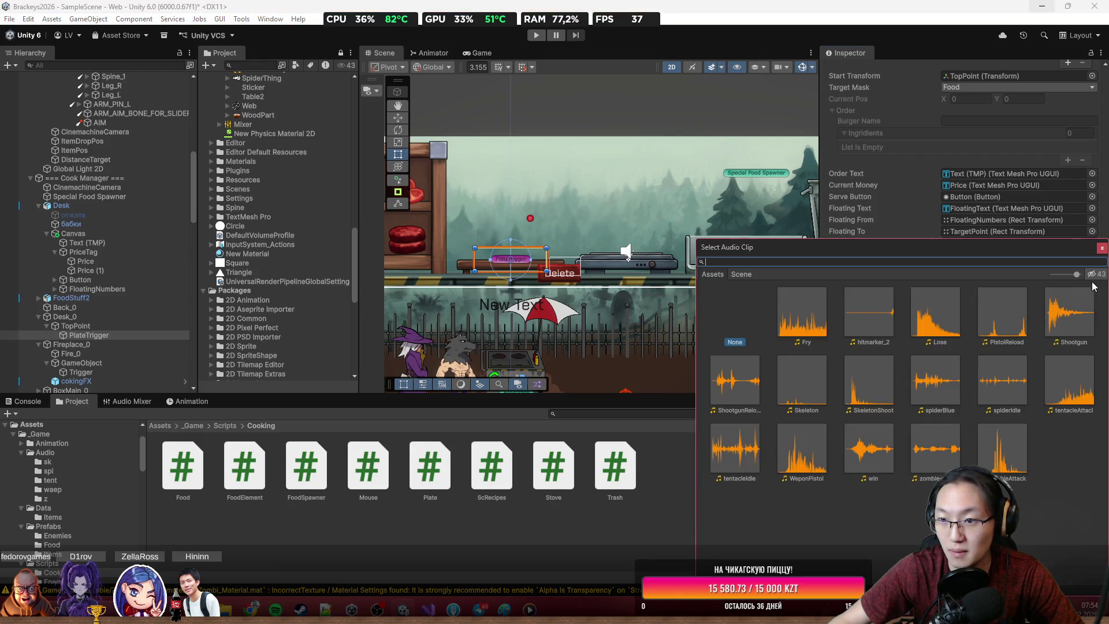
{"action": "type", "text": "w"}
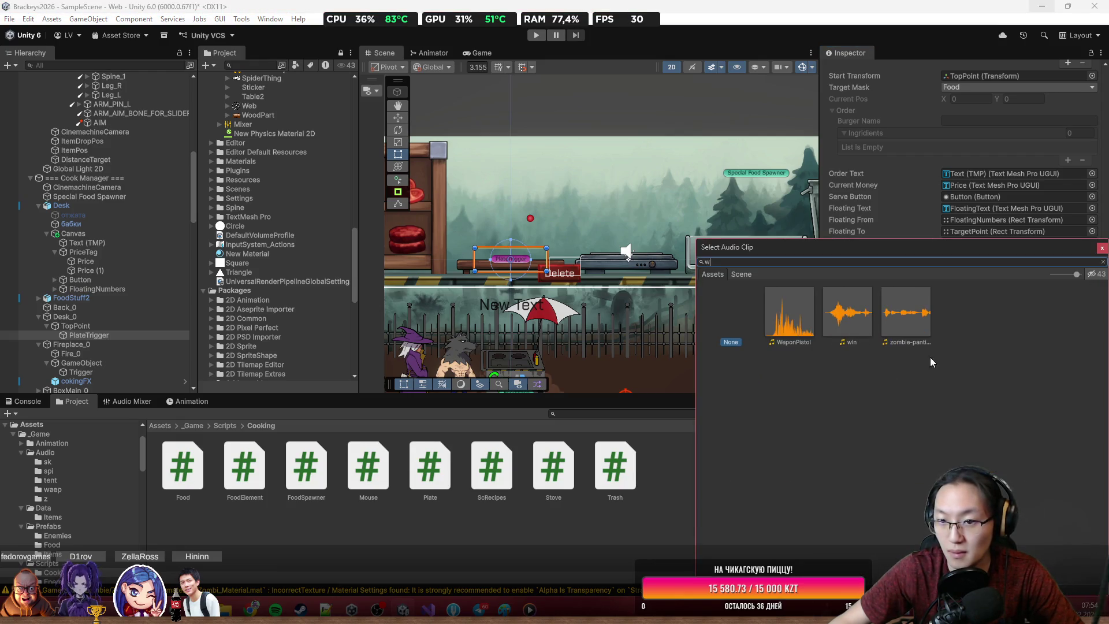
{"action": "double_click", "coordinate": [846, 330]}
{"action": "left_click", "coordinate": [1092, 290]}
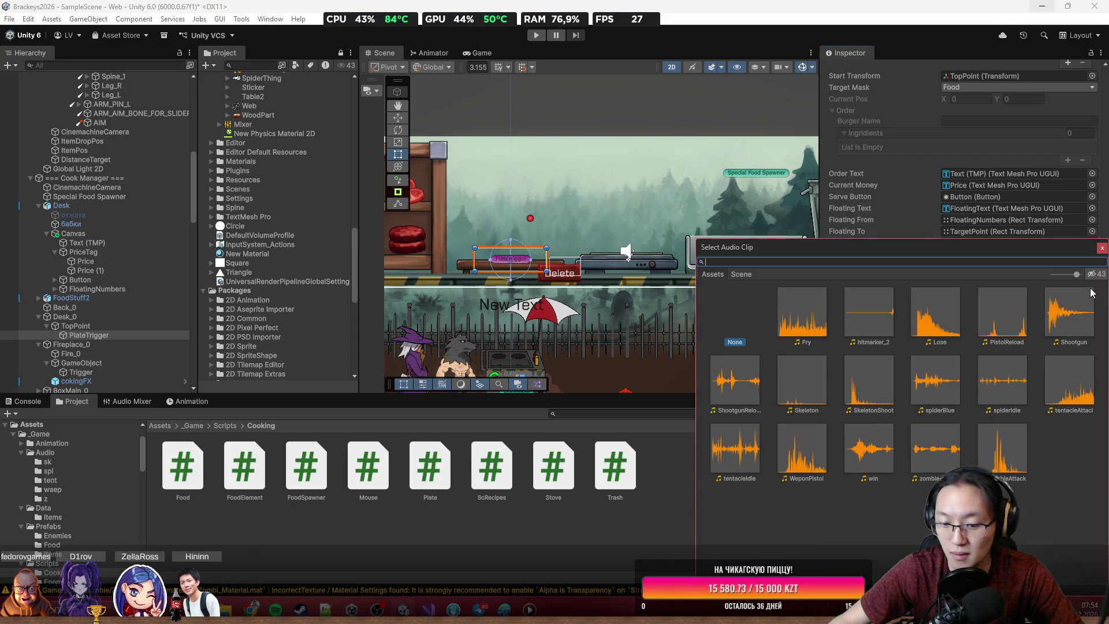
{"action": "type", "text": "lo"}
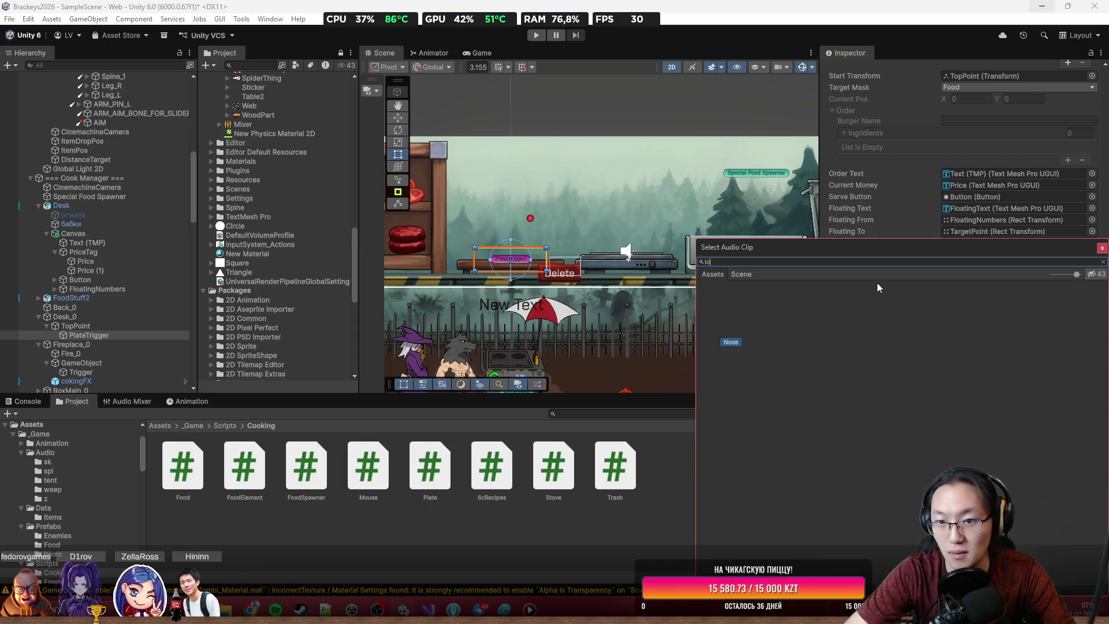
{"action": "double_click", "coordinate": [773, 301]}
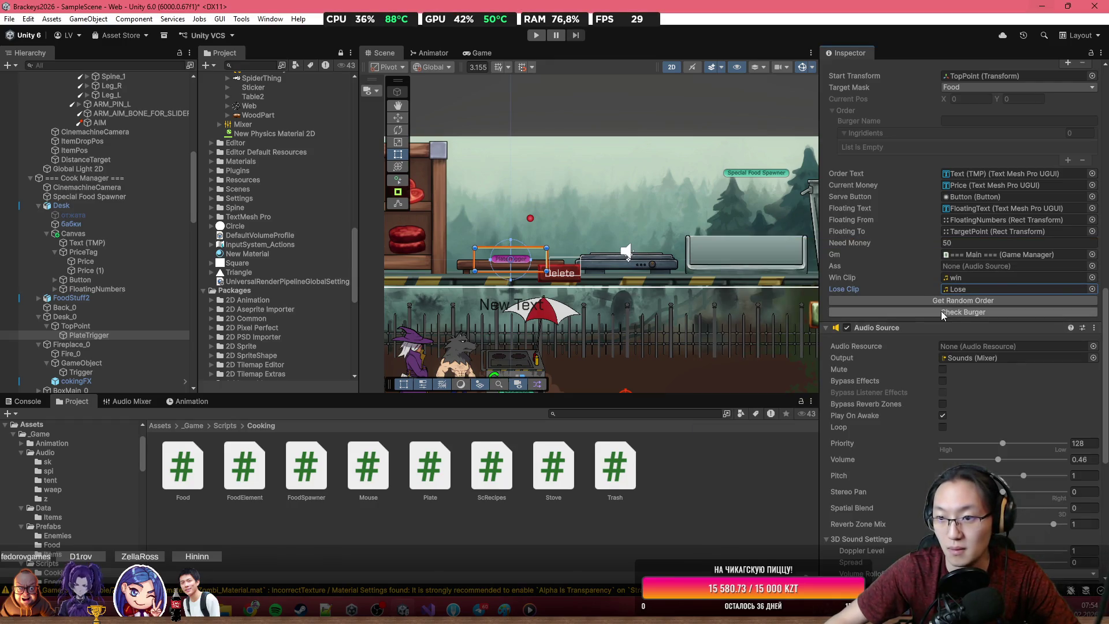
{"action": "left_click_drag", "start_coordinate": [936, 326], "coordinate": [987, 265]}
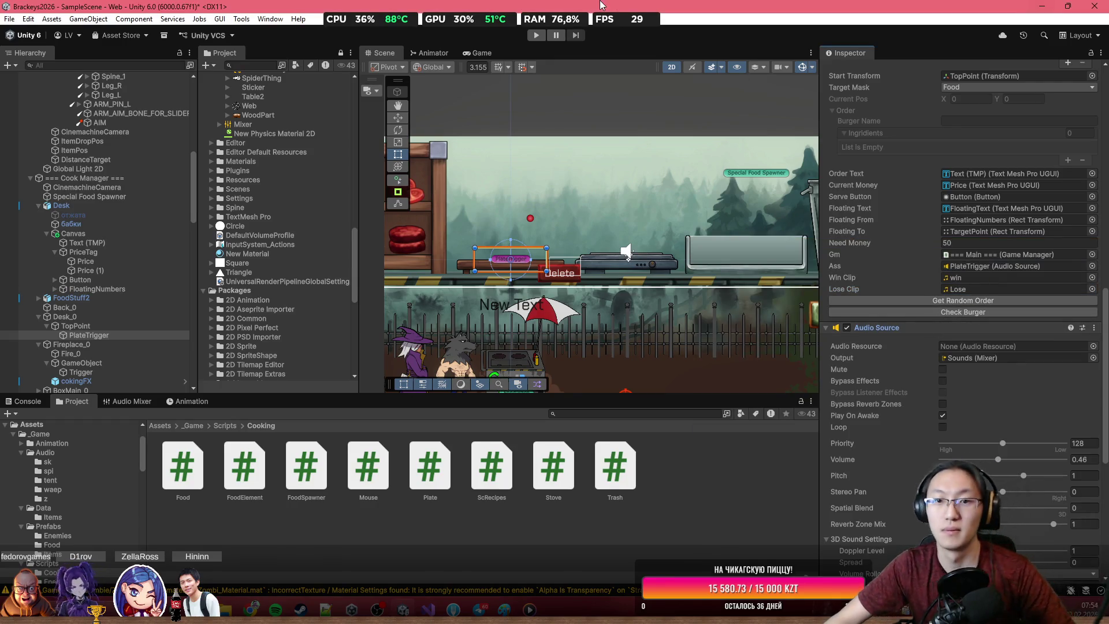
{"action": "left_click", "coordinate": [536, 35]}
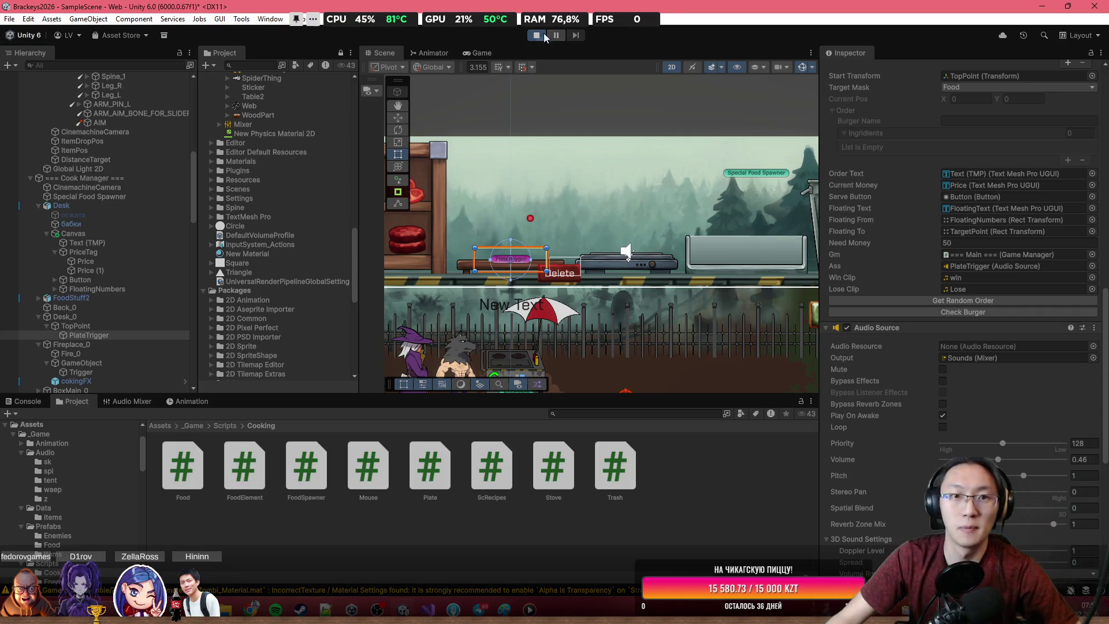
Step: Maximize the Game view, start the game, and serve a wrong burger, dropping money to -10/50
{"action": "left_click", "coordinate": [472, 55]}
{"action": "key", "text": "shift+space"}
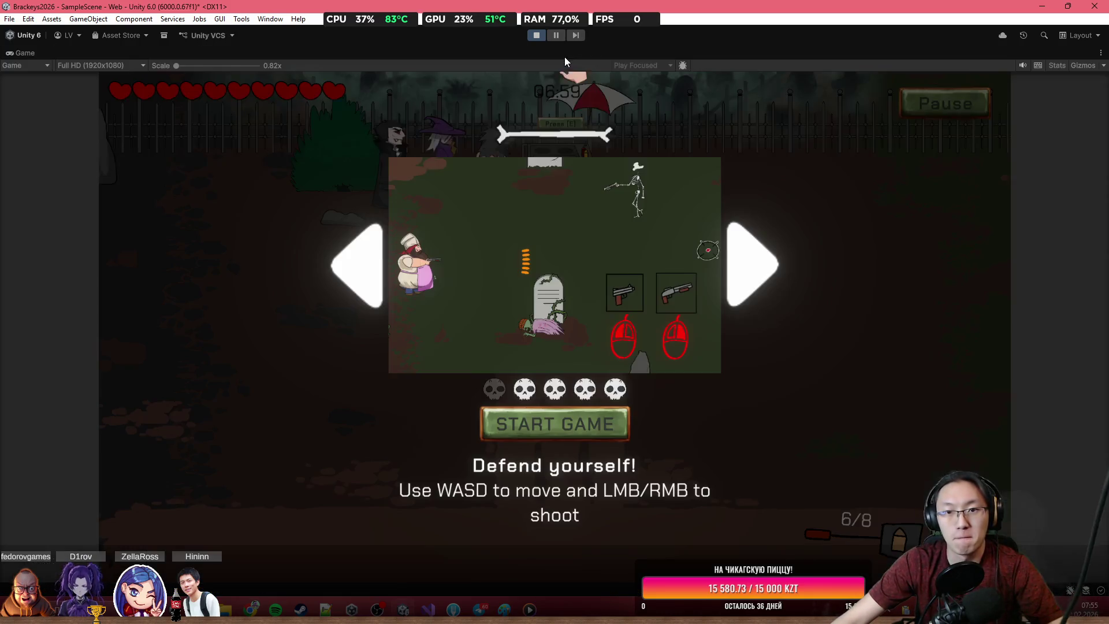
{"action": "left_click", "coordinate": [554, 424]}
{"action": "key", "text": "e"}
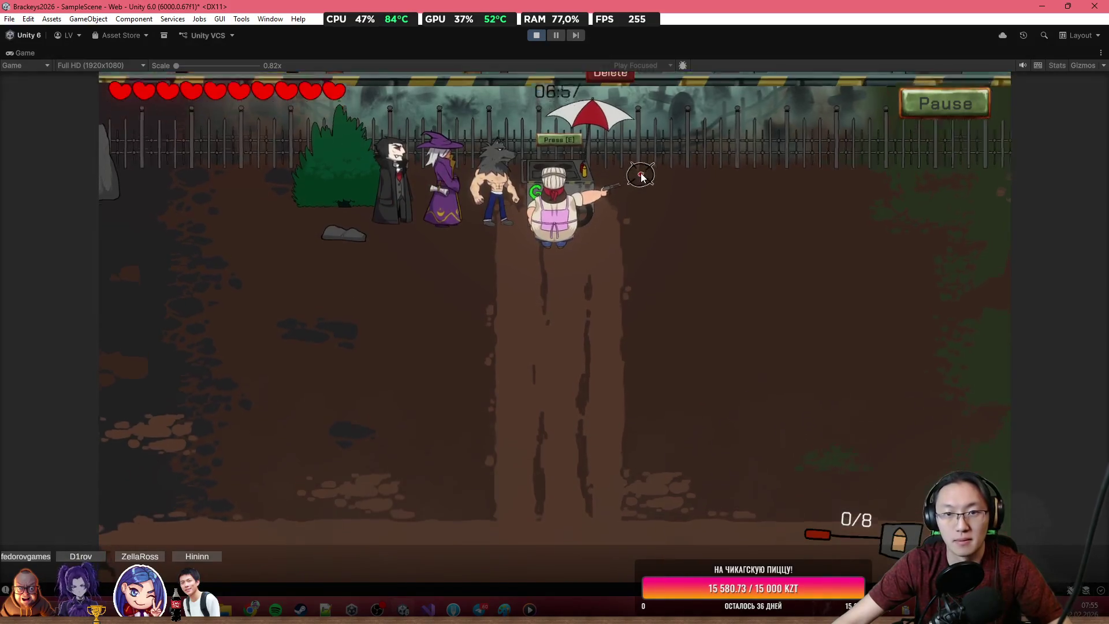
{"action": "left_click_drag", "start_coordinate": [611, 165], "coordinate": [659, 180]}
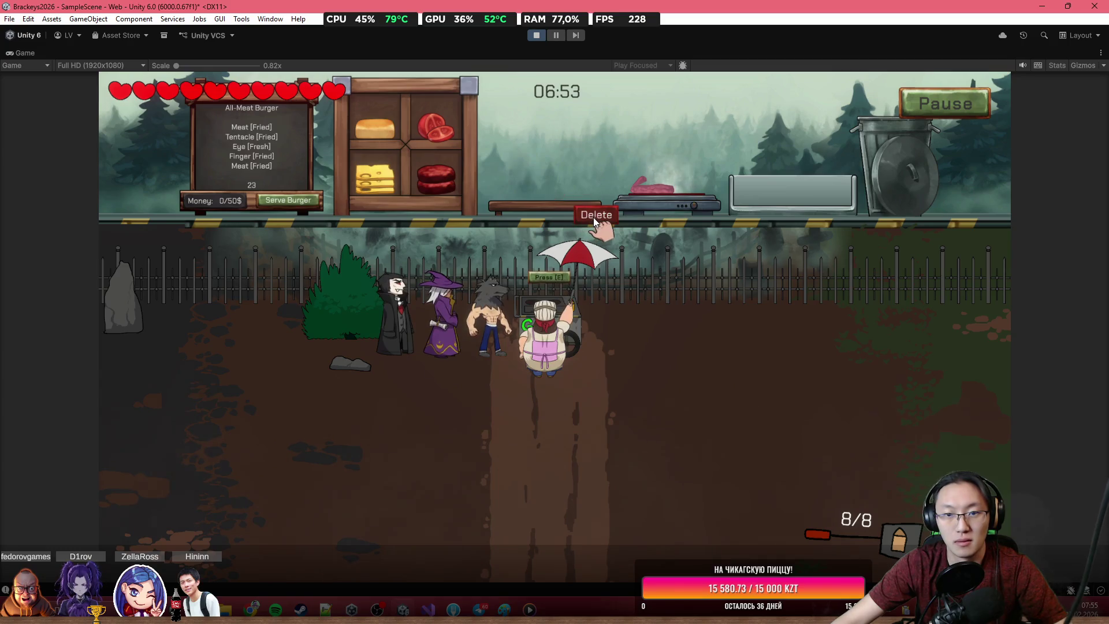
{"action": "mouse_move", "coordinate": [459, 191]}
{"action": "left_mouse_down"}
{"action": "mouse_move", "coordinate": [535, 171]}
{"action": "mouse_move", "coordinate": [310, 202]}
{"action": "left_mouse_up"}
{"action": "left_click", "coordinate": [310, 203]}
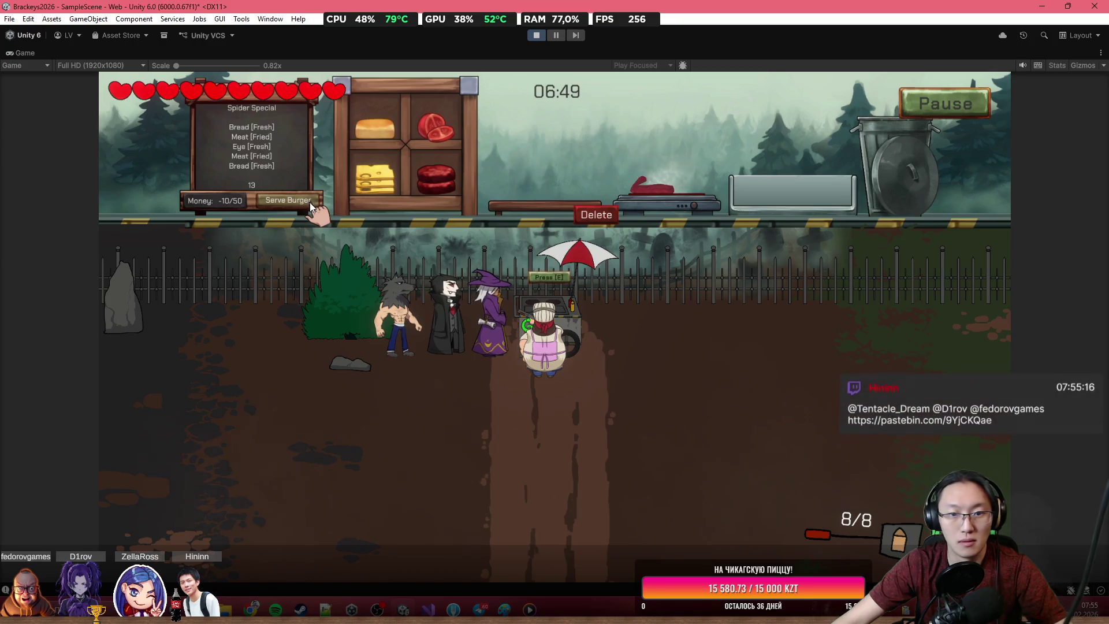
Step: Assemble the Spider Special with a bread bun and fried meat stacked on the board
{"action": "mouse_move", "coordinate": [649, 201]}
{"action": "left_mouse_down"}
{"action": "mouse_move", "coordinate": [745, 127]}
{"action": "mouse_move", "coordinate": [791, 185]}
{"action": "left_mouse_up"}
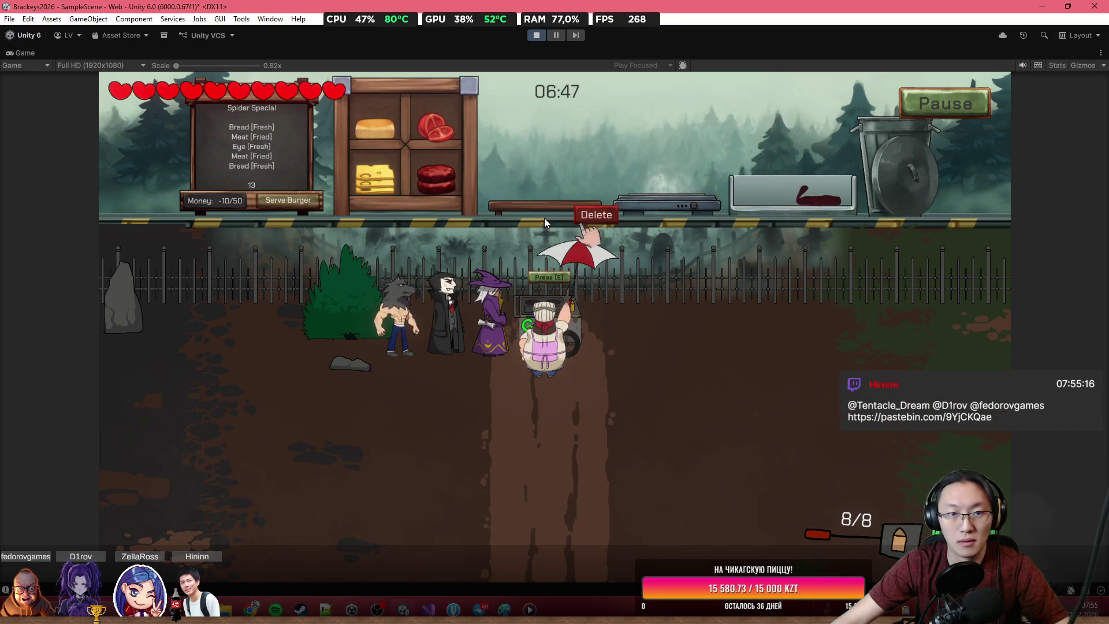
{"action": "mouse_move", "coordinate": [384, 135]}
{"action": "left_mouse_down"}
{"action": "mouse_move", "coordinate": [528, 129]}
{"action": "mouse_move", "coordinate": [543, 192]}
{"action": "left_mouse_up"}
{"action": "mouse_move", "coordinate": [437, 178]}
{"action": "left_mouse_down"}
{"action": "mouse_move", "coordinate": [652, 163]}
{"action": "mouse_move", "coordinate": [662, 189]}
{"action": "left_mouse_up"}
{"action": "mouse_move", "coordinate": [435, 175]}
{"action": "left_mouse_down"}
{"action": "mouse_move", "coordinate": [684, 169]}
{"action": "mouse_move", "coordinate": [695, 182]}
{"action": "mouse_move", "coordinate": [664, 204]}
{"action": "mouse_move", "coordinate": [616, 172]}
{"action": "mouse_move", "coordinate": [551, 177]}
{"action": "left_mouse_up"}
{"action": "mouse_move", "coordinate": [681, 170]}
{"action": "left_mouse_down"}
{"action": "mouse_move", "coordinate": [715, 151]}
{"action": "mouse_move", "coordinate": [723, 161]}
{"action": "mouse_move", "coordinate": [669, 180]}
{"action": "mouse_move", "coordinate": [771, 159]}
{"action": "mouse_move", "coordinate": [758, 192]}
{"action": "left_mouse_up"}
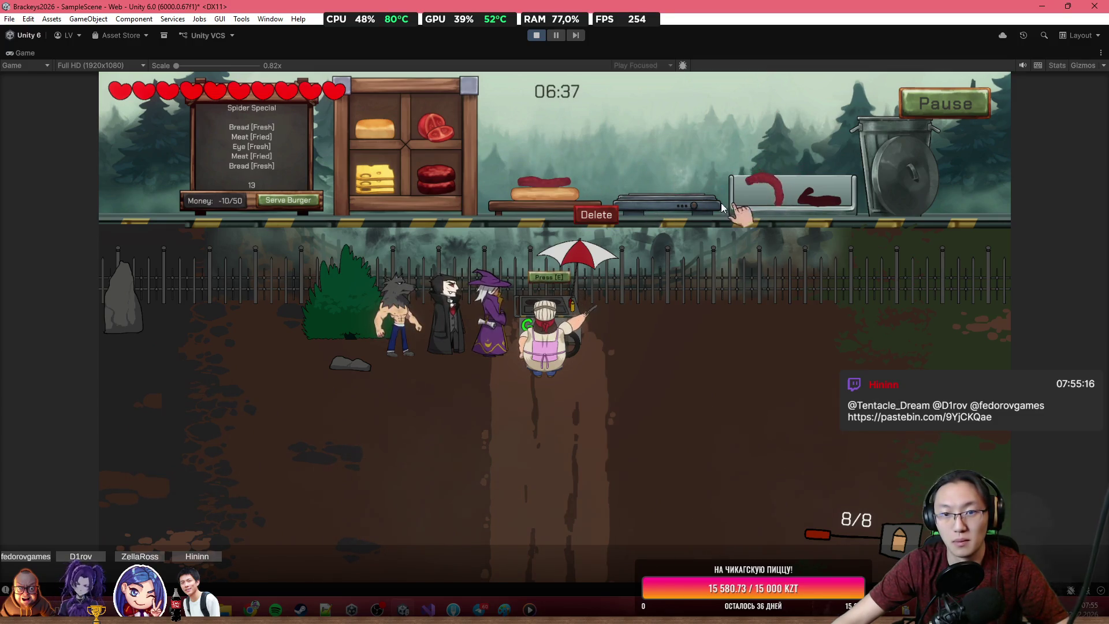
Step: Leave the cooking panel and walk the chef down-left around the graveyard, then back up toward the fence
{"action": "key", "text": "e"}
{"action": "key", "text": "s"}
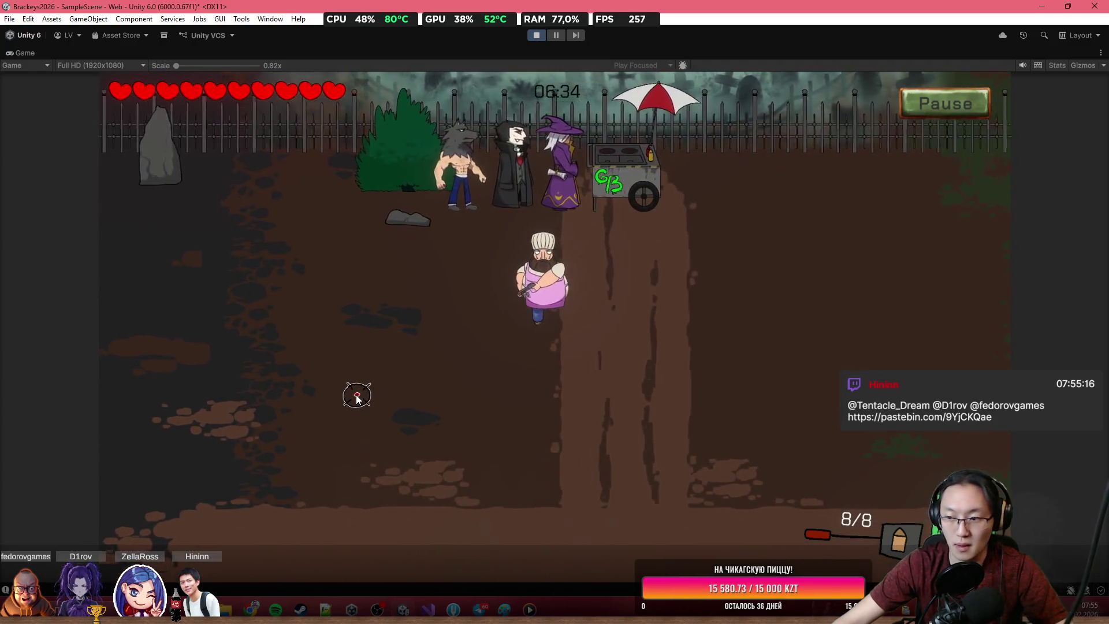
{"action": "key", "text": "a"}
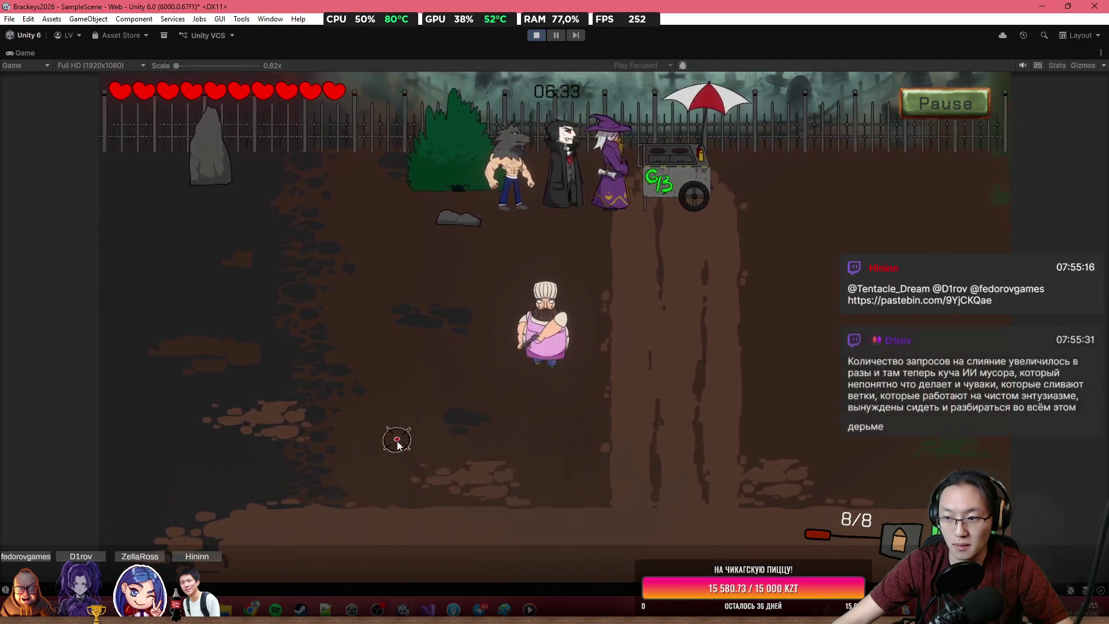
{"action": "key", "text": "s"}
{"action": "key", "text": "a"}
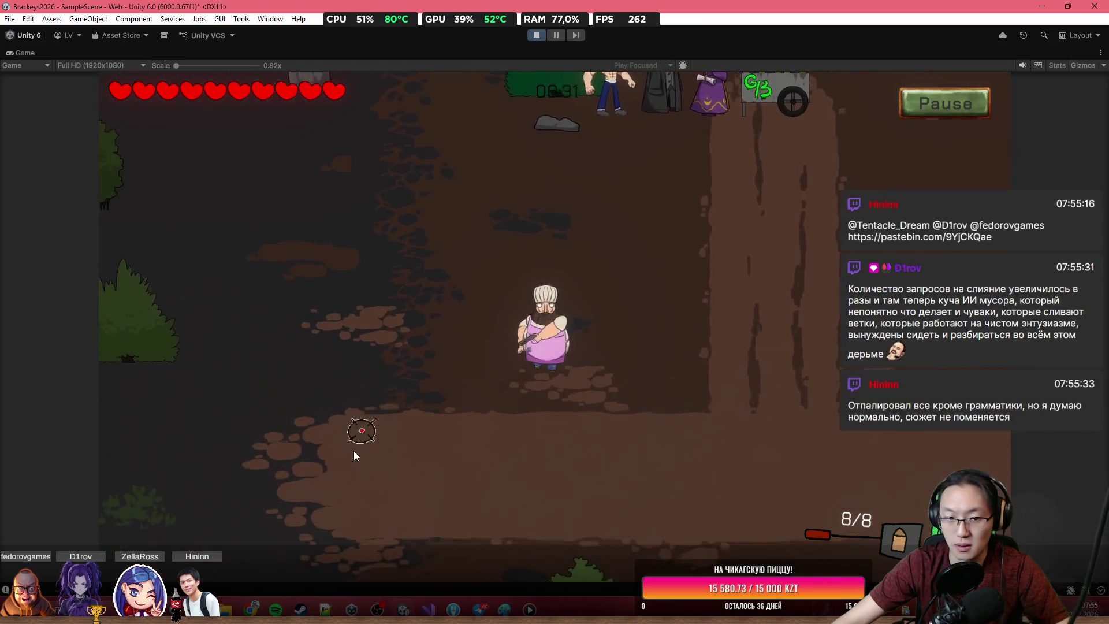
{"action": "key", "text": "s"}
{"action": "key", "text": "a"}
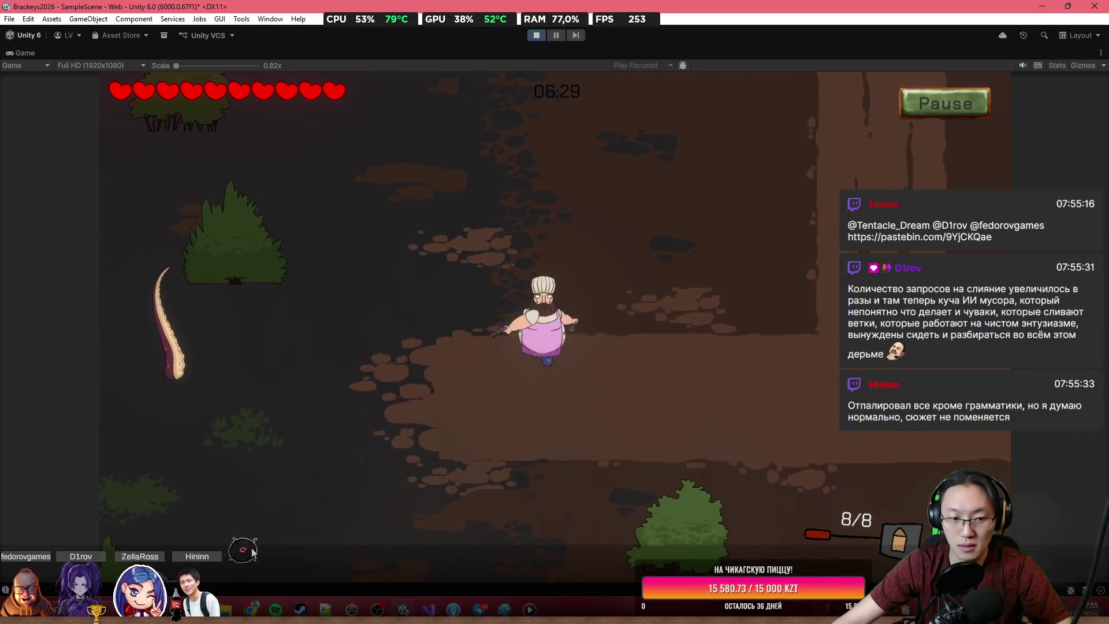
{"action": "key", "text": "s"}
{"action": "key", "text": "a"}
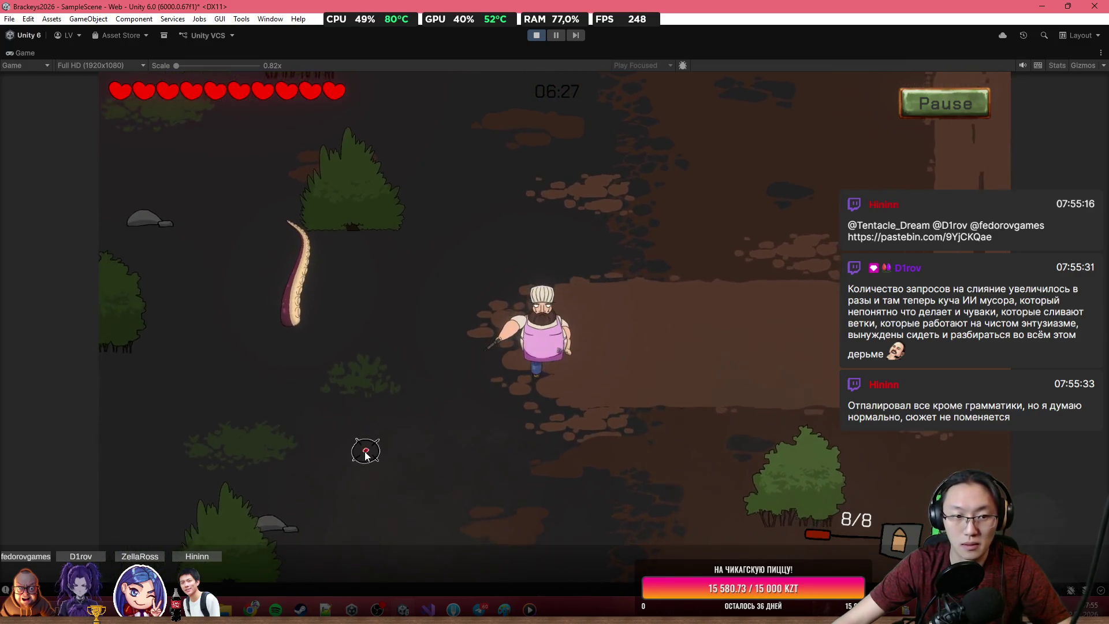
{"action": "key", "text": "s"}
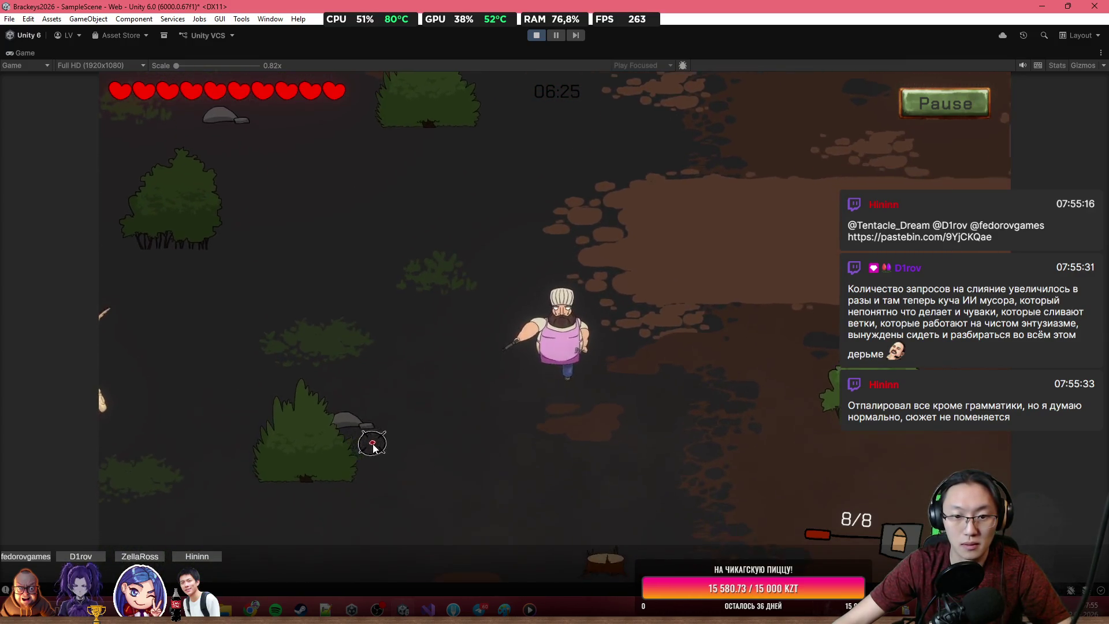
{"action": "key", "text": "d"}
{"action": "key", "text": "w"}
{"action": "key", "text": "d"}
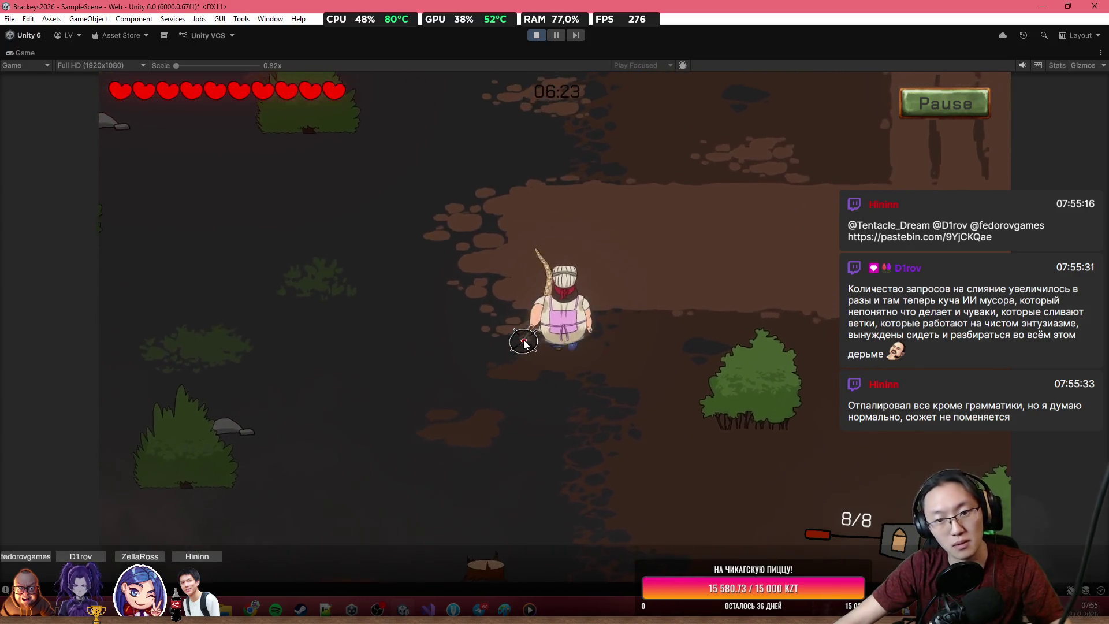
{"action": "key", "text": "w"}
{"action": "key", "text": "a"}
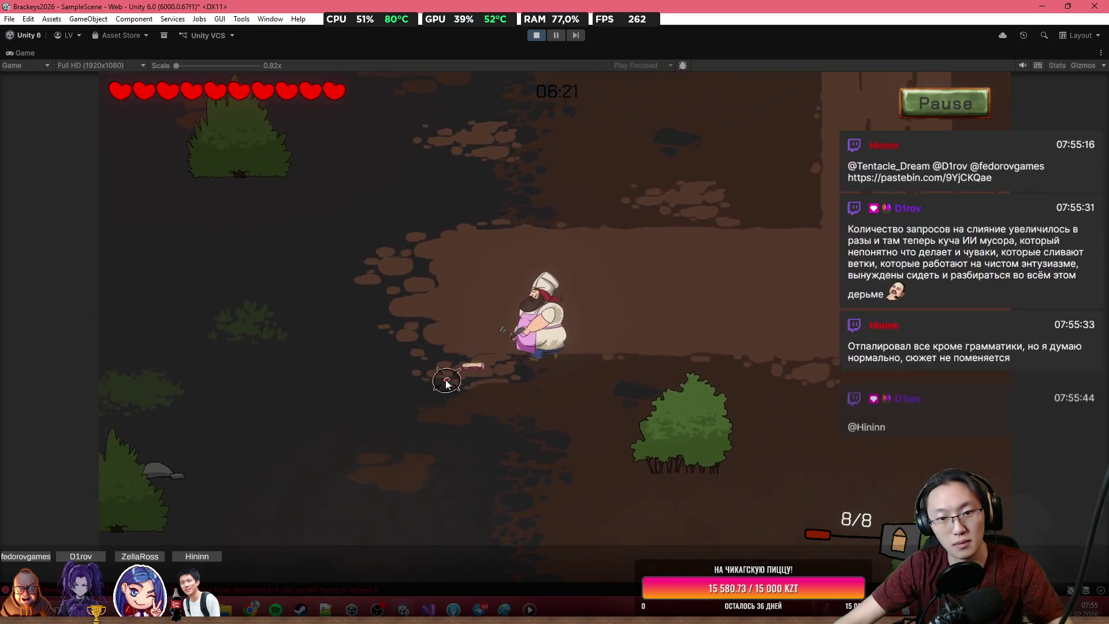
{"action": "key", "text": "w"}
{"action": "key", "text": "d"}
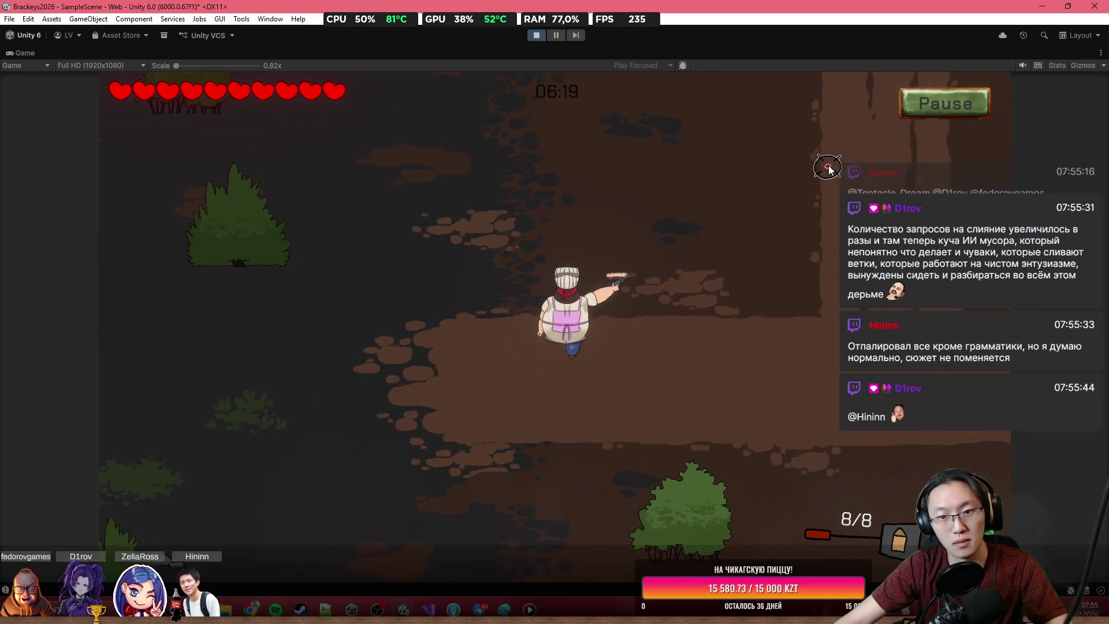
{"action": "key", "text": "w"}
{"action": "key", "text": "d"}
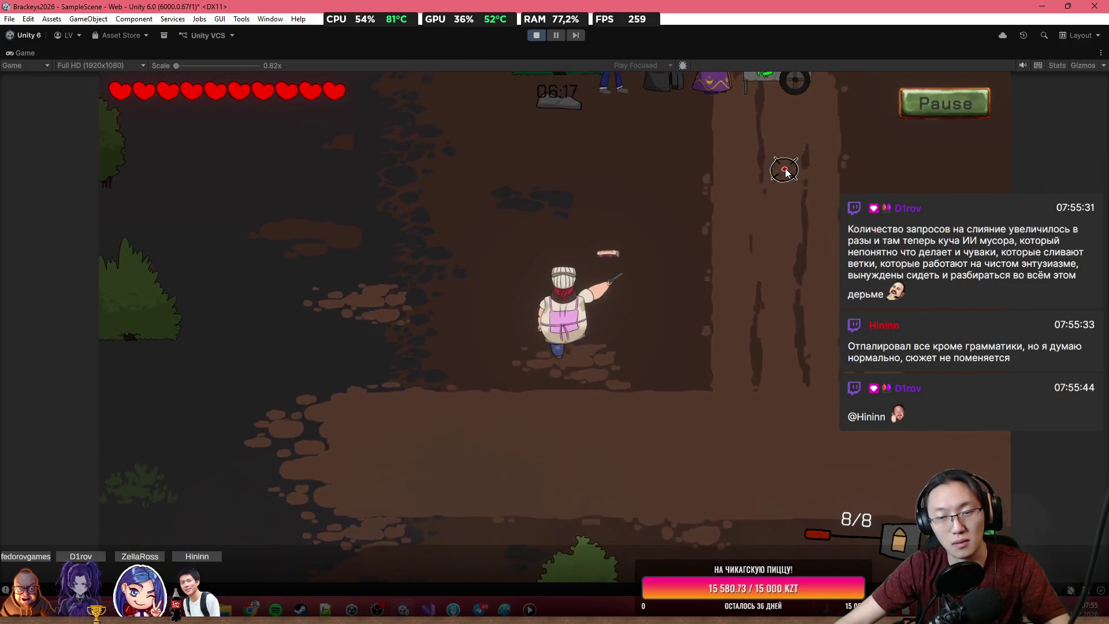
{"action": "key", "text": "w"}
{"action": "key", "text": "d"}
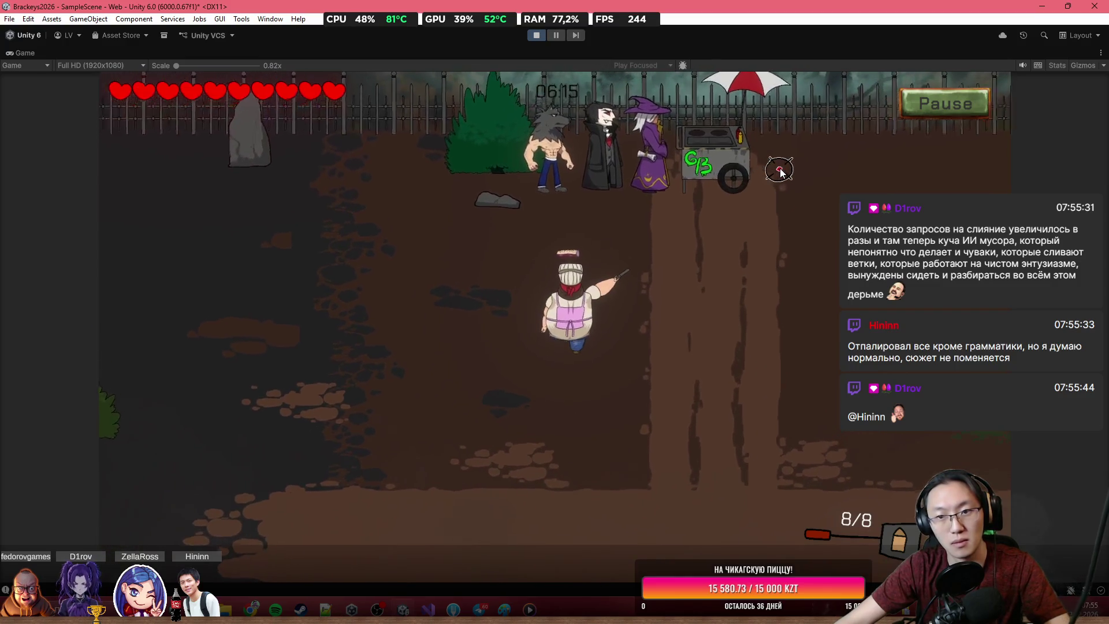
Step: Walk the chef left toward the spider, get webbed losing one heart, then head back to the cart
{"action": "key", "text": "s"}
{"action": "key", "text": "a"}
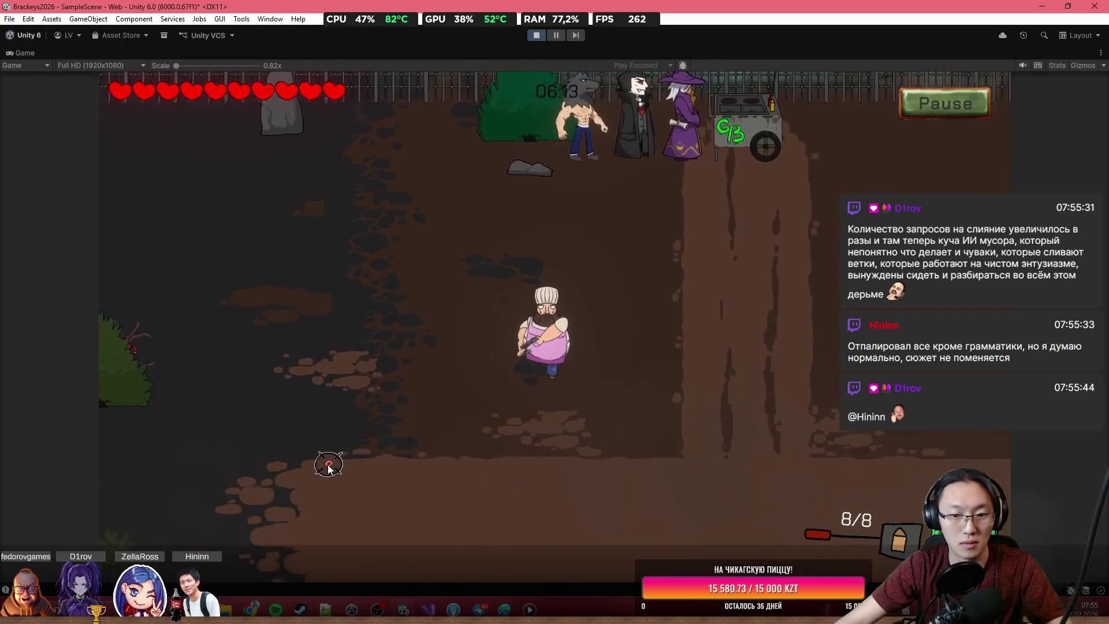
{"action": "key", "text": "a"}
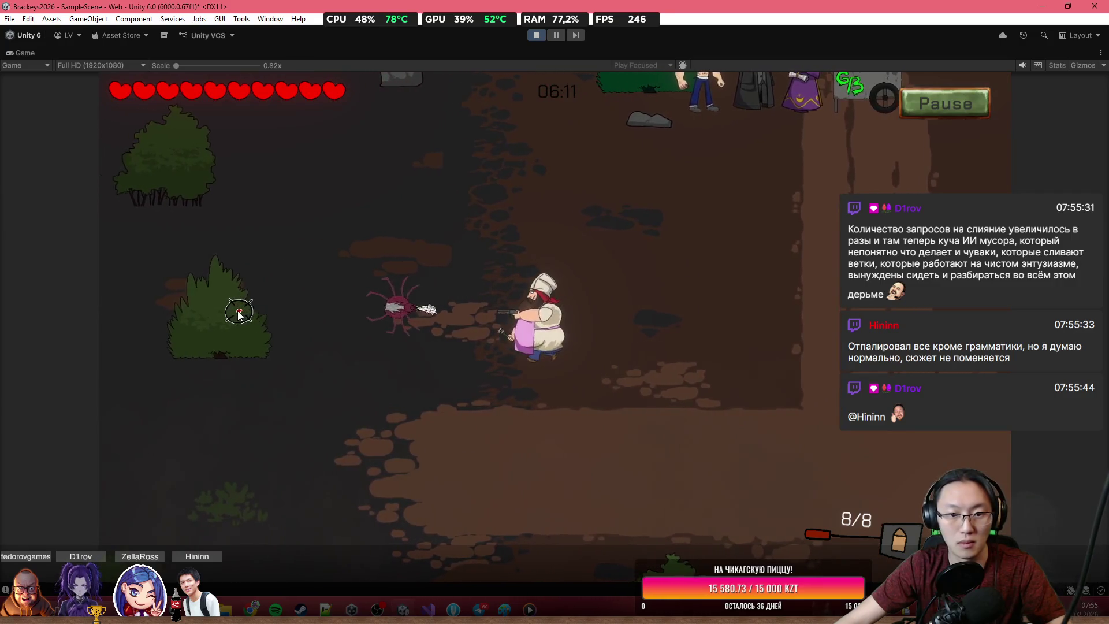
{"action": "key", "text": "a"}
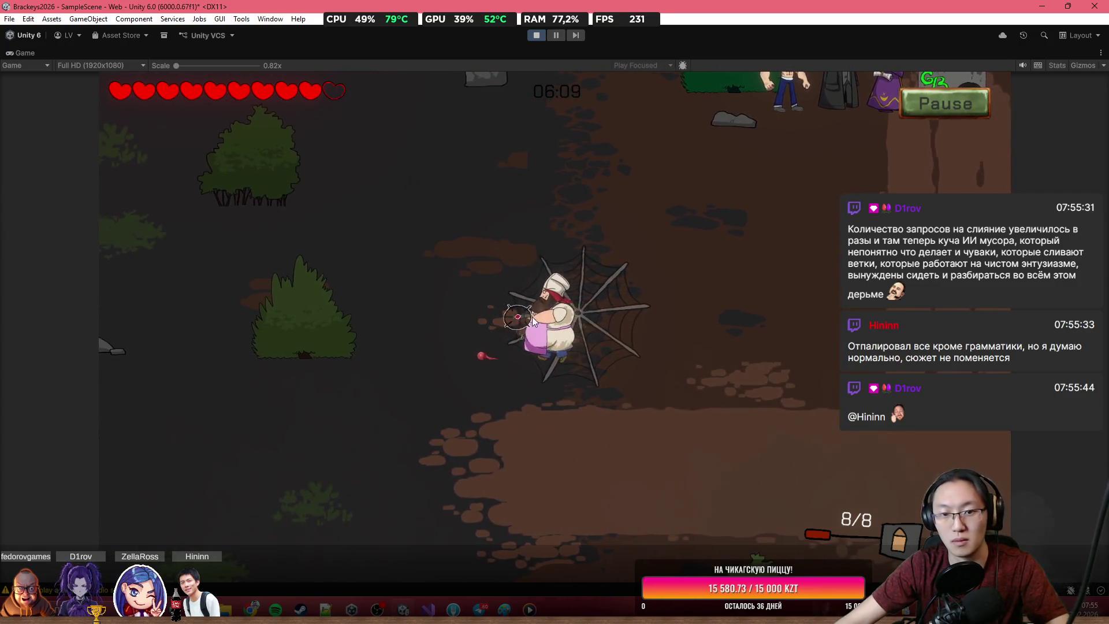
{"action": "key", "text": "w"}
{"action": "key", "text": "d"}
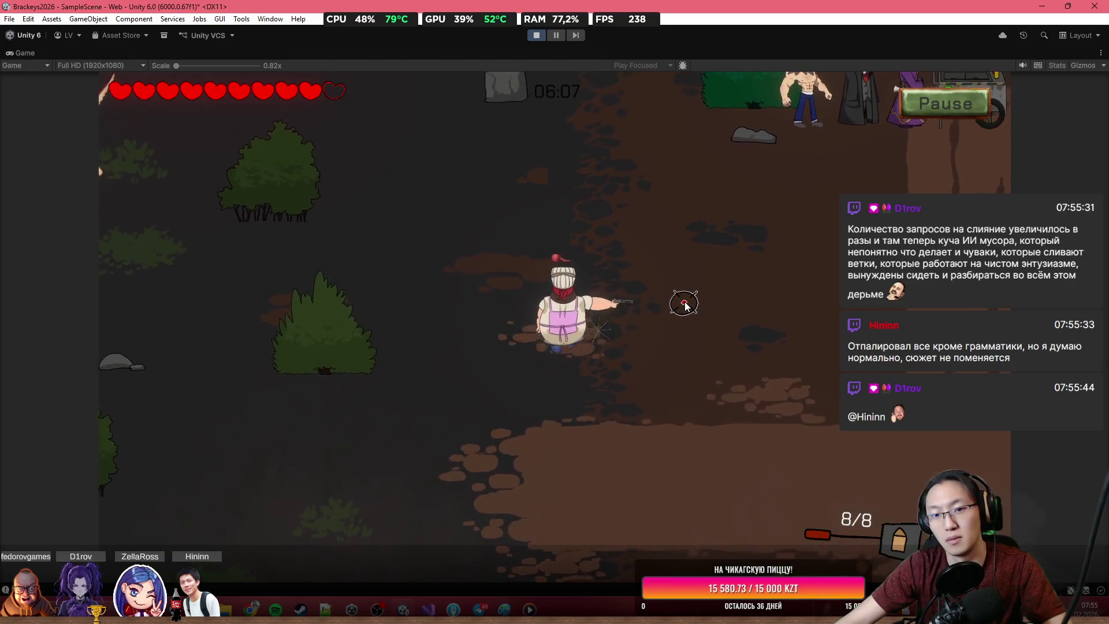
{"action": "key", "text": "w"}
{"action": "key", "text": "d"}
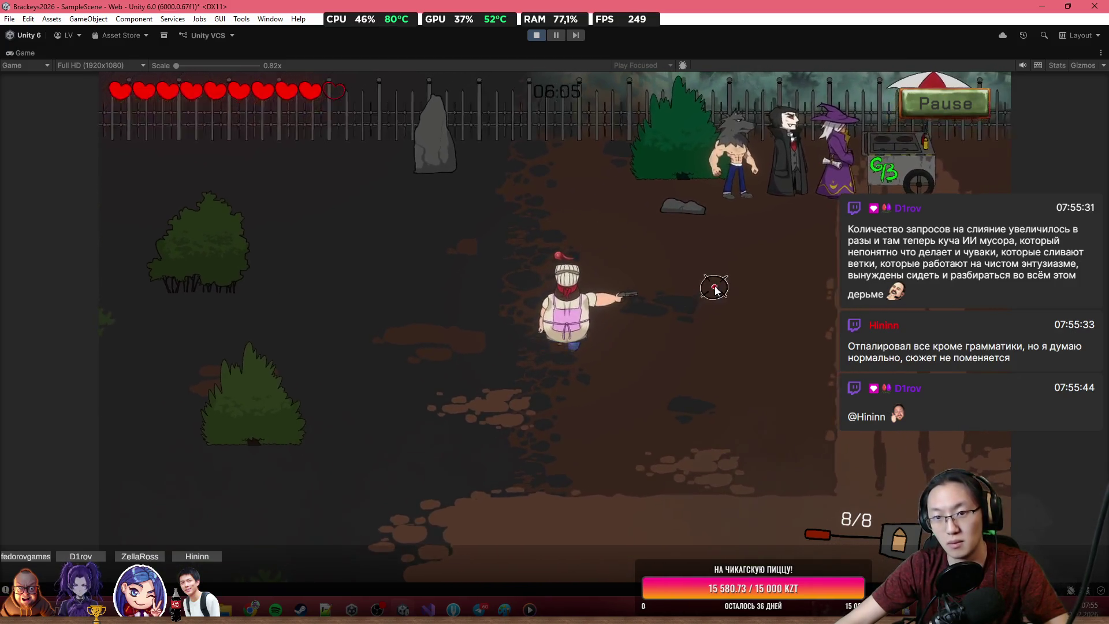
{"action": "key", "text": "d"}
{"action": "key", "text": "w"}
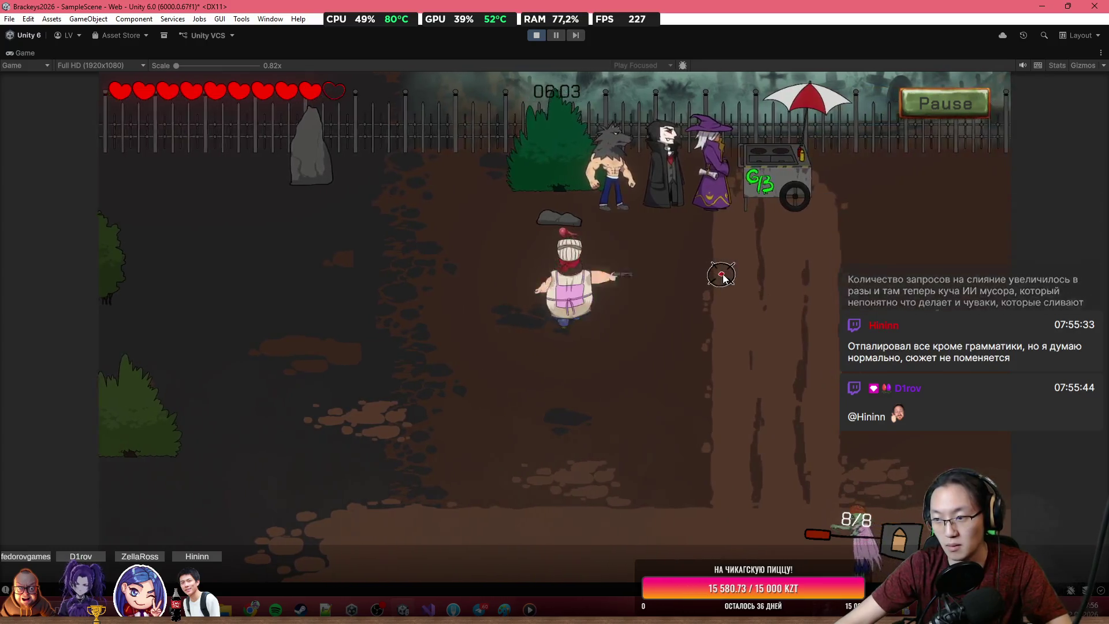